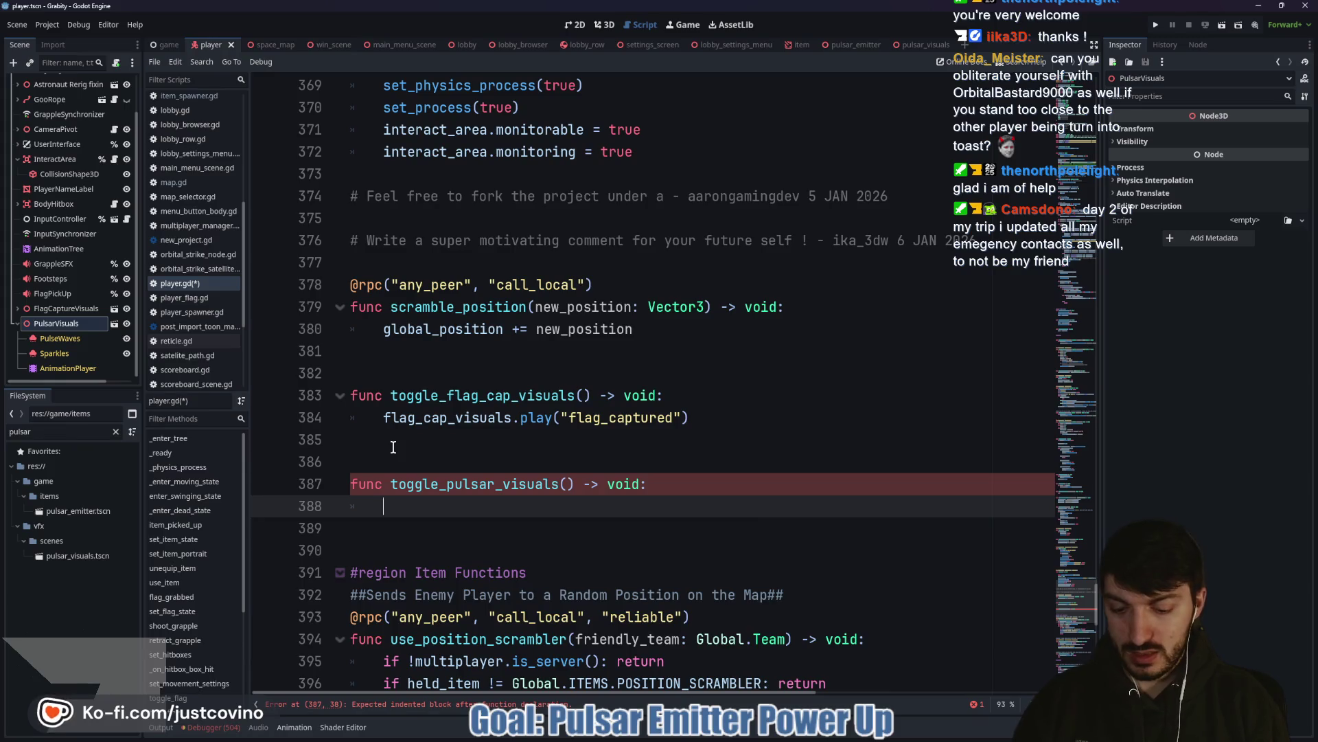
Add pulsar_visuals.play("emit_pulsar") to toggle_pulsar_visuals on line 388 and save player.gd.
{"action": "type", "text": "pulsar_visuals.play(\""}
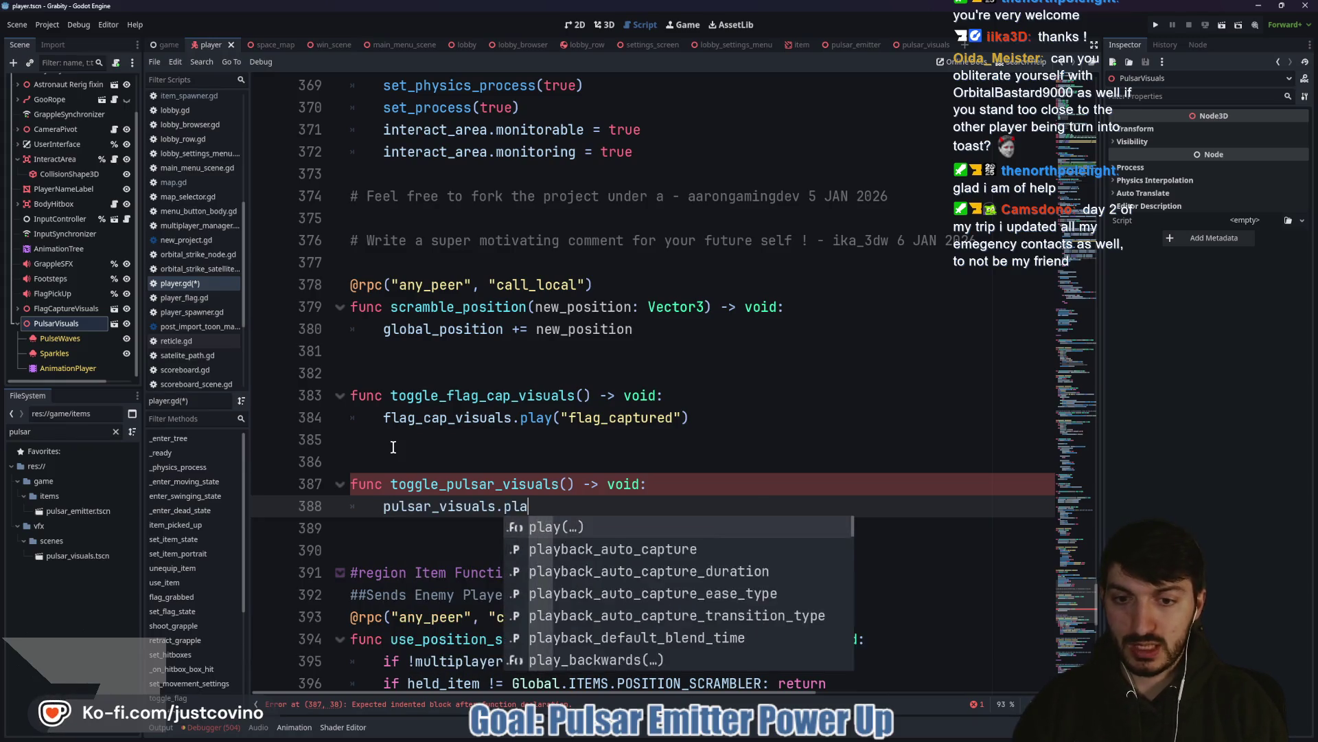
{"action": "key", "text": "Return"}
{"action": "left_click", "coordinate": [666, 506]}
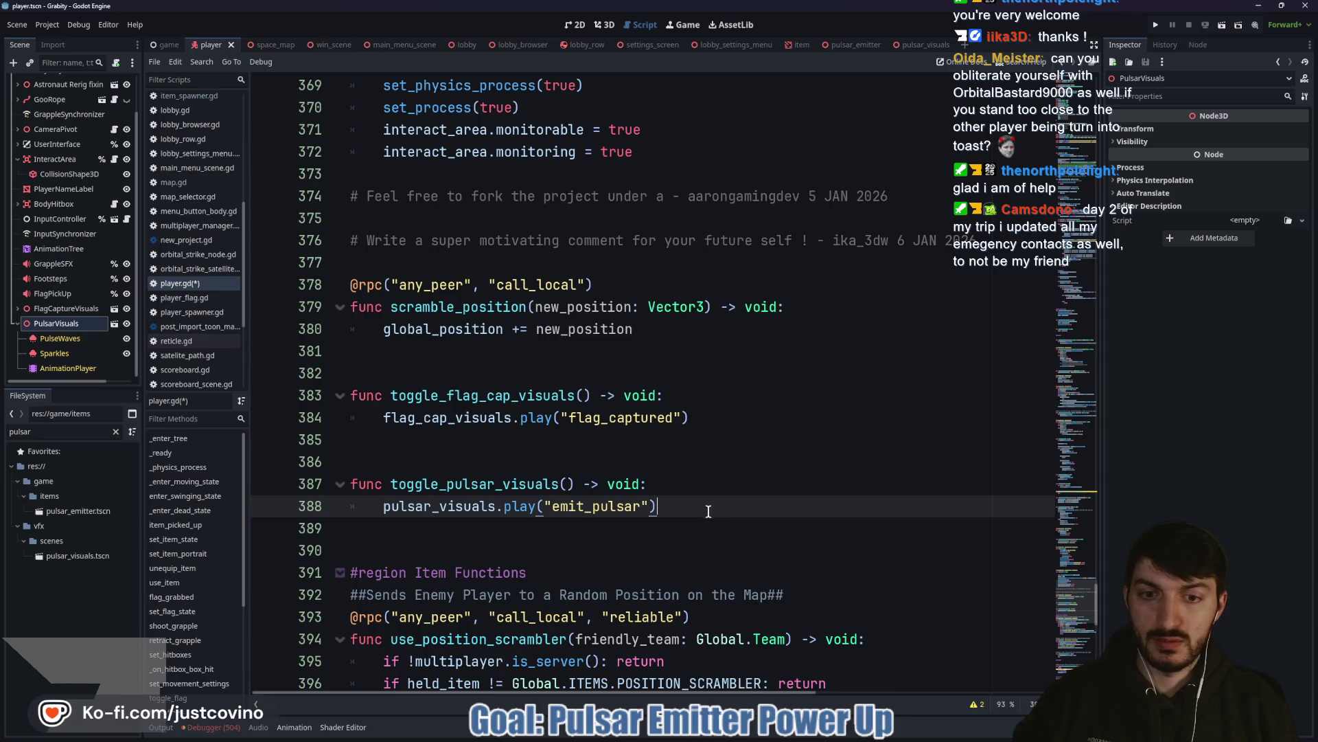
{"action": "key", "text": "ctrl+s"}
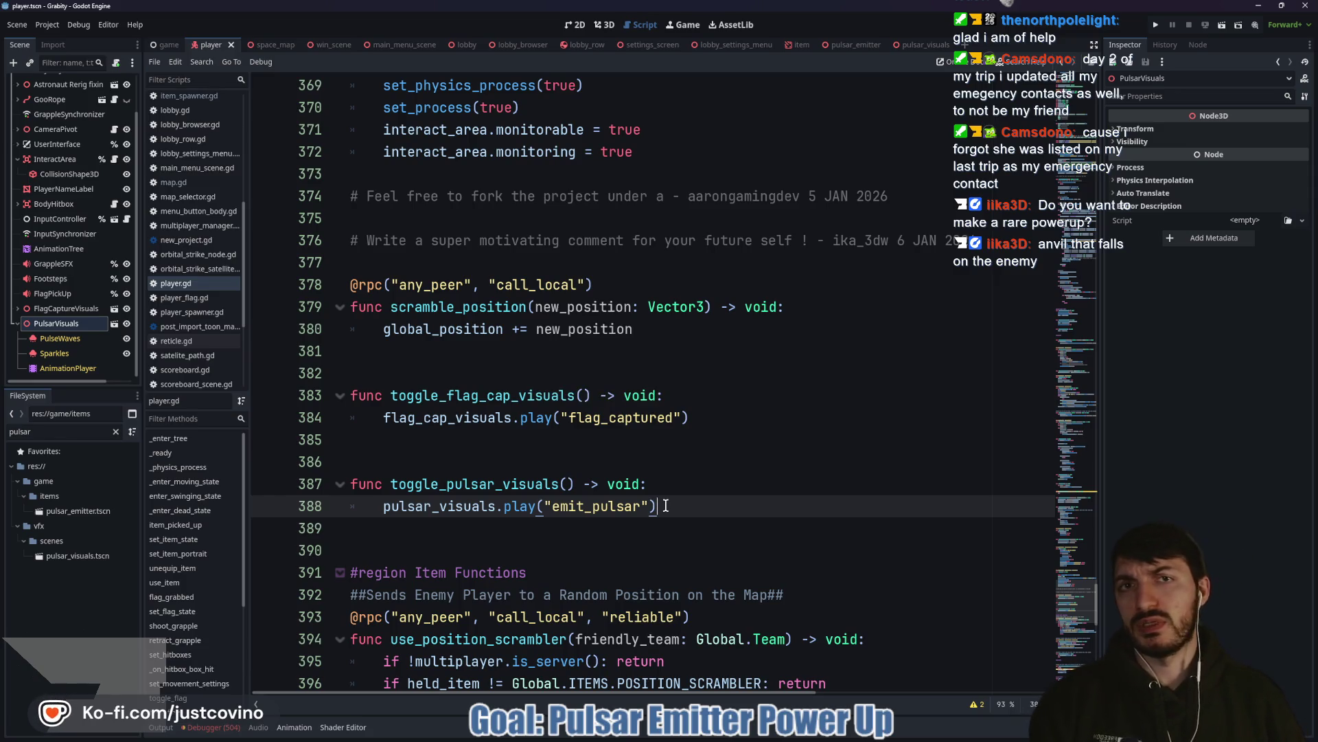
{"action": "scroll", "coordinate": [470, 413], "scroll_direction": "down", "scroll_amount": 2}
{"action": "key", "text": "Down"}
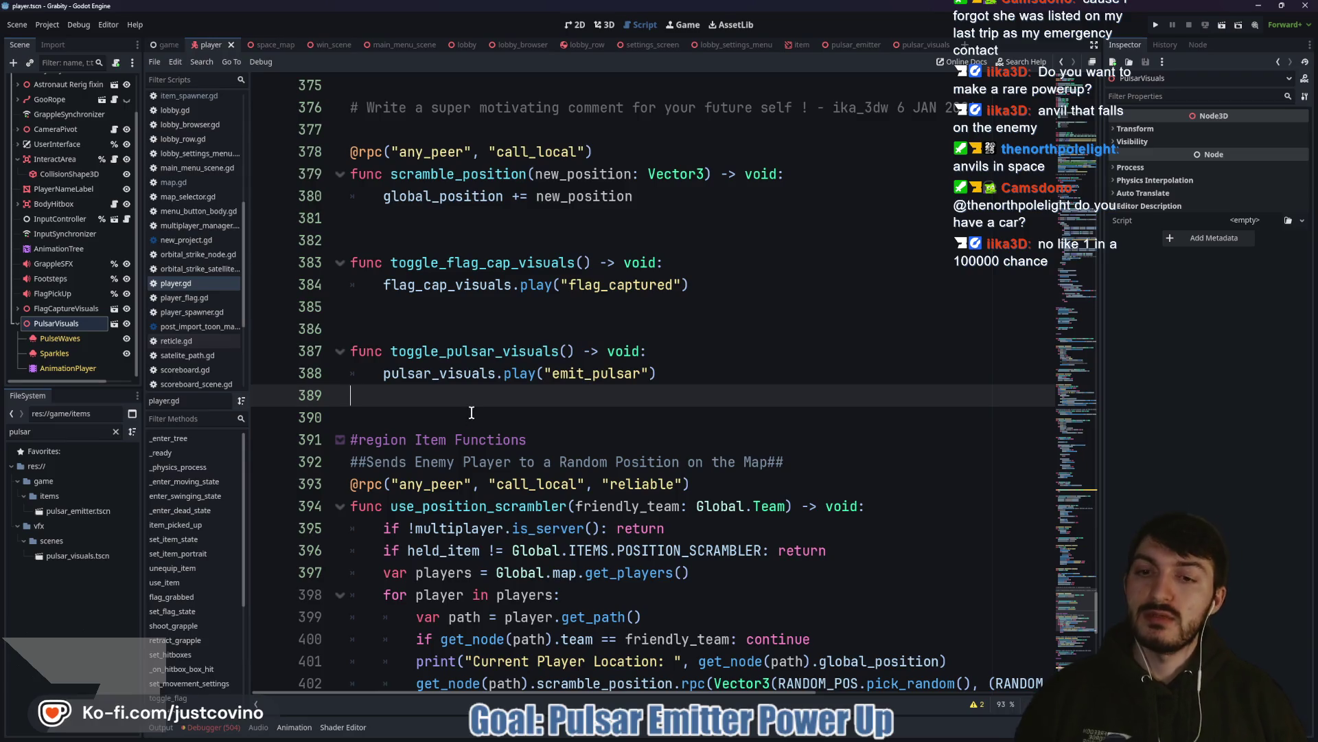
Save player.gd and scroll down to the use_pulsar_emitter function.
{"action": "left_click", "coordinate": [453, 415]}
{"action": "scroll", "coordinate": [489, 406], "scroll_direction": "down", "scroll_amount": 1}
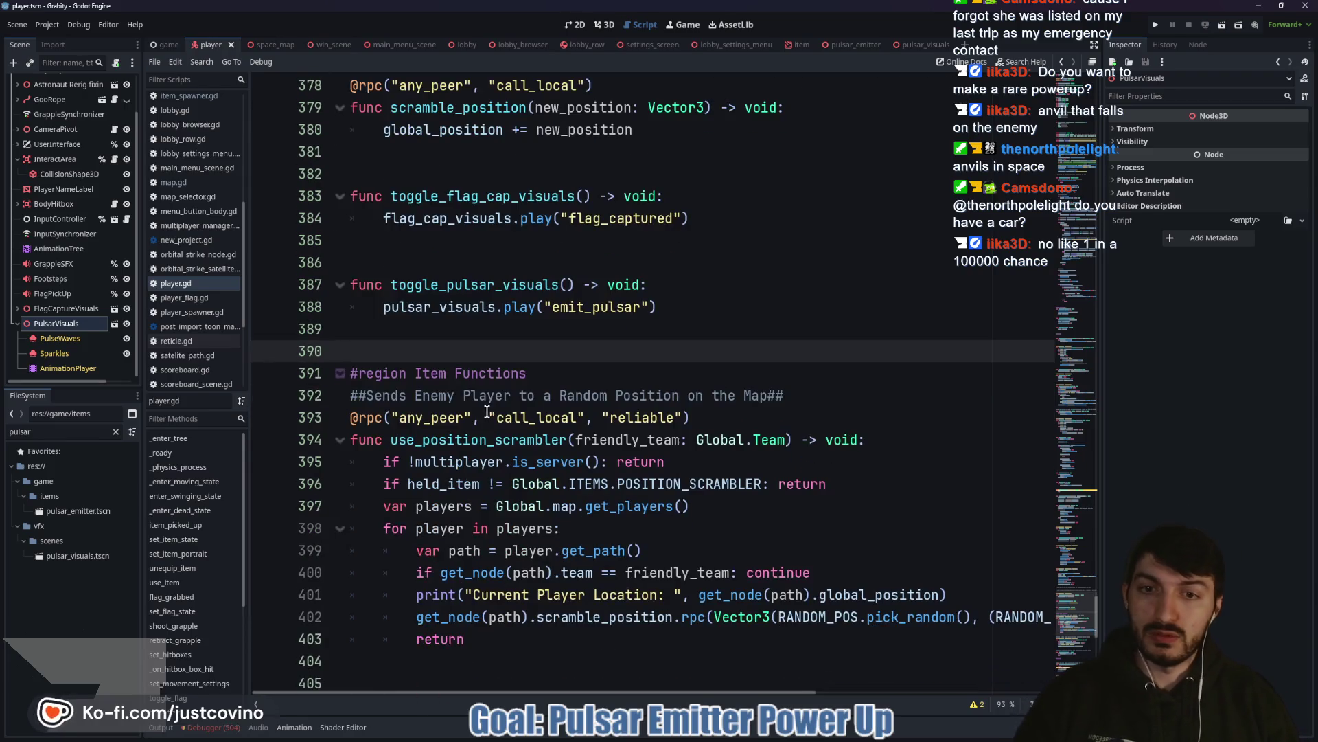
{"action": "key", "text": "ctrl+s"}
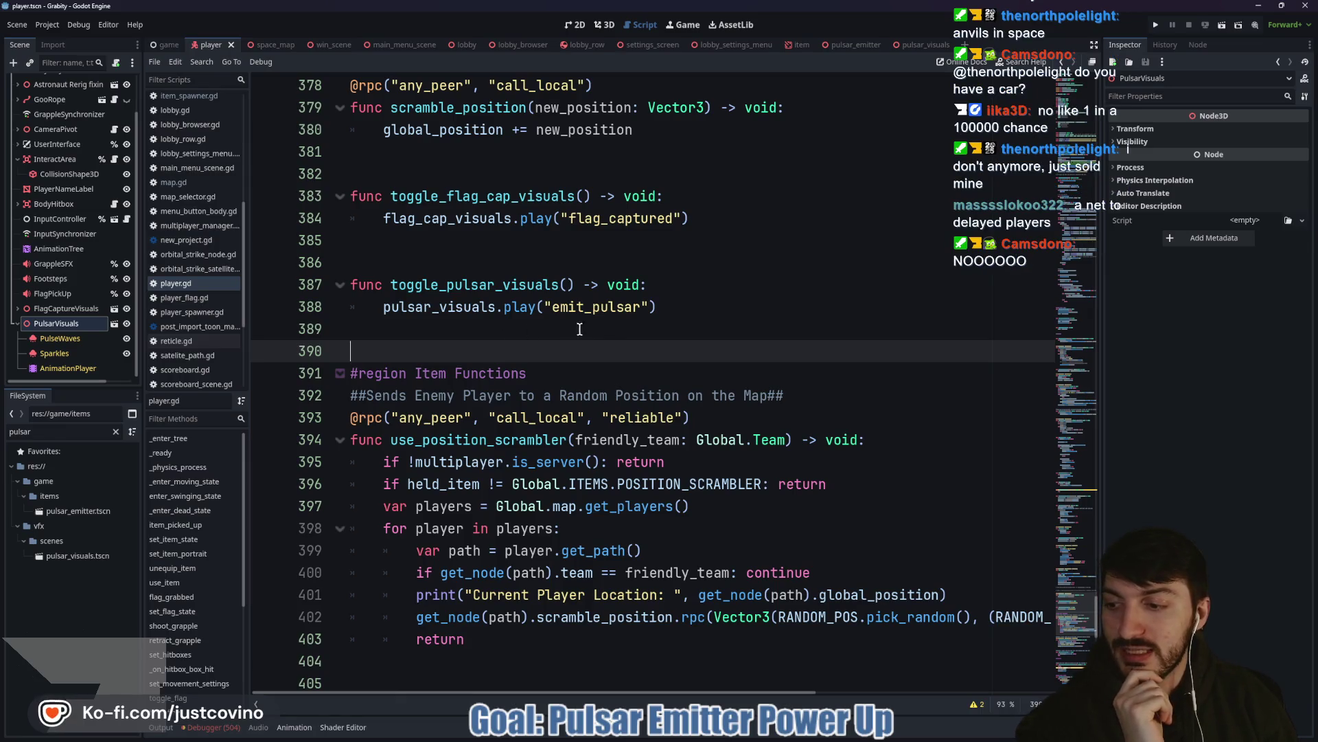
{"action": "scroll", "coordinate": [529, 332], "scroll_direction": "down", "scroll_amount": 1}
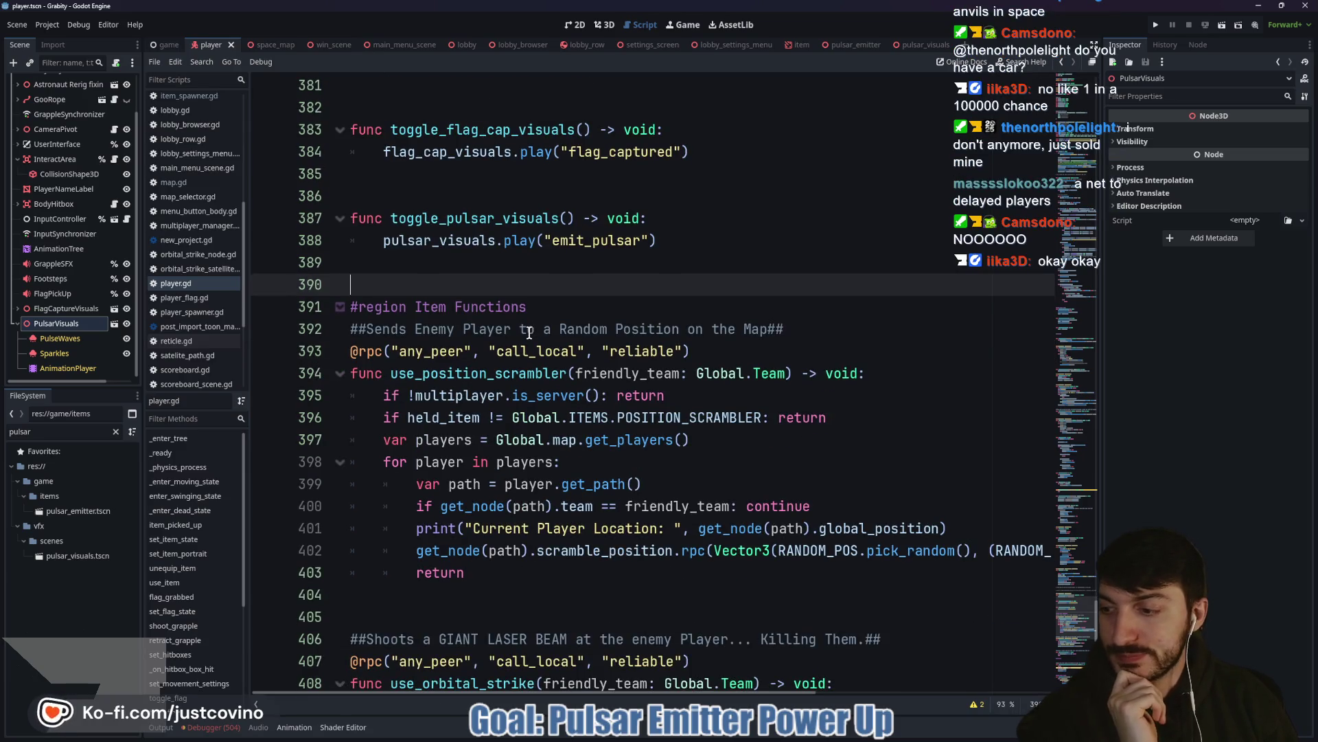
{"action": "scroll", "coordinate": [529, 332], "scroll_direction": "down", "scroll_amount": 1}
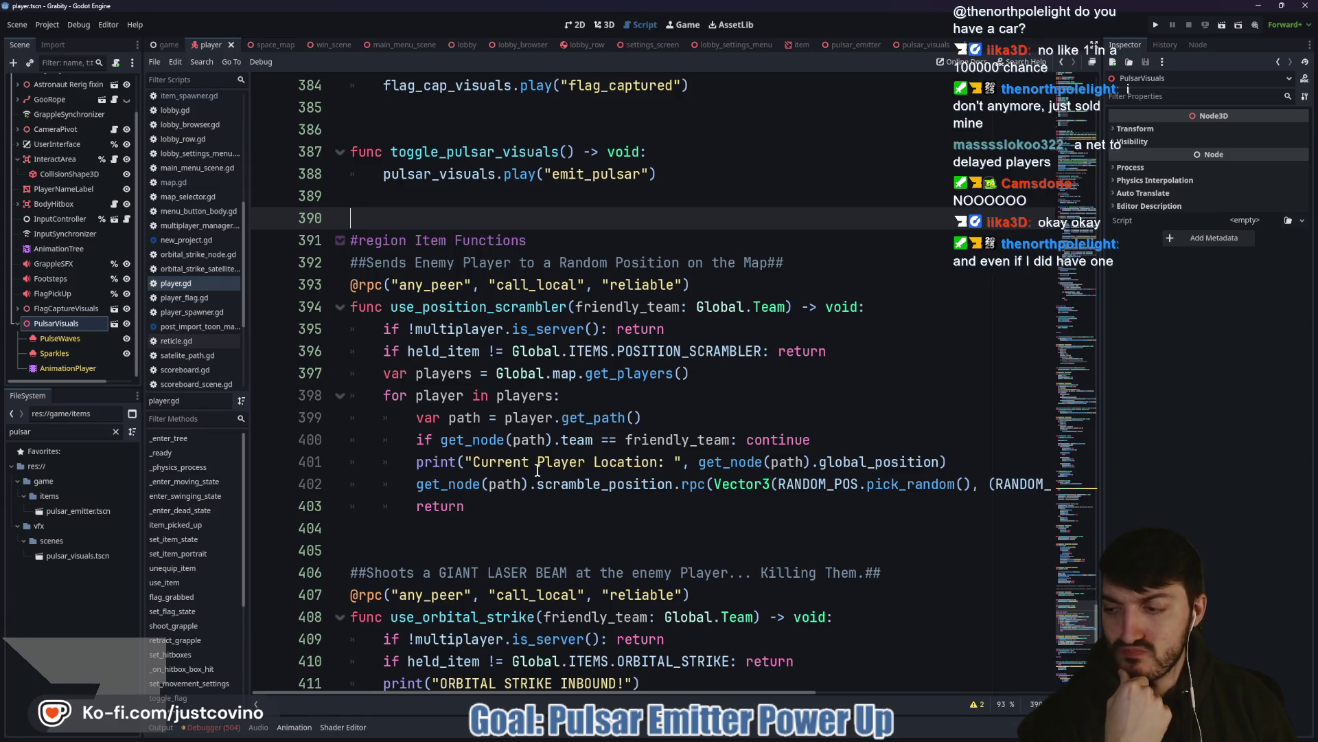
{"action": "scroll", "coordinate": [555, 499], "scroll_direction": "down", "scroll_amount": 1}
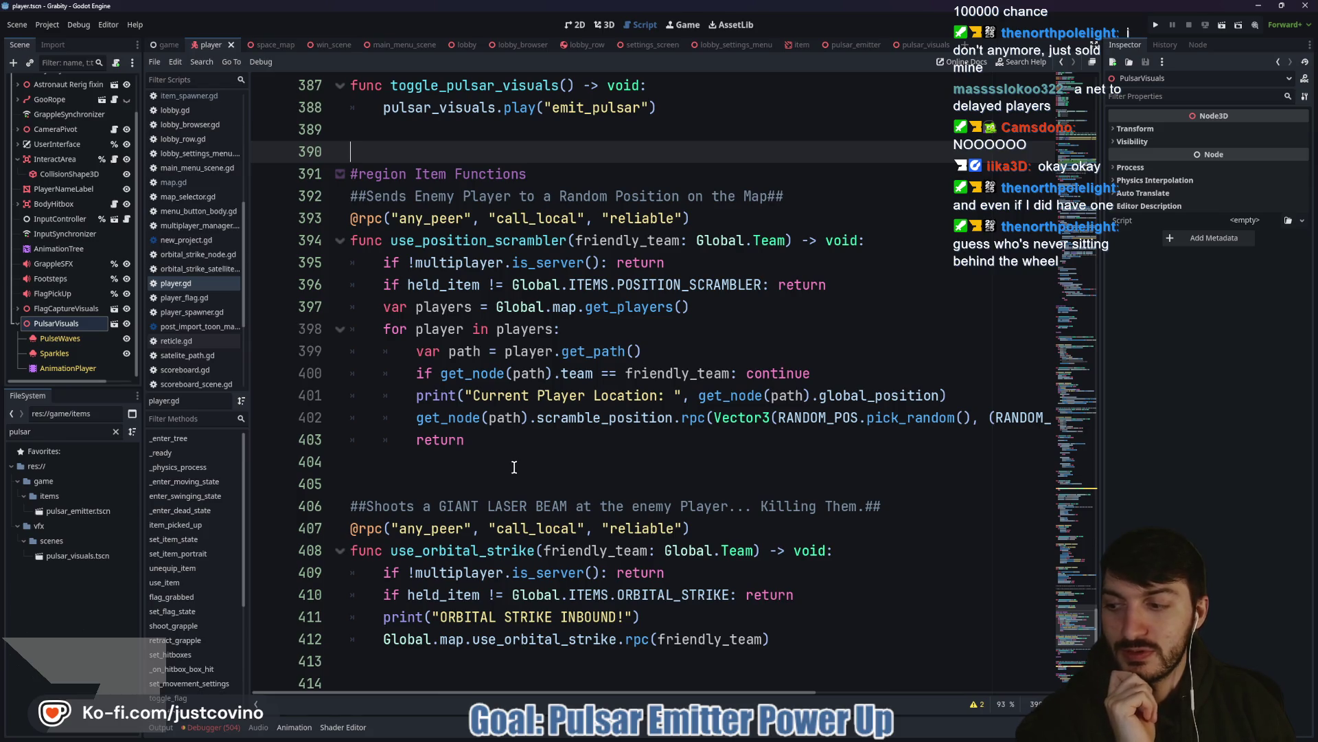
{"action": "scroll", "coordinate": [514, 467], "scroll_direction": "down", "scroll_amount": 1}
{"action": "left_click", "coordinate": [530, 397]}
{"action": "scroll", "coordinate": [538, 417], "scroll_direction": "down", "scroll_amount": 2}
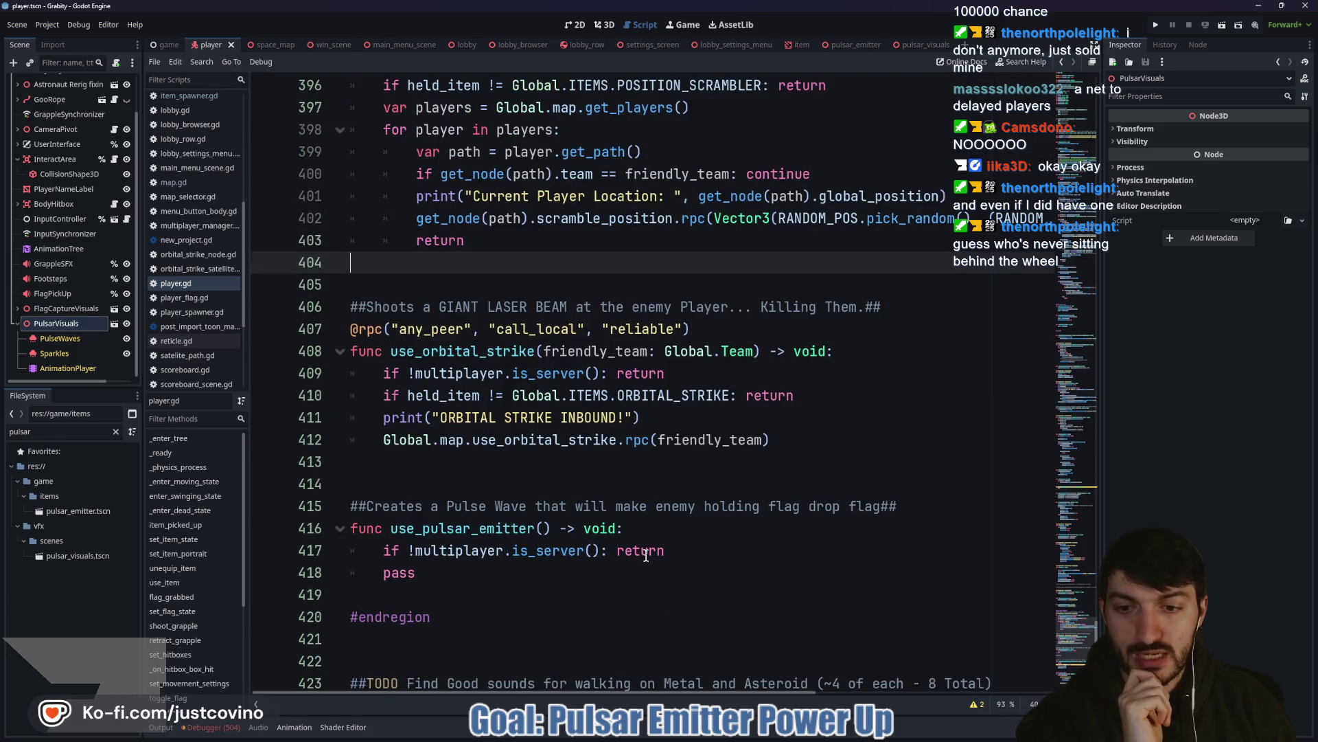
{"action": "scroll", "coordinate": [646, 555], "scroll_direction": "up", "scroll_amount": 2}
{"action": "scroll", "coordinate": [495, 515], "scroll_direction": "down", "scroll_amount": 2}
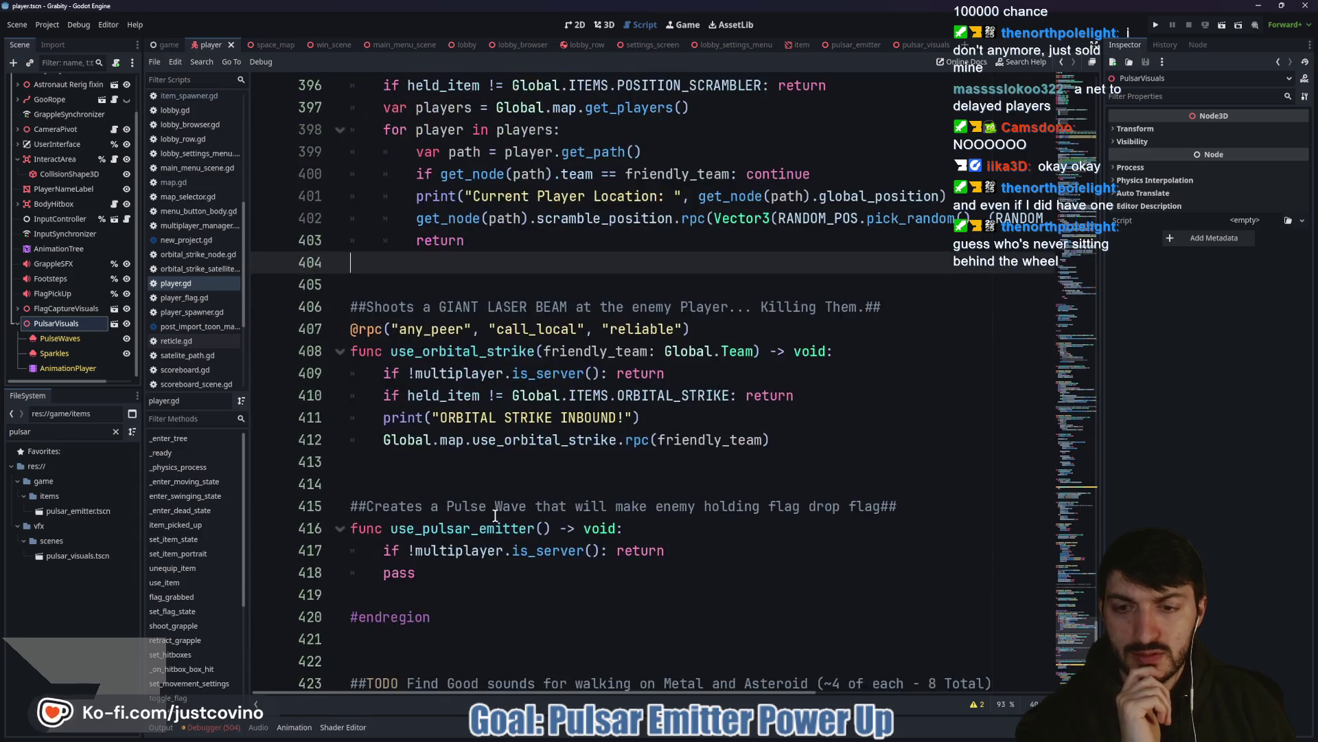
{"action": "left_click", "coordinate": [477, 565]}
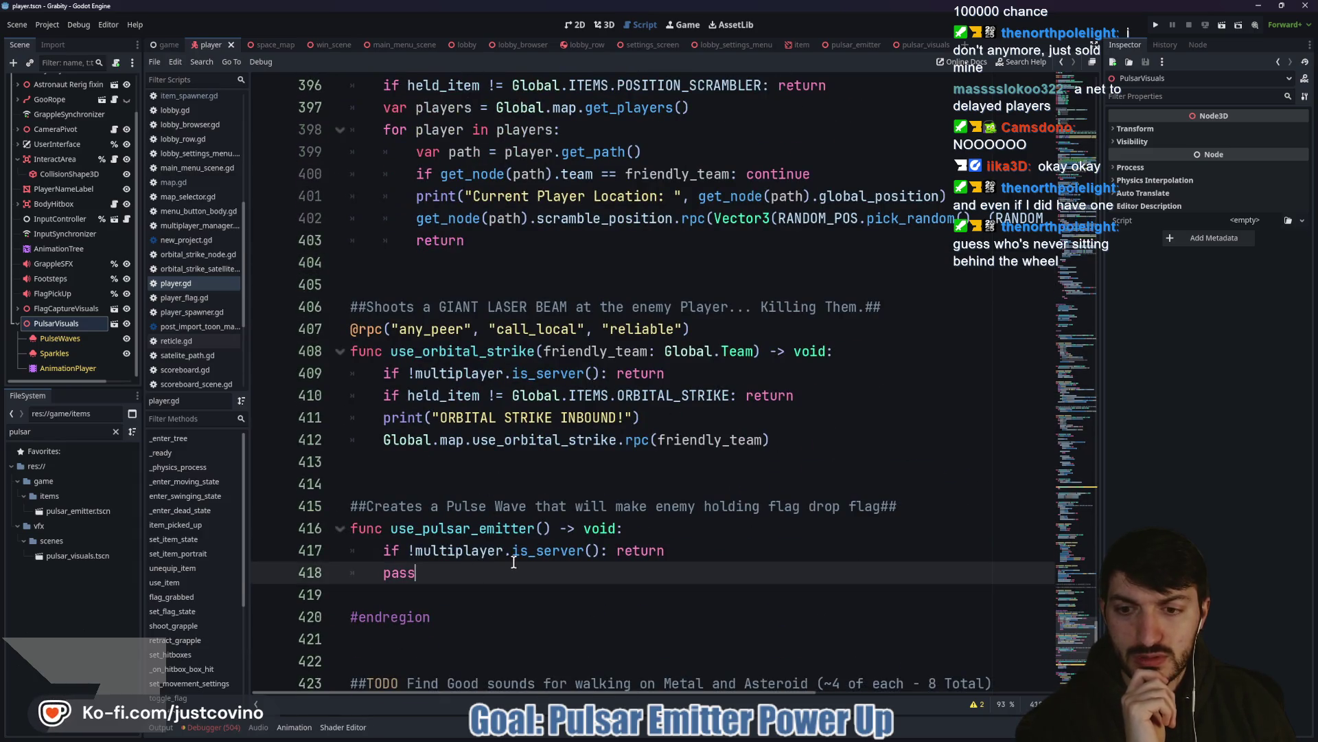
Insert toggle_pulsar_visuals() as use_pulsar_emitter's first line, save, and bring up Notion's Power-ups page.
{"action": "left_click", "coordinate": [663, 536]}
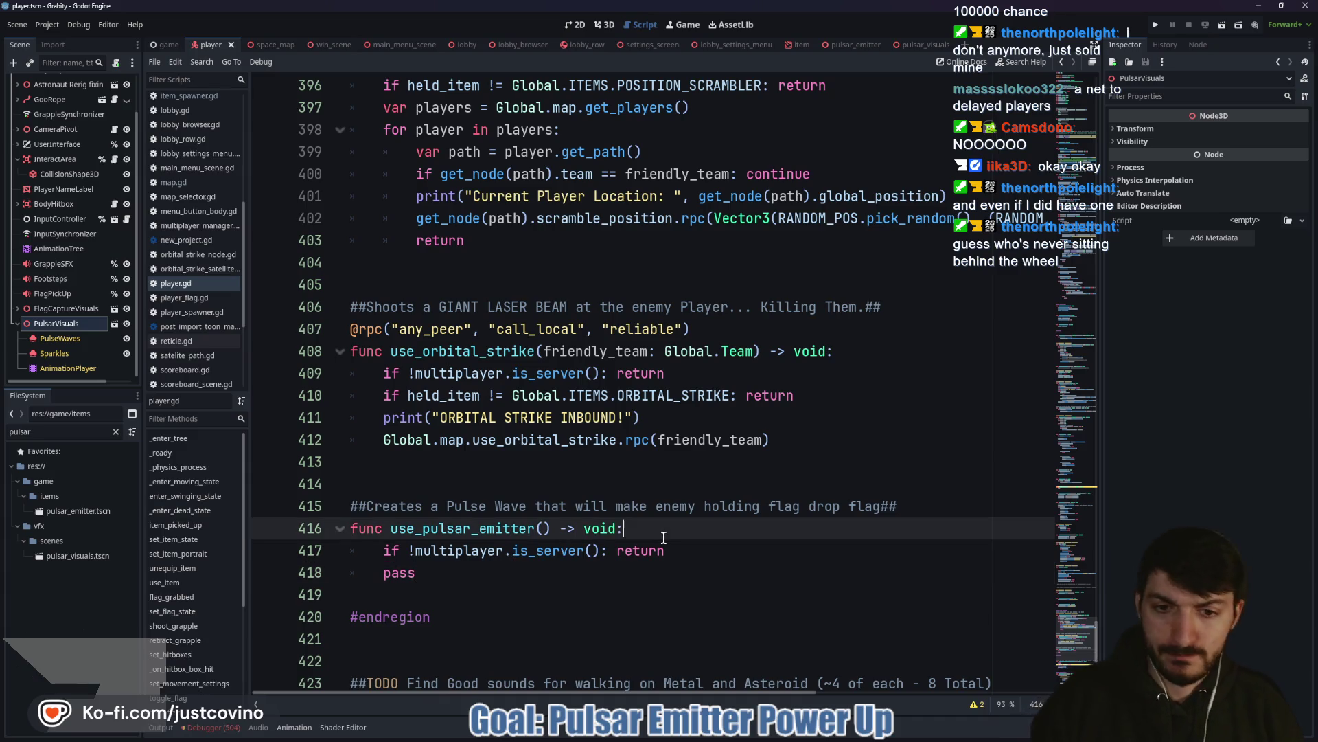
{"action": "key", "text": "Return"}
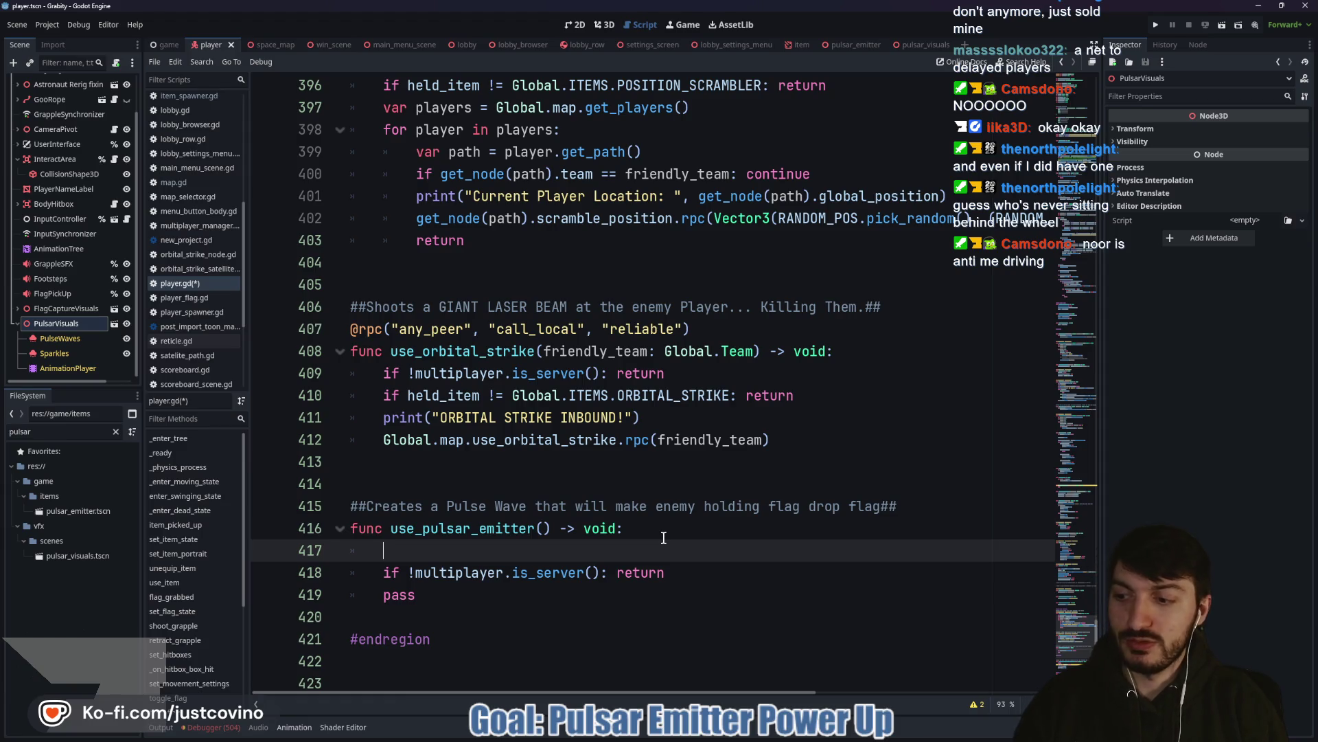
{"action": "type", "text": "to"}
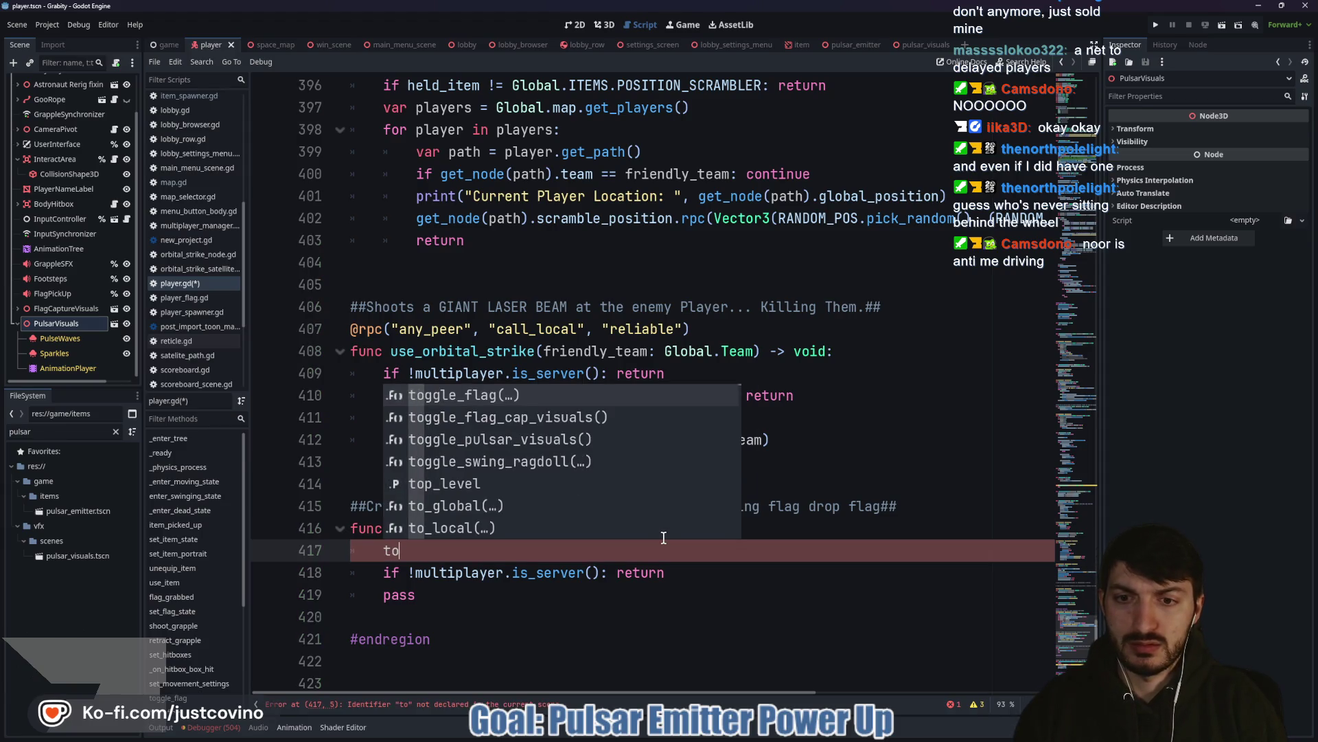
{"action": "key", "text": "Down"}
{"action": "key", "text": "Down"}
{"action": "key", "text": "Return"}
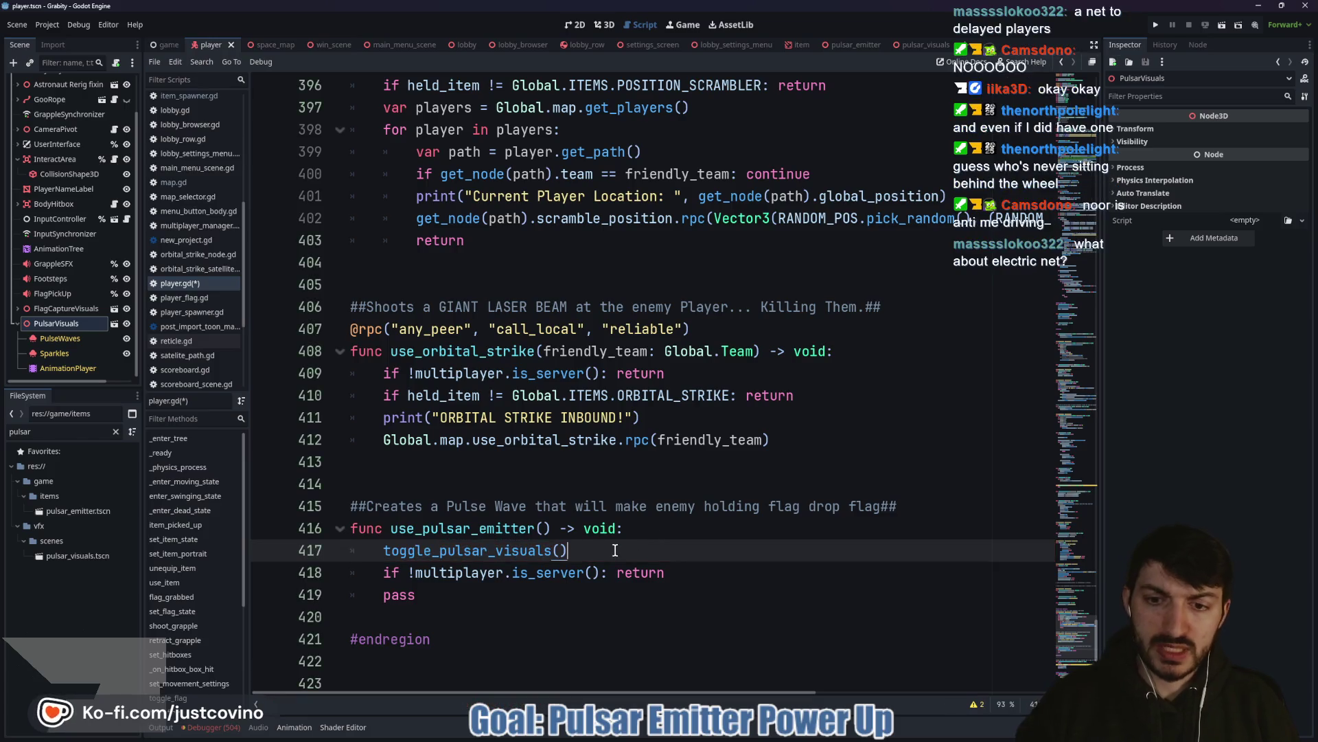
{"action": "key", "text": "ctrl+s"}
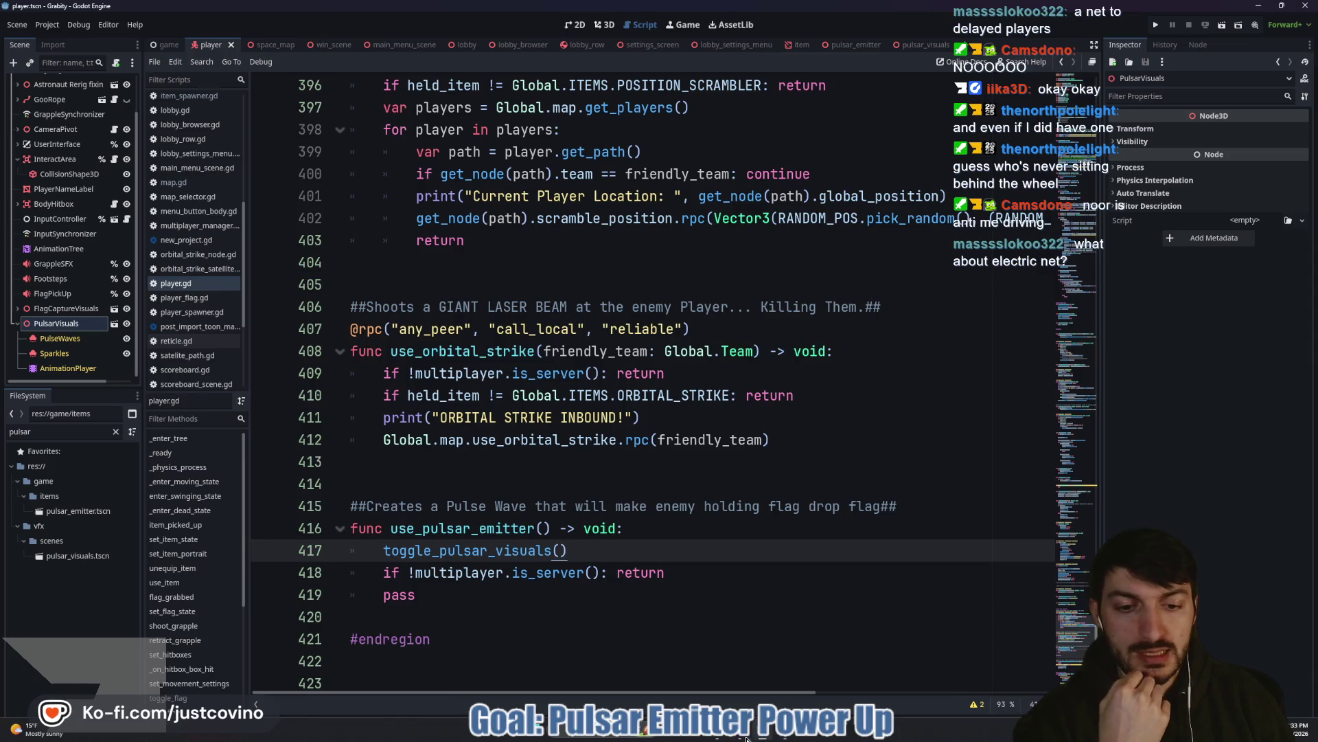
{"action": "left_click", "coordinate": [718, 735]}
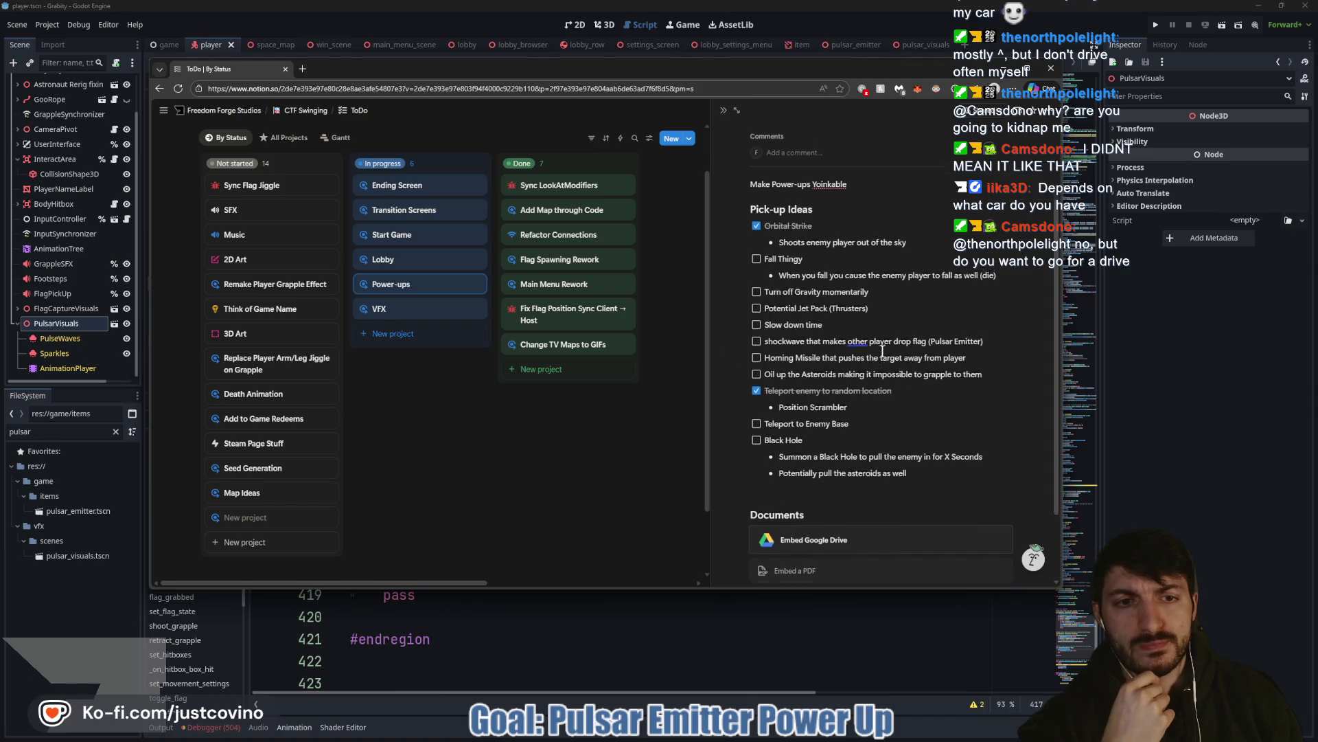
{"action": "scroll", "coordinate": [886, 357], "scroll_direction": "up", "scroll_amount": 1}
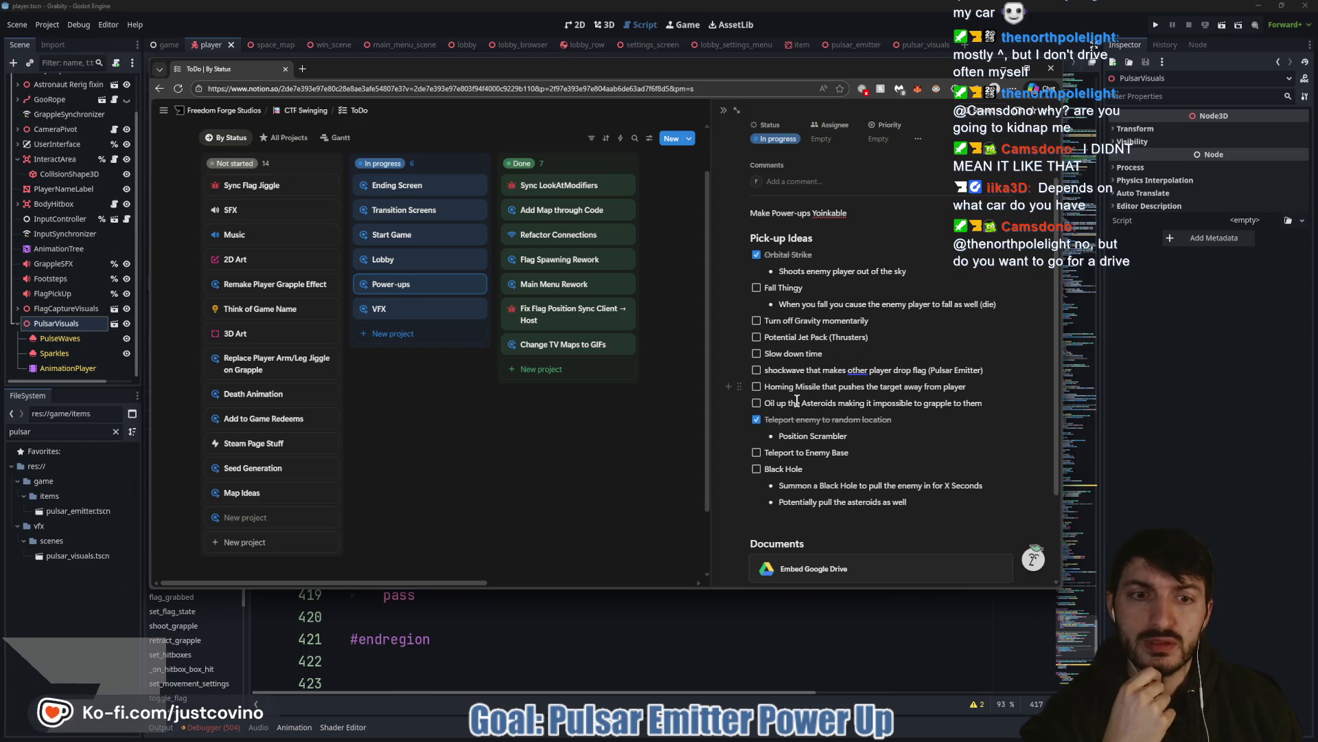
{"action": "left_click", "coordinate": [603, 651]}
{"action": "scroll", "coordinate": [561, 621], "scroll_direction": "down", "scroll_amount": 2}
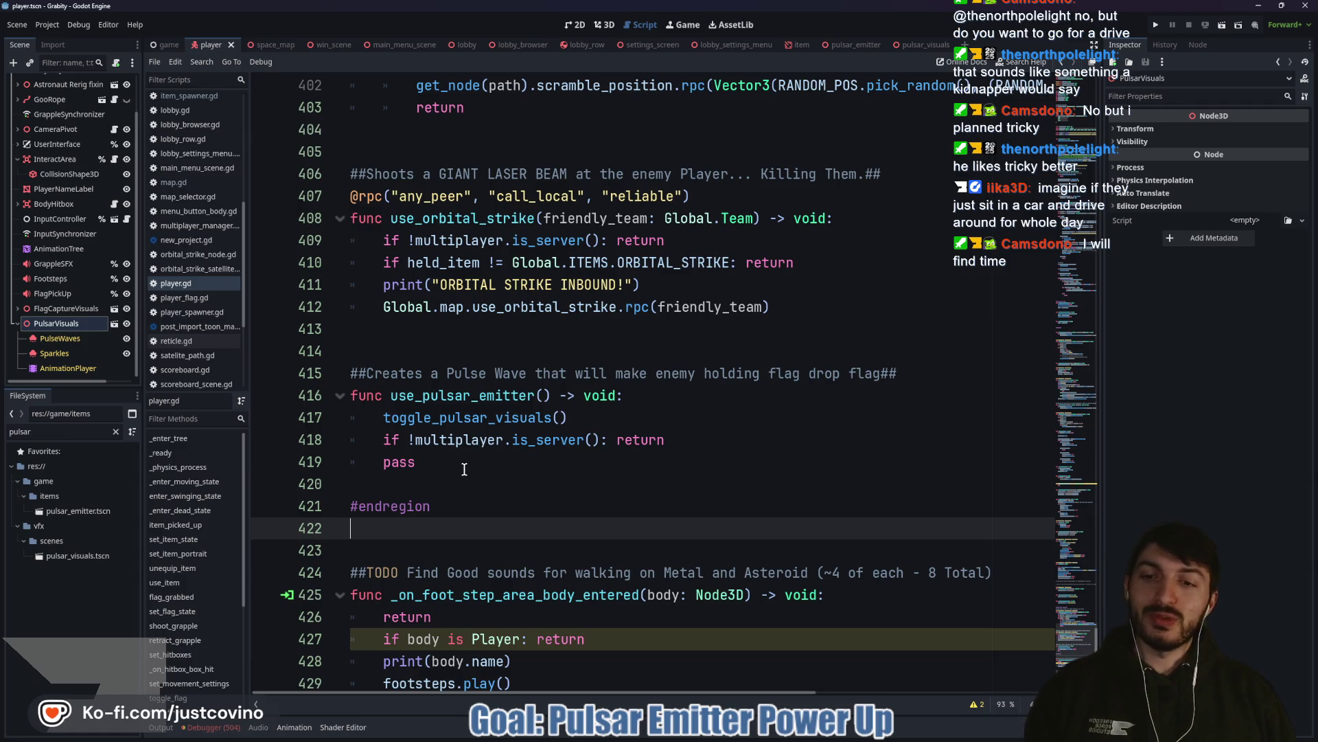
Delete the placeholder pass on line 419 of use_pulsar_emitter and save player.gd.
{"action": "left_click", "coordinate": [464, 467]}
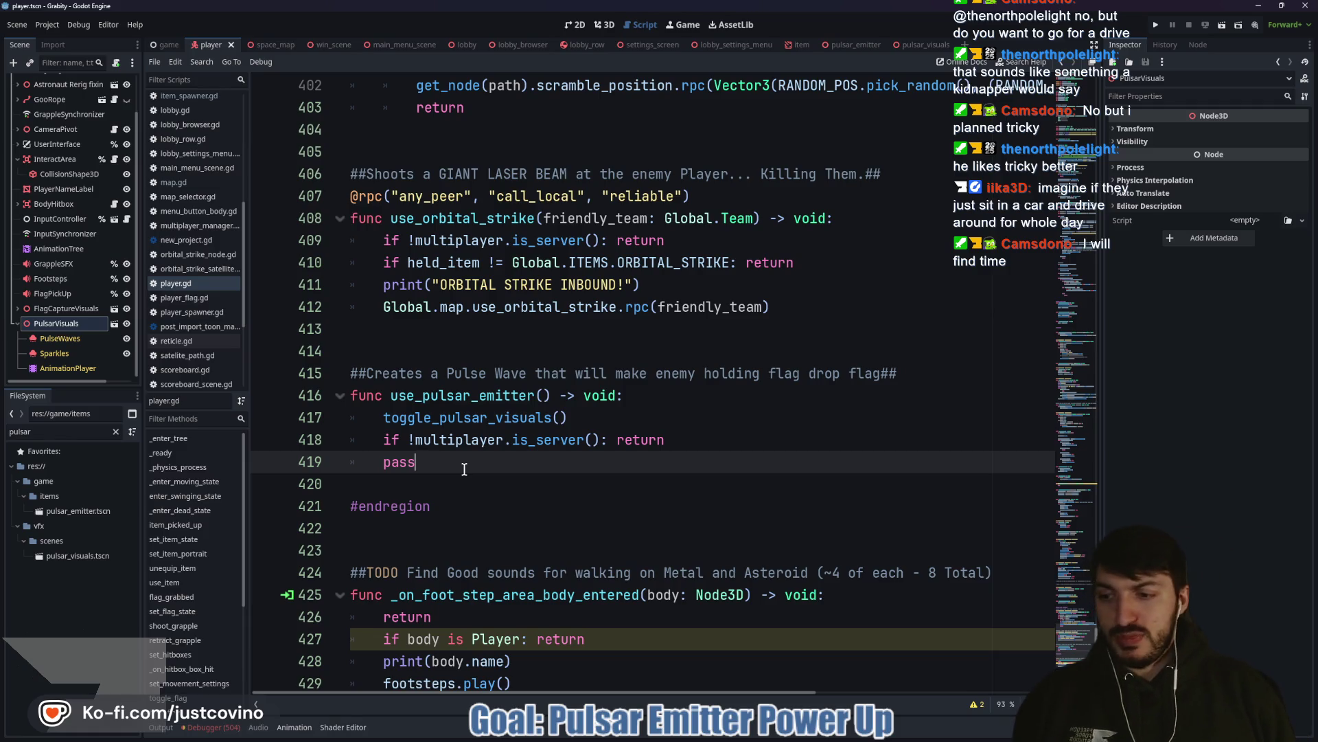
{"action": "key", "text": "BackSpace"}
{"action": "key", "text": "BackSpace"}
{"action": "key", "text": "BackSpace"}
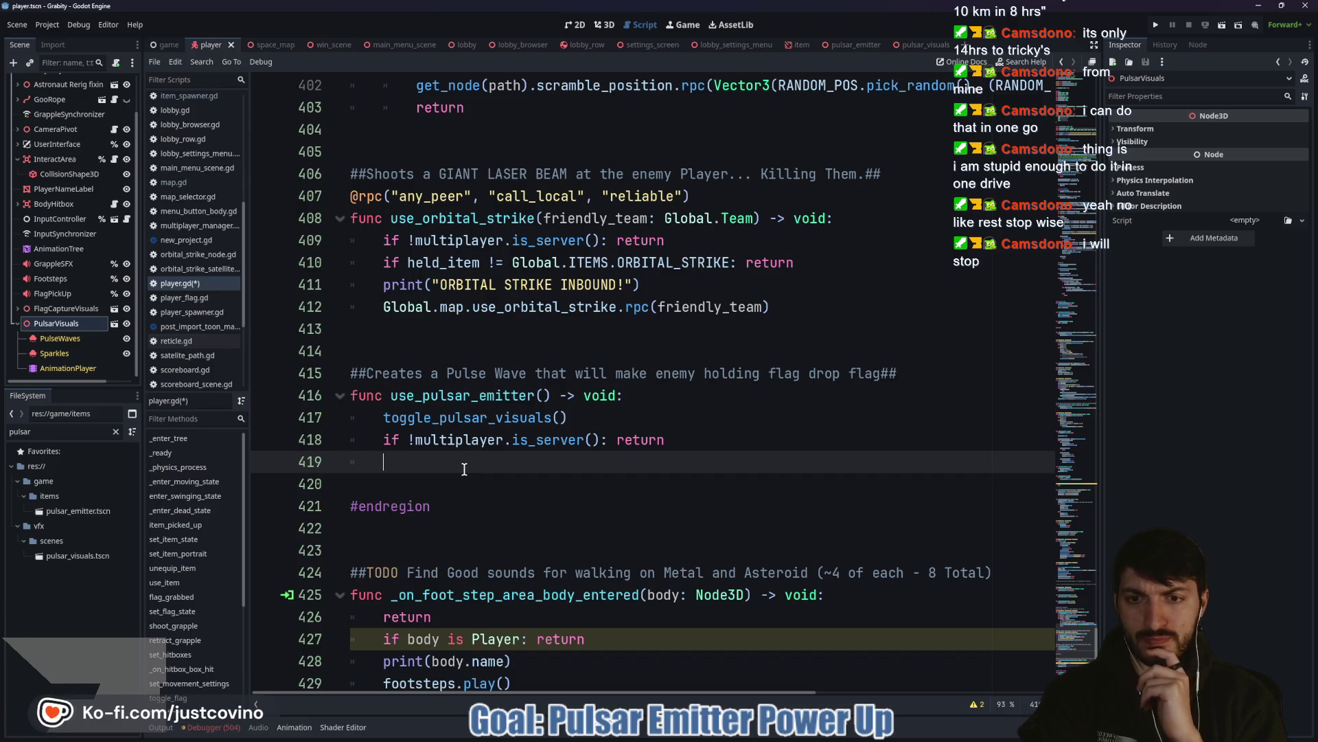
{"action": "left_click", "coordinate": [450, 396]}
{"action": "key", "text": "ctrl+s"}
Select the use_pulsar_emitter function name and scroll back up through player.gd.
{"action": "scroll", "coordinate": [450, 395], "scroll_direction": "up", "scroll_amount": 6}
{"action": "scroll", "coordinate": [449, 527], "scroll_direction": "down", "scroll_amount": 4}
{"action": "double_click", "coordinate": [449, 528]}
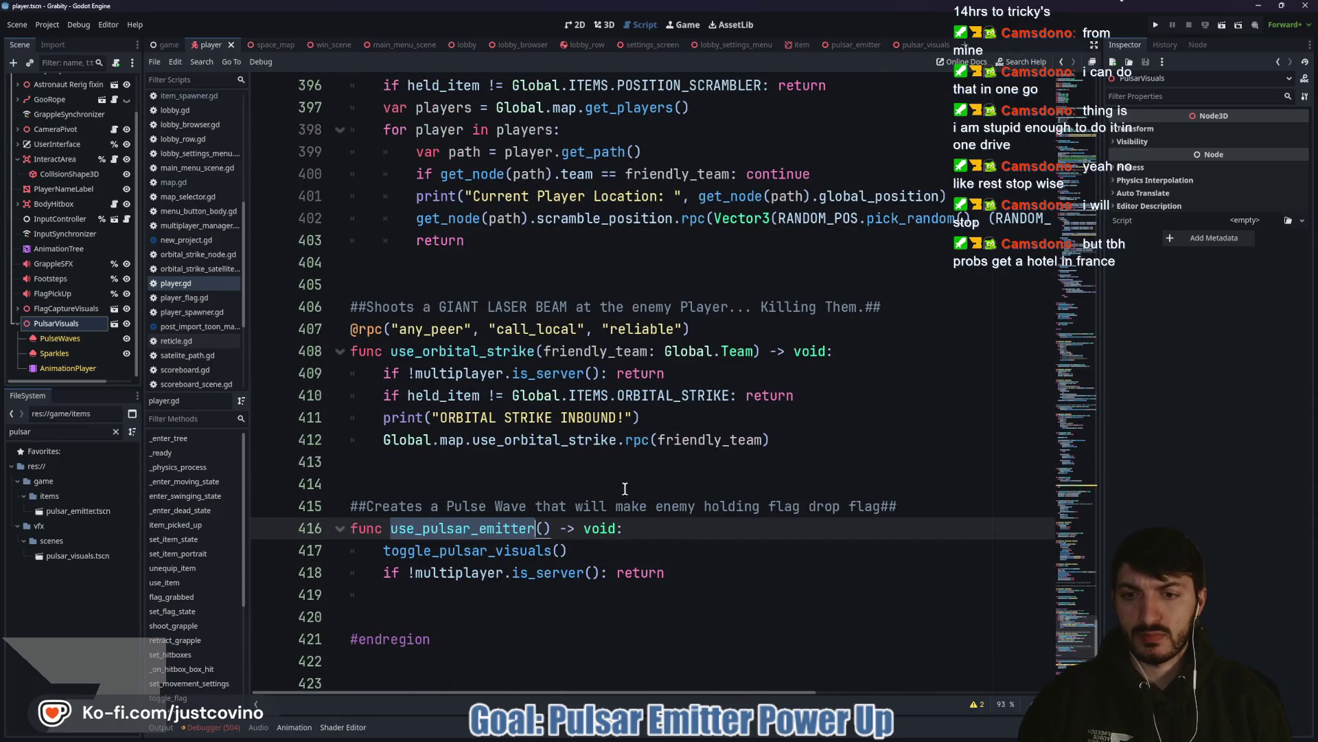
{"action": "scroll", "coordinate": [514, 484], "scroll_direction": "up", "scroll_amount": 5}
{"action": "scroll", "coordinate": [514, 485], "scroll_direction": "up", "scroll_amount": 13}
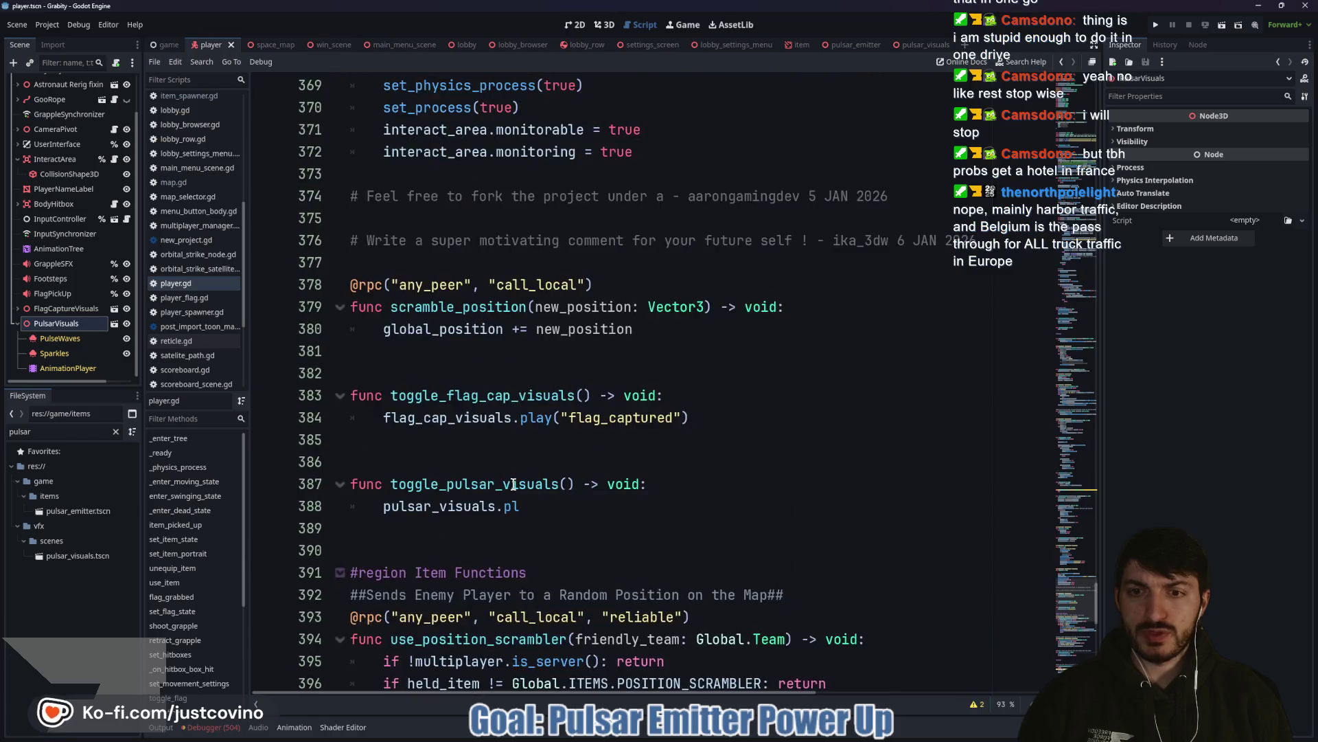
{"action": "scroll", "coordinate": [513, 485], "scroll_direction": "up", "scroll_amount": 12}
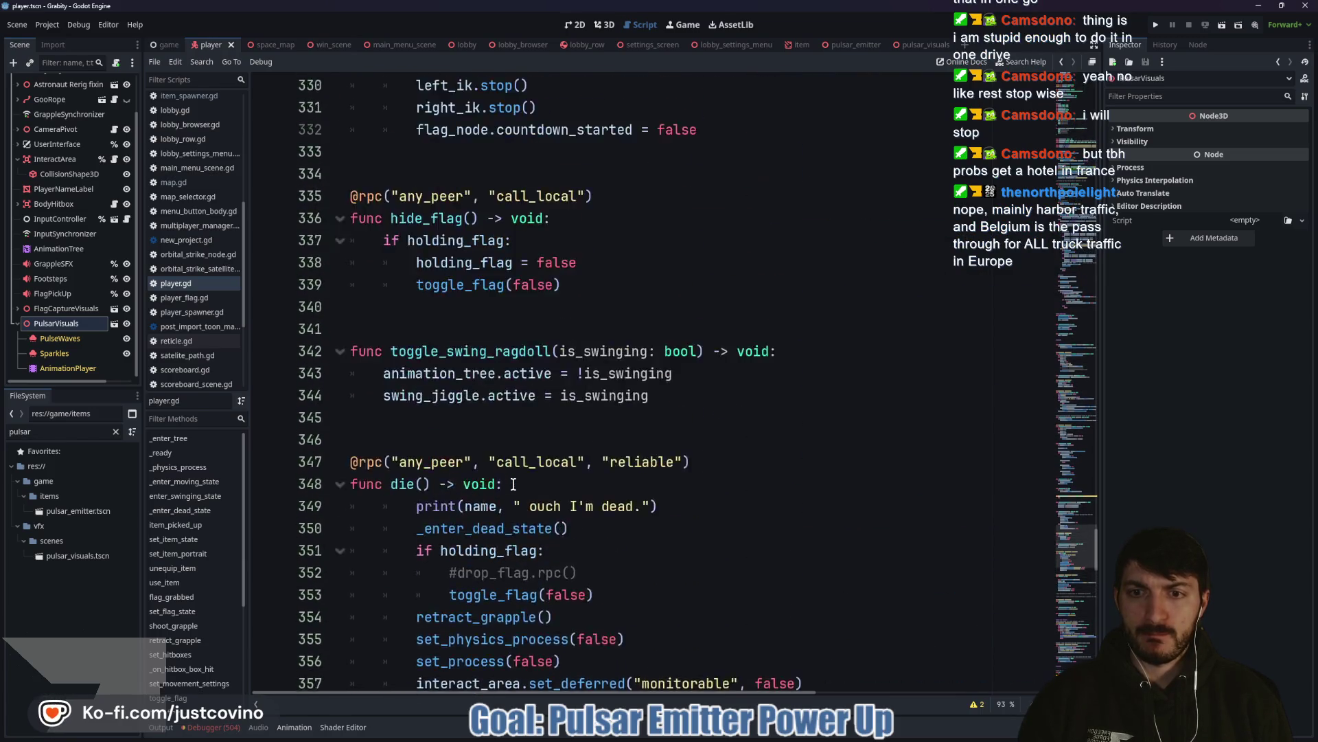
{"action": "scroll", "coordinate": [514, 485], "scroll_direction": "up", "scroll_amount": 11}
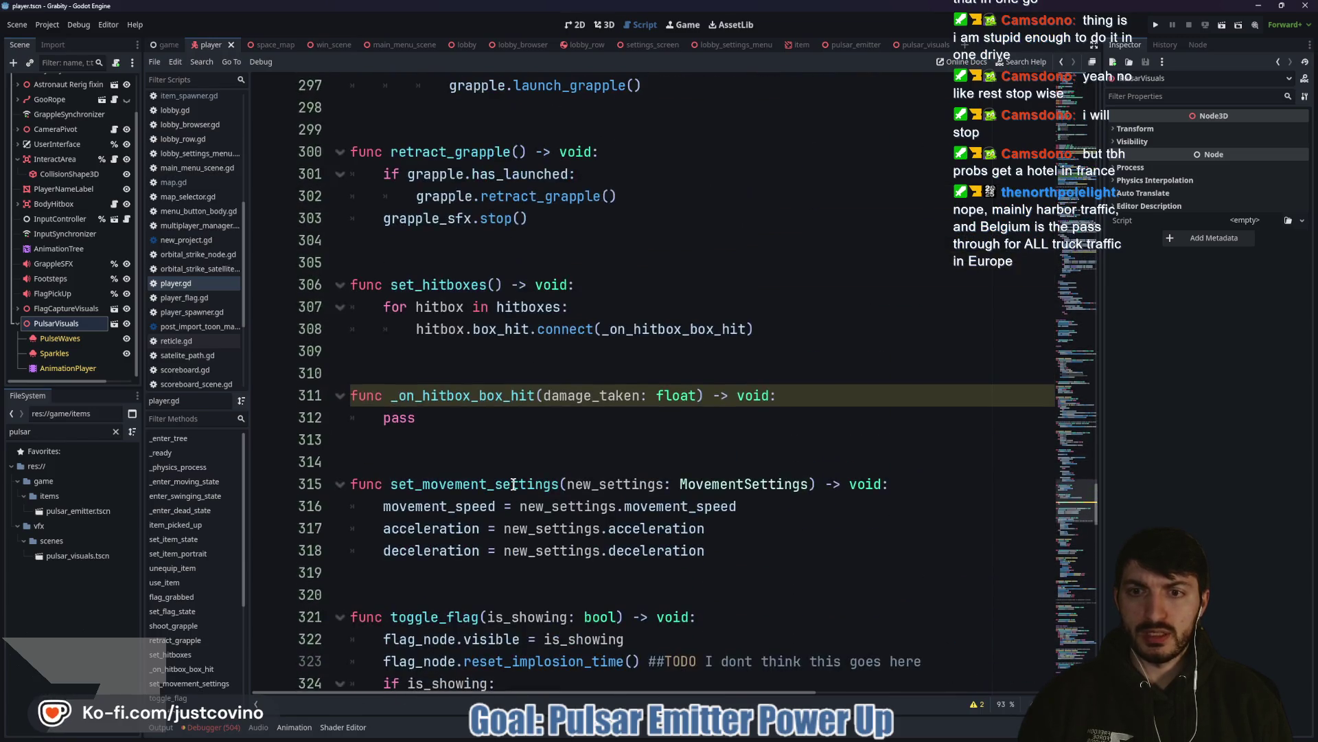
{"action": "scroll", "coordinate": [513, 485], "scroll_direction": "up", "scroll_amount": 12}
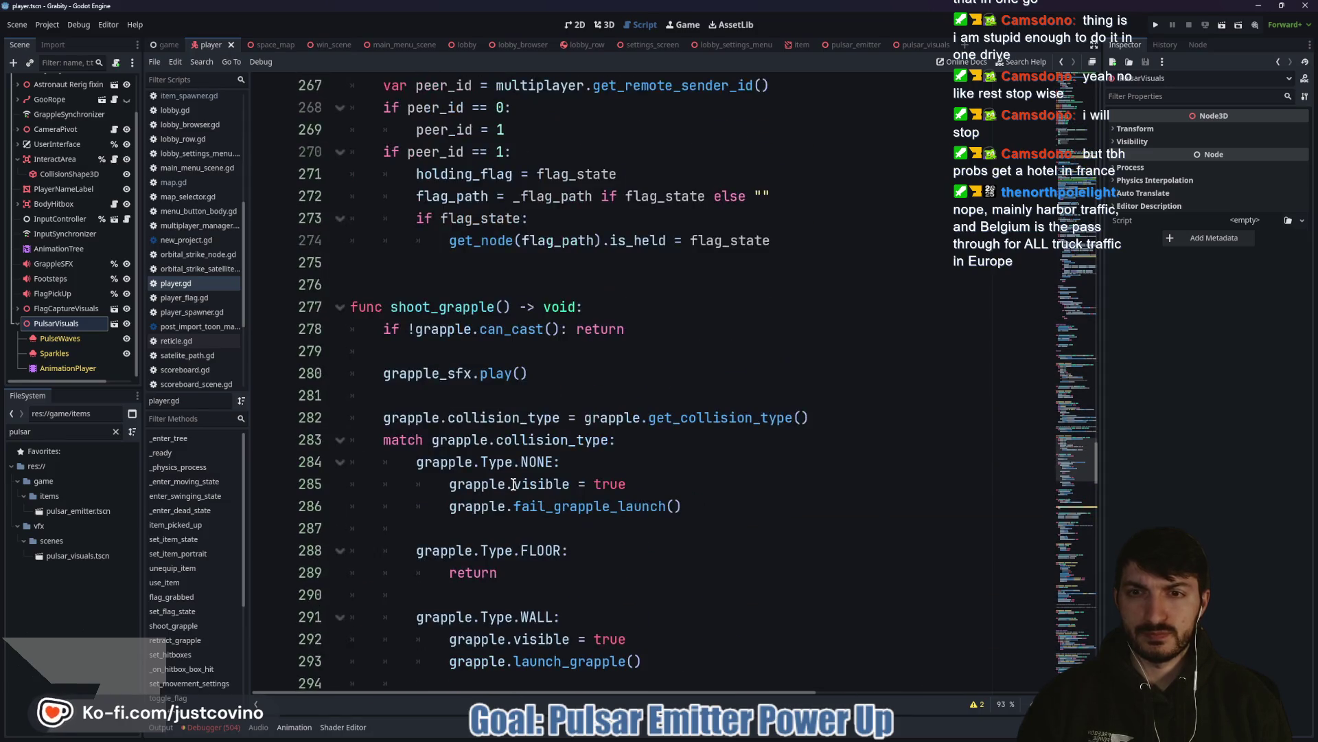
{"action": "scroll", "coordinate": [453, 493], "scroll_direction": "down", "scroll_amount": 3}
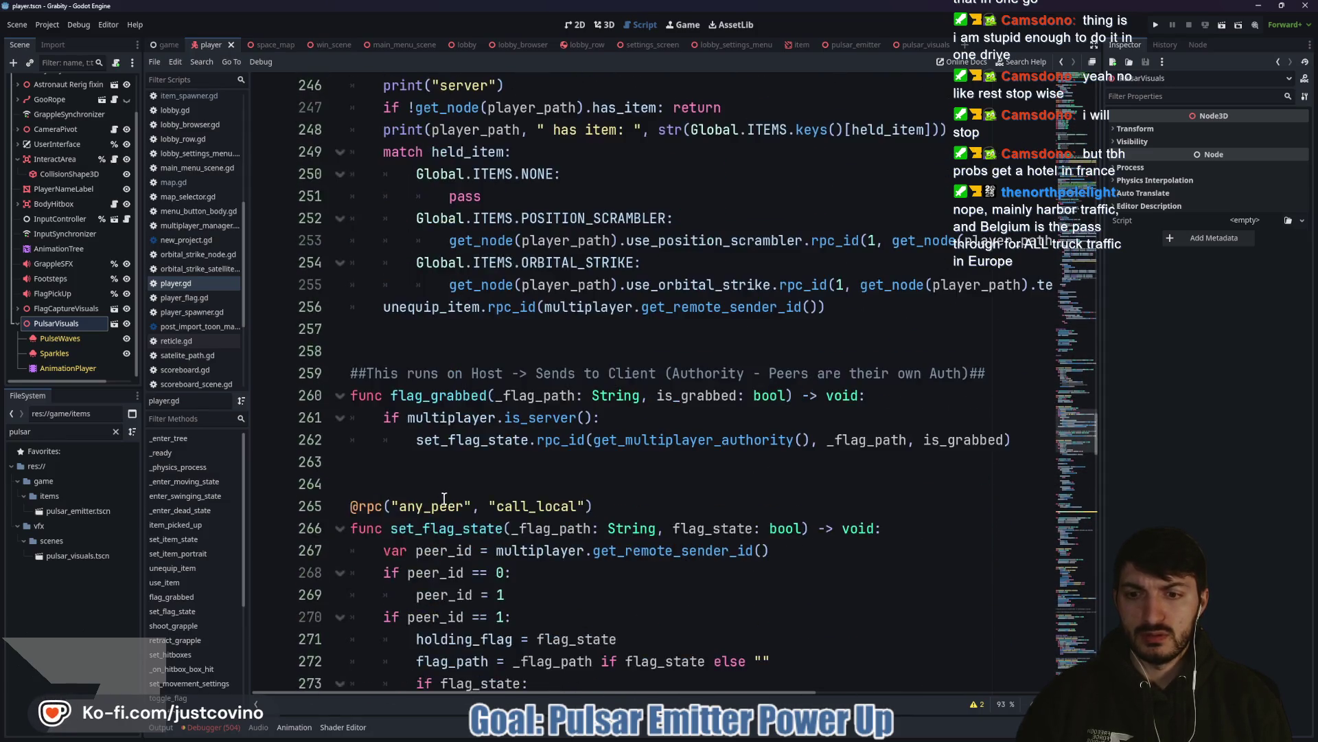
Add a Global.ITEMS.PULSAR_EMITTER case below the ORBITAL_STRIKE case in use_item's match.
{"action": "scroll", "coordinate": [460, 501], "scroll_direction": "up", "scroll_amount": 4}
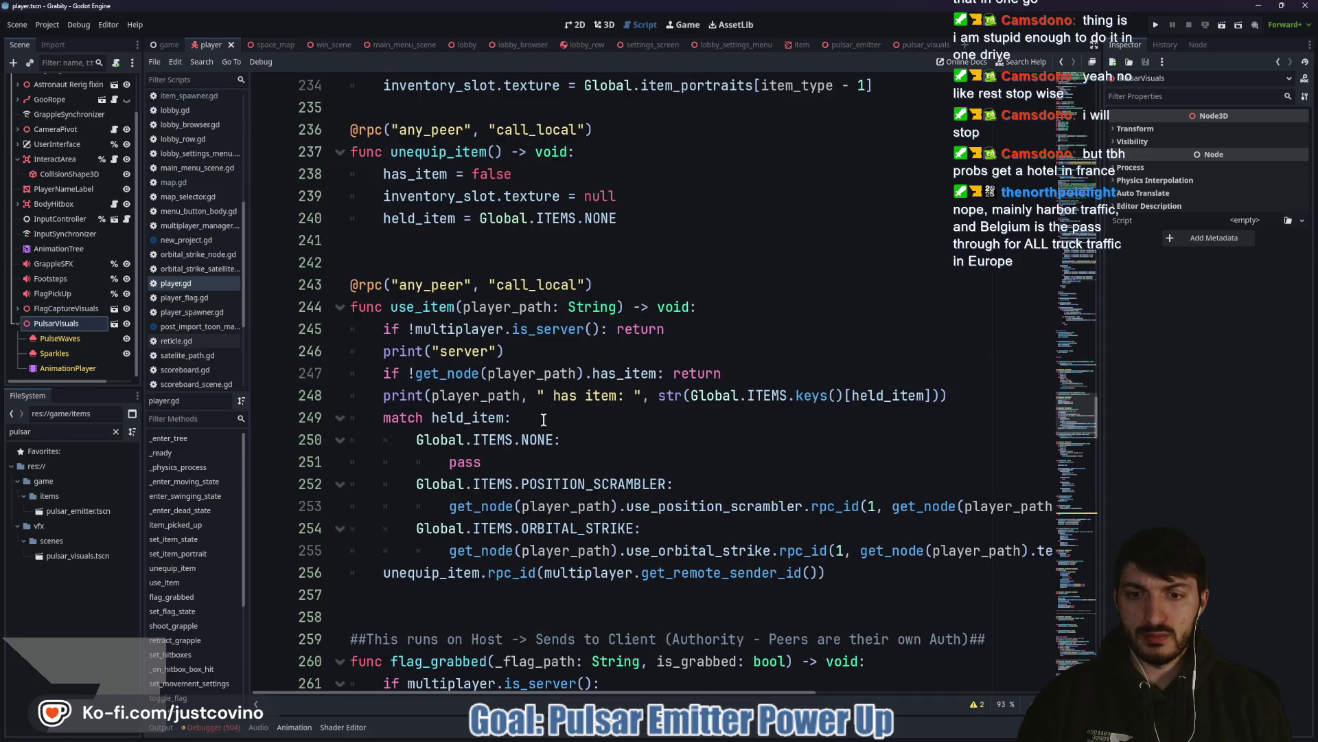
{"action": "scroll", "coordinate": [478, 497], "scroll_direction": "down", "scroll_amount": 2}
{"action": "left_click", "coordinate": [371, 438]}
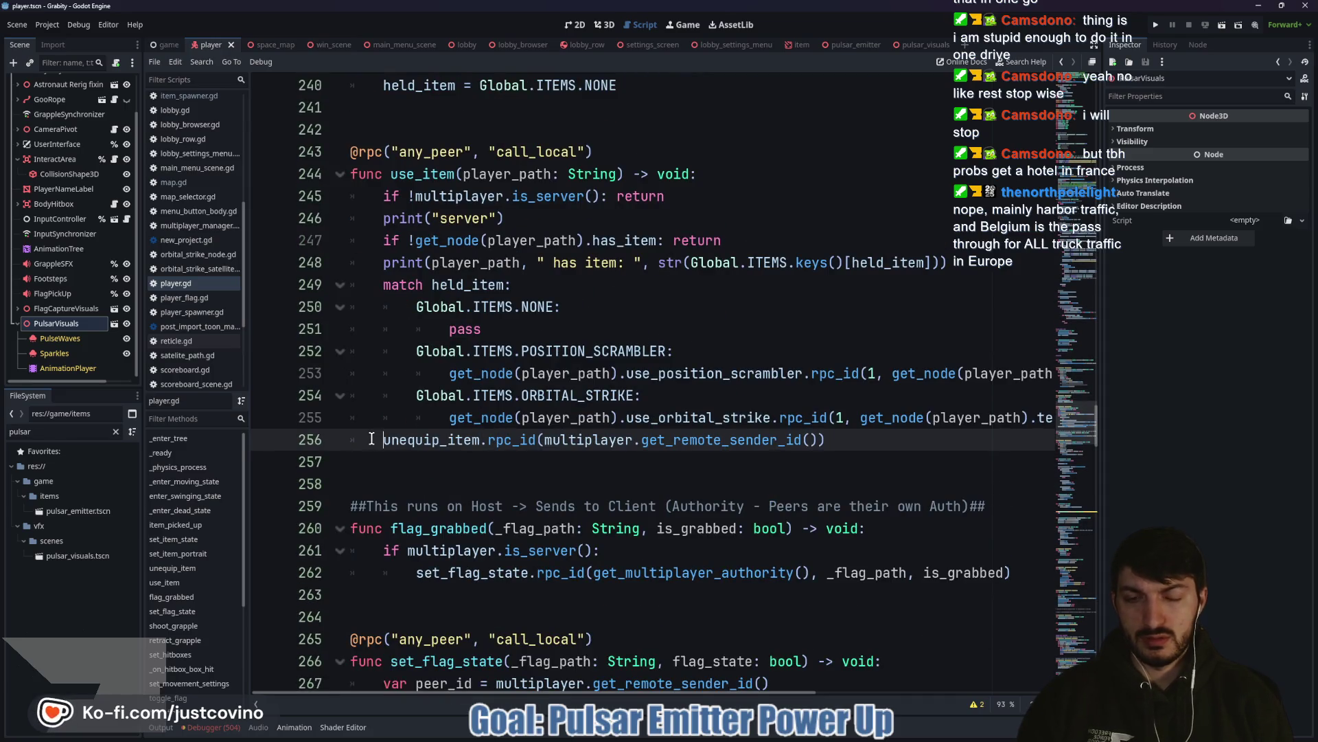
{"action": "key", "text": "Return"}
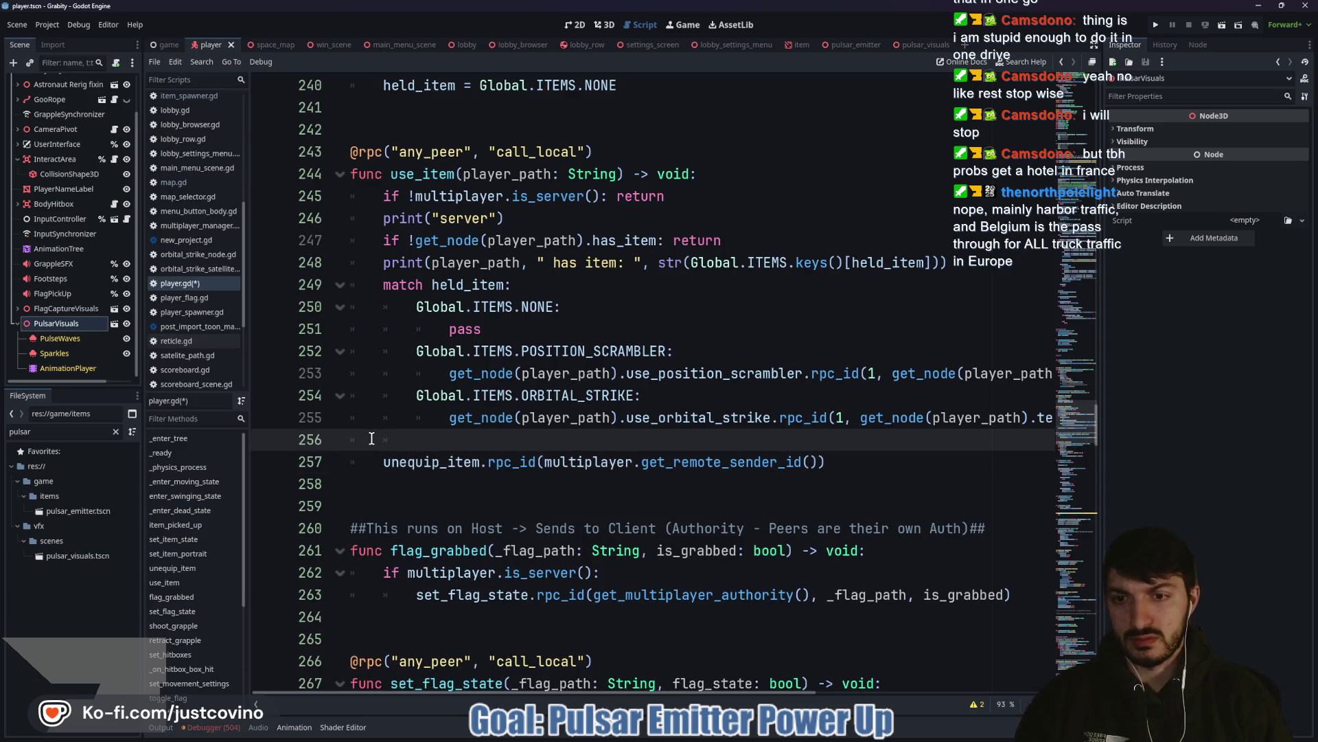
{"action": "type", "text": "Global.ITEMS."}
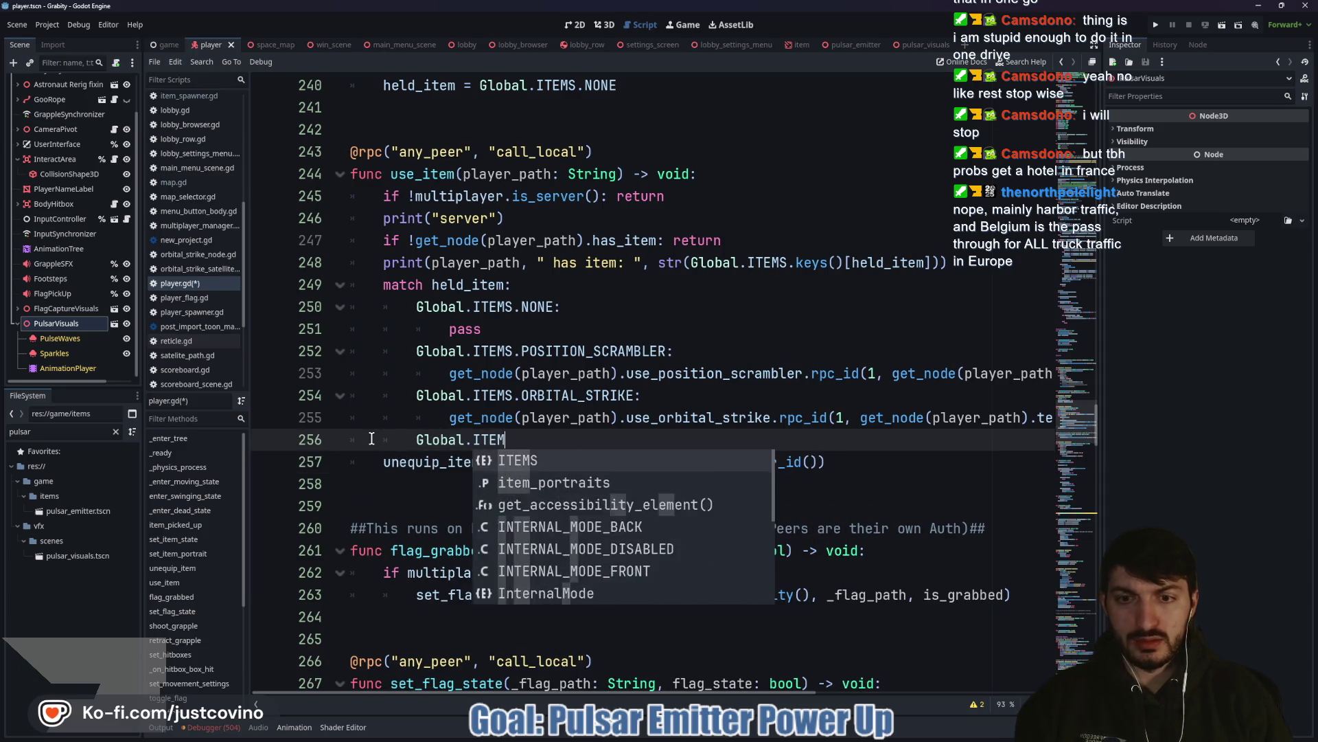
{"action": "type", "text": "PU"}
{"action": "key", "text": "Return"}
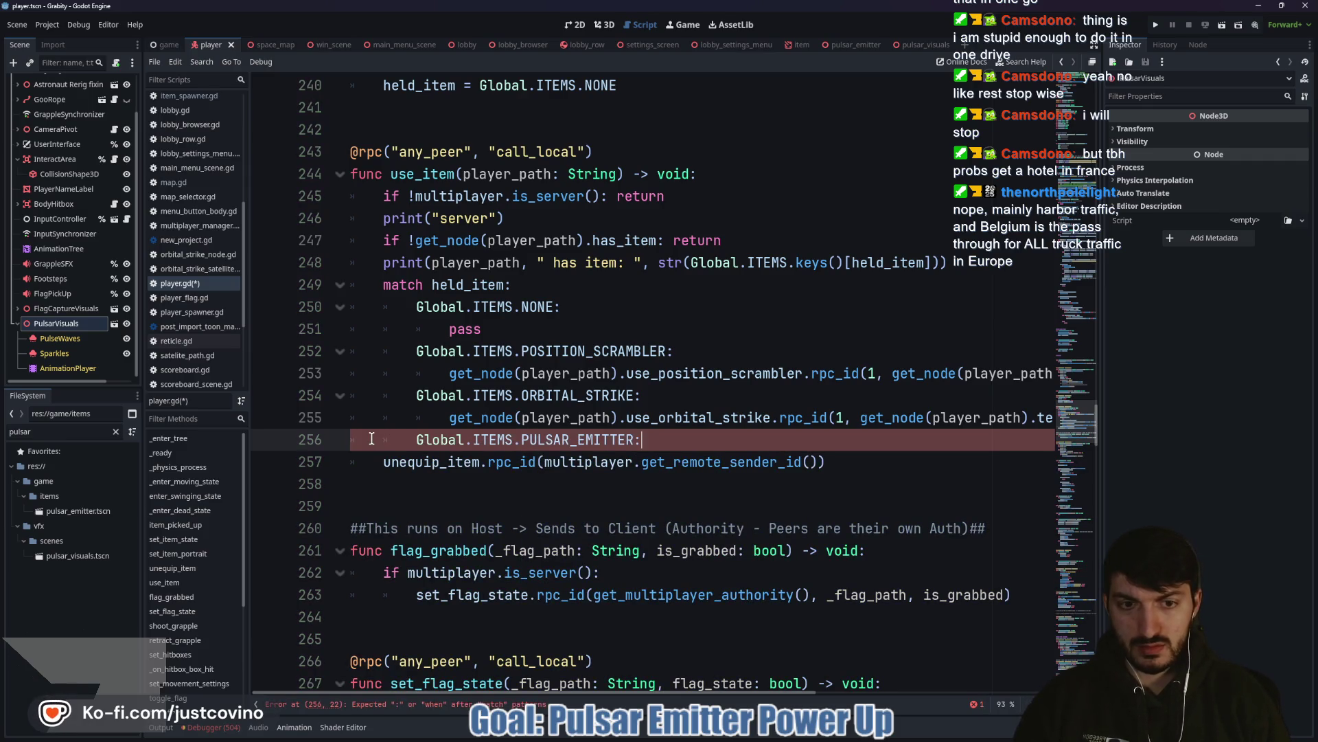
{"action": "key", "text": "Return"}
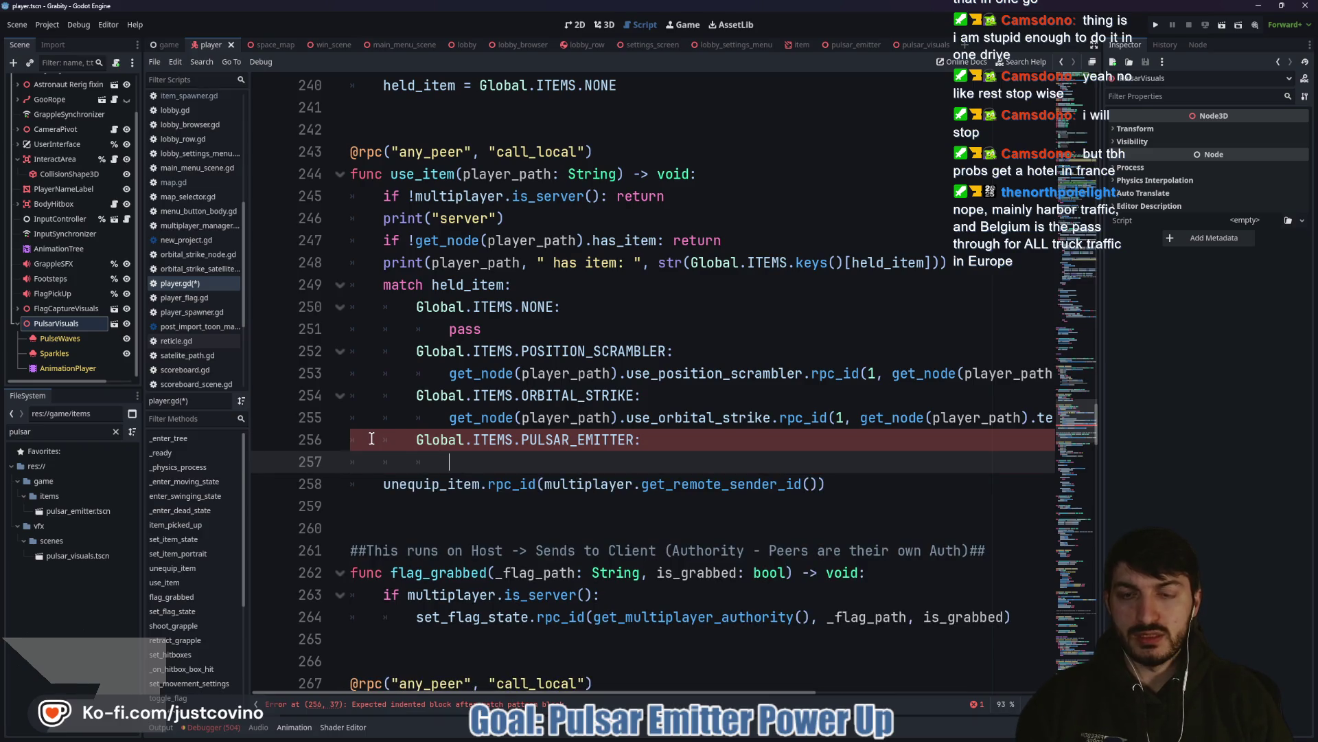
Start the case body with get_node(player_path).use_p, undoing an accidental wrong paste.
{"action": "type", "text": "get_node(pl"}
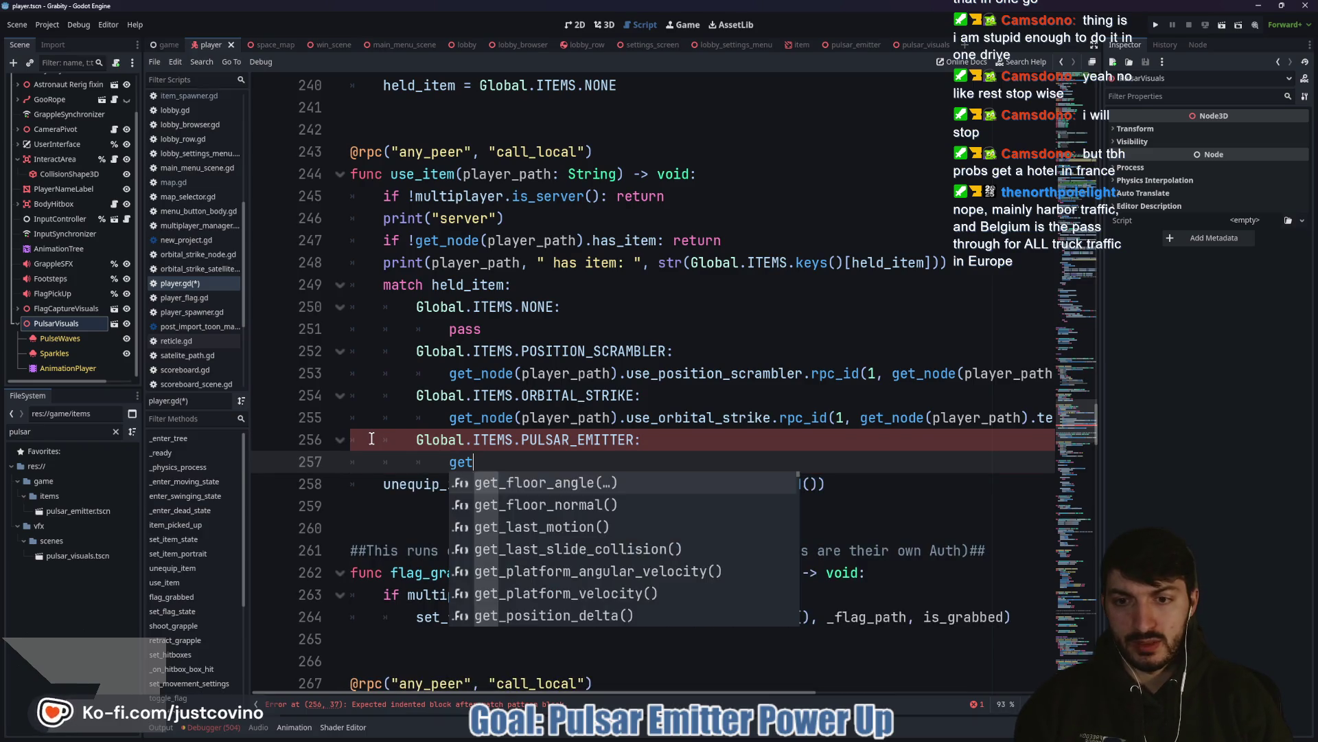
{"action": "type", "text": "ayer"}
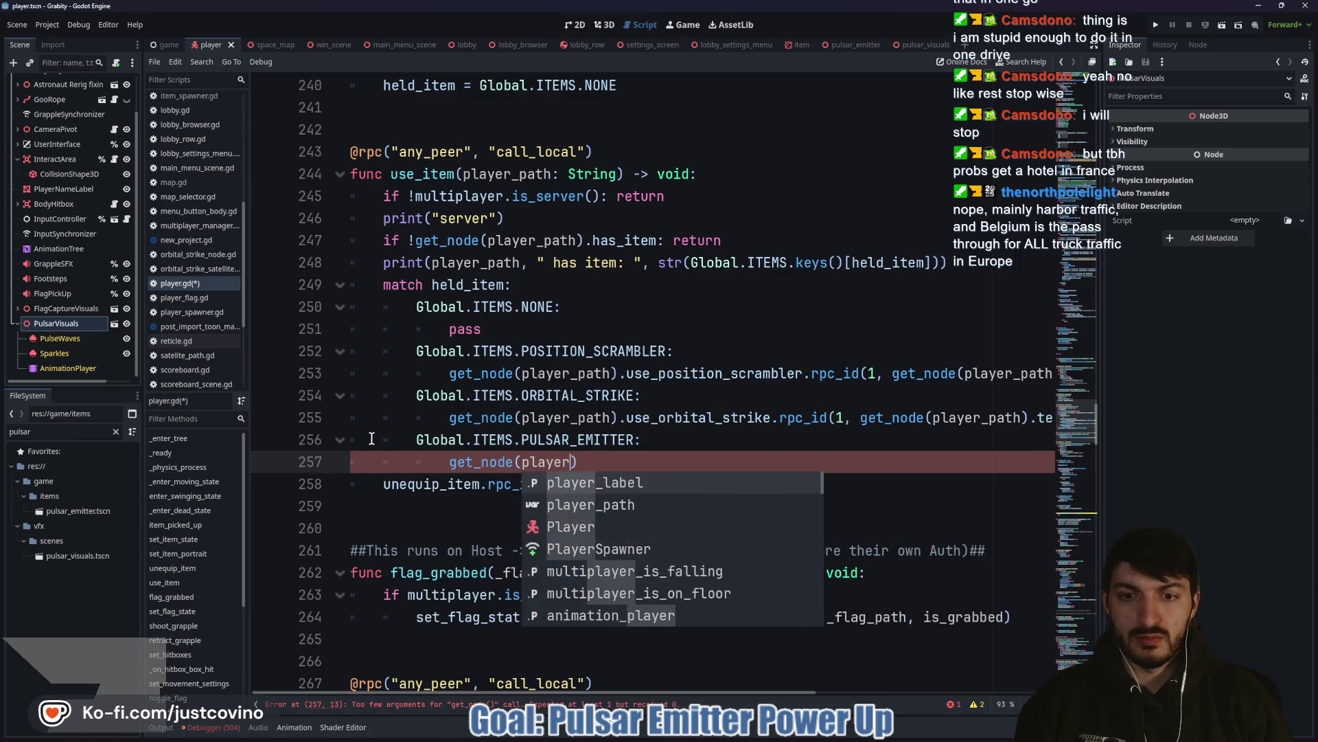
{"action": "key", "text": "Down"}
{"action": "key", "text": "Return"}
{"action": "type", "text": "."}
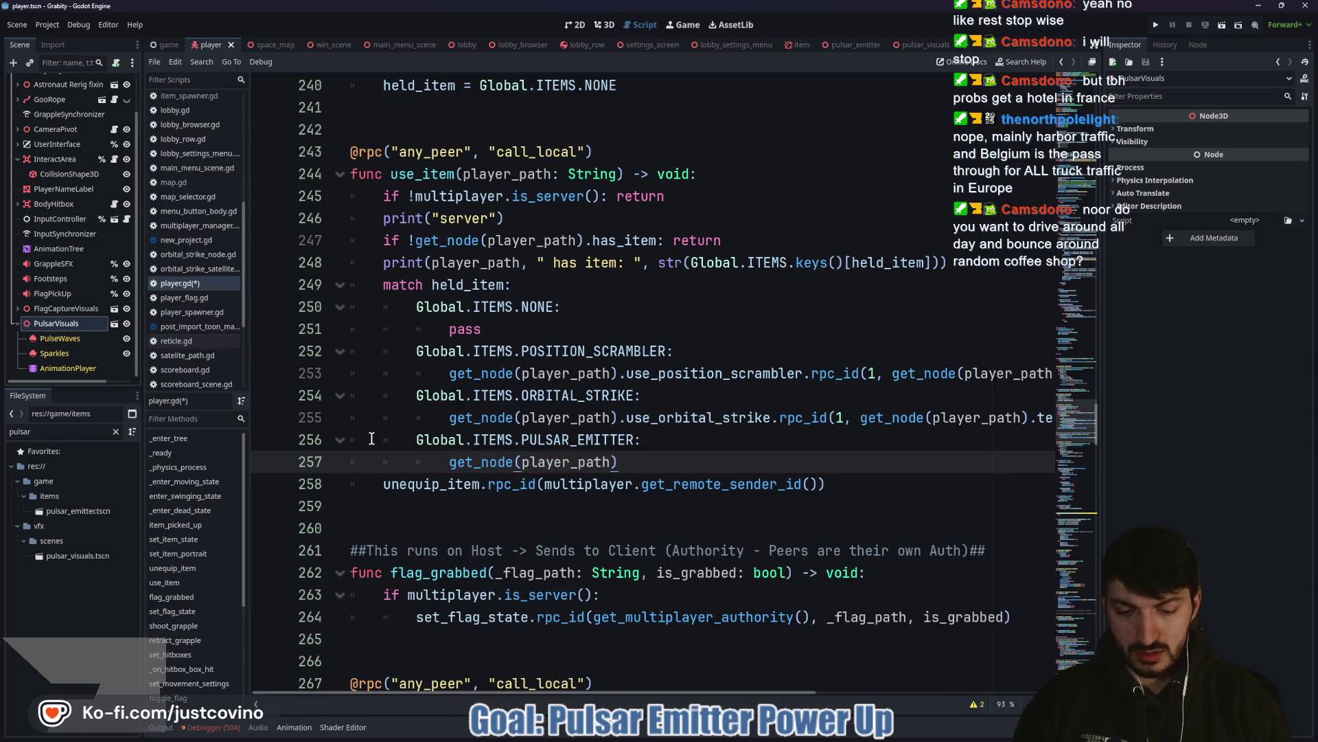
{"action": "type", "text": "use_p"}
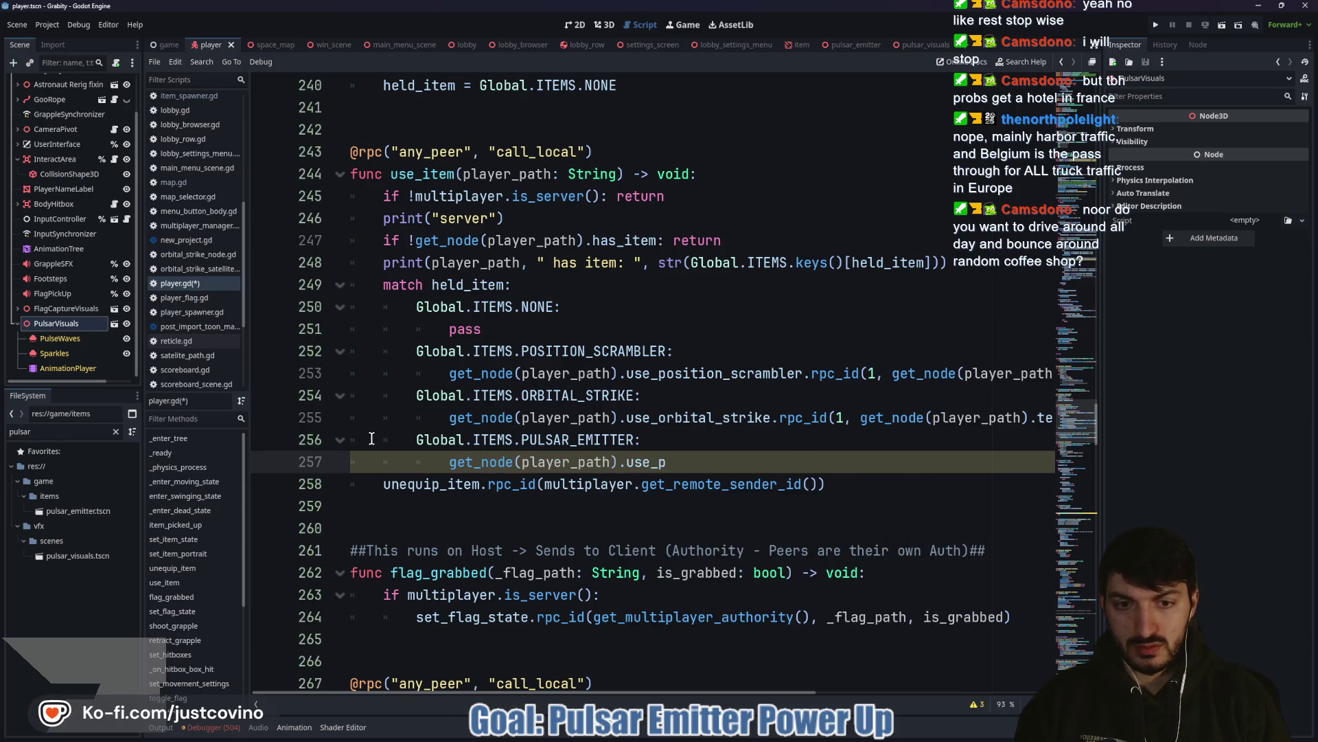
{"action": "scroll", "coordinate": [372, 438], "scroll_direction": "down", "scroll_amount": 5}
{"action": "scroll", "coordinate": [648, 314], "scroll_direction": "up", "scroll_amount": 4}
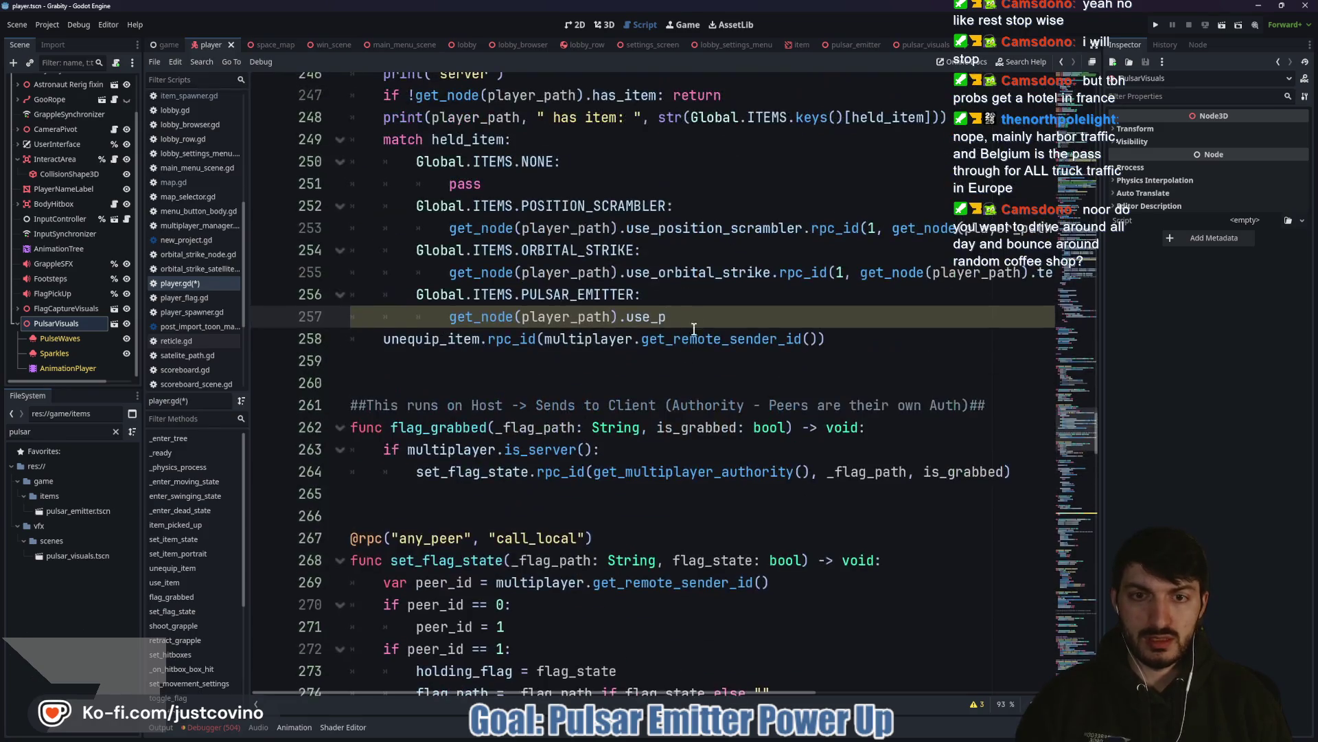
{"action": "double_click", "coordinate": [649, 316]}
{"action": "key", "text": "ctrl+v"}
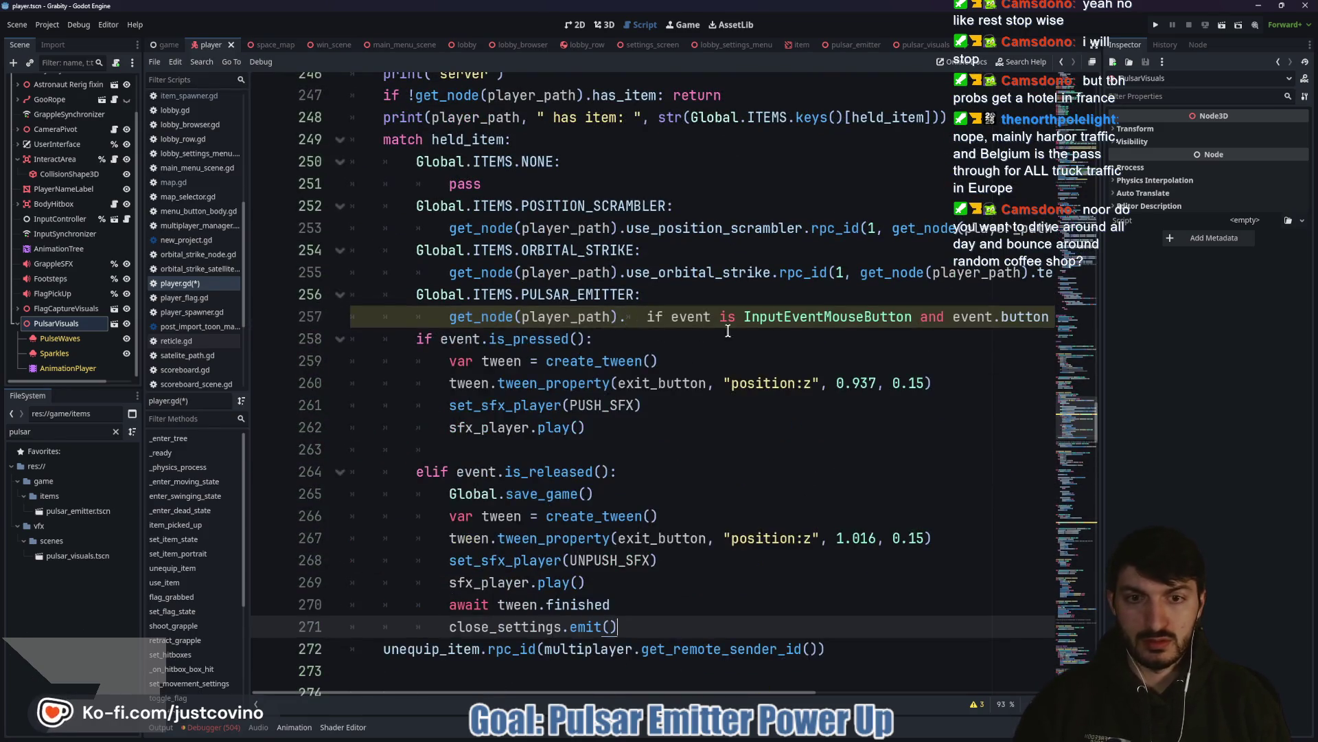
{"action": "key", "text": "ctrl+z"}
Complete the call as get_node(player_path).use_pulsar_emitter() using the copied name, and save.
{"action": "scroll", "coordinate": [599, 393], "scroll_direction": "down", "scroll_amount": 10}
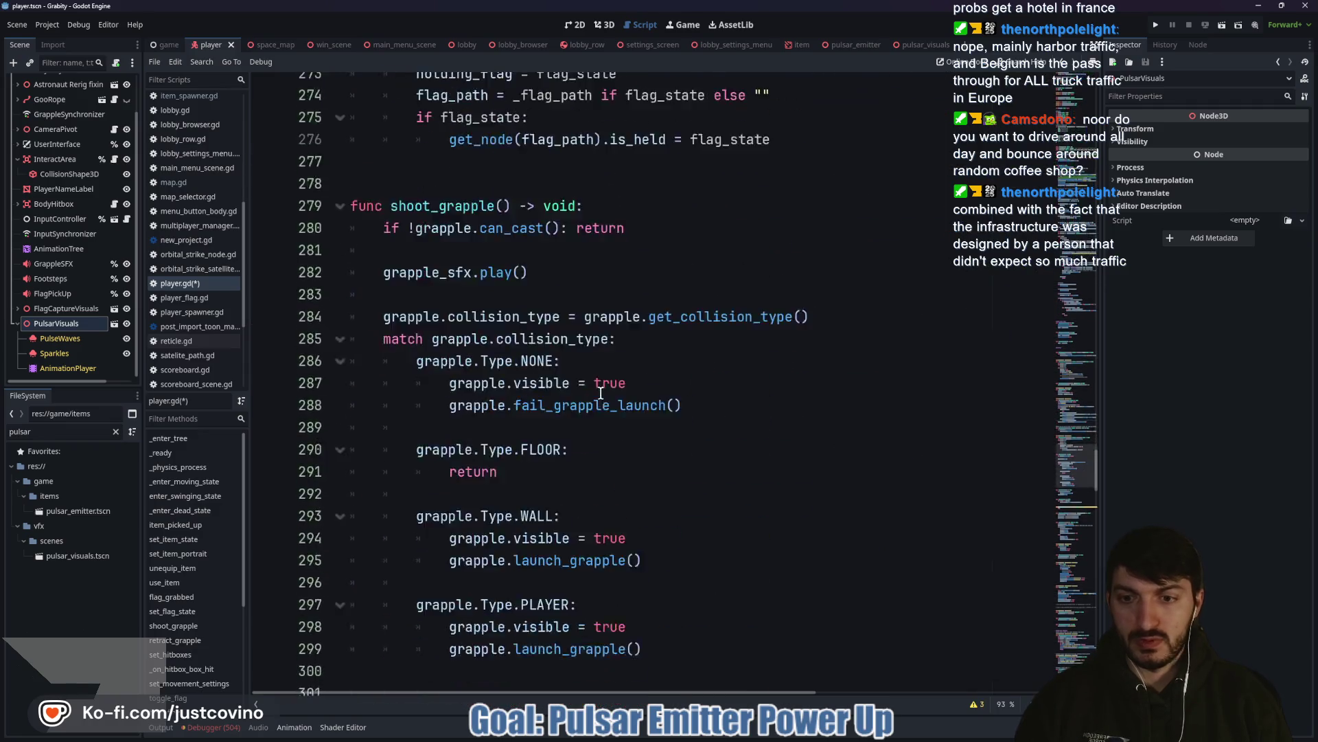
{"action": "scroll", "coordinate": [598, 394], "scroll_direction": "down", "scroll_amount": 10}
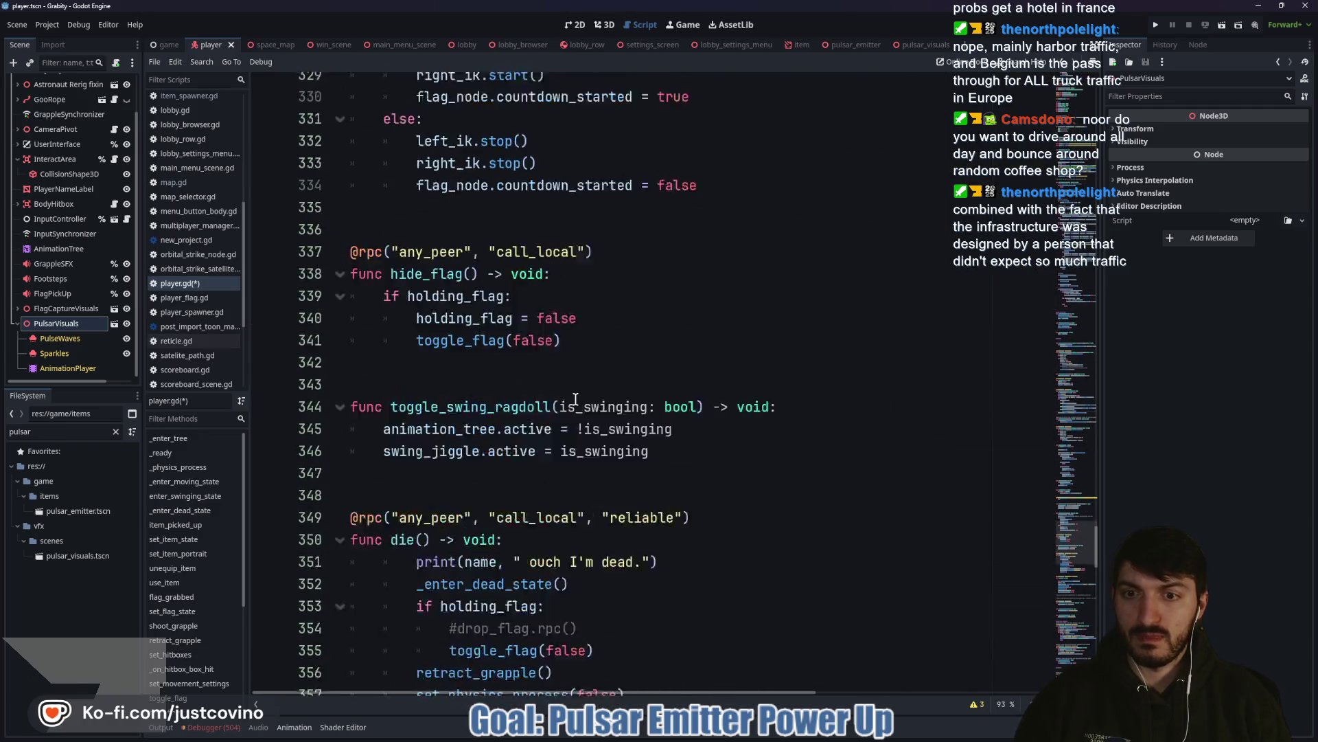
{"action": "scroll", "coordinate": [530, 391], "scroll_direction": "down", "scroll_amount": 5}
{"action": "scroll", "coordinate": [529, 390], "scroll_direction": "down", "scroll_amount": 8}
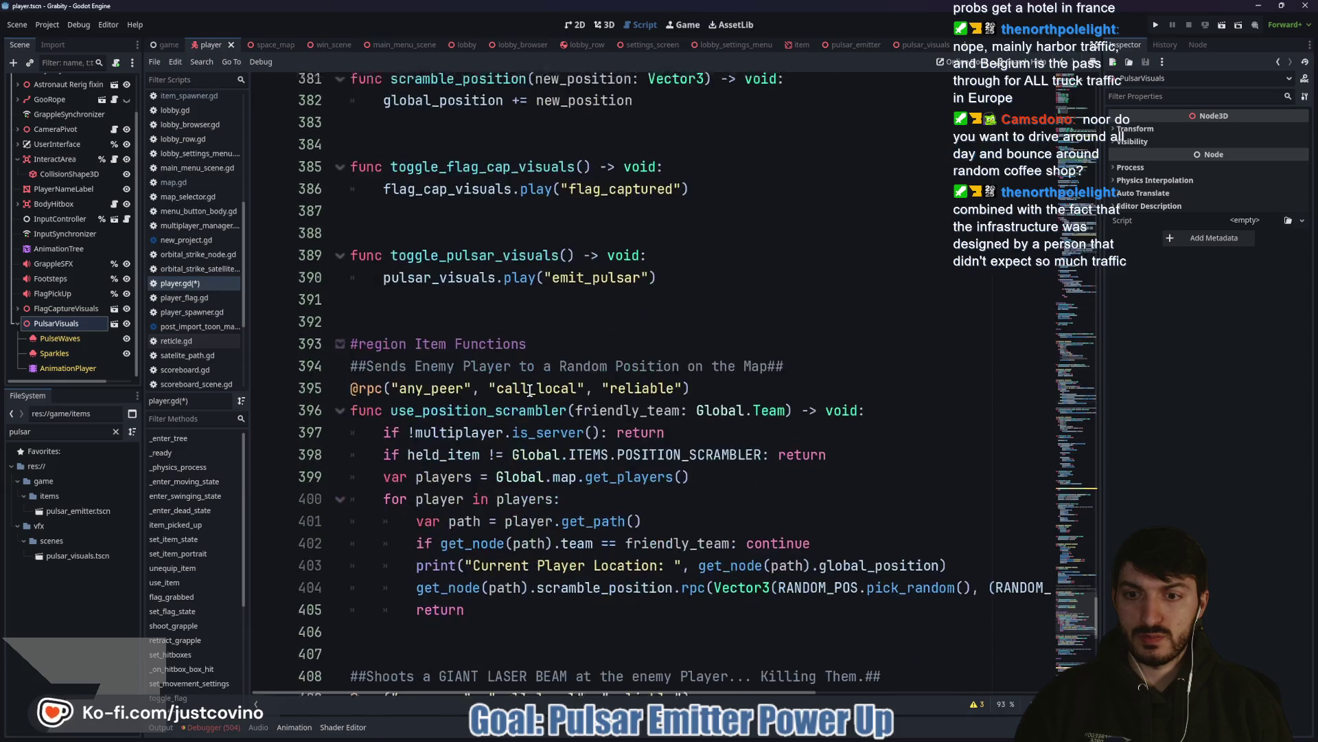
{"action": "scroll", "coordinate": [406, 396], "scroll_direction": "down", "scroll_amount": 5}
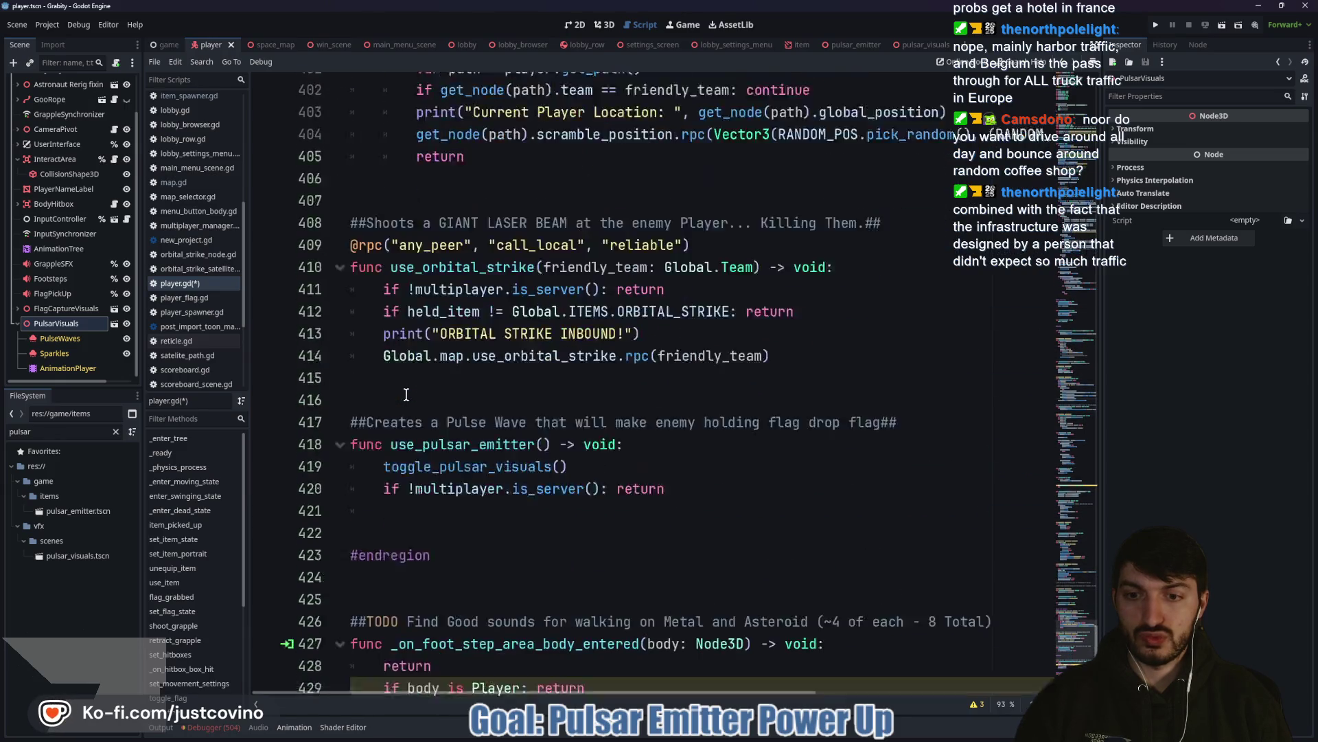
{"action": "double_click", "coordinate": [427, 364]}
{"action": "key", "text": "ctrl+c"}
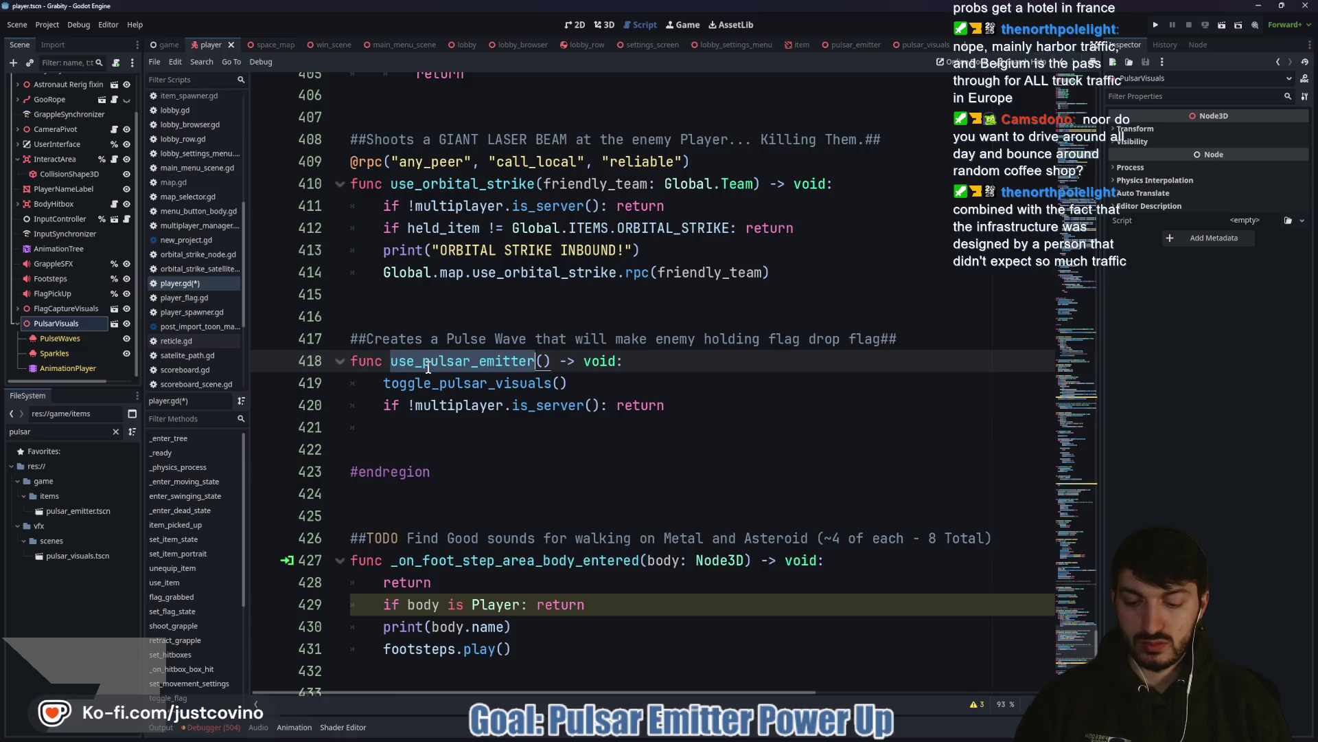
{"action": "scroll", "coordinate": [428, 368], "scroll_direction": "up", "scroll_amount": 20}
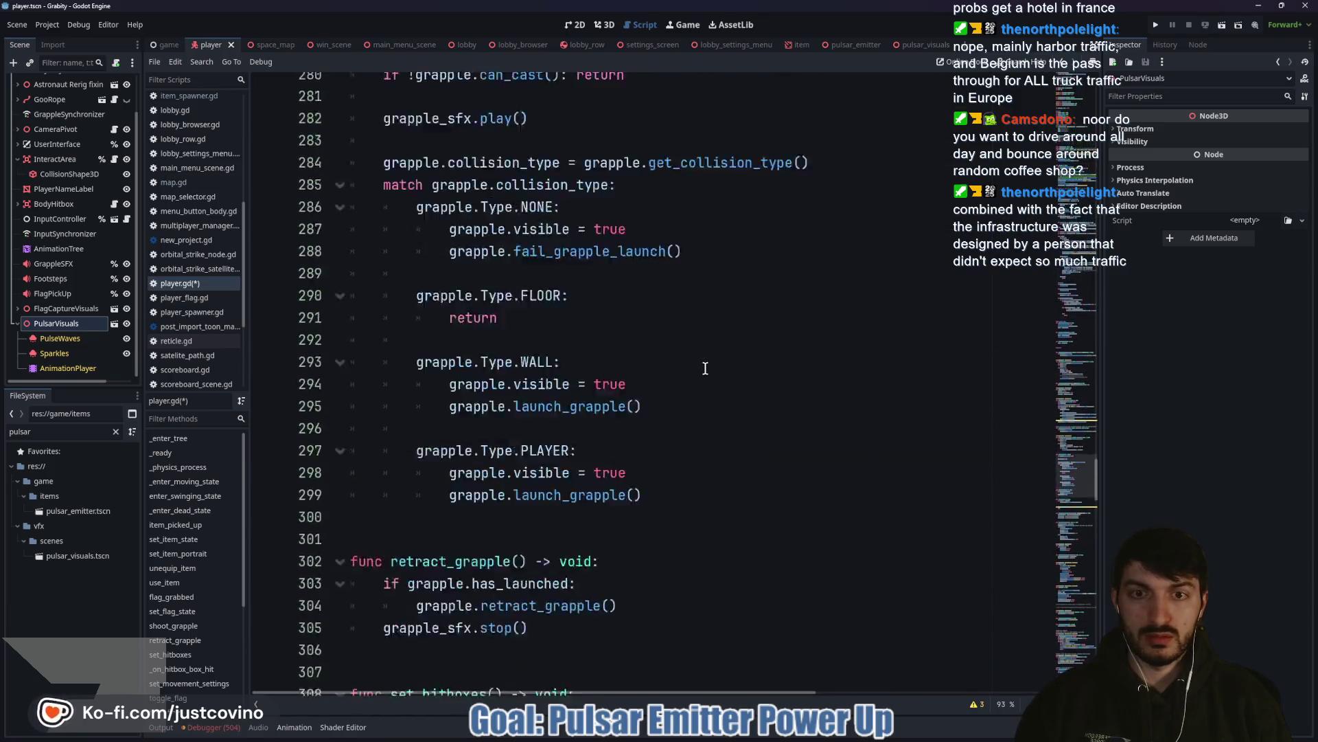
{"action": "scroll", "coordinate": [705, 369], "scroll_direction": "up", "scroll_amount": 12}
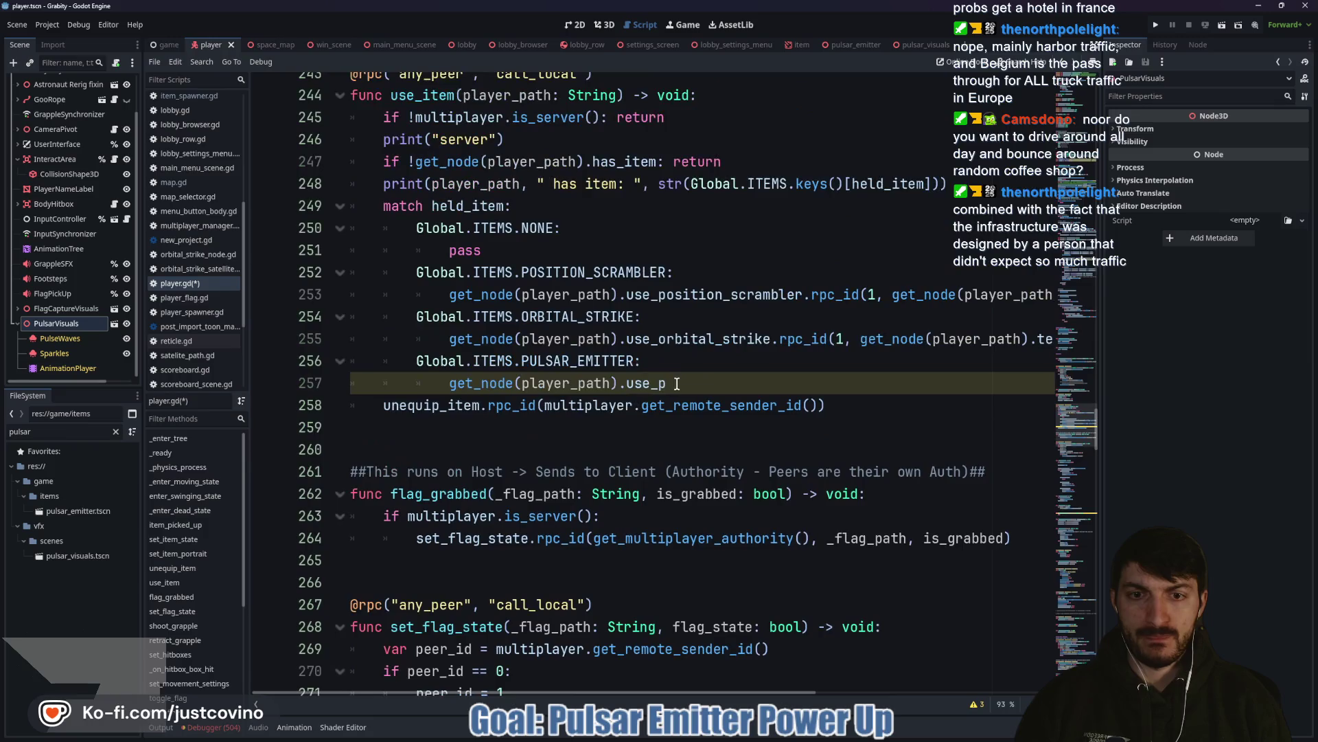
{"action": "left_click", "coordinate": [677, 383]}
{"action": "key", "text": "ctrl+v"}
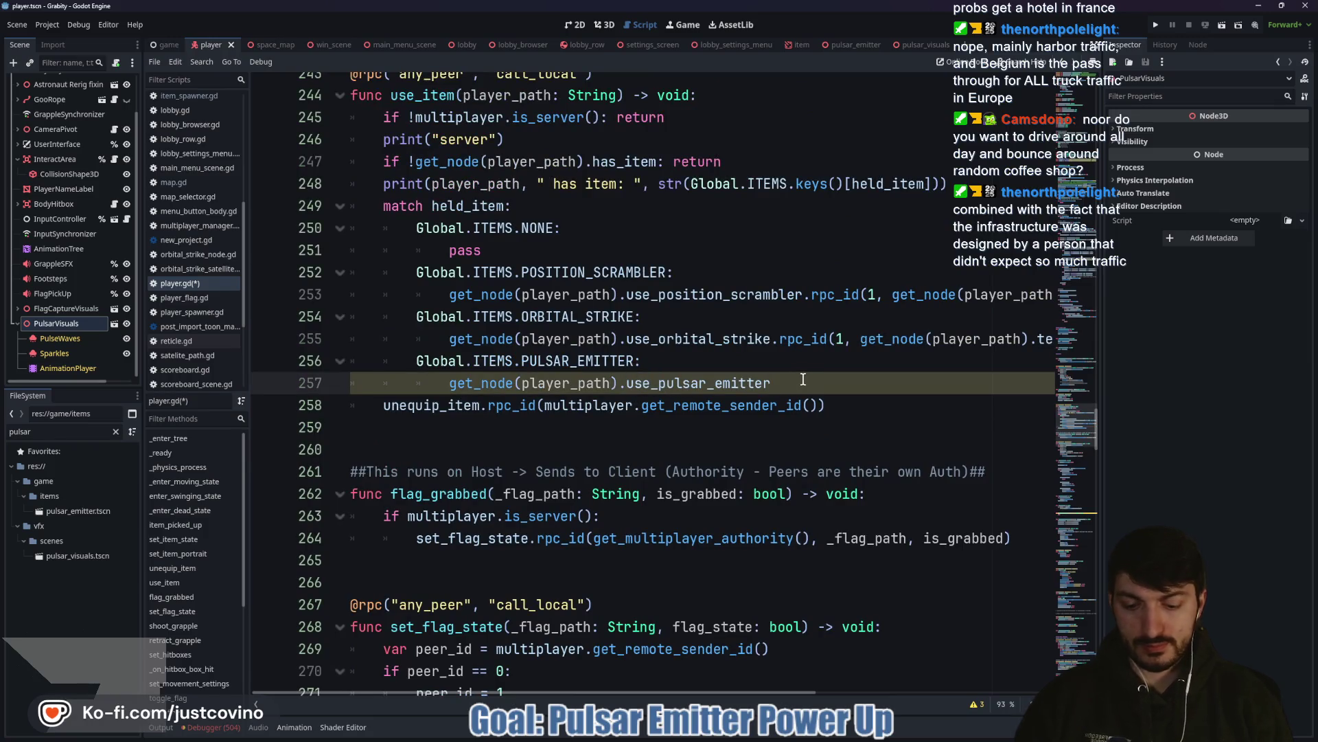
{"action": "type", "text": "()"}
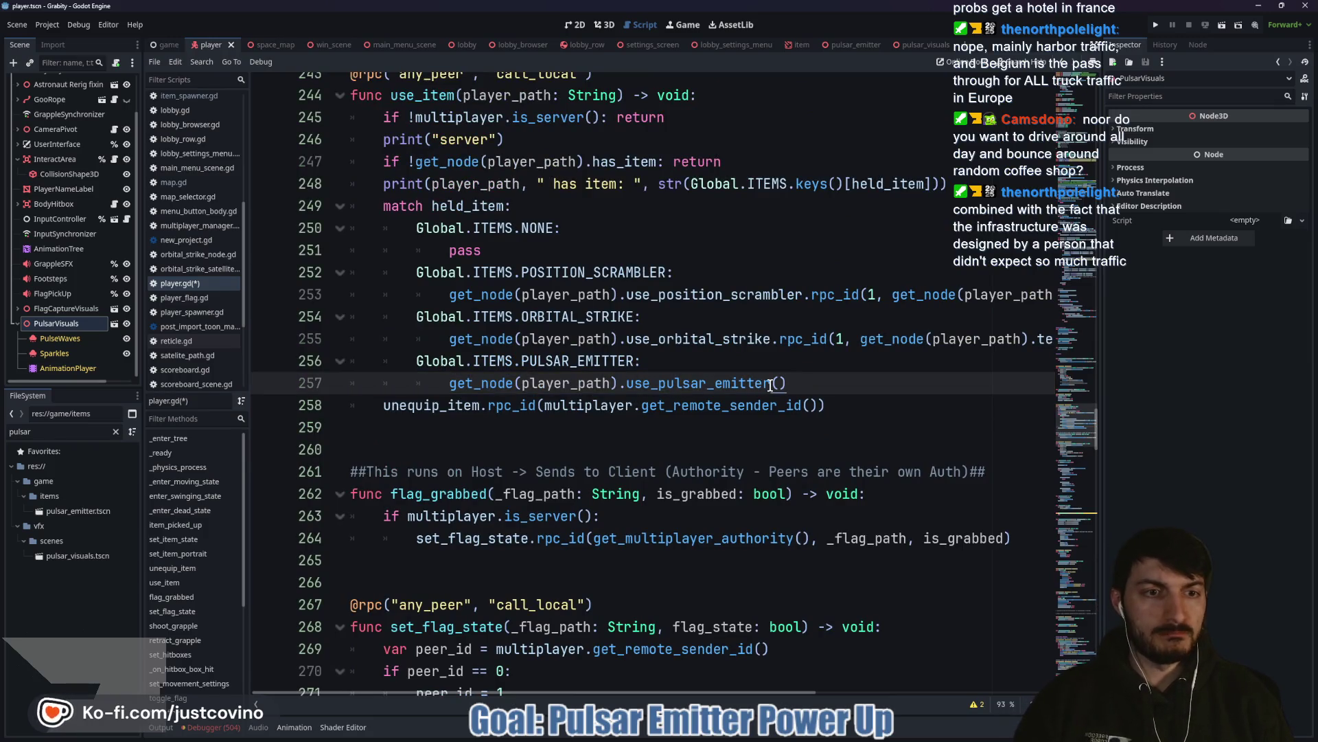
{"action": "scroll", "coordinate": [857, 388], "scroll_direction": "right", "scroll_amount": 3}
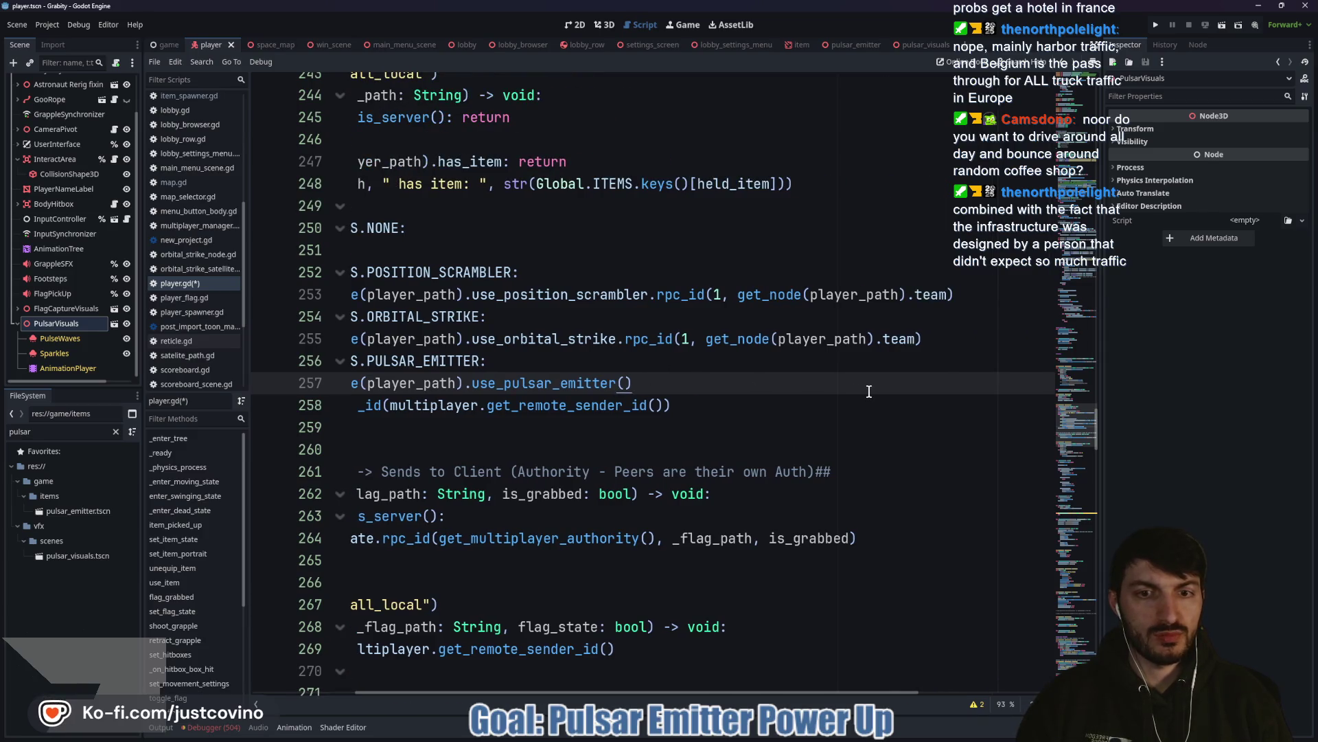
{"action": "scroll", "coordinate": [860, 390], "scroll_direction": "left", "scroll_amount": 3}
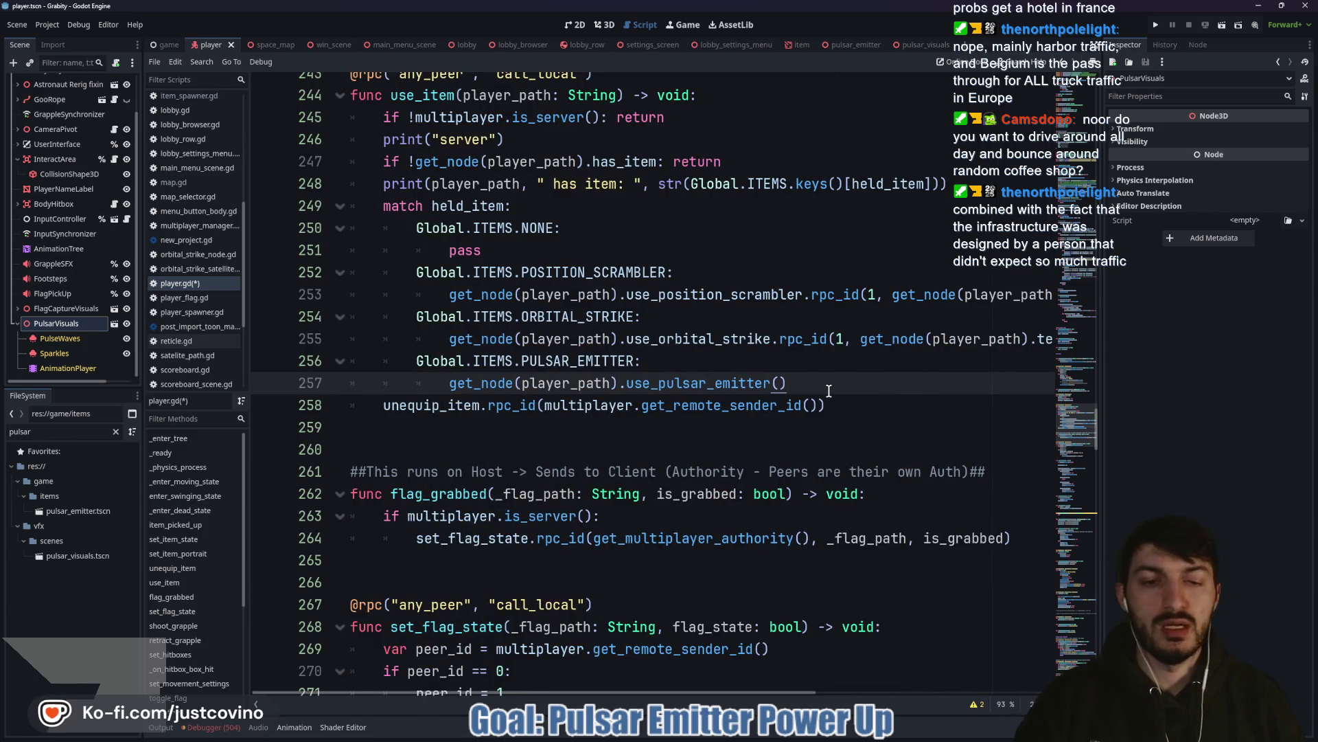
{"action": "key", "text": "ctrl+s"}
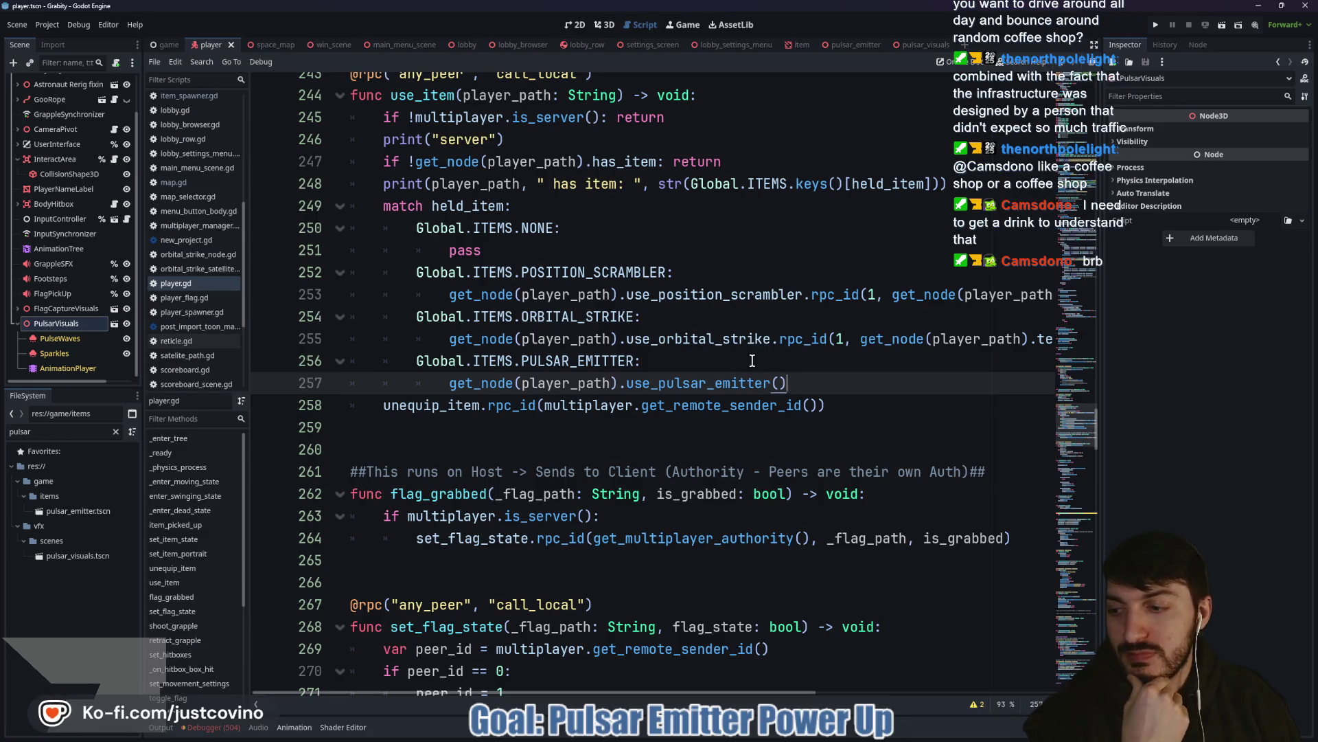
Run the Grabity project with F5 to test the updated player script.
{"action": "mouse_move", "coordinate": [804, 408]}
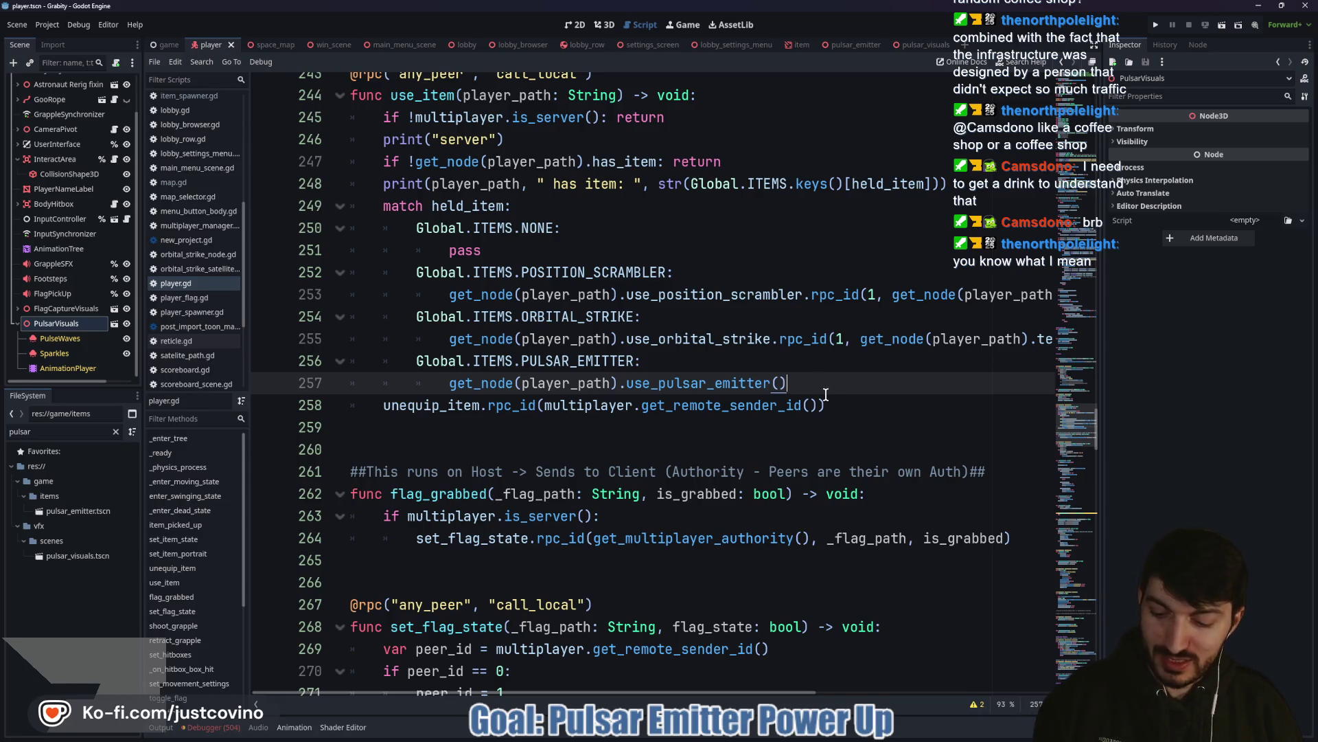
{"action": "key", "text": "F5"}
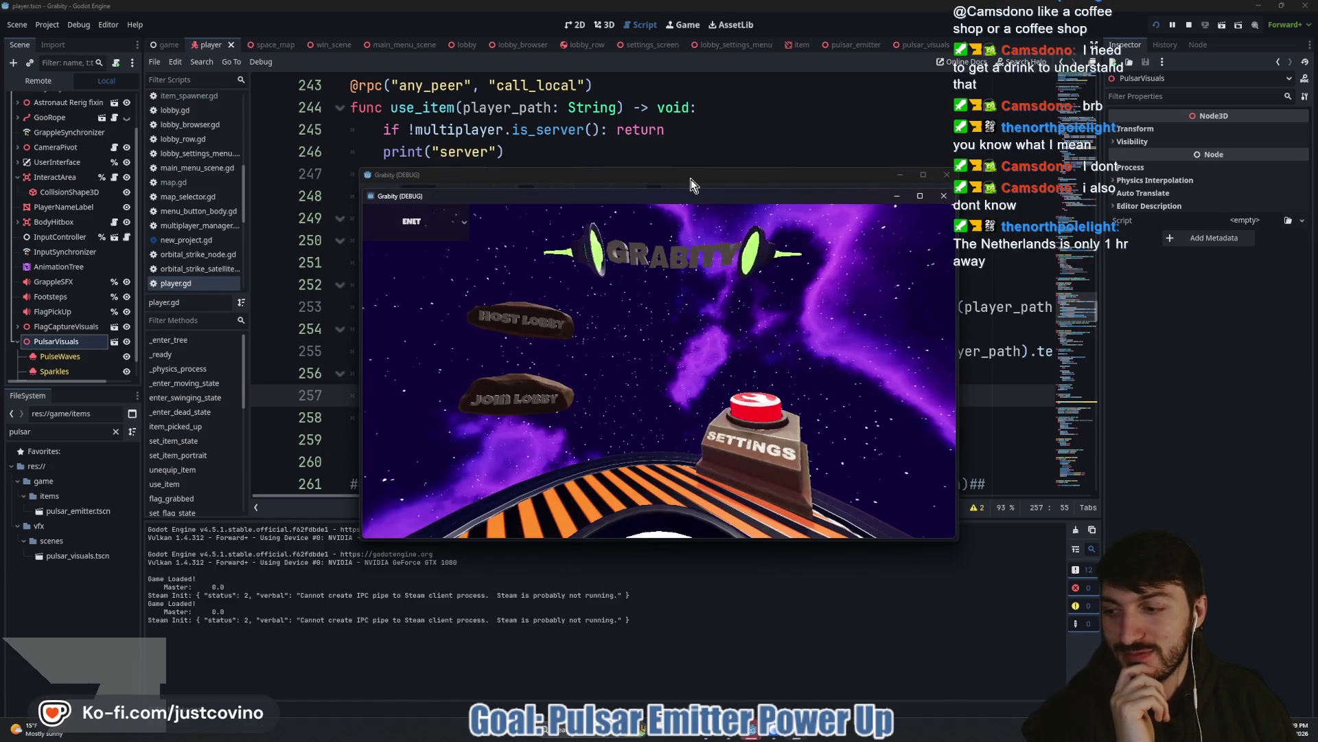
Place the two game windows side by side, host a public lobby, join it, and ready up.
{"action": "left_click_drag", "start_coordinate": [691, 180], "coordinate": [386, 161]}
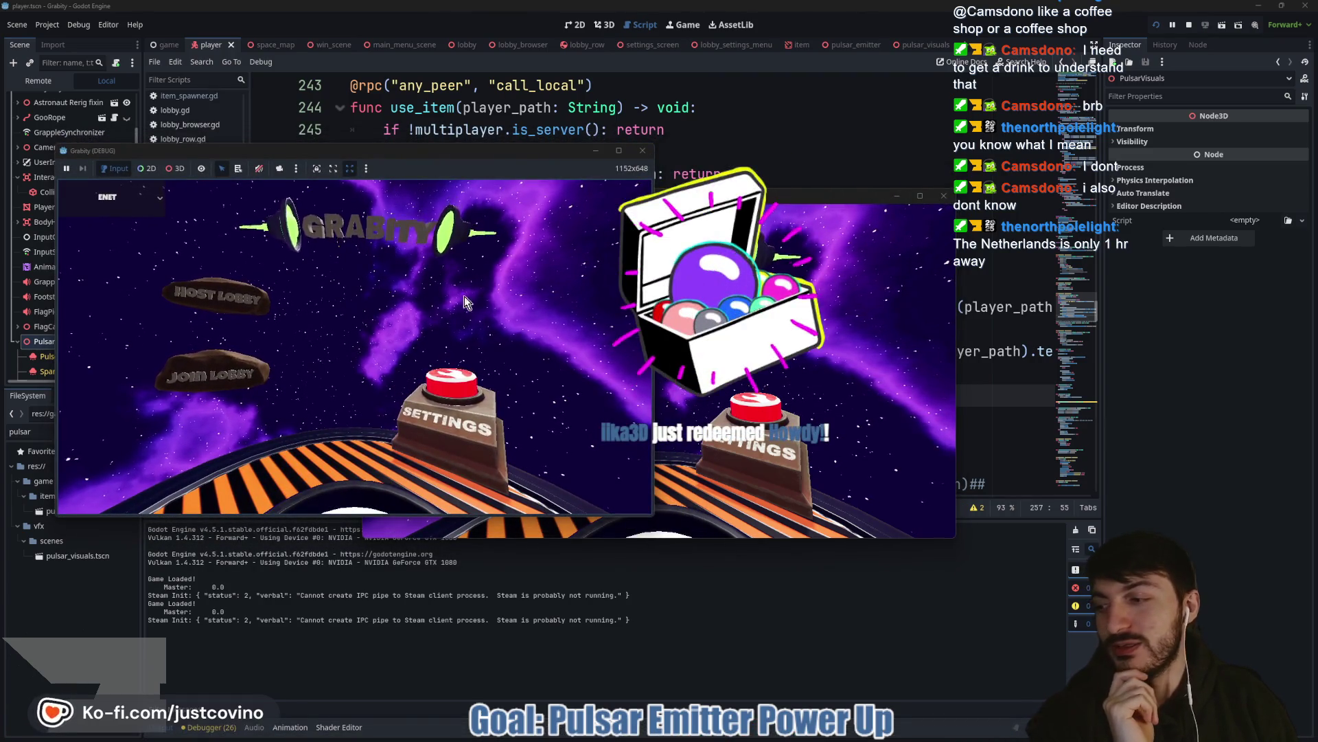
{"action": "left_click_drag", "start_coordinate": [790, 195], "coordinate": [1109, 170]}
{"action": "left_click", "coordinate": [257, 297]}
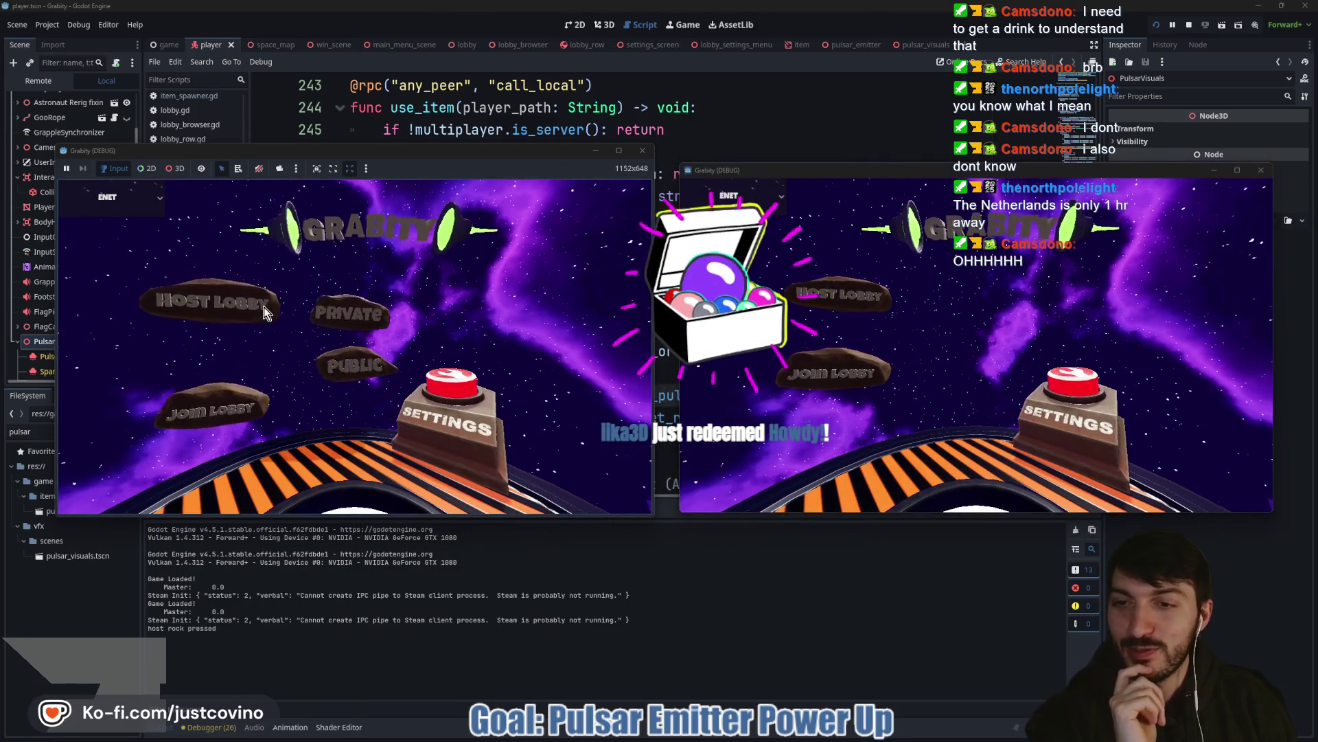
{"action": "left_click", "coordinate": [353, 388]}
{"action": "left_click", "coordinate": [847, 369]}
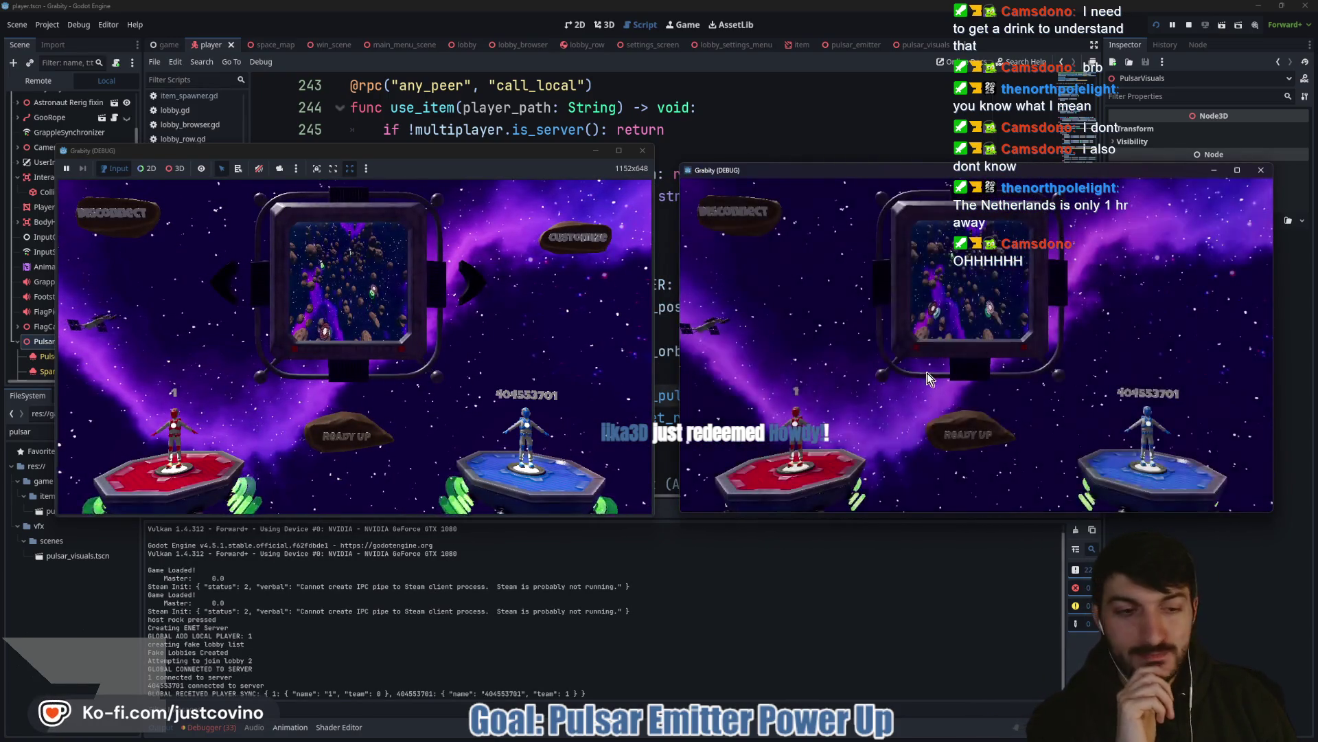
{"action": "left_click", "coordinate": [359, 458]}
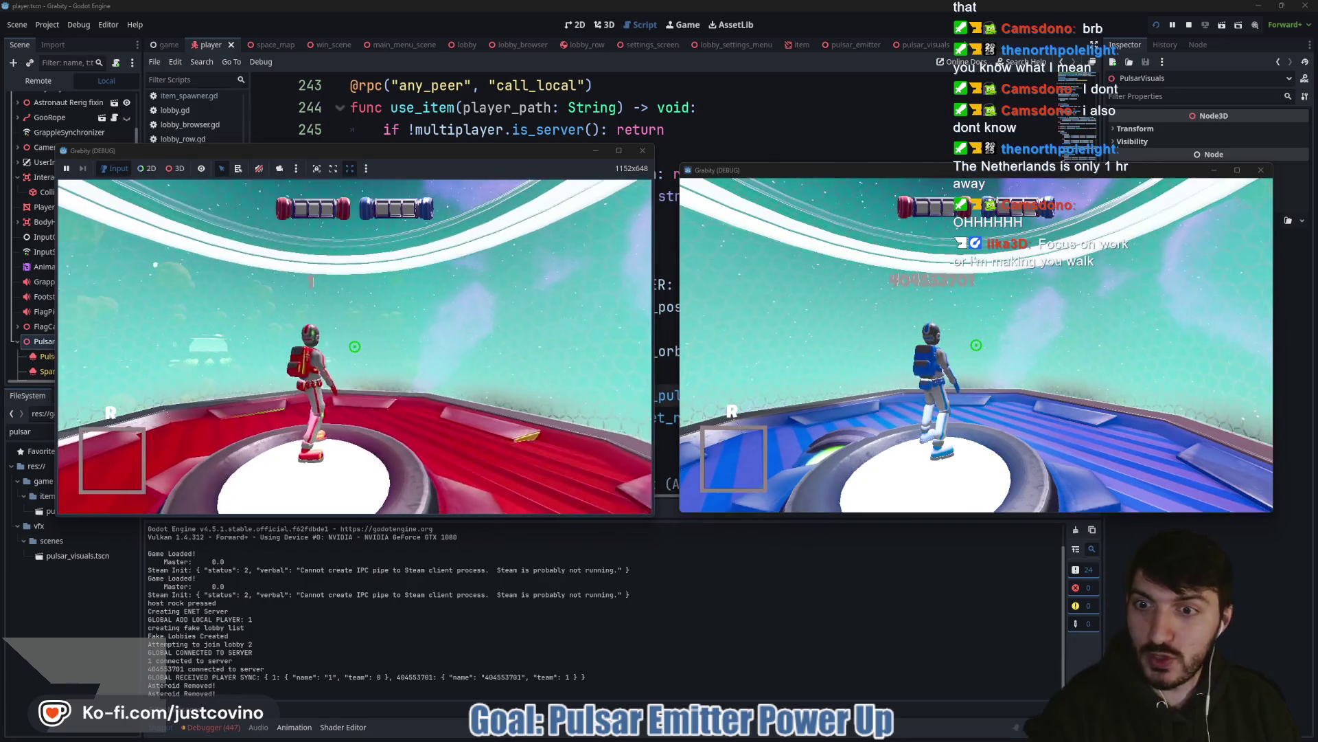
Grapple the red player between asteroids, fire the pulsar emitter with R, then stop the game.
{"action": "key", "text": "super"}
{"action": "left_click", "coordinate": [355, 352]}
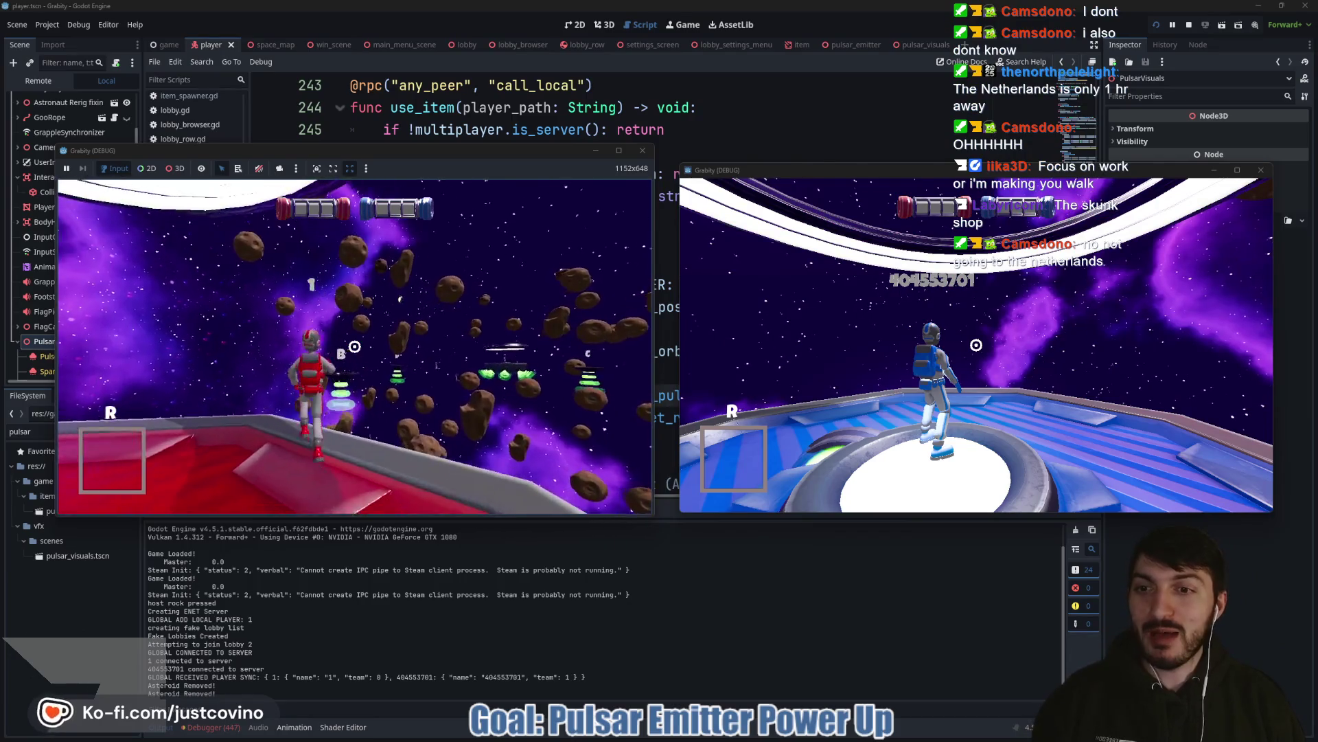
{"action": "key", "text": "space"}
{"action": "left_click", "coordinate": [355, 347]}
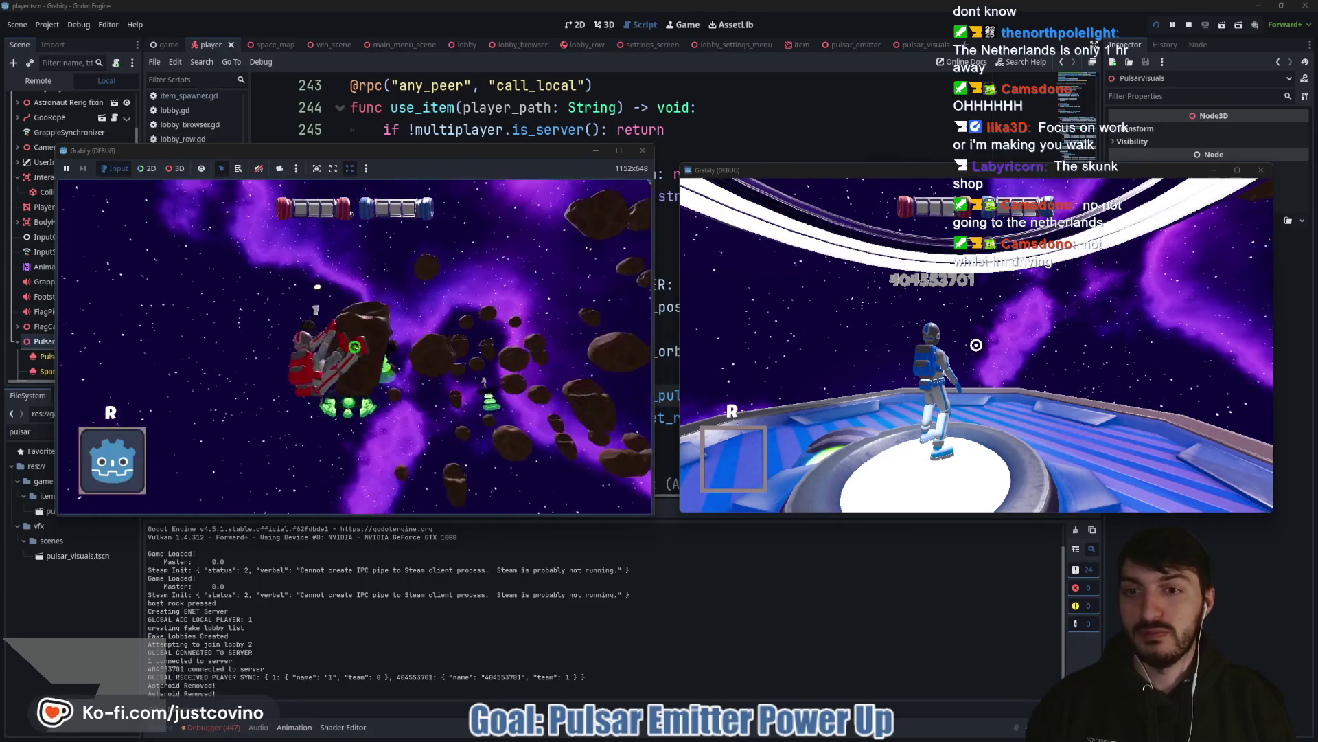
{"action": "left_click", "coordinate": [355, 346]}
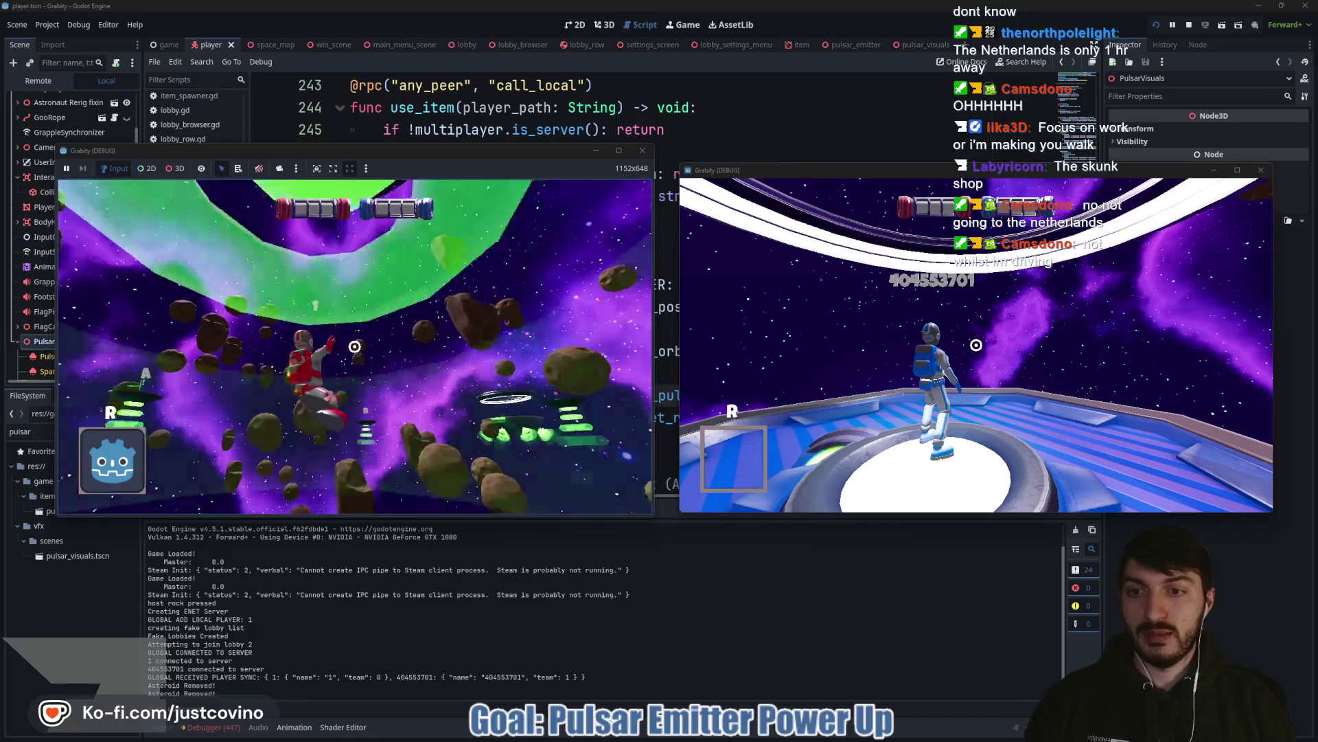
{"action": "key", "text": "r"}
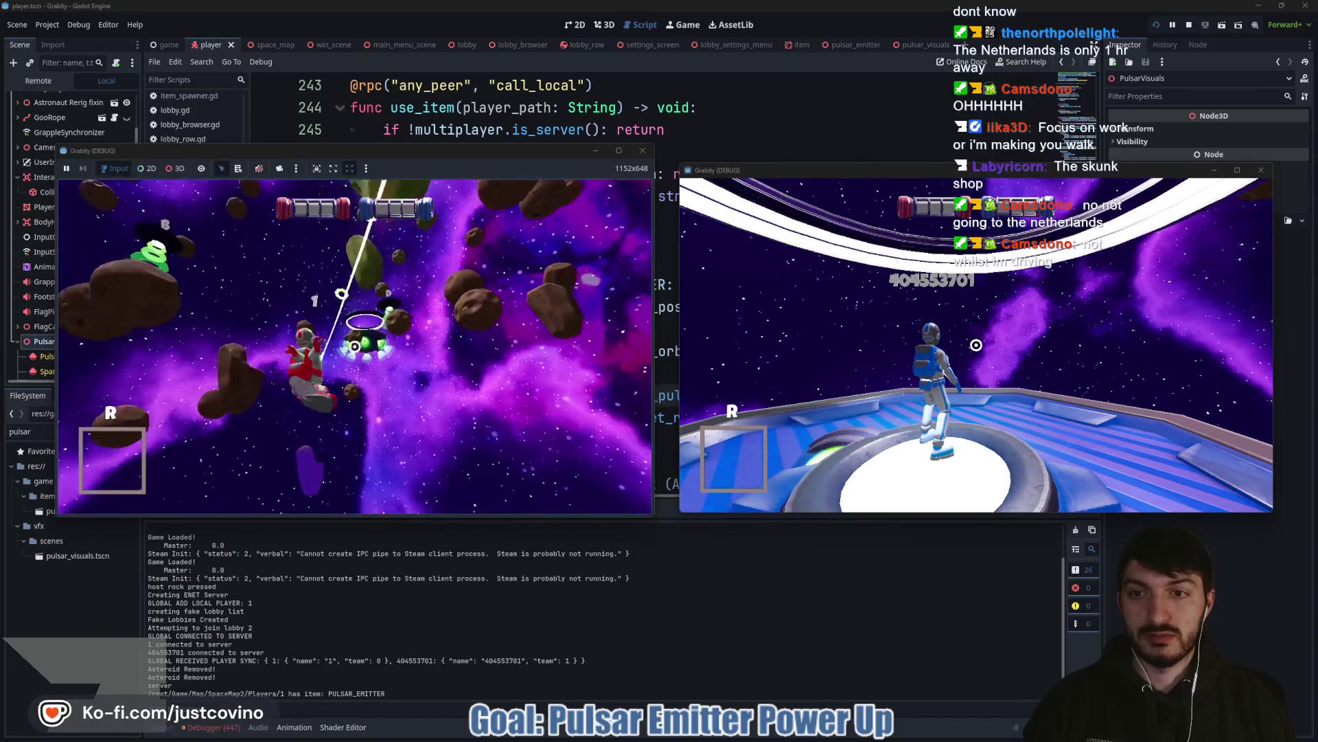
{"action": "left_click", "coordinate": [354, 346]}
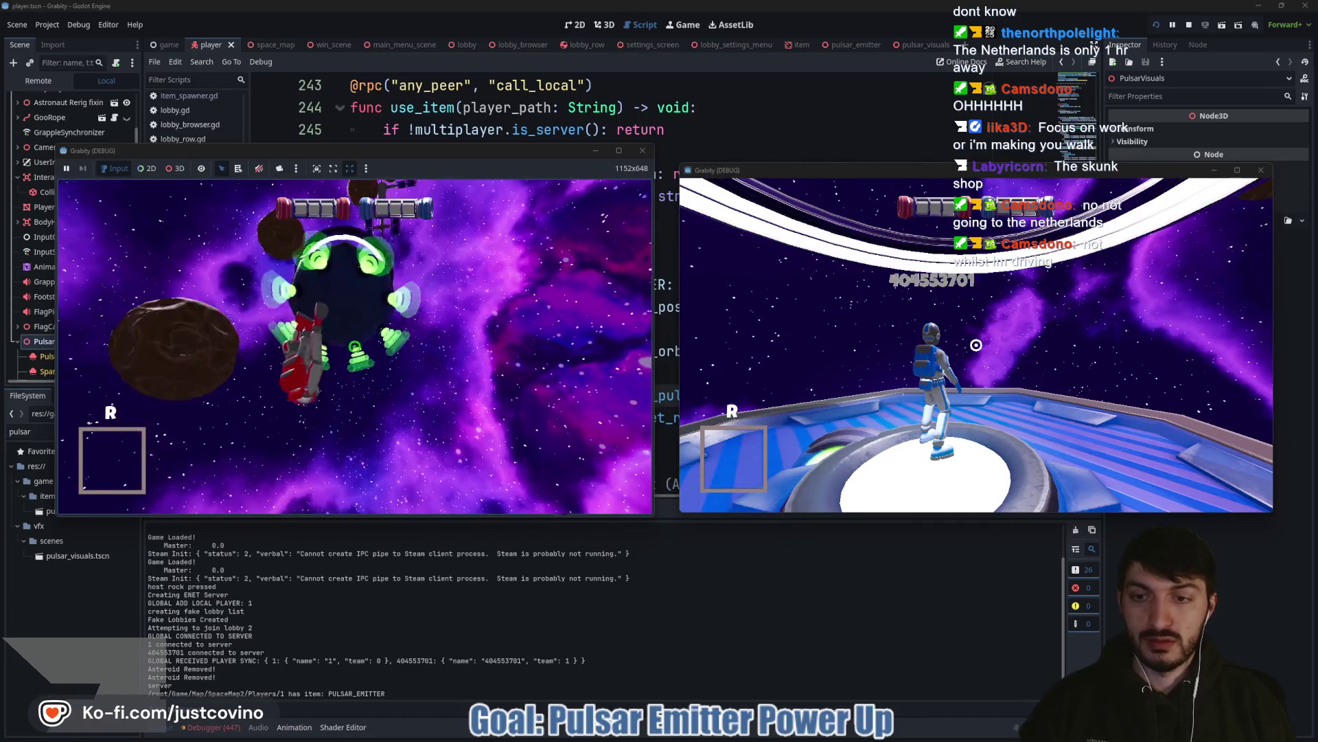
{"action": "key", "text": "F8"}
{"action": "left_click", "coordinate": [608, 452]}
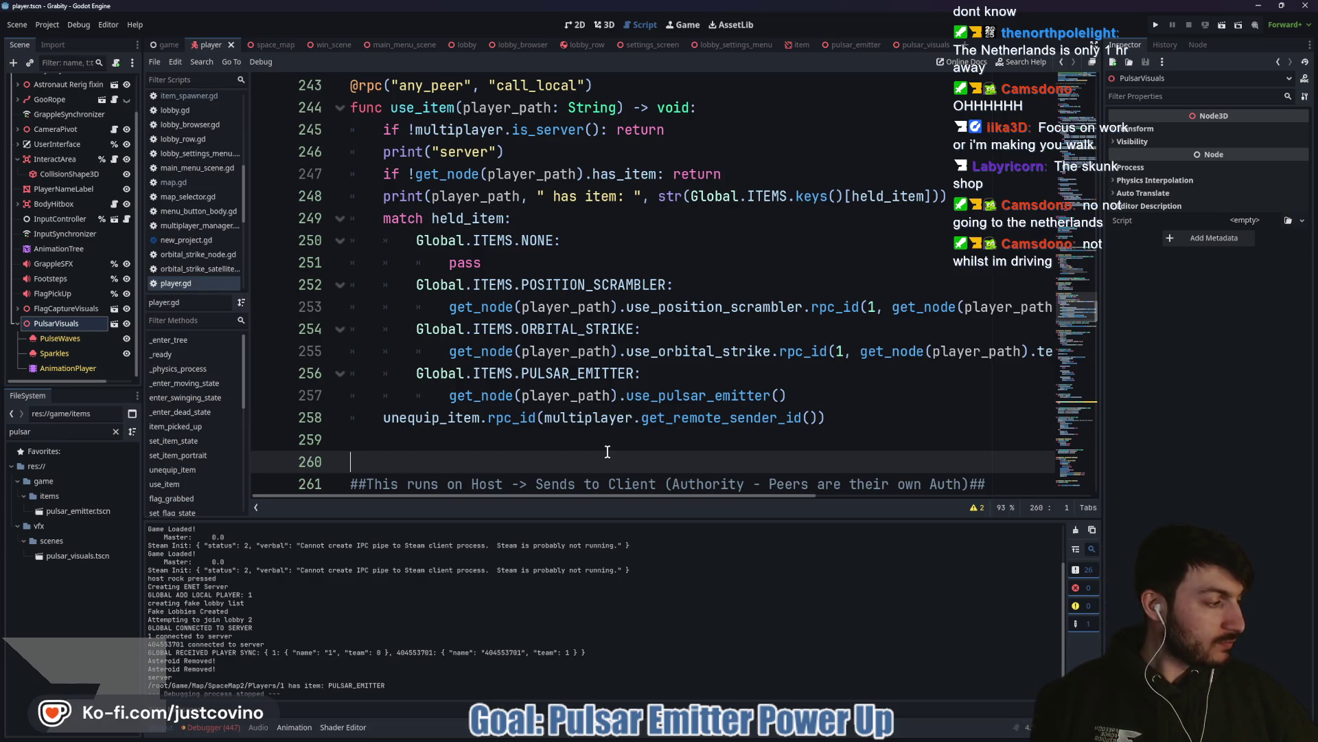
{"action": "left_click", "coordinate": [567, 448]}
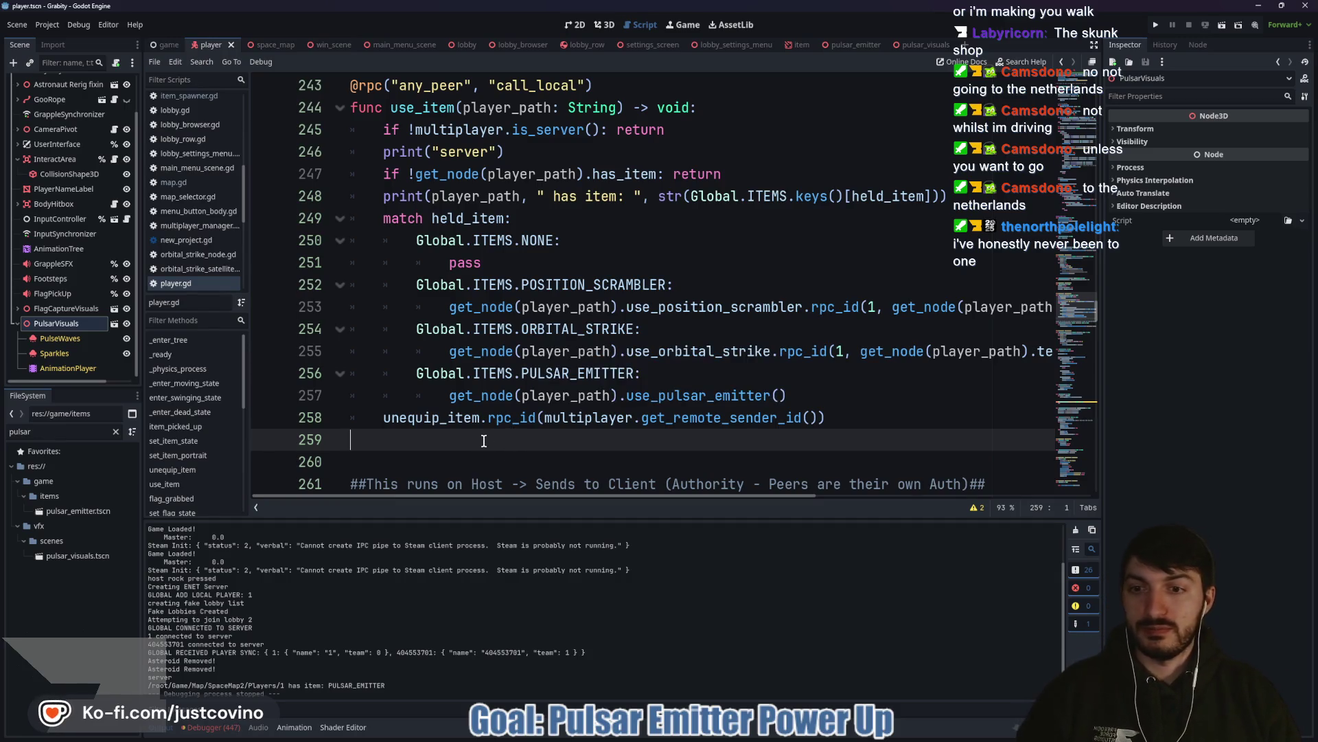
{"action": "scroll", "coordinate": [479, 433], "scroll_direction": "down", "scroll_amount": 1}
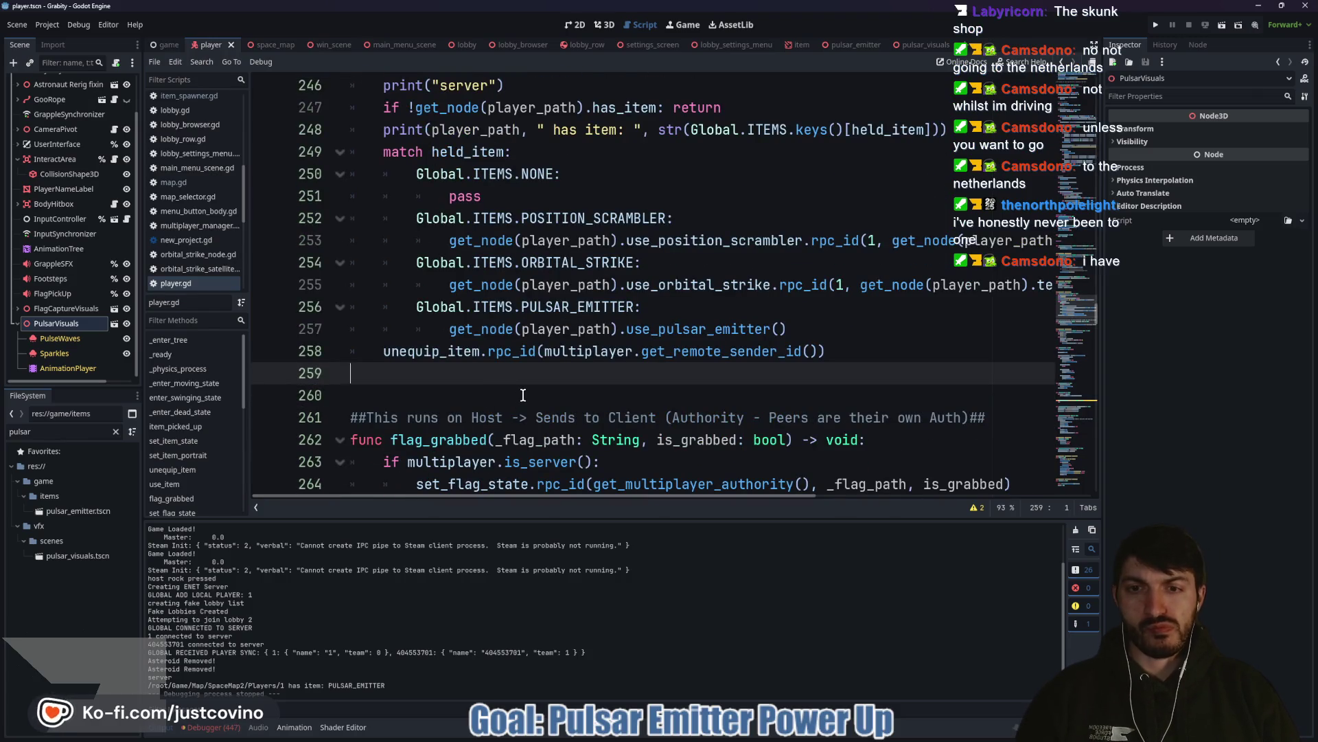
{"action": "scroll", "coordinate": [525, 395], "scroll_direction": "up", "scroll_amount": 3}
{"action": "scroll", "coordinate": [528, 385], "scroll_direction": "down", "scroll_amount": 3}
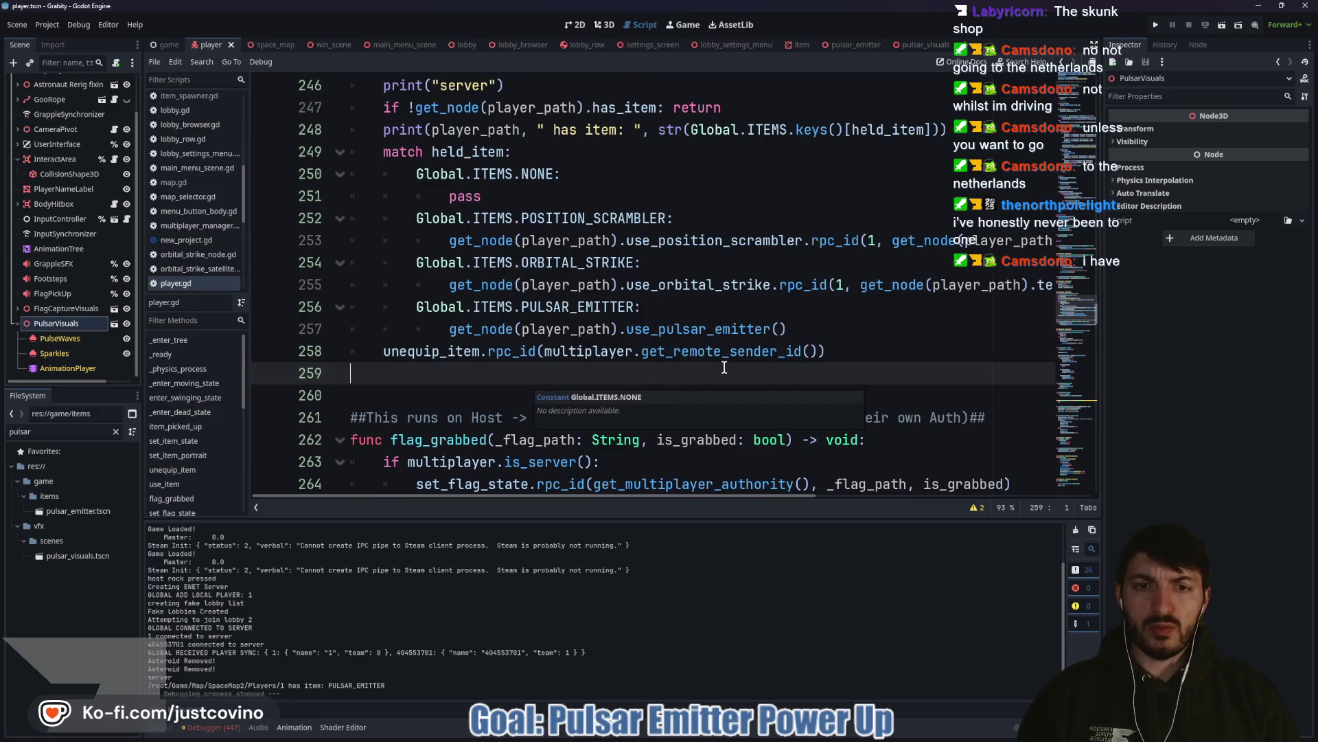
{"action": "double_click", "coordinate": [728, 329]}
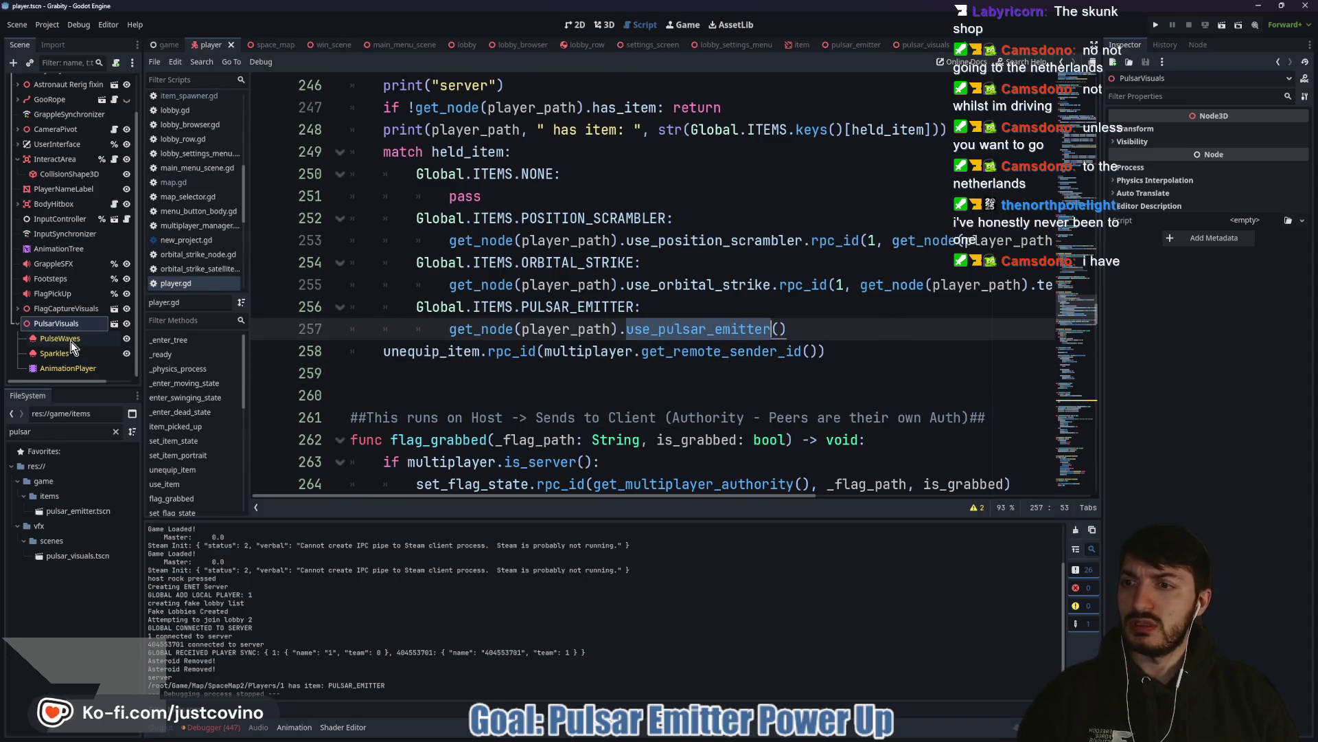
Add a MultiplayerSynchronizer child node under PulsarVisuals in the pulsar_visuals scene.
{"action": "left_click", "coordinate": [114, 324]}
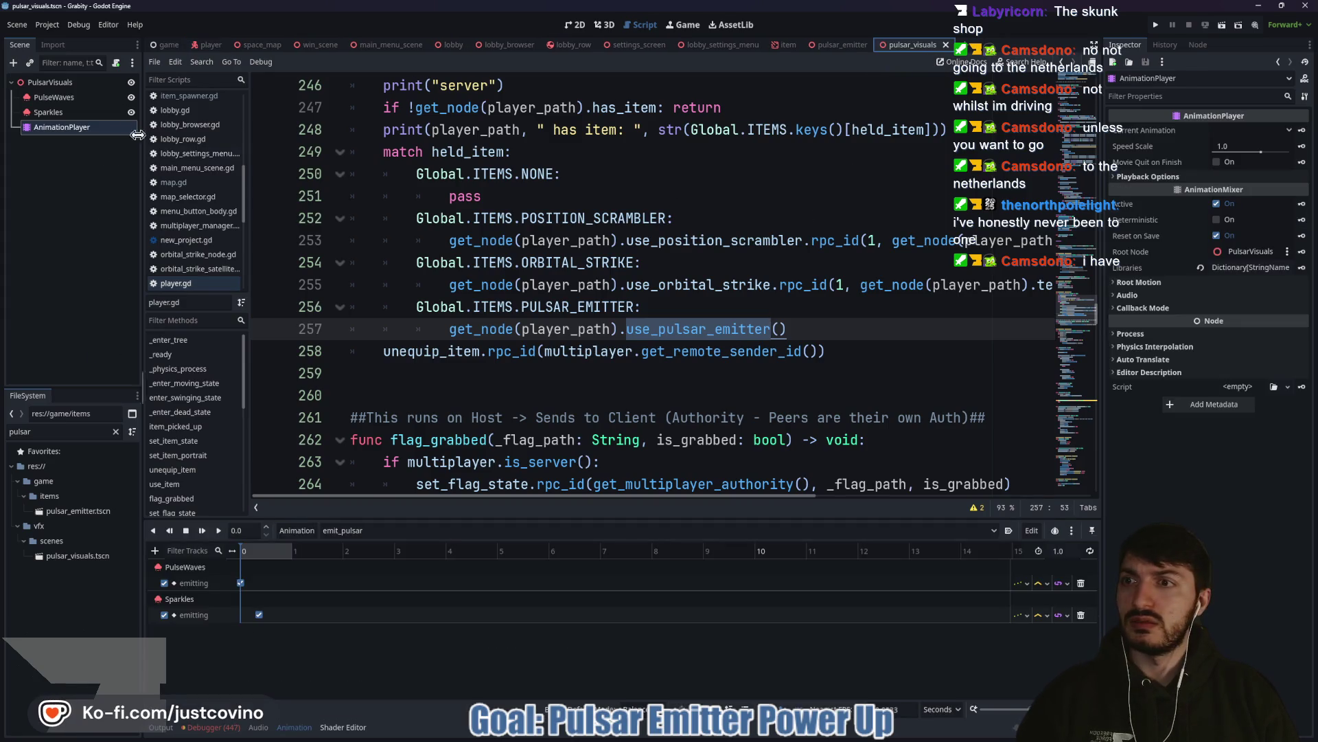
{"action": "left_click", "coordinate": [69, 81]}
{"action": "key", "text": "ctrl+a"}
{"action": "type", "text": "mu"}
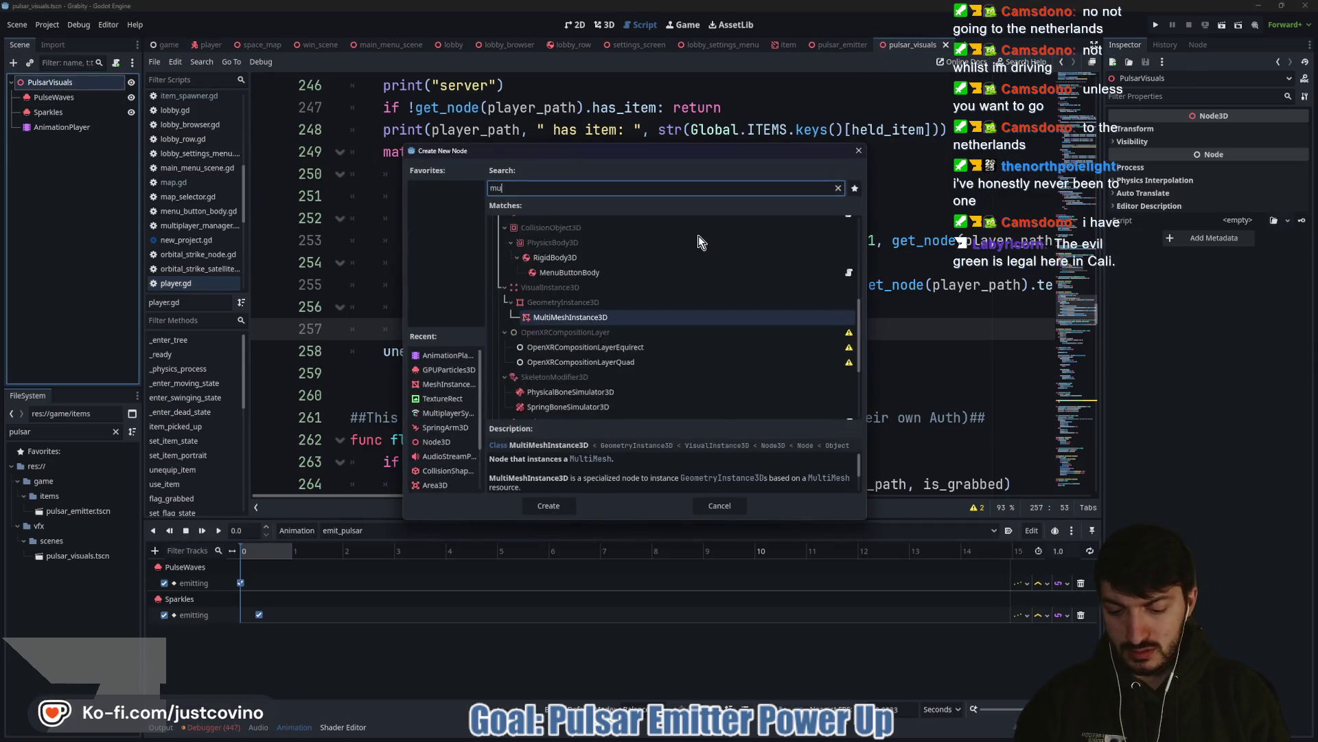
{"action": "type", "text": "ltiplayer"}
{"action": "left_click", "coordinate": [645, 256]}
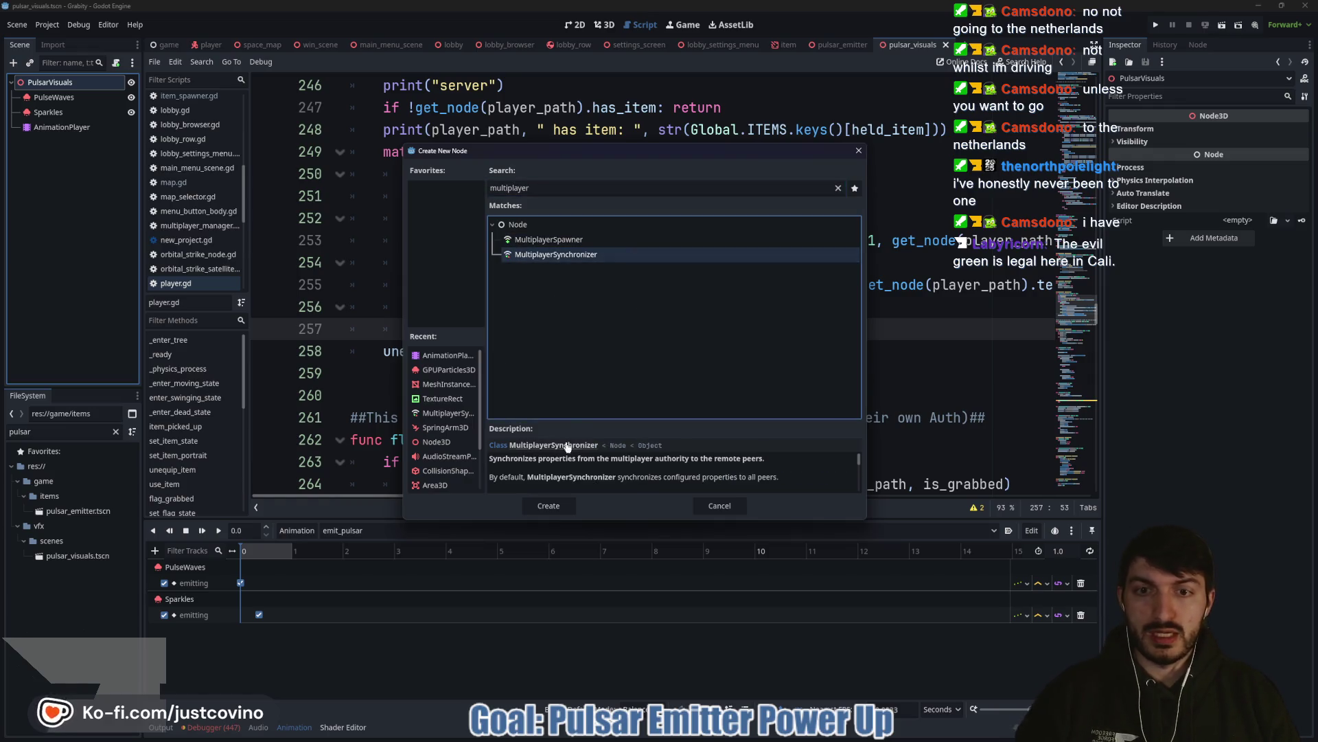
{"action": "left_click", "coordinate": [562, 507]}
Replicate AnimationPlayer:current_animation with mode Always, and save the scene.
{"action": "left_click", "coordinate": [209, 531]}
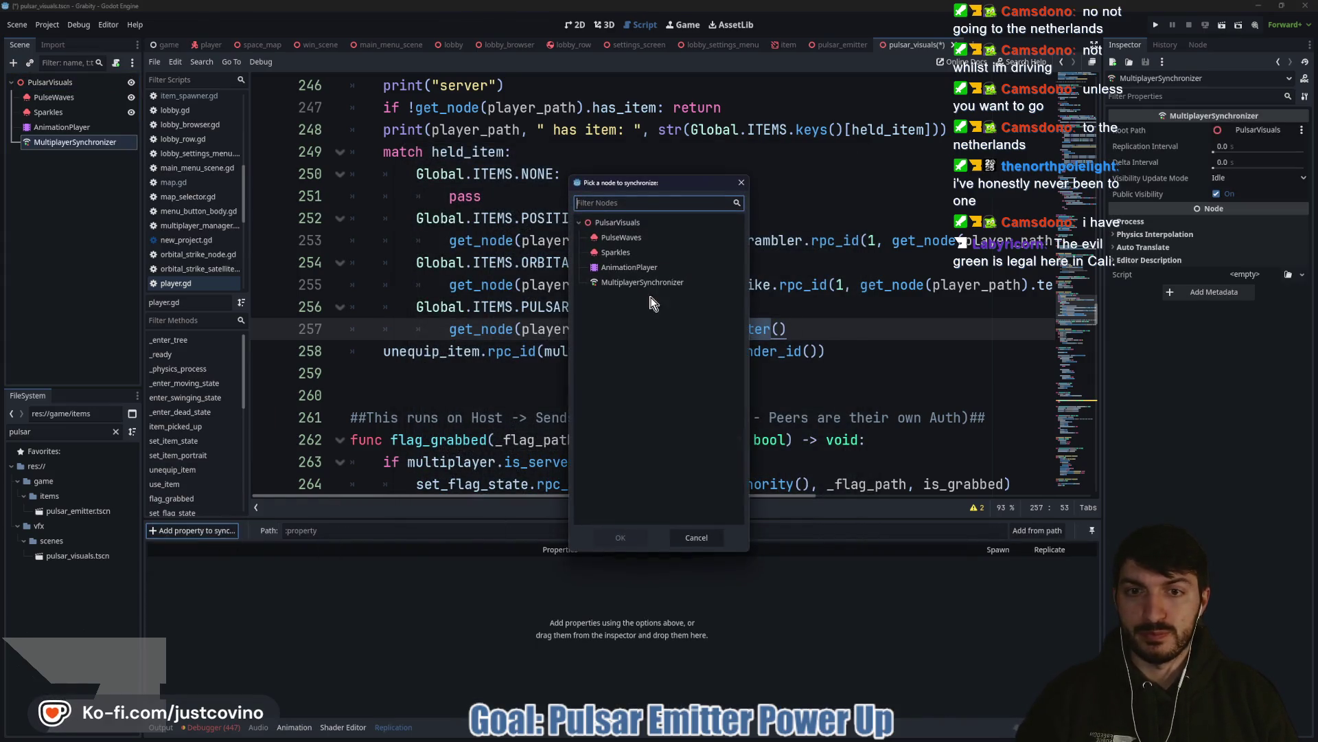
{"action": "left_click", "coordinate": [632, 269]}
{"action": "left_click", "coordinate": [620, 537]}
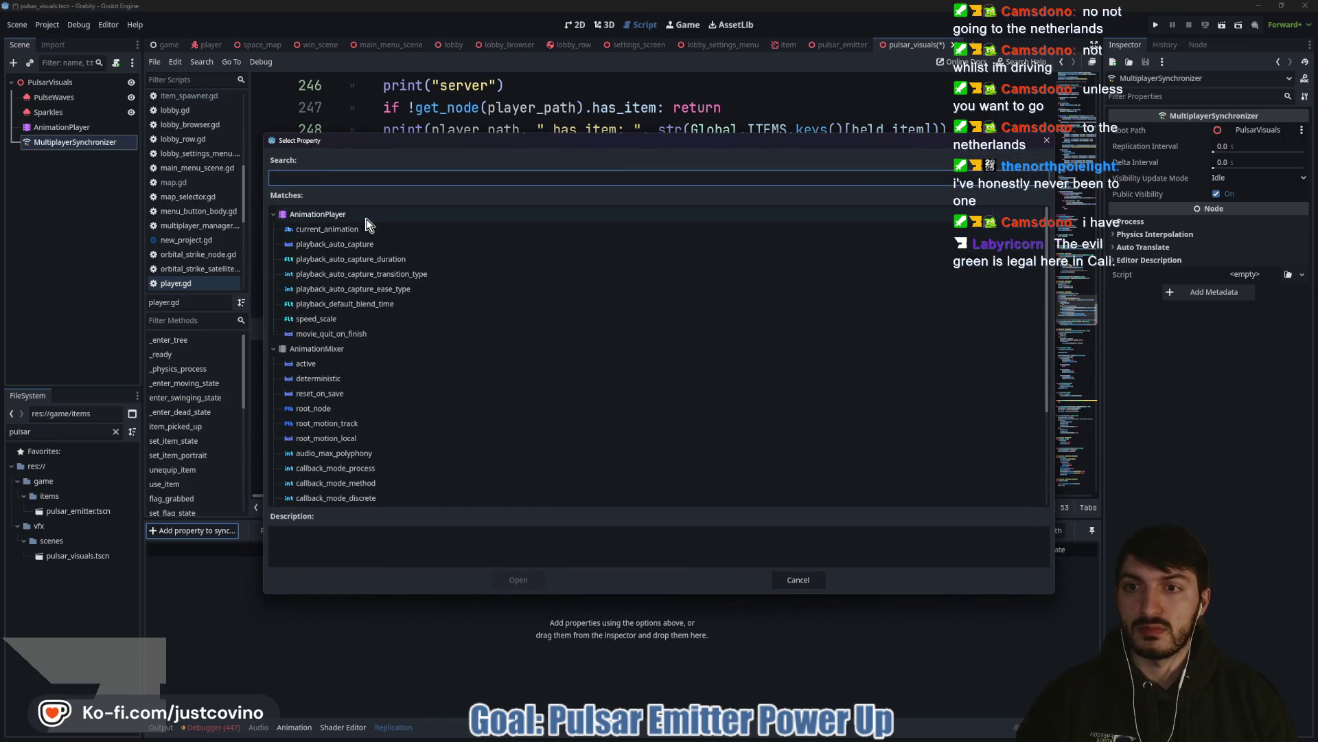
{"action": "left_click", "coordinate": [327, 228]}
{"action": "left_click", "coordinate": [518, 580]}
{"action": "left_click", "coordinate": [1066, 567]}
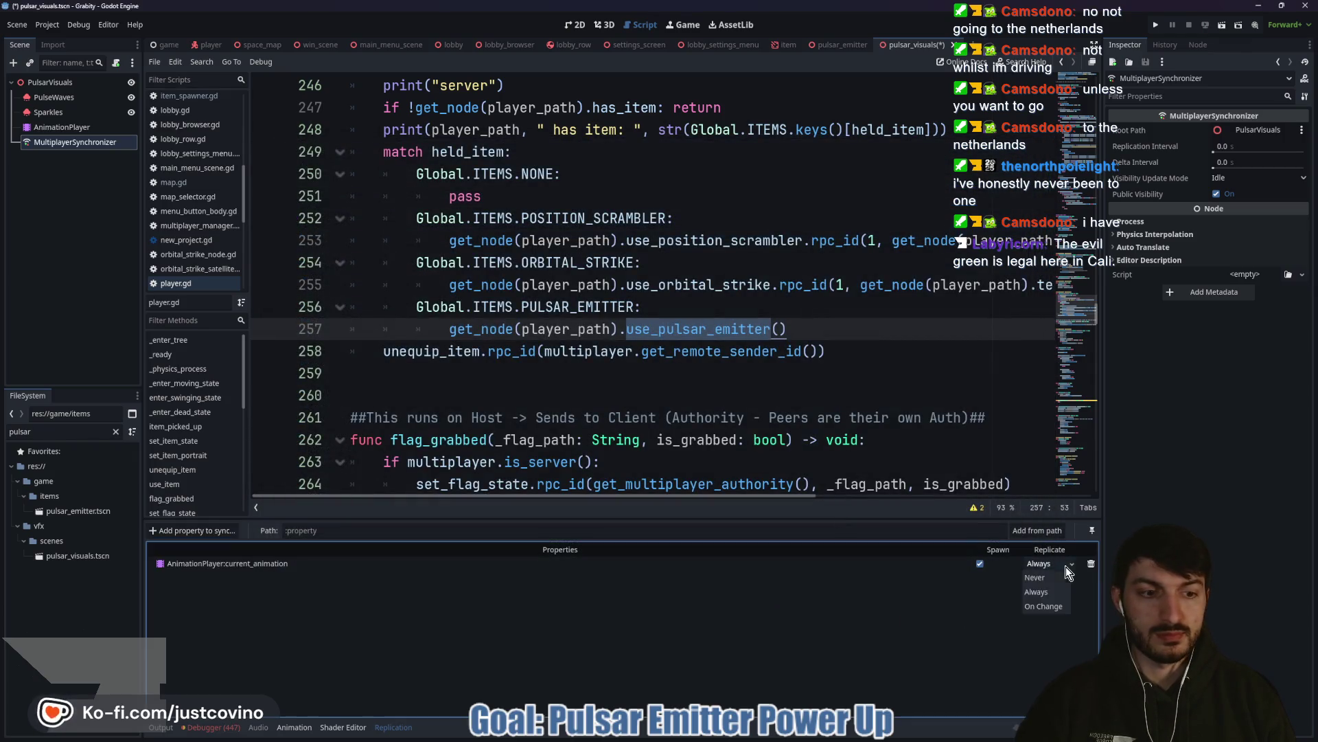
{"action": "left_click", "coordinate": [1038, 565]}
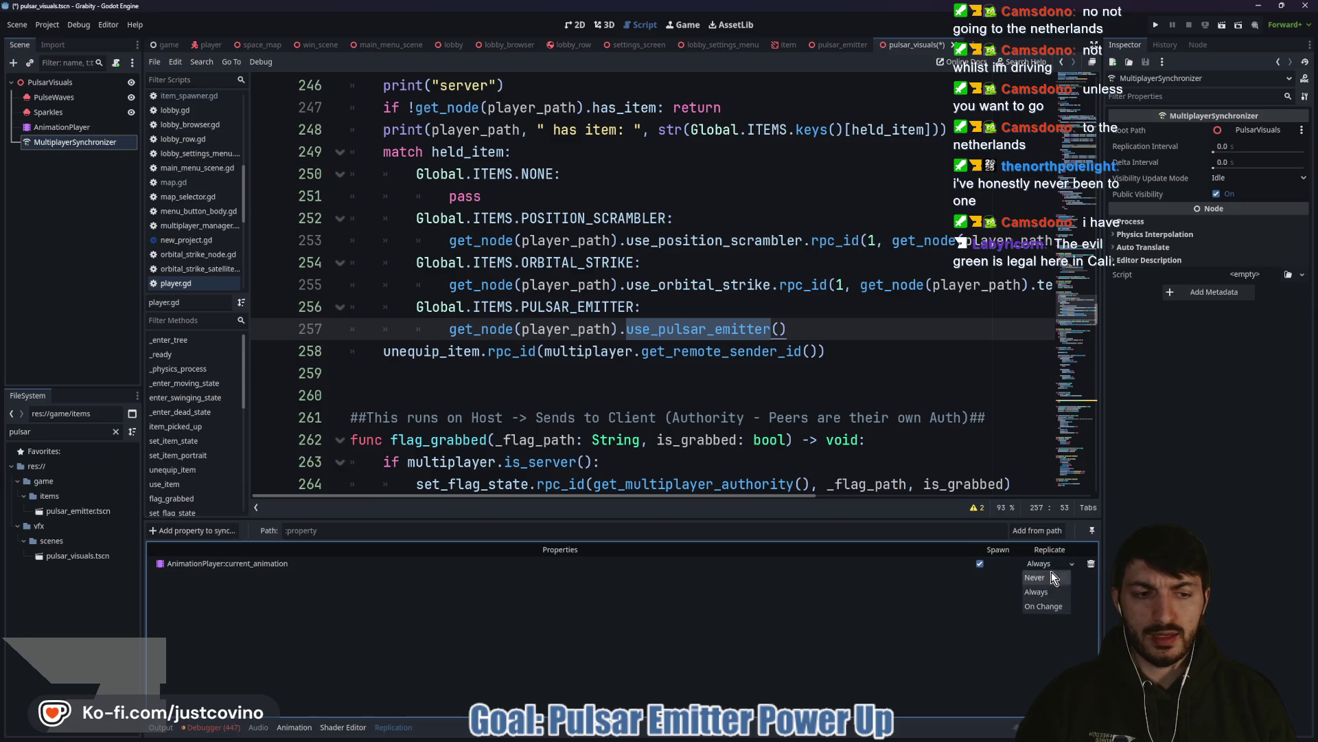
{"action": "left_click", "coordinate": [1052, 571]}
{"action": "left_click", "coordinate": [798, 632]}
{"action": "key", "text": "ctrl+s"}
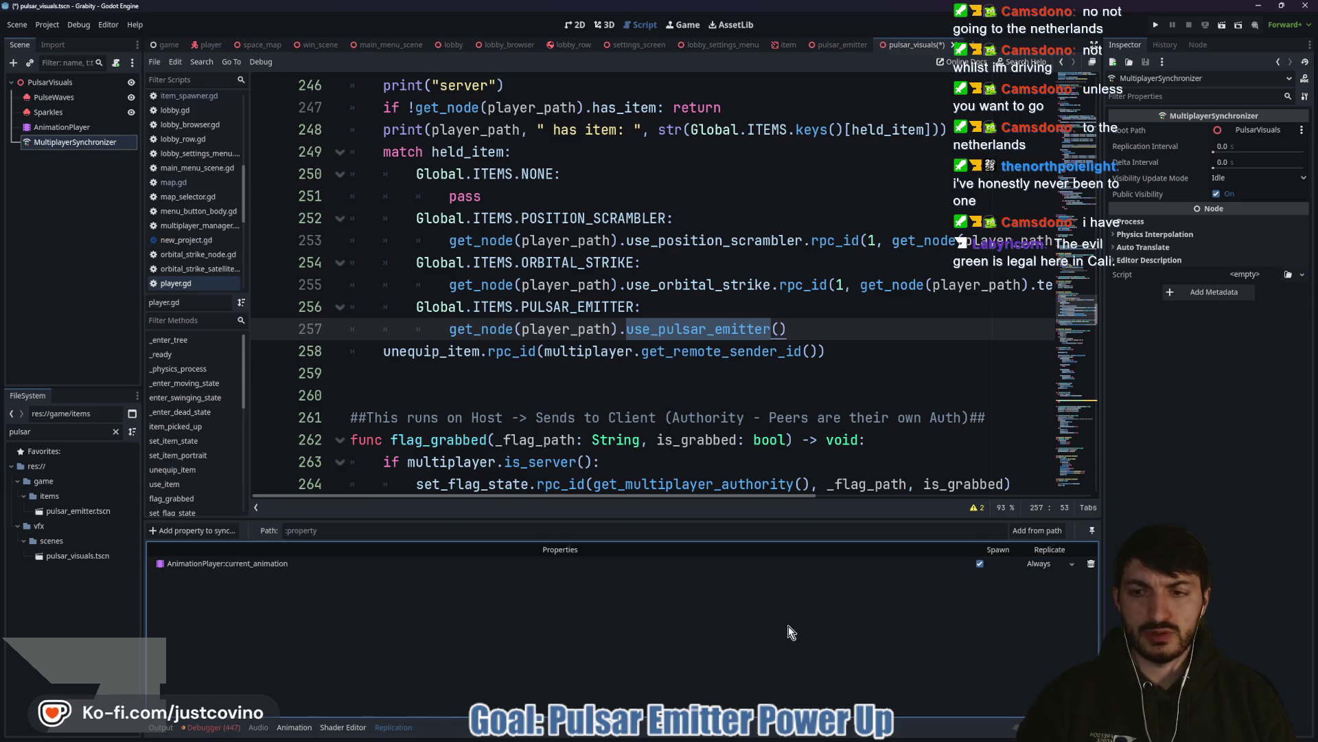
{"action": "left_click", "coordinate": [540, 380]}
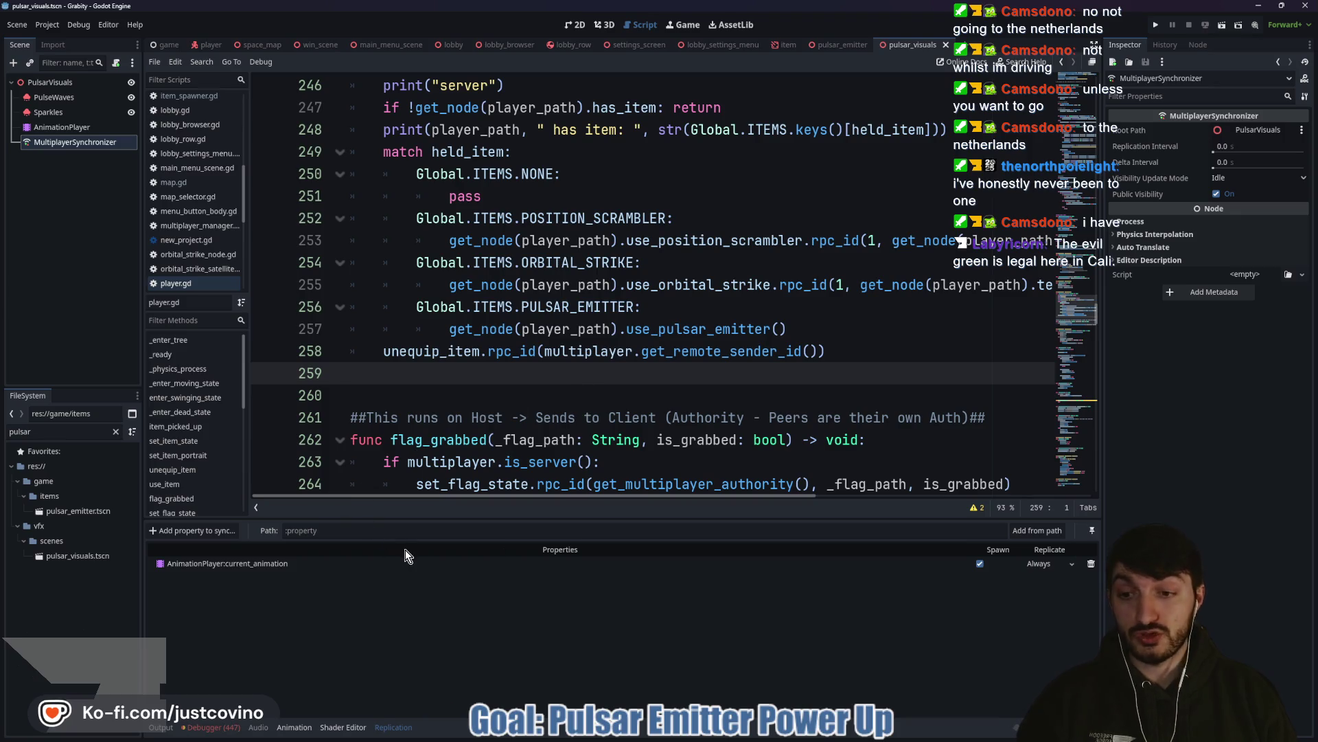
Rename the MultiplayerSynchronizer node to VisualSynchronizer.
{"action": "double_click", "coordinate": [96, 147]}
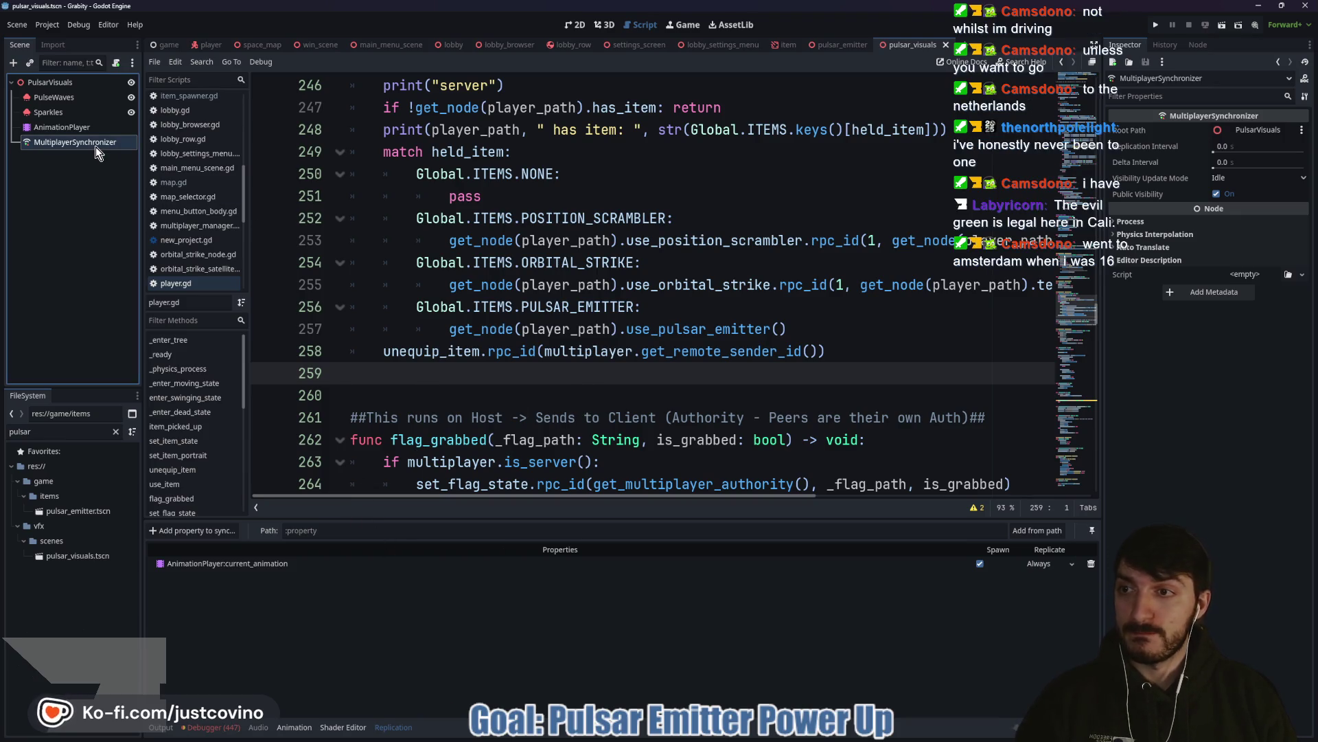
{"action": "type", "text": "VisualS"}
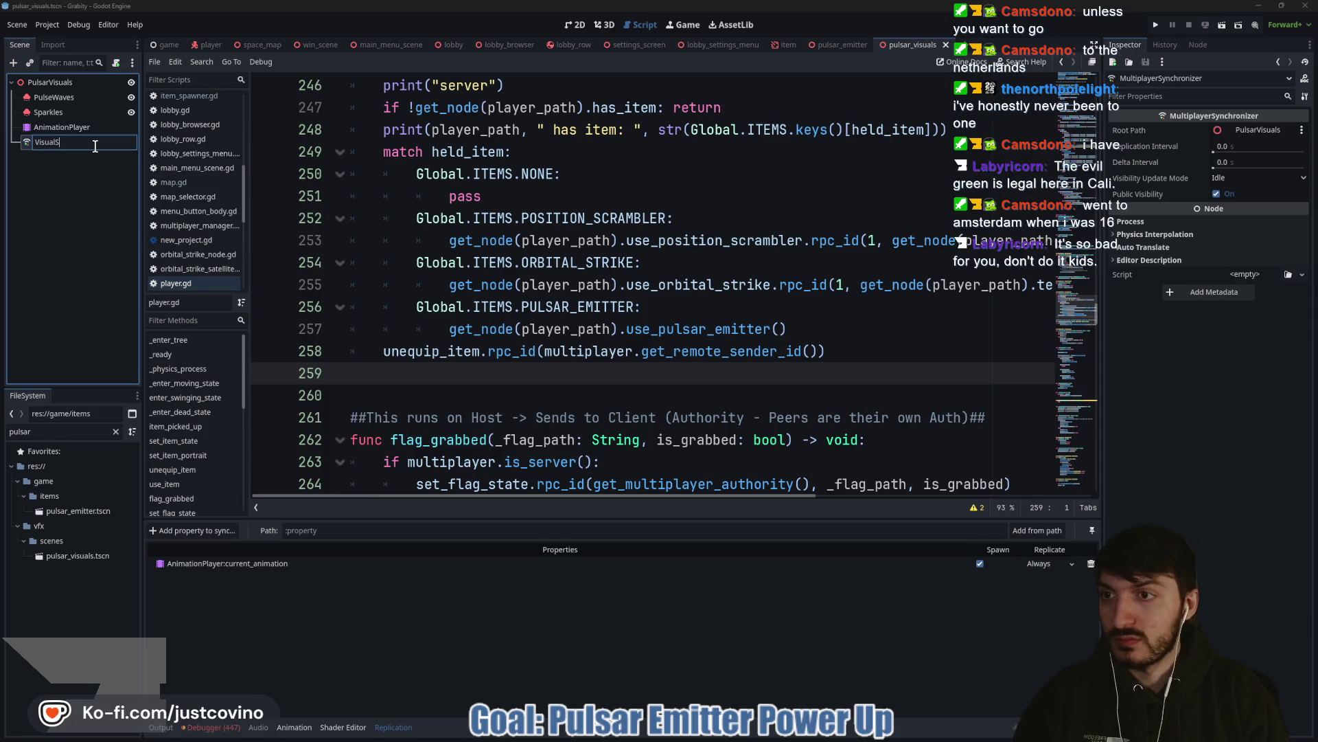
{"action": "type", "text": "ynchronizer"}
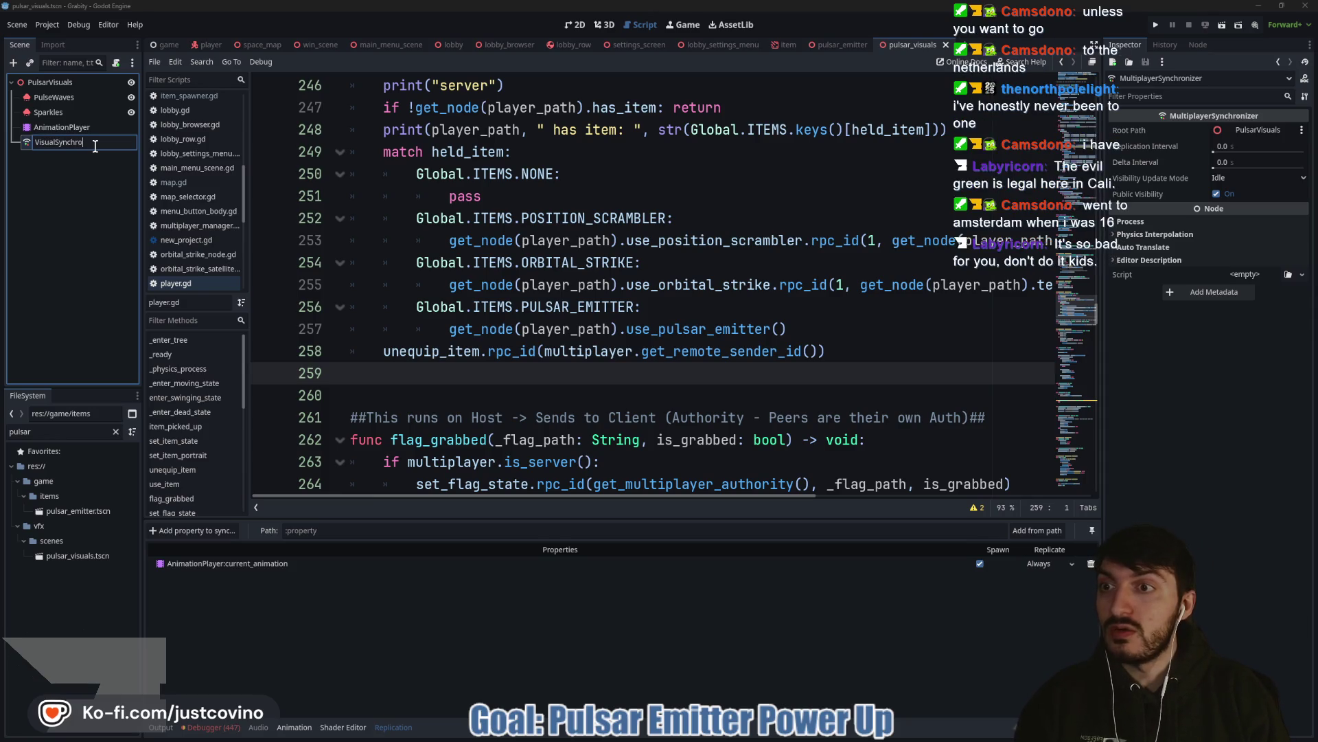
{"action": "key", "text": "Return"}
{"action": "left_click", "coordinate": [624, 262]}
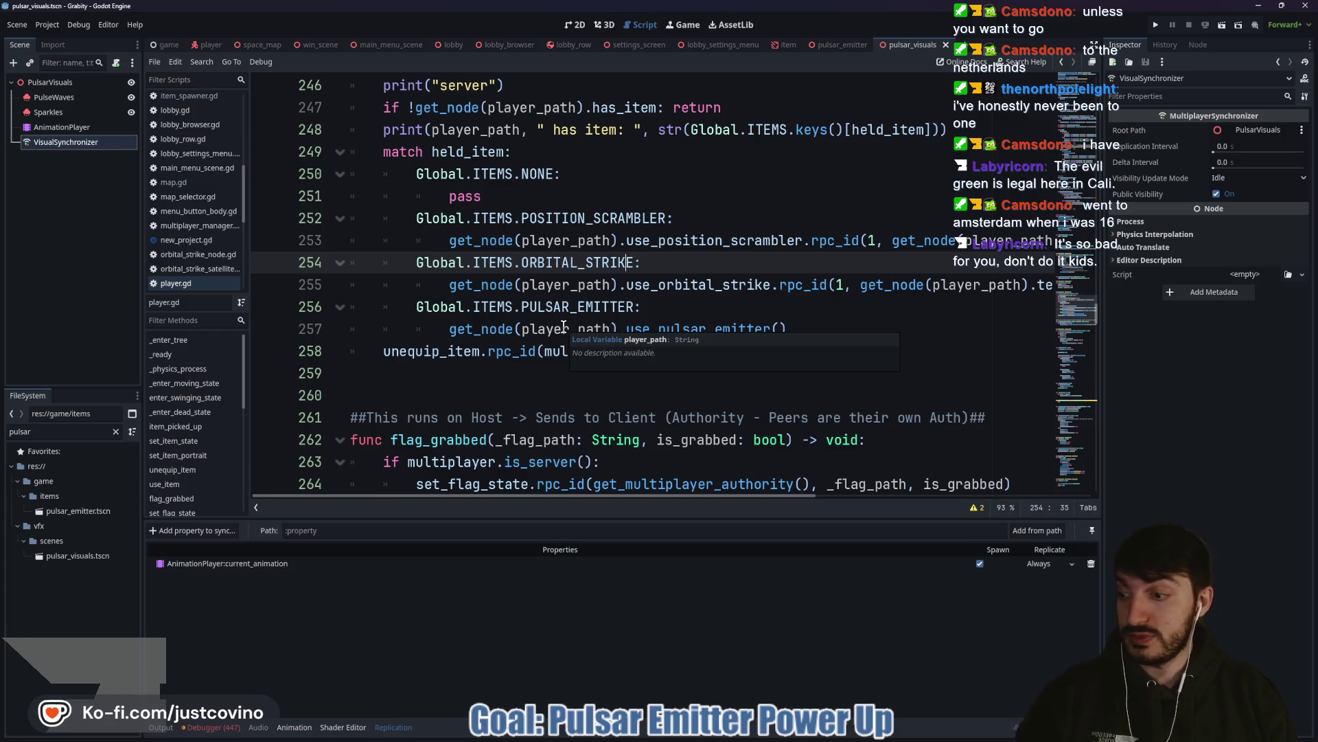
{"action": "left_click", "coordinate": [560, 195]}
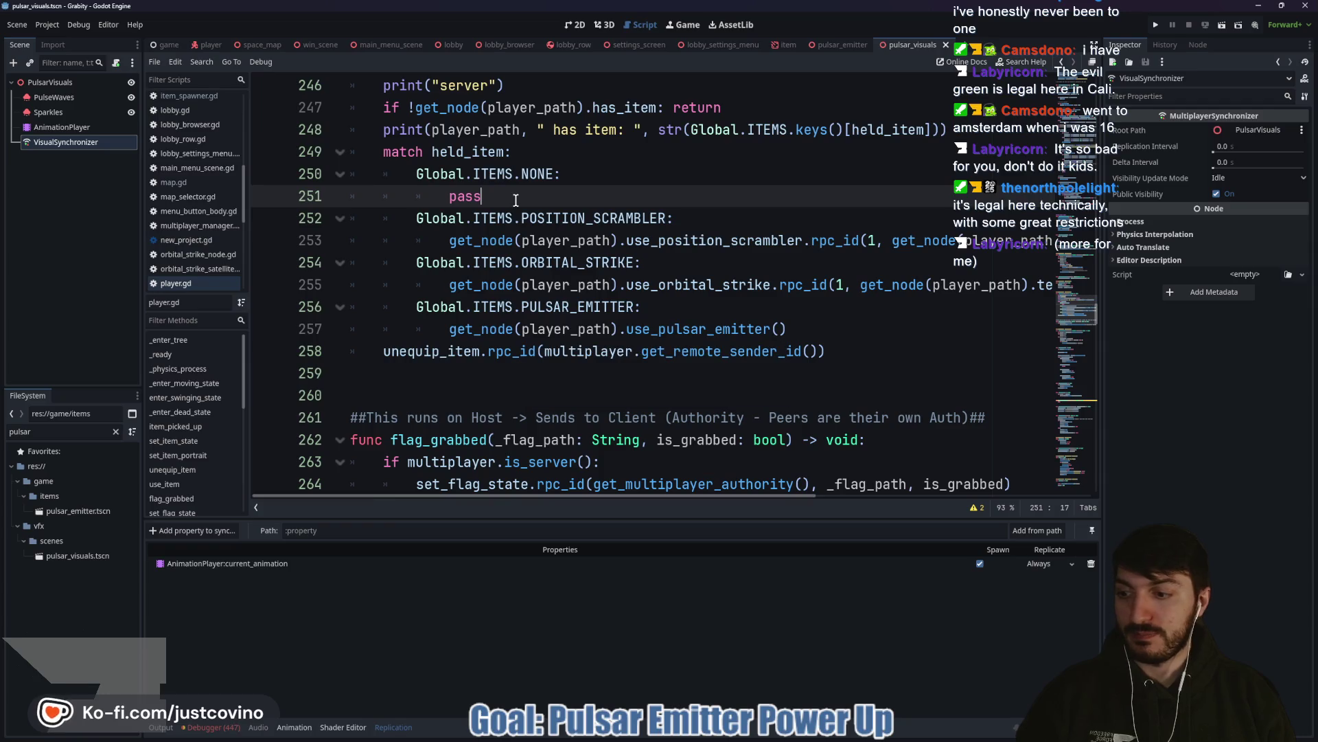
{"action": "left_click", "coordinate": [698, 307]}
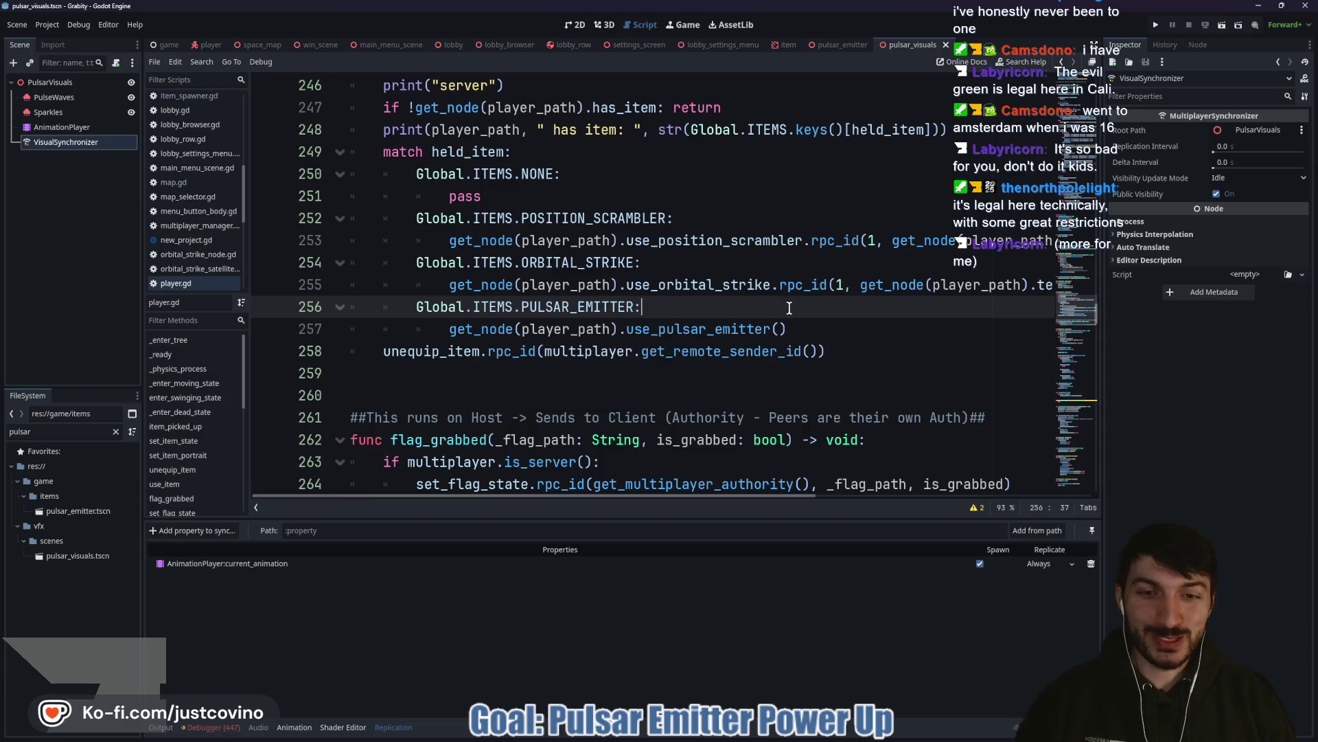
{"action": "left_click", "coordinate": [673, 329]}
{"action": "double_click", "coordinate": [673, 329]}
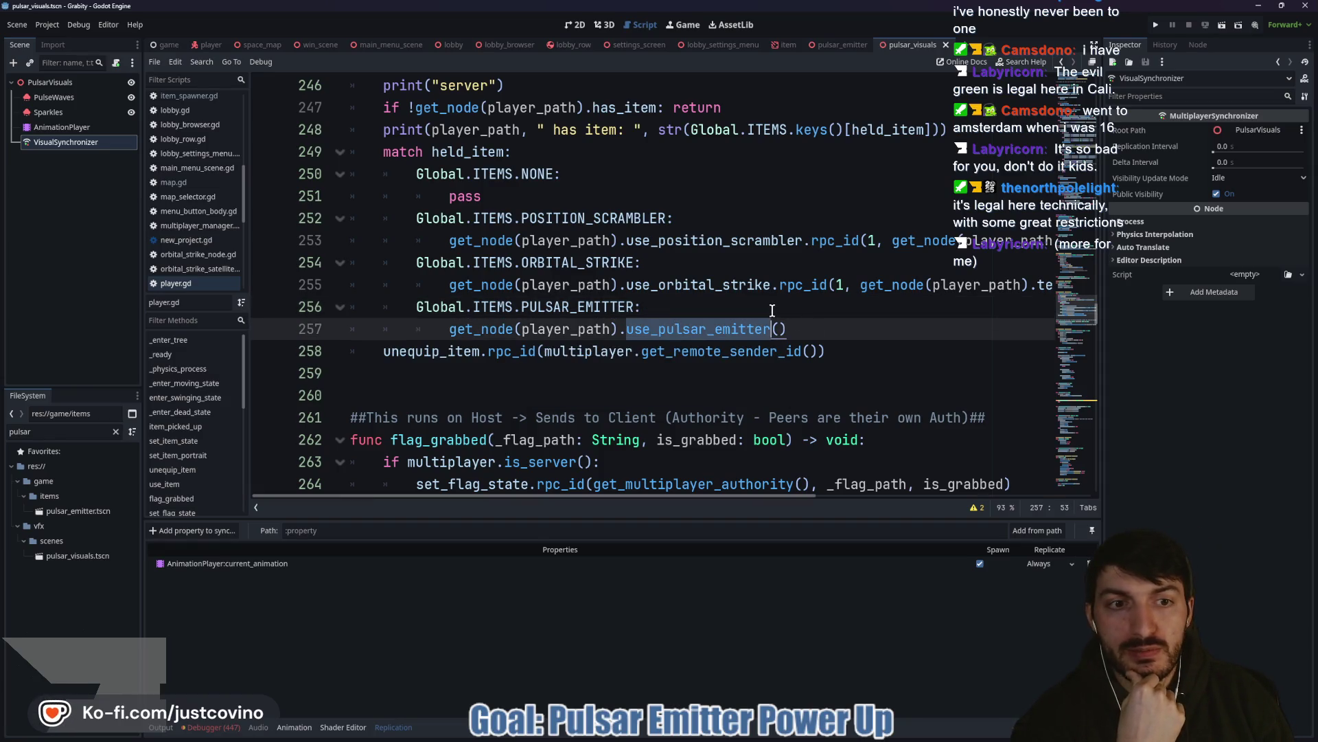
{"action": "scroll", "coordinate": [772, 311], "scroll_direction": "right", "scroll_amount": 3}
{"action": "scroll", "coordinate": [775, 307], "scroll_direction": "left", "scroll_amount": 3}
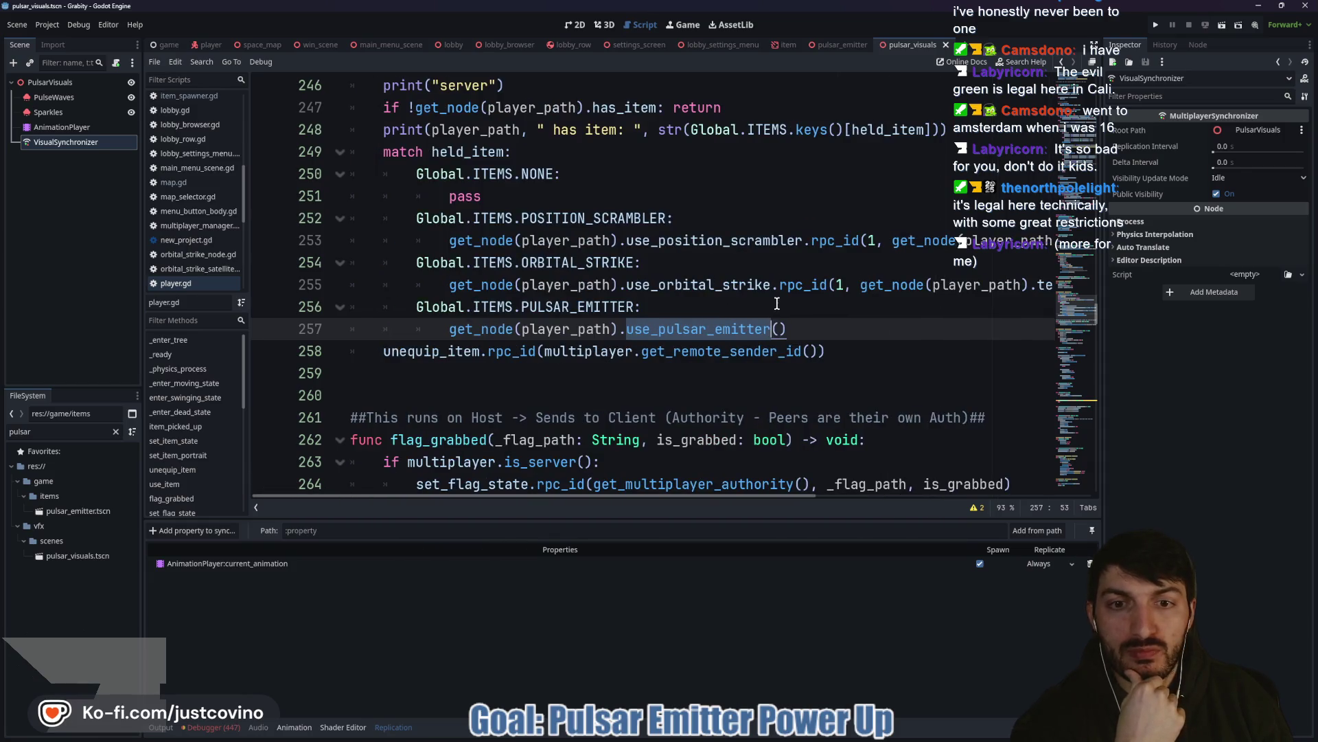
{"action": "scroll", "coordinate": [762, 309], "scroll_direction": "down", "scroll_amount": 14}
{"action": "scroll", "coordinate": [750, 310], "scroll_direction": "down", "scroll_amount": 18}
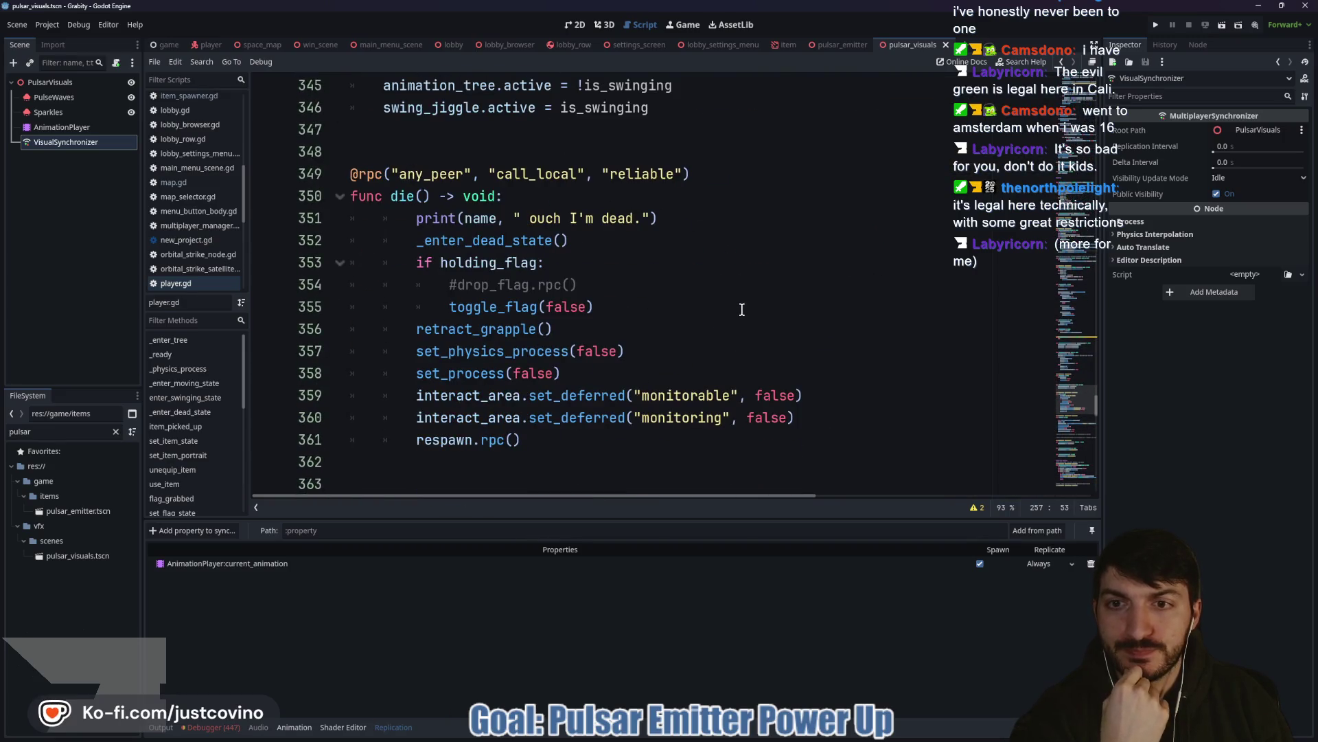
{"action": "scroll", "coordinate": [735, 310], "scroll_direction": "up", "scroll_amount": 8}
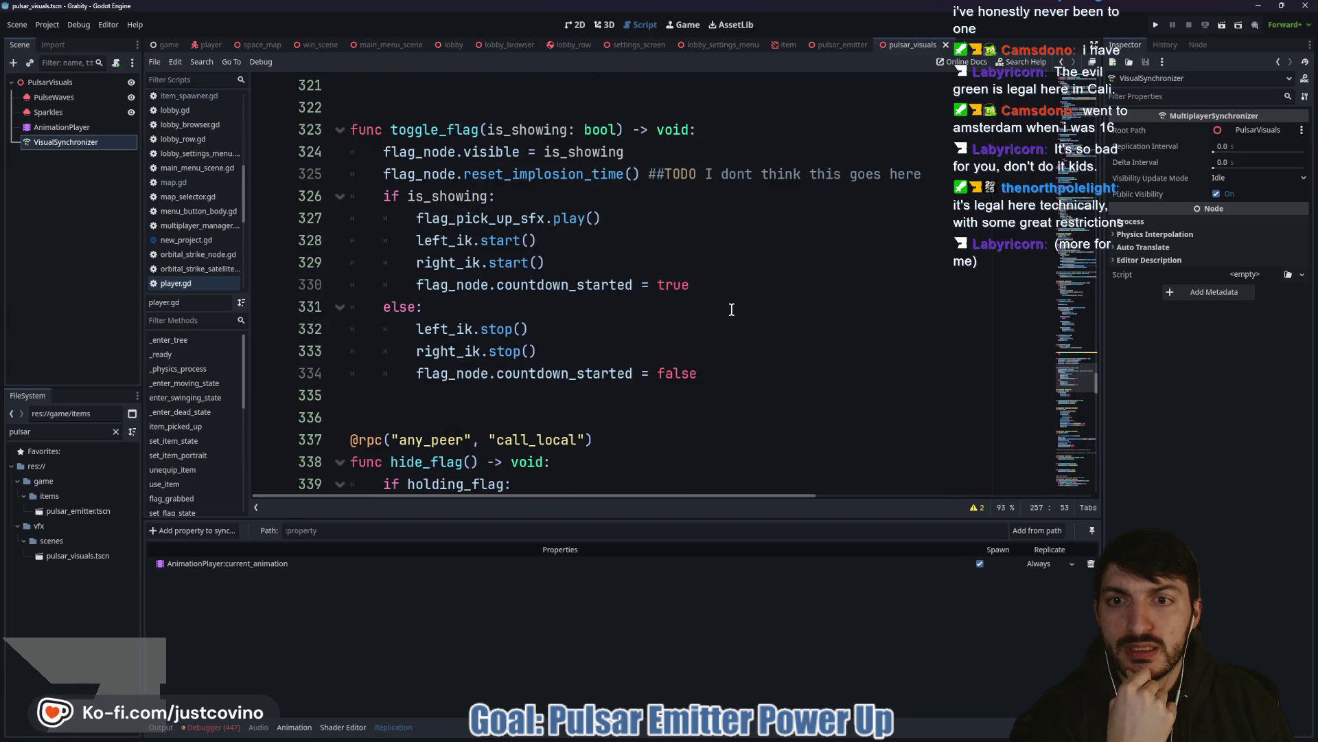
{"action": "scroll", "coordinate": [733, 312], "scroll_direction": "up", "scroll_amount": 10}
{"action": "scroll", "coordinate": [739, 321], "scroll_direction": "up", "scroll_amount": 10}
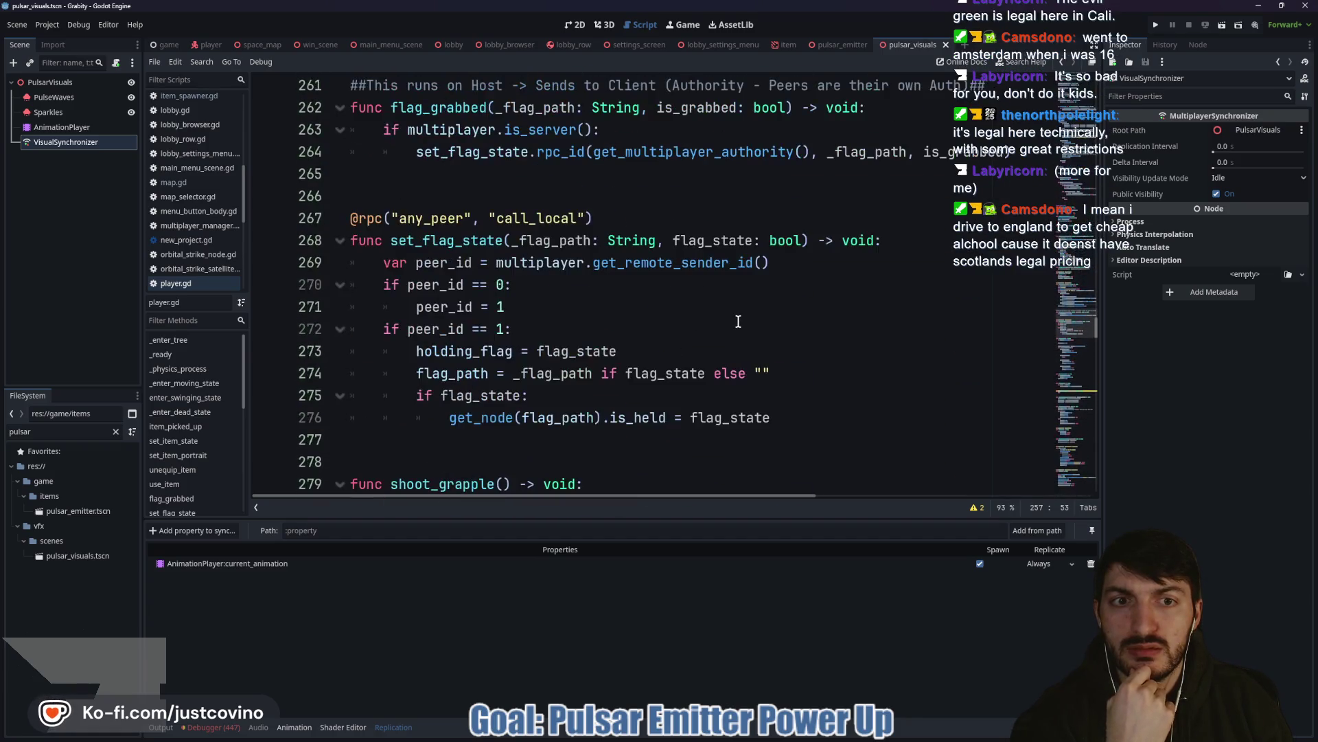
{"action": "scroll", "coordinate": [728, 319], "scroll_direction": "down", "scroll_amount": 20}
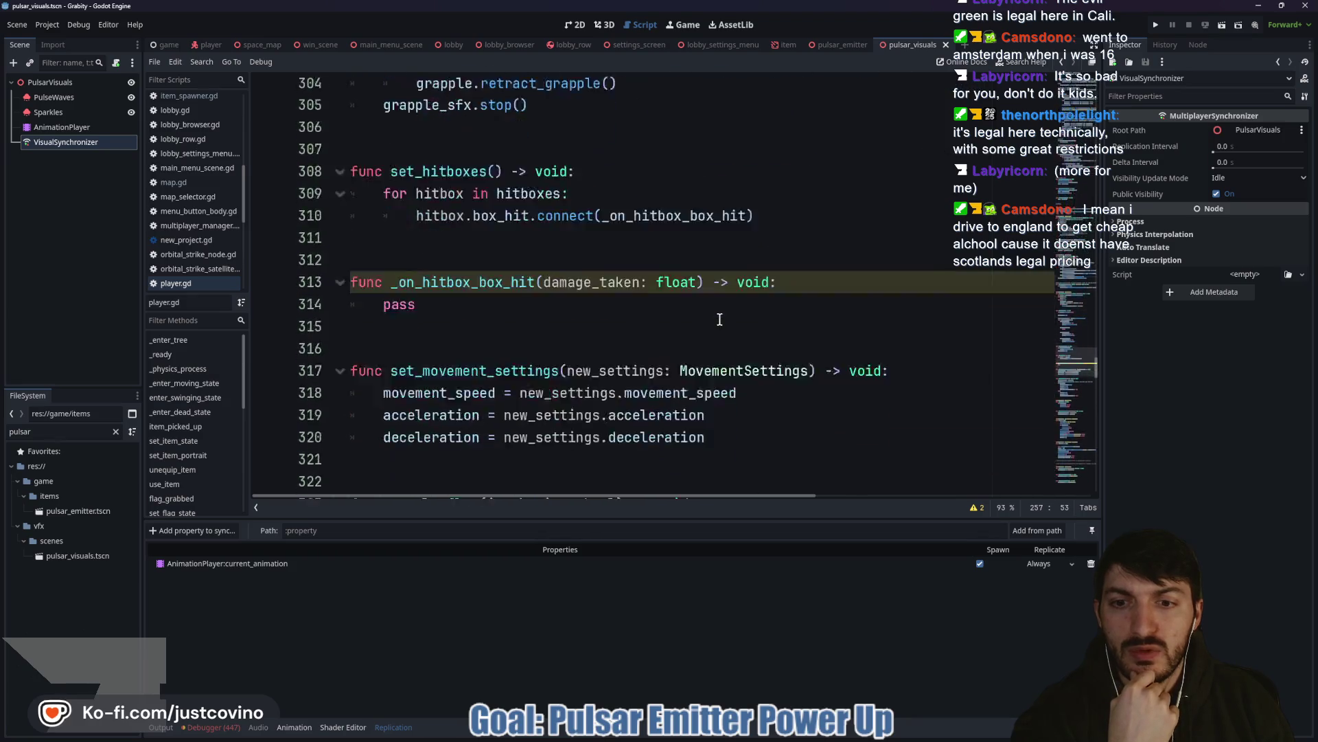
{"action": "scroll", "coordinate": [717, 318], "scroll_direction": "down", "scroll_amount": 6}
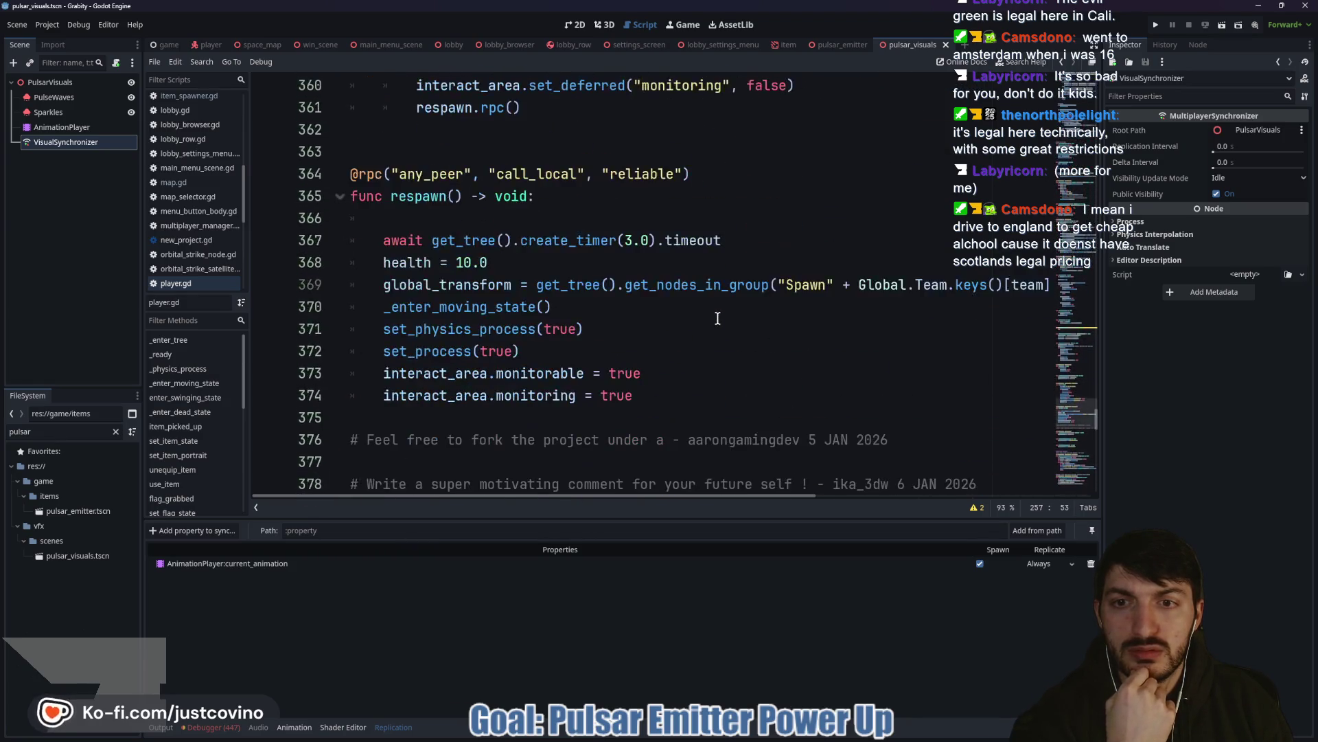
{"action": "scroll", "coordinate": [715, 318], "scroll_direction": "down", "scroll_amount": 5}
{"action": "scroll", "coordinate": [715, 318], "scroll_direction": "down", "scroll_amount": 4}
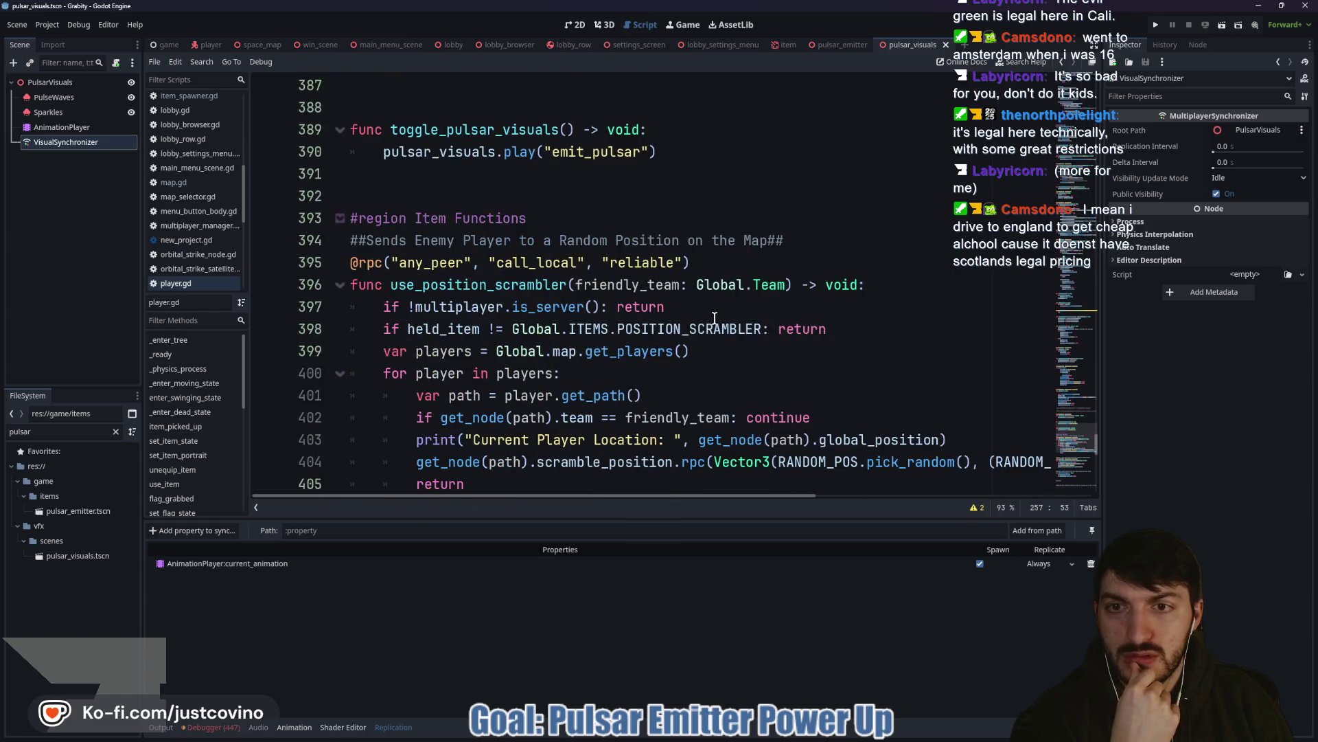
{"action": "scroll", "coordinate": [708, 317], "scroll_direction": "up", "scroll_amount": 1}
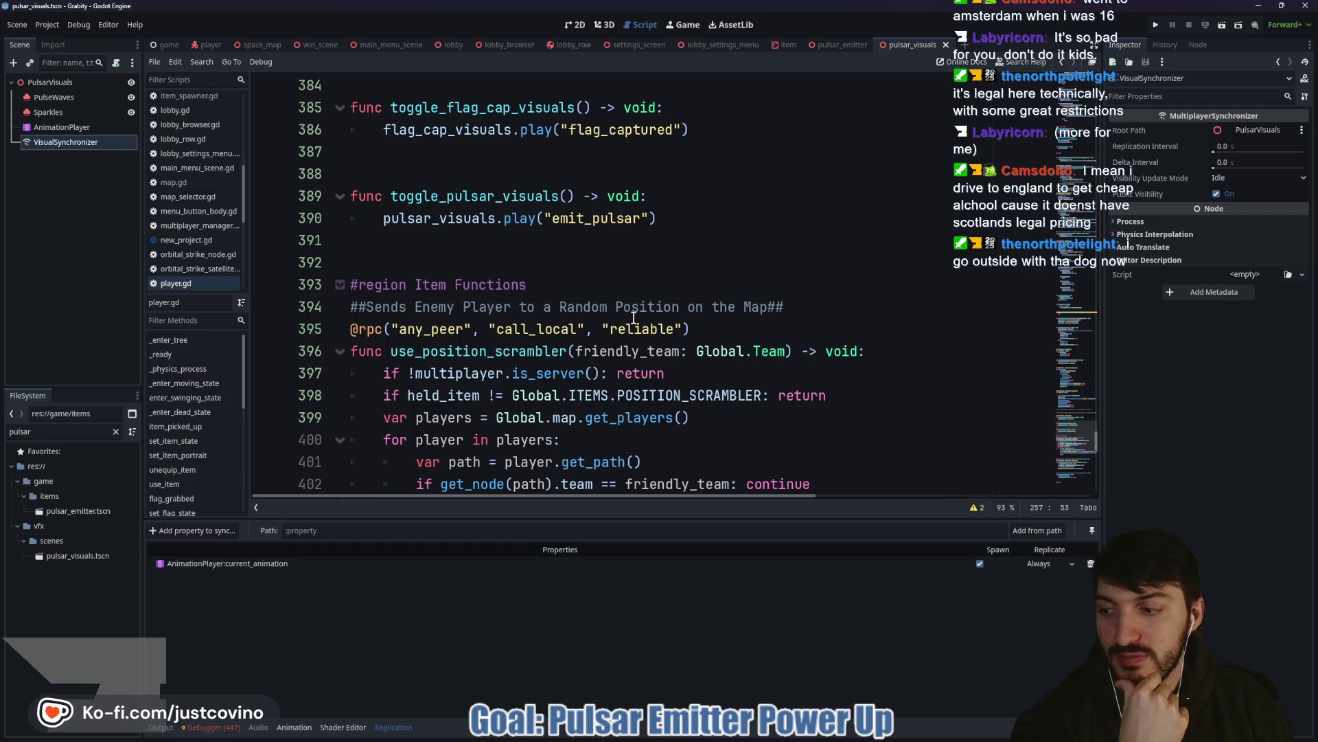
{"action": "scroll", "coordinate": [694, 285], "scroll_direction": "down", "scroll_amount": 2}
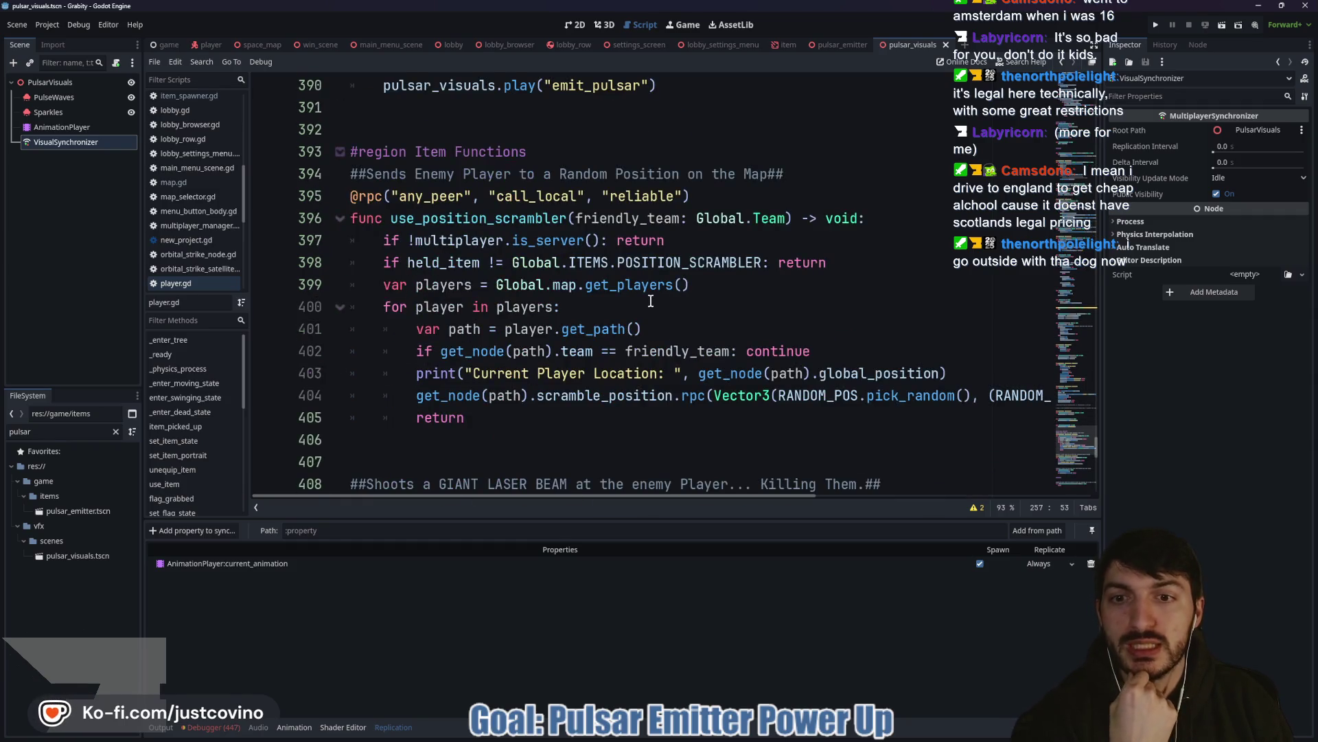
{"action": "scroll", "coordinate": [650, 300], "scroll_direction": "down", "scroll_amount": 3}
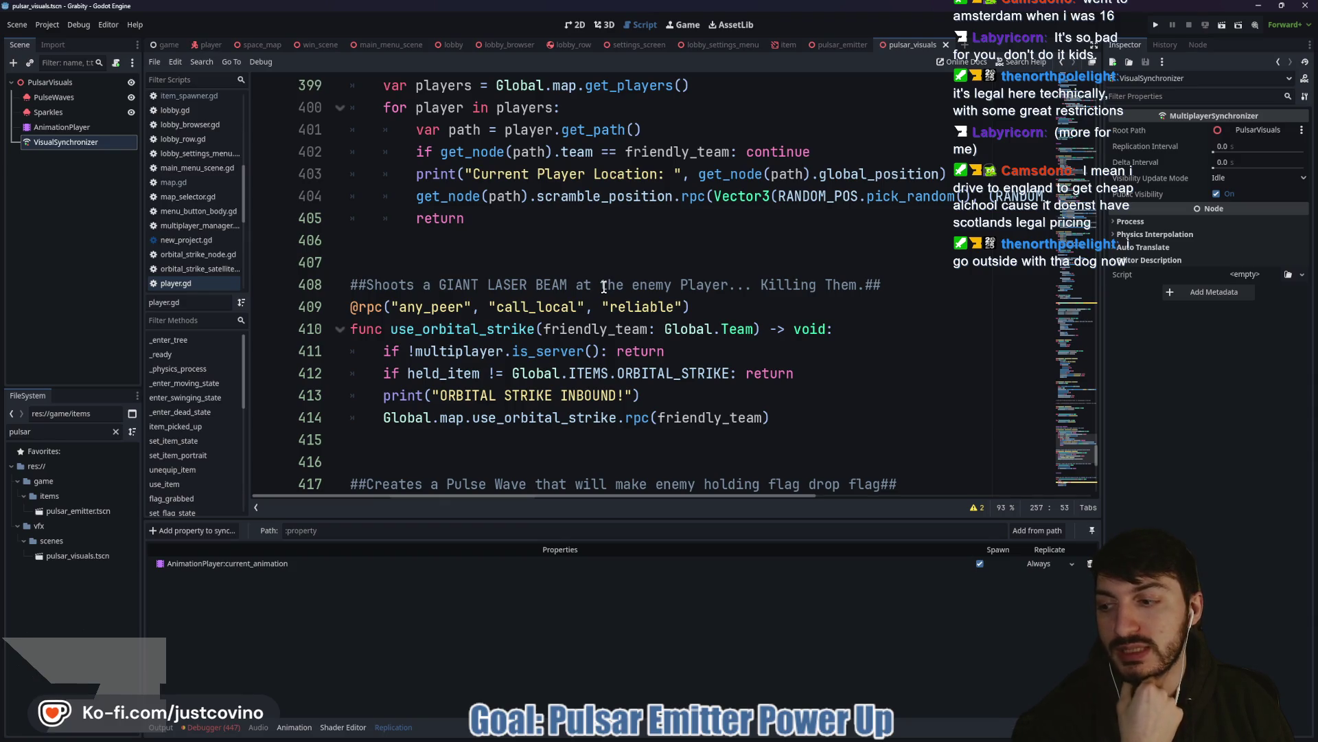
{"action": "scroll", "coordinate": [604, 287], "scroll_direction": "down", "scroll_amount": 1}
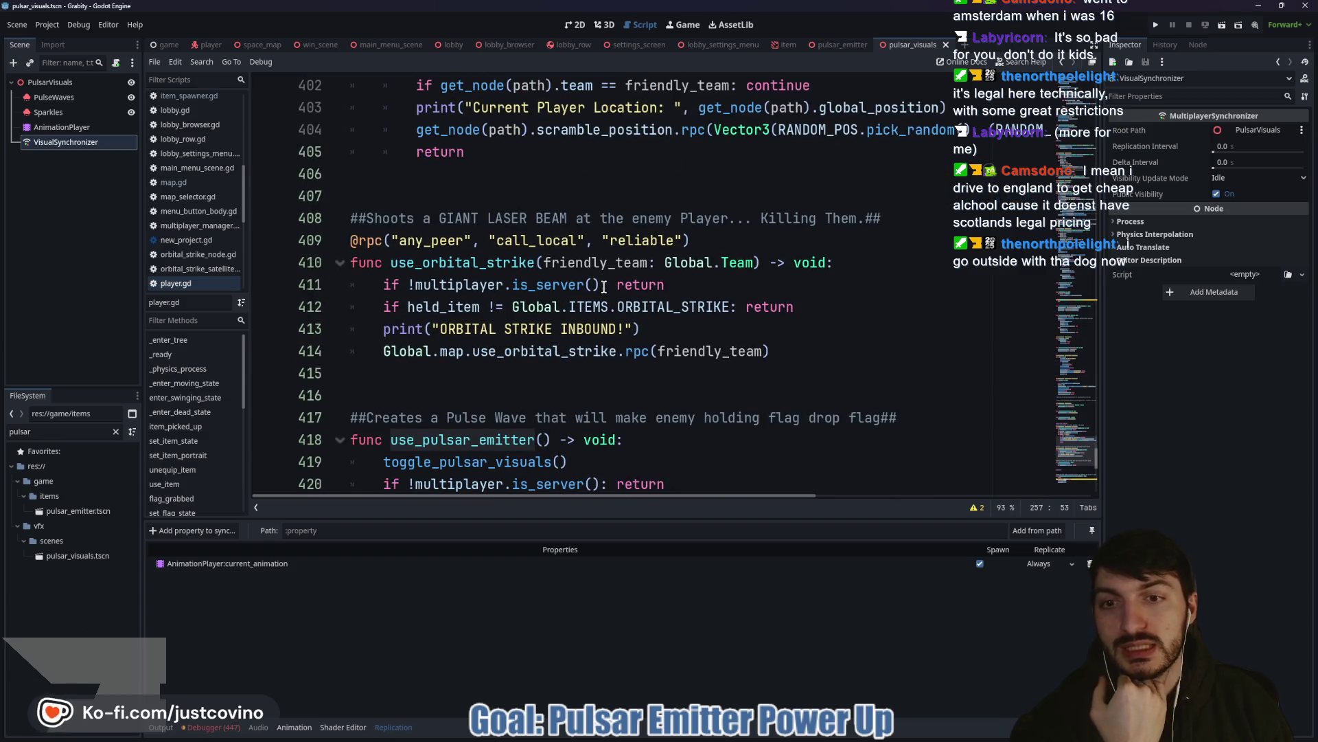
{"action": "scroll", "coordinate": [604, 287], "scroll_direction": "down", "scroll_amount": 1}
{"action": "scroll", "coordinate": [695, 364], "scroll_direction": "down", "scroll_amount": 1}
{"action": "left_click", "coordinate": [696, 364]}
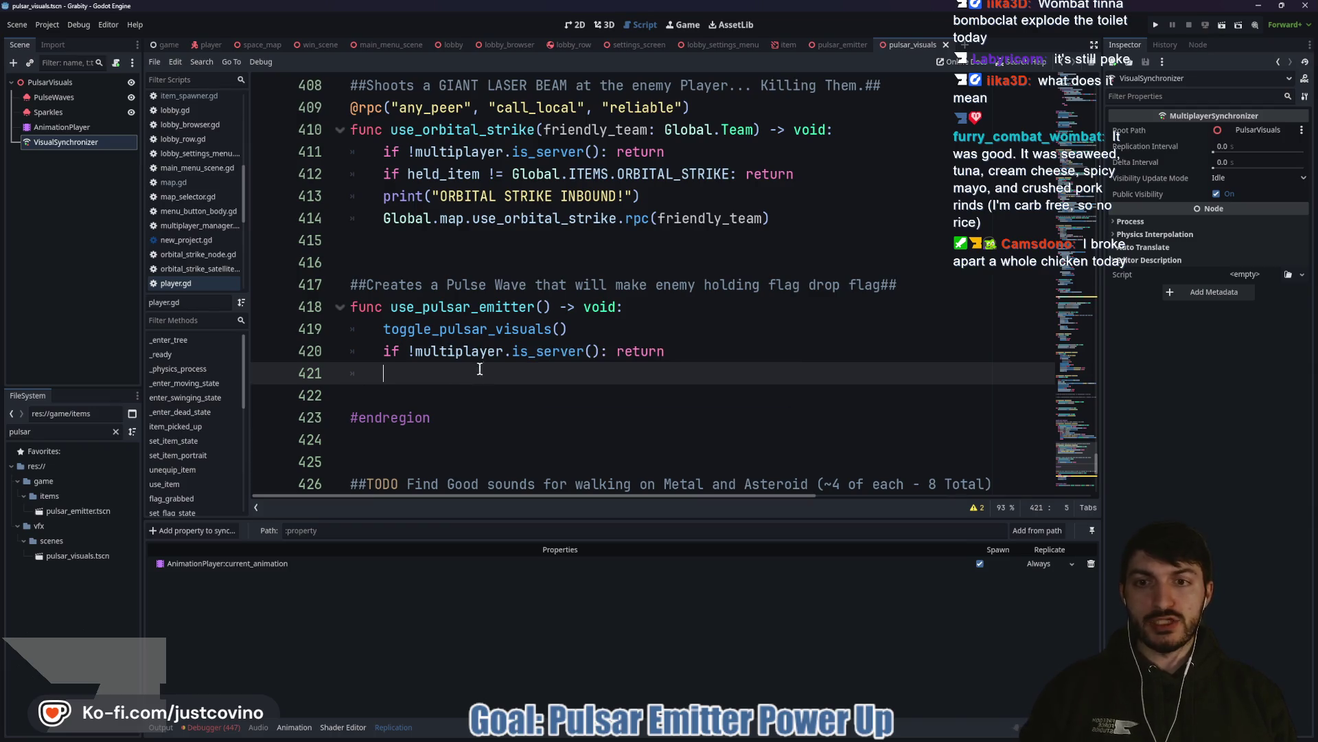
Switch to GitHub Desktop to review the 13 pending changed files.
{"action": "left_click", "coordinate": [752, 734]}
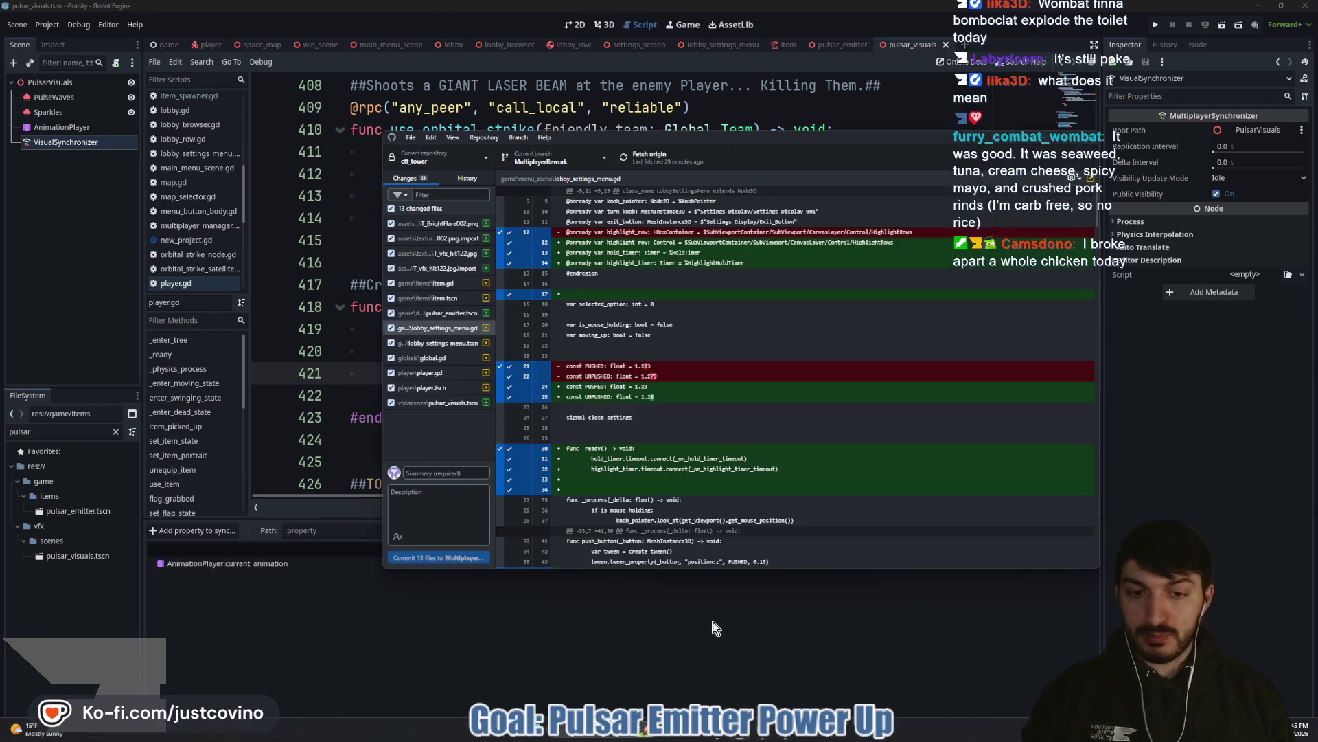
Commit 13 files to MultiplayerRework as 'Pulsar Emitter added - WIP', push to origin, return to Godot.
{"action": "left_click", "coordinate": [431, 474]}
{"action": "type", "text": "Pulsar E"}
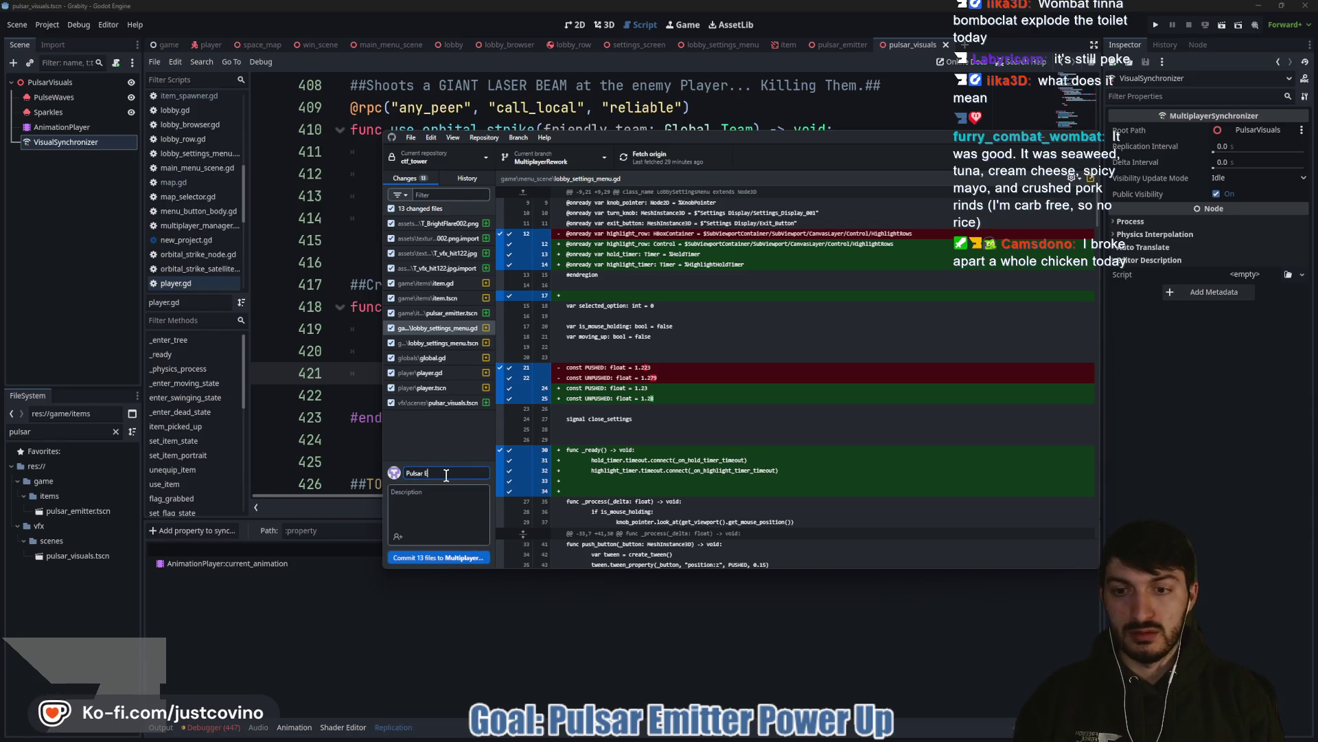
{"action": "type", "text": "ter"}
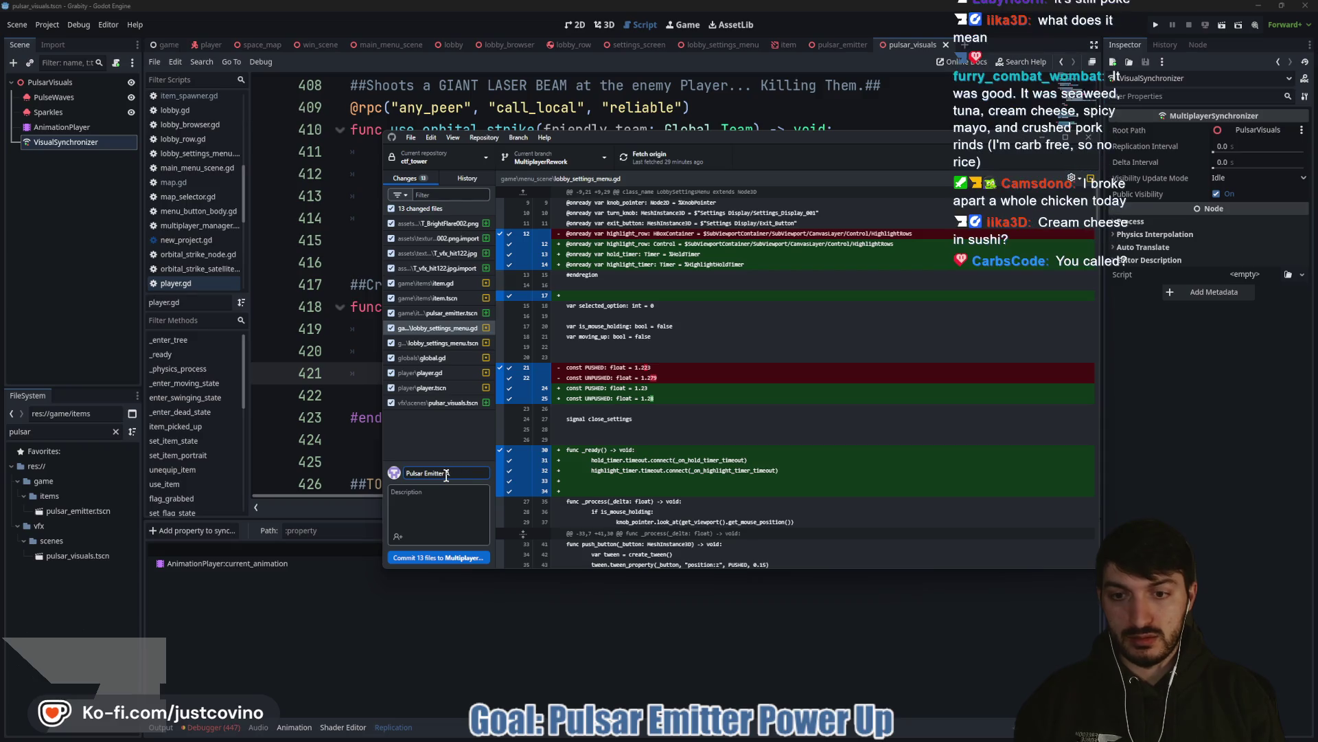
{"action": "key", "text": "BackSpace"}
{"action": "key", "text": "BackSpace"}
{"action": "key", "text": "BackSpace"}
{"action": "type", "text": "- WIP"}
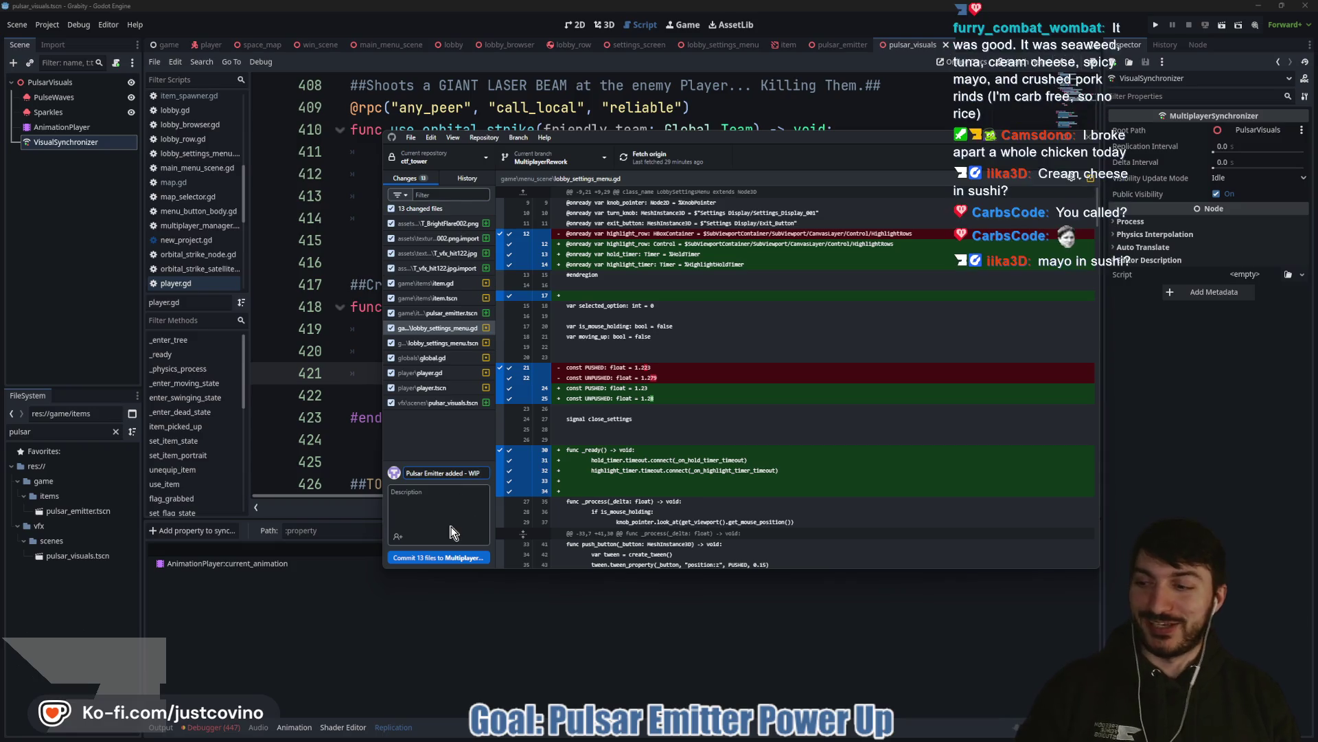
{"action": "left_click", "coordinate": [454, 558]}
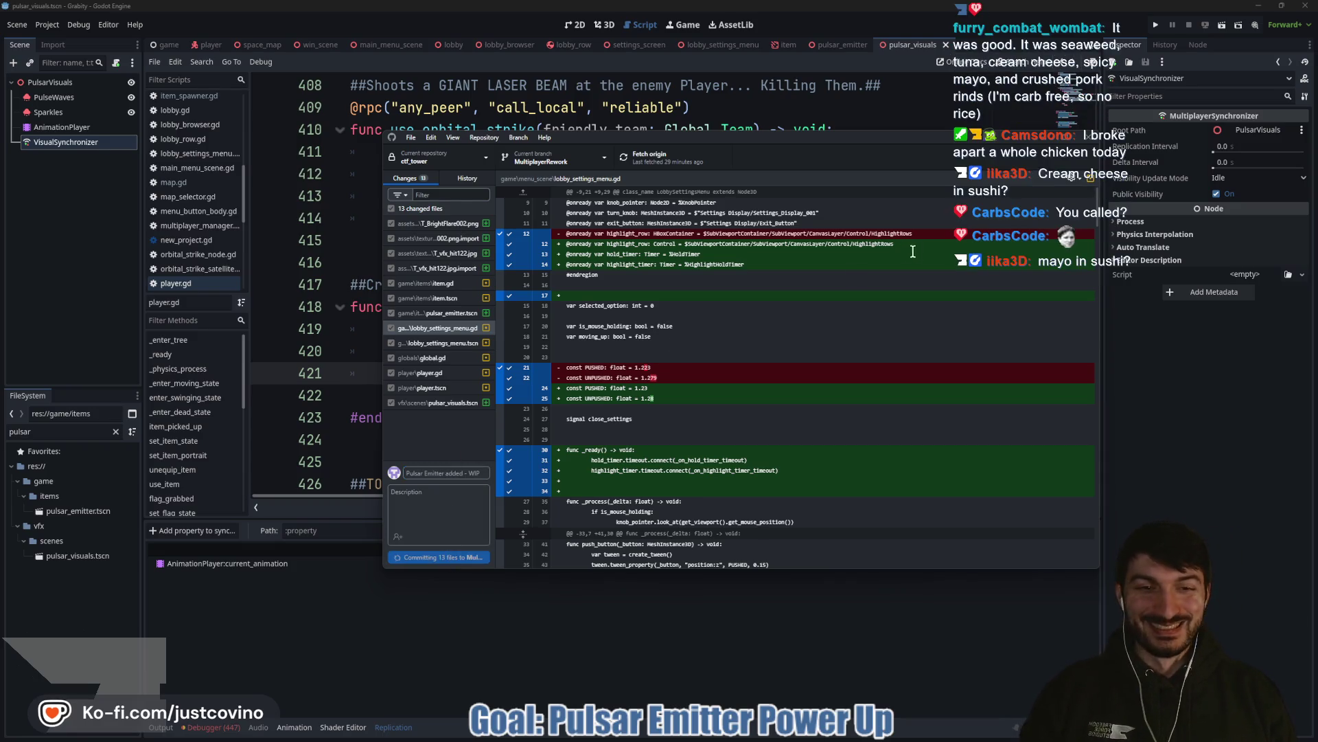
{"action": "left_click", "coordinate": [906, 275]}
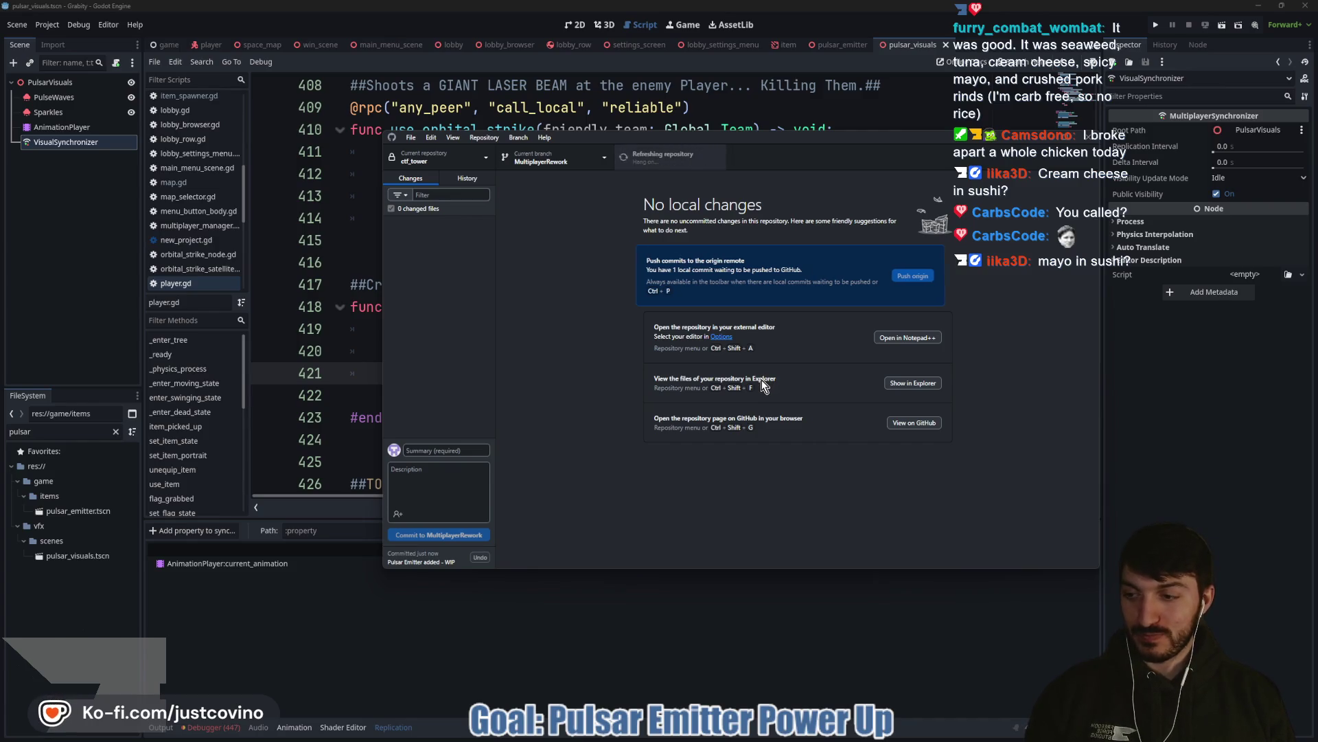
{"action": "key", "text": "alt+Tab"}
{"action": "left_click", "coordinate": [583, 415]}
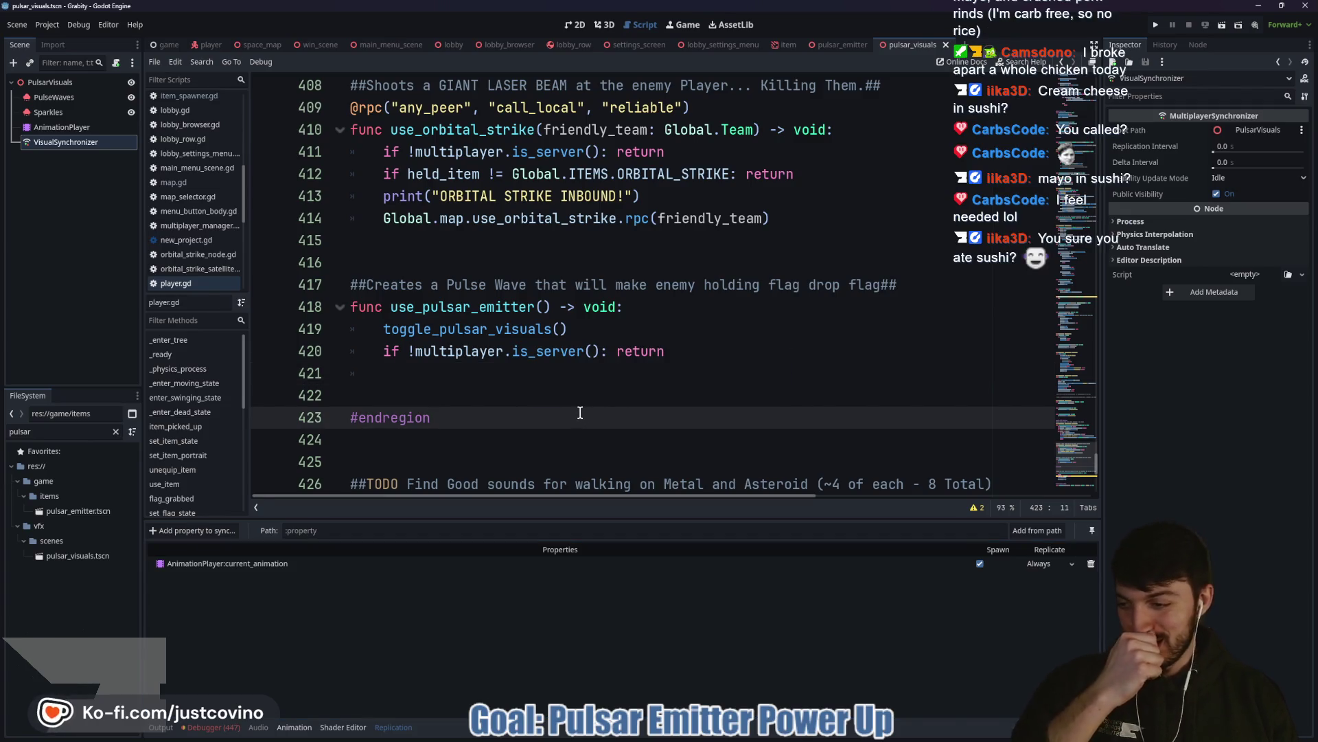
Delete blank line 421 in use_pulsar_emitter, then rerun the game with F5.
{"action": "left_click", "coordinate": [543, 390]}
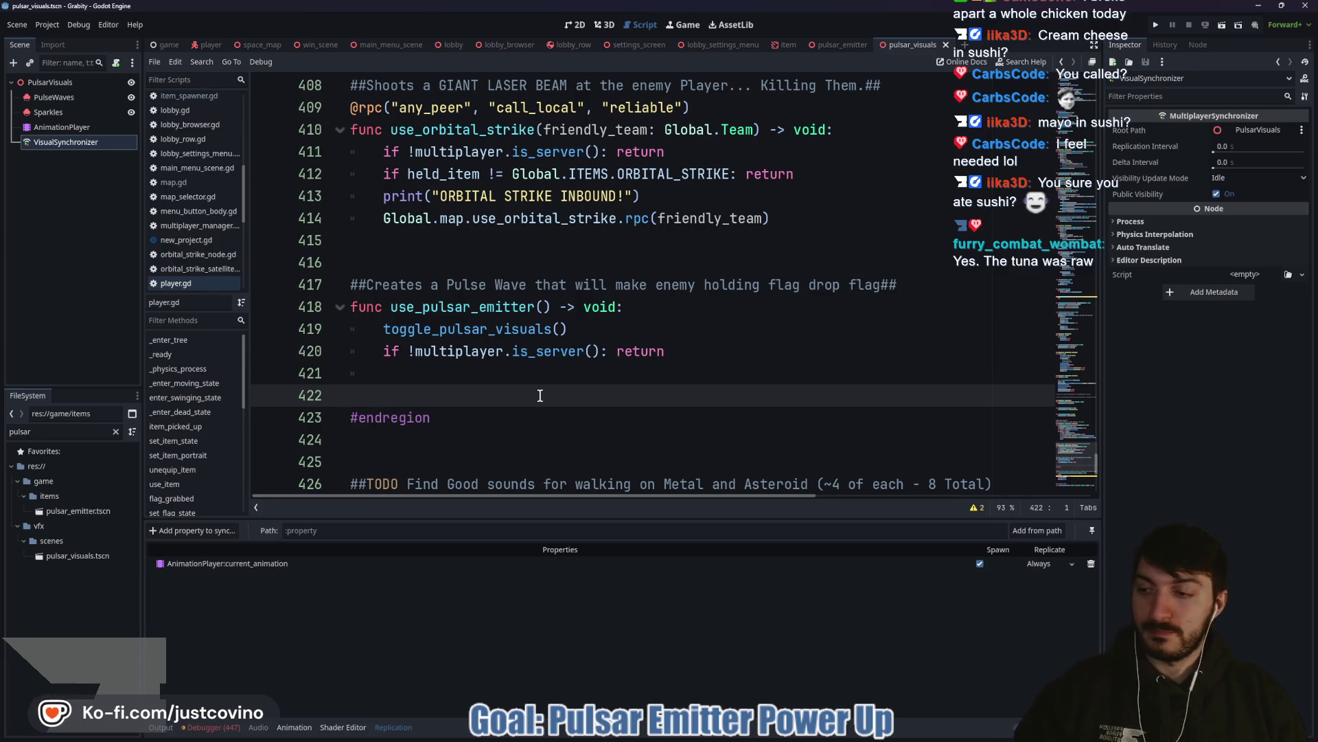
{"action": "key", "text": "Up"}
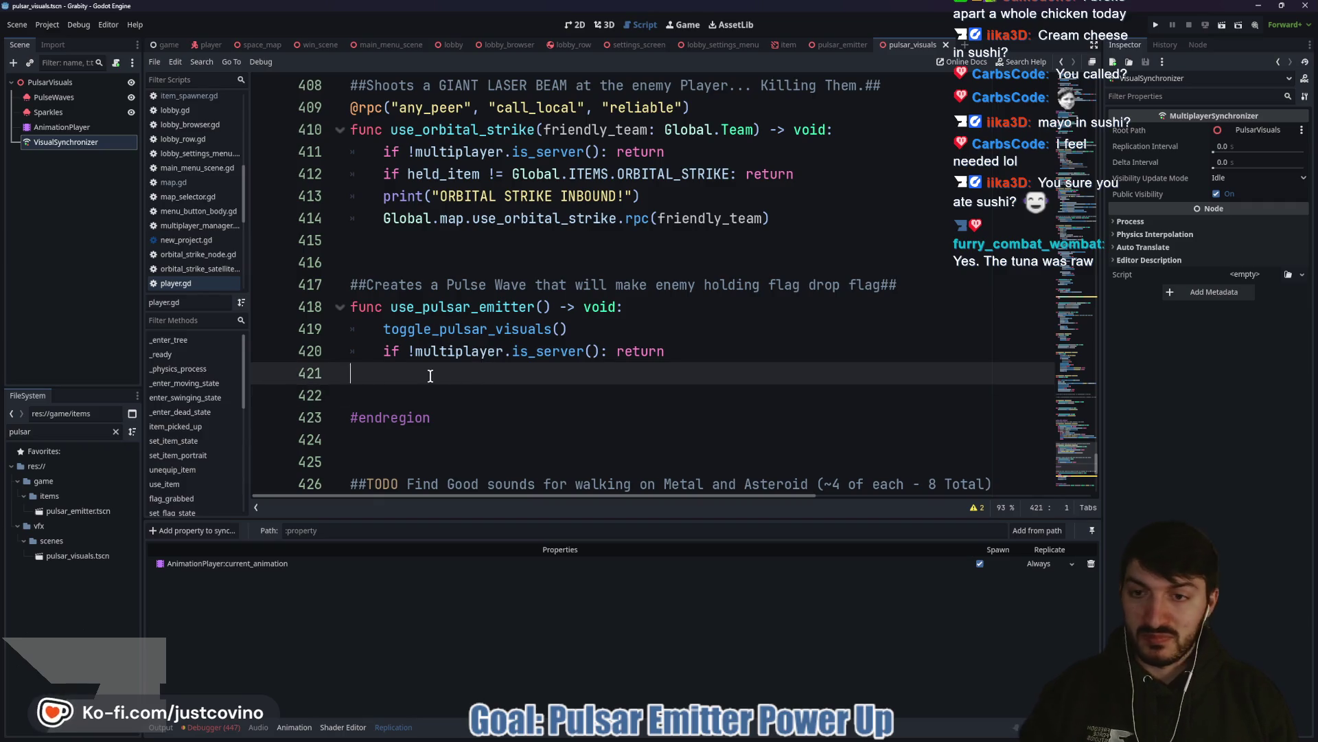
{"action": "key", "text": "BackSpace"}
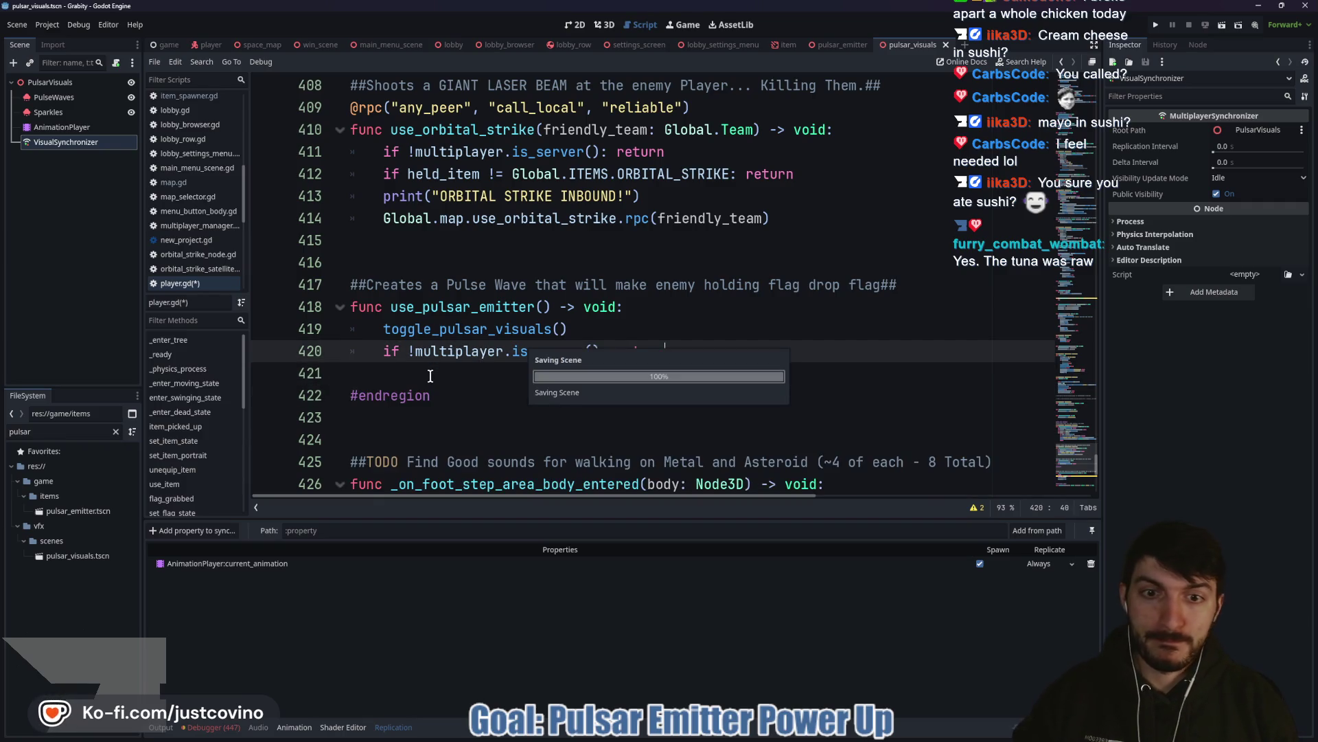
{"action": "scroll", "coordinate": [473, 312], "scroll_direction": "up", "scroll_amount": 1}
{"action": "scroll", "coordinate": [474, 312], "scroll_direction": "up", "scroll_amount": 3}
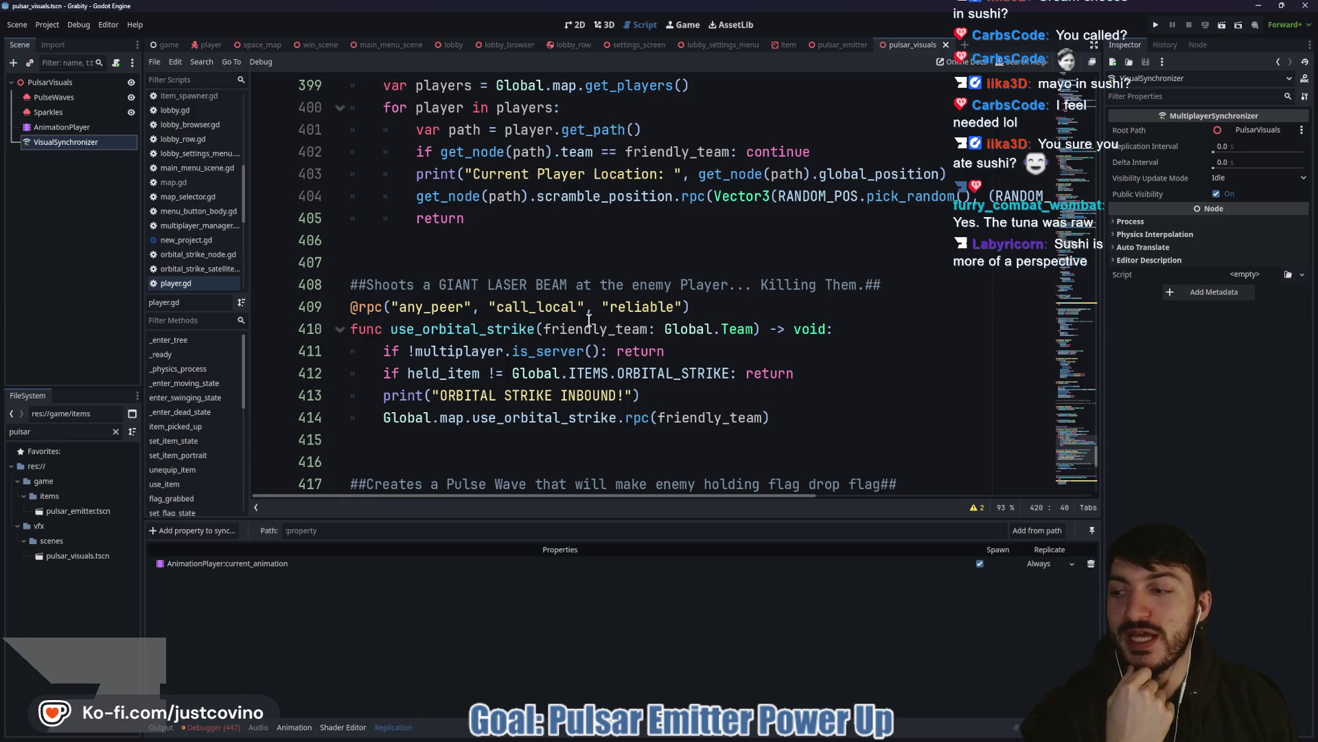
{"action": "scroll", "coordinate": [480, 350], "scroll_direction": "up", "scroll_amount": 2}
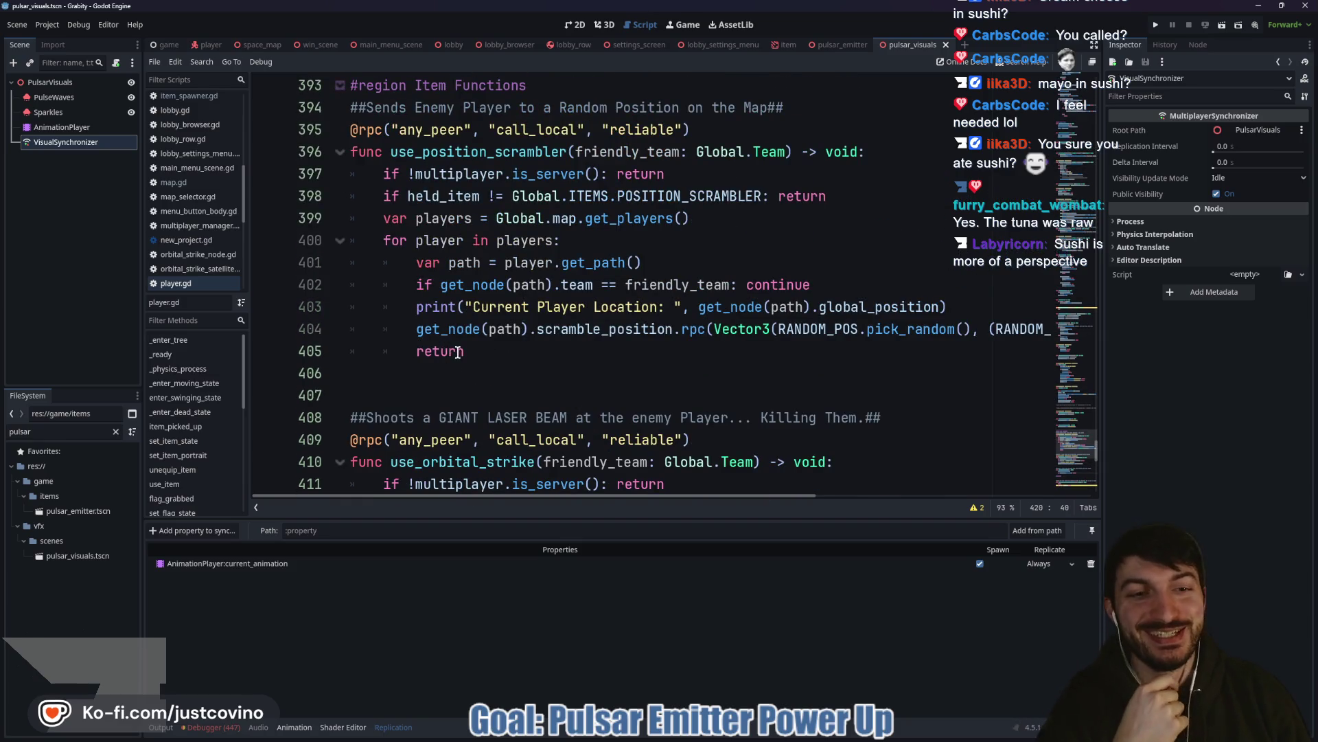
{"action": "scroll", "coordinate": [618, 385], "scroll_direction": "up", "scroll_amount": 2}
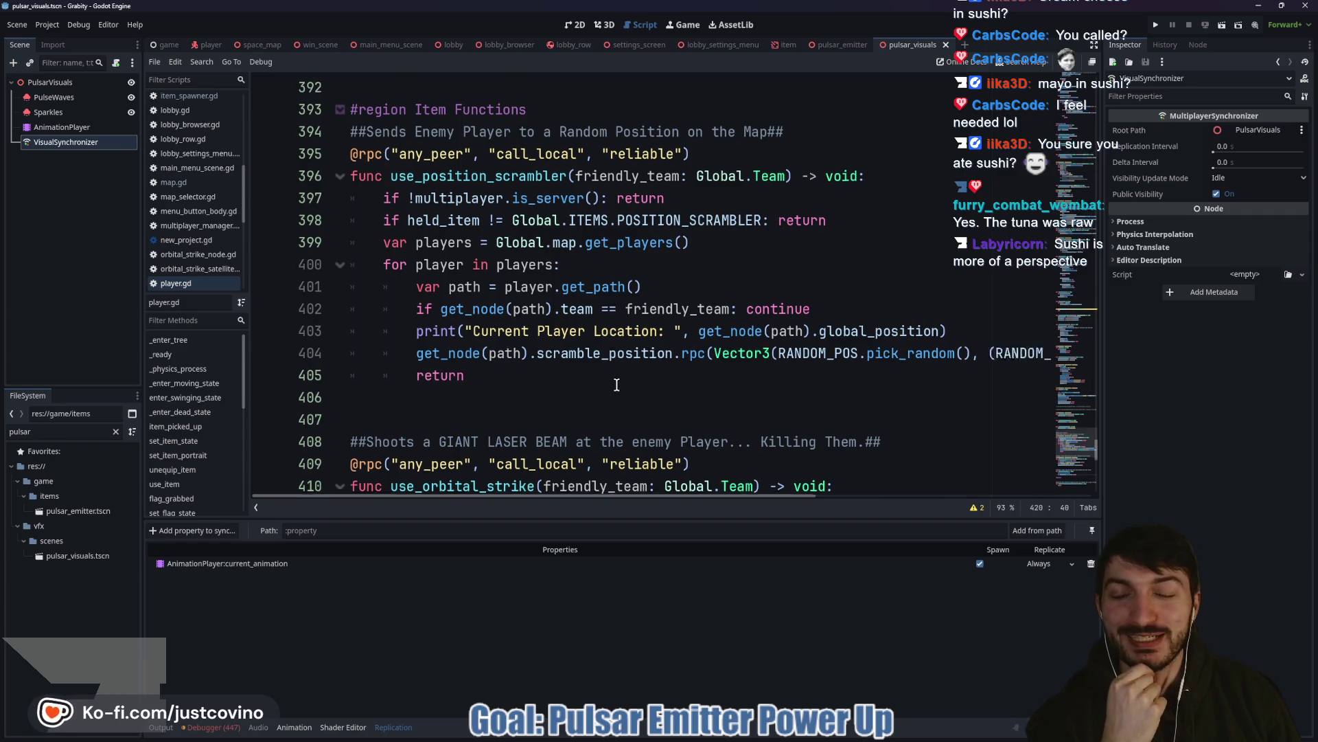
{"action": "key", "text": "F5"}
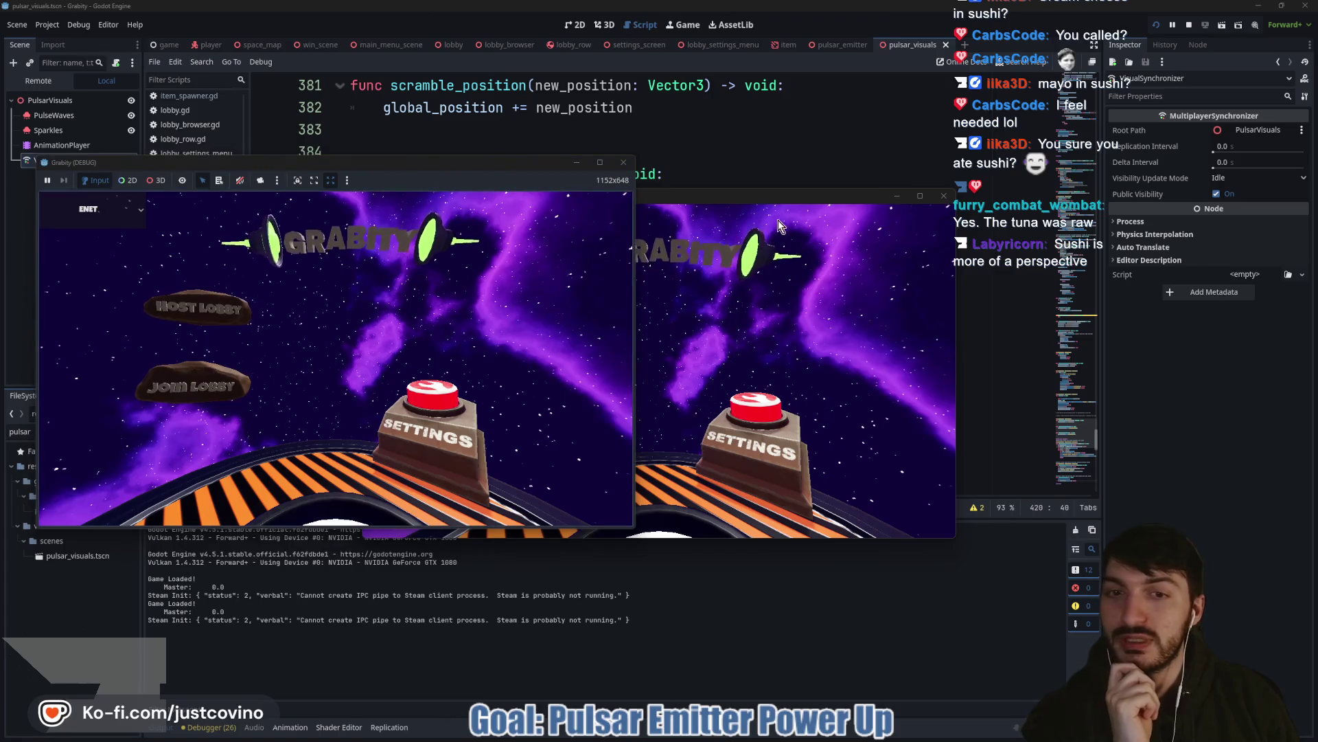
Host a lobby in the first game, join it from the second, ready both players and start the match.
{"action": "left_click", "coordinate": [170, 315]}
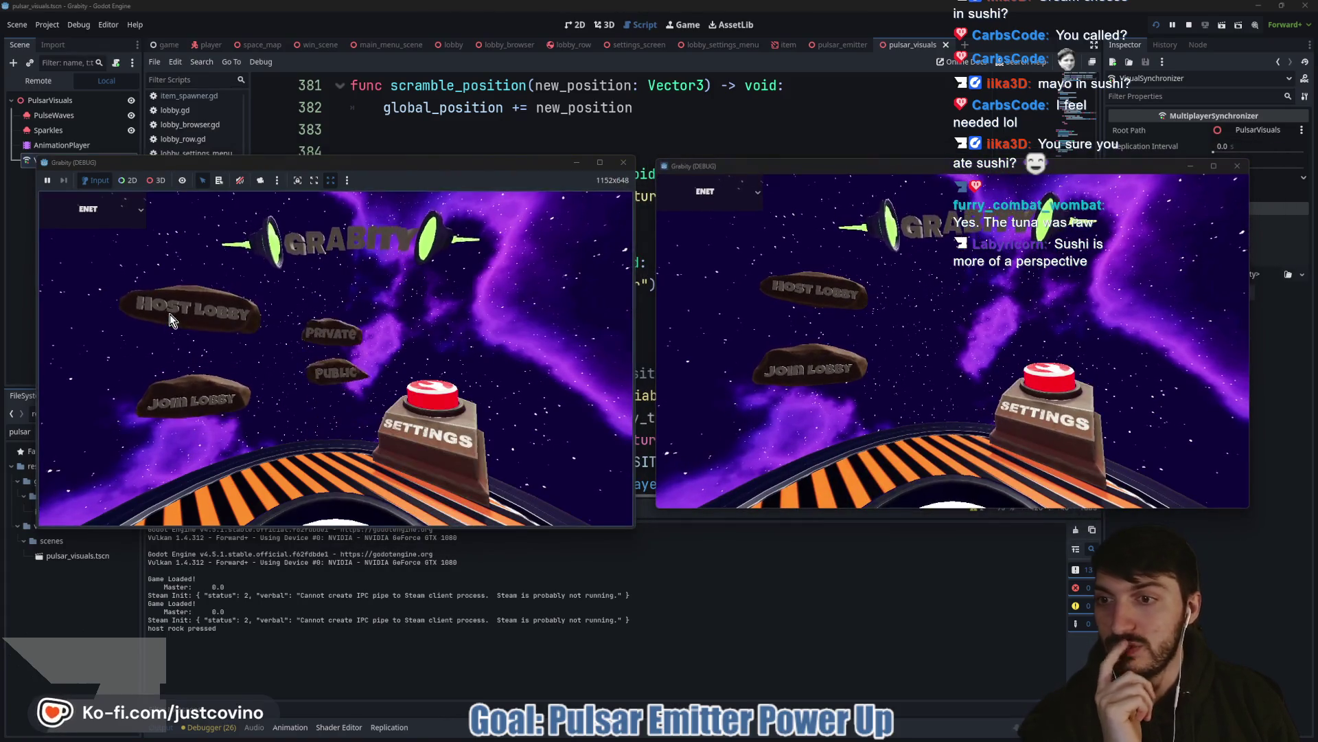
{"action": "left_click", "coordinate": [309, 281]}
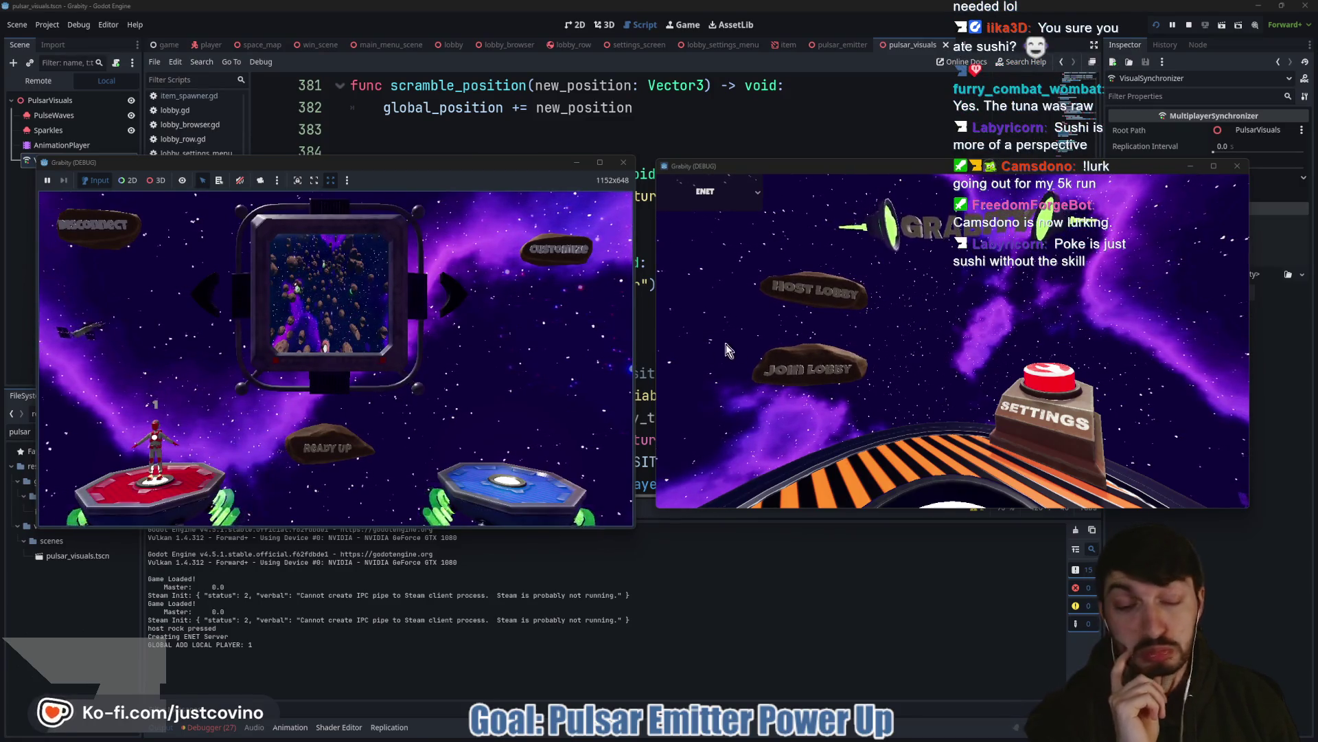
{"action": "left_click", "coordinate": [822, 369]}
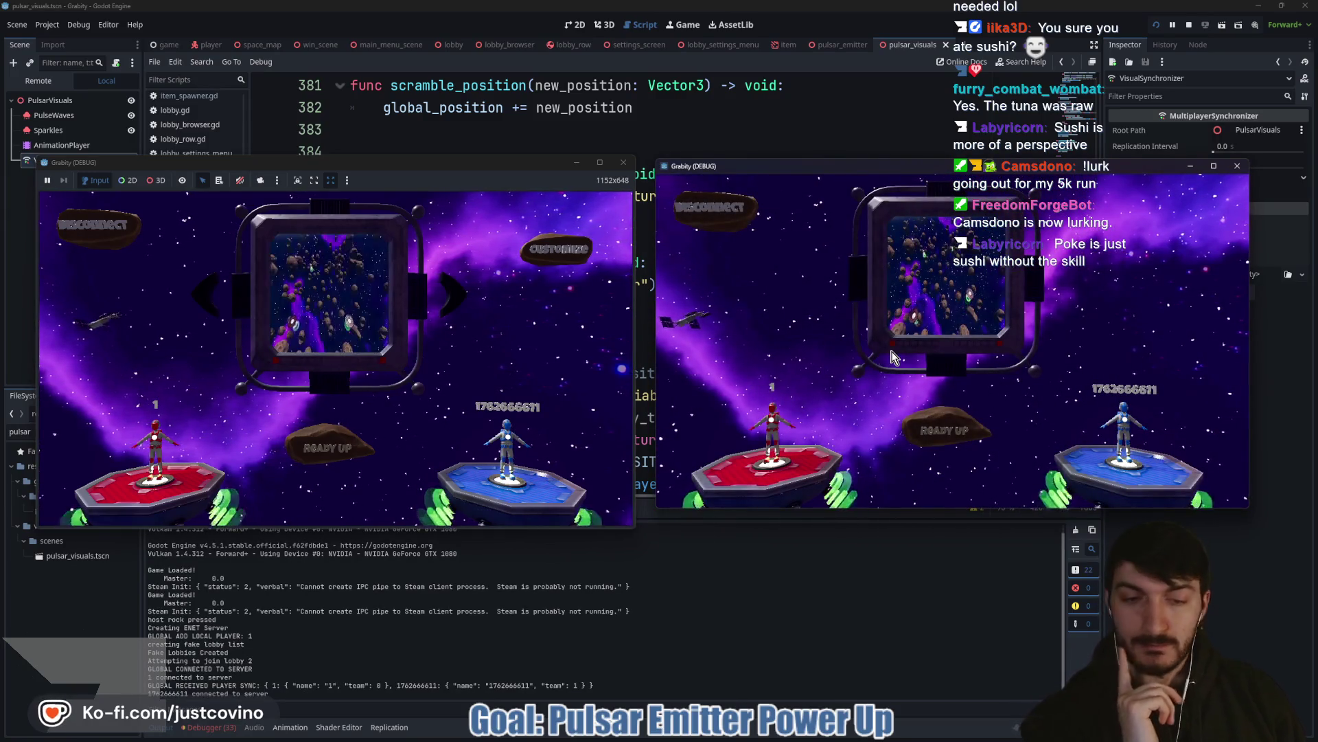
{"action": "left_click", "coordinate": [944, 430]}
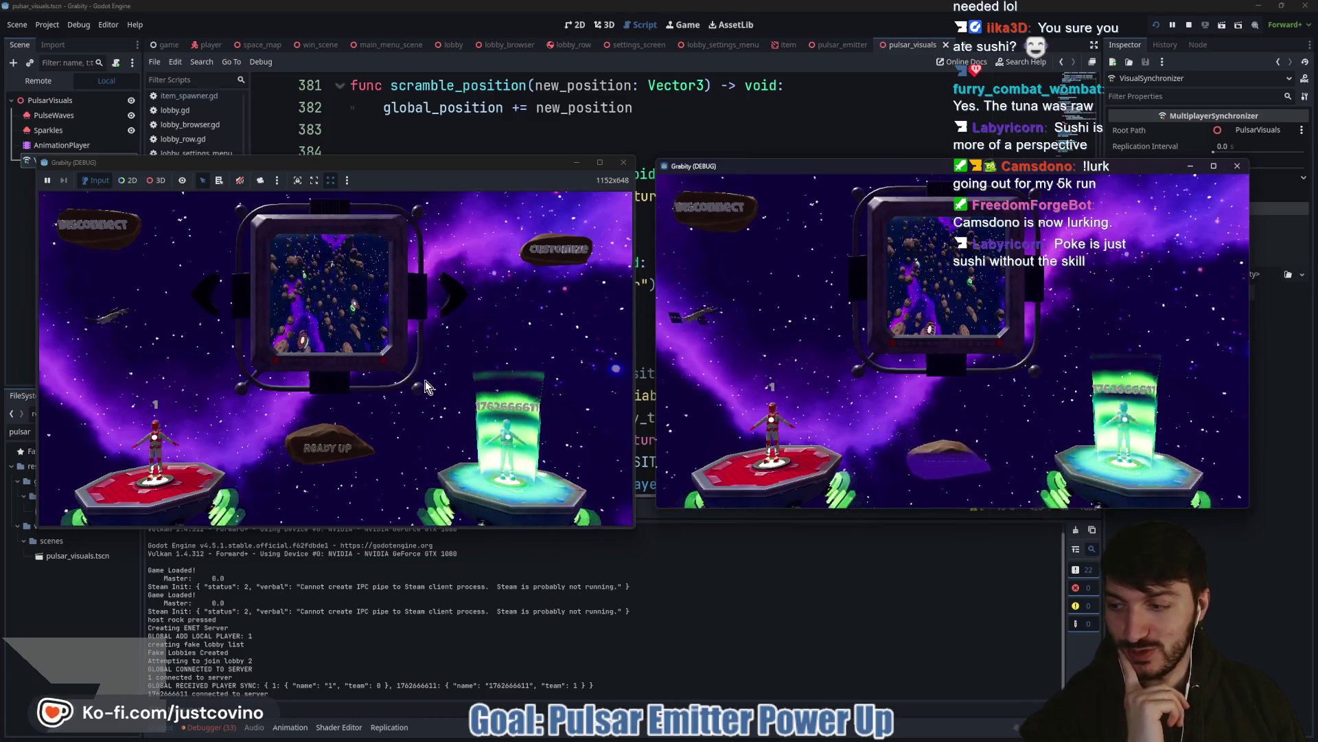
{"action": "left_click", "coordinate": [328, 448]}
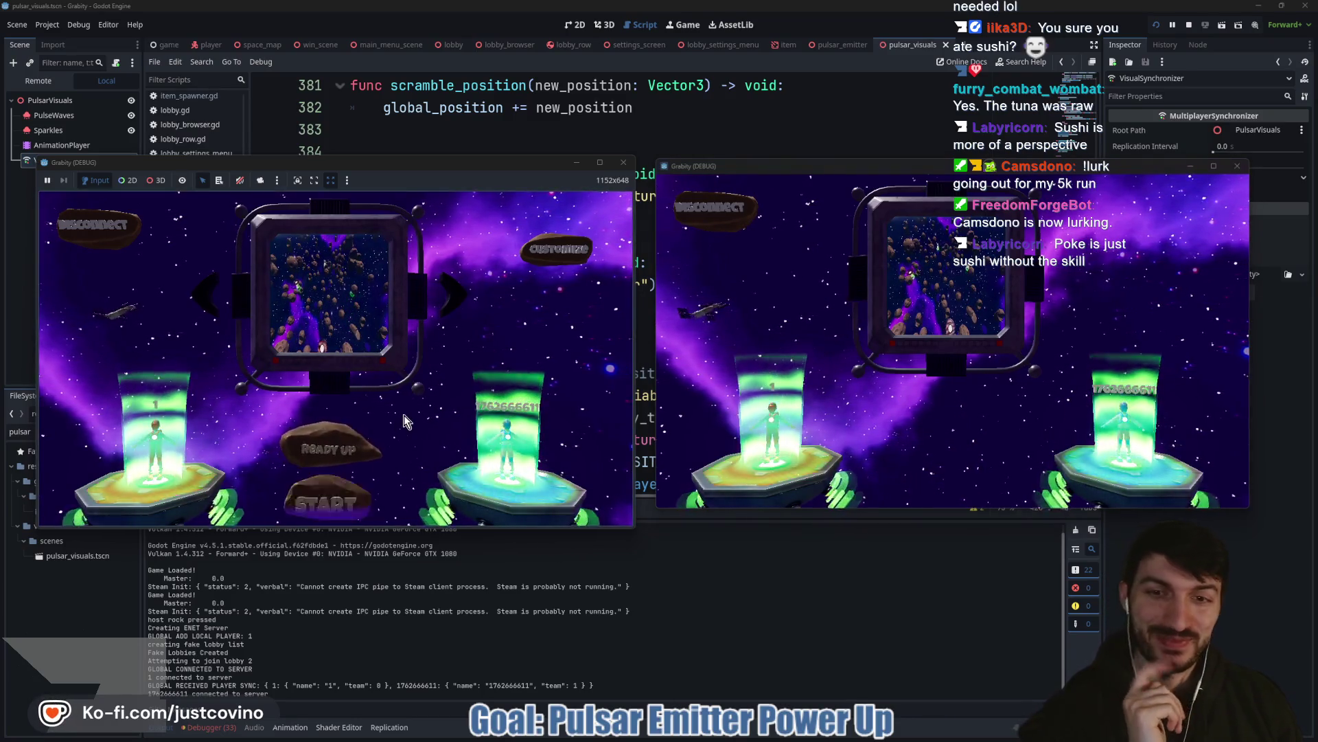
{"action": "left_click", "coordinate": [345, 439]}
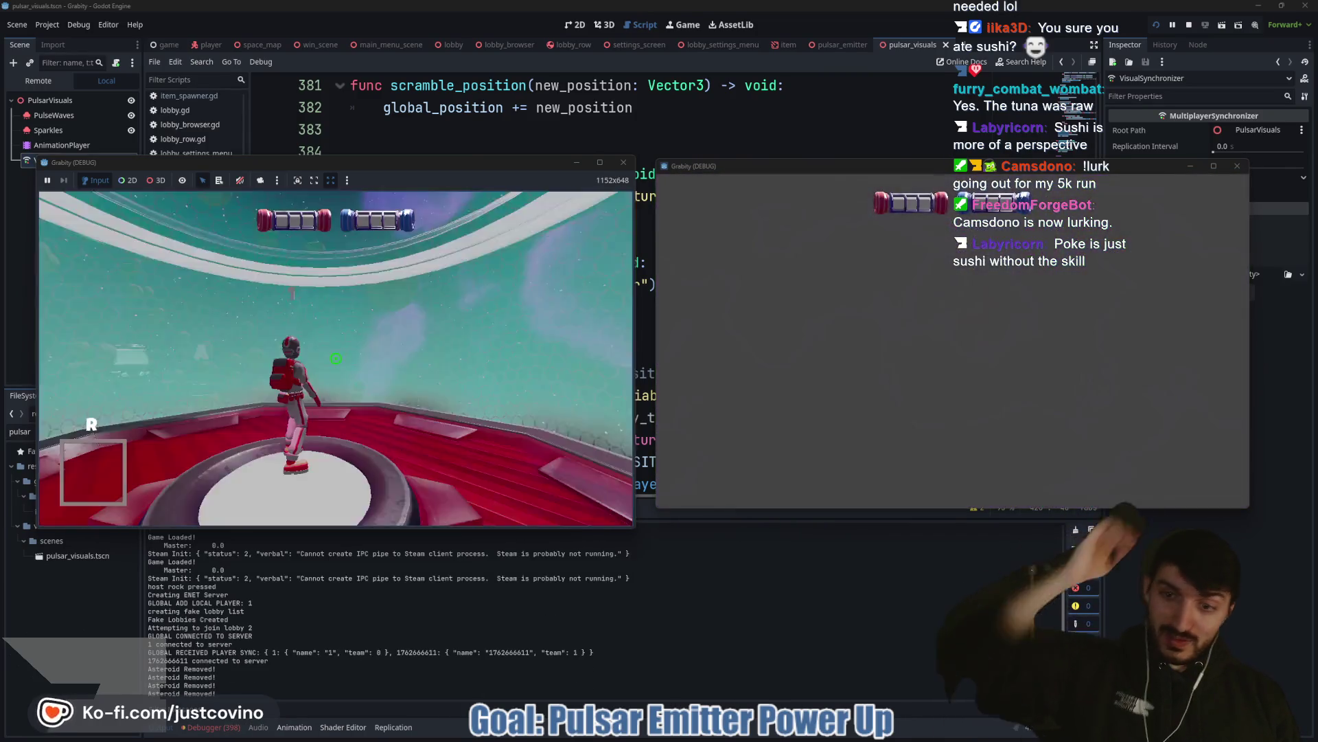
Run the red player along the railing and jump off the platform.
{"action": "key", "text": "super"}
{"action": "key", "text": "super"}
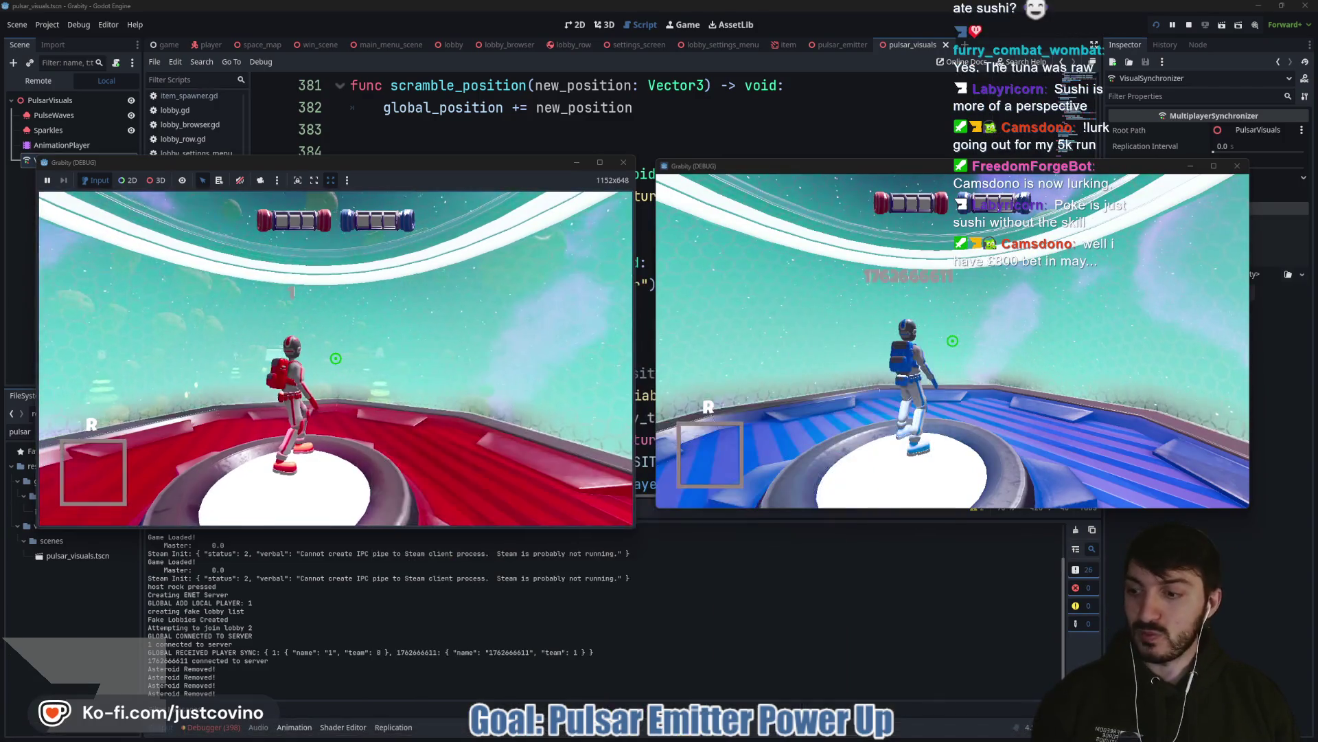
{"action": "key", "text": "w"}
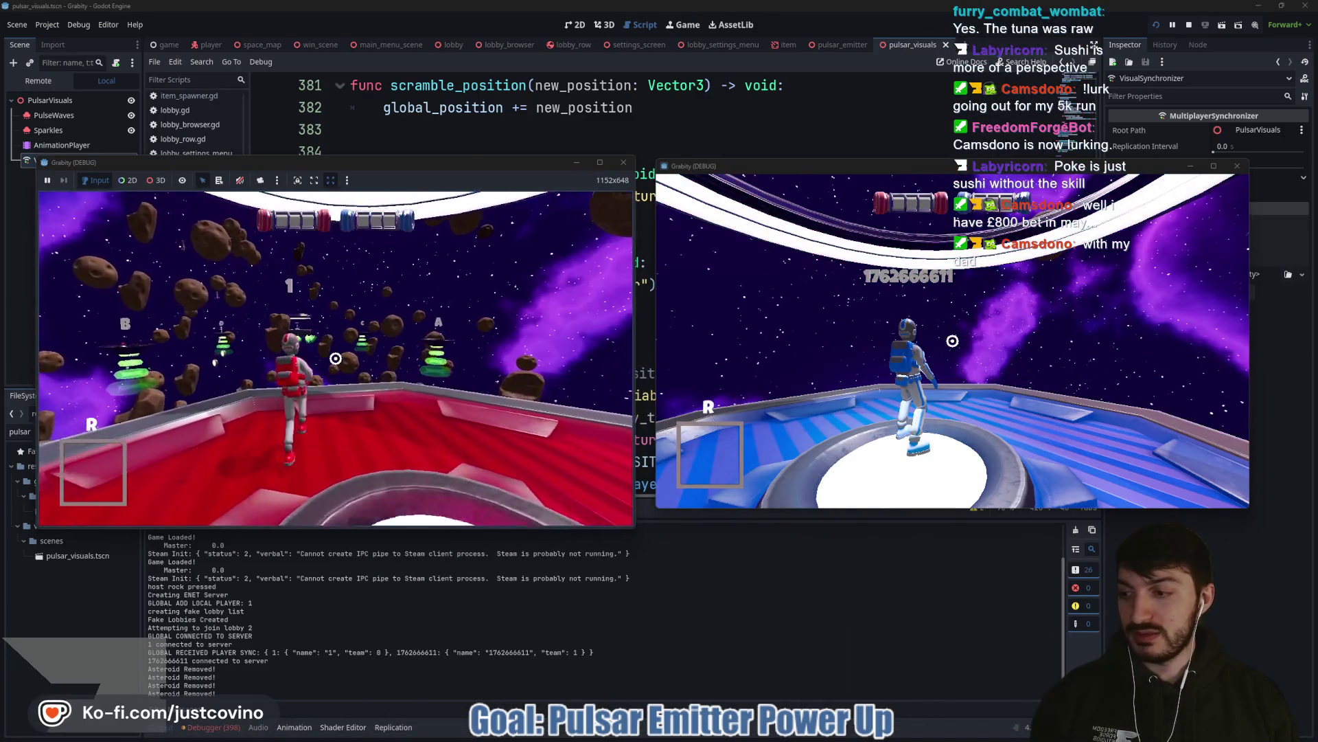
{"action": "key", "text": "w"}
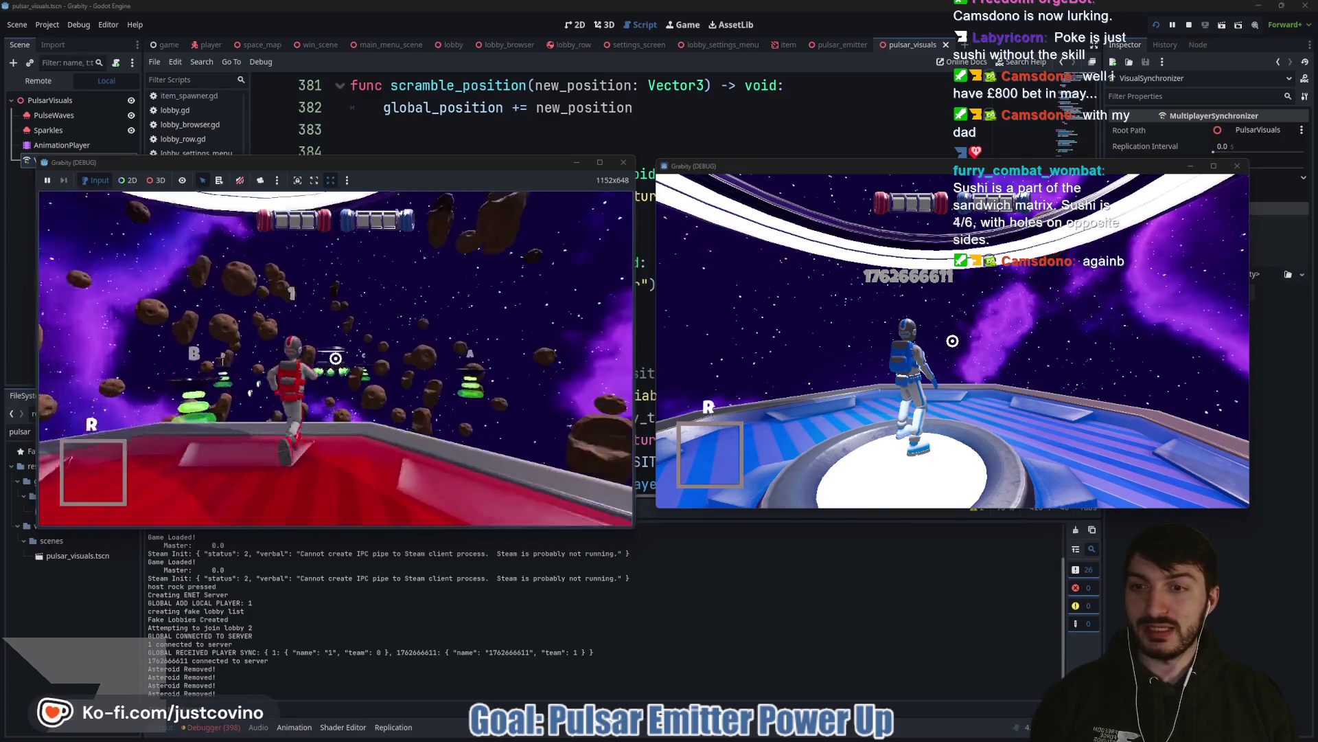
{"action": "key", "text": "space"}
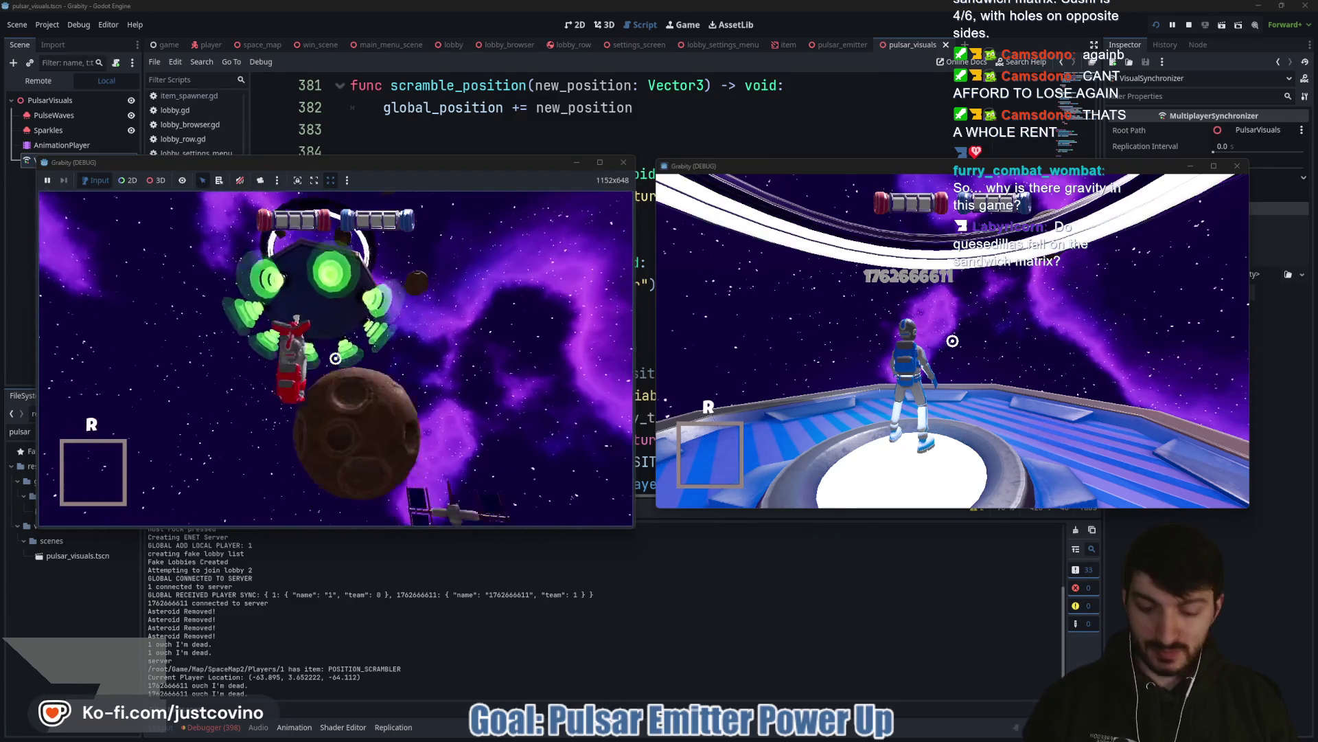
Stop the game test with F8, return to player.gd, then bring up the Twitch window.
{"action": "key", "text": "F8"}
{"action": "left_click", "coordinate": [502, 325]}
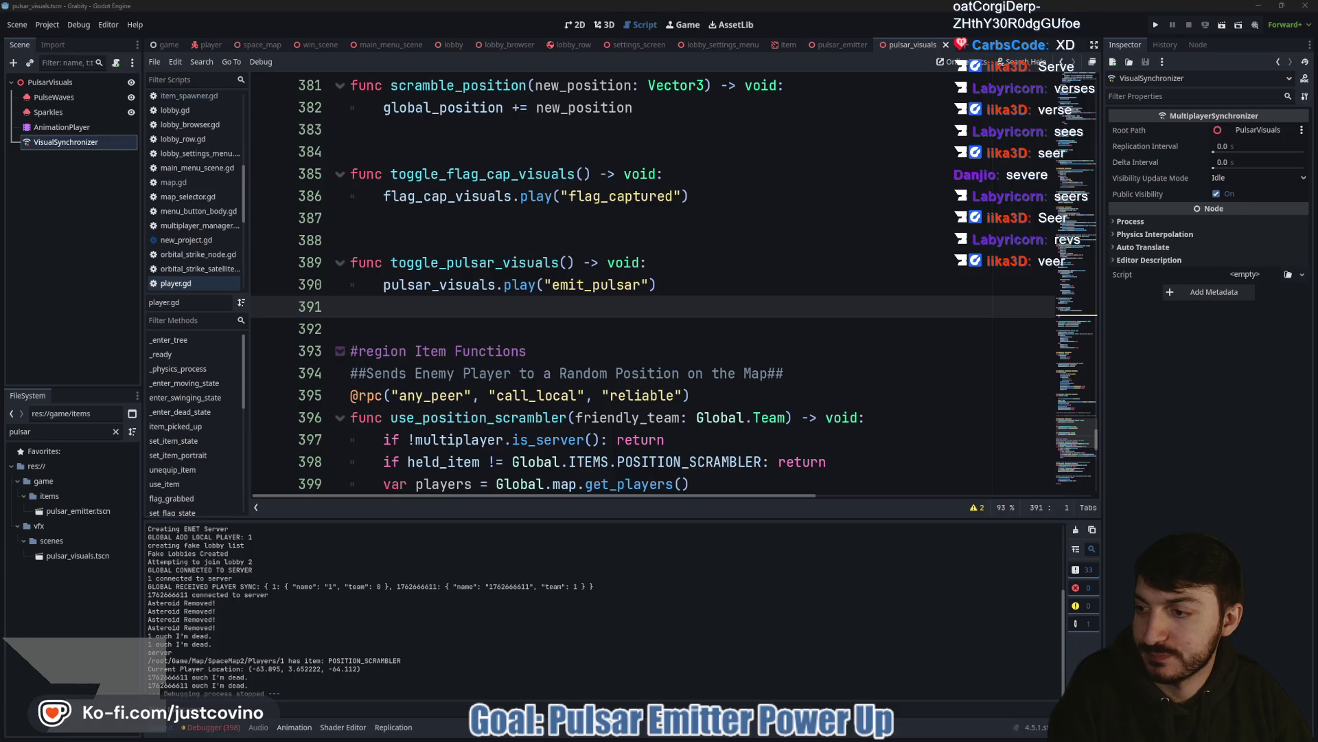
{"action": "key", "text": "alt+Tab"}
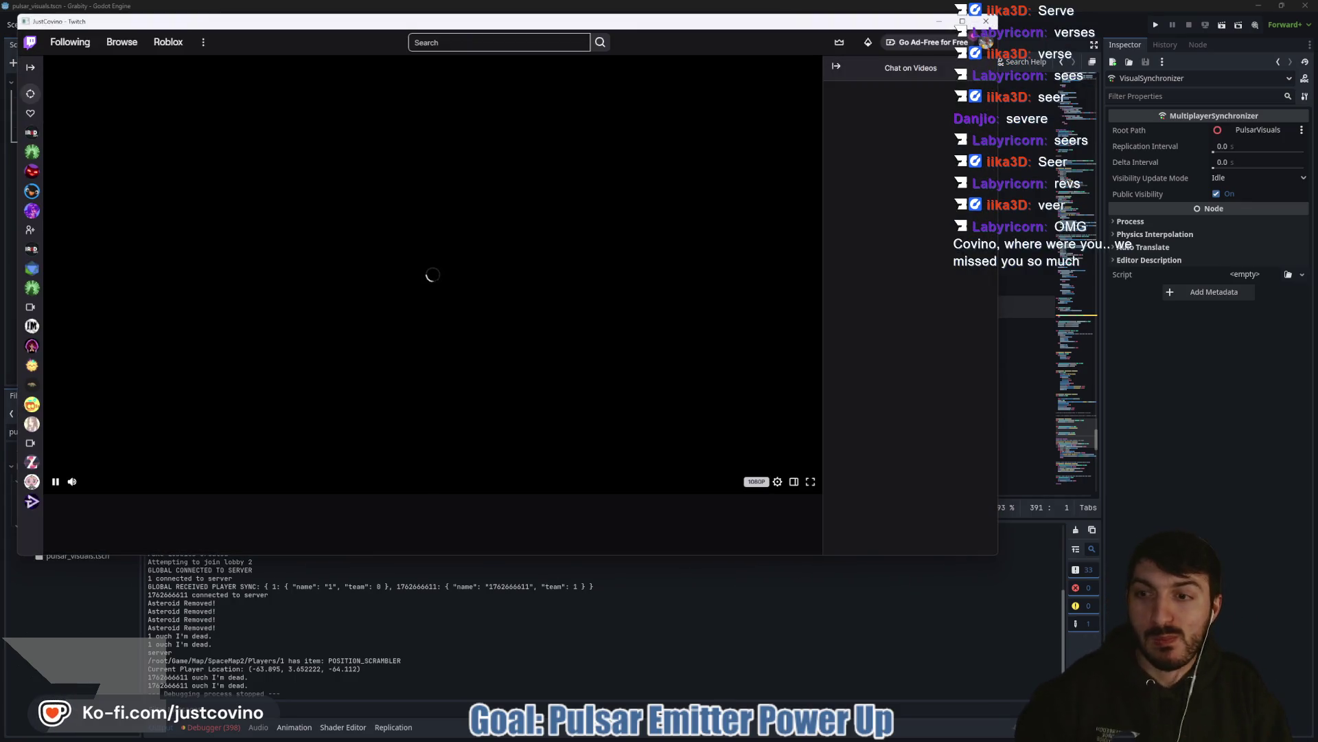
Close the Twitch clip page and put the cursor at the end of line 390 in player.gd.
{"action": "scroll", "coordinate": [352, 321], "scroll_direction": "down", "scroll_amount": 5}
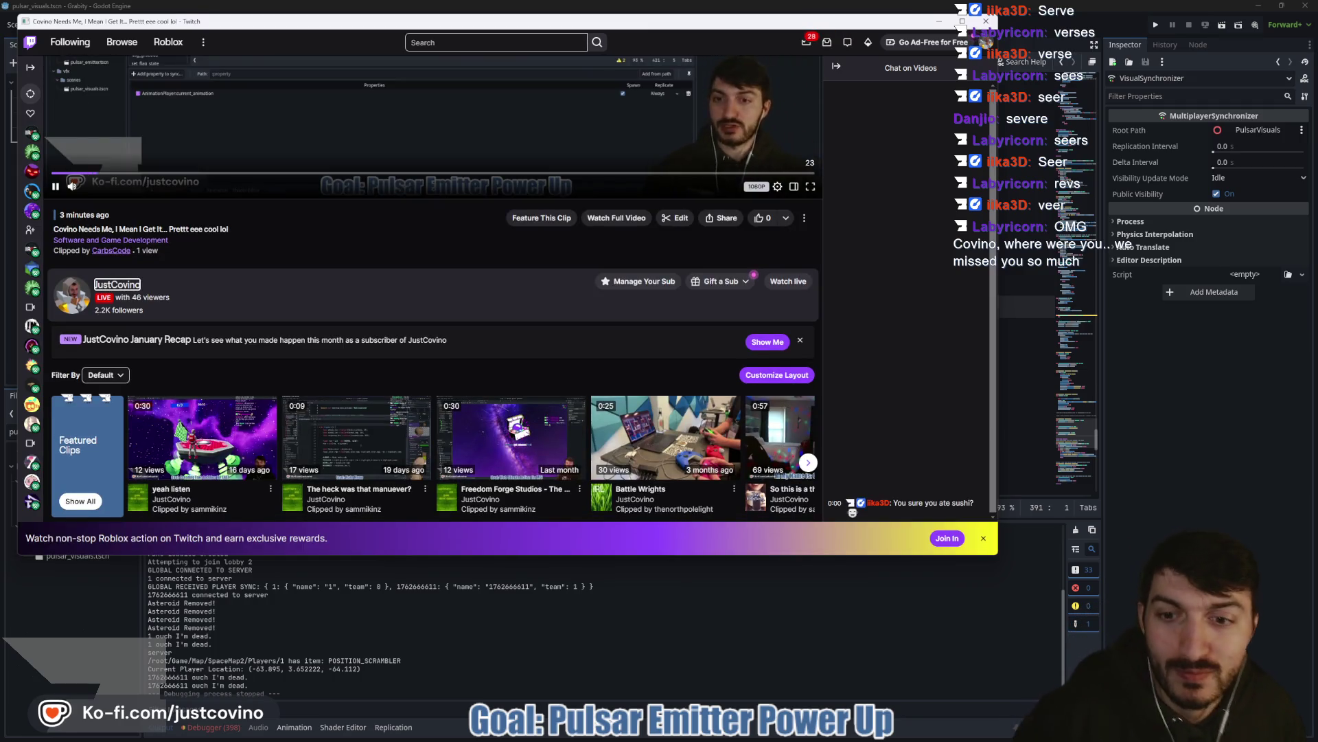
{"action": "scroll", "coordinate": [352, 318], "scroll_direction": "up", "scroll_amount": 5}
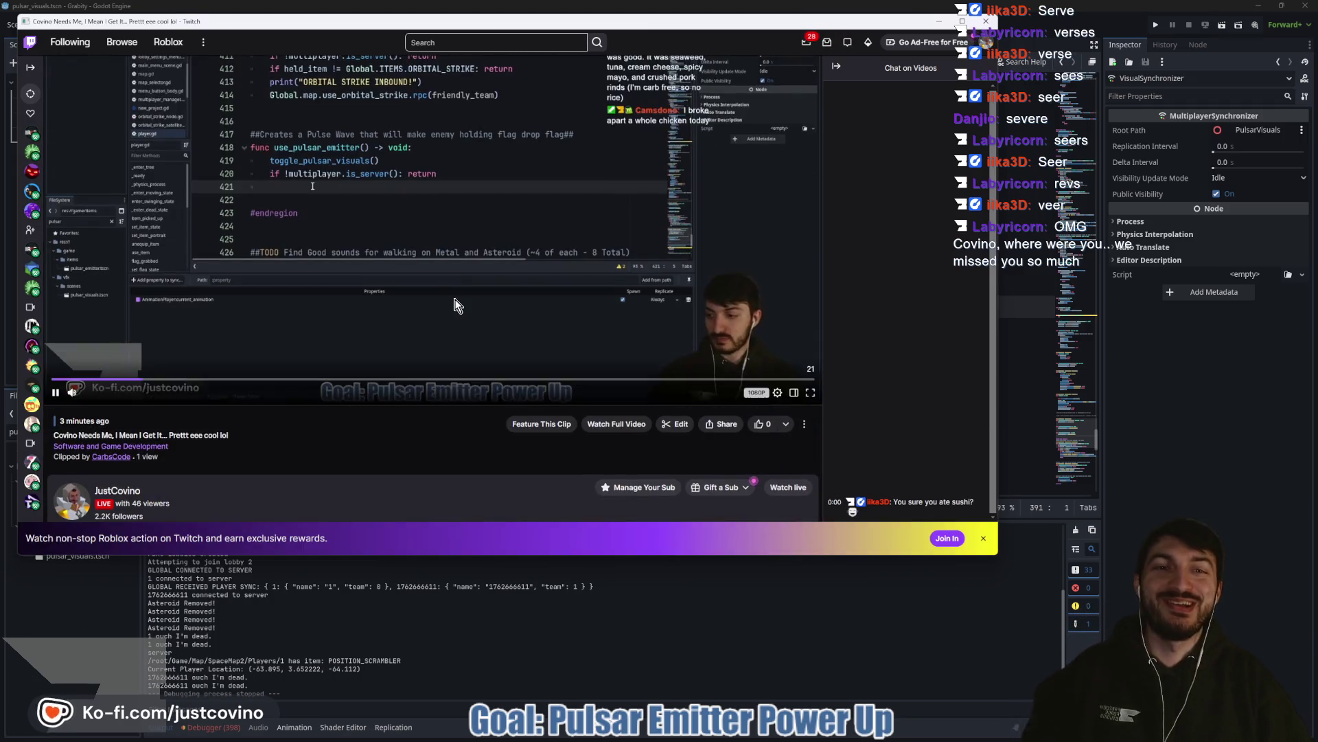
{"action": "left_click", "coordinate": [986, 21]}
{"action": "left_click", "coordinate": [751, 288]}
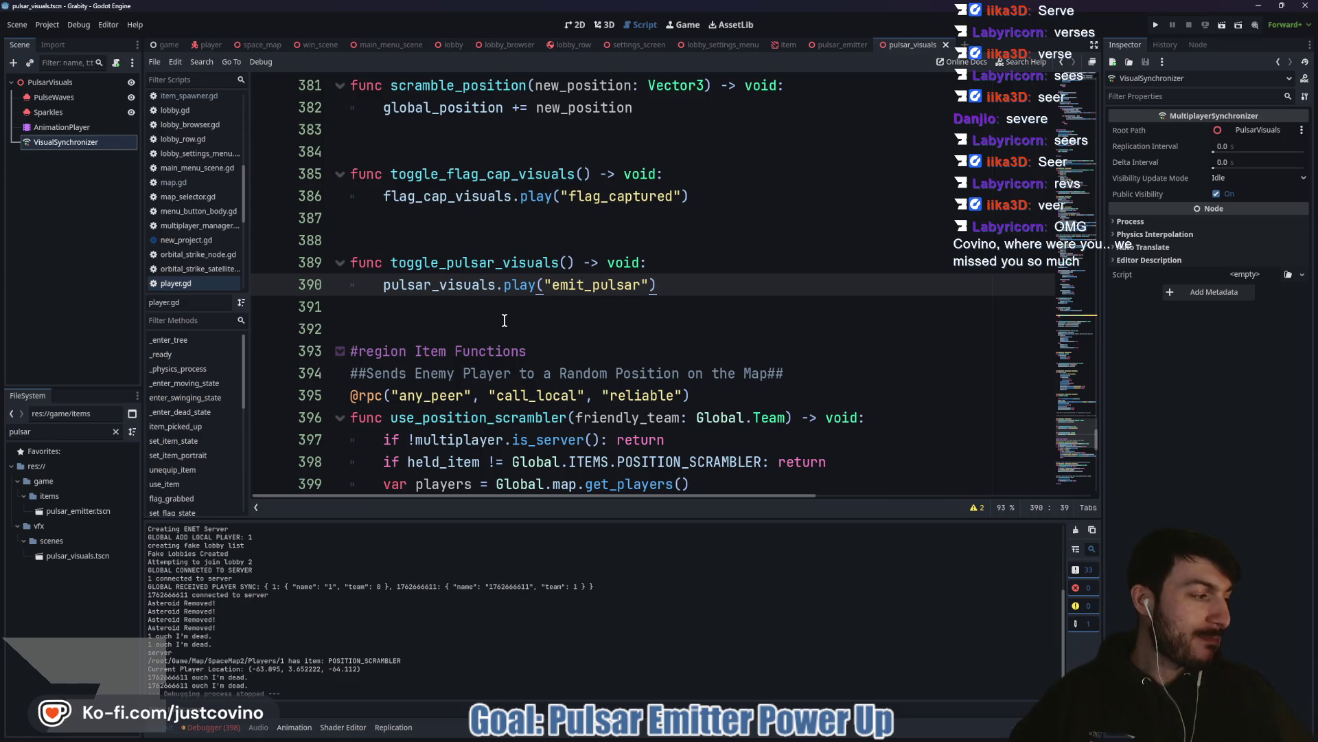
{"action": "left_click", "coordinate": [459, 323]}
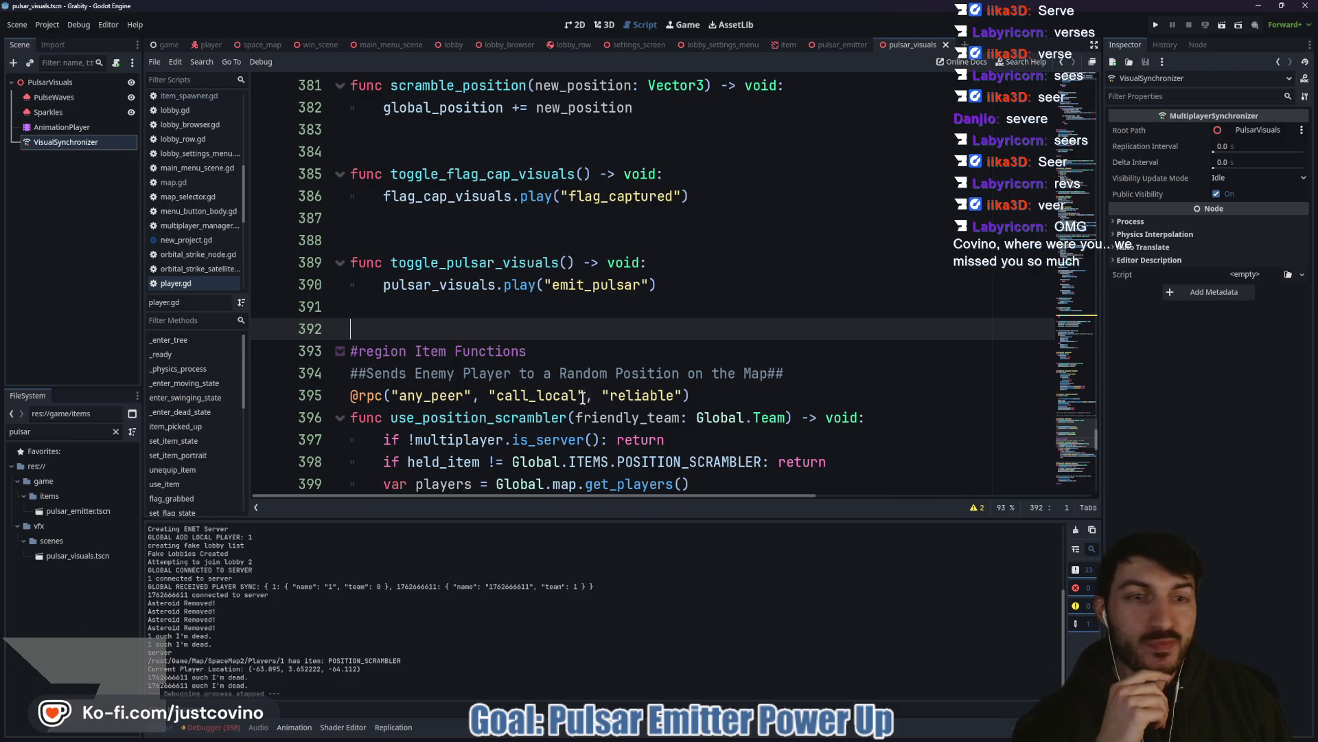
{"action": "mouse_move", "coordinate": [719, 739]}
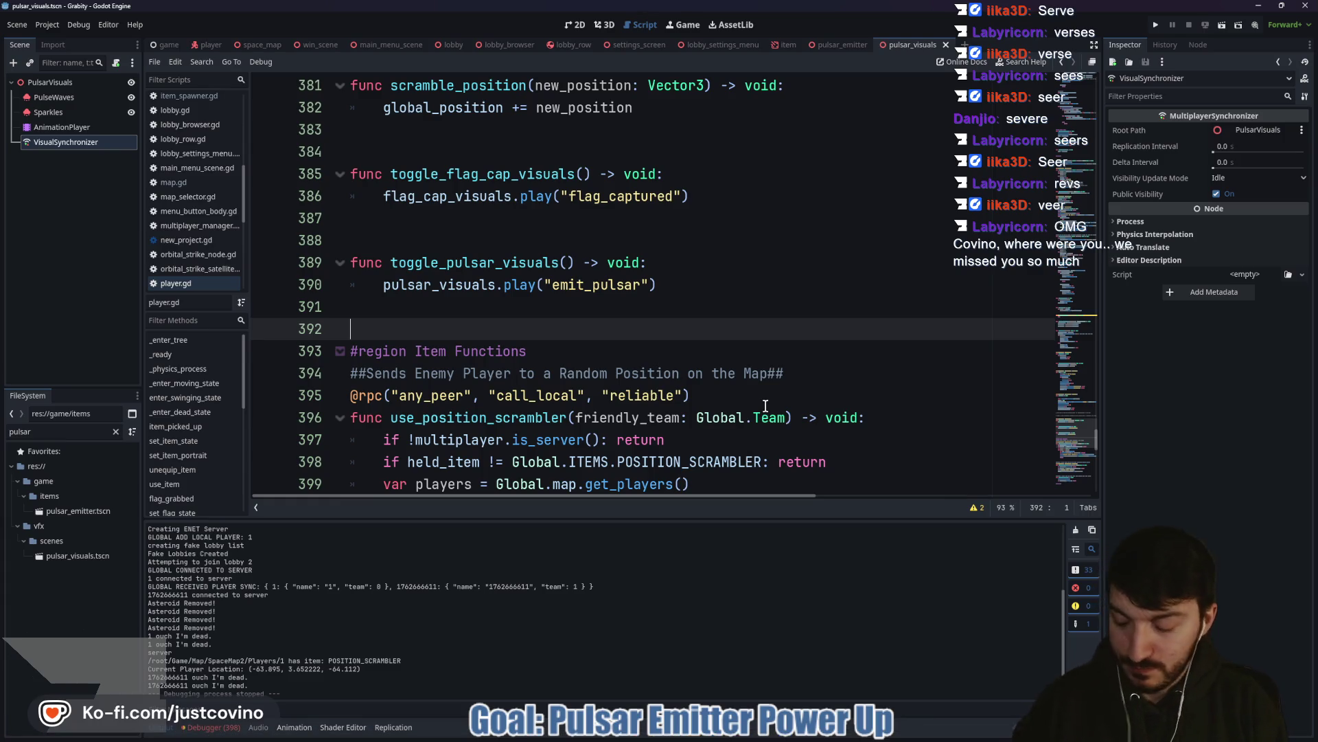
Search the Start Menu for icon_maker and open icon_maker.blend in Blender.
{"action": "key", "text": "super"}
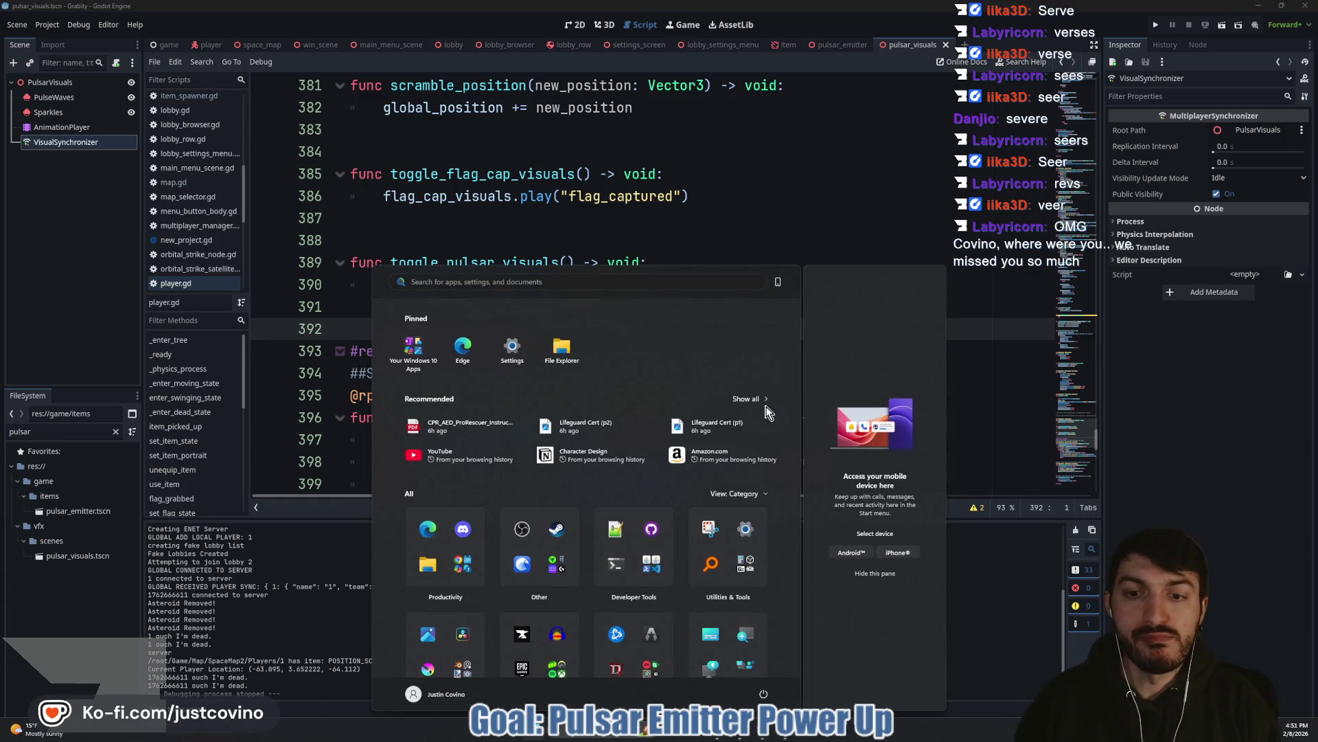
{"action": "type", "text": "blender"}
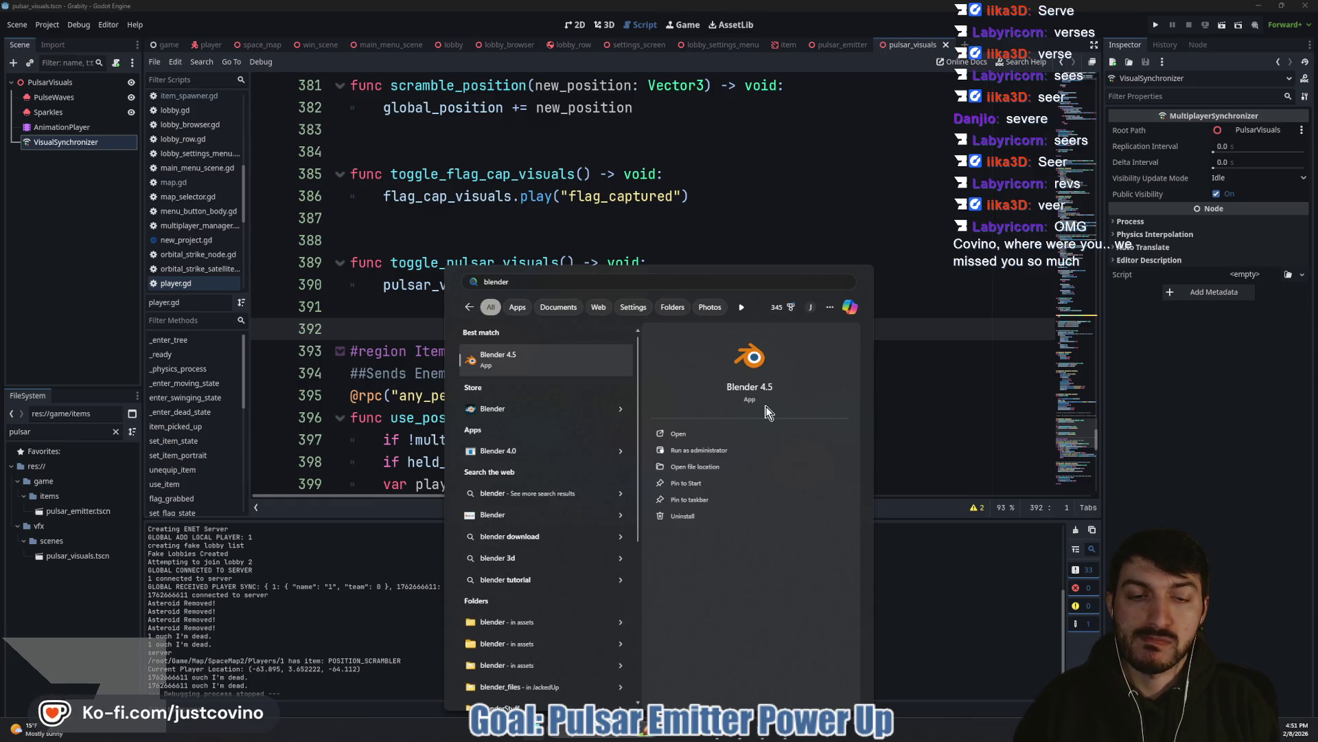
{"action": "key", "text": "BackSpace"}
{"action": "key", "text": "BackSpace"}
{"action": "key", "text": "BackSpace"}
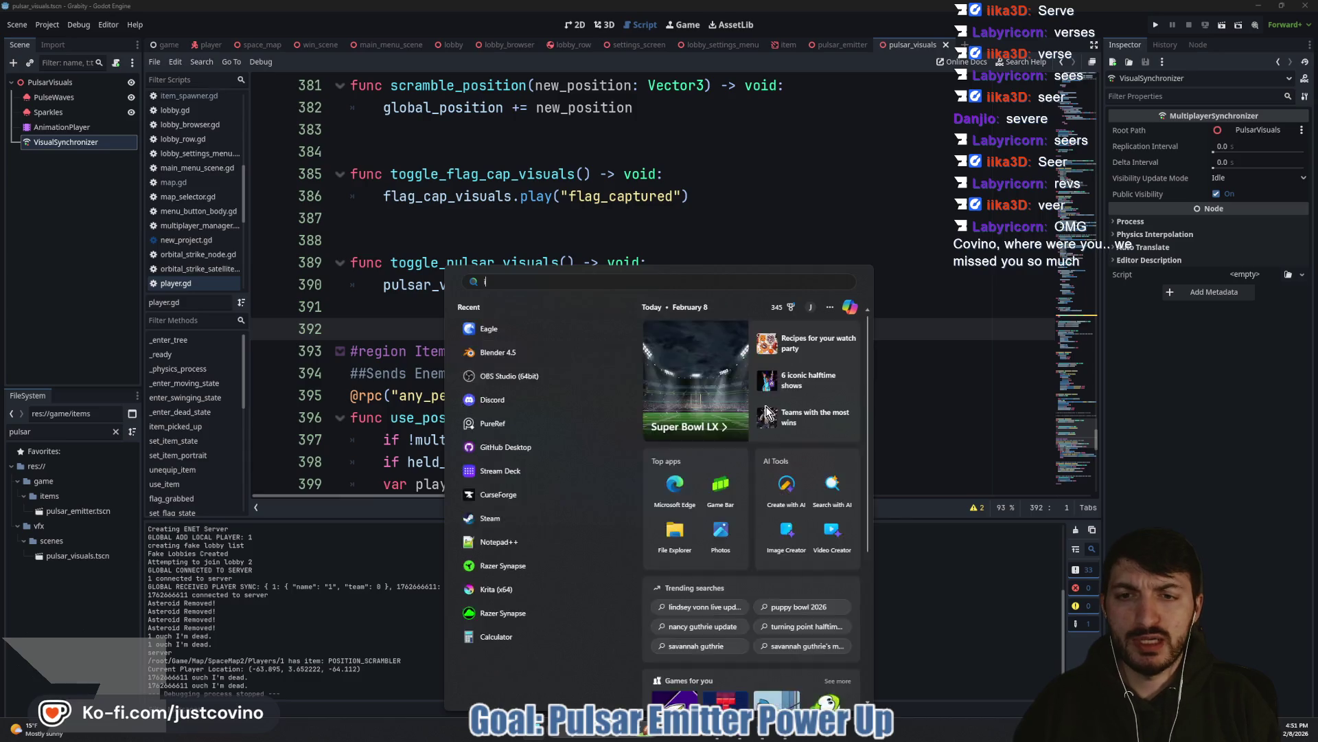
{"action": "type", "text": "icon_creator"}
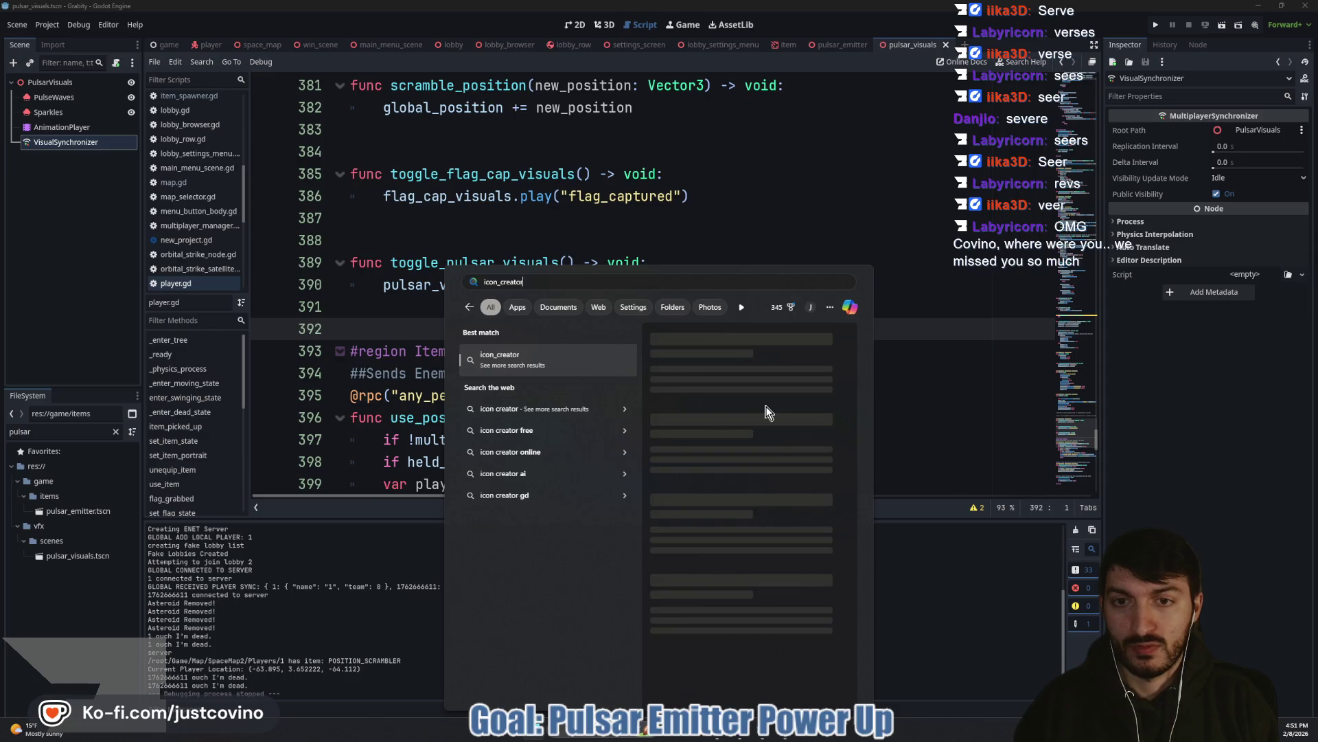
{"action": "key", "text": "BackSpace"}
{"action": "key", "text": "BackSpace"}
{"action": "key", "text": "BackSpace"}
{"action": "type", "text": "maker"}
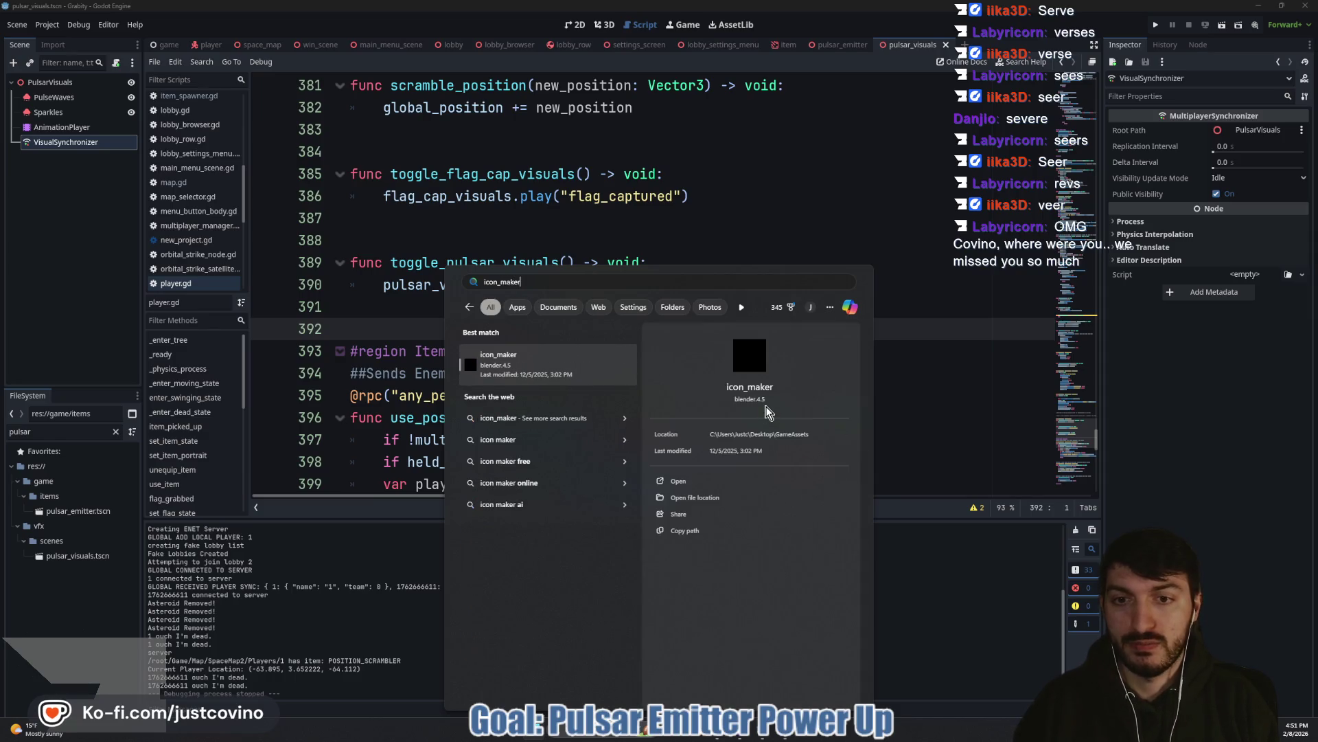
{"action": "key", "text": "Return"}
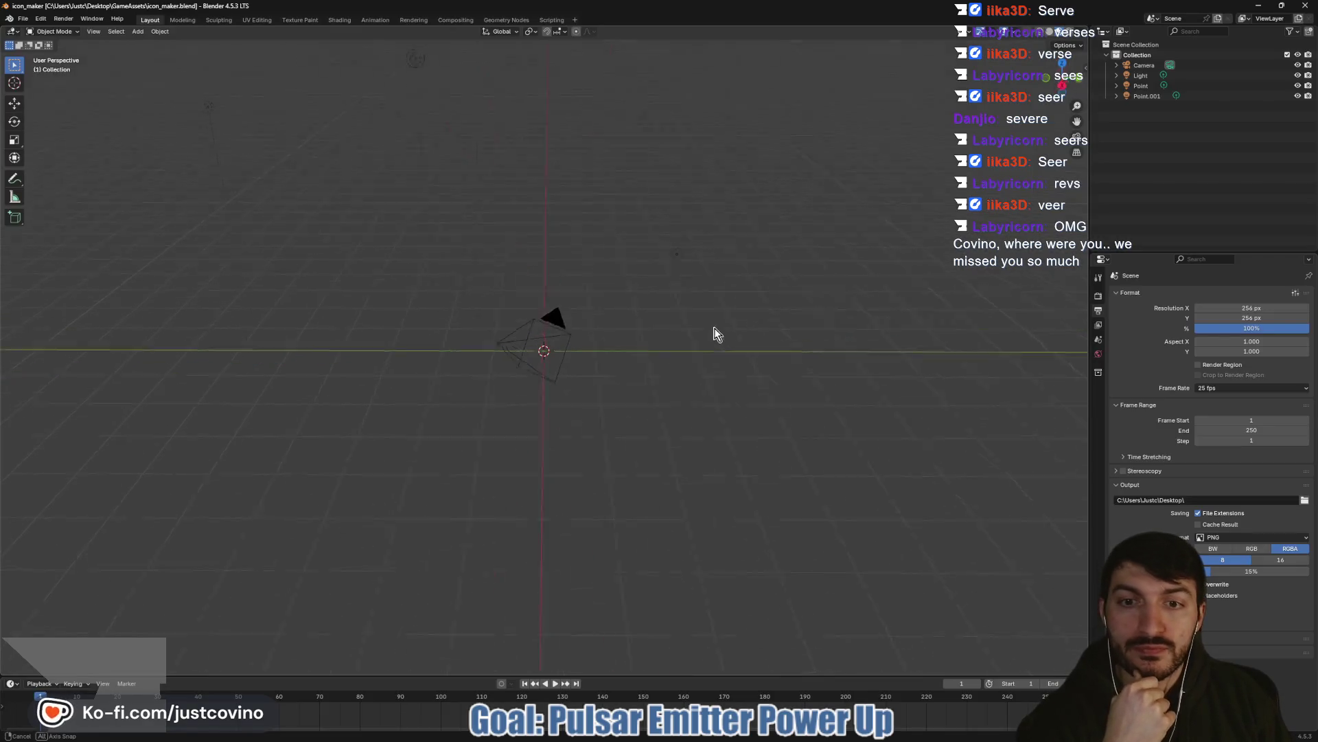
{"action": "left_click_drag", "start_coordinate": [715, 333], "coordinate": [658, 337]}
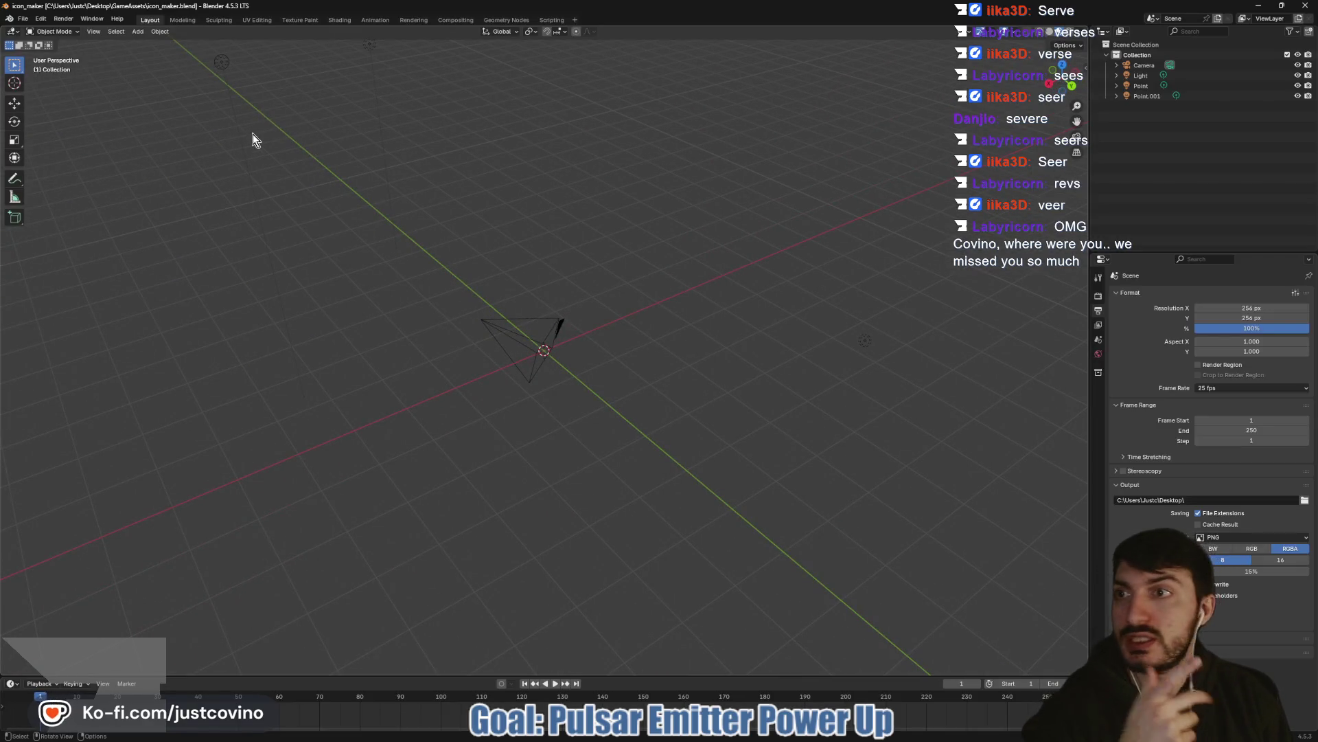
{"action": "left_click", "coordinate": [25, 20]}
{"action": "mouse_move", "coordinate": [63, 165]}
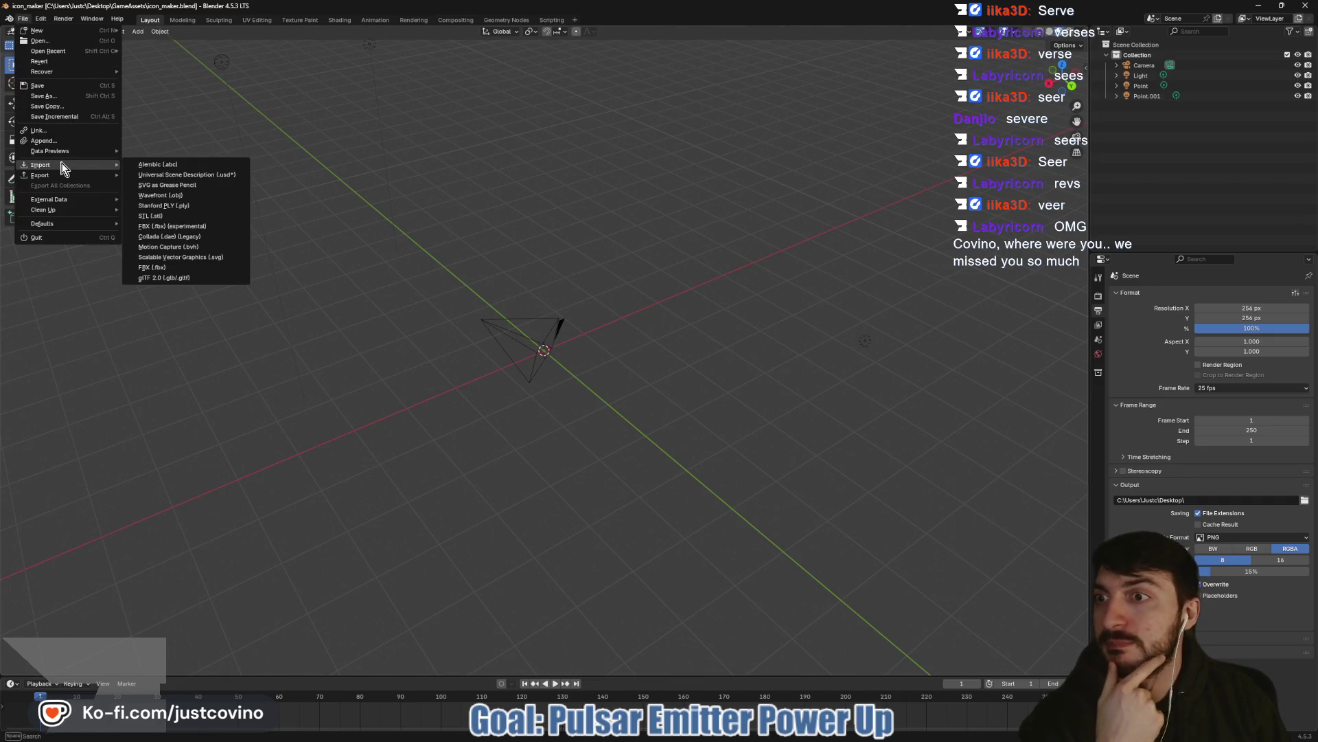
{"action": "left_click", "coordinate": [197, 279]}
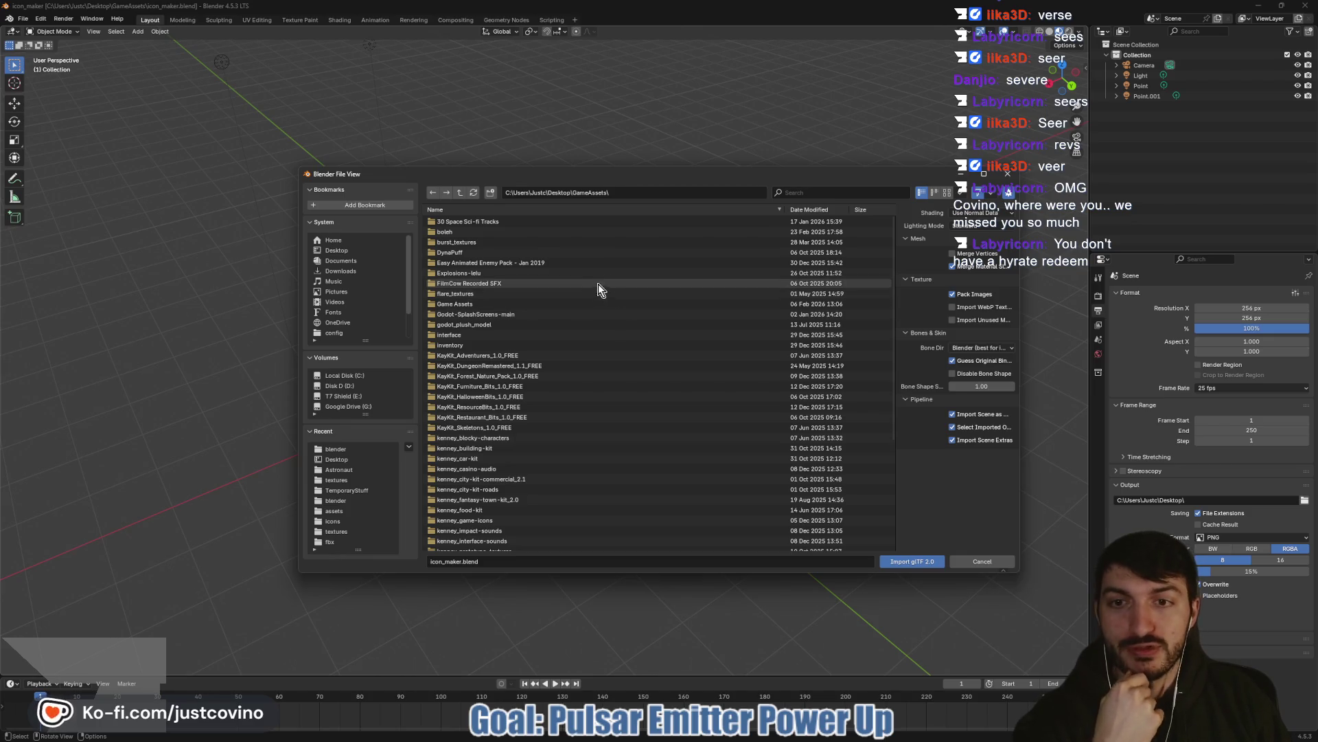
{"action": "left_click", "coordinate": [339, 459]}
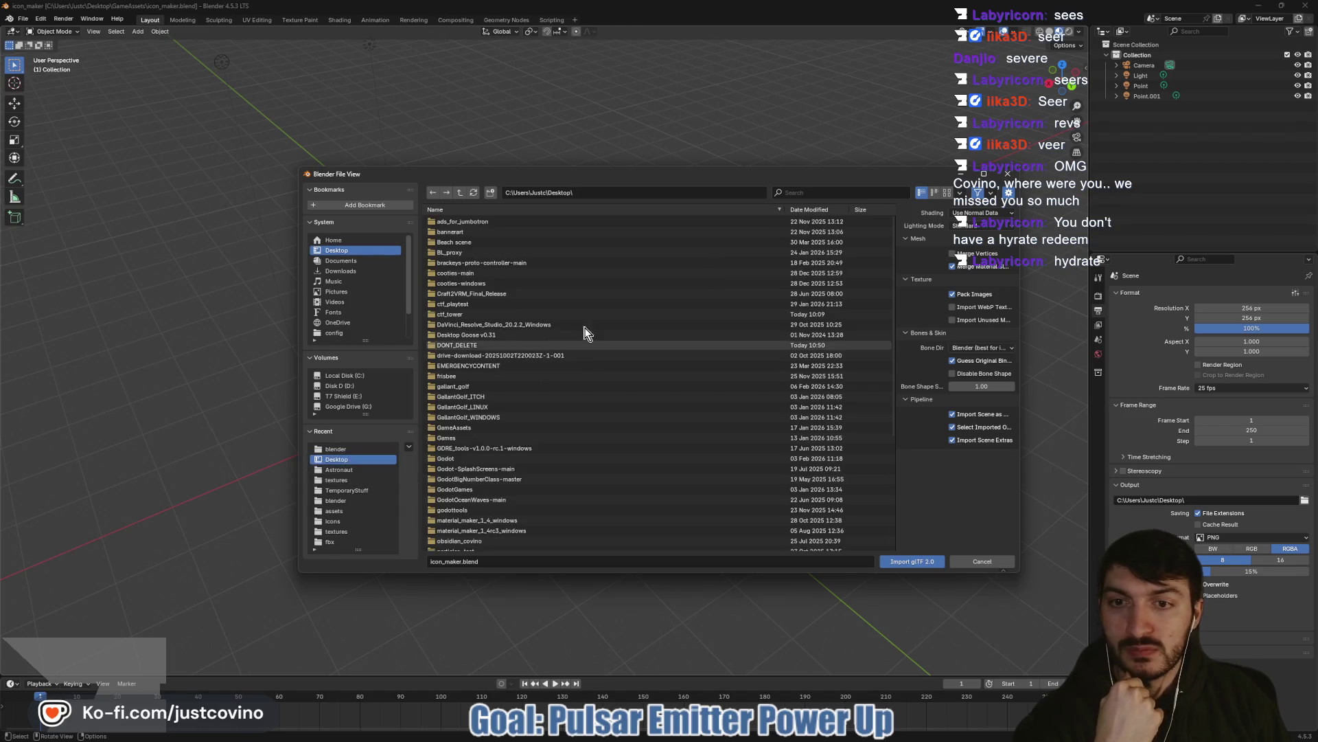
{"action": "double_click", "coordinate": [488, 314]}
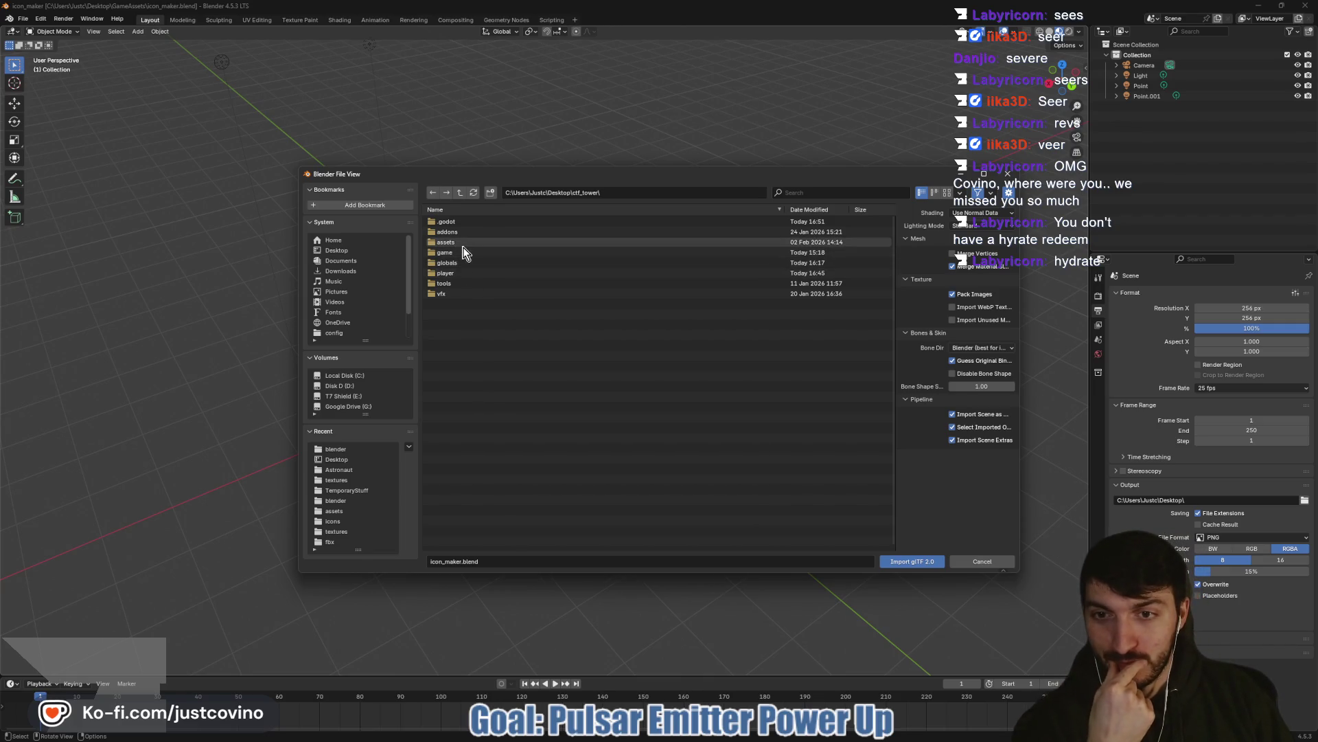
{"action": "double_click", "coordinate": [463, 244]}
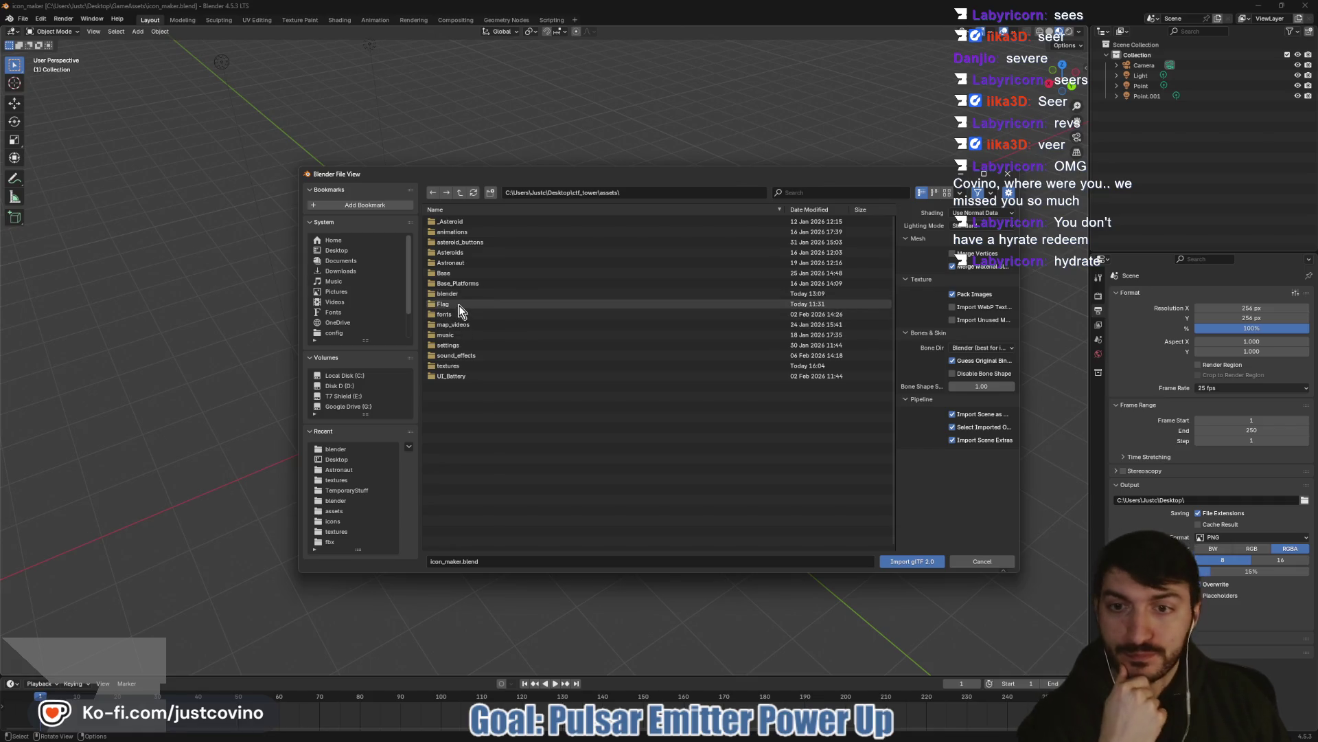
{"action": "left_click", "coordinate": [464, 293]}
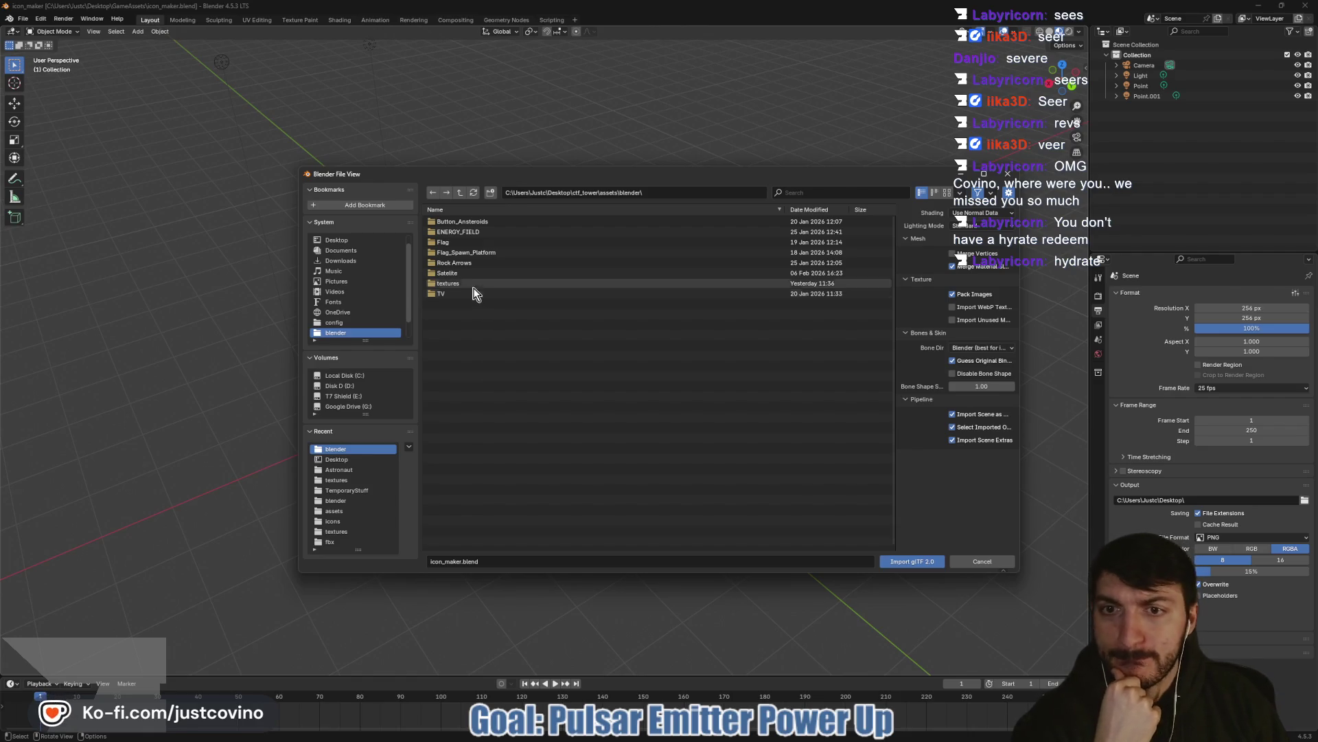
{"action": "double_click", "coordinate": [461, 273]}
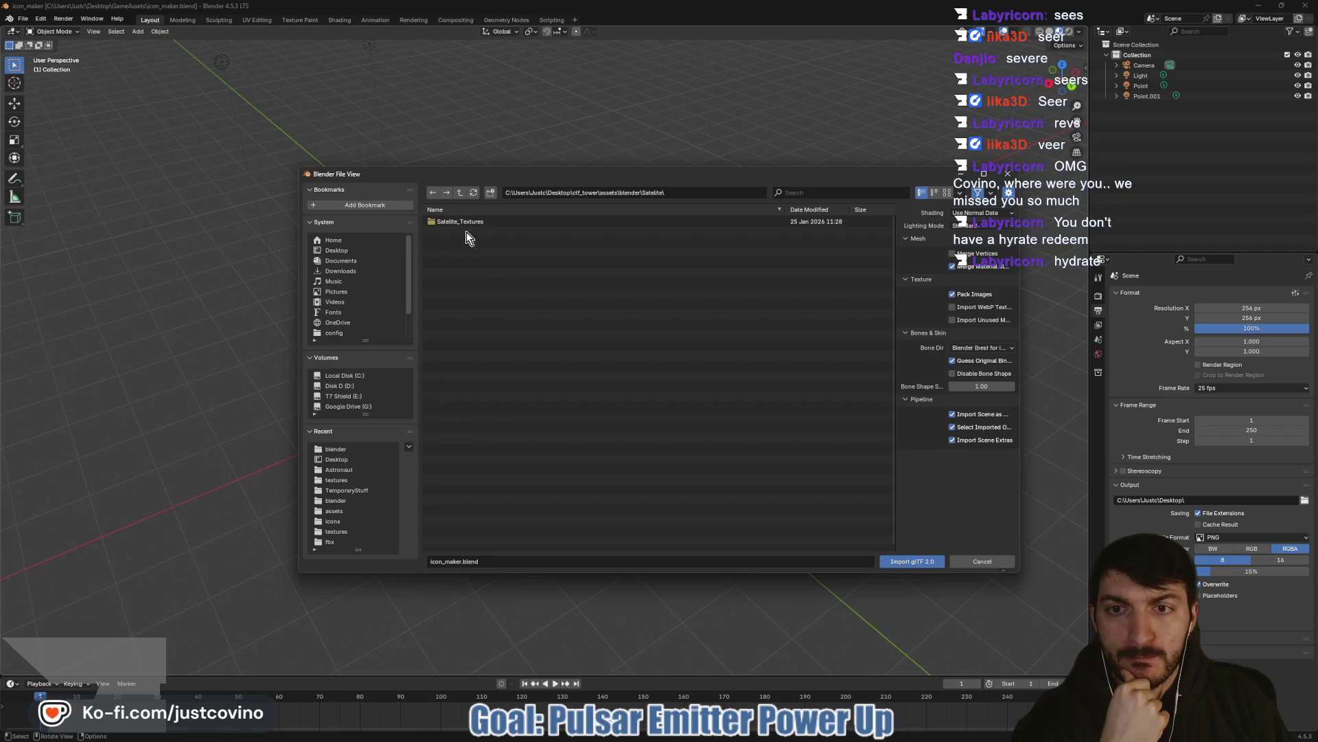
{"action": "left_click", "coordinate": [984, 563]}
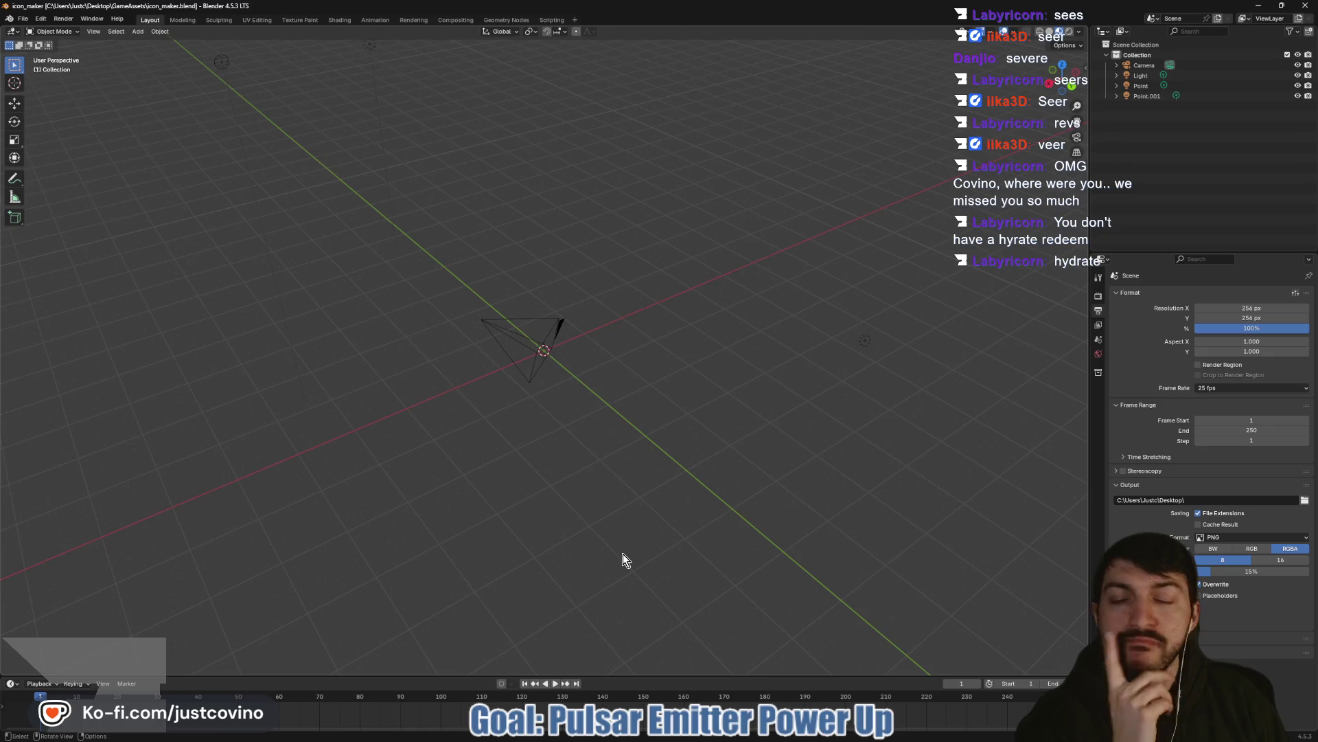
Browse to Desktop\ctf_tower\assets\blender in File Explorer and open position_scrambler.blend.
{"action": "mouse_move", "coordinate": [682, 739]}
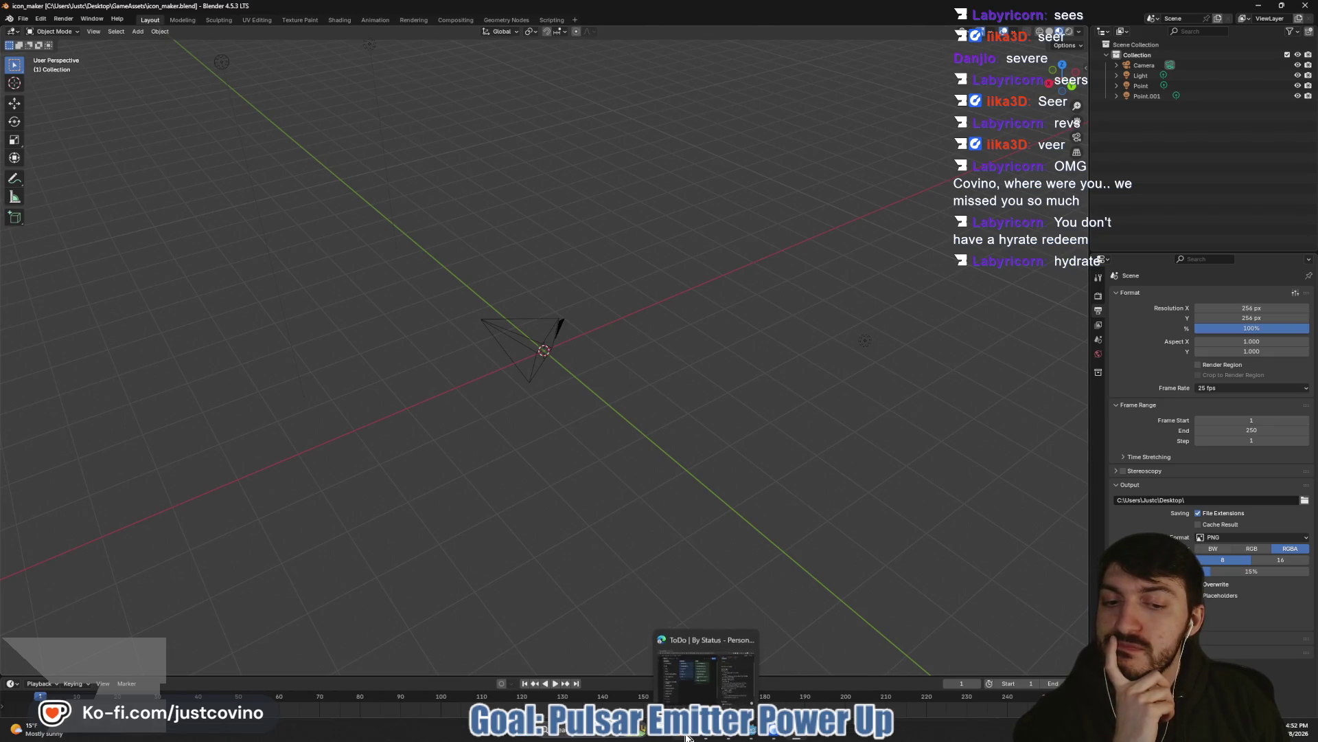
{"action": "left_click", "coordinate": [682, 738]}
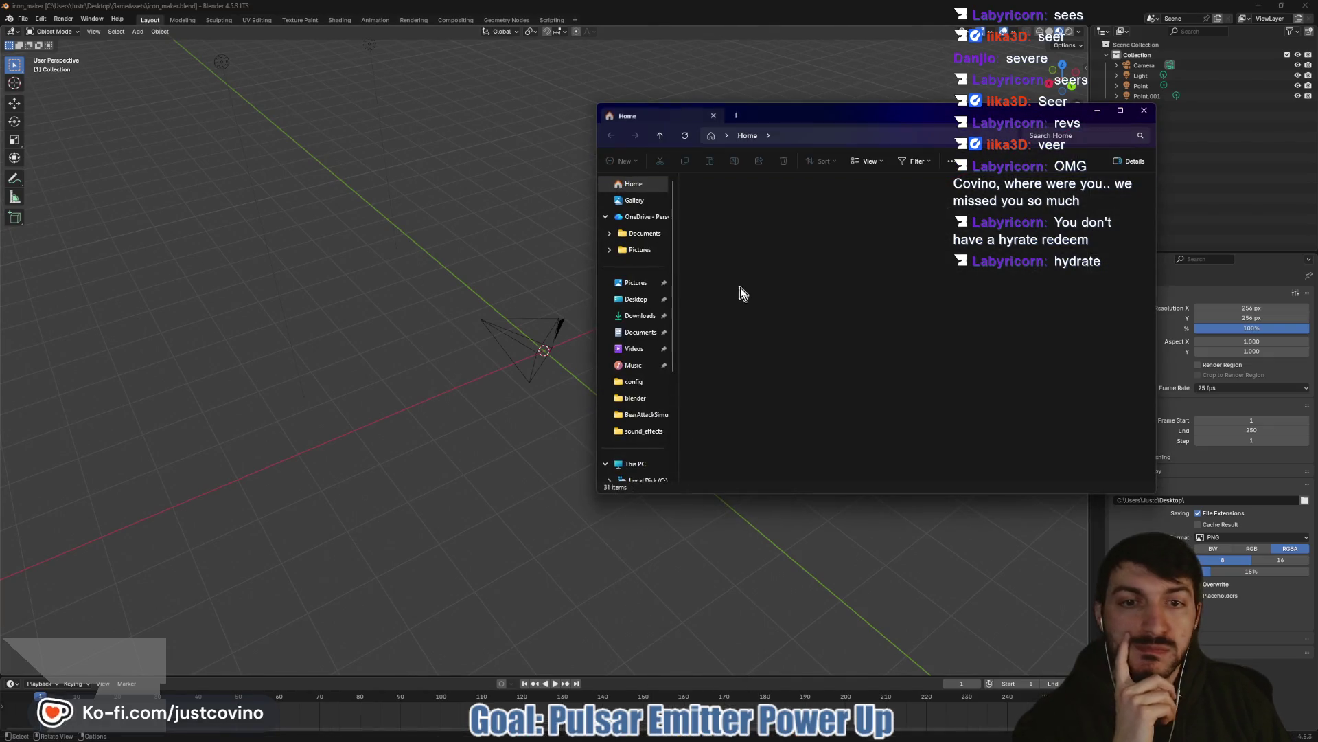
{"action": "left_click", "coordinate": [626, 303]}
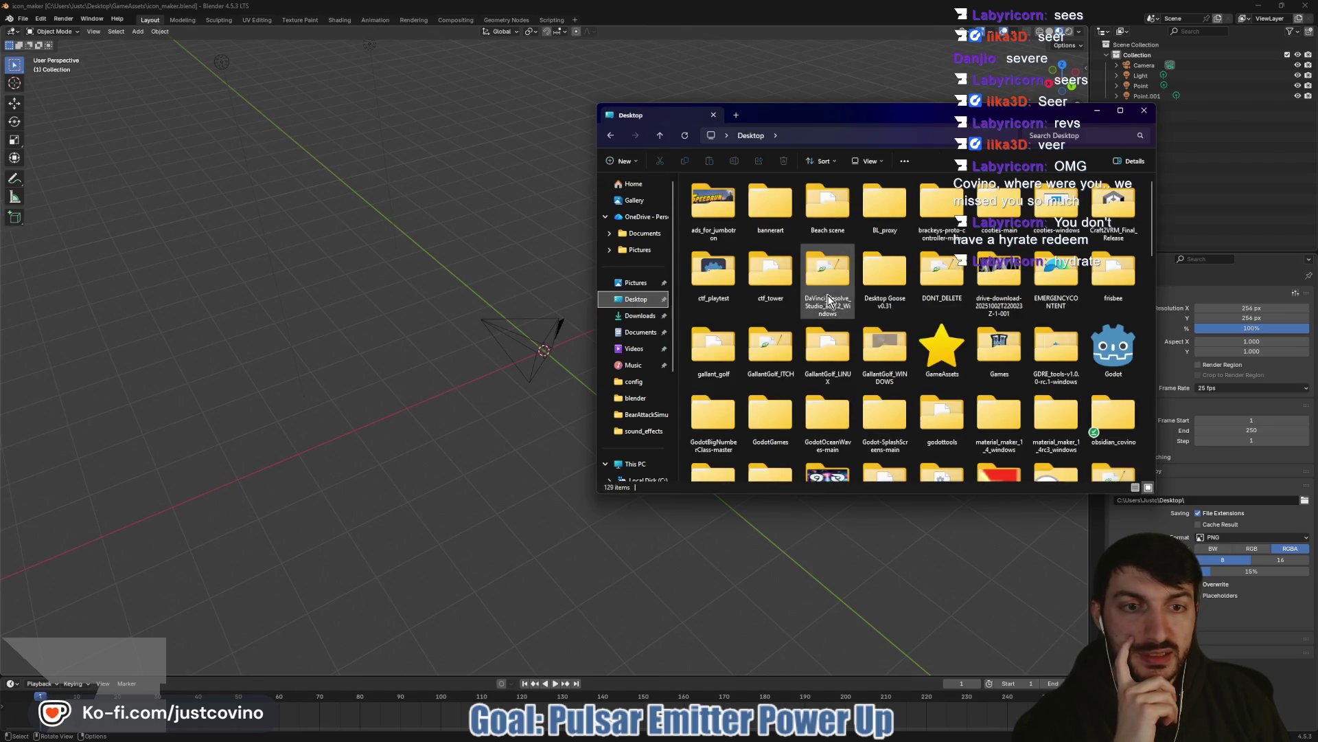
{"action": "double_click", "coordinate": [768, 281]}
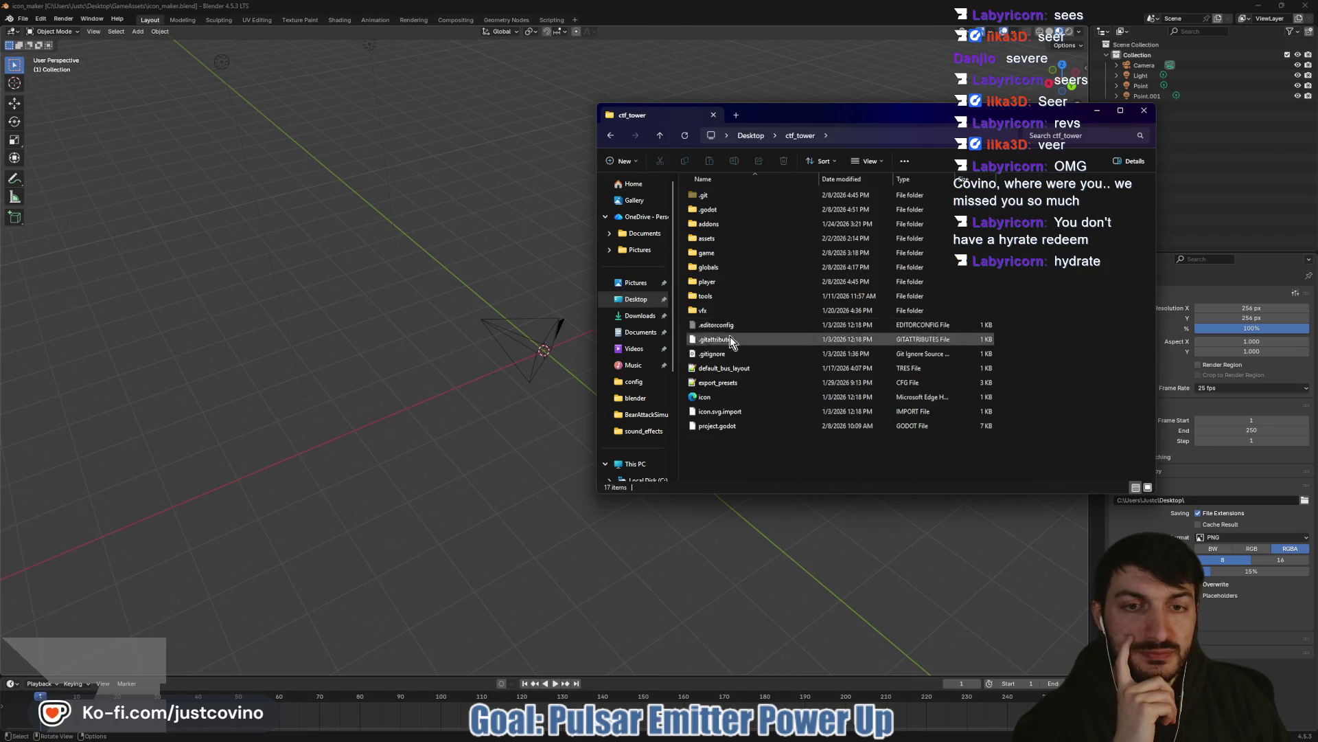
{"action": "double_click", "coordinate": [717, 239]}
{"action": "double_click", "coordinate": [735, 296]}
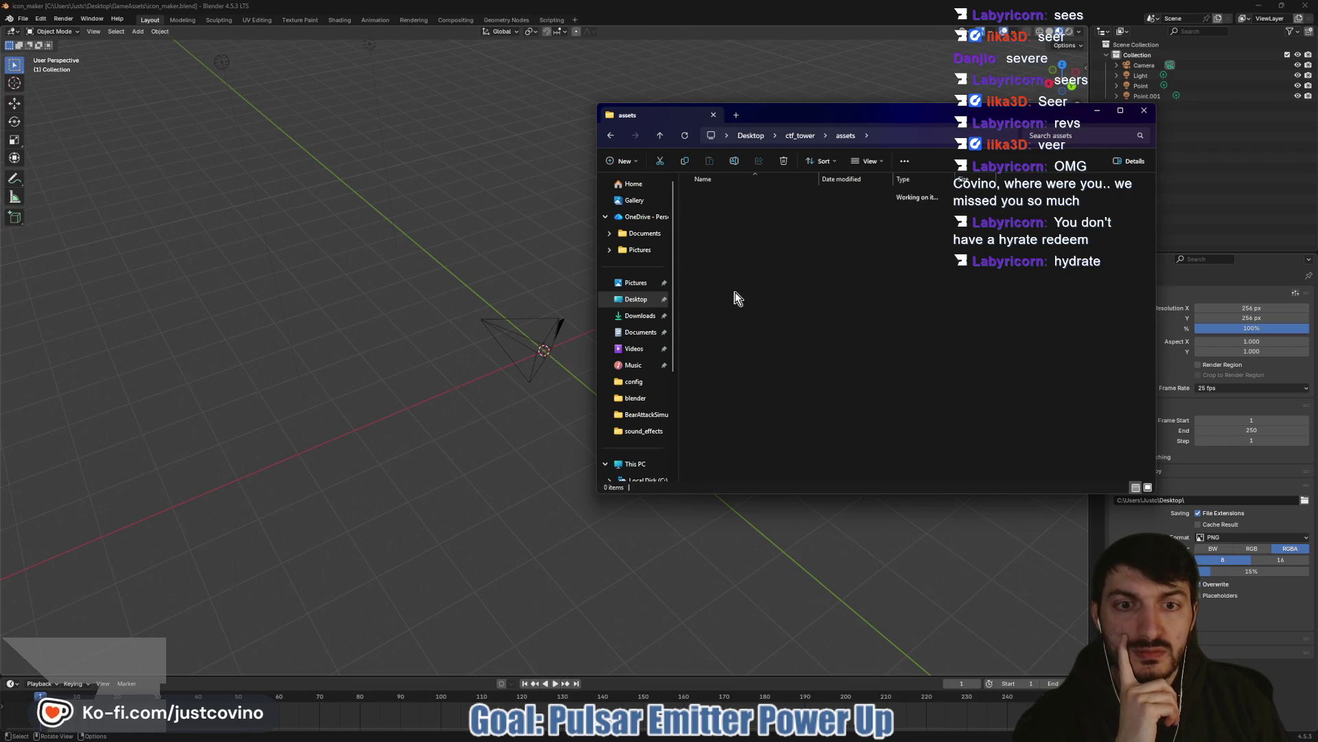
{"action": "scroll", "coordinate": [741, 366], "scroll_direction": "down", "scroll_amount": 2}
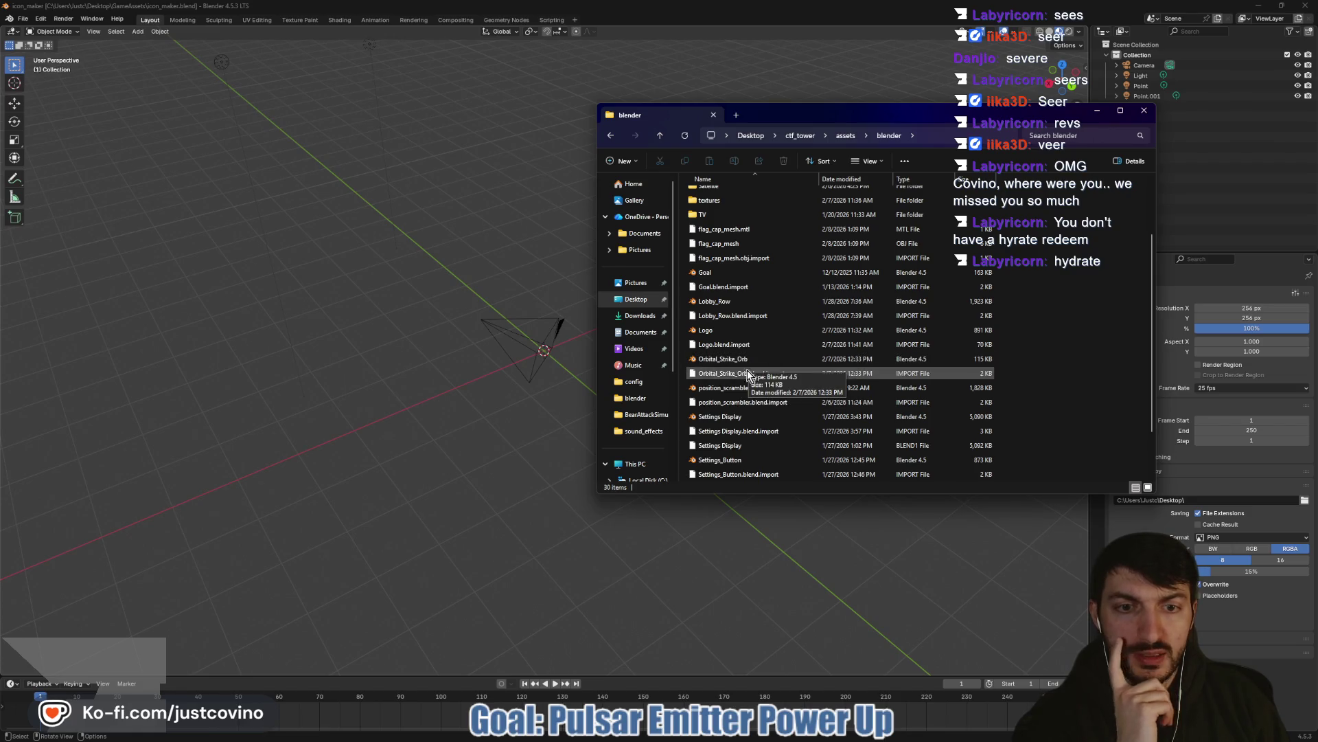
{"action": "double_click", "coordinate": [744, 391]}
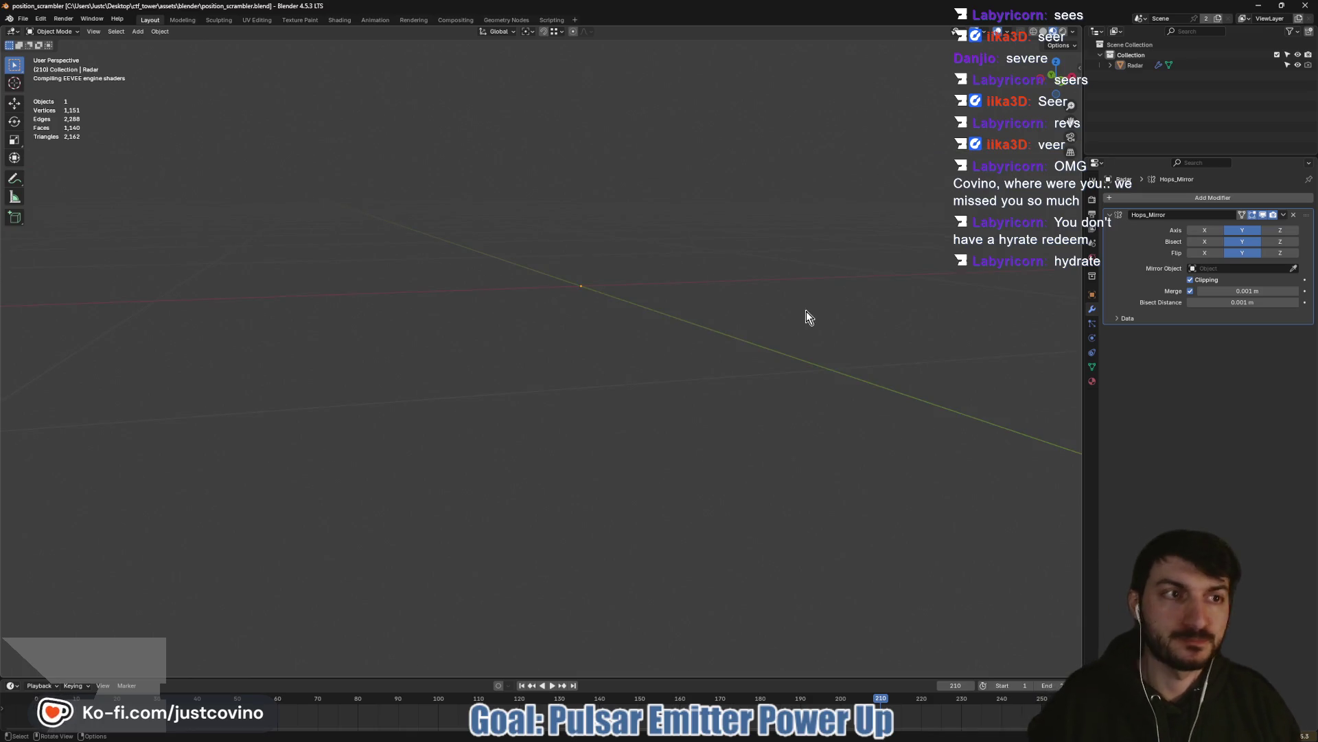
Select the Radar object in the outliner and zoom out to view the whole radar from the front.
{"action": "scroll", "coordinate": [806, 311], "scroll_direction": "down", "scroll_amount": 1}
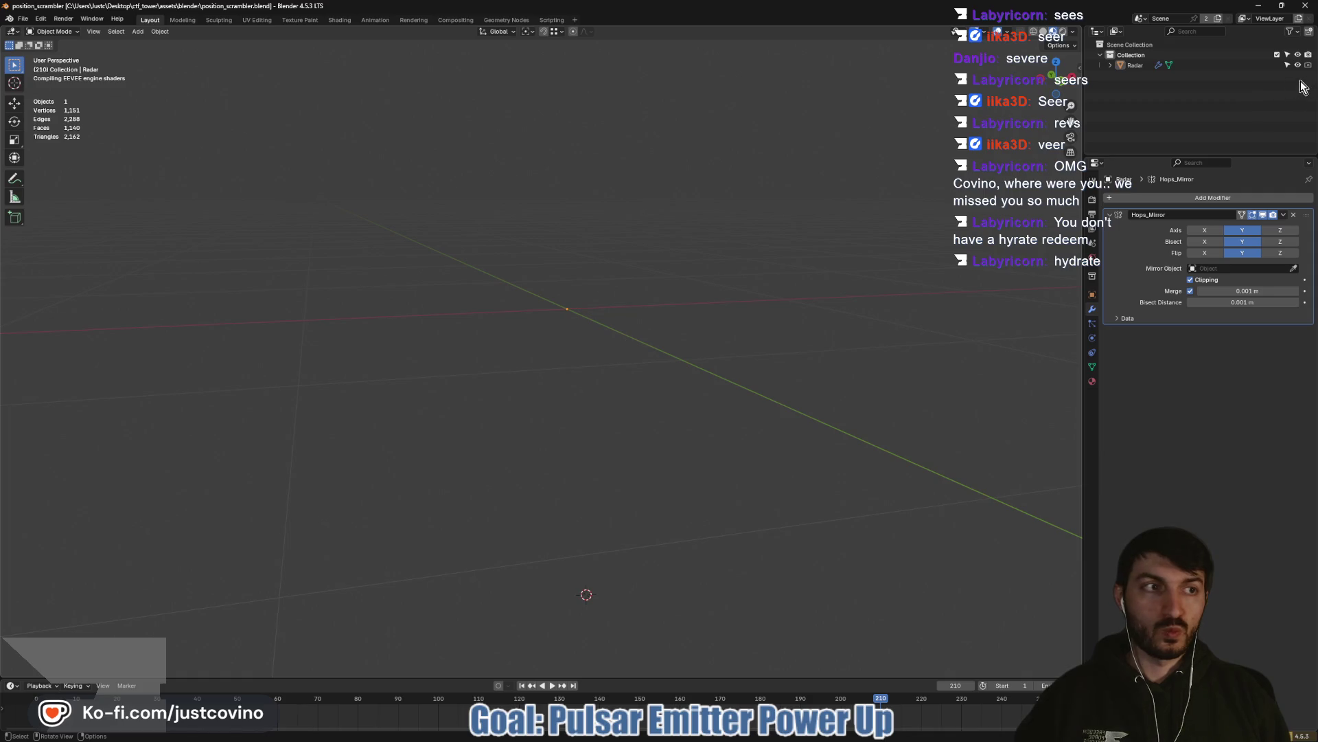
{"action": "left_click", "coordinate": [1309, 65]}
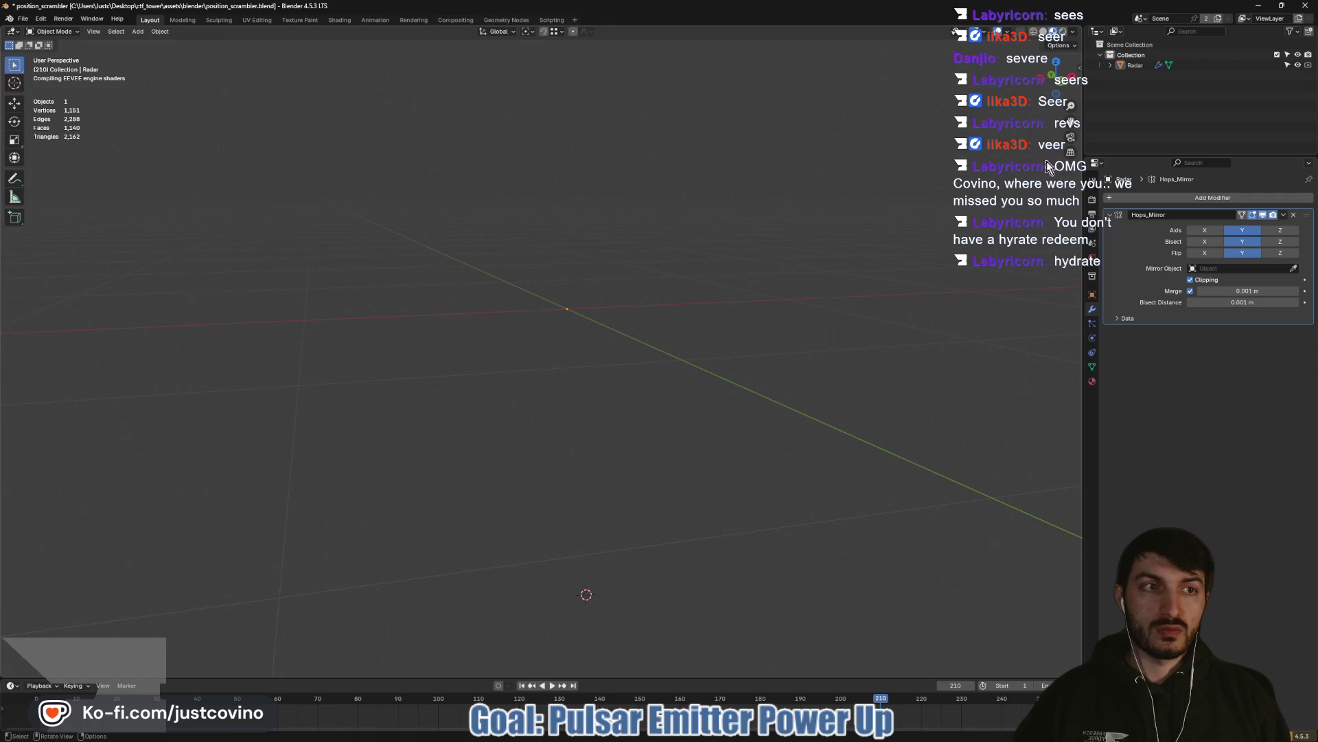
{"action": "left_click", "coordinate": [777, 240]}
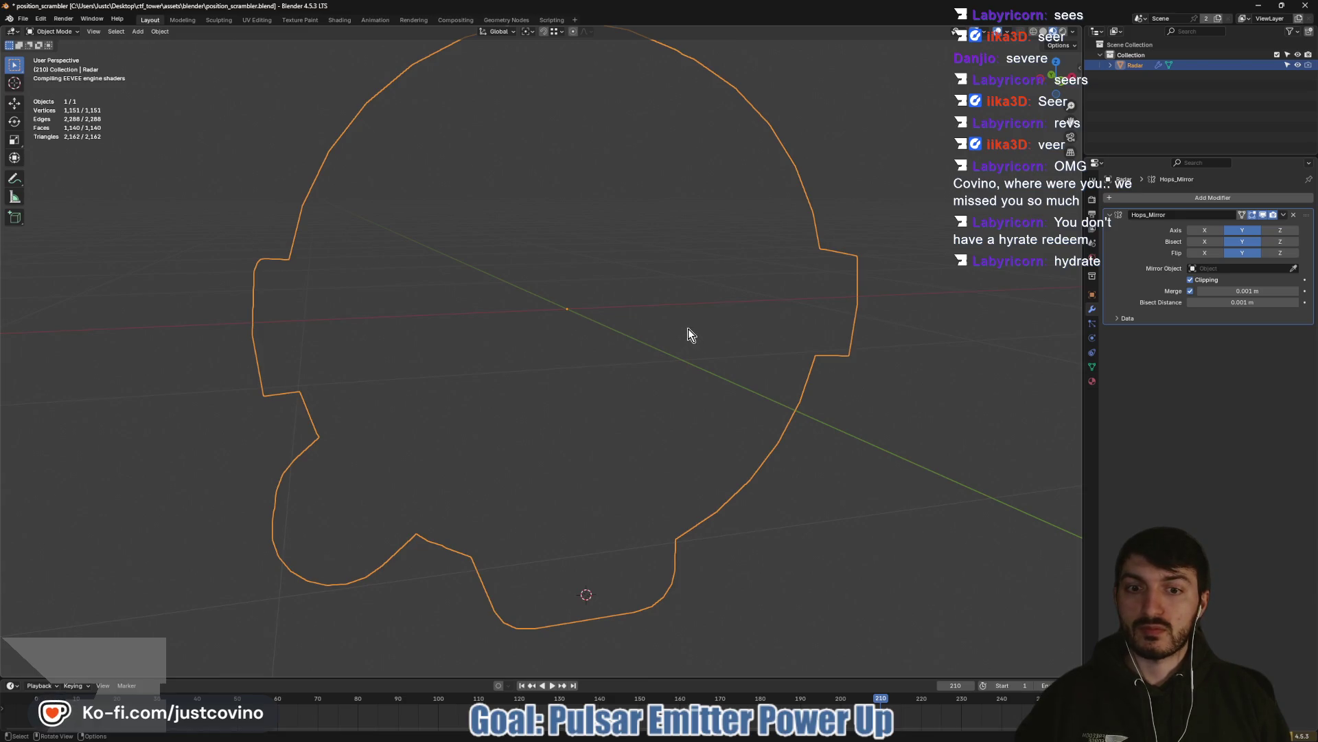
{"action": "scroll", "coordinate": [688, 328], "scroll_direction": "down", "scroll_amount": 10}
{"action": "mouse_move", "coordinate": [730, 335]}
{"action": "left_mouse_down"}
{"action": "mouse_move", "coordinate": [653, 350]}
{"action": "mouse_move", "coordinate": [815, 305]}
{"action": "mouse_move", "coordinate": [765, 322]}
{"action": "mouse_move", "coordinate": [695, 374]}
{"action": "left_mouse_up"}
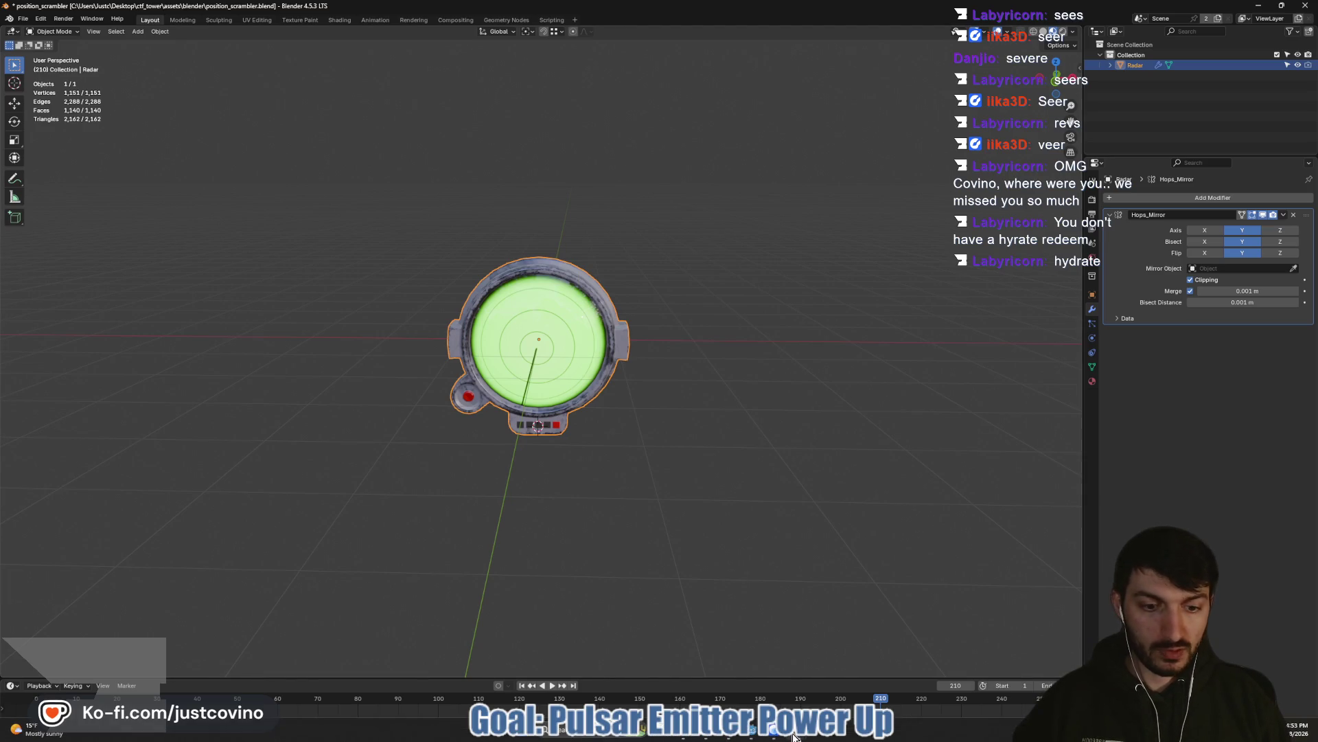
{"action": "mouse_move", "coordinate": [793, 737]}
{"action": "left_click", "coordinate": [742, 670]}
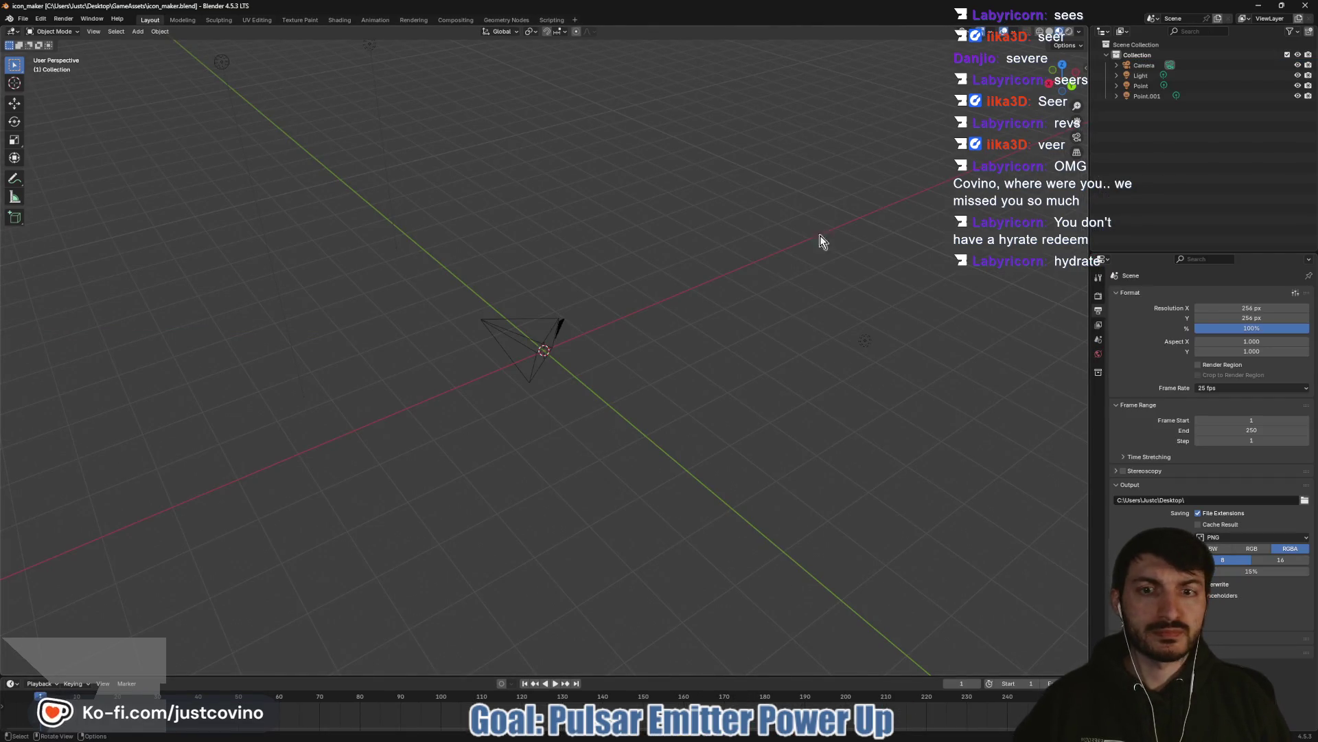
Paste the Radar model into icon_maker, shrink it and rotate it around Z.
{"action": "key", "text": "ctrl+v"}
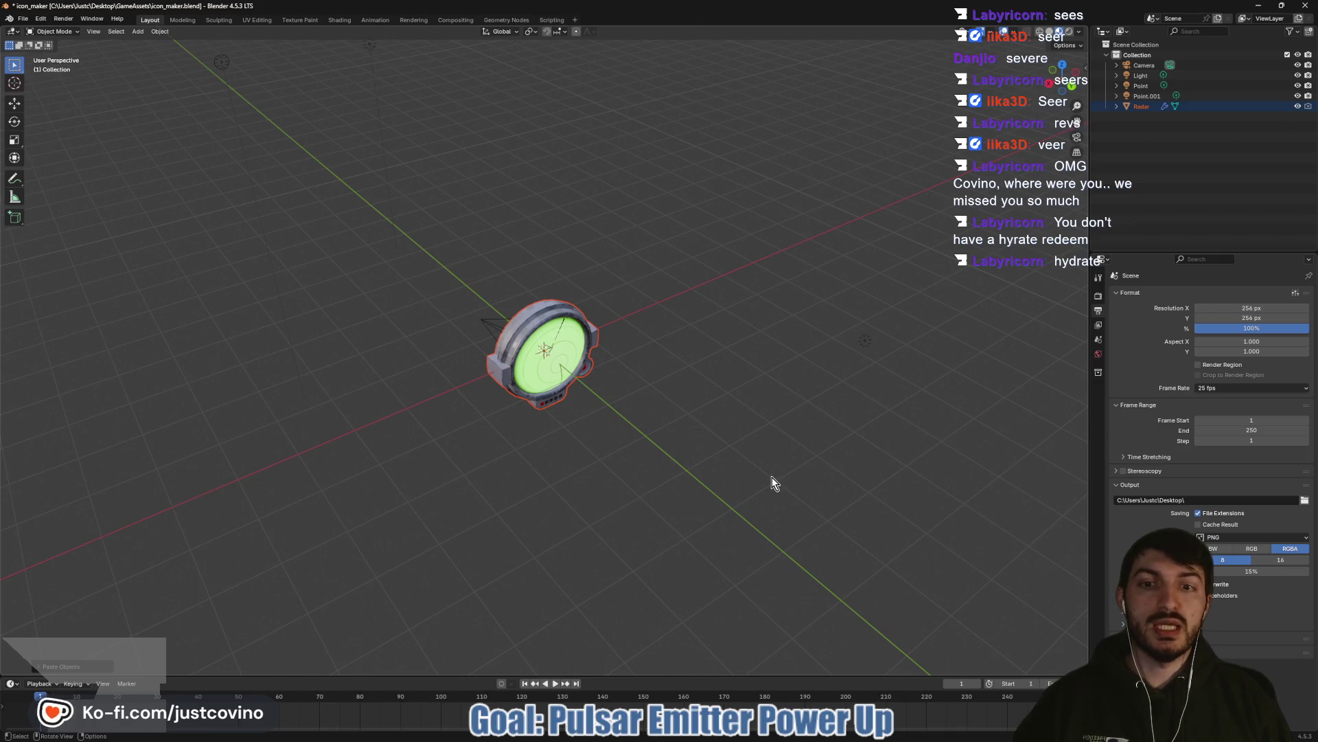
{"action": "key", "text": "s"}
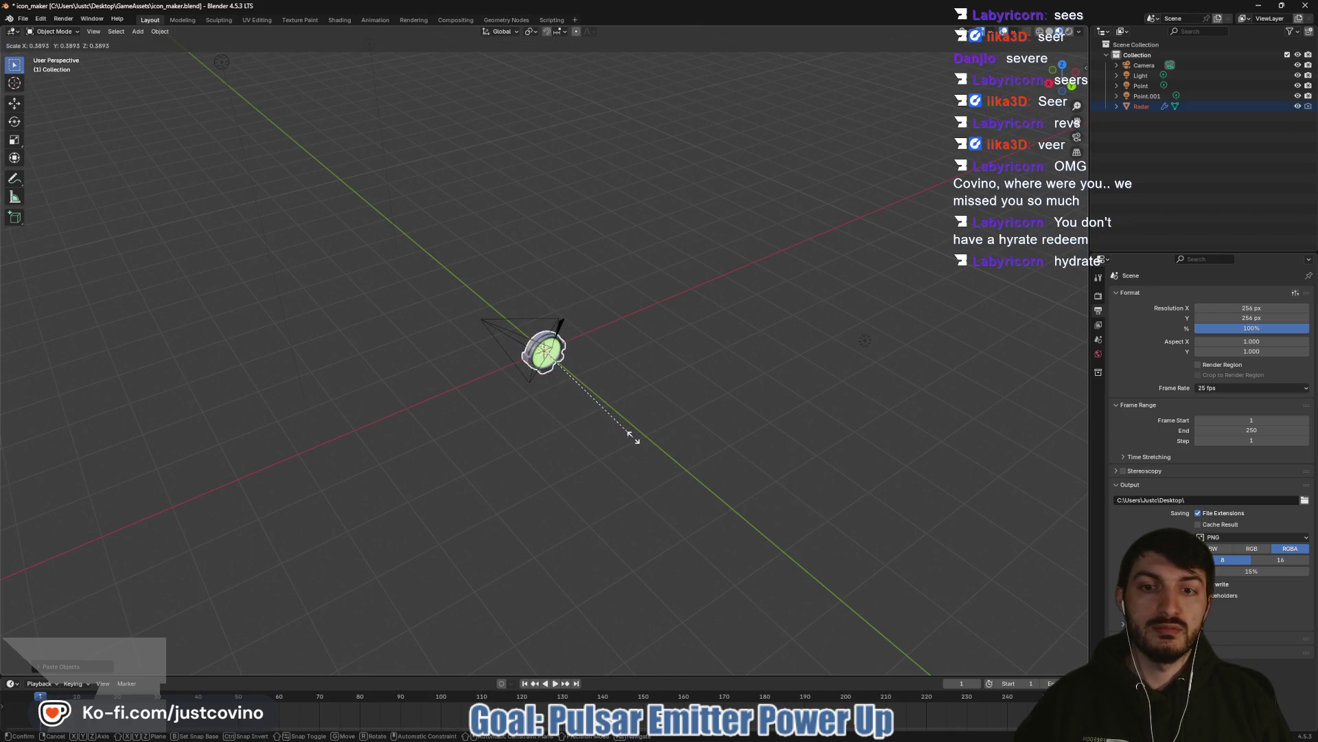
{"action": "left_click", "coordinate": [634, 437]}
{"action": "key", "text": "r"}
{"action": "key", "text": "z"}
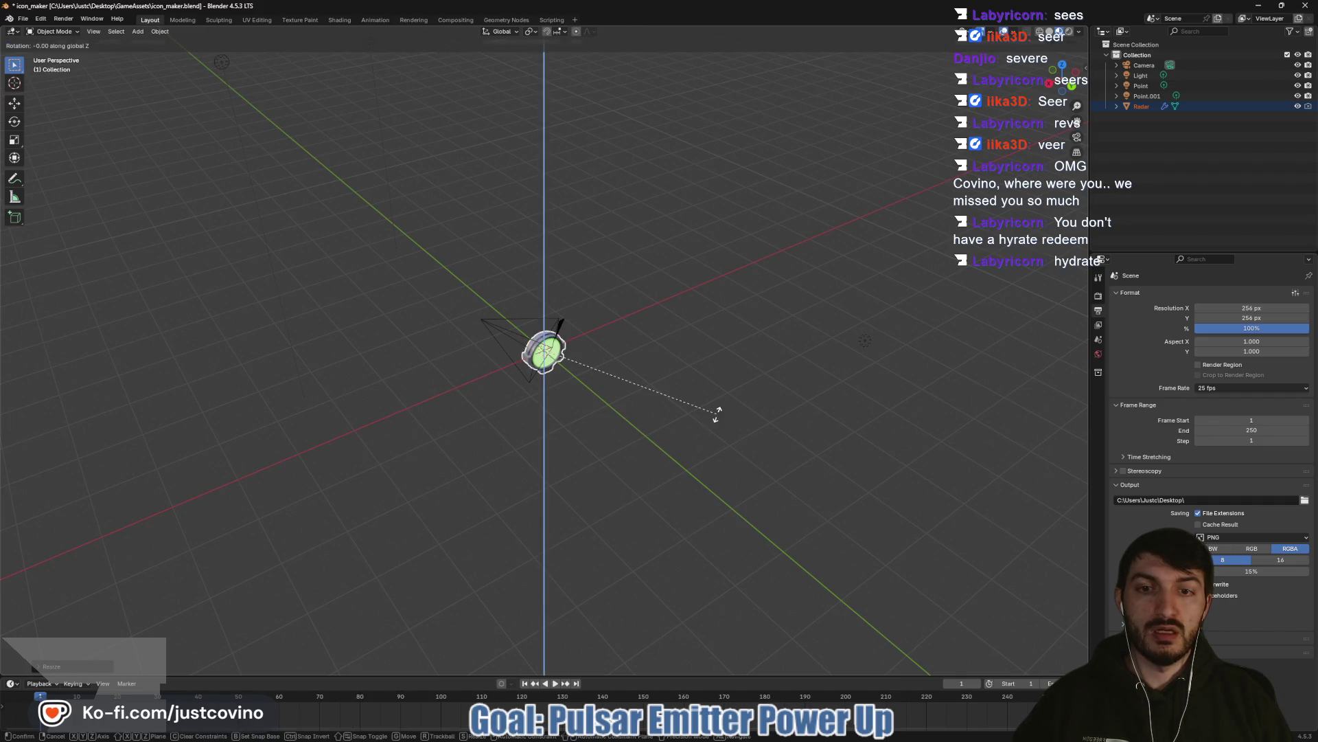
{"action": "left_click", "coordinate": [474, 499]}
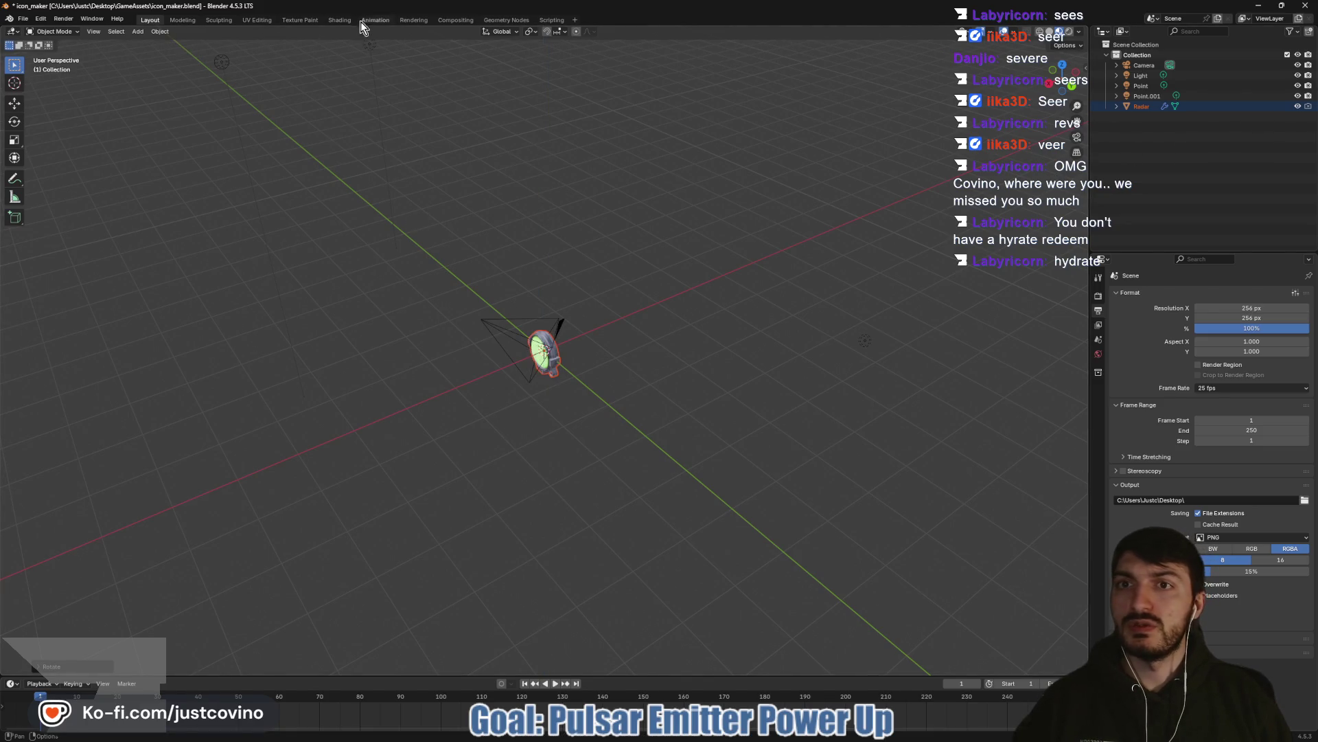
Check the Render workspace, then frame the viewport on the camera and radar.
{"action": "left_click", "coordinate": [416, 20]}
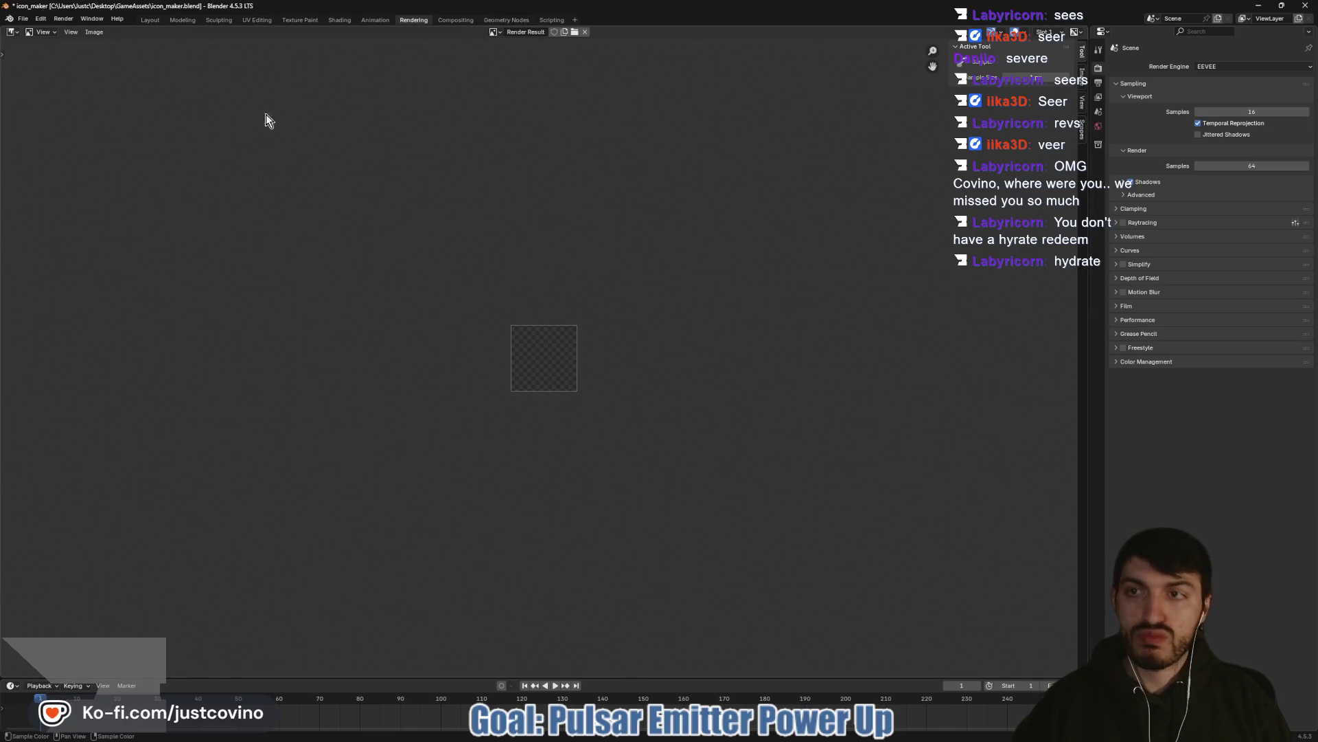
{"action": "left_click", "coordinate": [150, 19]}
{"action": "scroll", "coordinate": [583, 331], "scroll_direction": "up", "scroll_amount": 5}
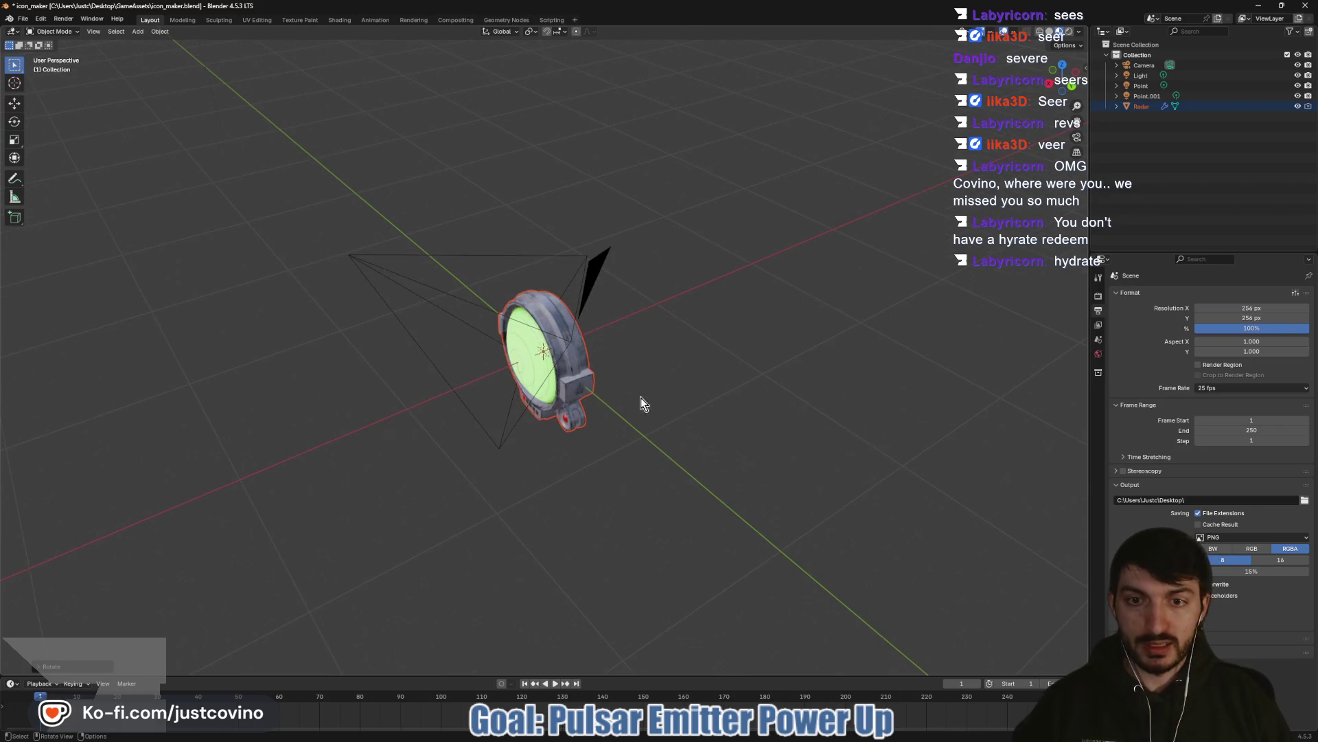
{"action": "left_click_drag", "start_coordinate": [644, 405], "coordinate": [701, 380]}
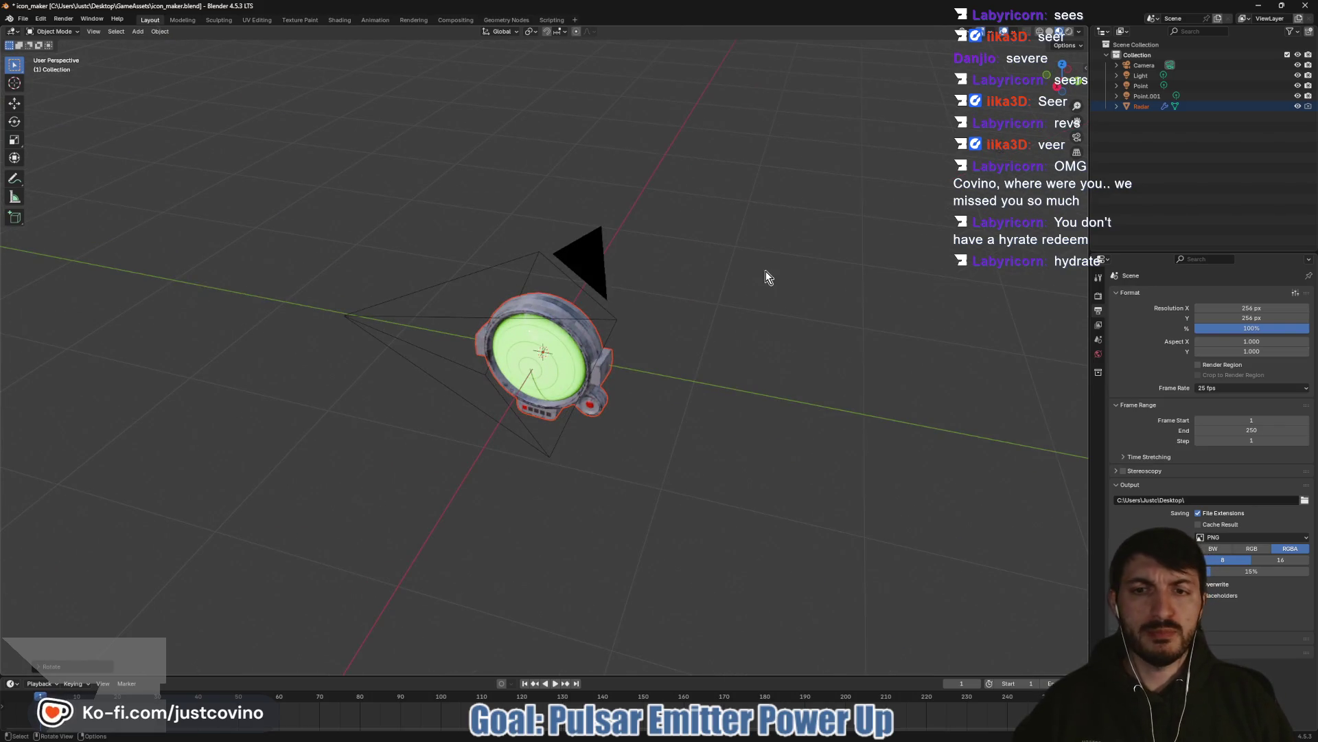
{"action": "left_click", "coordinate": [351, 316]}
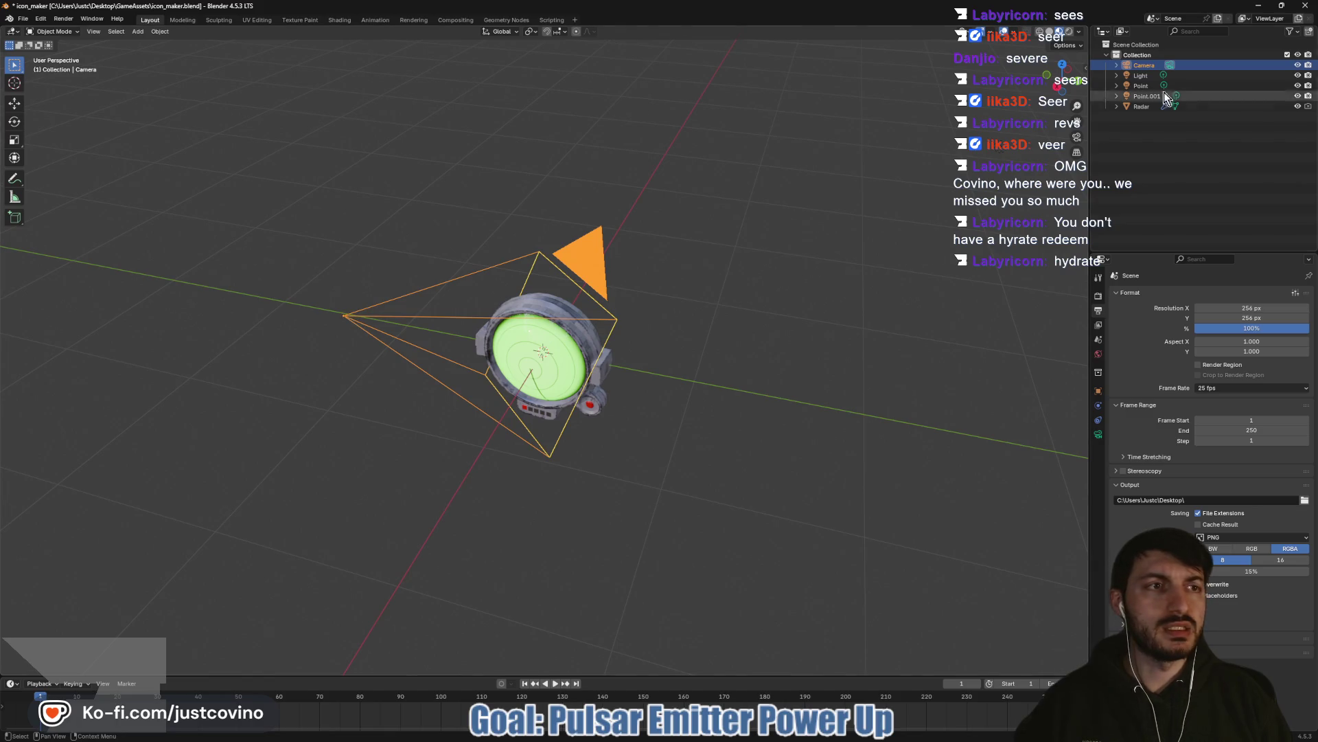
{"action": "key", "text": "KP_Decimal"}
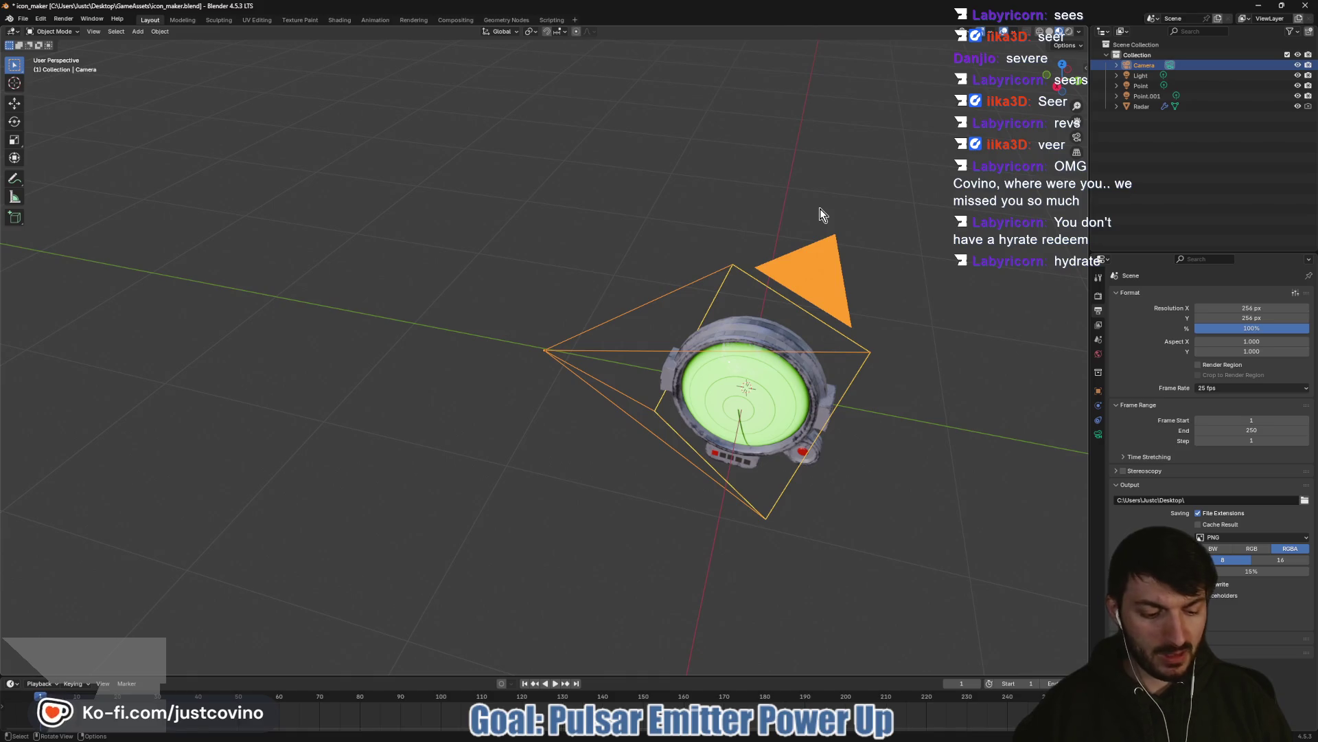
{"action": "mouse_move", "coordinate": [822, 209]}
{"action": "left_mouse_down"}
{"action": "mouse_move", "coordinate": [958, 236]}
{"action": "mouse_move", "coordinate": [799, 293]}
{"action": "left_mouse_up"}
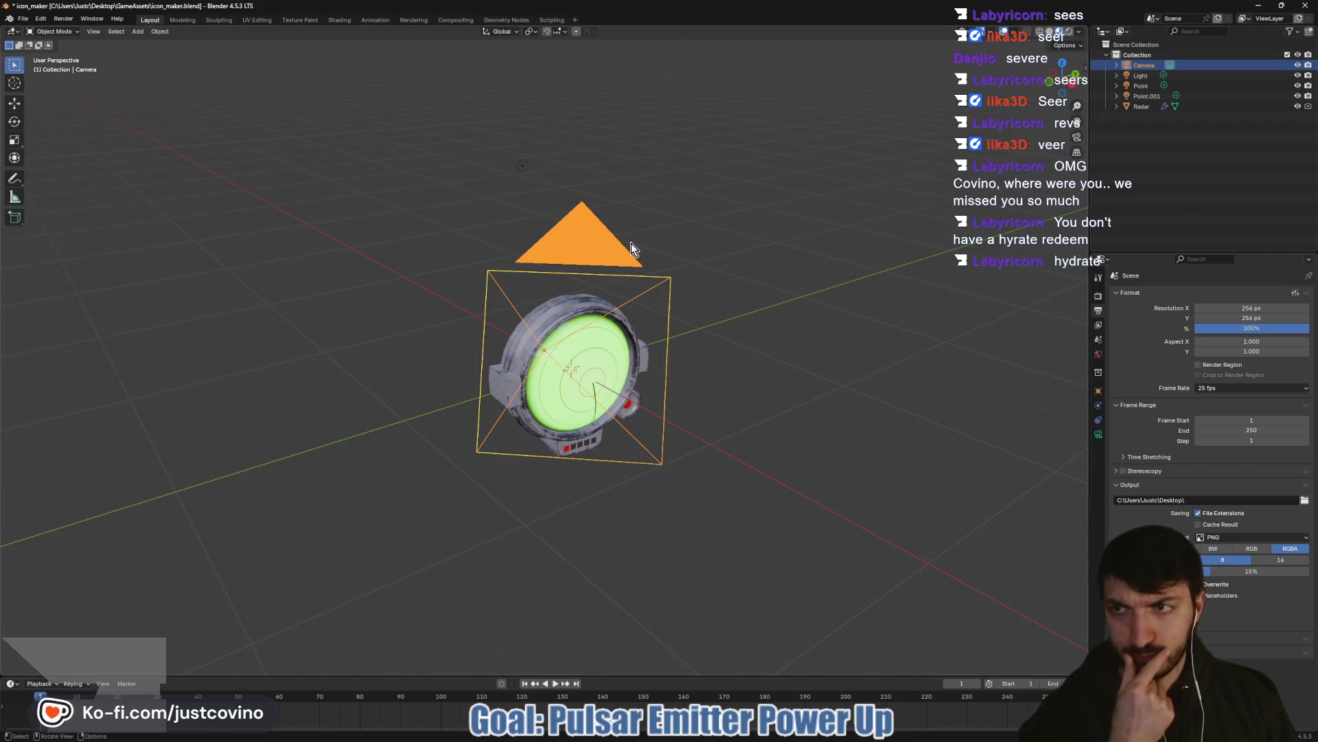
Look through the scene camera and turn the Radar around Z toward it.
{"action": "mouse_move", "coordinate": [645, 739]}
{"action": "left_click", "coordinate": [706, 737]}
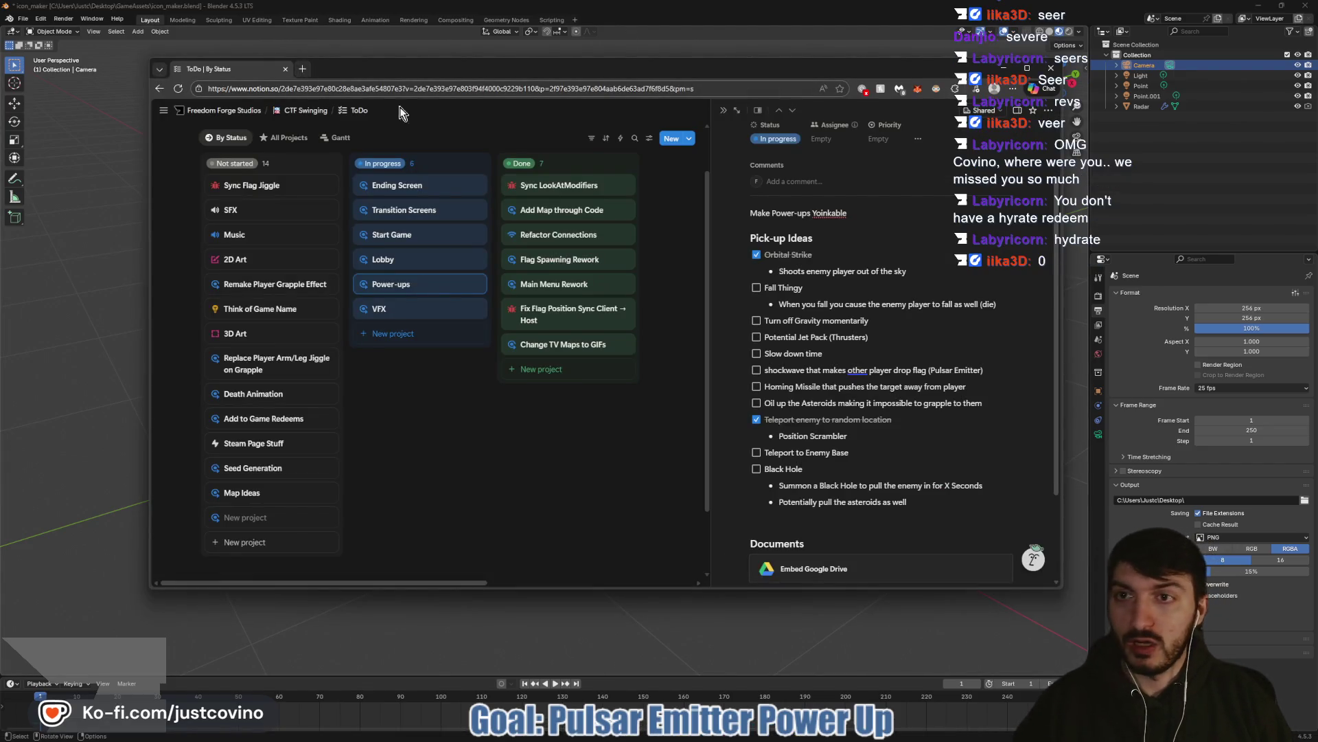
{"action": "left_click", "coordinate": [769, 14]}
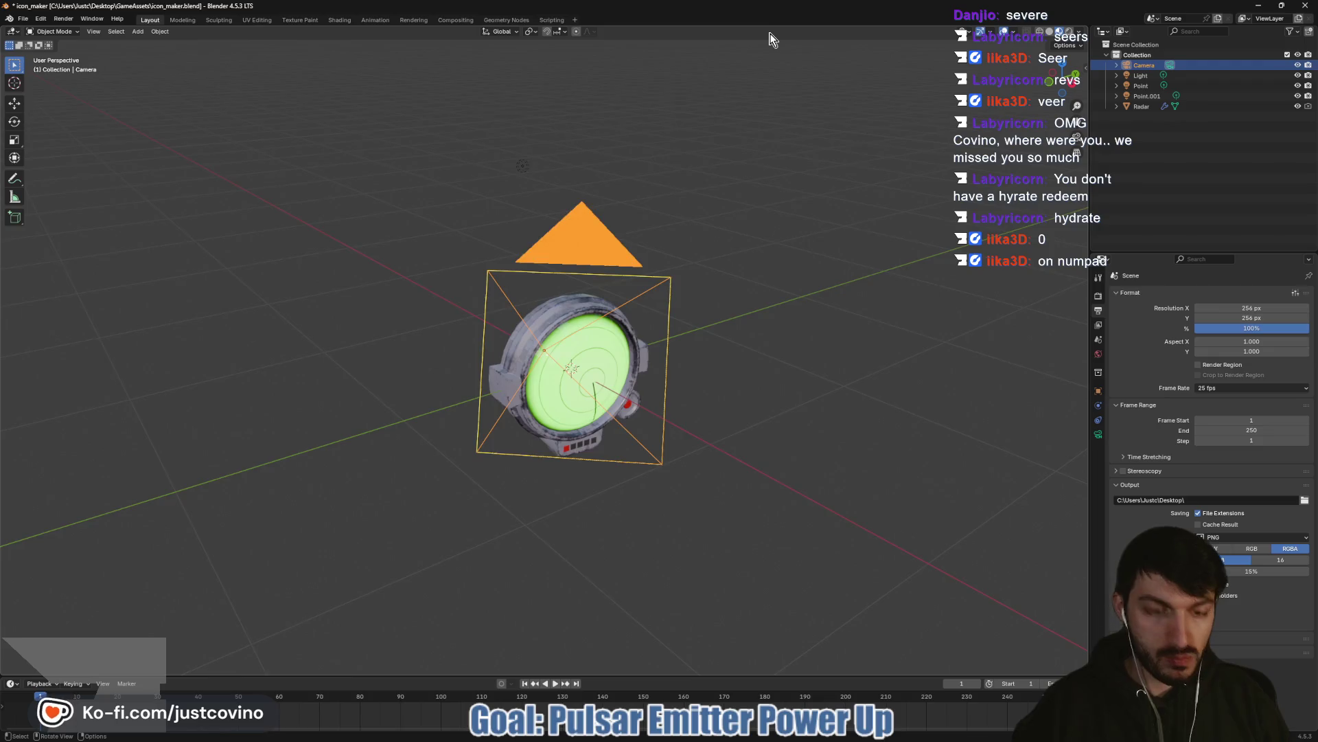
{"action": "key", "text": "KP_0"}
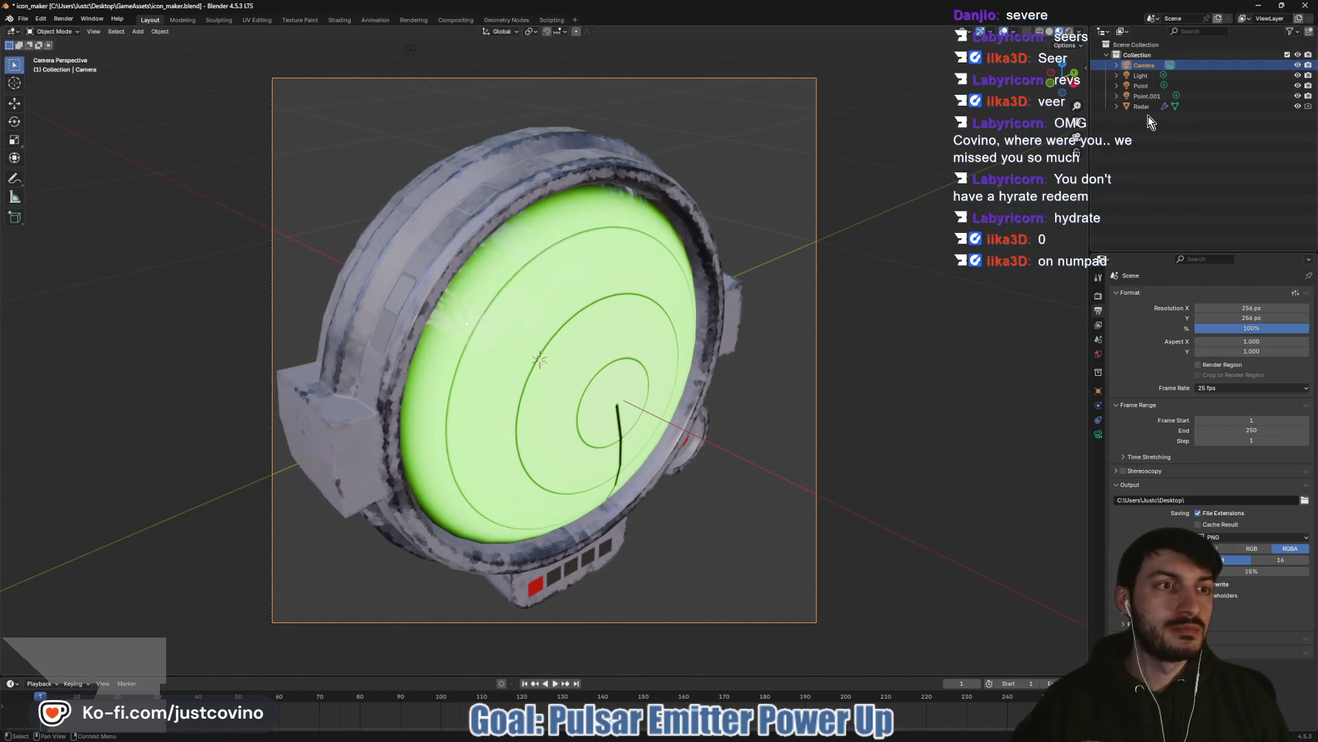
{"action": "left_click", "coordinate": [1144, 106]}
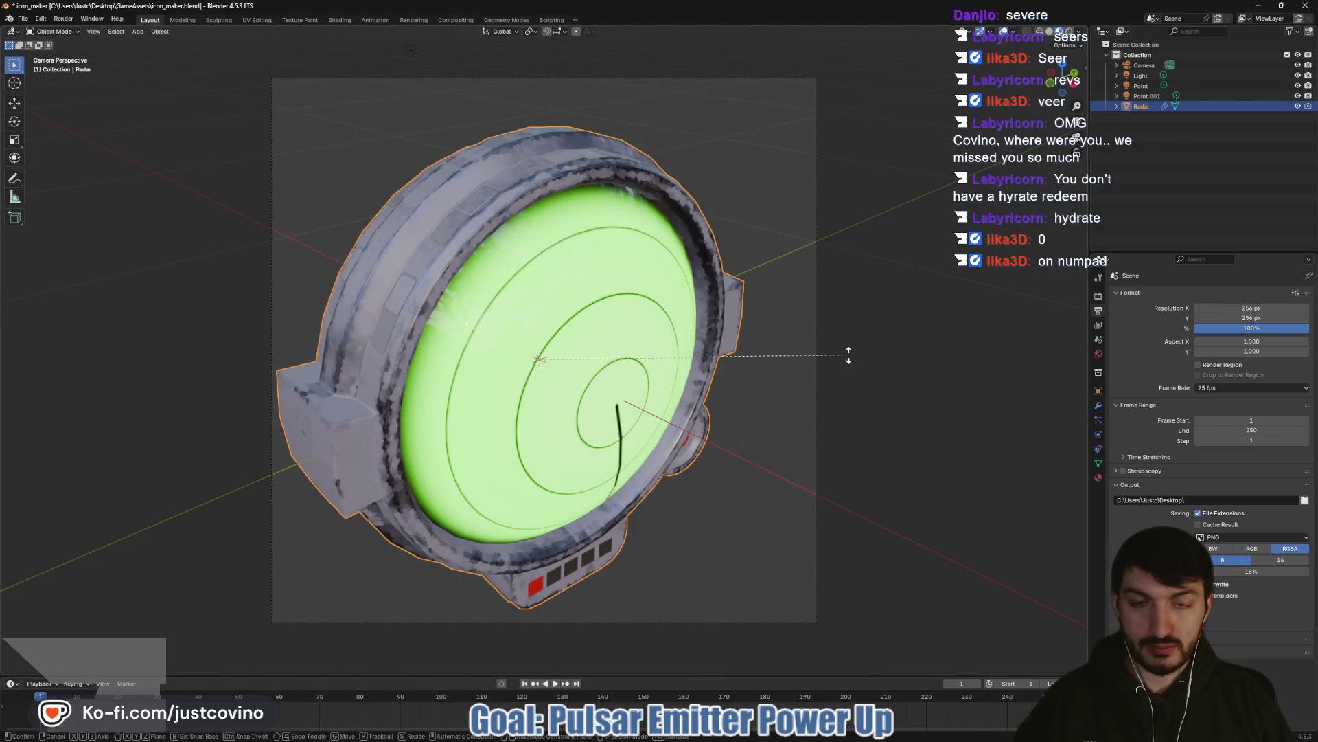
{"action": "key", "text": "r"}
{"action": "key", "text": "z"}
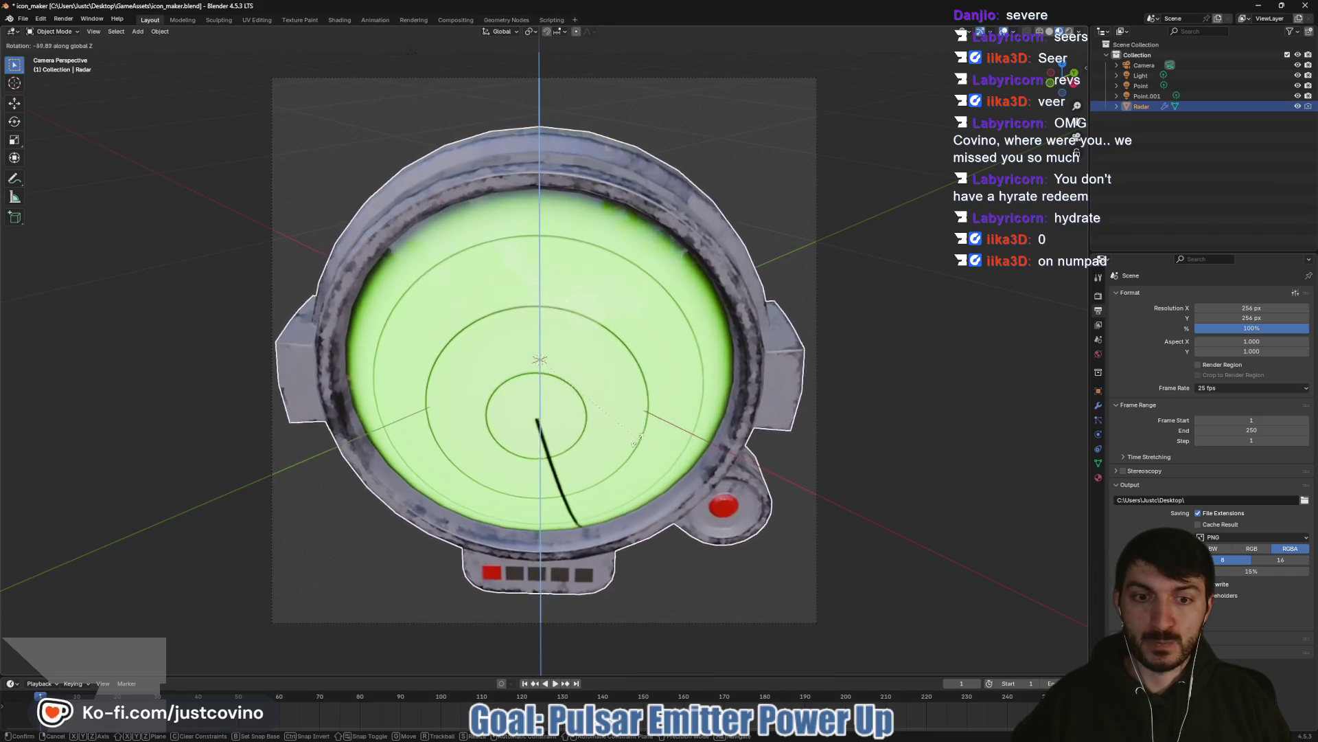
{"action": "left_click", "coordinate": [666, 446]}
Tilt and move the radar so it sits face-on and centred in the camera frame.
{"action": "key", "text": "r"}
{"action": "key", "text": "r"}
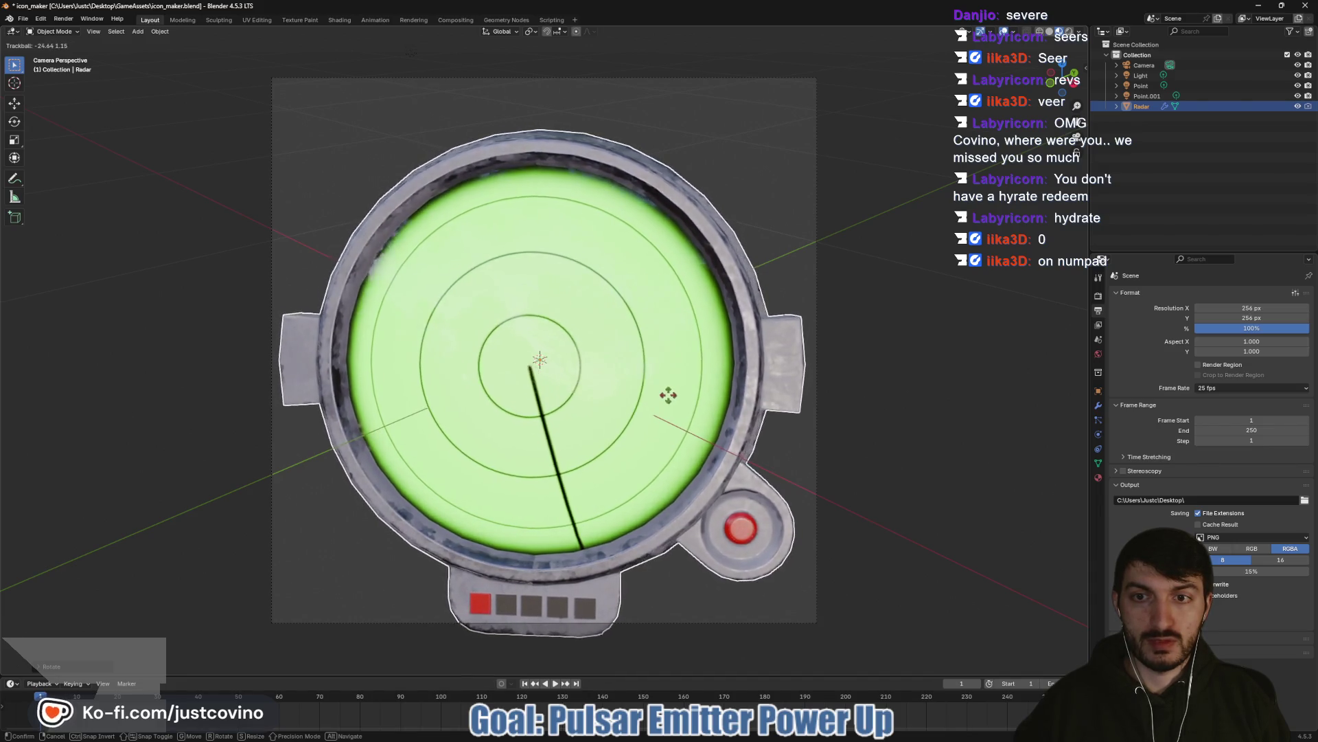
{"action": "left_click", "coordinate": [670, 394]}
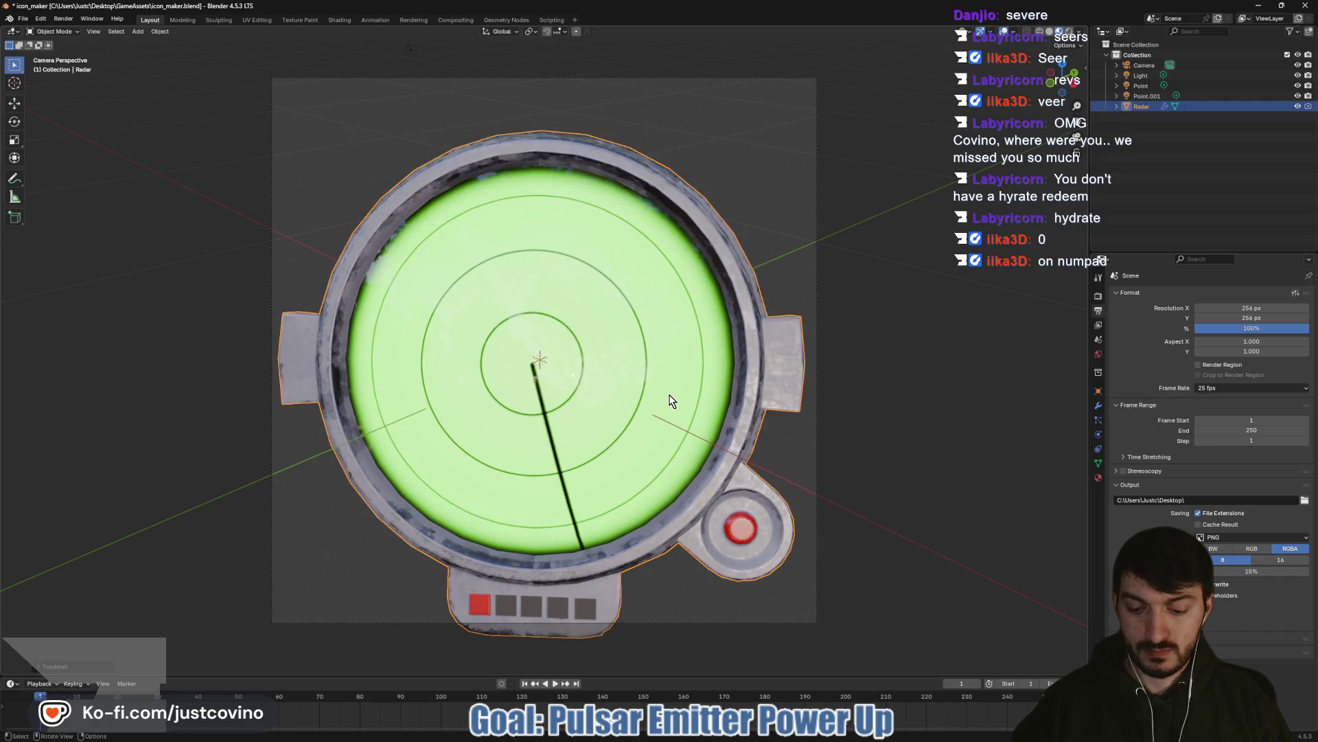
{"action": "key", "text": "g"}
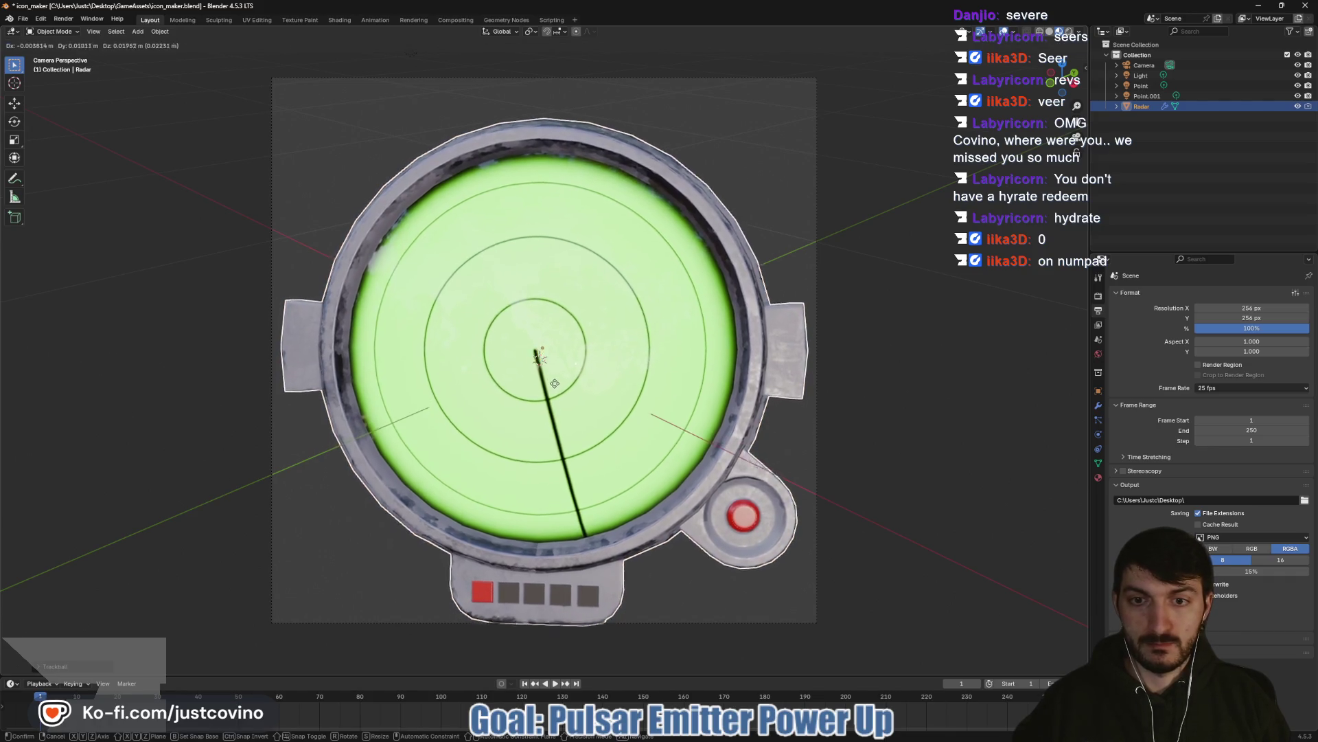
{"action": "left_click", "coordinate": [555, 369]}
{"action": "key", "text": "r"}
{"action": "key", "text": "r"}
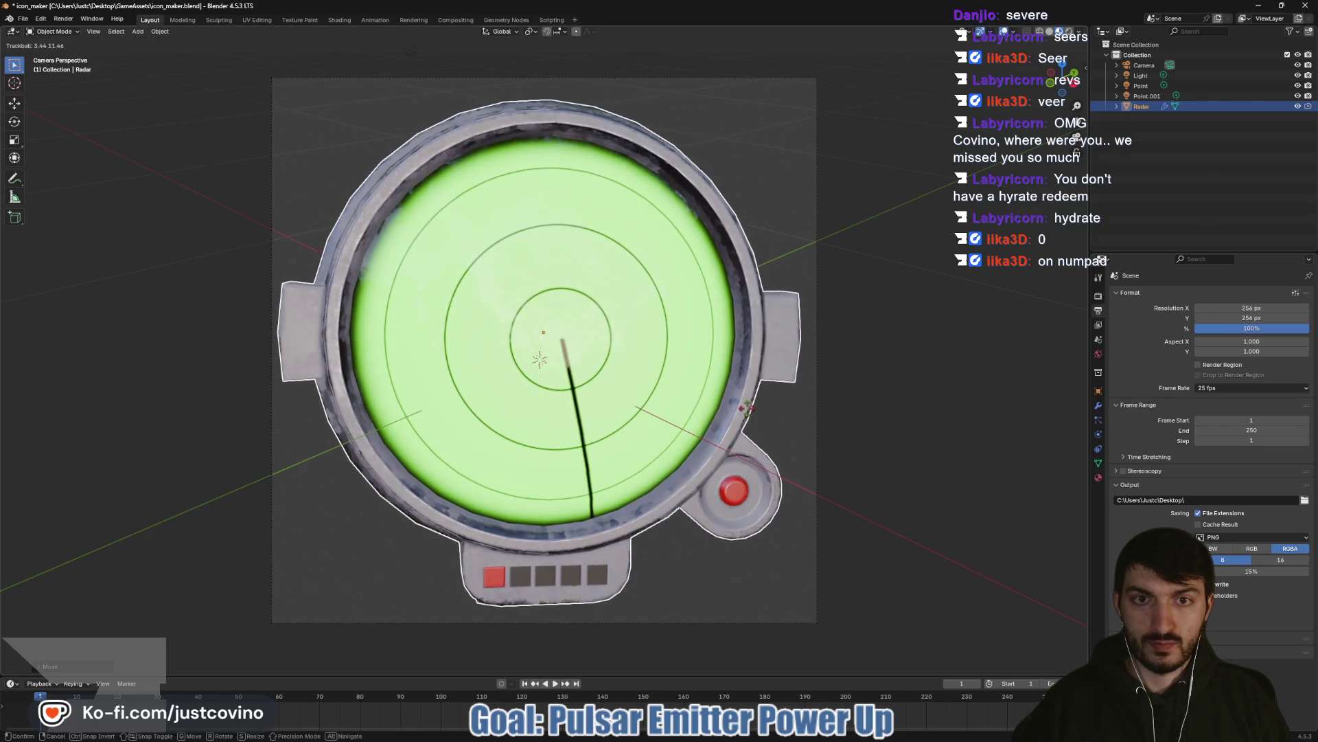
{"action": "left_click", "coordinate": [748, 409]}
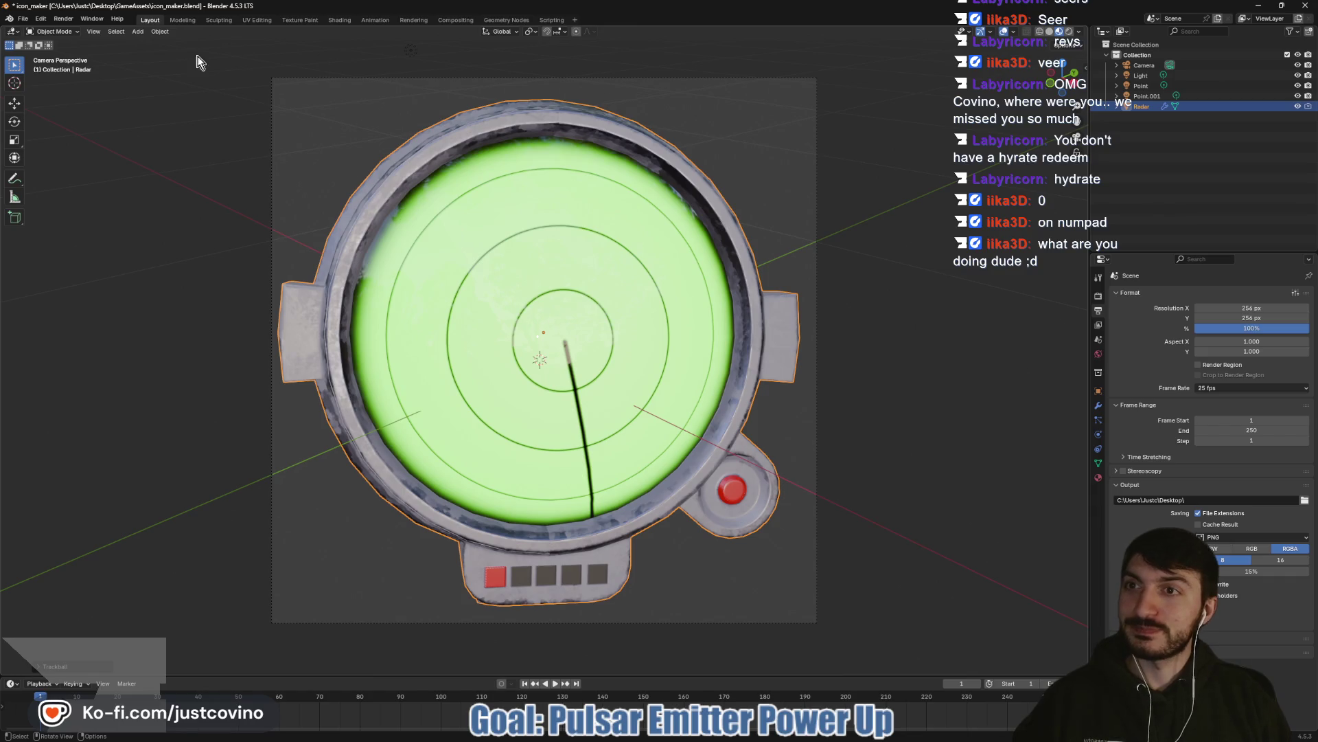
{"action": "left_click", "coordinate": [70, 17]}
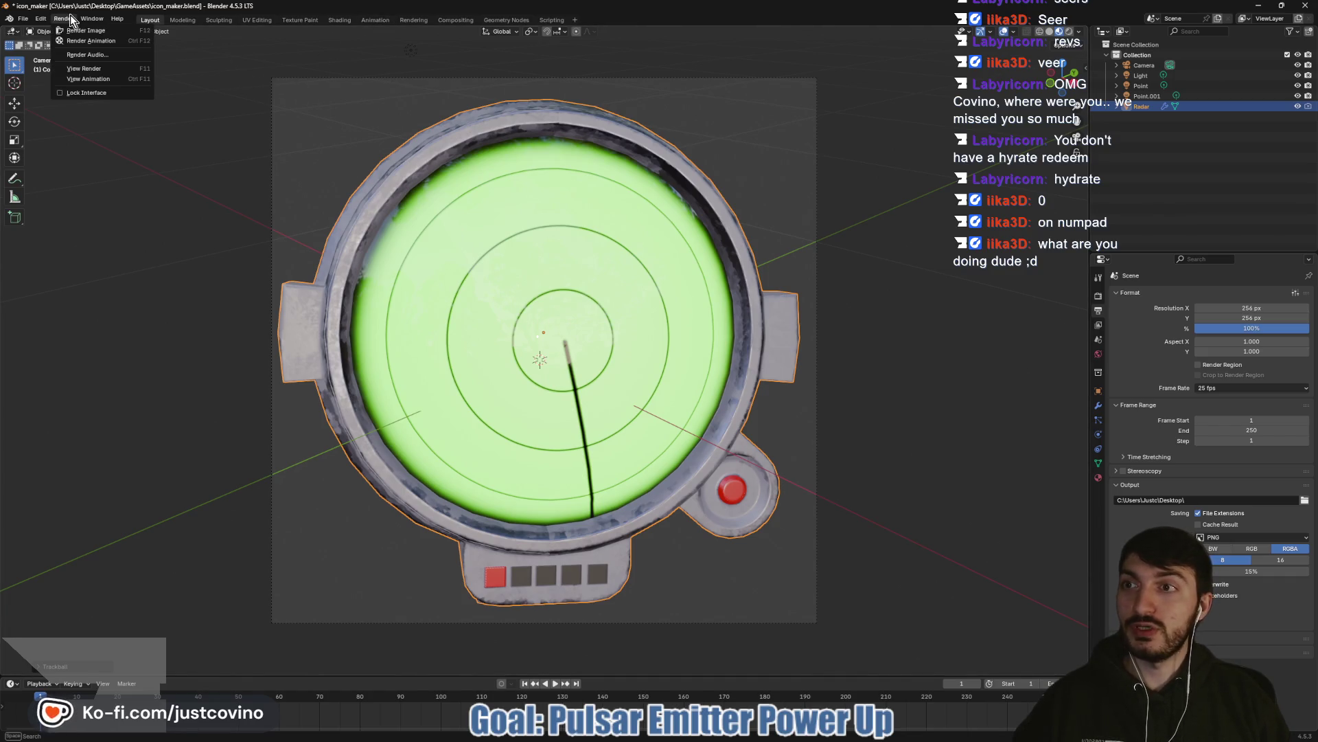
Render a test image of the icon, then select the camera and review its properties.
{"action": "left_click", "coordinate": [89, 31]}
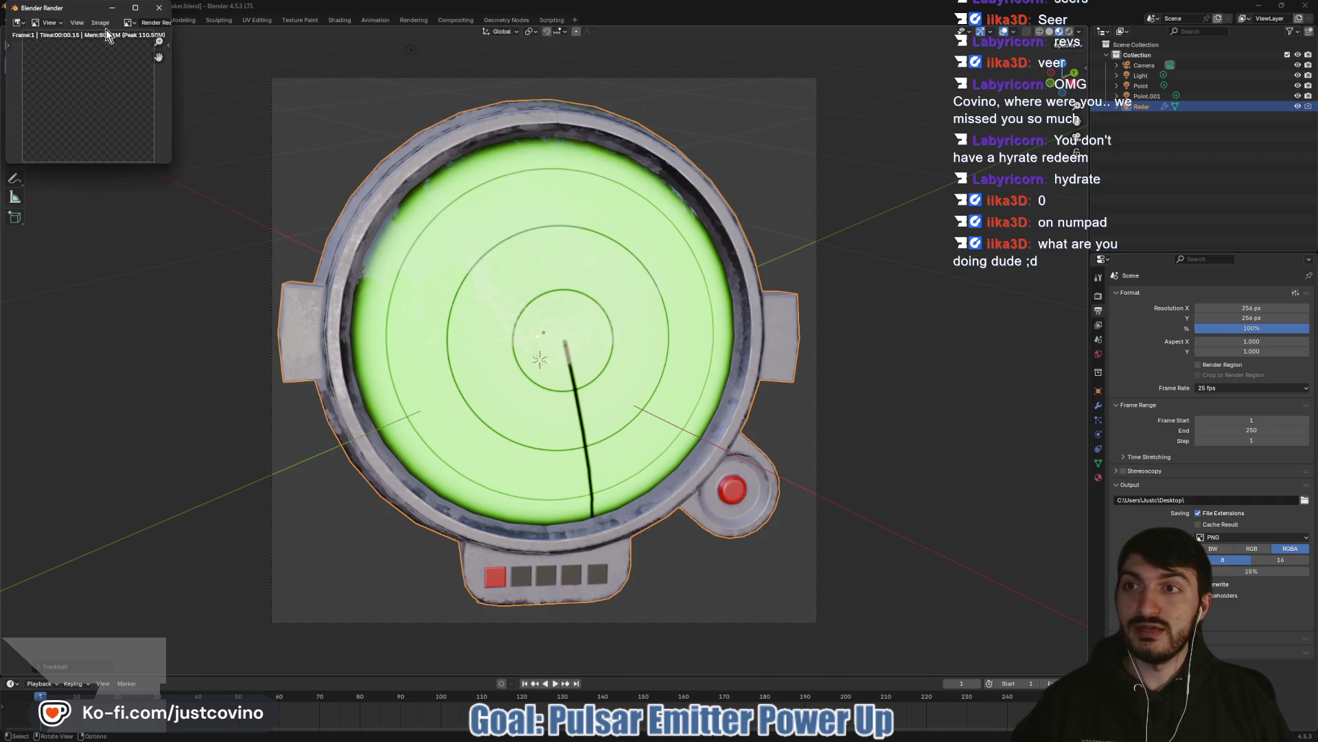
{"action": "left_click_drag", "start_coordinate": [79, 14], "coordinate": [497, 164]}
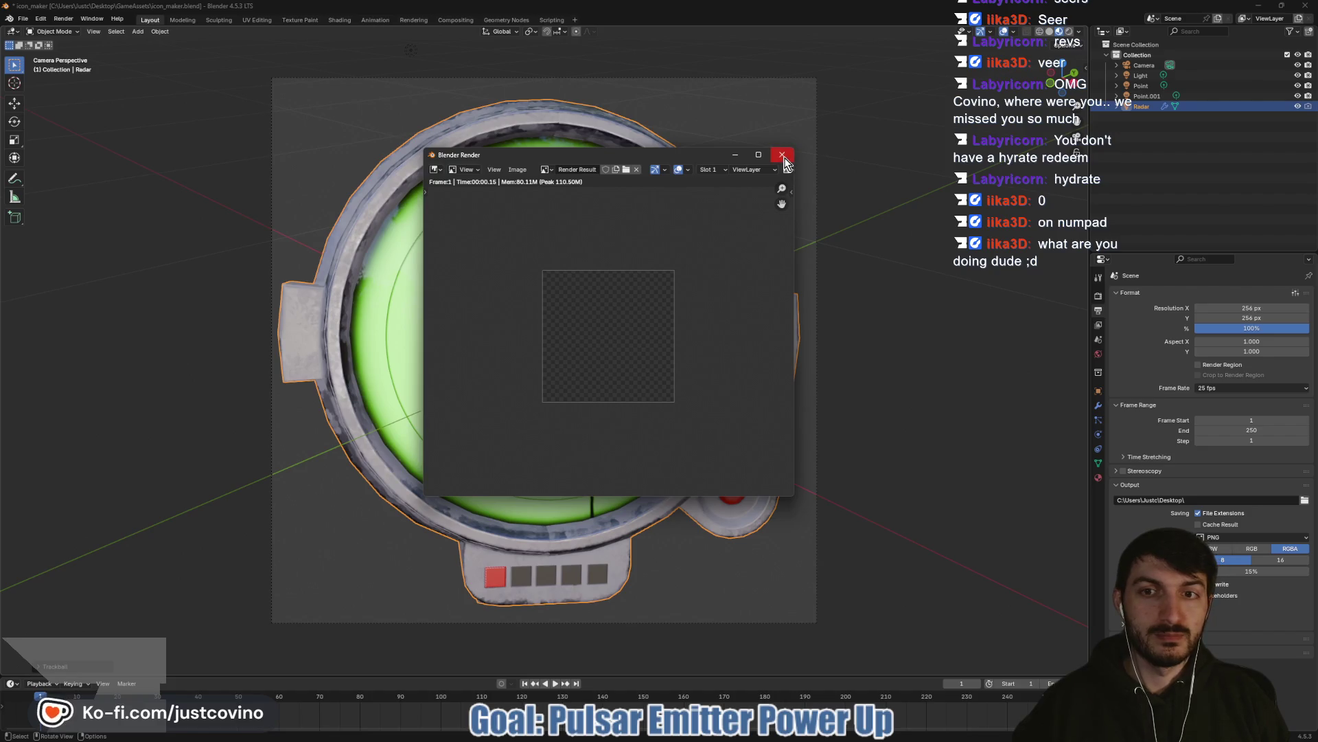
{"action": "left_click", "coordinate": [783, 157]}
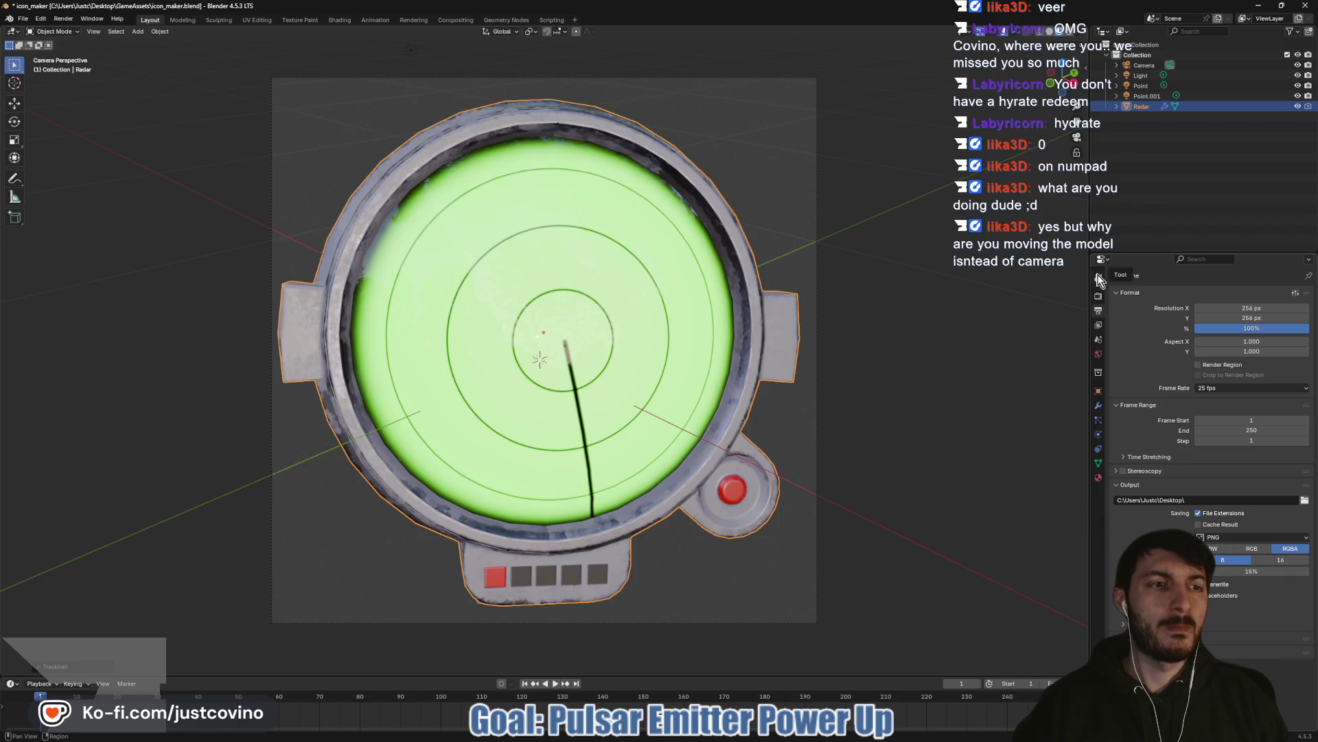
{"action": "left_click", "coordinate": [1143, 65]}
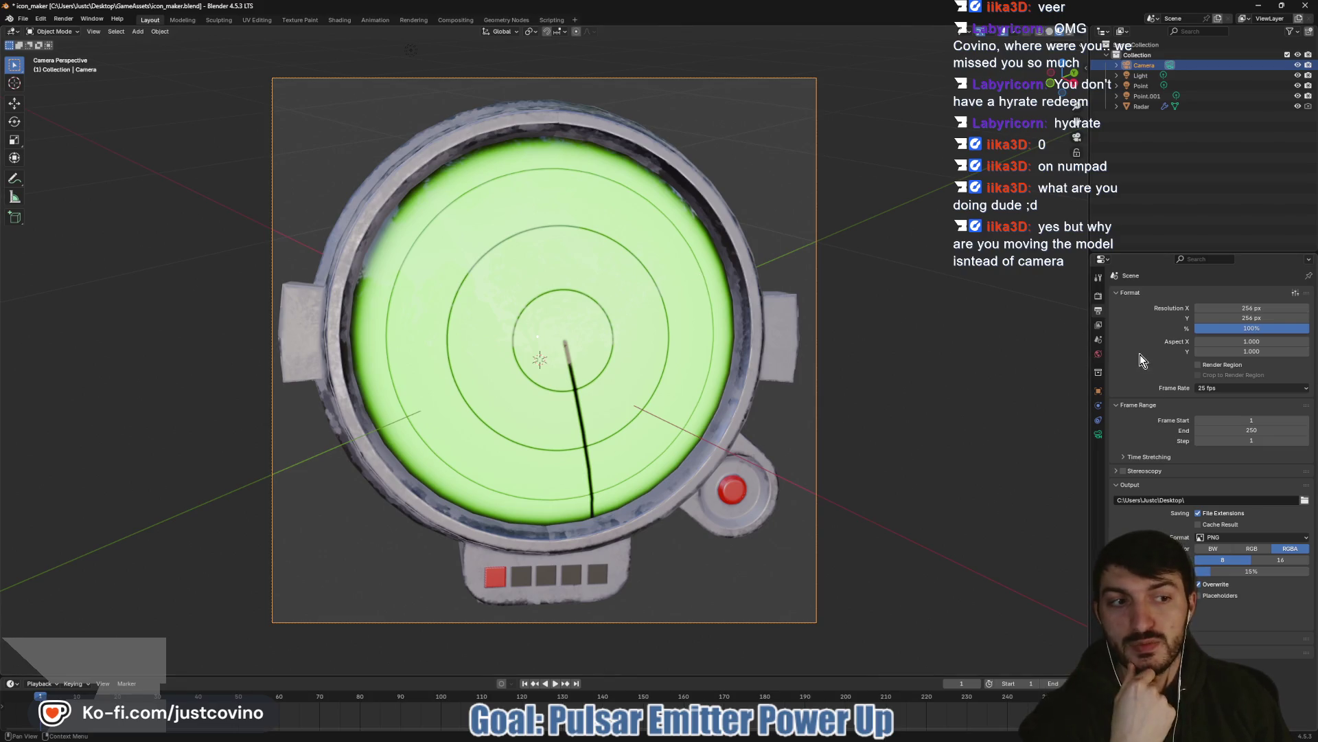
{"action": "left_click", "coordinate": [1099, 279]}
{"action": "left_click", "coordinate": [1099, 310]}
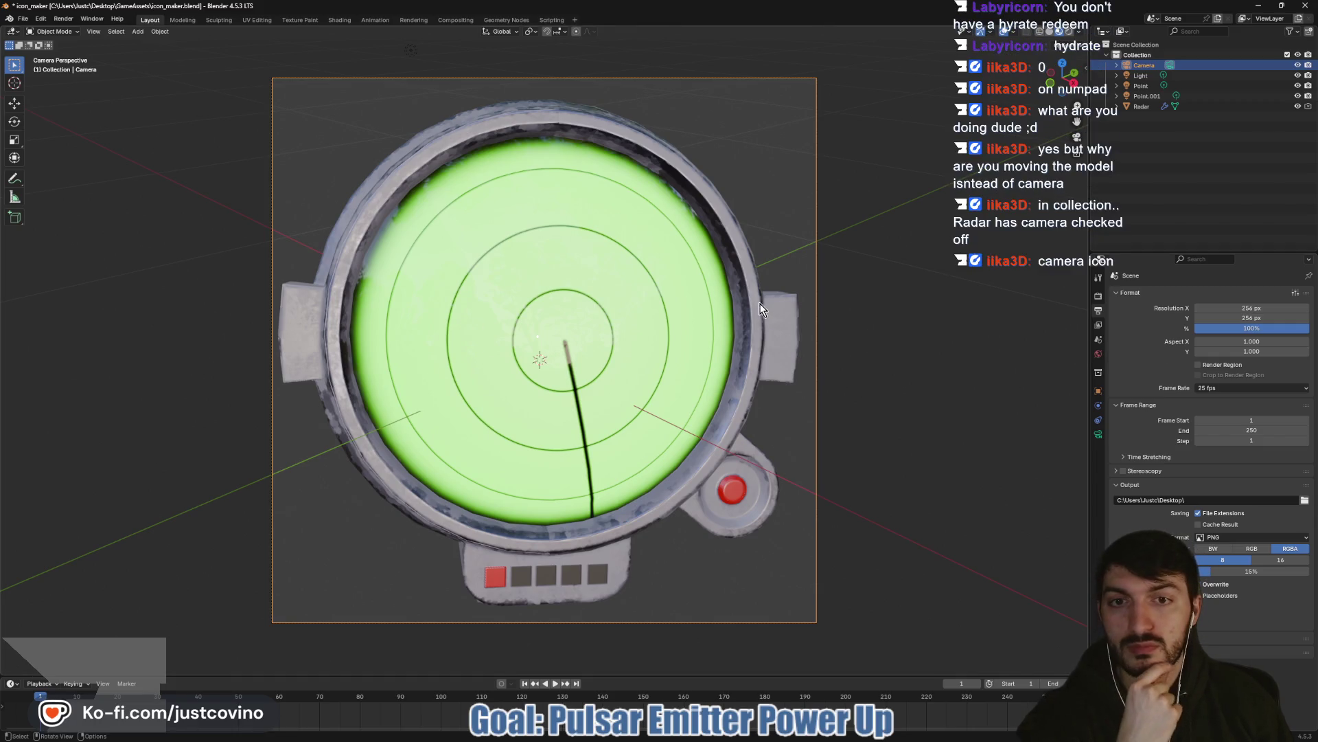
Expand Radar in the Outliner and enable its render toggle.
{"action": "left_click", "coordinate": [1117, 107]}
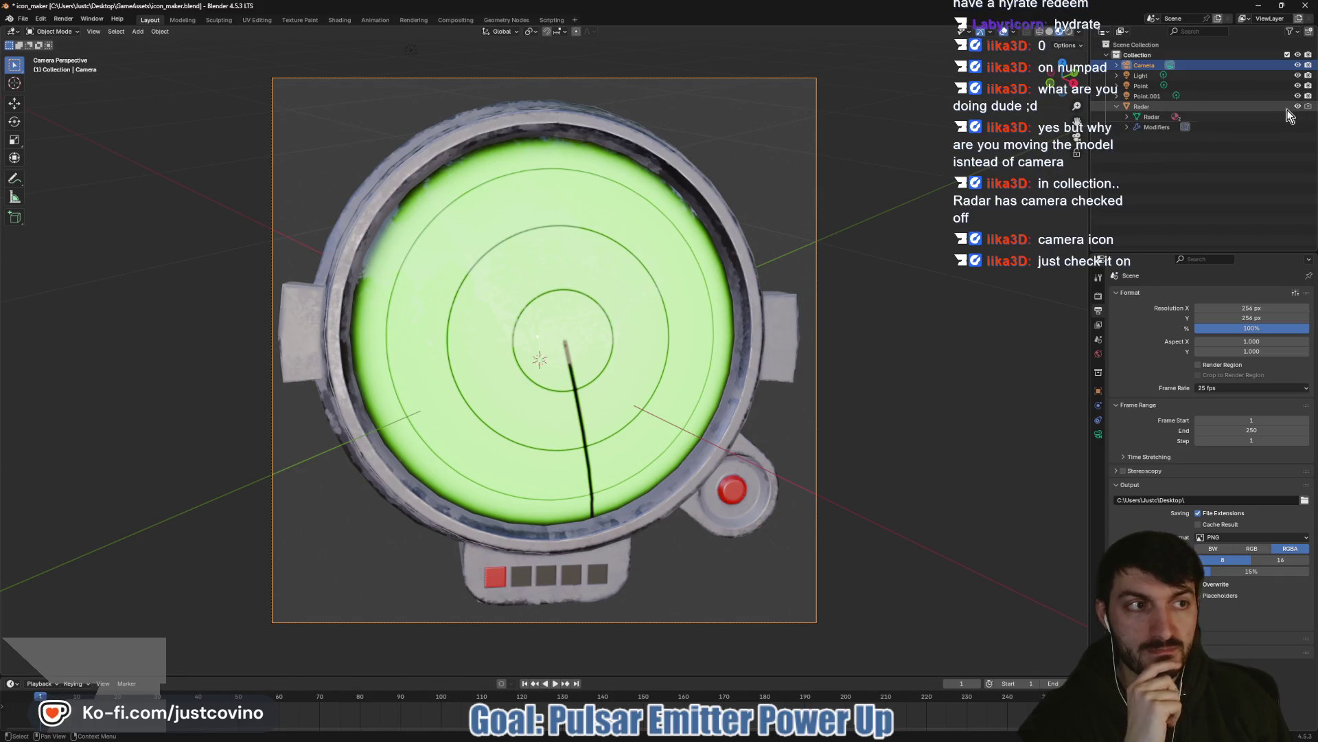
{"action": "left_click", "coordinate": [1309, 107]}
{"action": "left_click", "coordinate": [1117, 107]}
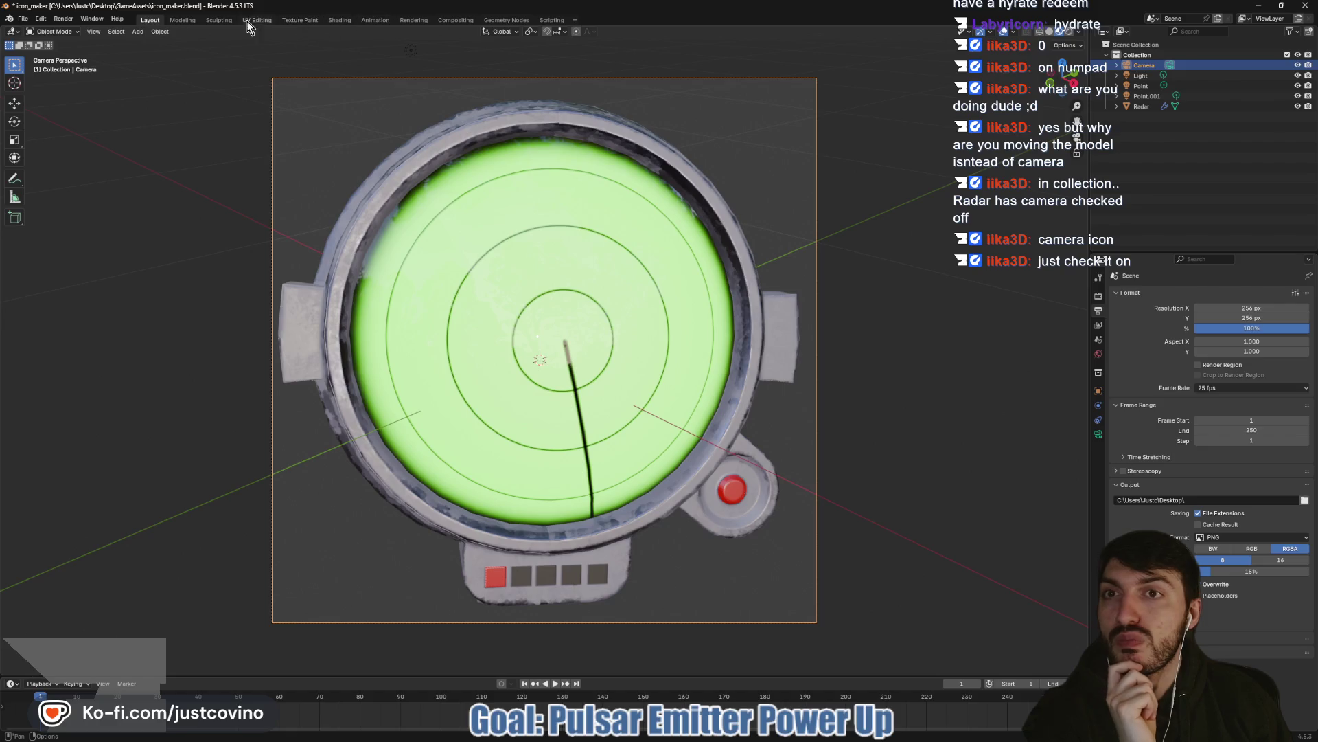
{"action": "left_click", "coordinate": [63, 20]}
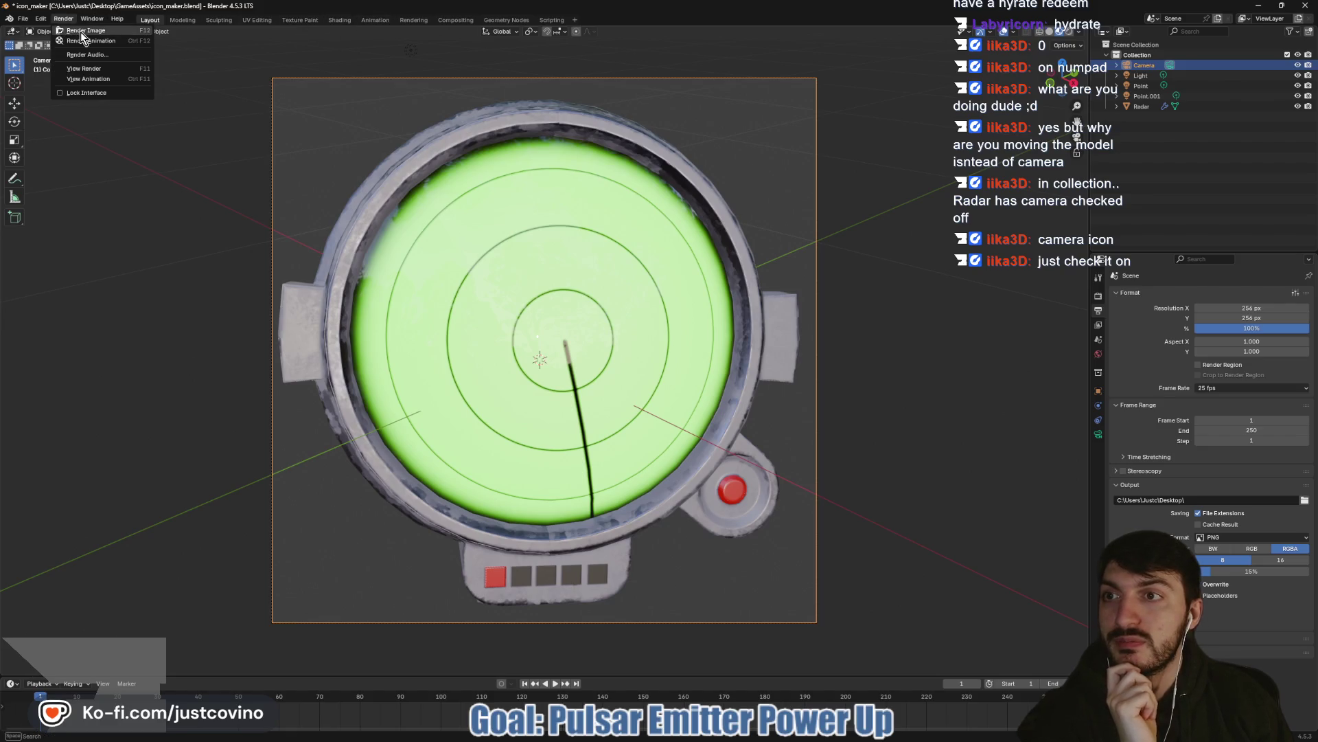
Render the camera view and enlarge the render preview window.
{"action": "left_click", "coordinate": [80, 31]}
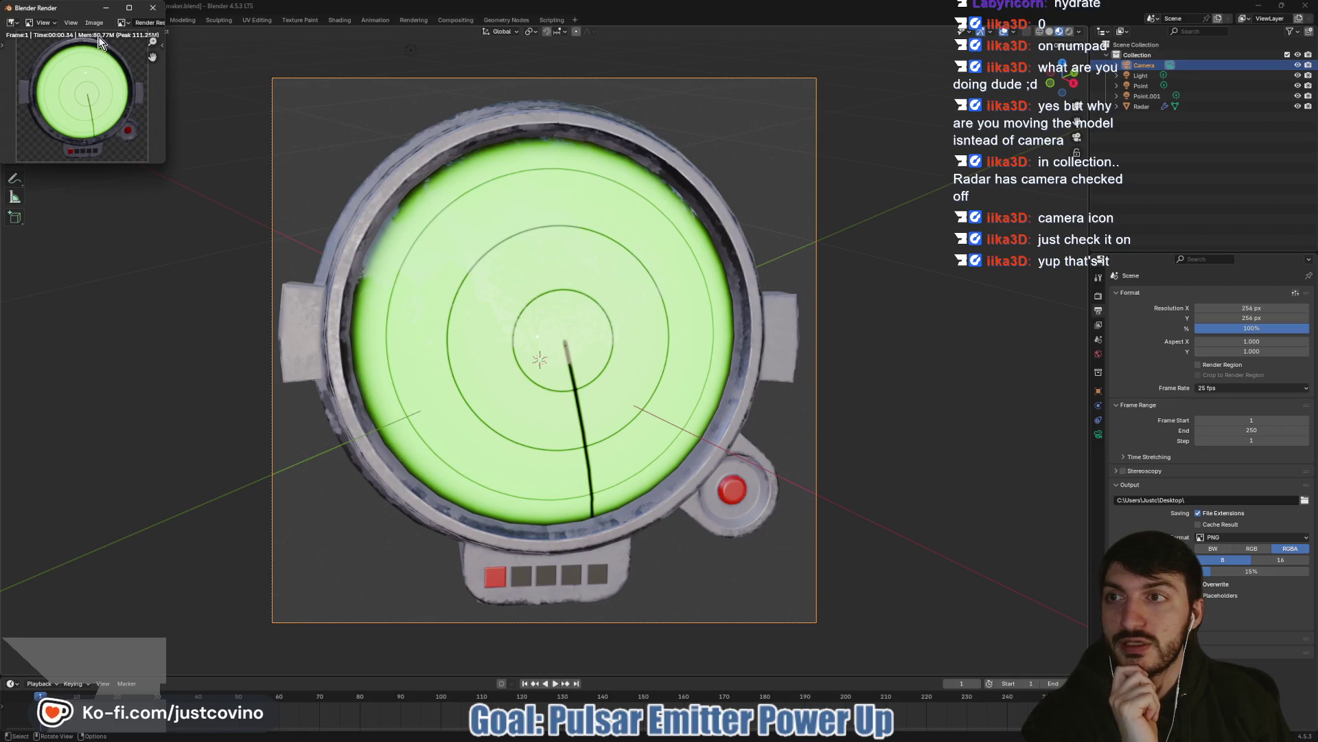
{"action": "left_click_drag", "start_coordinate": [76, 7], "coordinate": [459, 141]}
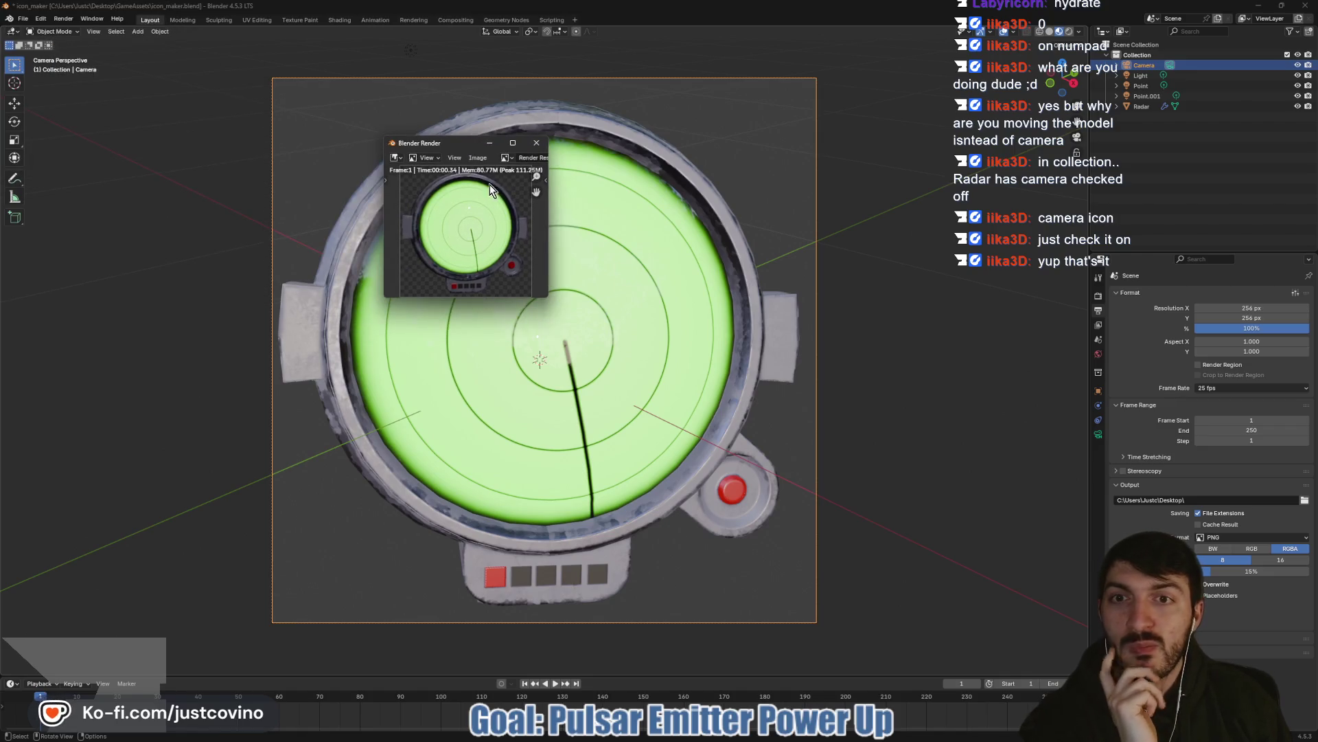
{"action": "left_click_drag", "start_coordinate": [548, 296], "coordinate": [721, 410]}
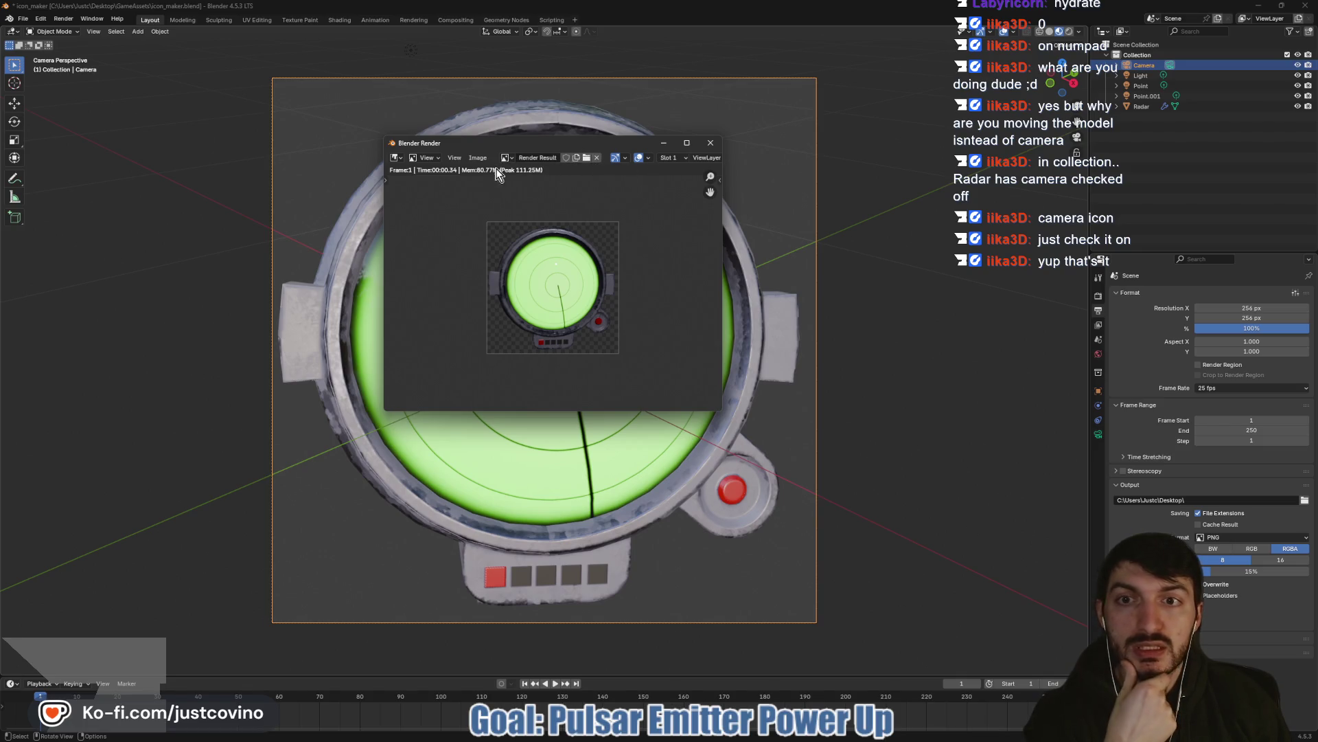
Save the render as position_scrambler_icon.png in Desktop\ctf_tower\assets\textures and close it.
{"action": "left_click", "coordinate": [476, 158]}
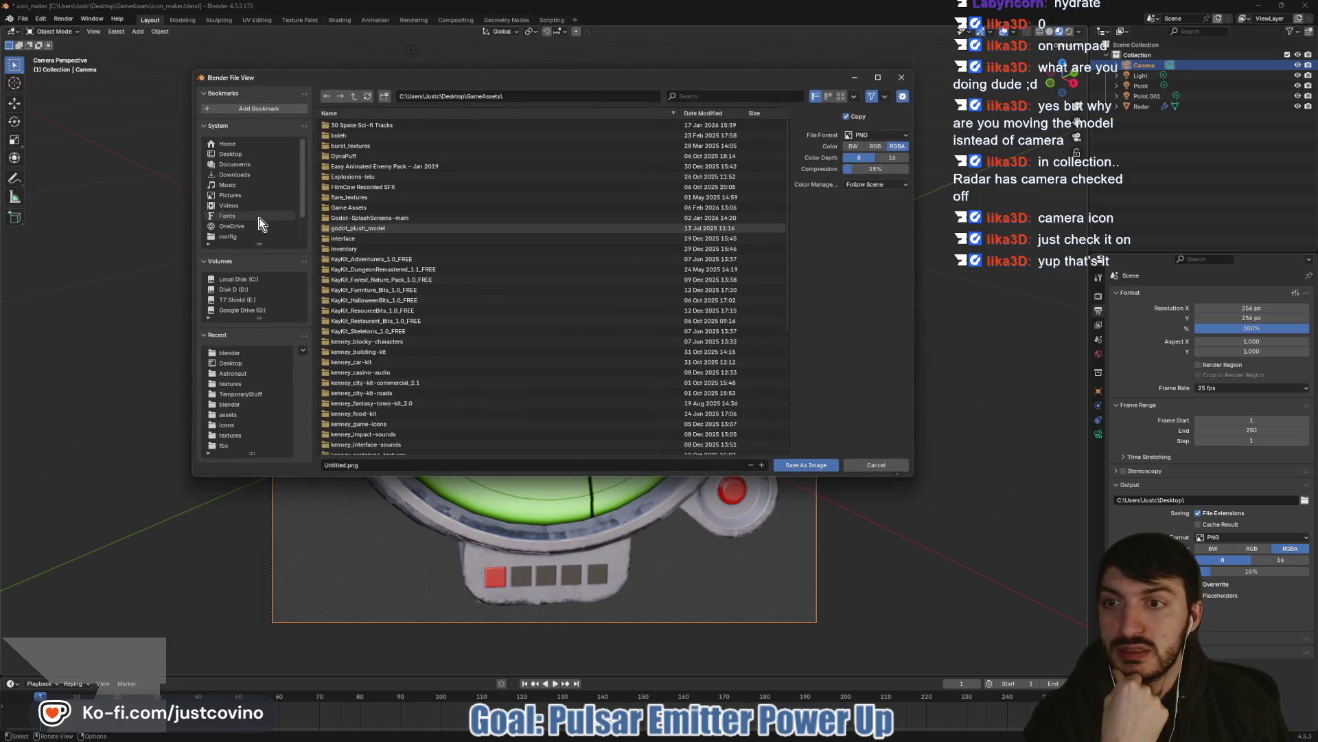
{"action": "left_click", "coordinate": [236, 156]}
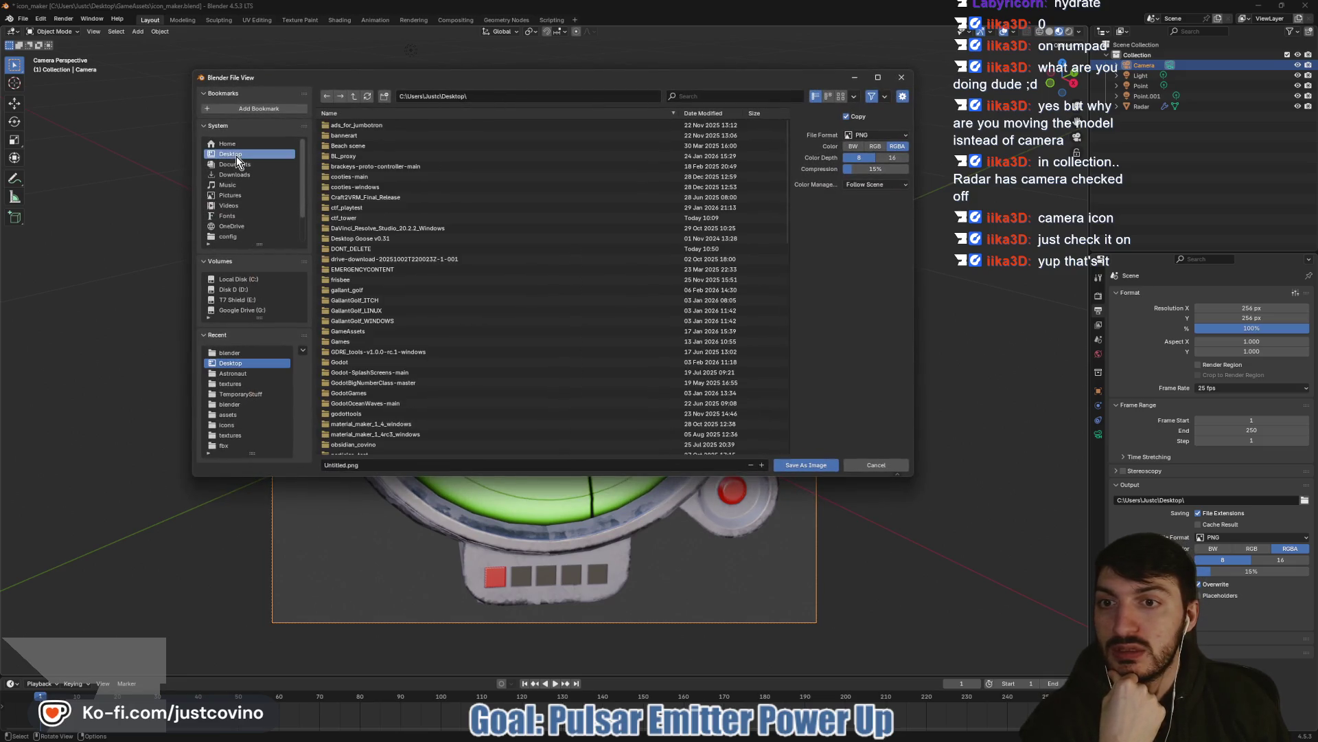
{"action": "double_click", "coordinate": [384, 218]}
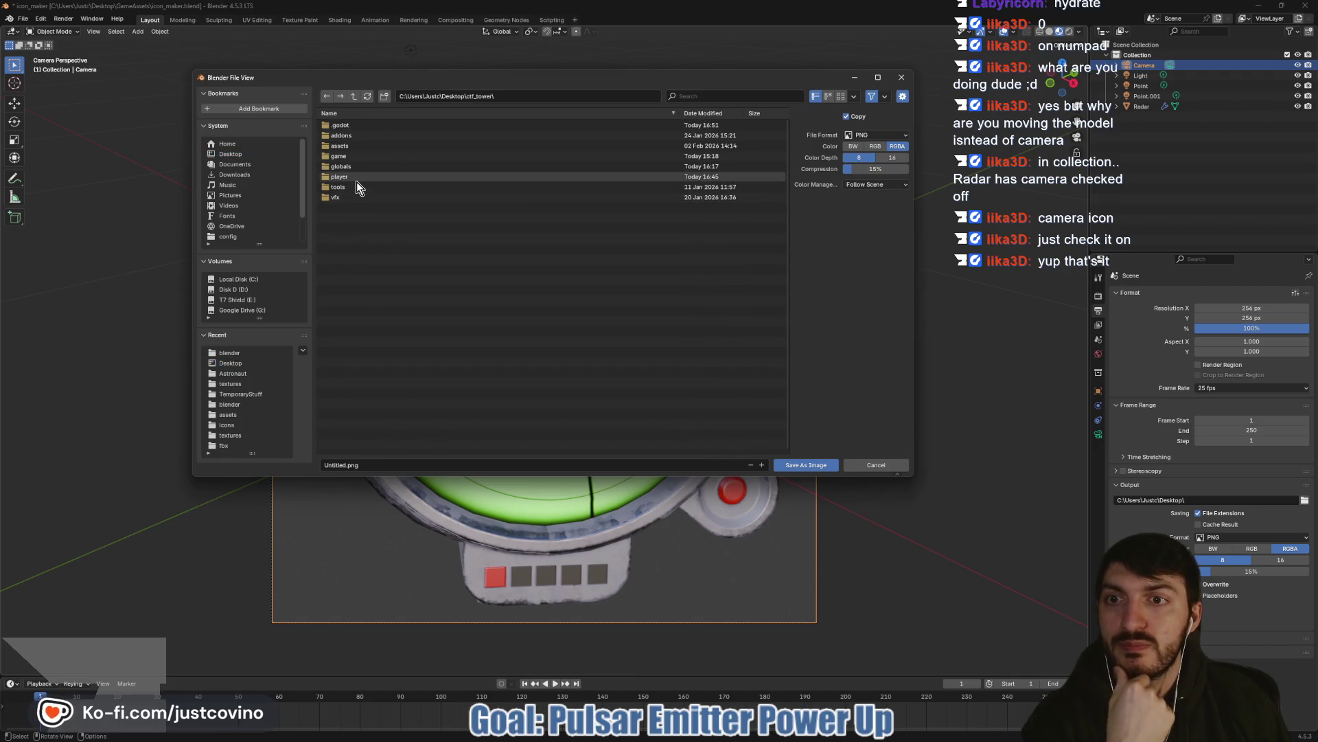
{"action": "double_click", "coordinate": [360, 146]}
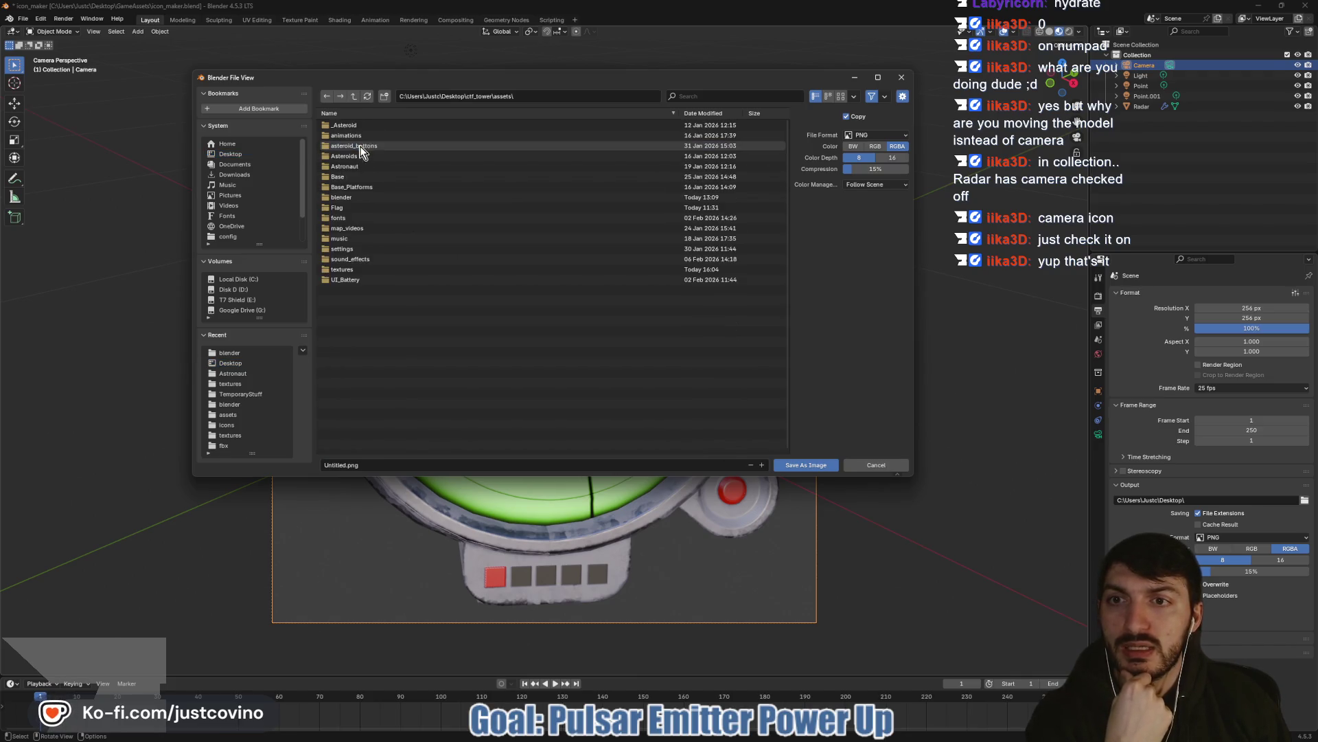
{"action": "double_click", "coordinate": [368, 269]}
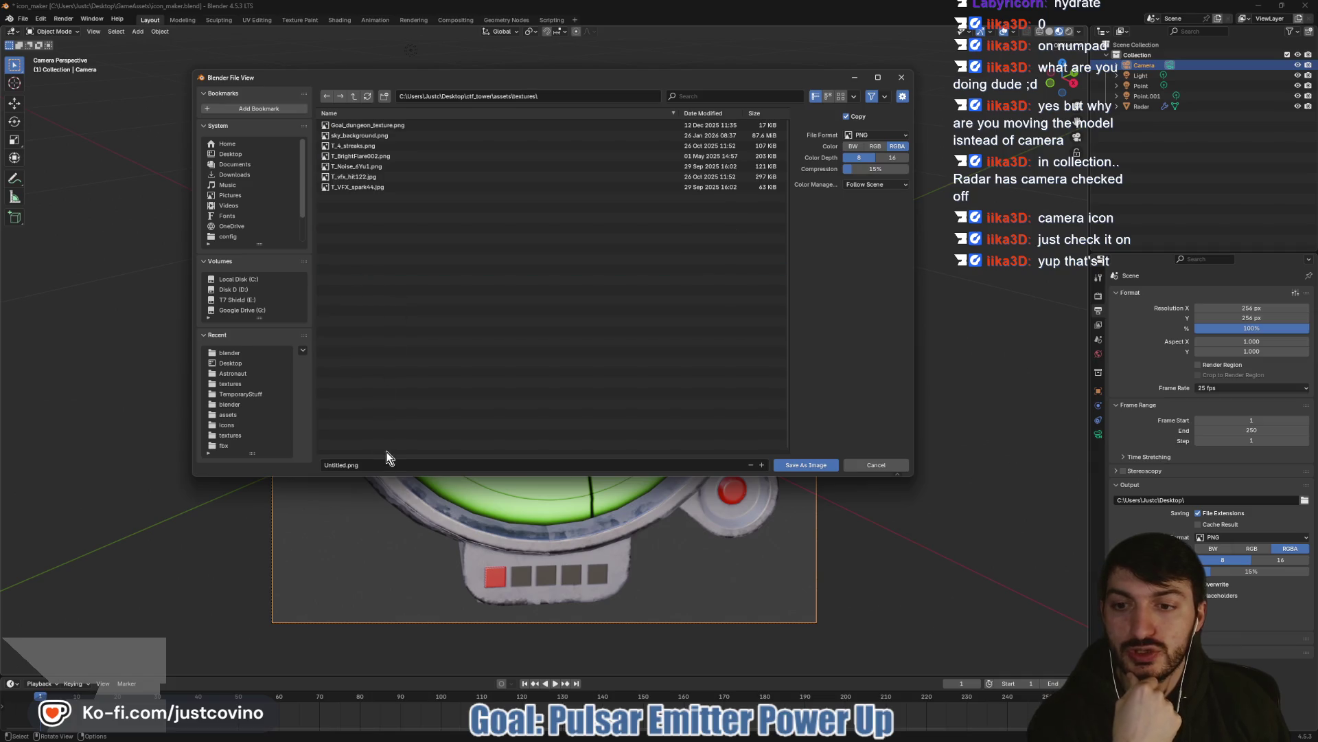
{"action": "left_click", "coordinate": [344, 464]}
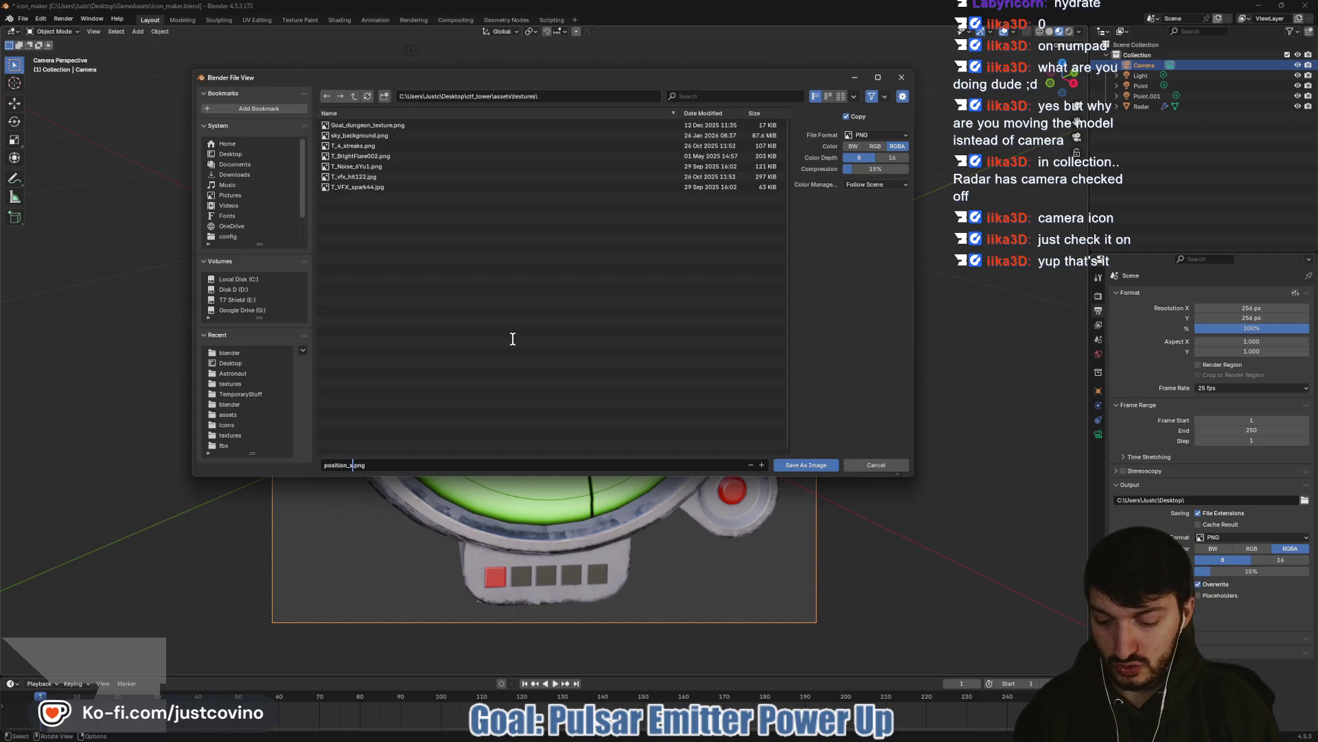
{"action": "type", "text": "crambler_icon"}
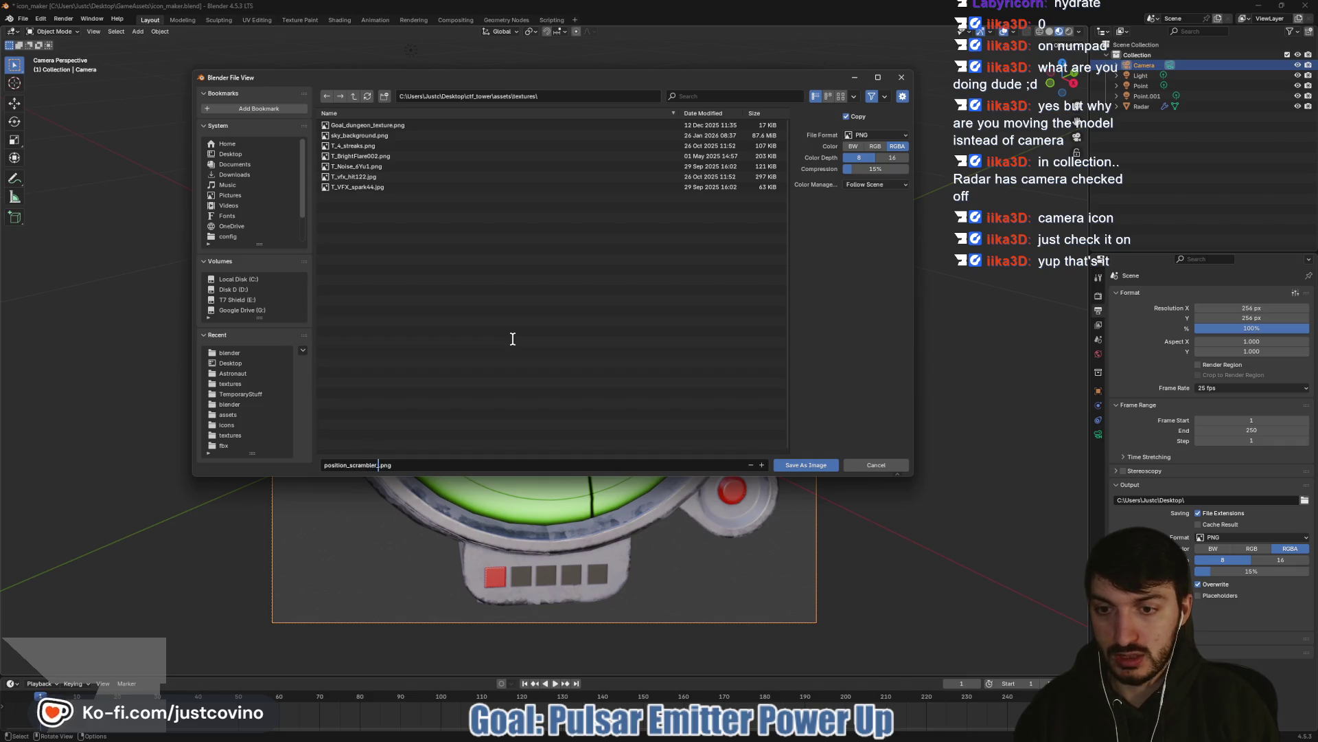
{"action": "left_click", "coordinate": [809, 467]}
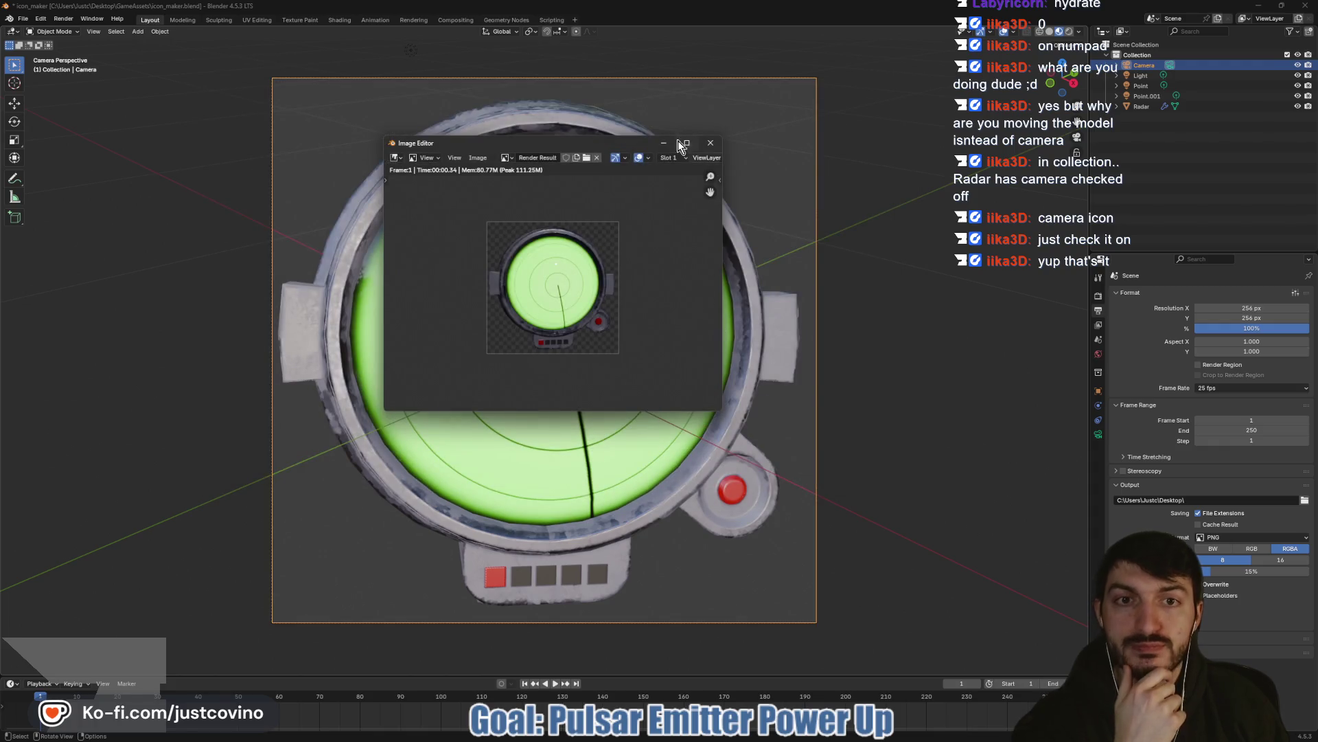
{"action": "left_click", "coordinate": [711, 143]}
Leave camera view and delete the Radar model from the icon scene.
{"action": "key", "text": "KP_0"}
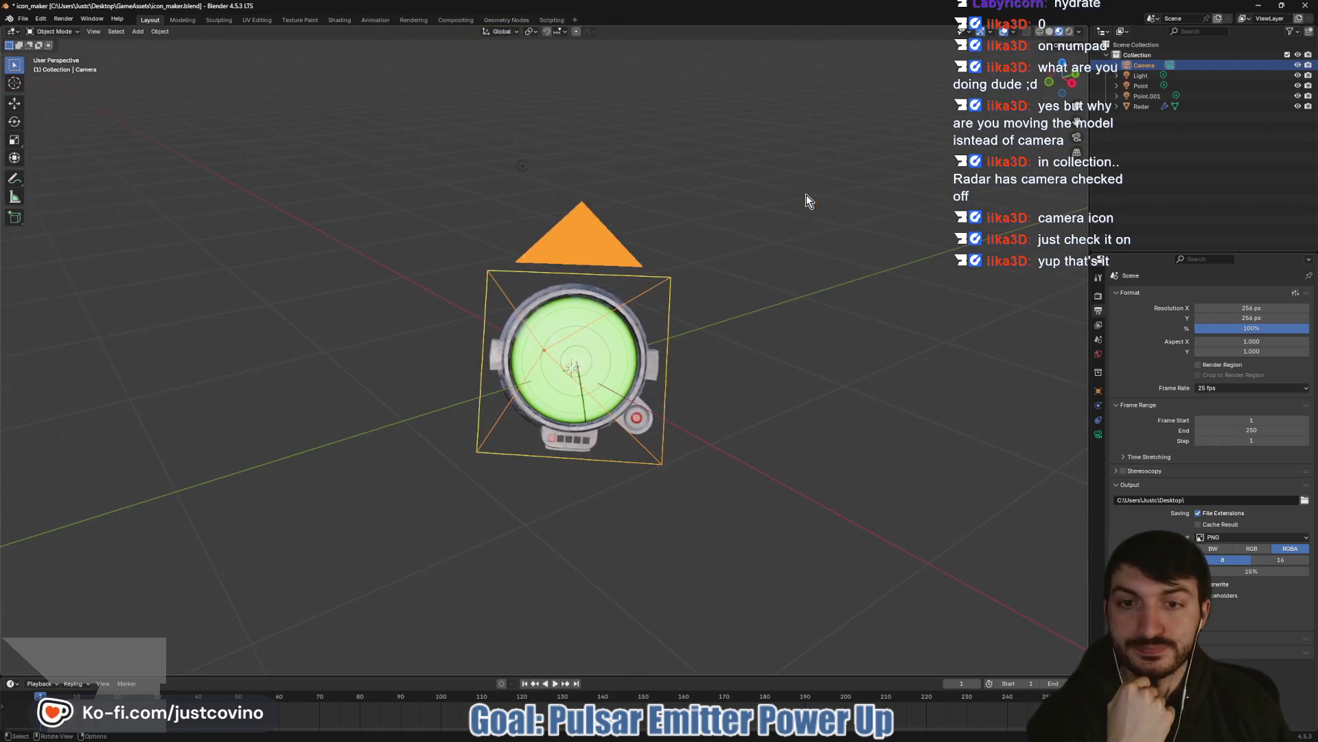
{"action": "left_click", "coordinate": [1141, 107]}
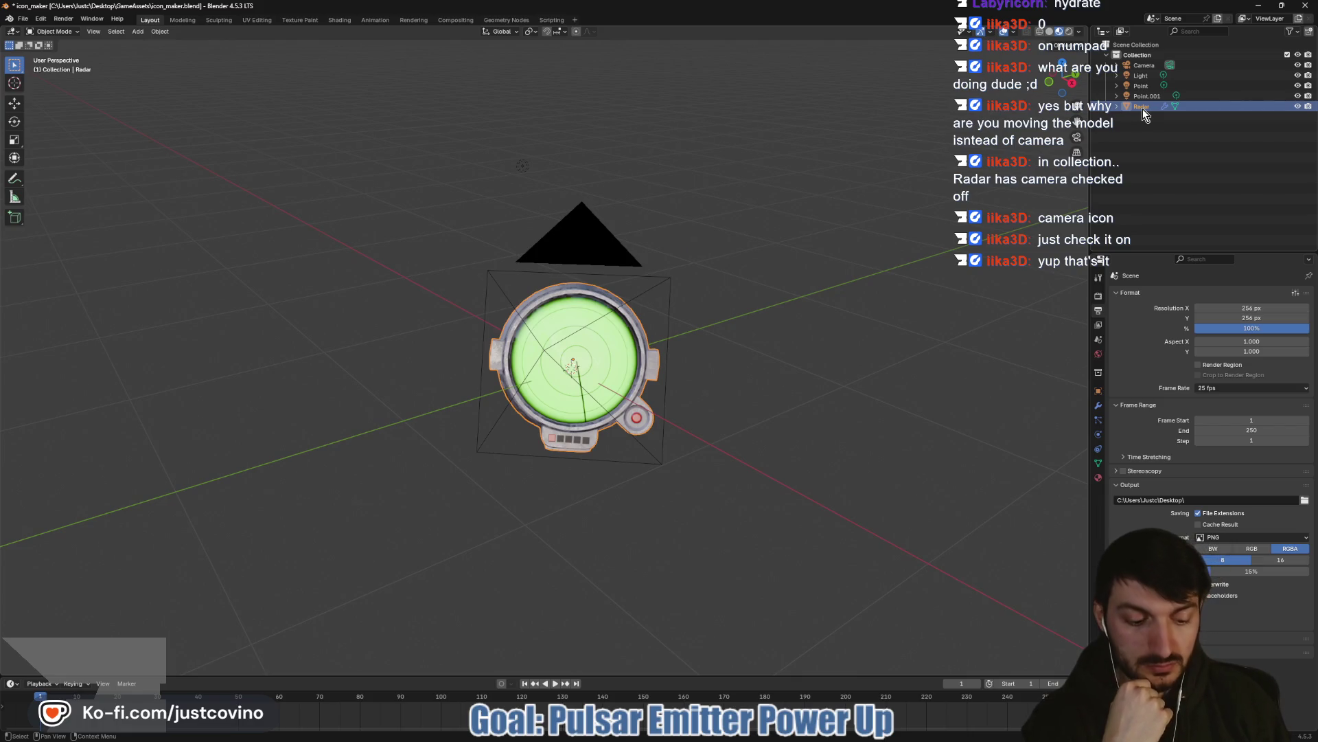
{"action": "key", "text": "Delete"}
Visit the position_scrambler file, return to icon_maker, and open the blender assets folder.
{"action": "mouse_move", "coordinate": [689, 737]}
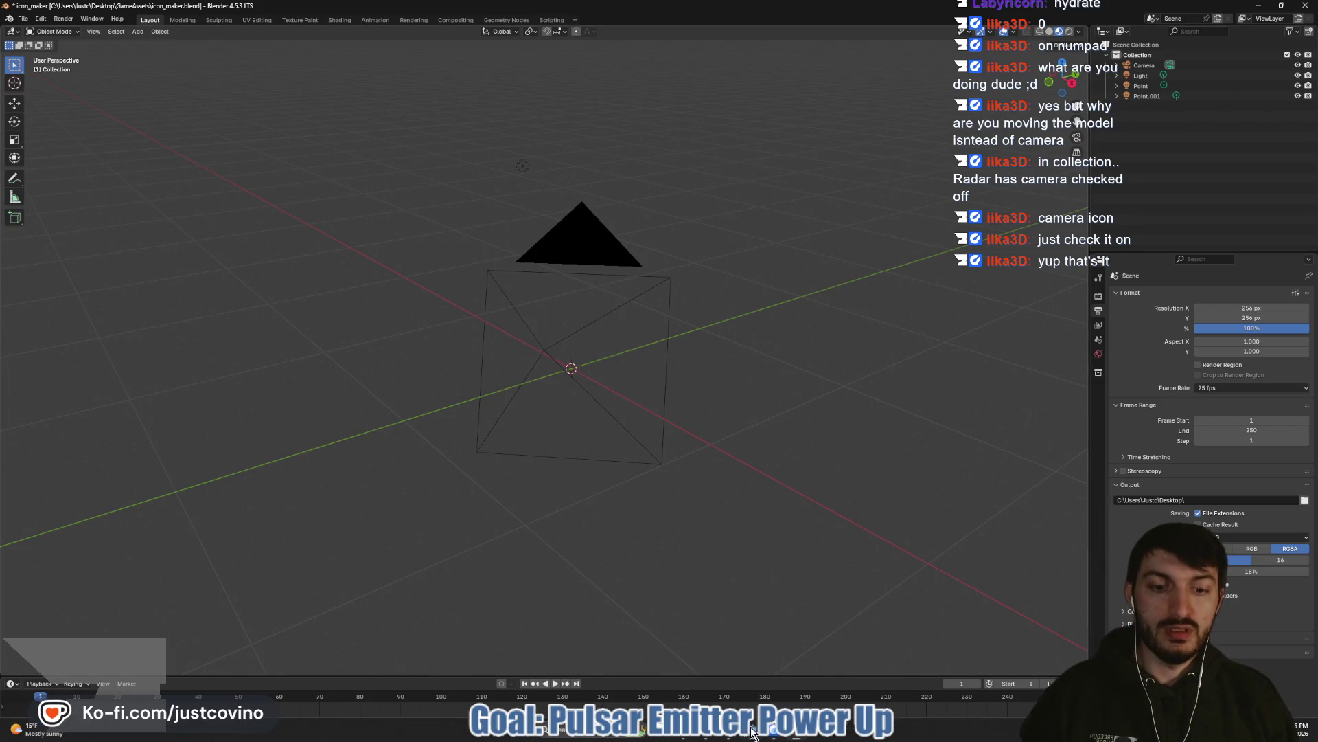
{"action": "mouse_move", "coordinate": [790, 737]}
{"action": "left_click", "coordinate": [851, 676]}
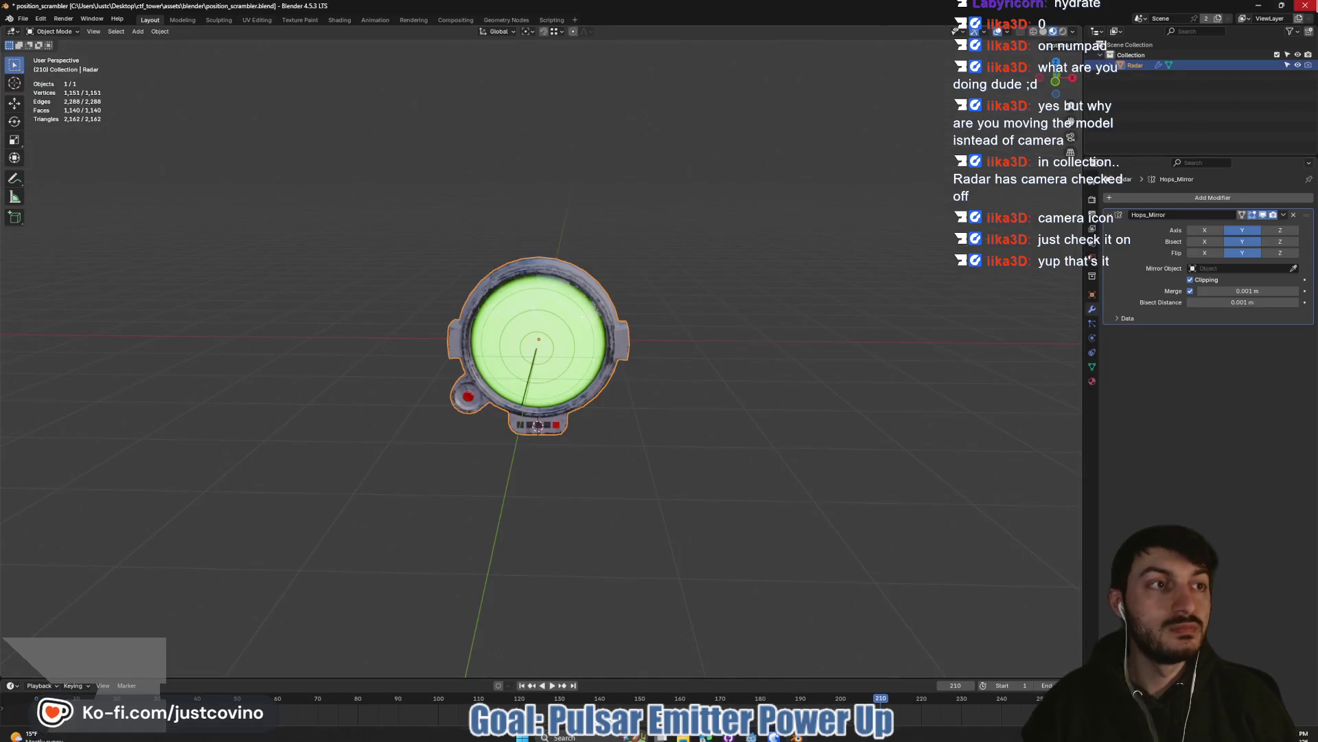
{"action": "left_click", "coordinate": [682, 400]}
{"action": "key", "text": "alt+Tab"}
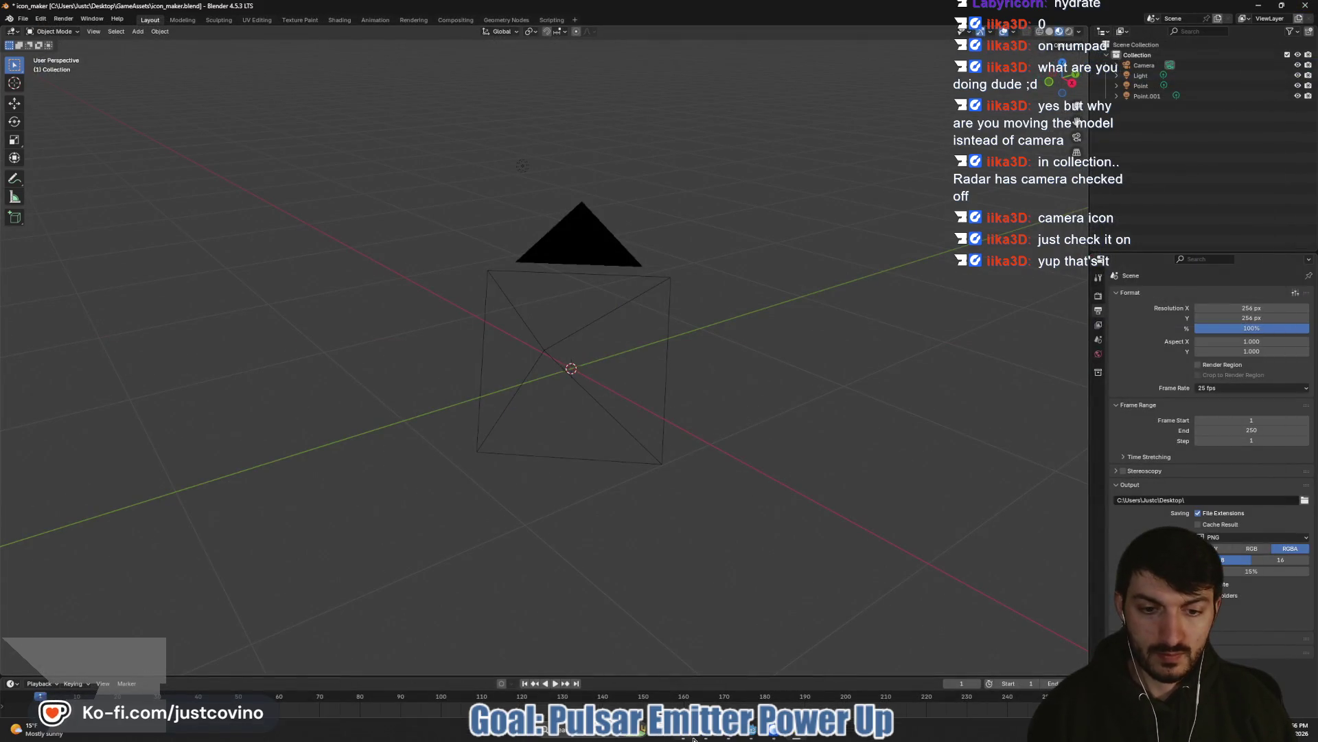
{"action": "left_click", "coordinate": [684, 738]}
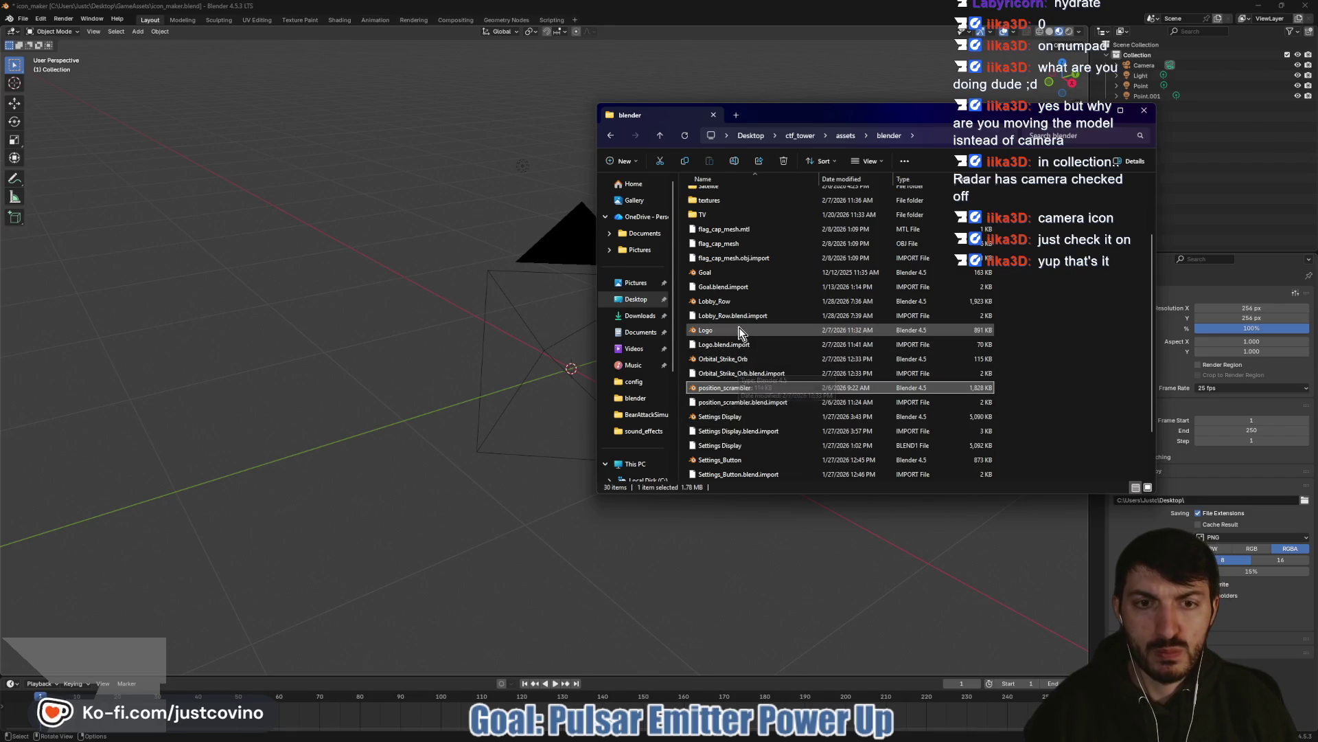
Find Satelite.blend in the assets folder and open it in Blender.
{"action": "scroll", "coordinate": [745, 264], "scroll_direction": "up", "scroll_amount": 2}
{"action": "scroll", "coordinate": [744, 265], "scroll_direction": "down", "scroll_amount": 3}
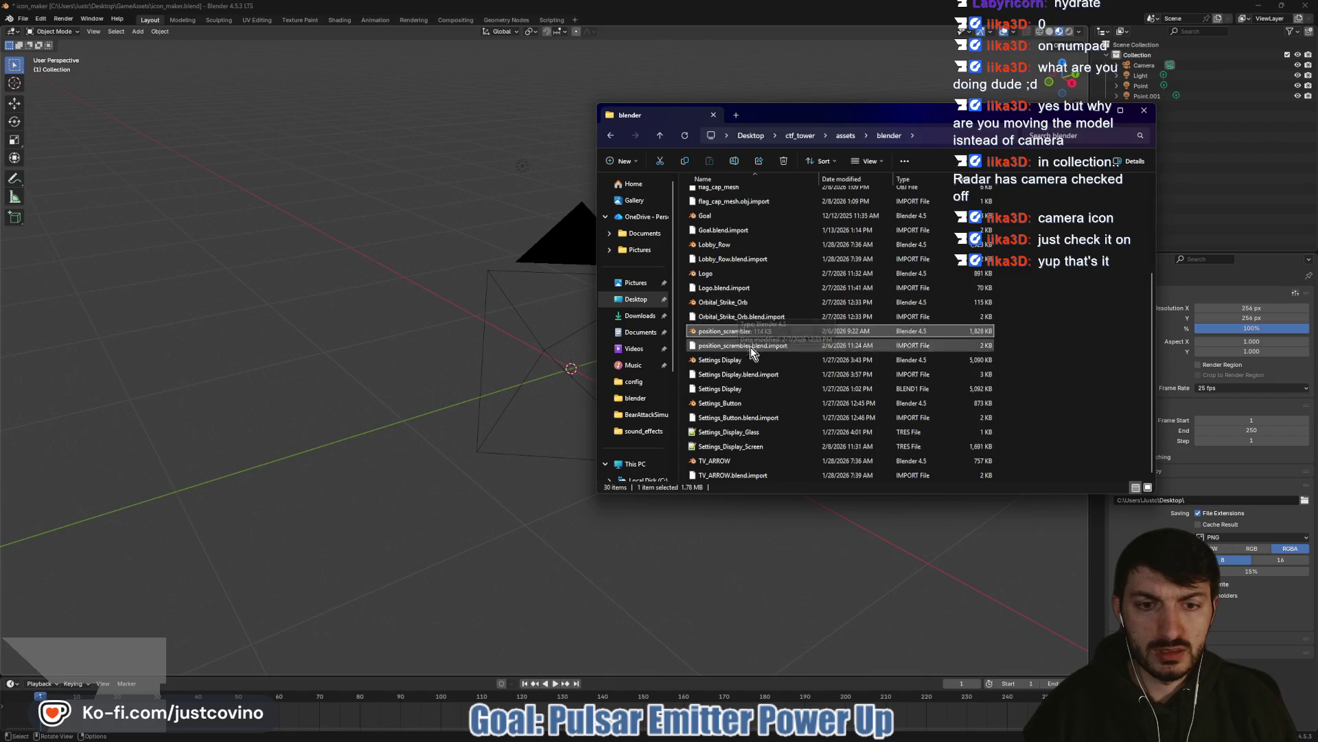
{"action": "scroll", "coordinate": [748, 410], "scroll_direction": "up", "scroll_amount": 2}
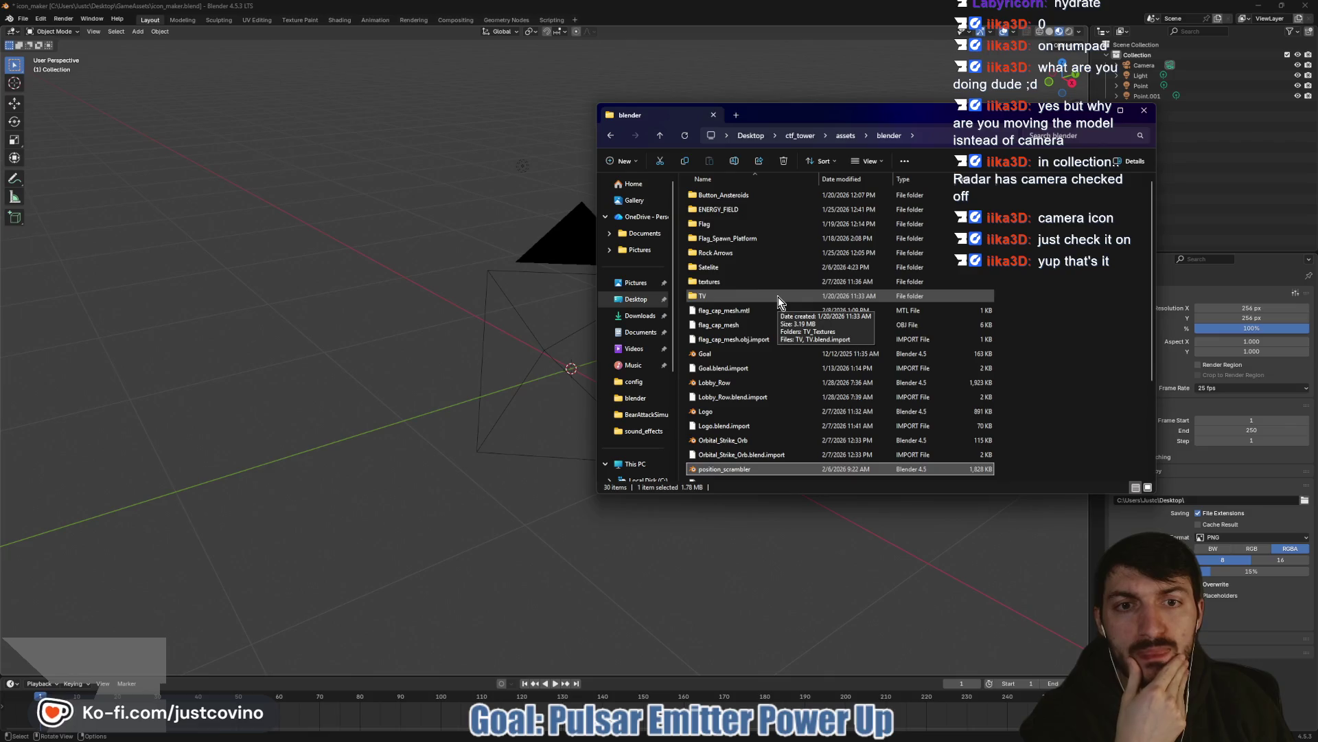
{"action": "left_click", "coordinate": [738, 211]}
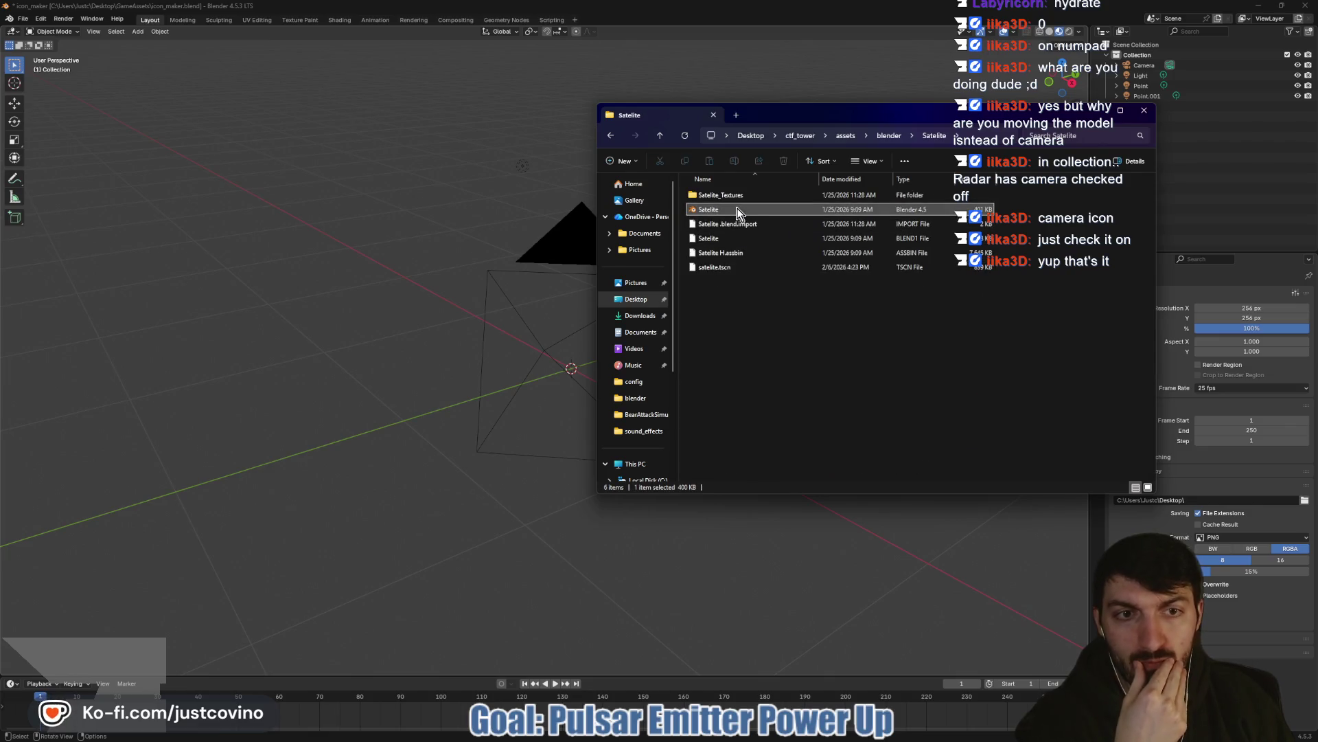
{"action": "double_click", "coordinate": [739, 210]}
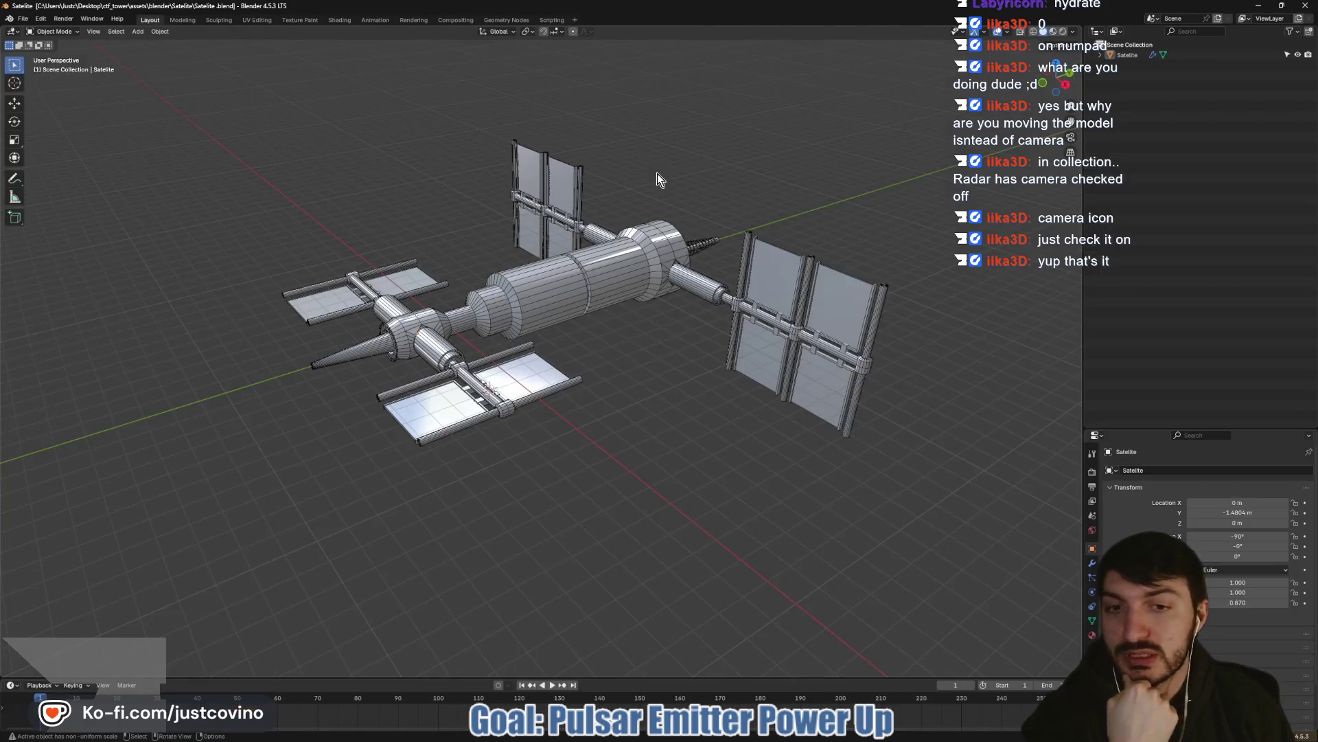
Inspect the satellite in wireframe and material preview, orbiting to face its right solar panels.
{"action": "left_click", "coordinate": [1034, 31]}
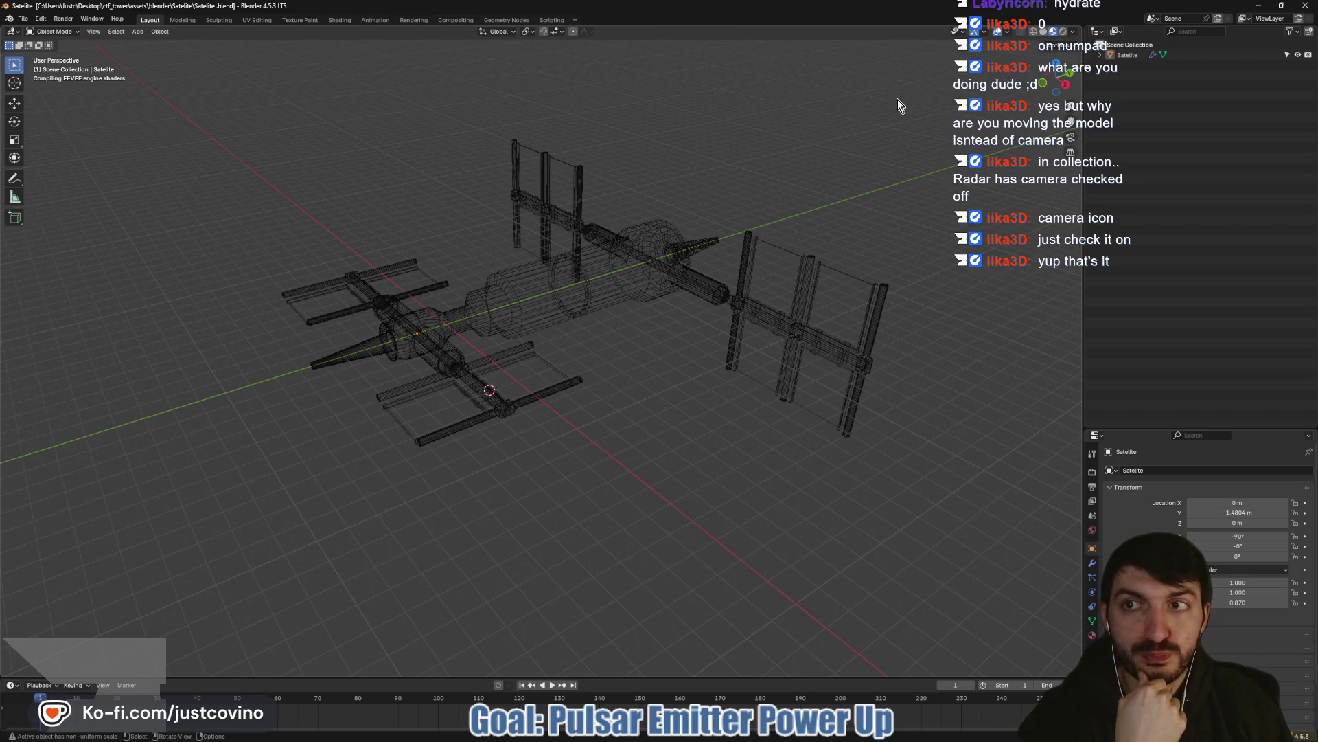
{"action": "mouse_move", "coordinate": [833, 164]}
{"action": "left_mouse_down"}
{"action": "mouse_move", "coordinate": [719, 192]}
{"action": "mouse_move", "coordinate": [847, 135]}
{"action": "left_mouse_up"}
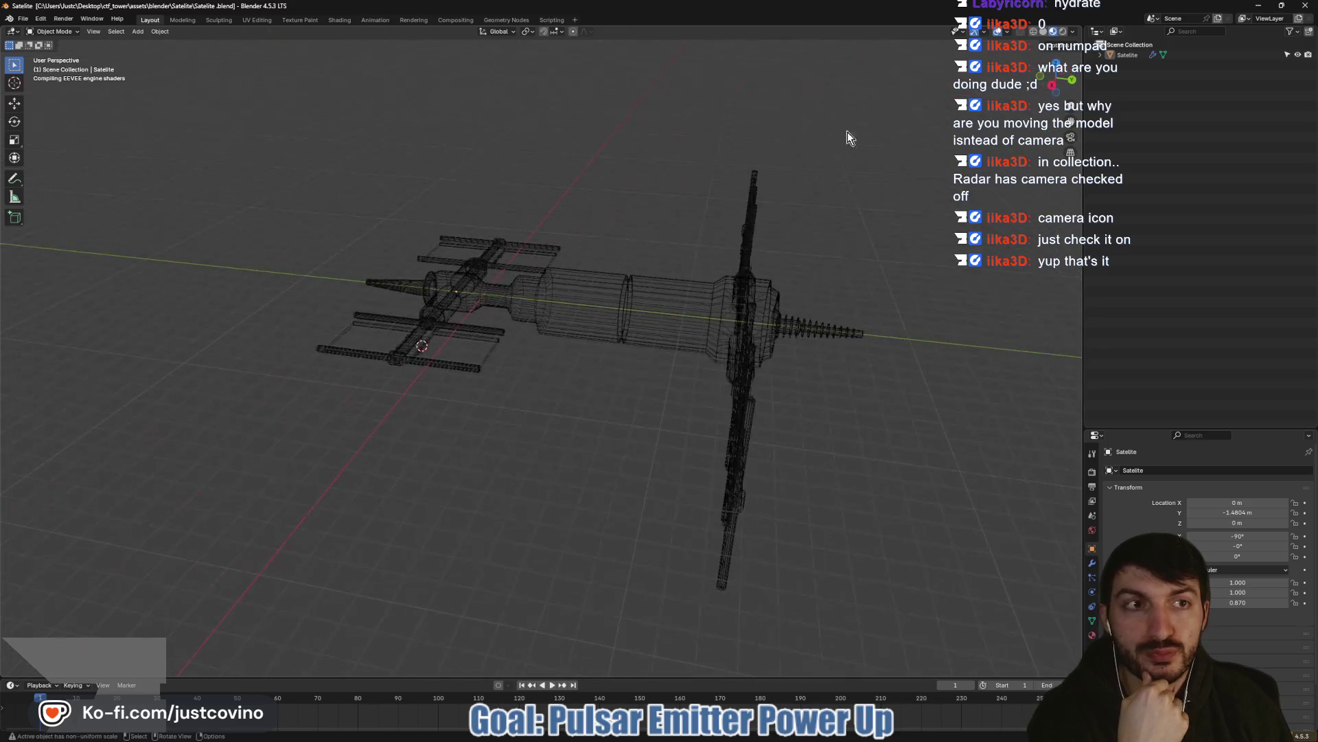
{"action": "left_click", "coordinate": [1054, 32]}
{"action": "left_click", "coordinate": [1055, 32]}
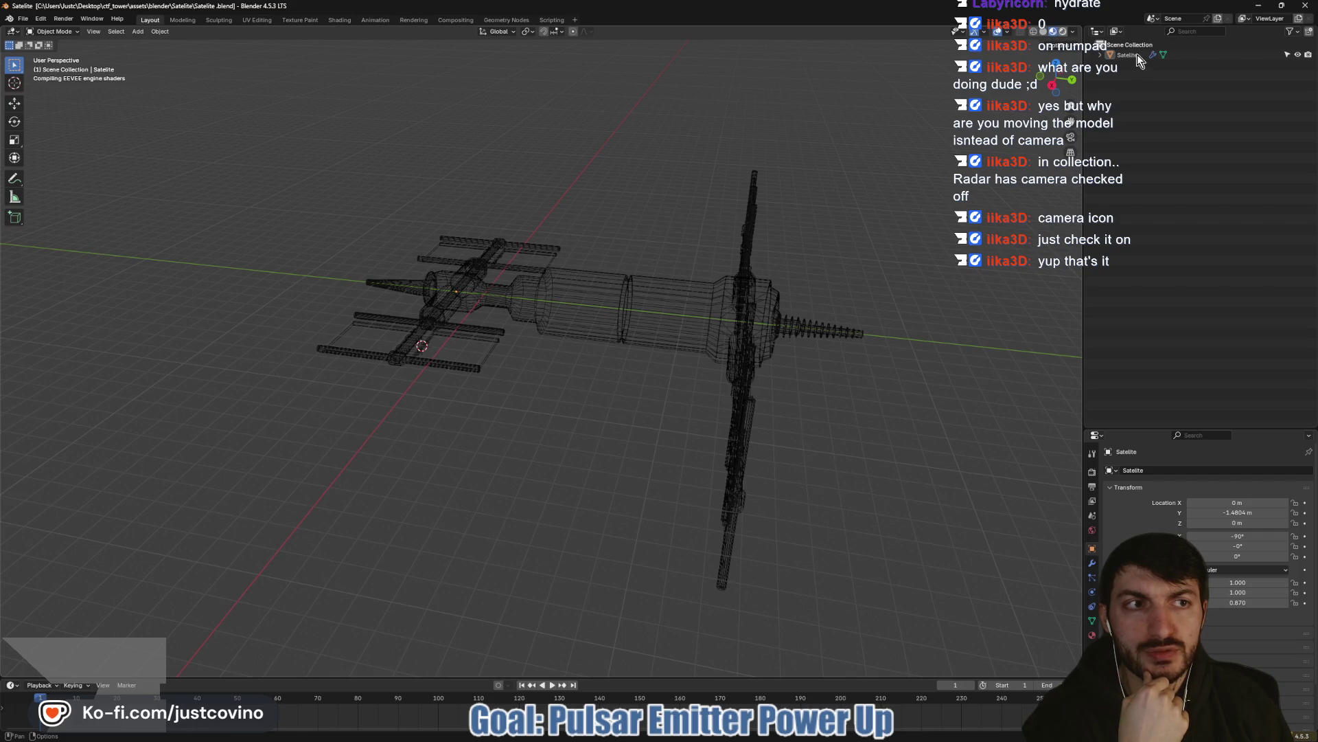
{"action": "left_click", "coordinate": [1129, 55]}
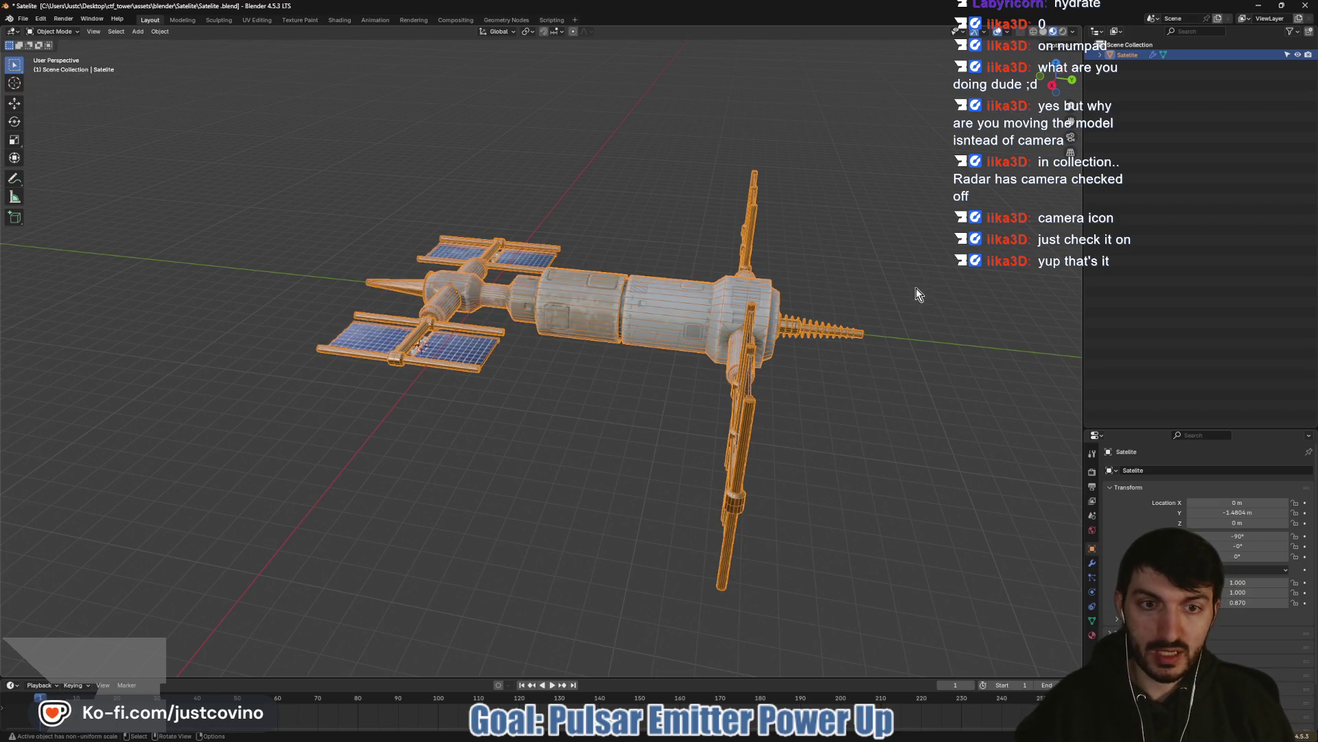
{"action": "left_click", "coordinate": [871, 294]}
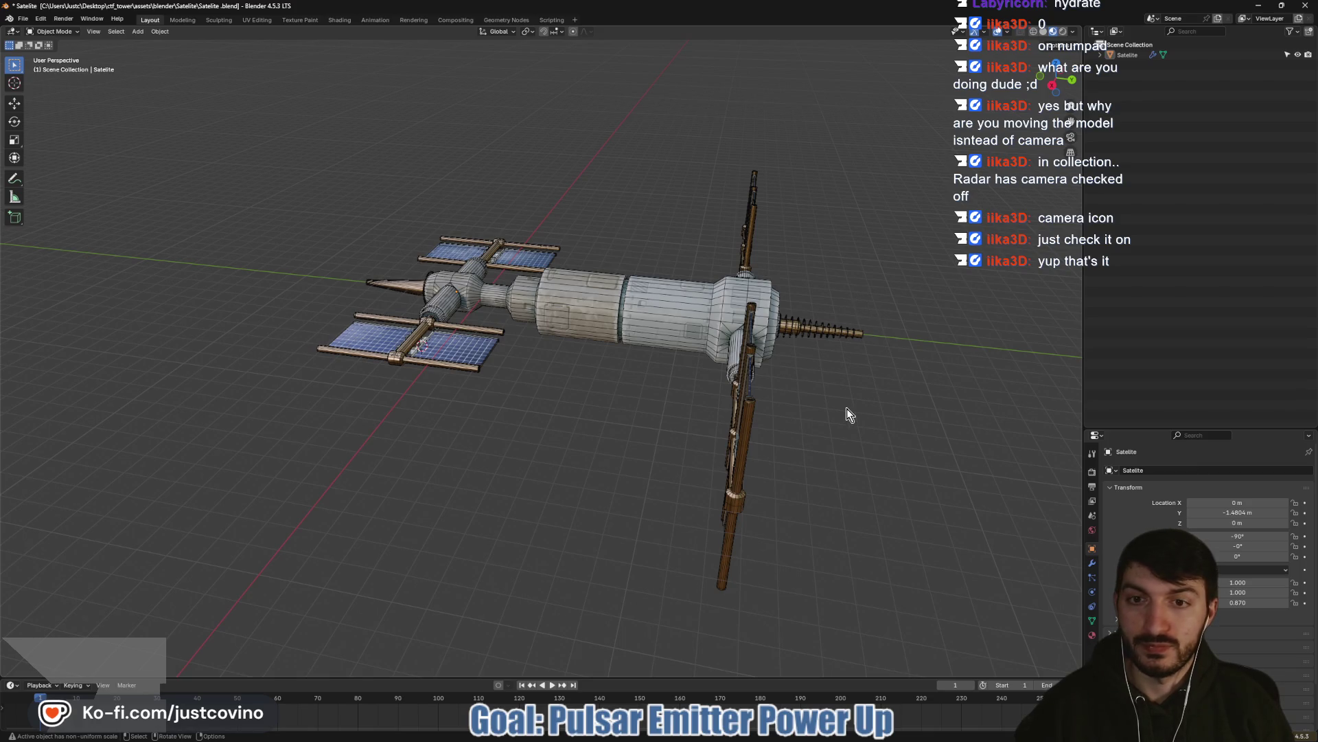
{"action": "mouse_move", "coordinate": [846, 408]}
{"action": "left_mouse_down"}
{"action": "mouse_move", "coordinate": [895, 405]}
{"action": "mouse_move", "coordinate": [857, 388]}
{"action": "mouse_move", "coordinate": [863, 379]}
{"action": "left_mouse_up"}
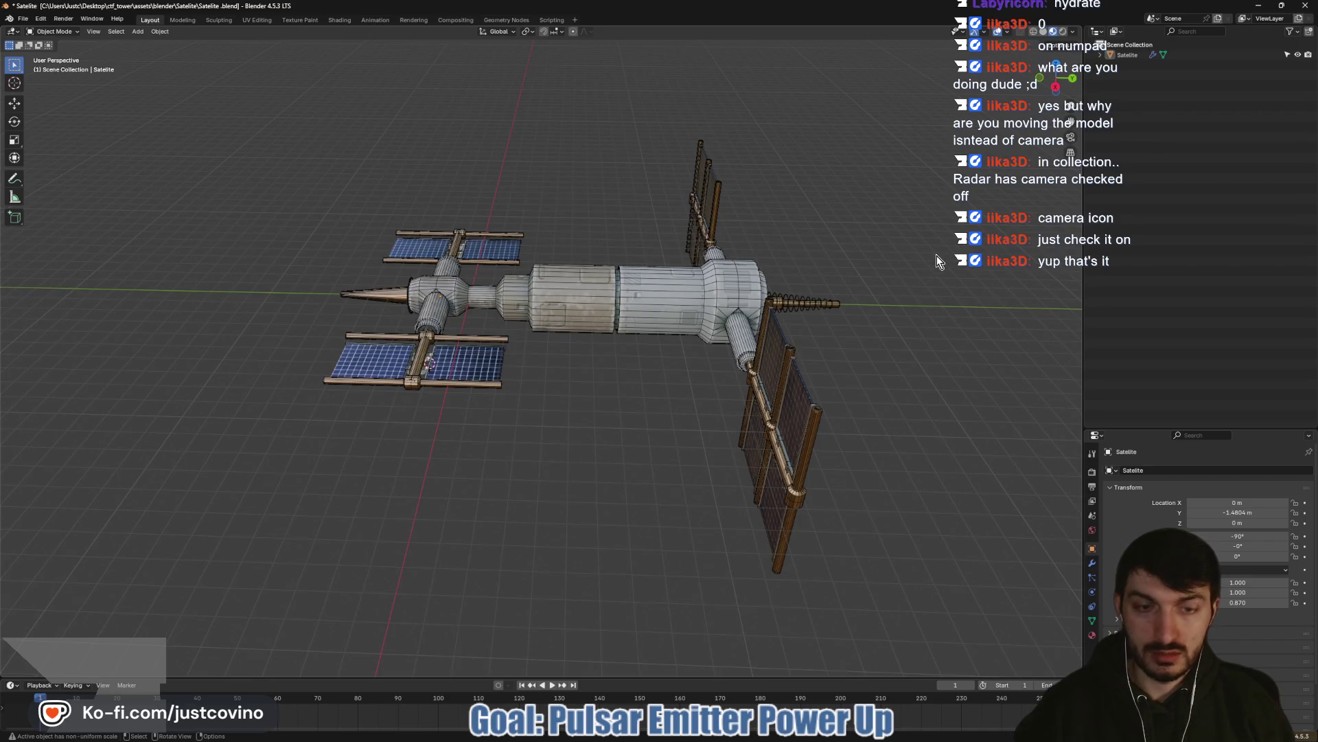
Copy the entire satellite model and paste it into icon_maker.blend.
{"action": "key", "text": "a"}
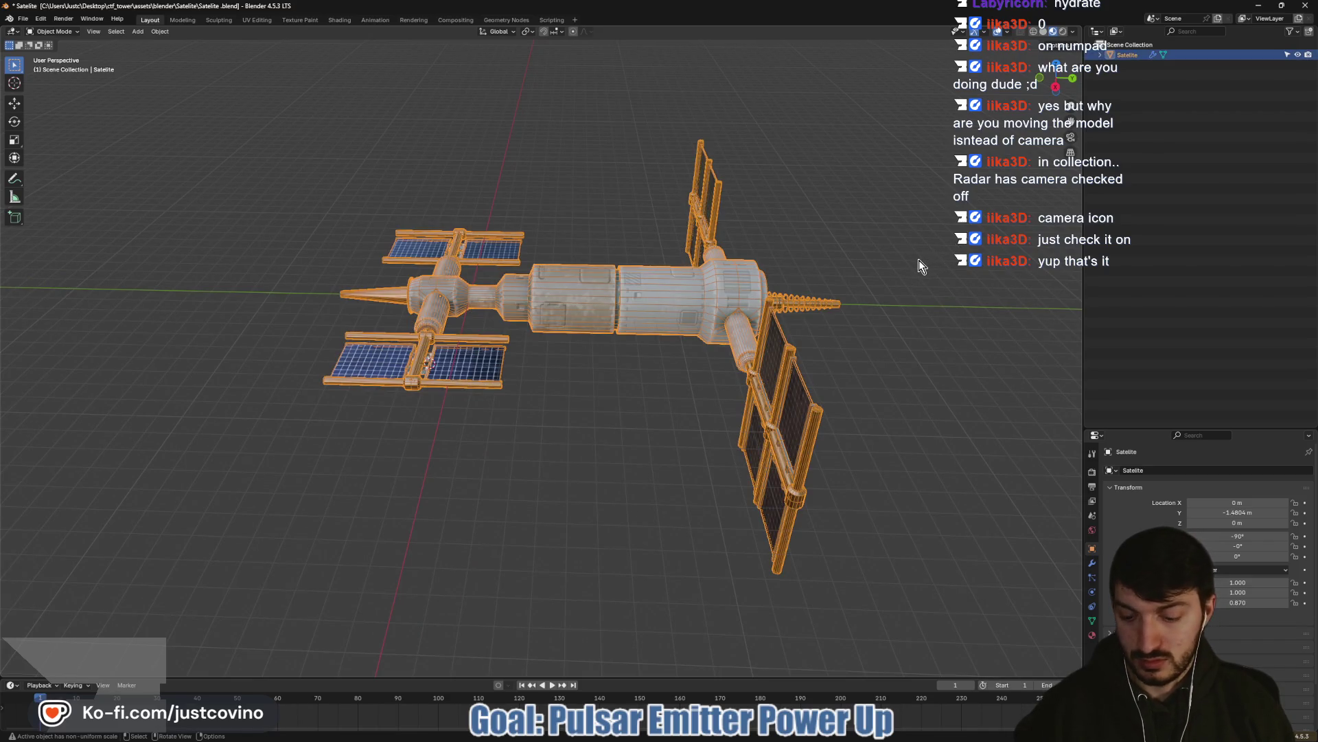
{"action": "key", "text": "ctrl+c"}
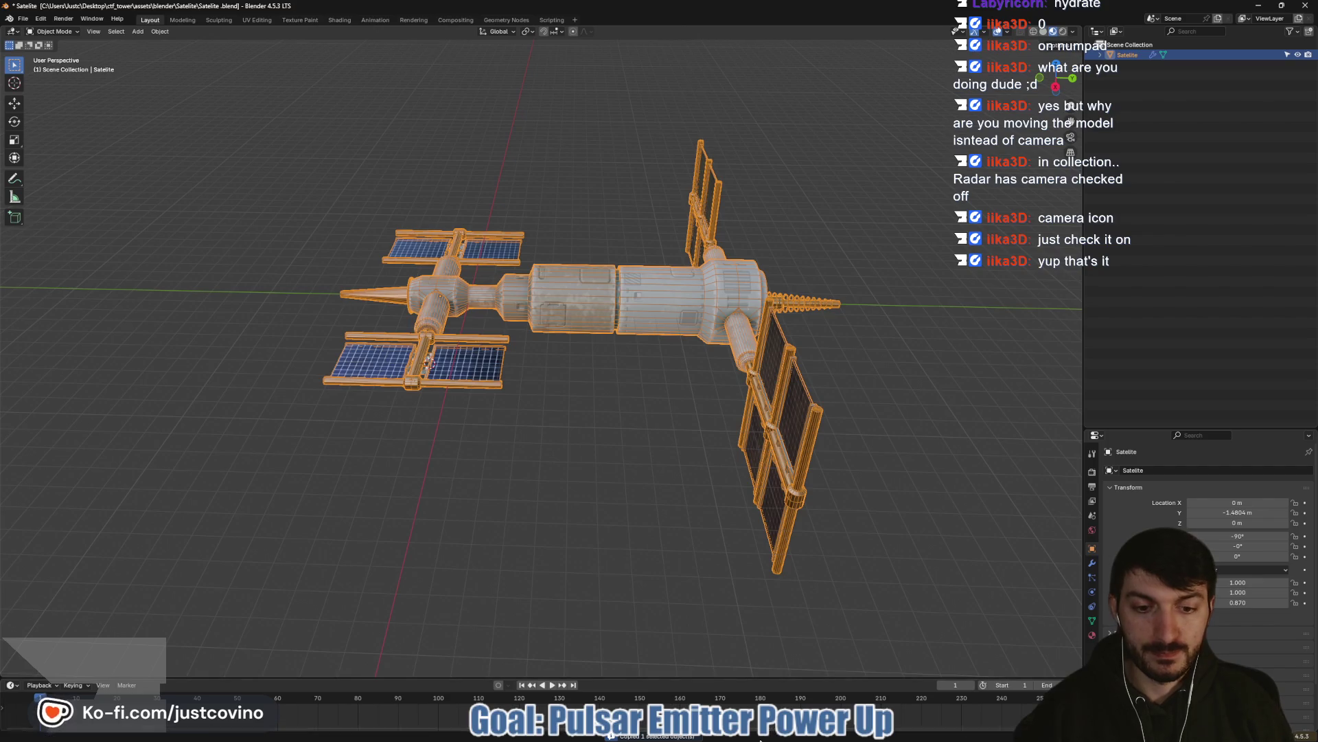
{"action": "mouse_move", "coordinate": [787, 738]}
{"action": "left_click", "coordinate": [740, 666]}
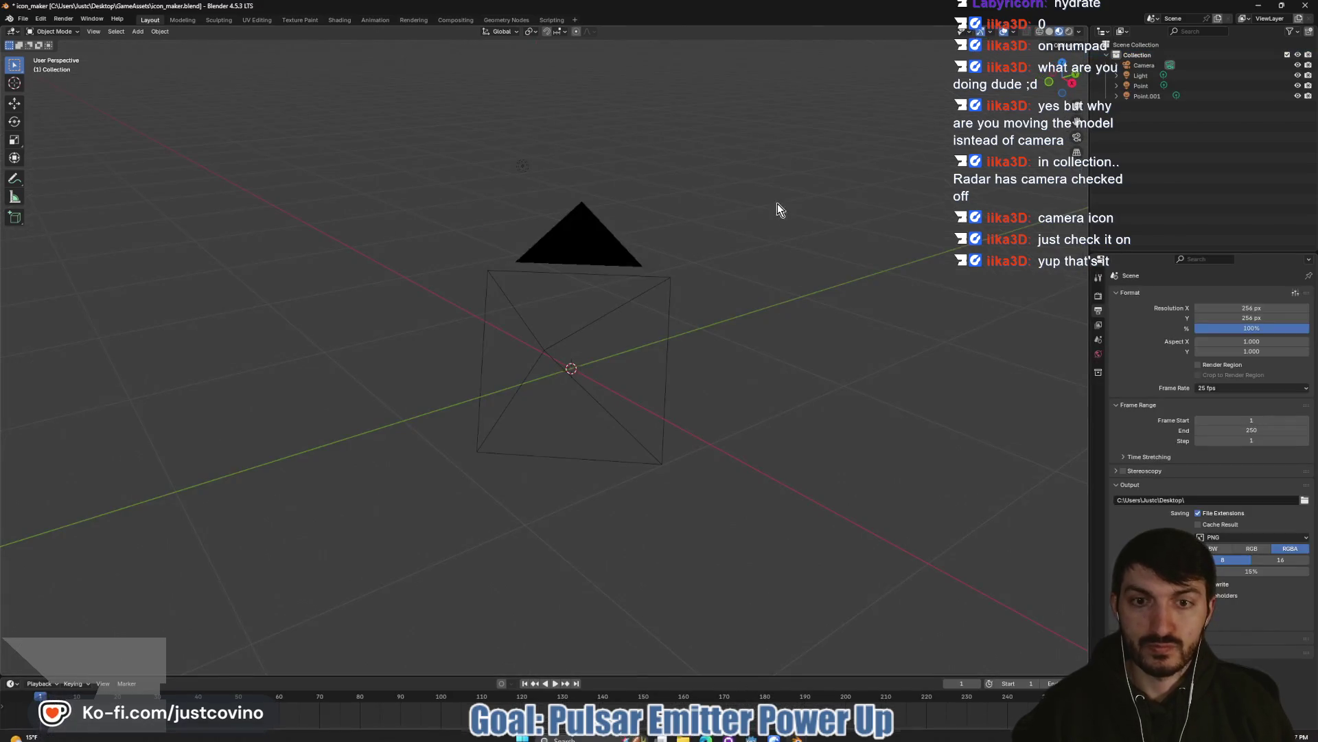
{"action": "scroll", "coordinate": [913, 247], "scroll_direction": "down", "scroll_amount": 6}
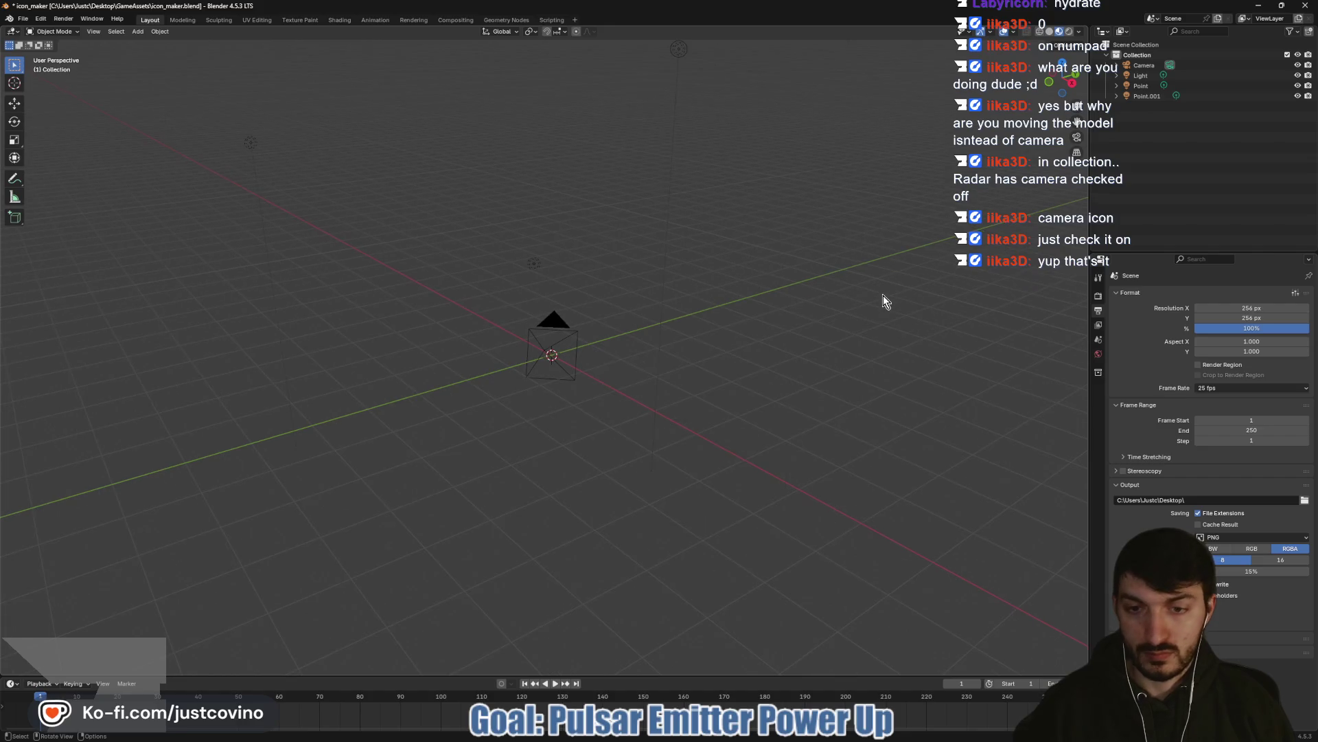
{"action": "key", "text": "ctrl+v"}
Shrink the pasted satellite repeatedly and move it into the camera view's frame.
{"action": "key", "text": "s"}
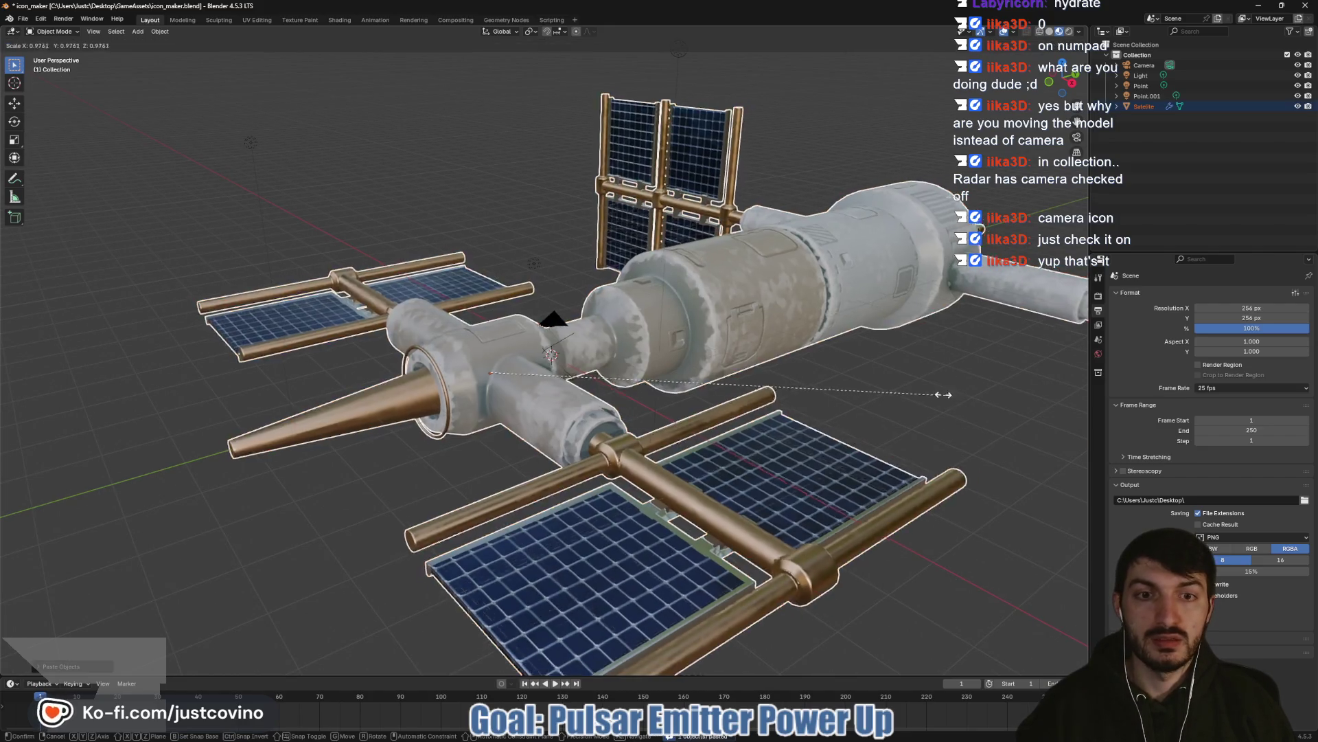
{"action": "left_click", "coordinate": [513, 356]}
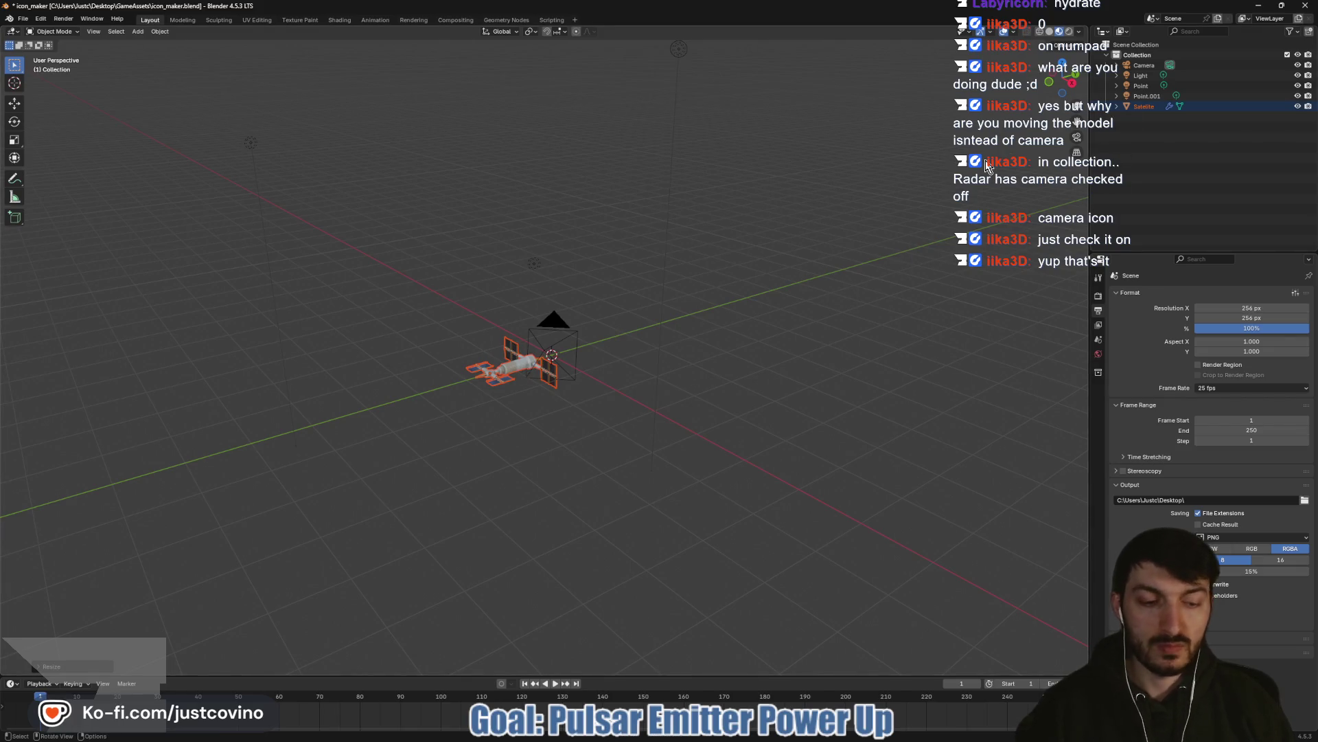
{"action": "key", "text": "KP_0"}
{"action": "key", "text": "g"}
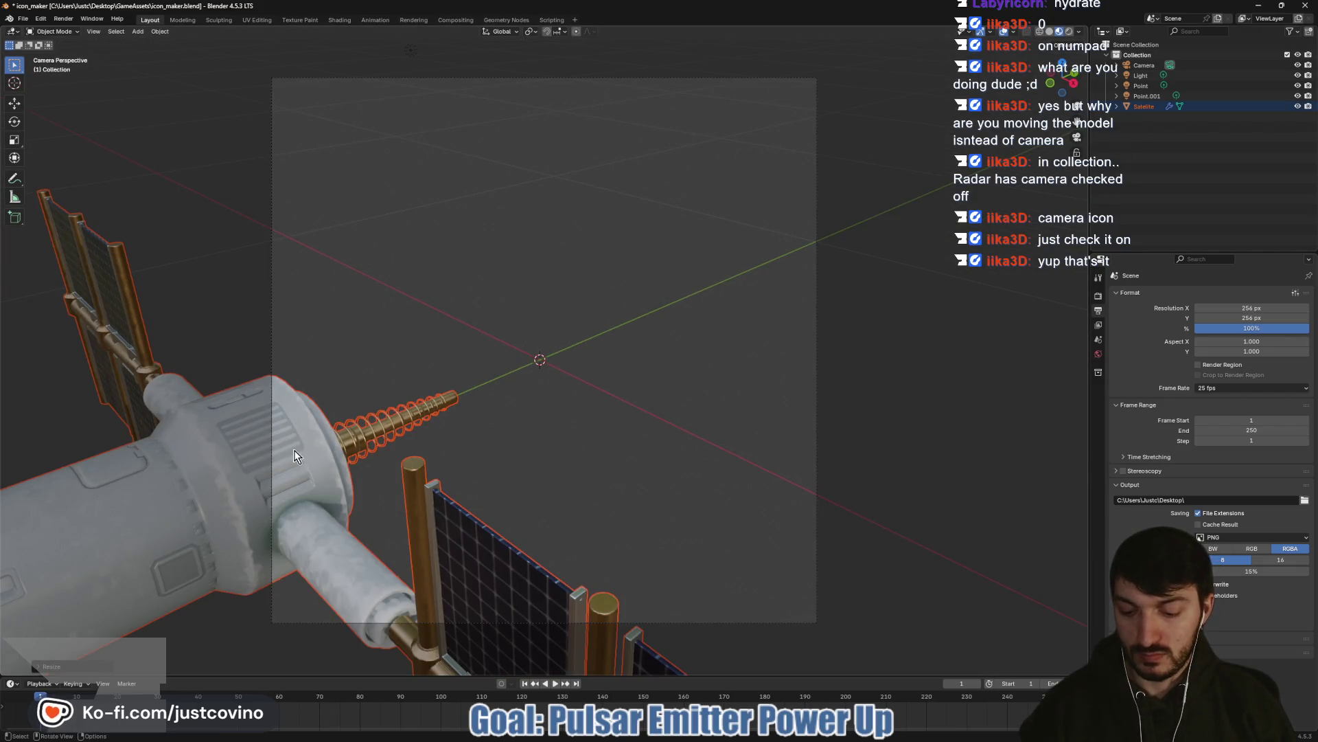
{"action": "left_click", "coordinate": [883, 75]}
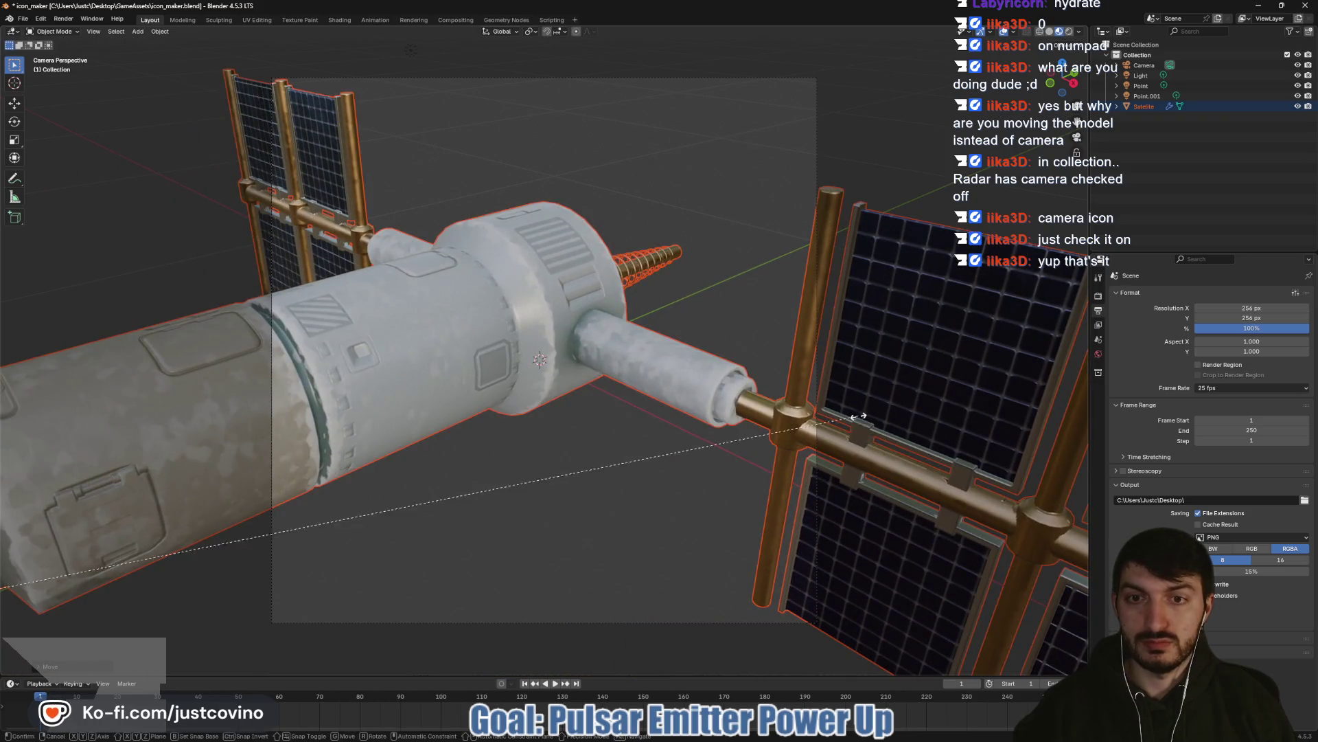
{"action": "key", "text": "s"}
{"action": "left_click", "coordinate": [115, 453]}
{"action": "key", "text": "g"}
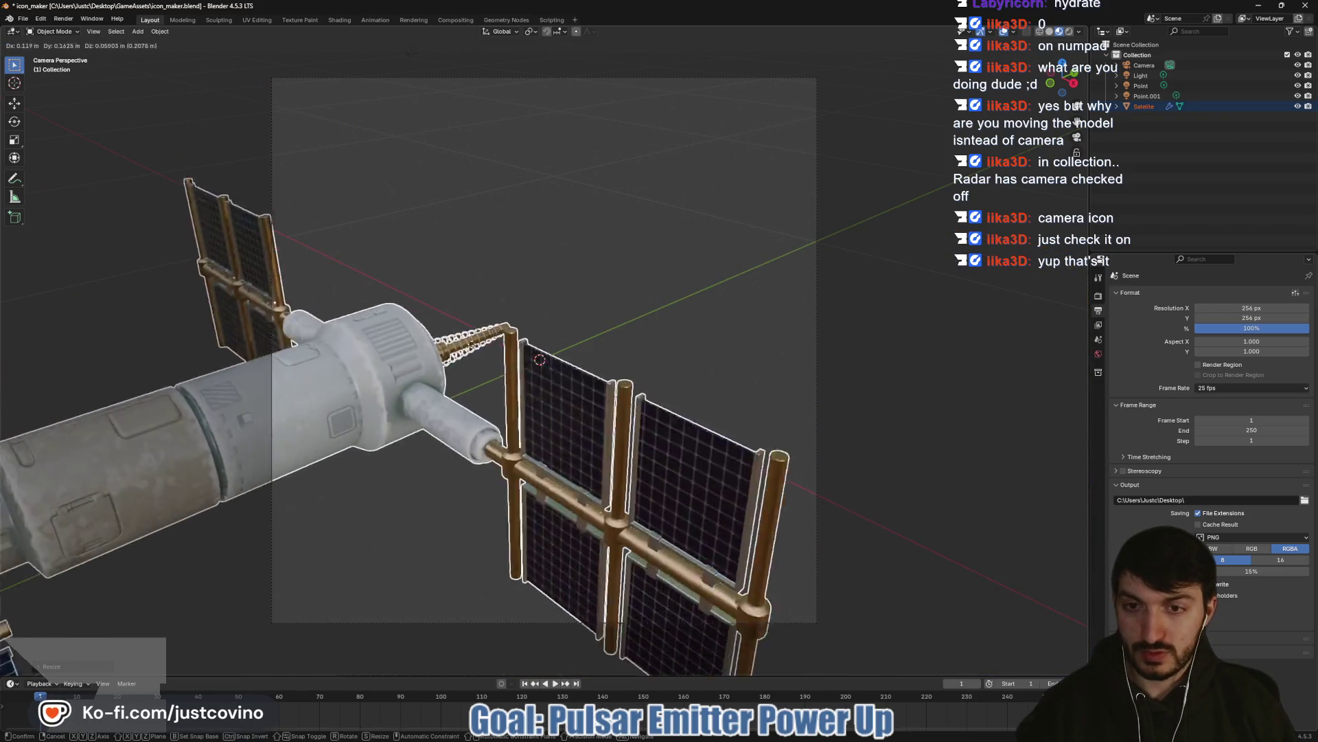
{"action": "left_click", "coordinate": [1040, 342]}
{"action": "key", "text": "s"}
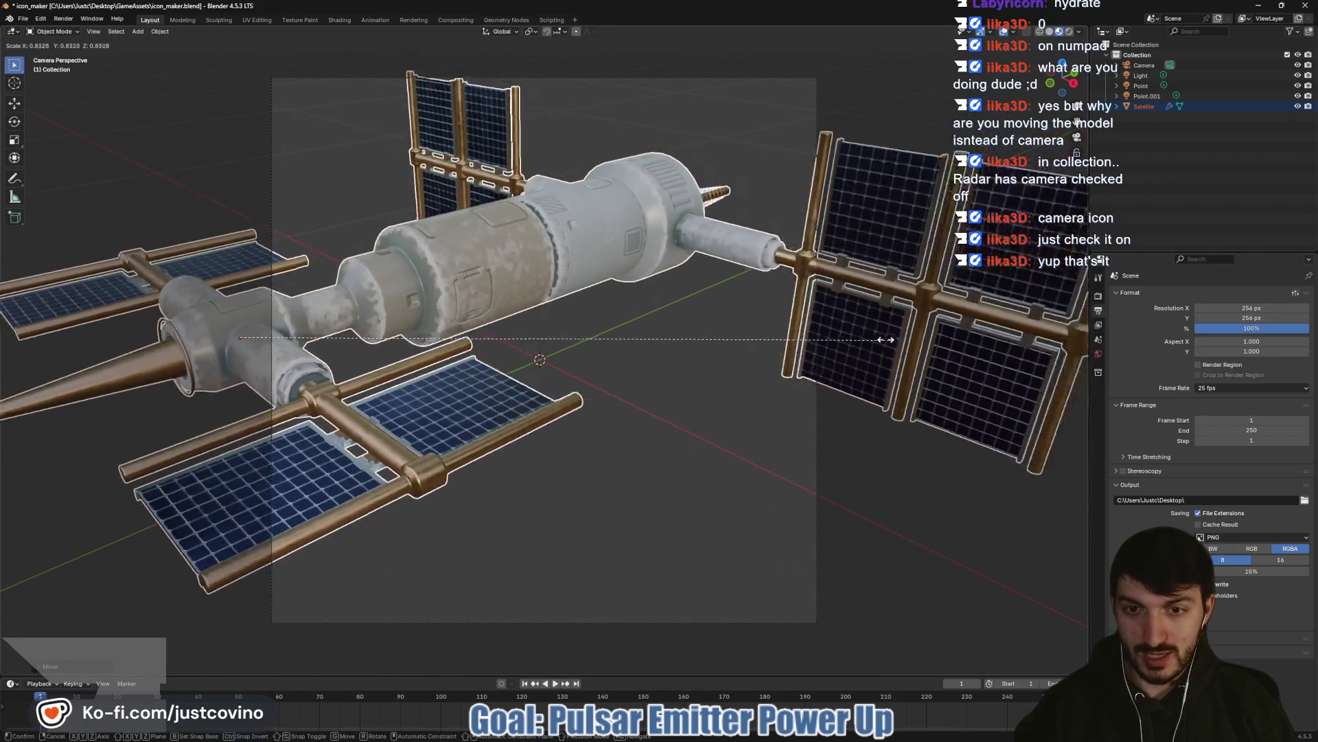
{"action": "left_click", "coordinate": [408, 283]}
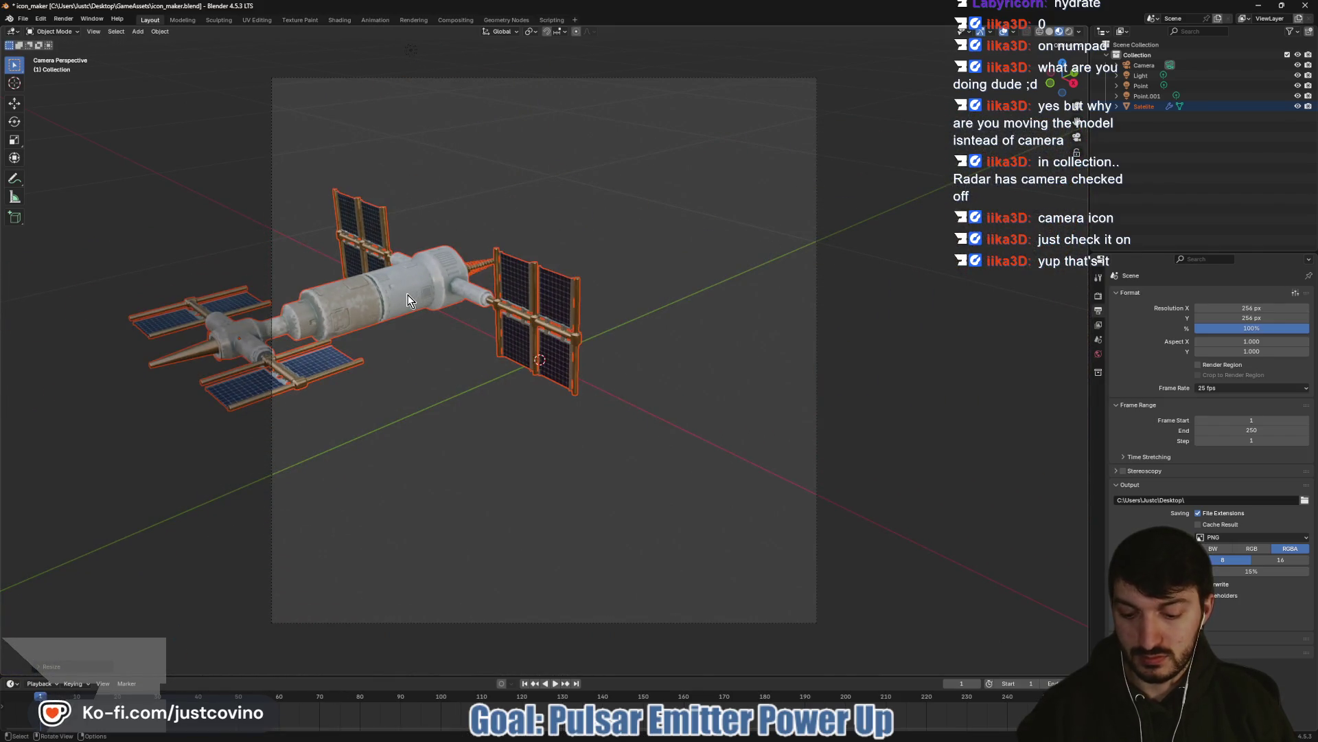
Tilt the satellite with trackball rotation and enlarge it to fill the camera frame.
{"action": "key", "text": "g"}
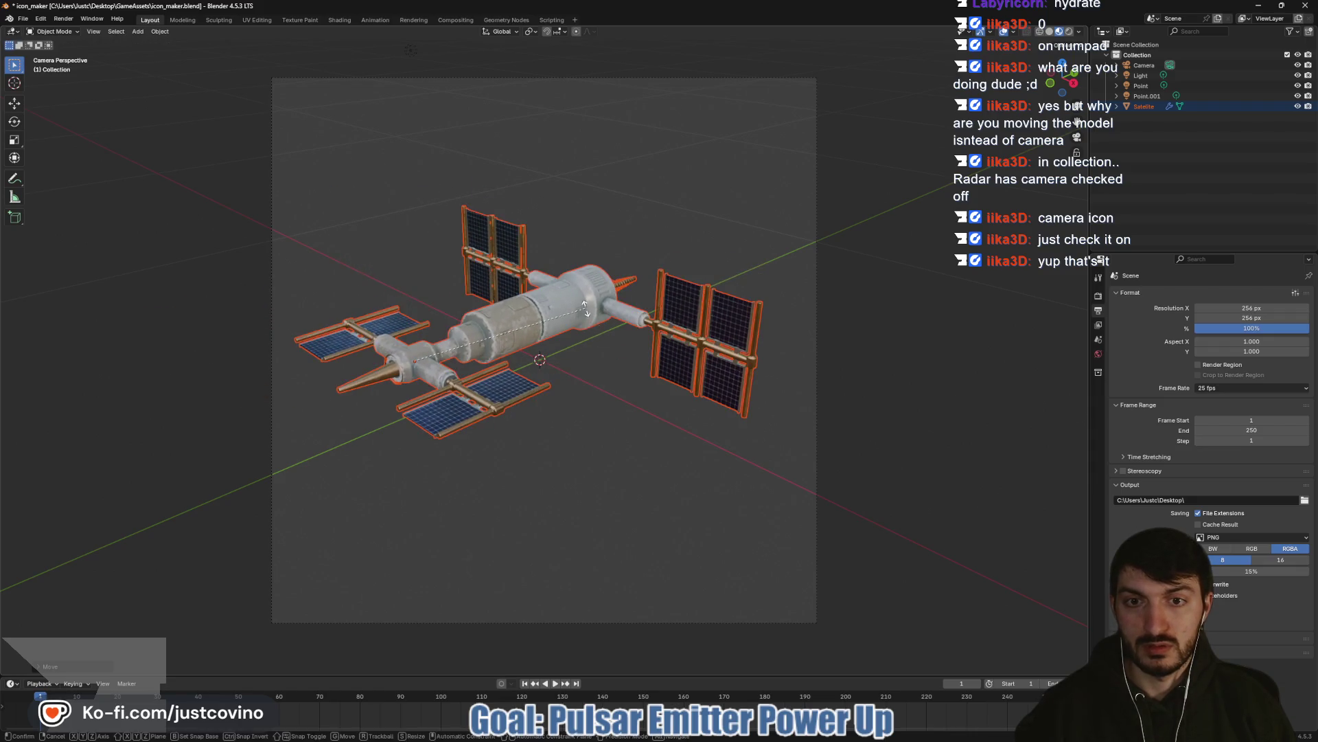
{"action": "key", "text": "r"}
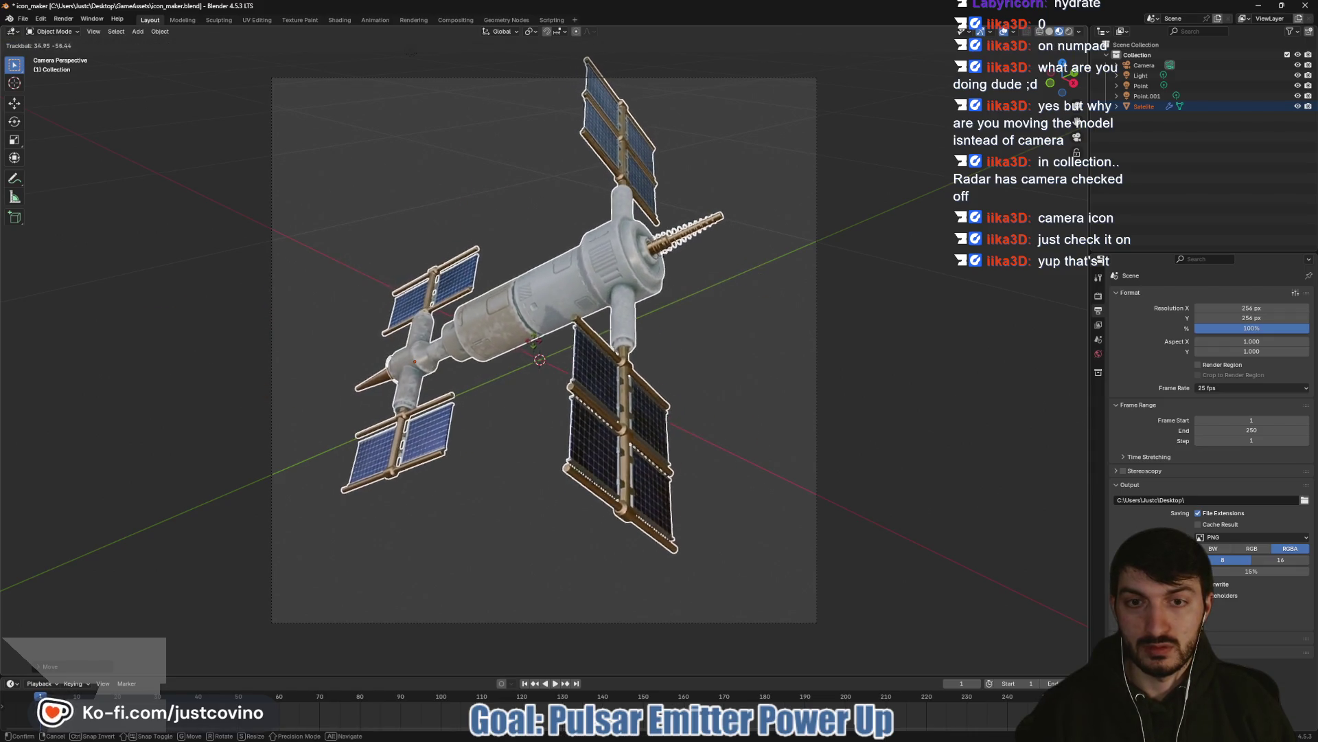
{"action": "left_click", "coordinate": [537, 345]}
{"action": "key", "text": "g"}
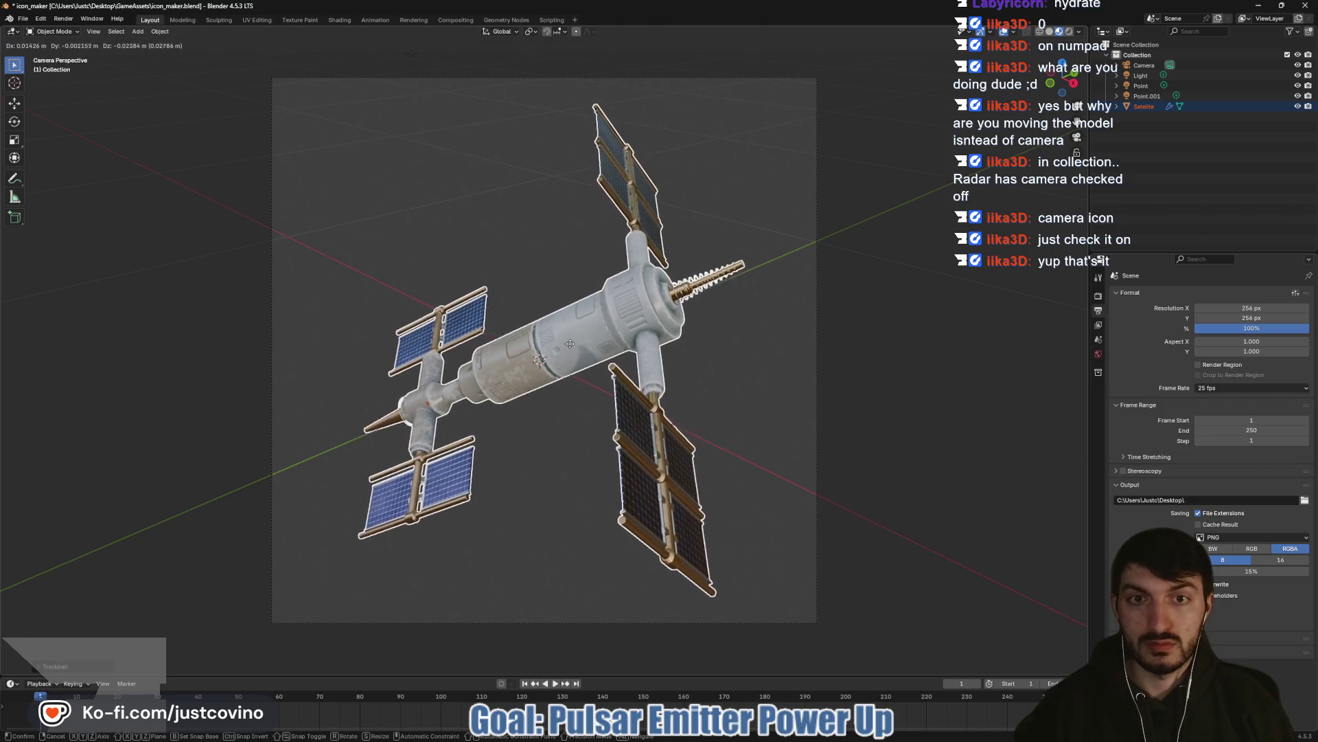
{"action": "key", "text": "s"}
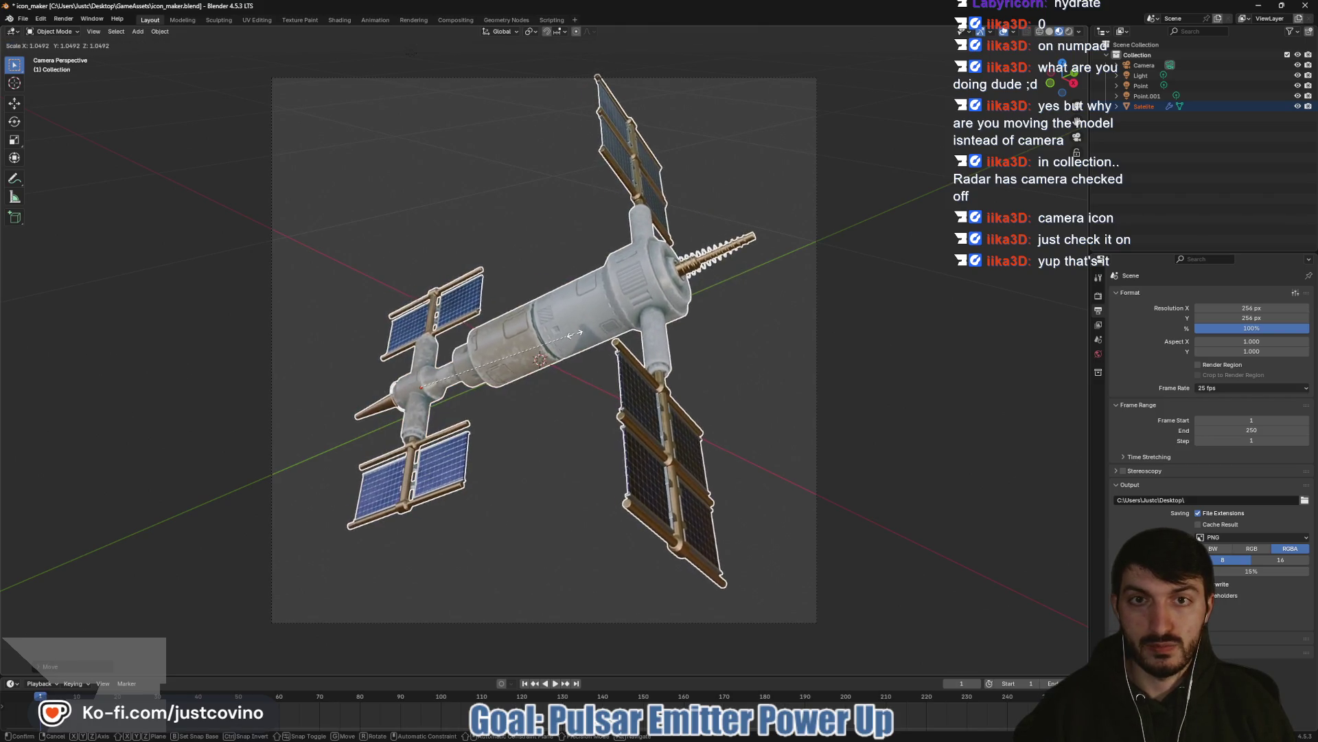
{"action": "left_click", "coordinate": [571, 329]}
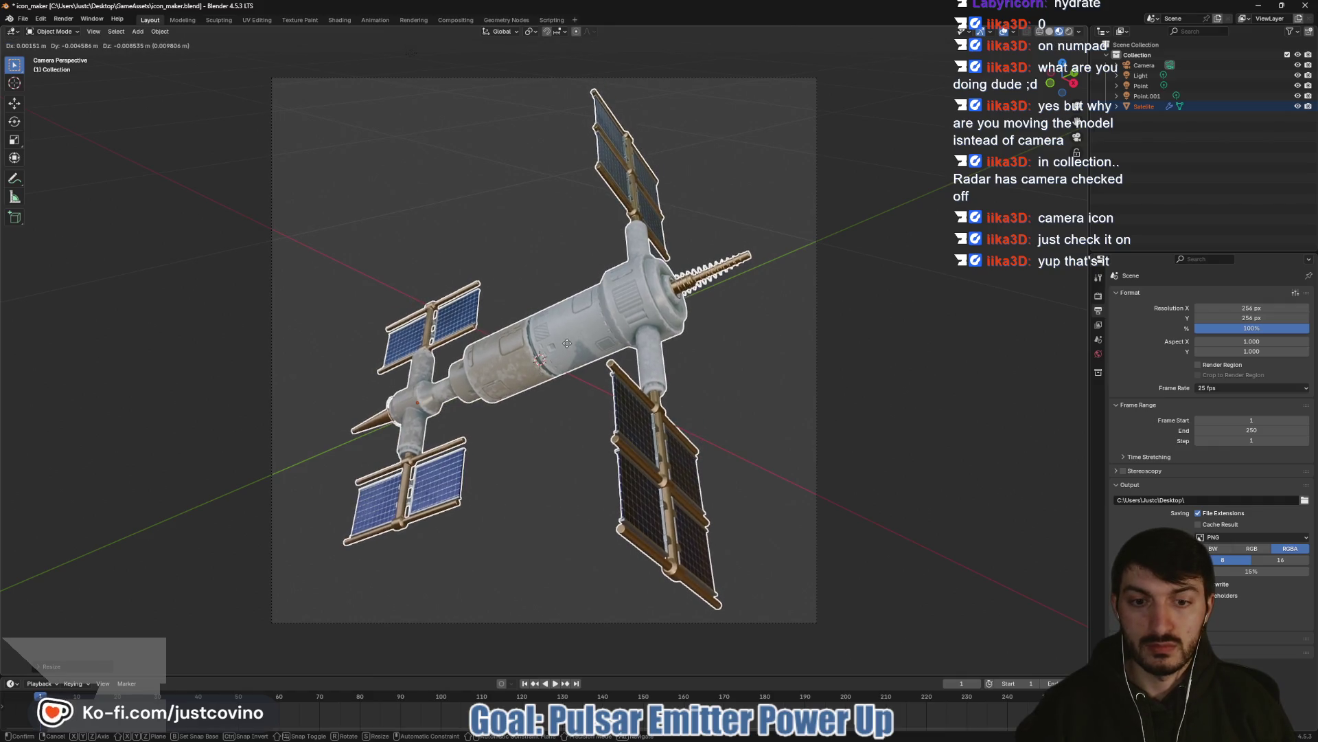
{"action": "left_click", "coordinate": [567, 344]}
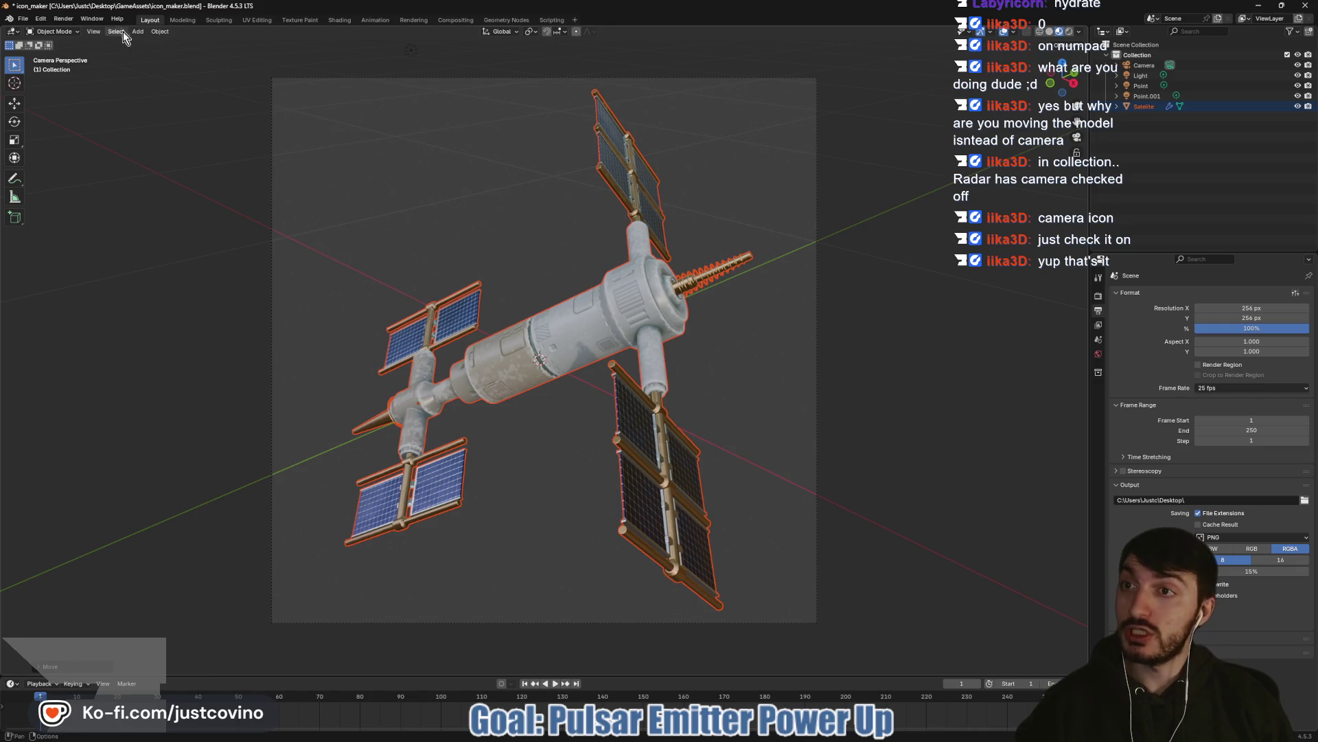
{"action": "left_click", "coordinate": [63, 18]}
Render the satellite and save it as orbital_strike_icon.png, then close the render window.
{"action": "left_click", "coordinate": [83, 29]}
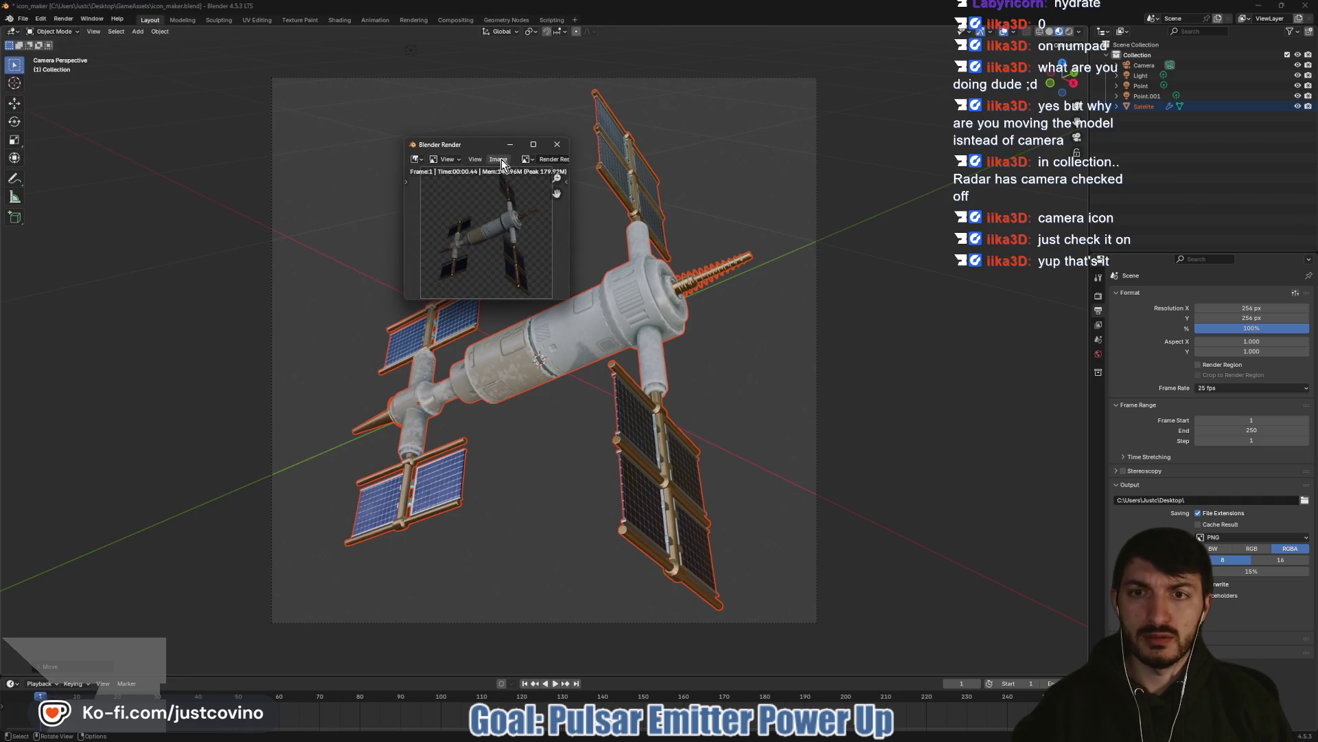
{"action": "left_click", "coordinate": [499, 160]}
{"action": "left_click", "coordinate": [497, 253]}
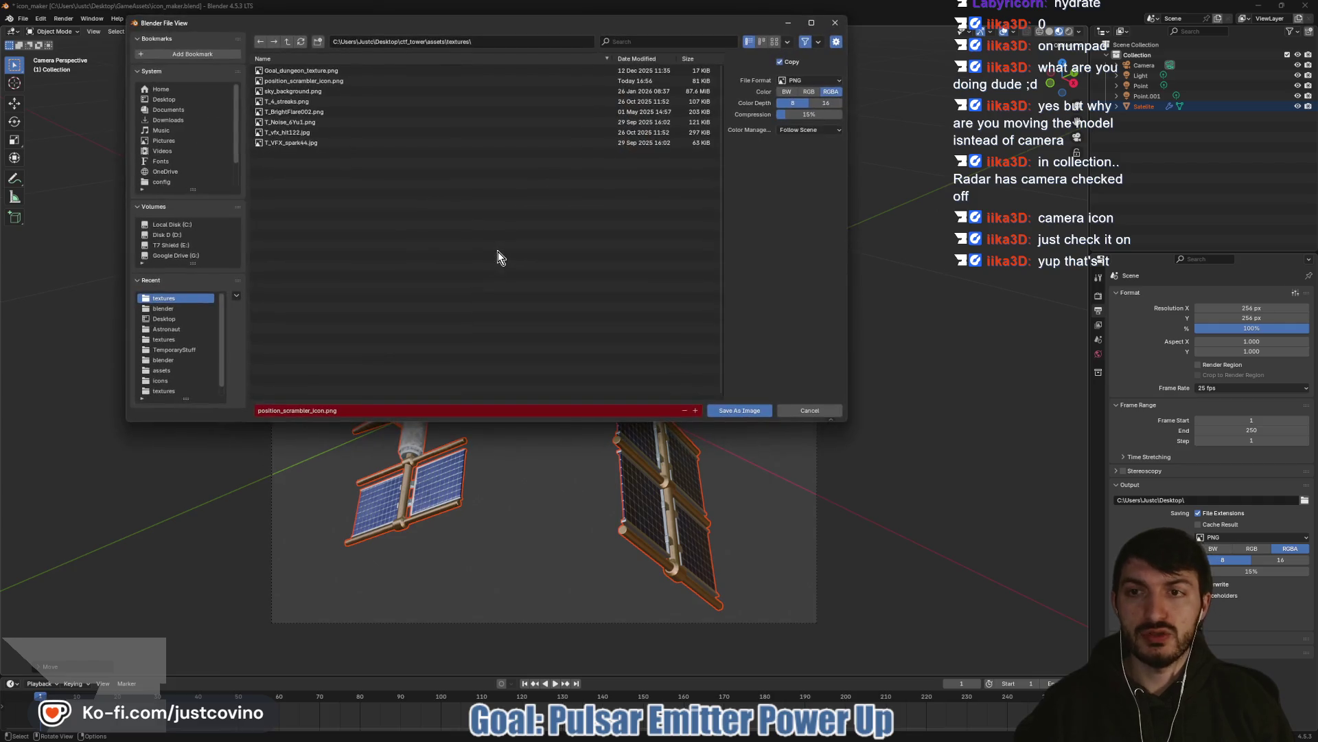
{"action": "left_click", "coordinate": [300, 410]}
{"action": "left_click", "coordinate": [305, 409]}
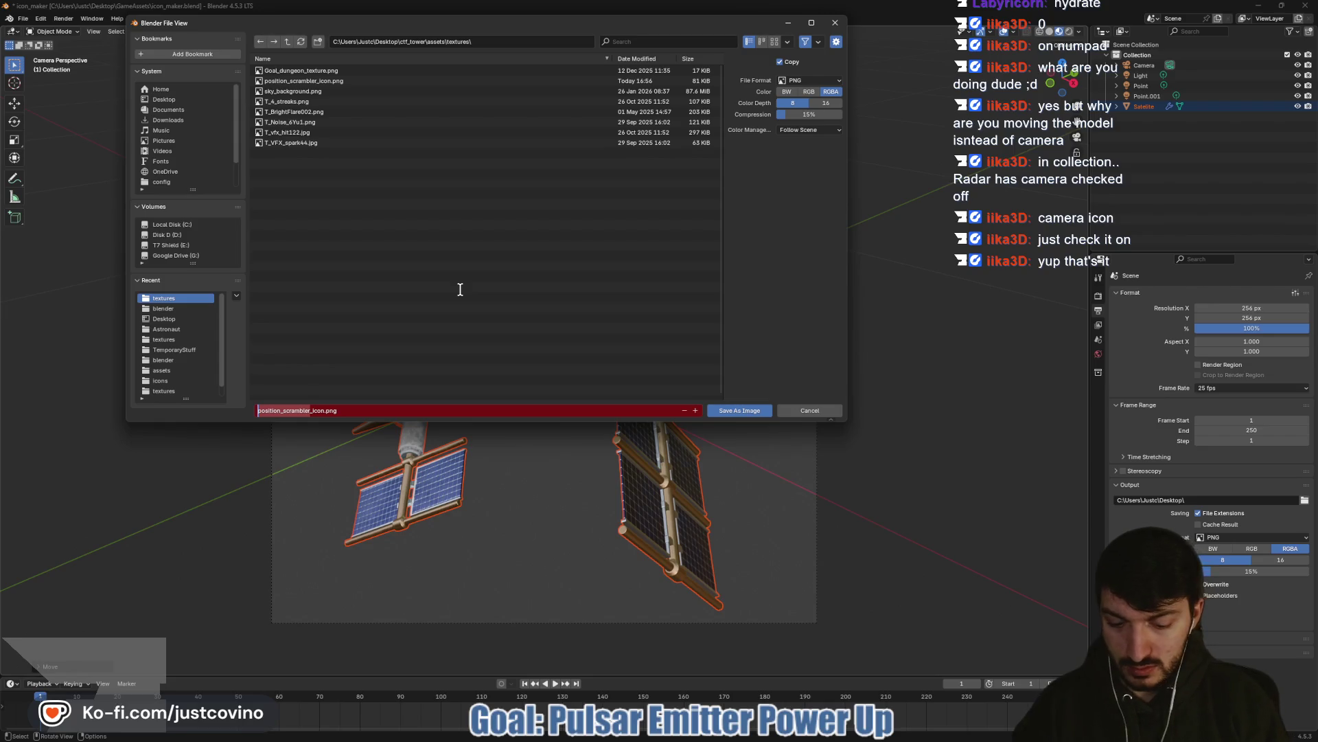
{"action": "type", "text": "orbital"}
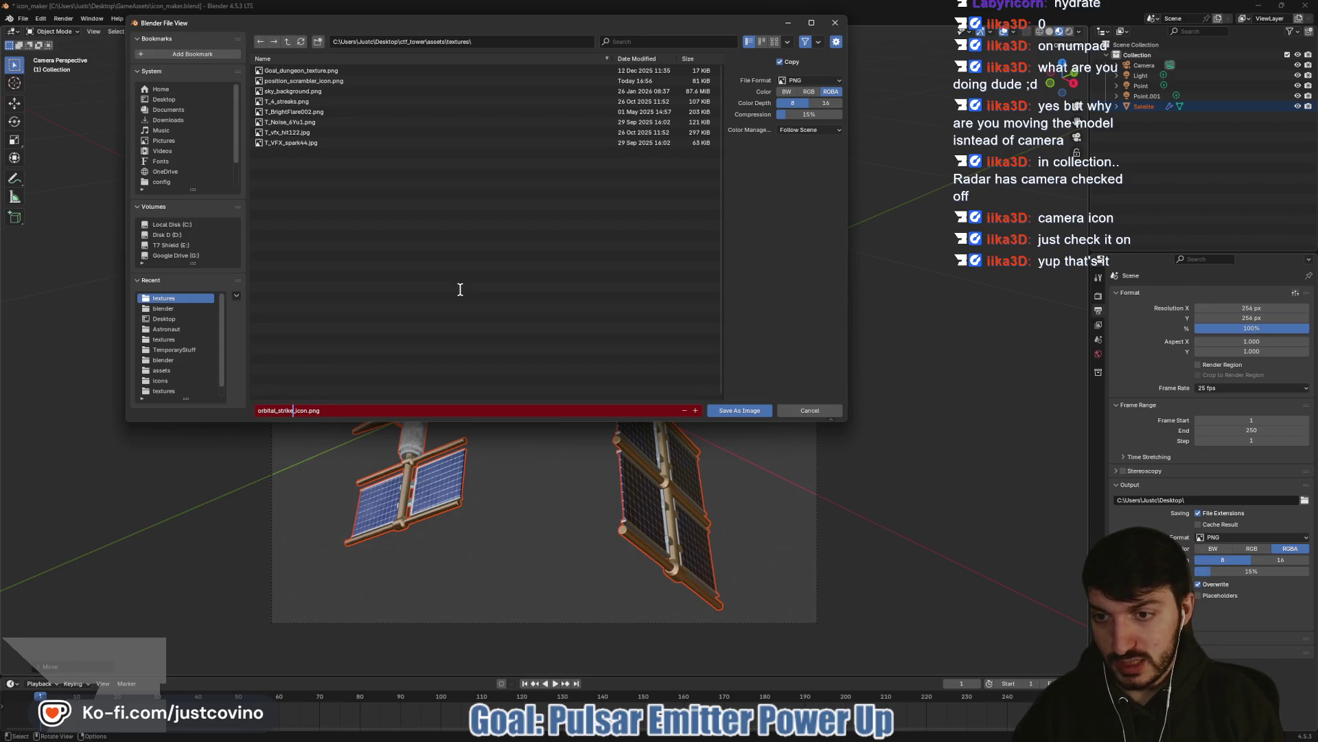
{"action": "left_click", "coordinate": [360, 296]}
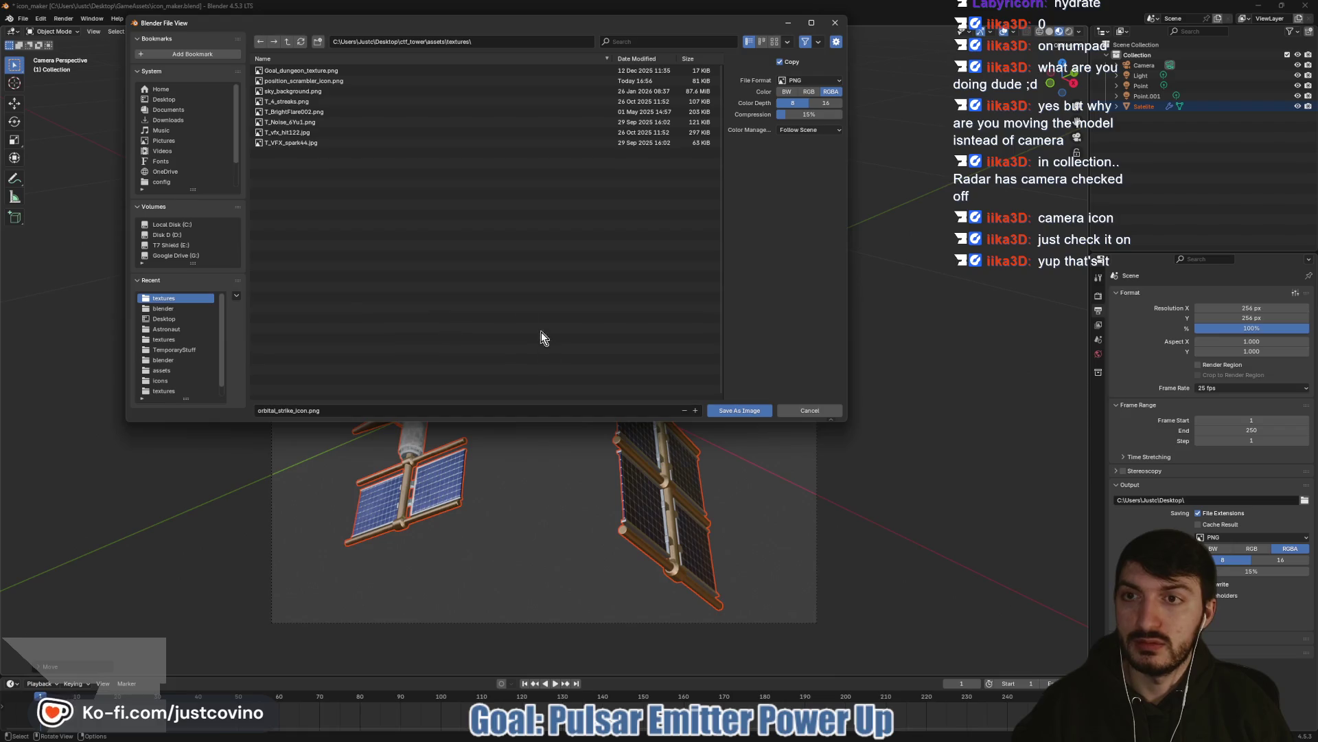
{"action": "left_click", "coordinate": [730, 409]}
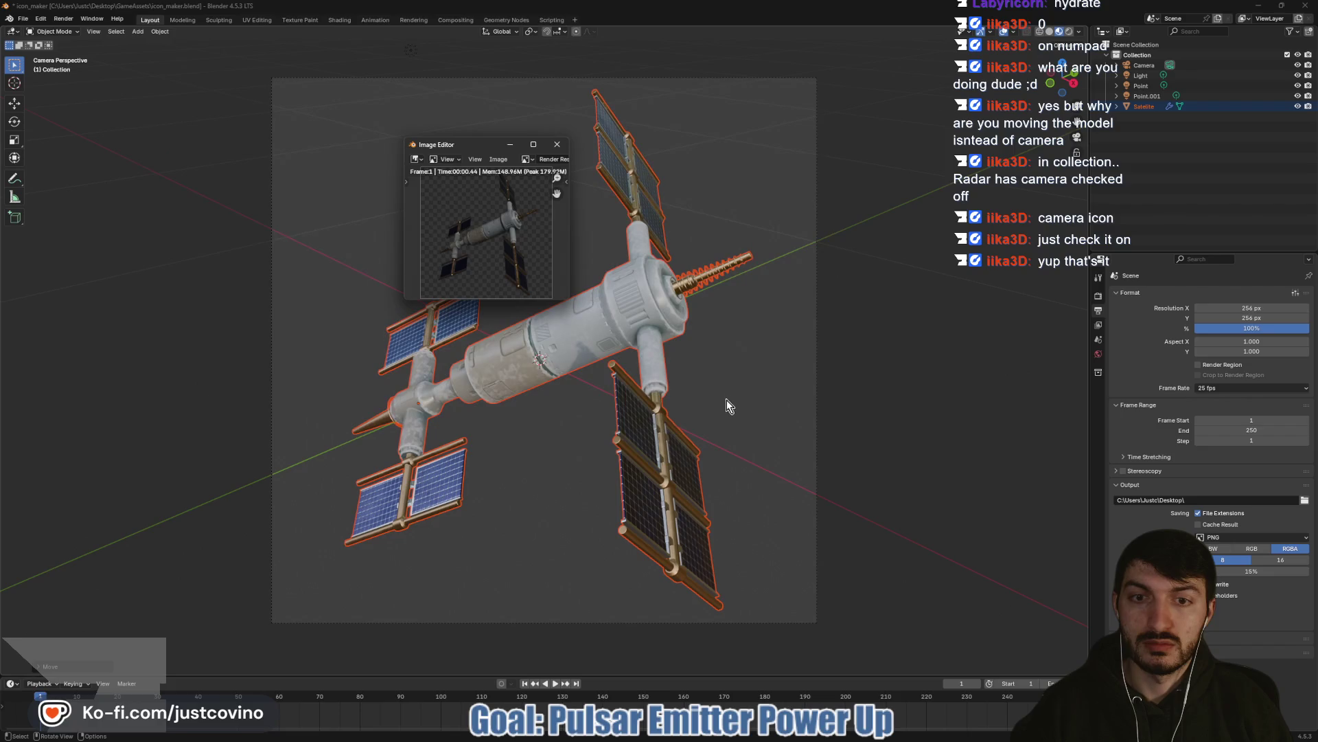
{"action": "left_click", "coordinate": [557, 144]}
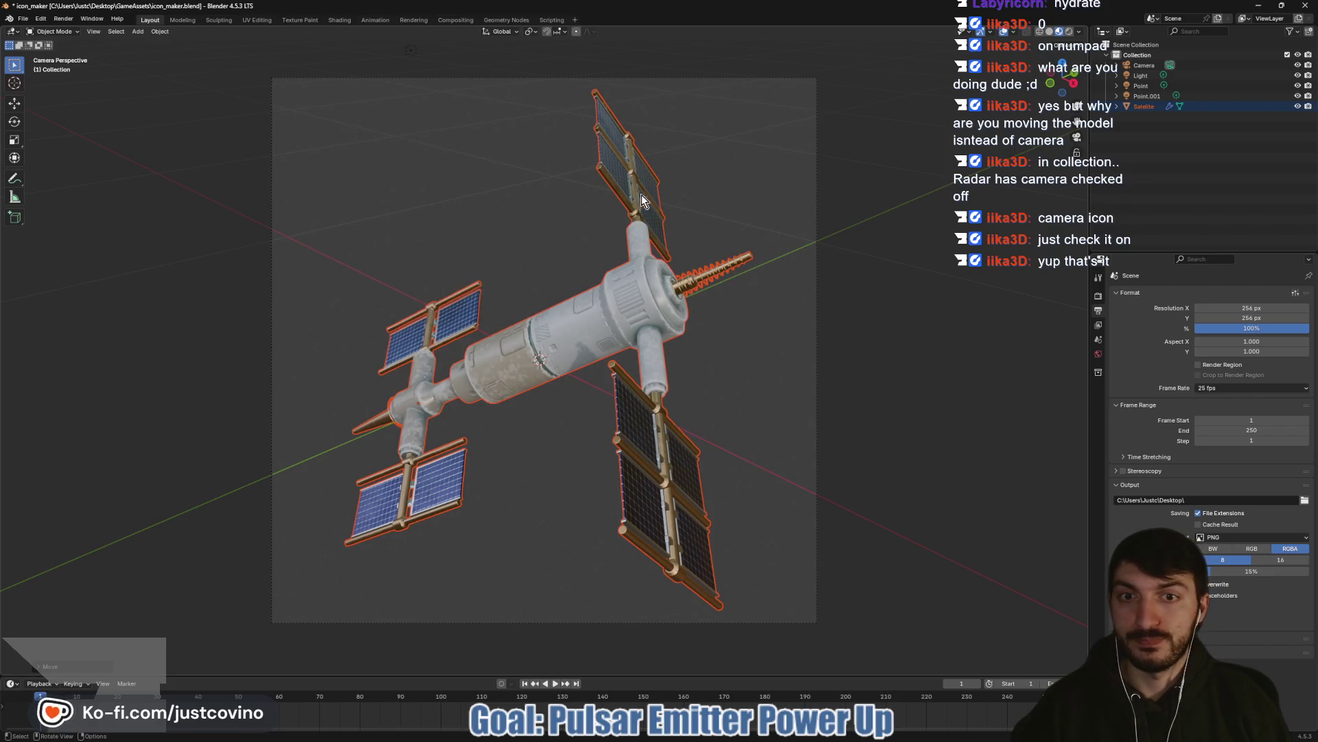
{"action": "key", "text": "KP_0"}
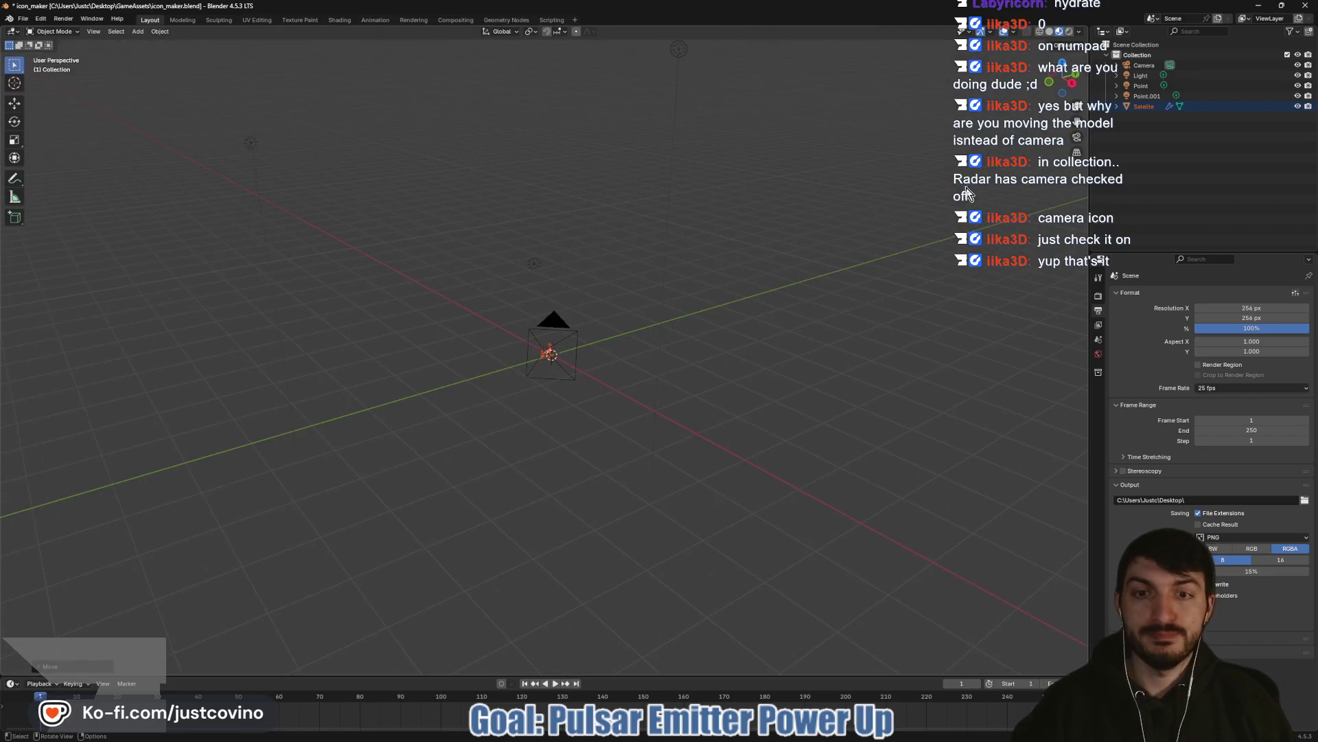
Delete the satellite from the icon scene and close both Blender files without saving.
{"action": "key", "text": "x"}
{"action": "left_click", "coordinate": [771, 263]}
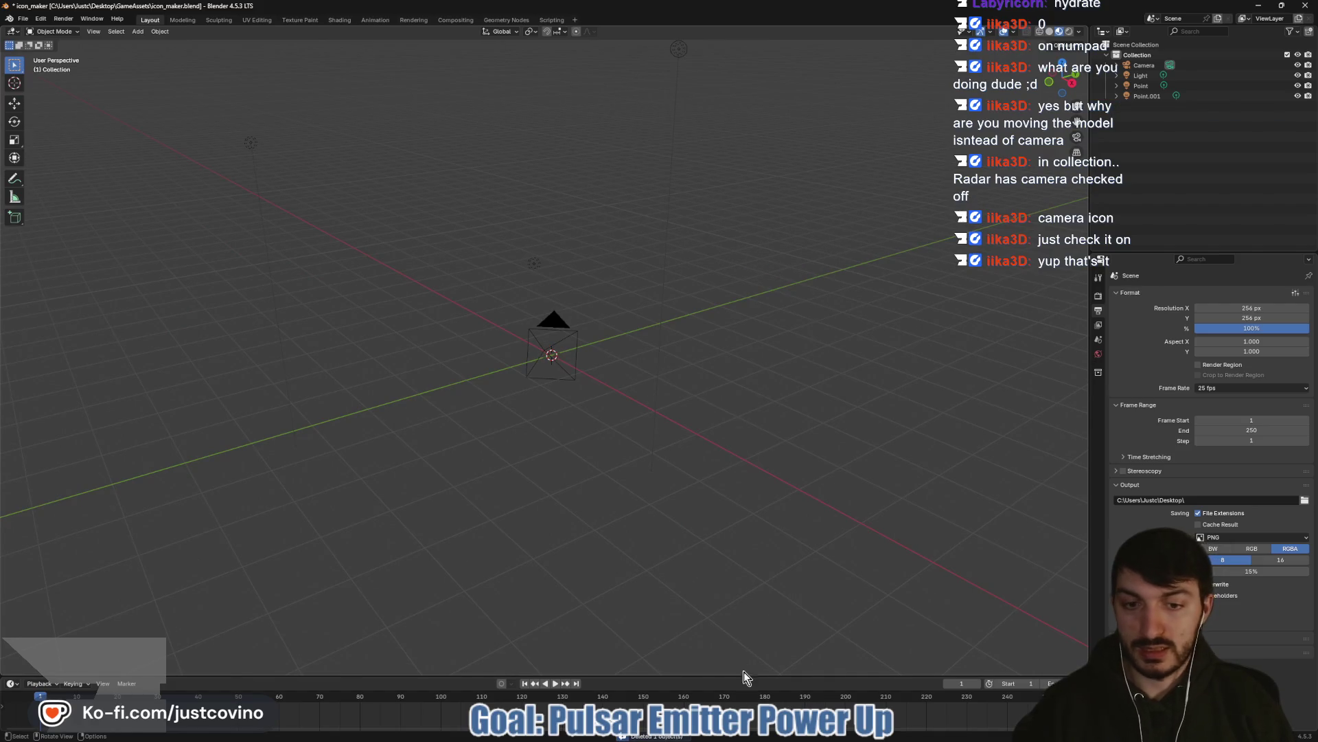
{"action": "left_click", "coordinate": [852, 670]}
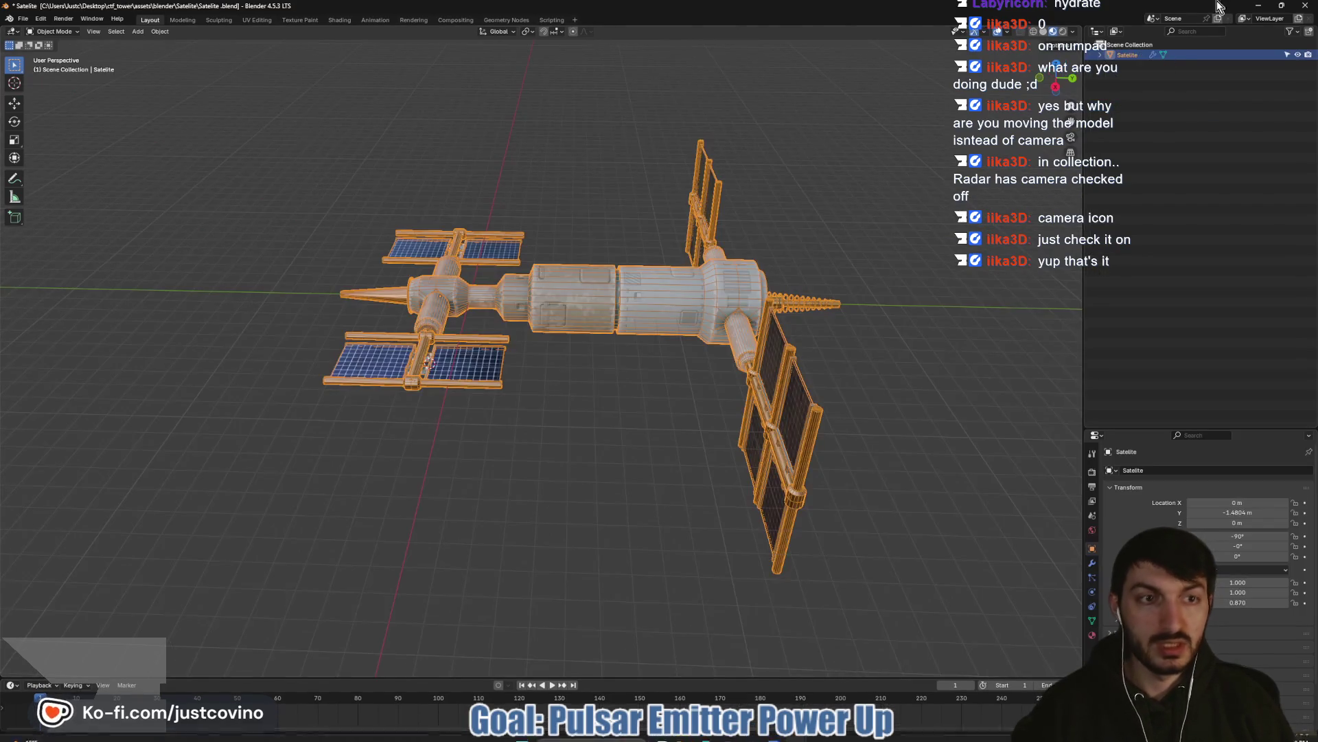
{"action": "left_click", "coordinate": [1306, 5]}
{"action": "left_click", "coordinate": [715, 395]}
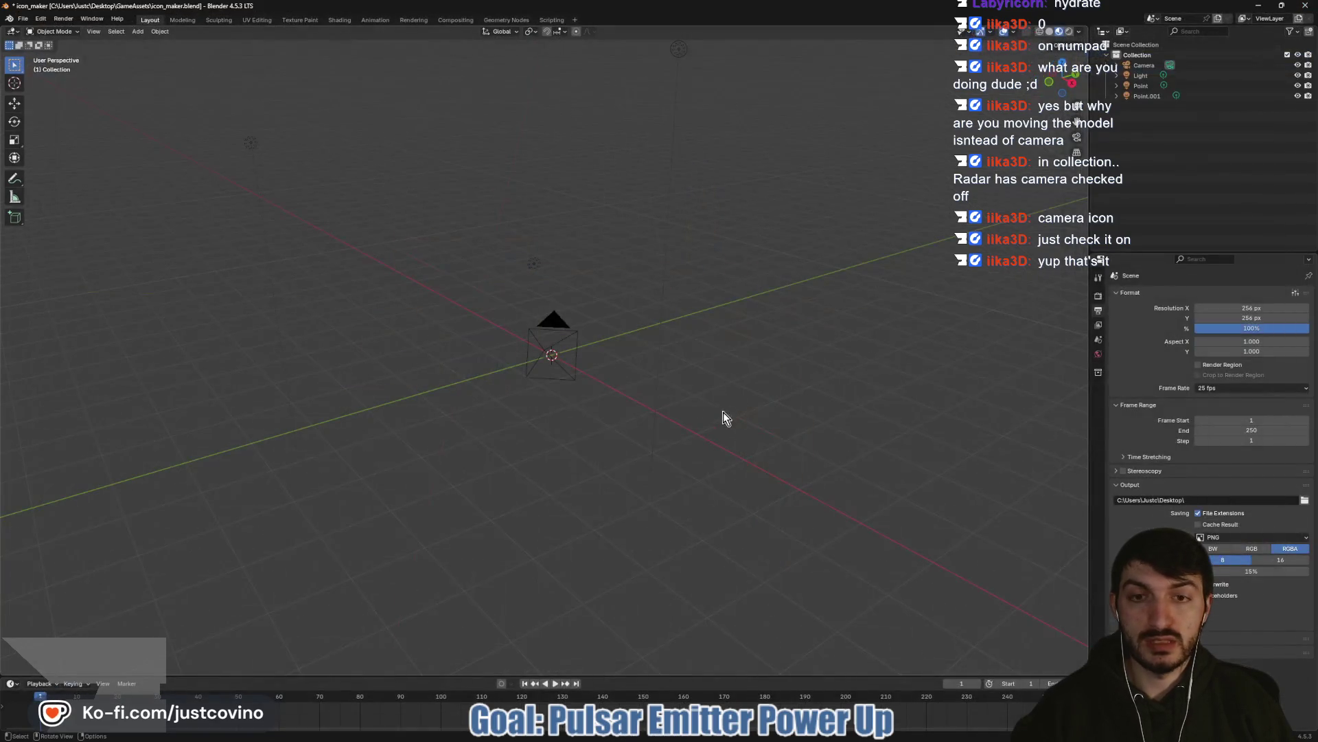
{"action": "mouse_move", "coordinate": [698, 738]}
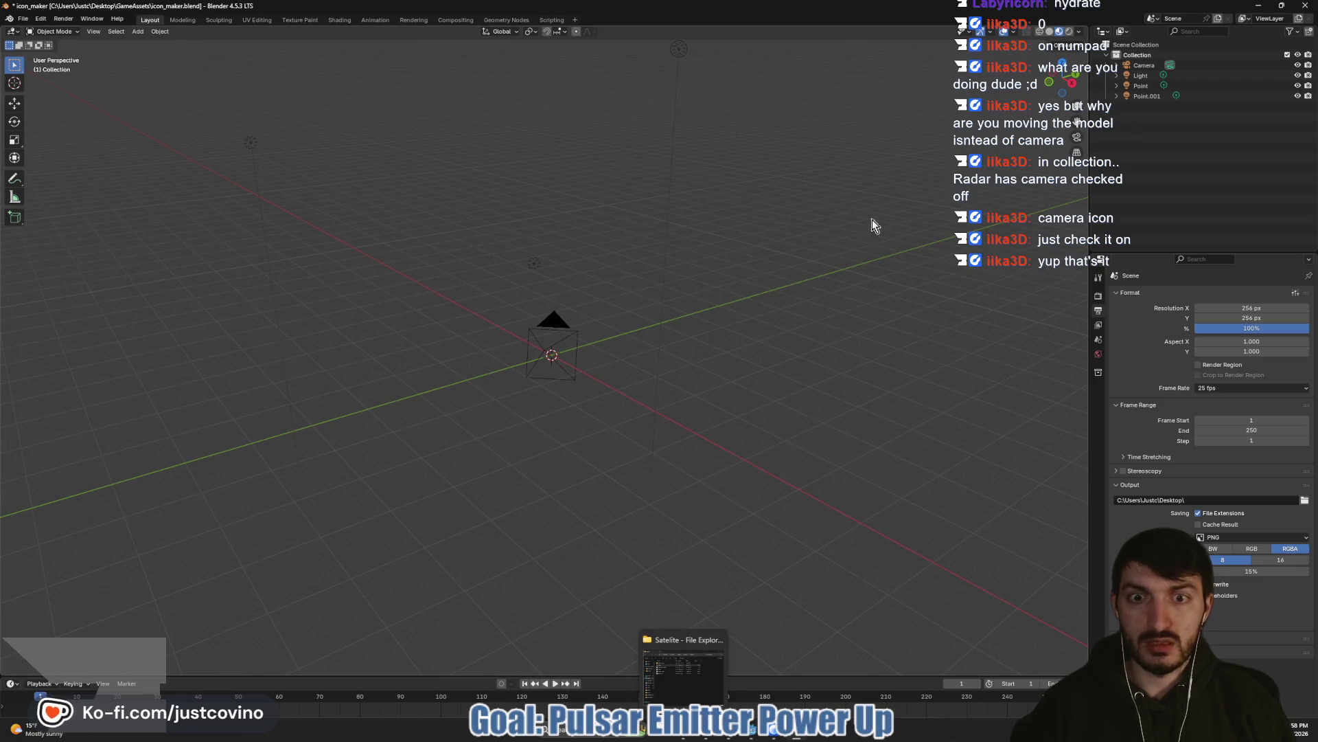
{"action": "left_click", "coordinate": [1305, 6]}
{"action": "left_click", "coordinate": [675, 388]}
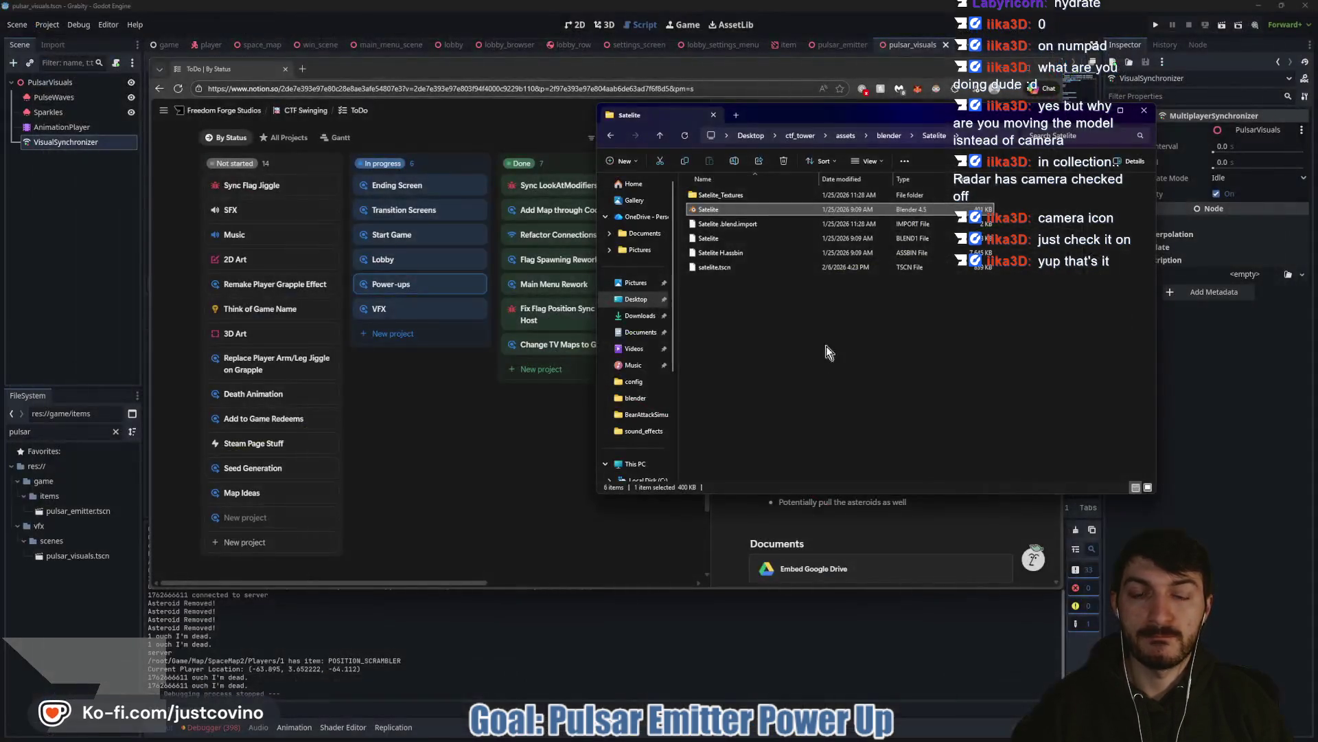
Open global.gd at the item_portraits array and clear the FileSystem filter to show all files.
{"action": "left_click", "coordinate": [511, 605]}
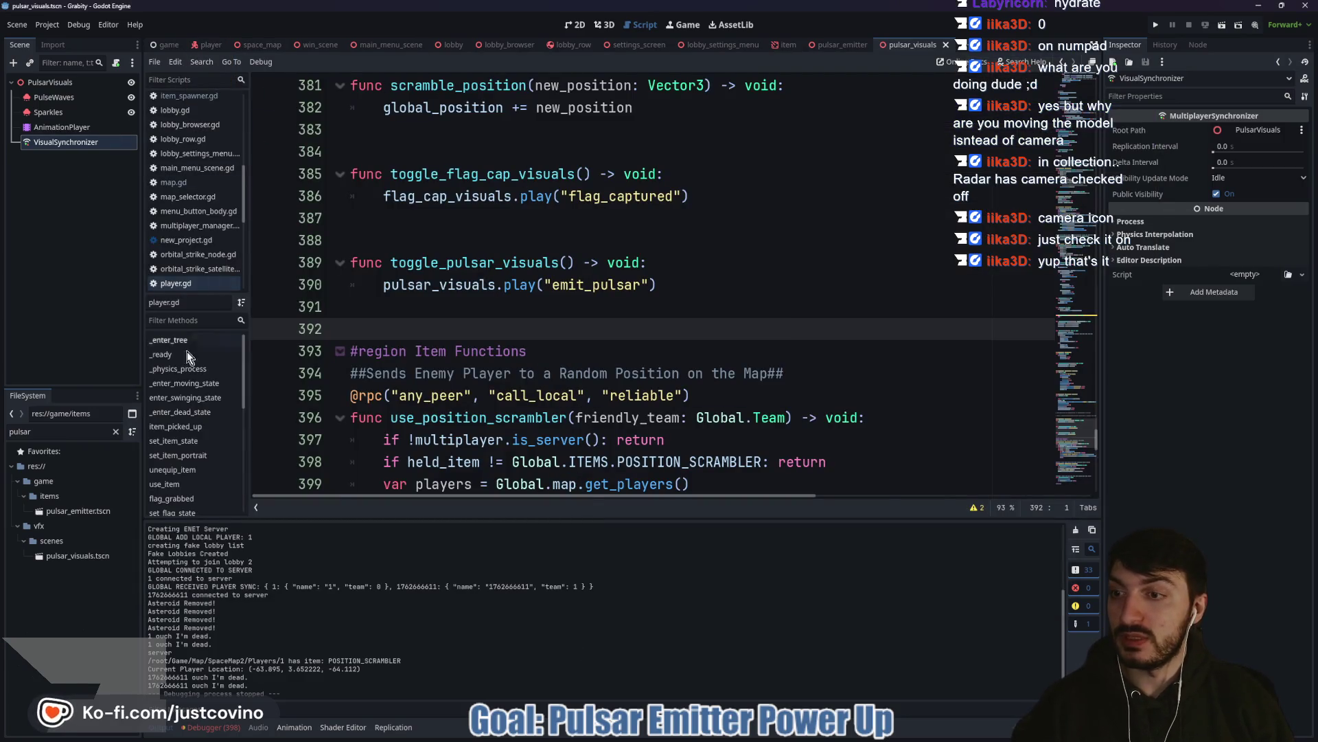
{"action": "scroll", "coordinate": [197, 253], "scroll_direction": "up", "scroll_amount": 3}
{"action": "left_click", "coordinate": [197, 122]}
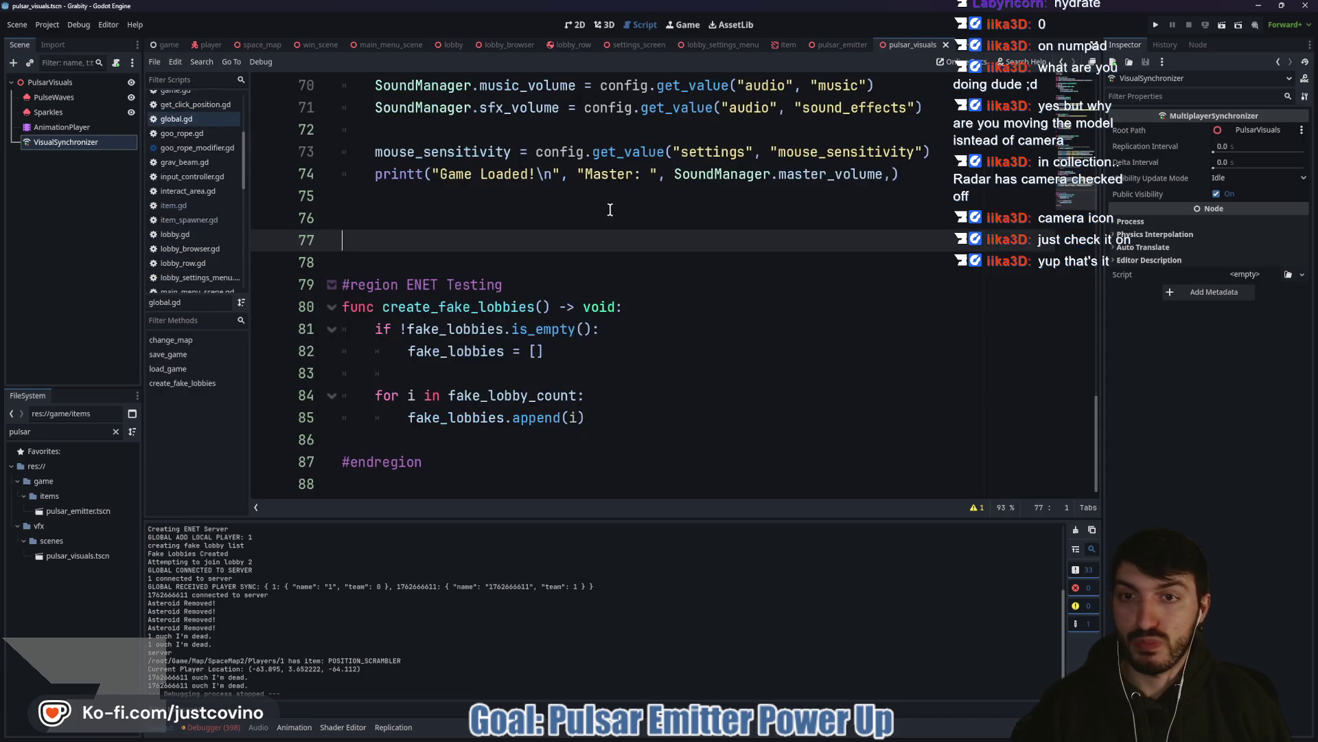
{"action": "scroll", "coordinate": [587, 309], "scroll_direction": "up", "scroll_amount": 4}
{"action": "scroll", "coordinate": [593, 333], "scroll_direction": "up", "scroll_amount": 9}
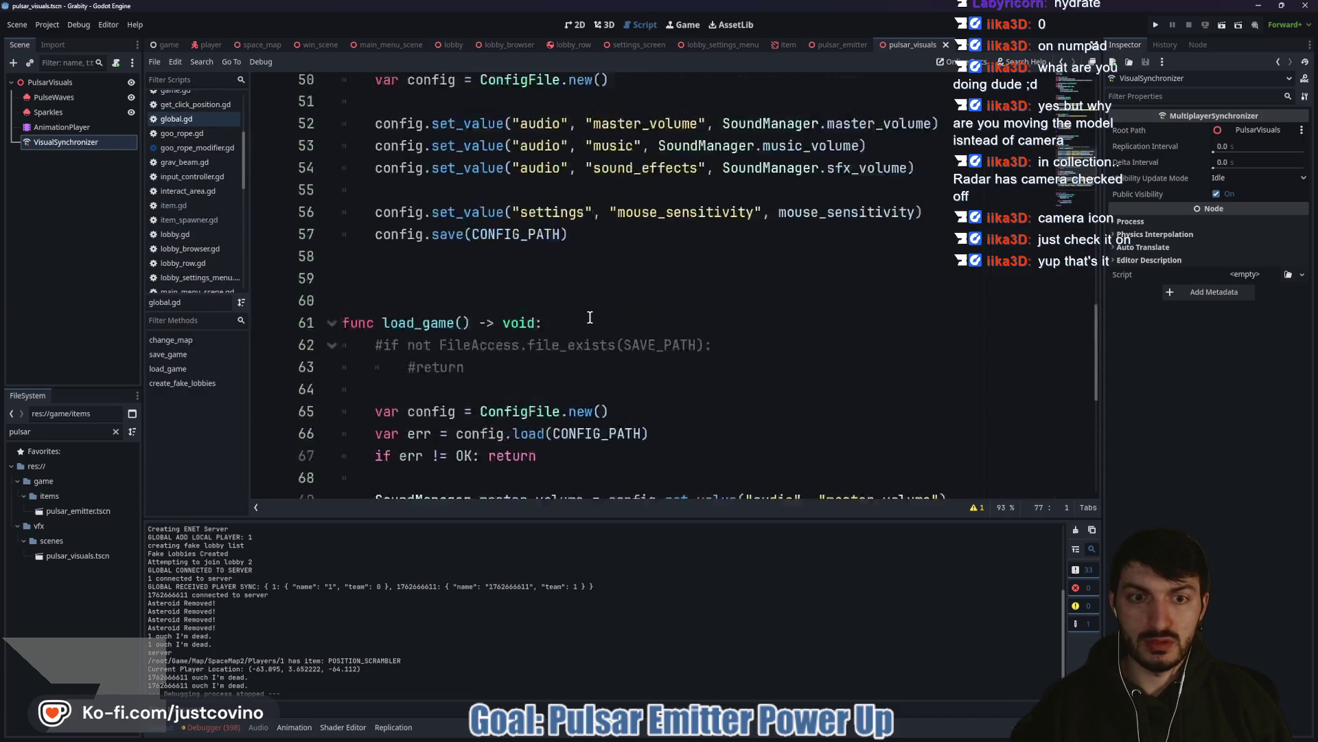
{"action": "left_click", "coordinate": [538, 173]}
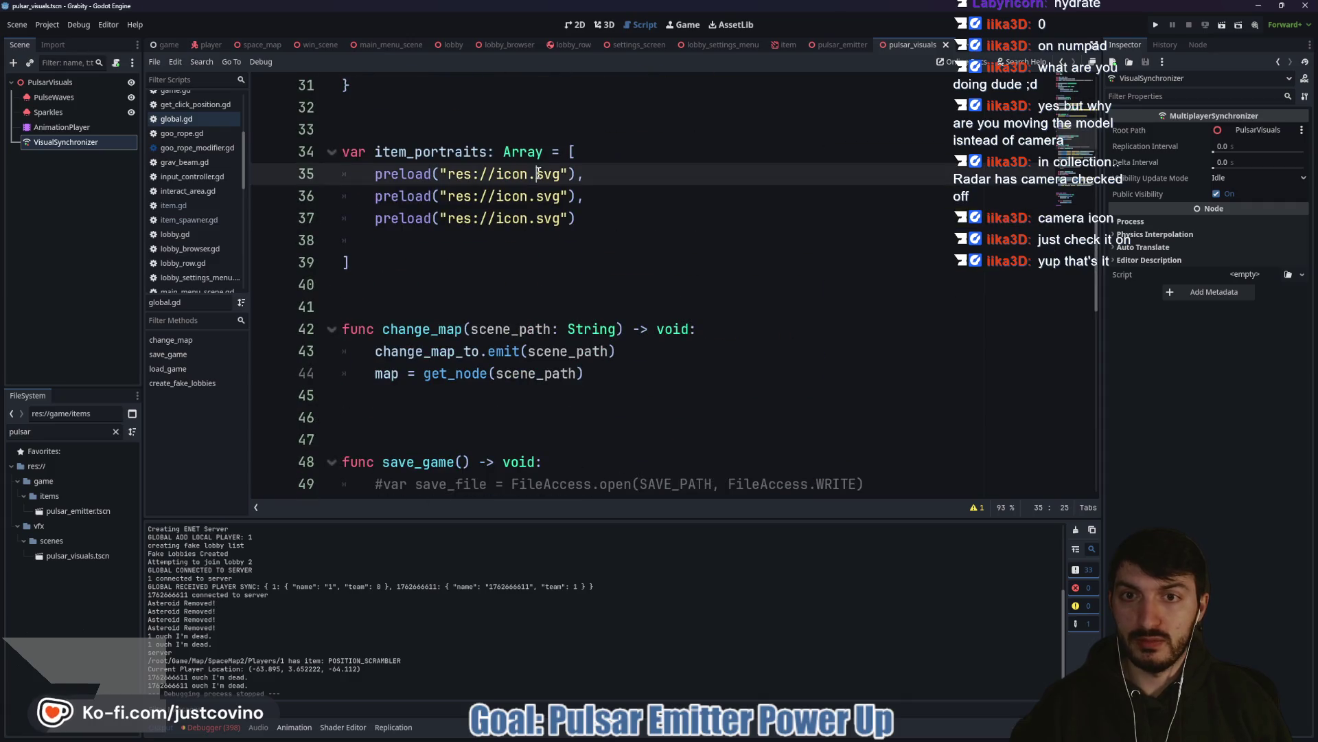
{"action": "scroll", "coordinate": [554, 221], "scroll_direction": "up", "scroll_amount": 4}
{"action": "scroll", "coordinate": [553, 249], "scroll_direction": "up", "scroll_amount": 6}
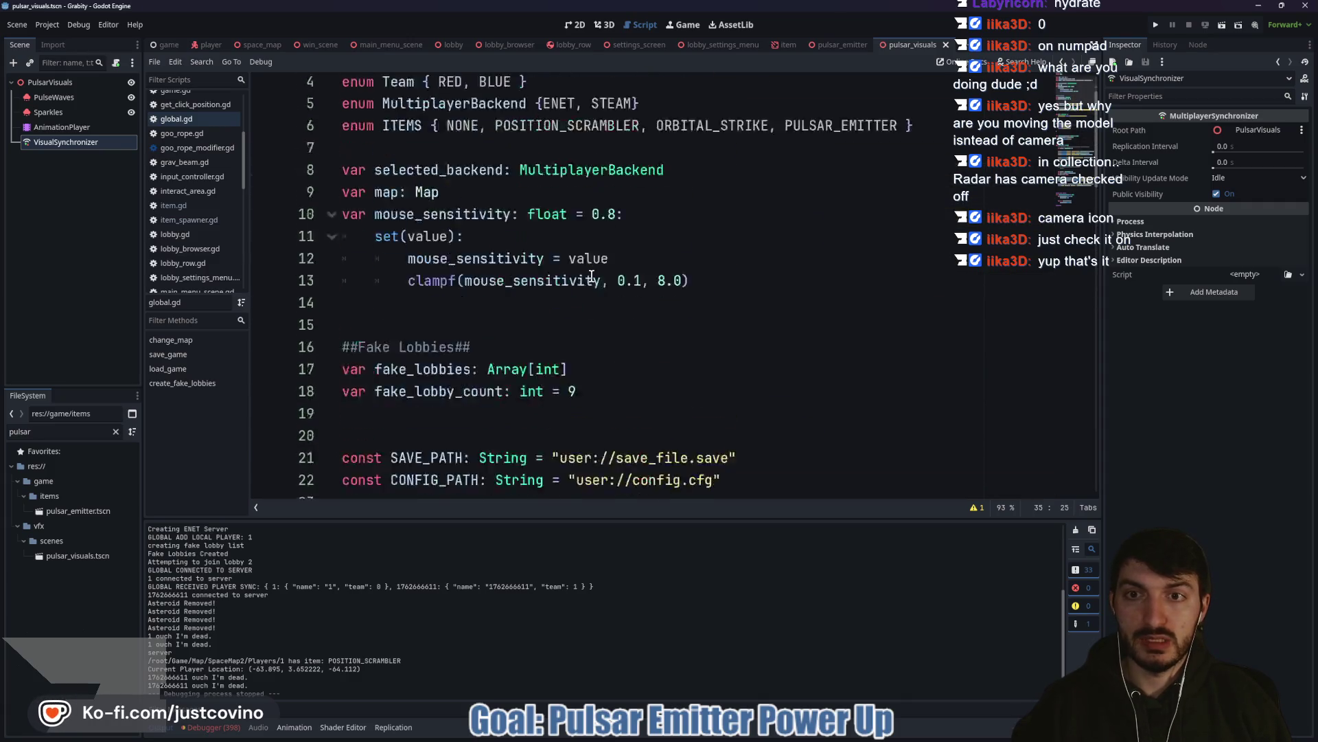
{"action": "scroll", "coordinate": [585, 278], "scroll_direction": "down", "scroll_amount": 7}
{"action": "scroll", "coordinate": [532, 349], "scroll_direction": "down", "scroll_amount": 2}
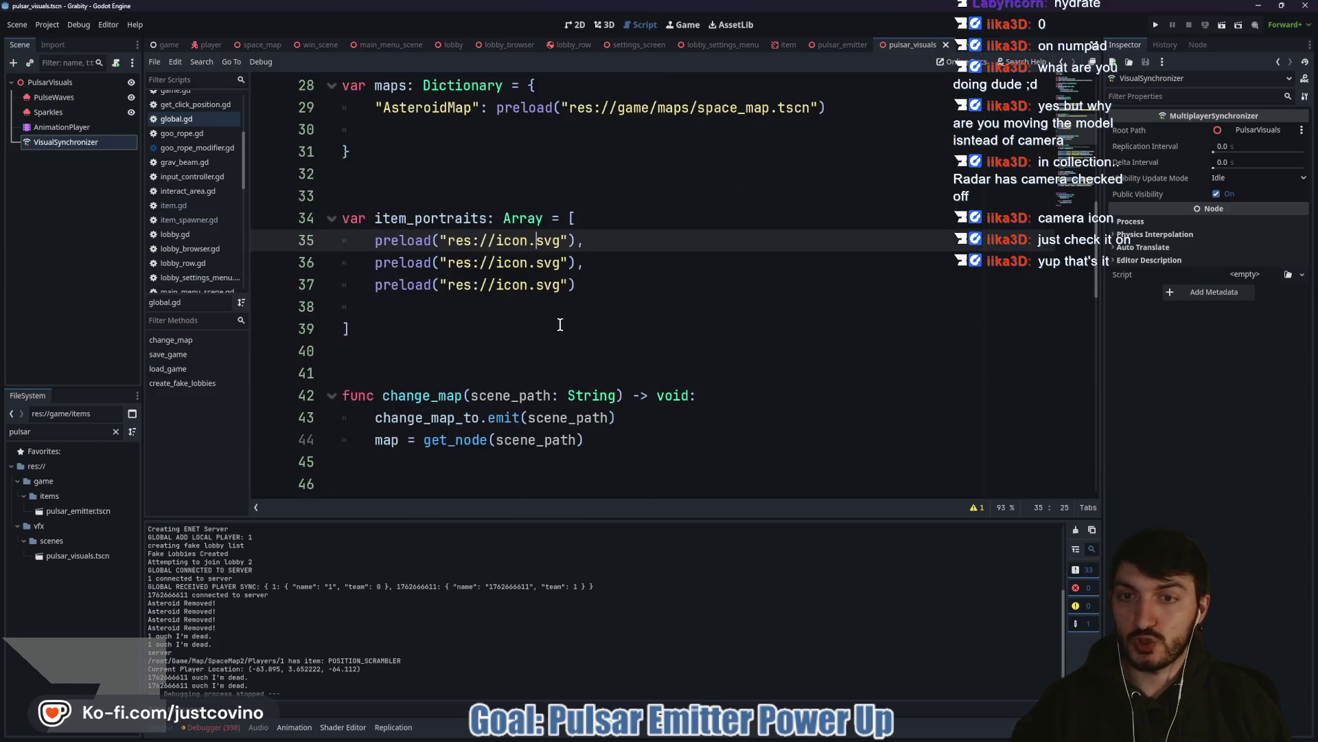
{"action": "left_click", "coordinate": [115, 432]}
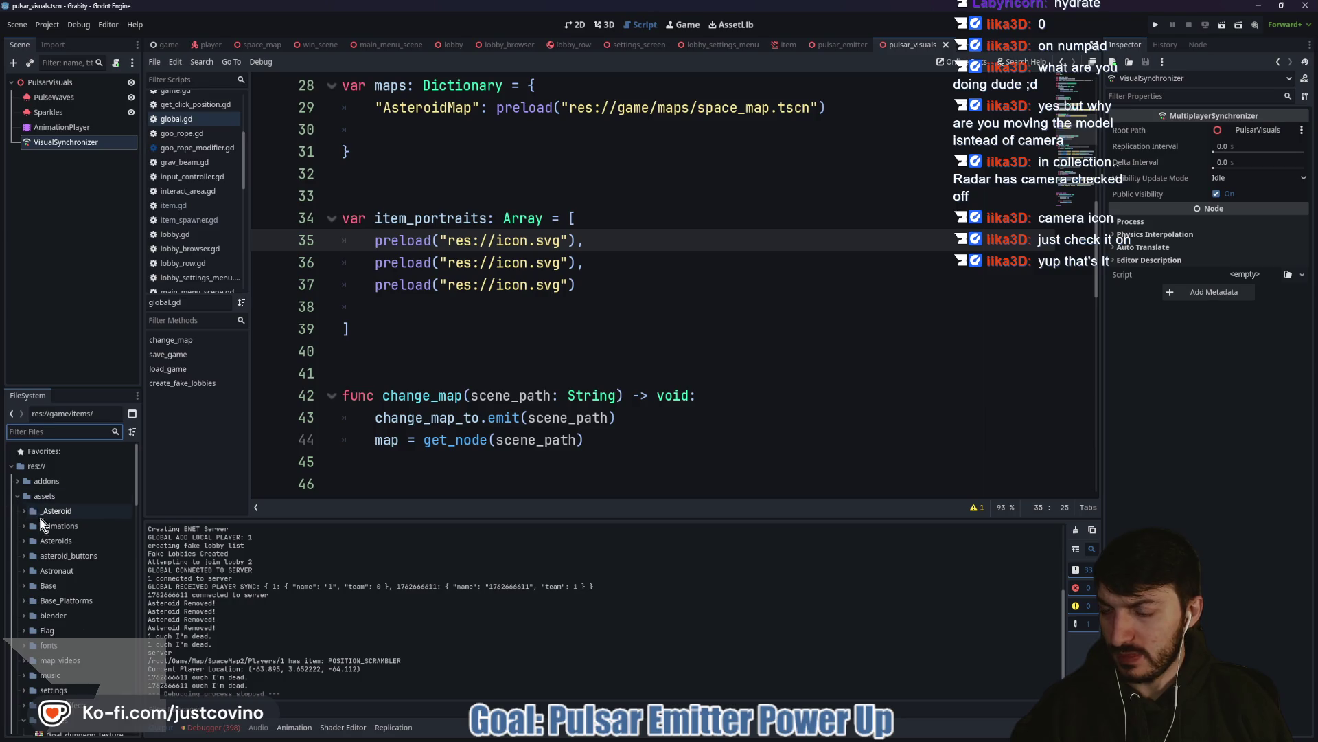
Create a new folder named icons inside the assets folder.
{"action": "scroll", "coordinate": [40, 518], "scroll_direction": "down", "scroll_amount": 3}
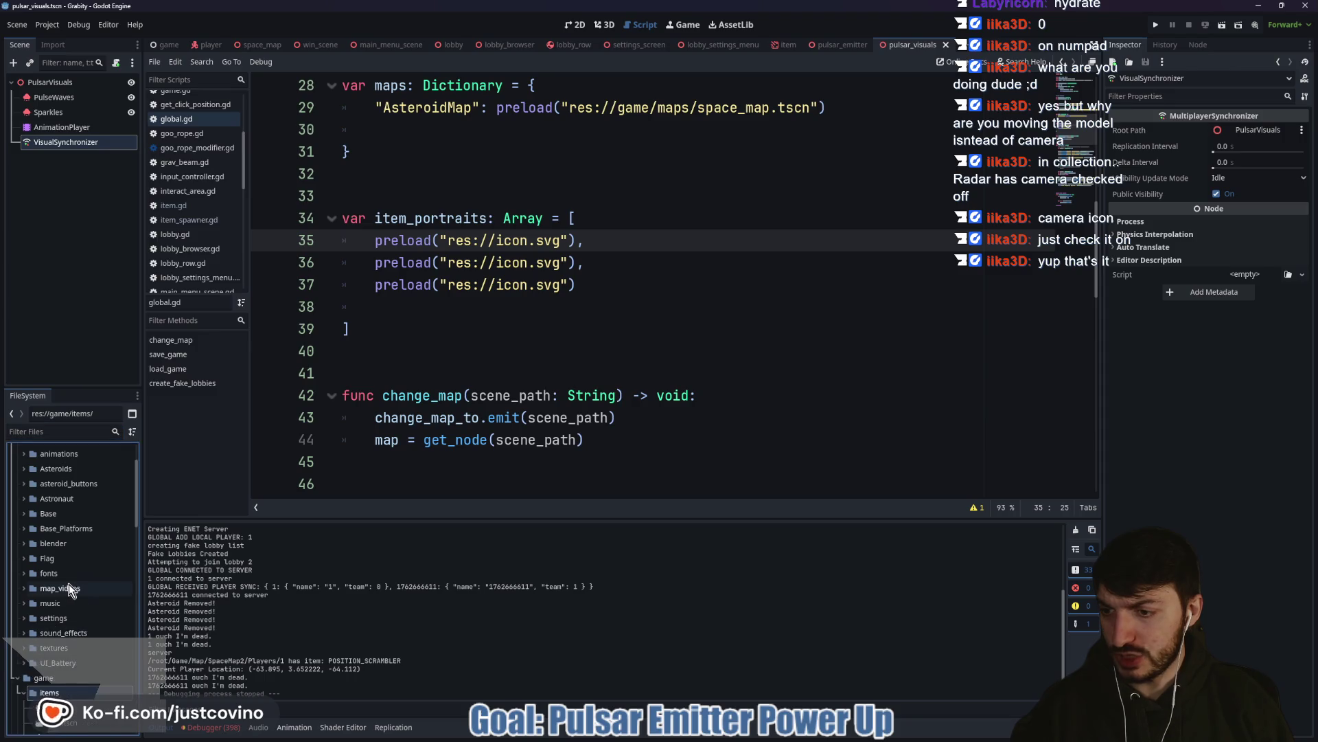
{"action": "scroll", "coordinate": [76, 583], "scroll_direction": "up", "scroll_amount": 2}
{"action": "left_click", "coordinate": [48, 462]}
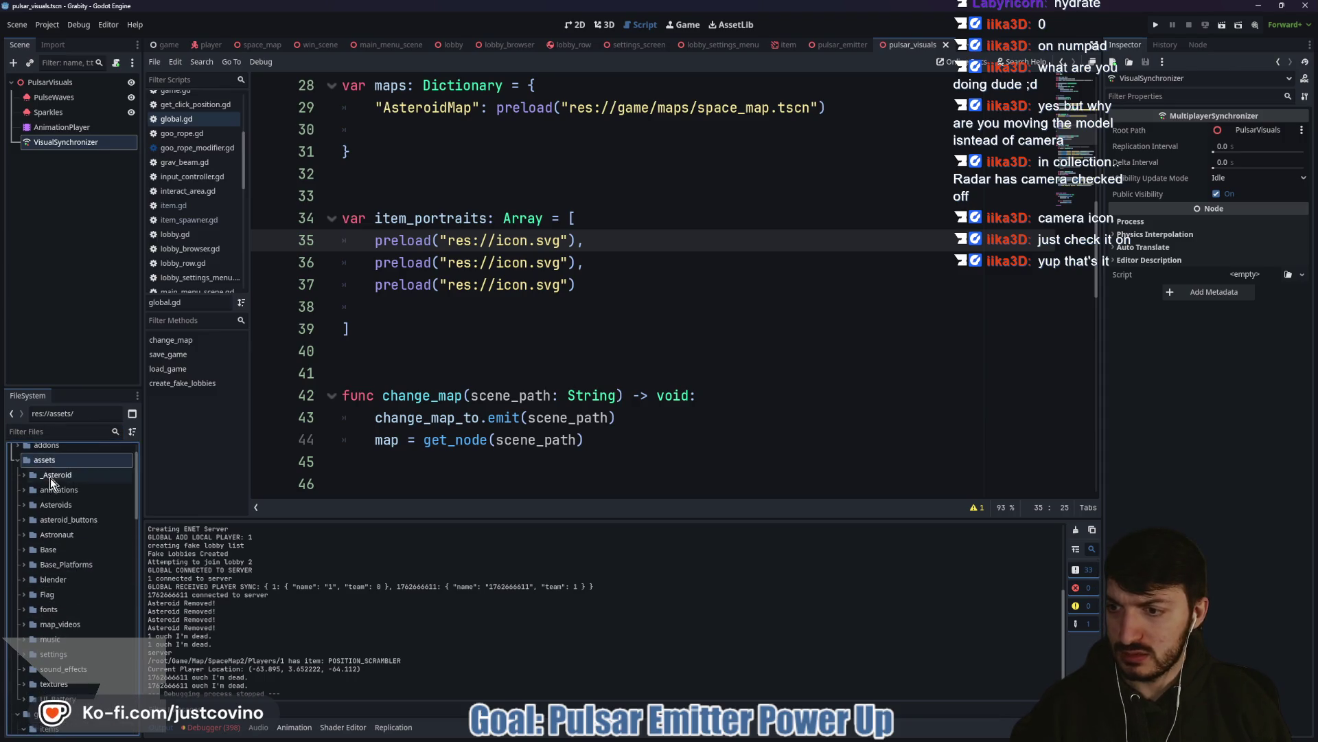
{"action": "right_click", "coordinate": [47, 461]}
{"action": "mouse_move", "coordinate": [137, 468]}
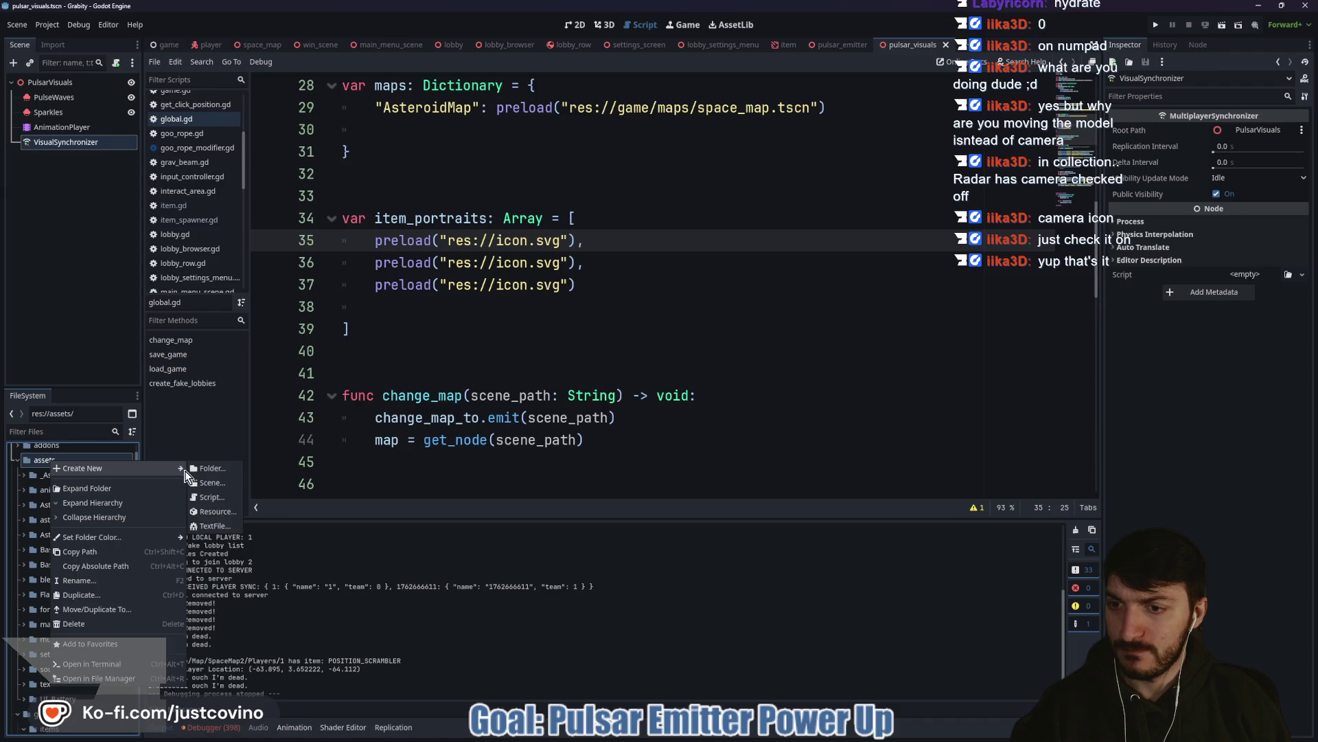
{"action": "left_click", "coordinate": [201, 468]}
{"action": "type", "text": "icons"}
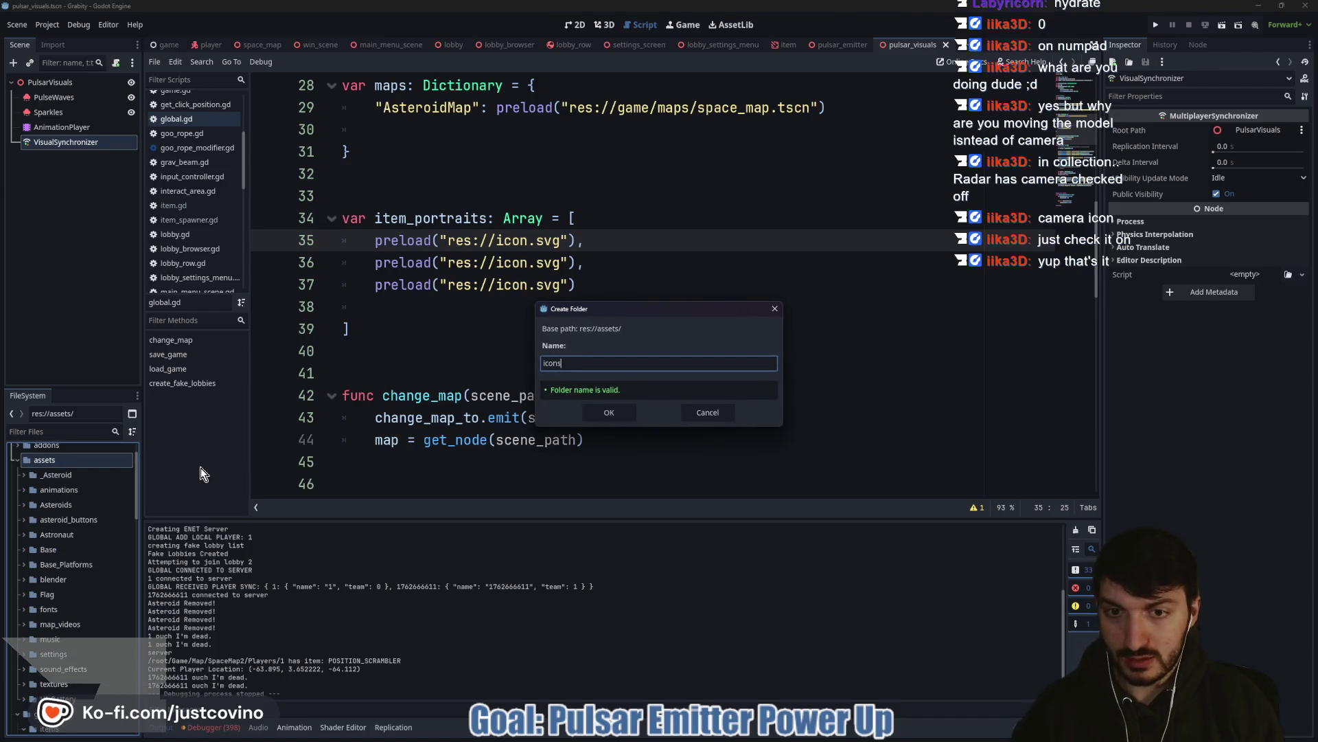
{"action": "key", "text": "Return"}
Move orbital_strike_icon.png and position_scrambler_icon.png from textures into the icons folder.
{"action": "scroll", "coordinate": [69, 625], "scroll_direction": "down", "scroll_amount": 1}
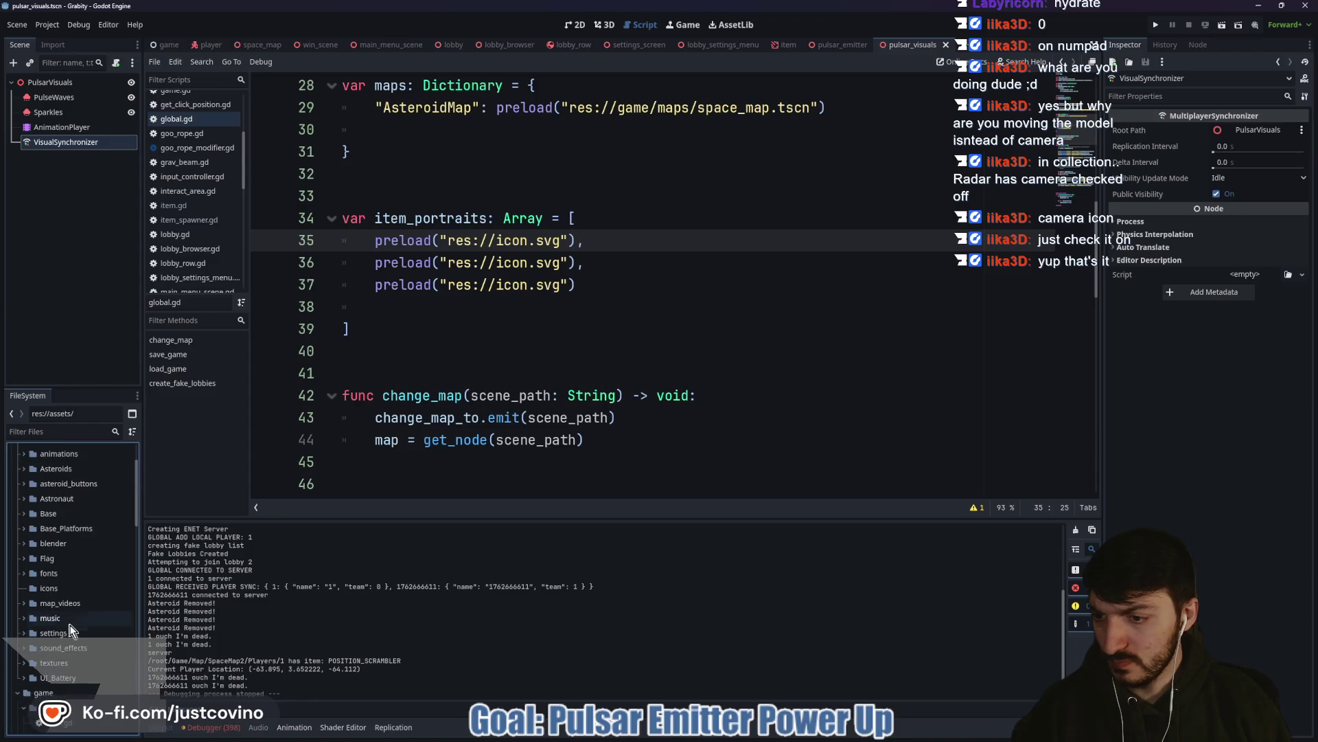
{"action": "left_click", "coordinate": [23, 665]}
{"action": "scroll", "coordinate": [96, 611], "scroll_direction": "down", "scroll_amount": 3}
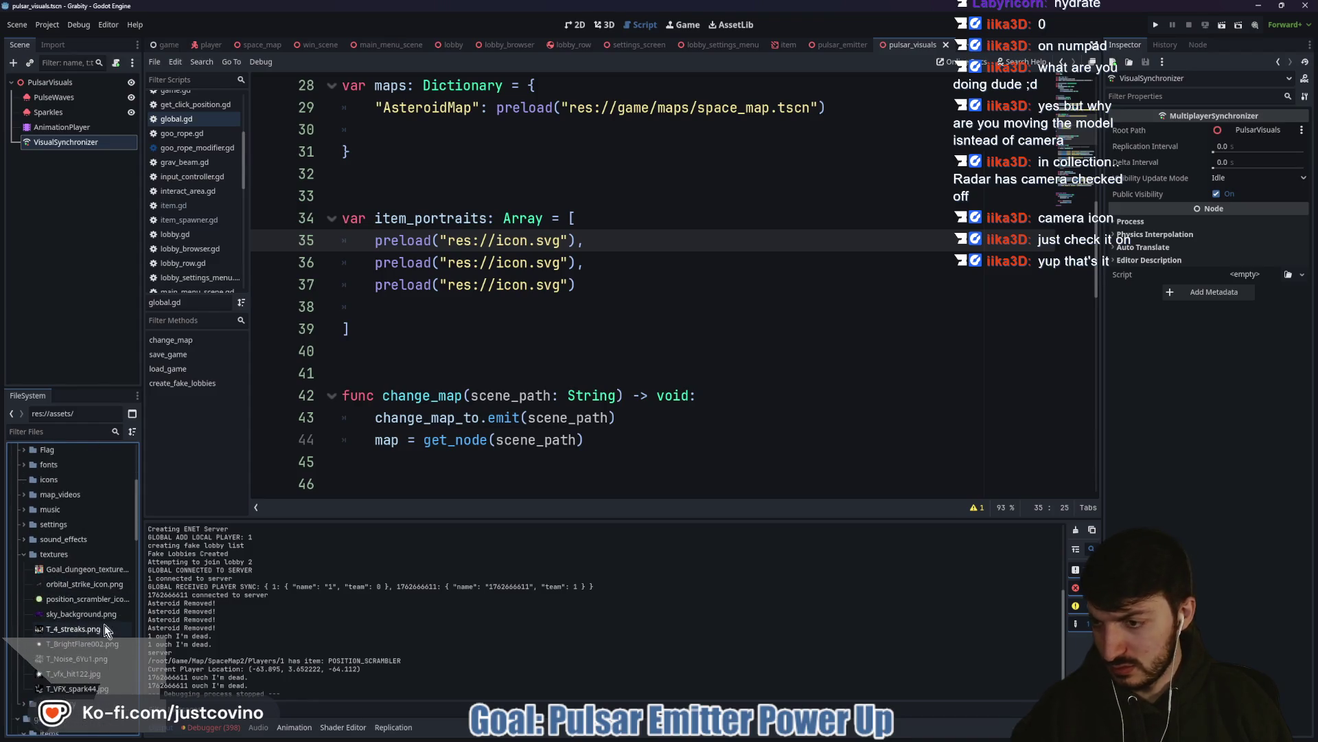
{"action": "left_click", "coordinate": [93, 588]}
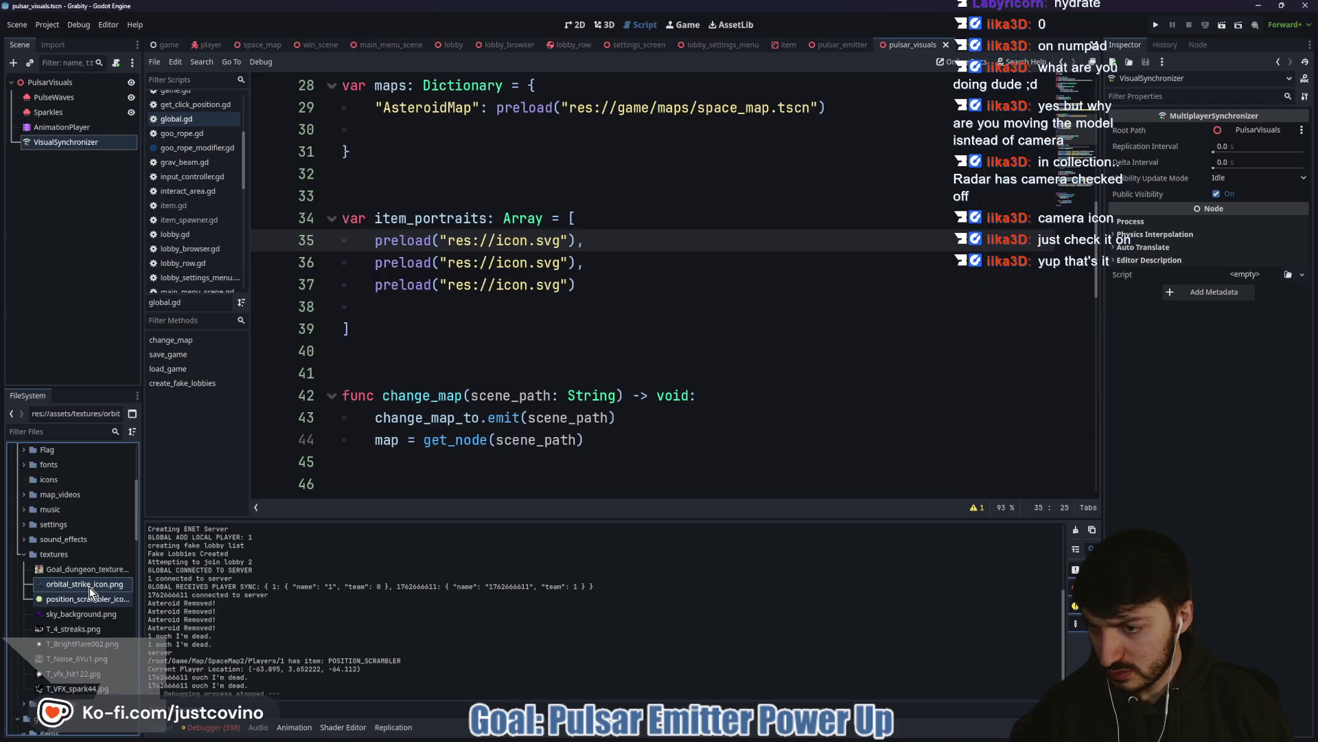
{"action": "mouse_move", "coordinate": [81, 589]}
{"action": "left_mouse_down"}
{"action": "mouse_move", "coordinate": [76, 559]}
{"action": "mouse_move", "coordinate": [100, 506]}
{"action": "mouse_move", "coordinate": [57, 480]}
{"action": "left_mouse_up"}
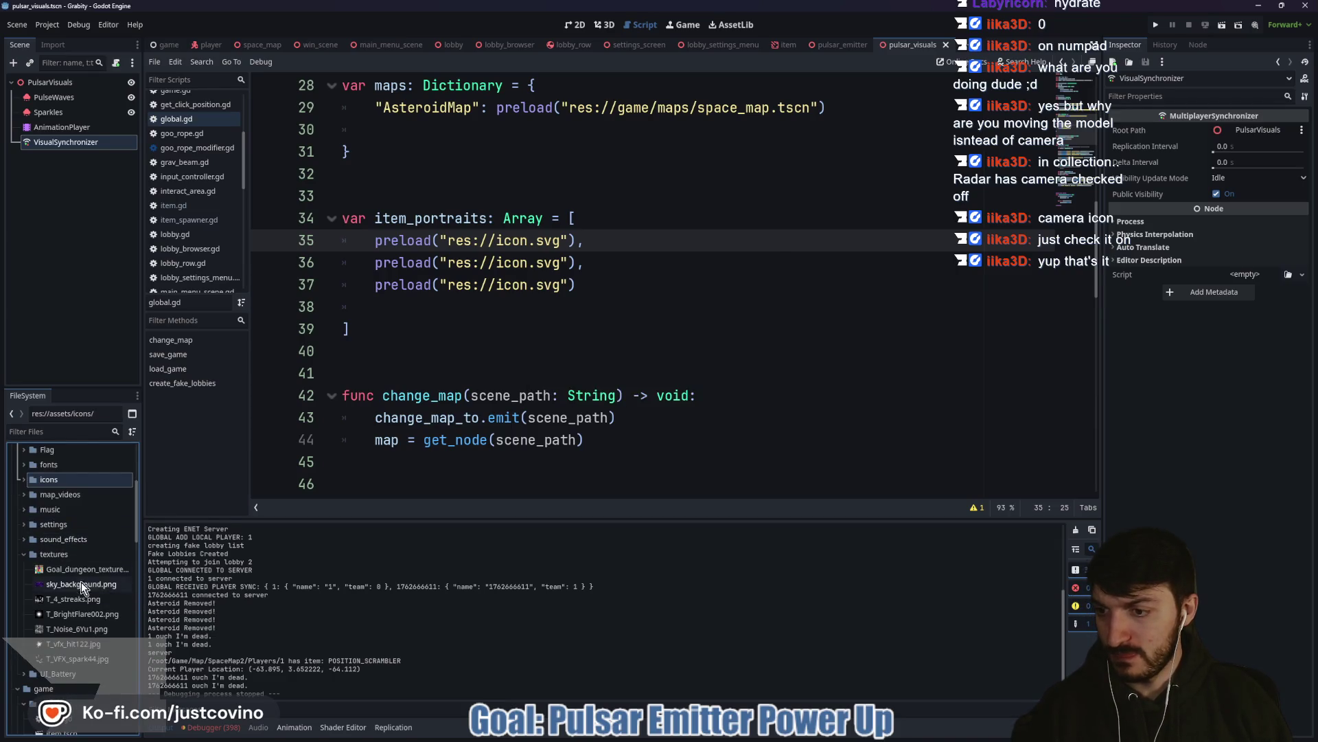
{"action": "left_click", "coordinate": [23, 554]}
{"action": "left_click", "coordinate": [23, 479]}
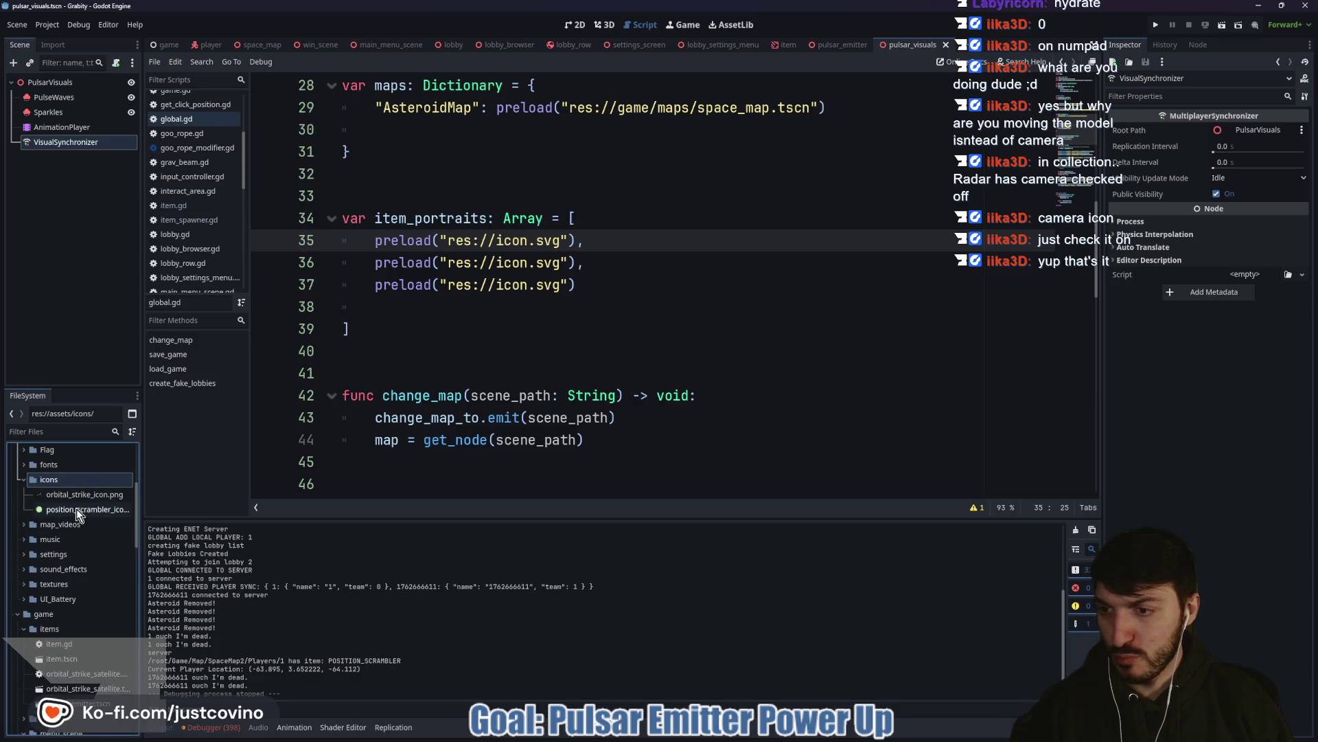
{"action": "left_click", "coordinate": [63, 494]}
{"action": "right_click", "coordinate": [65, 496]}
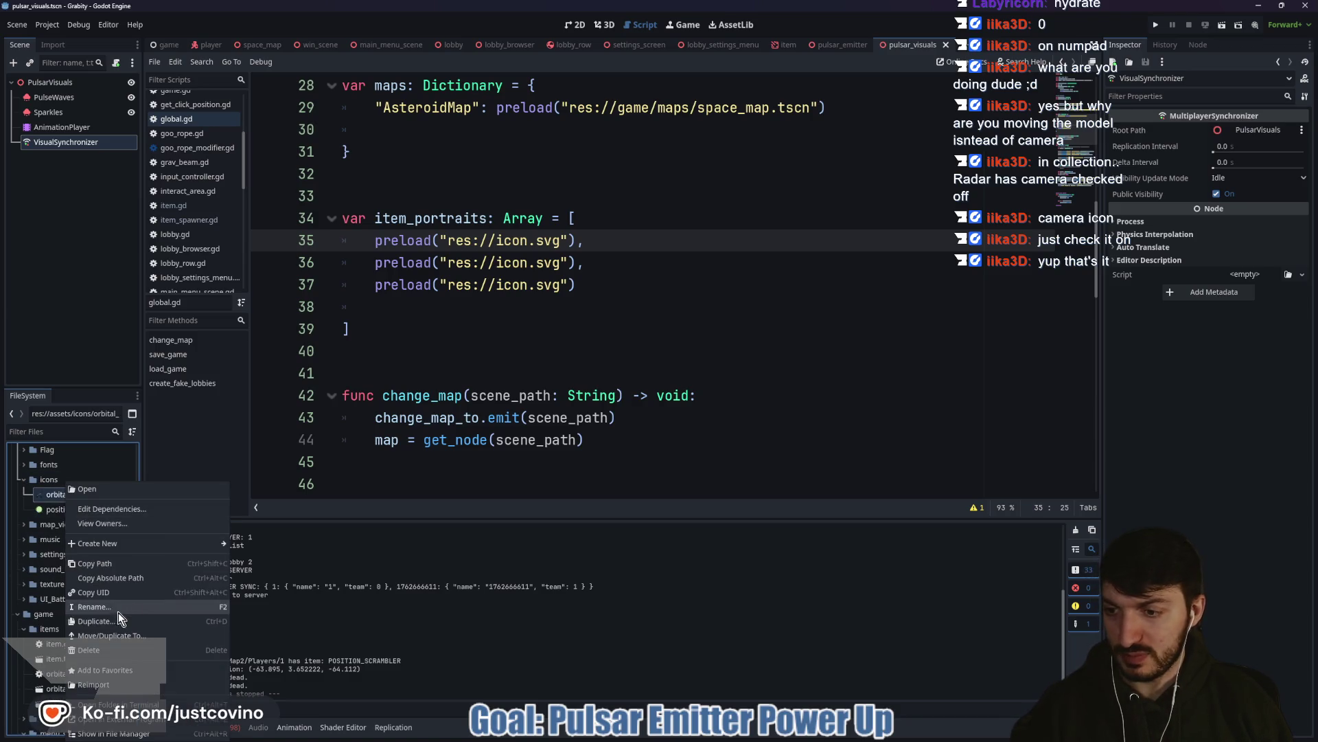
{"action": "left_click", "coordinate": [45, 515]}
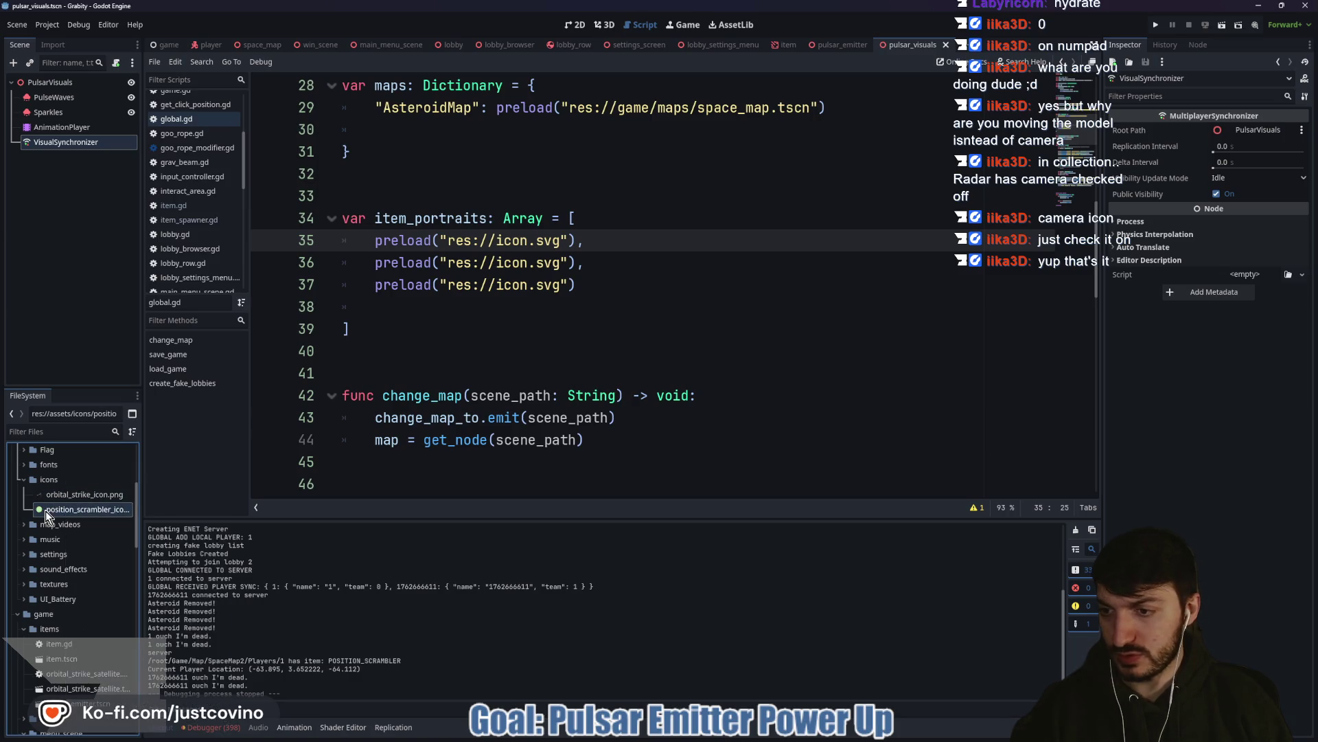
Replace the first res://icon.svg entry with position_scrambler_icon.png's path.
{"action": "right_click", "coordinate": [45, 513]}
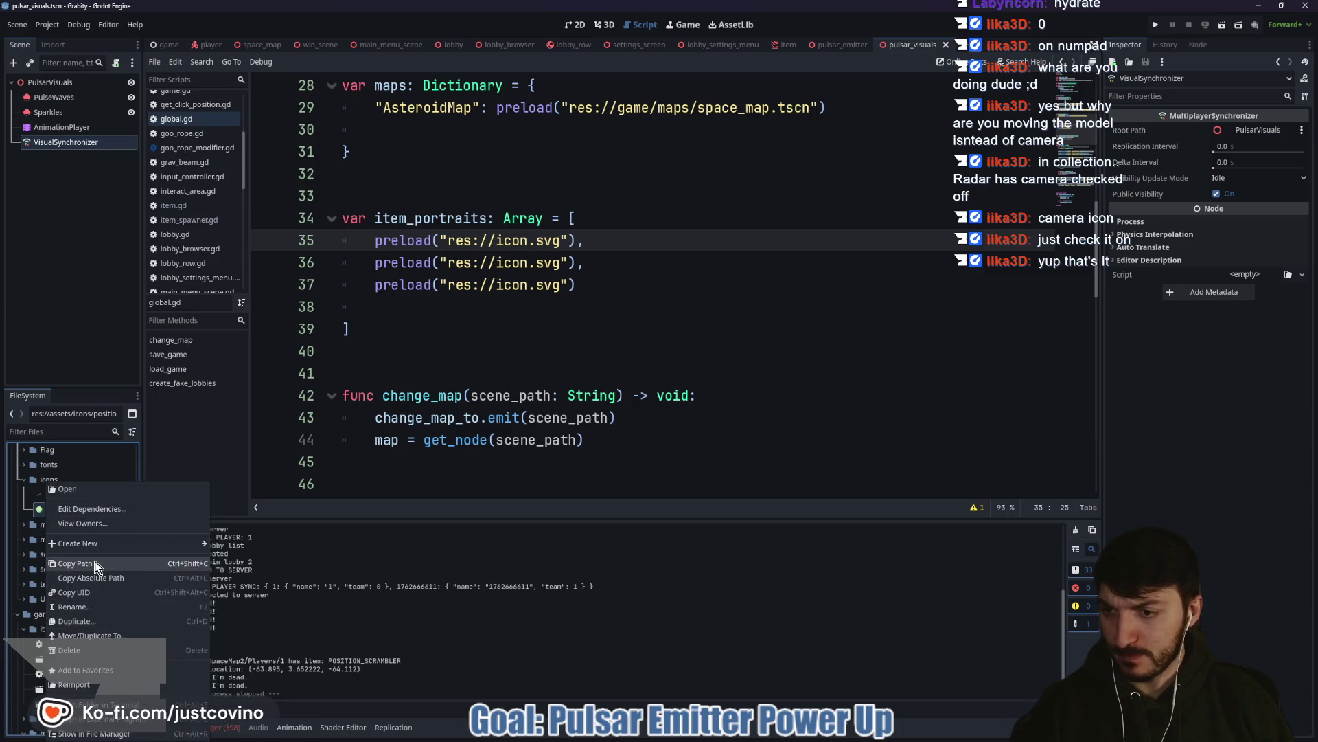
{"action": "left_click", "coordinate": [96, 594]}
{"action": "left_click_drag", "start_coordinate": [561, 240], "coordinate": [449, 239]}
{"action": "key", "text": "ctrl+v"}
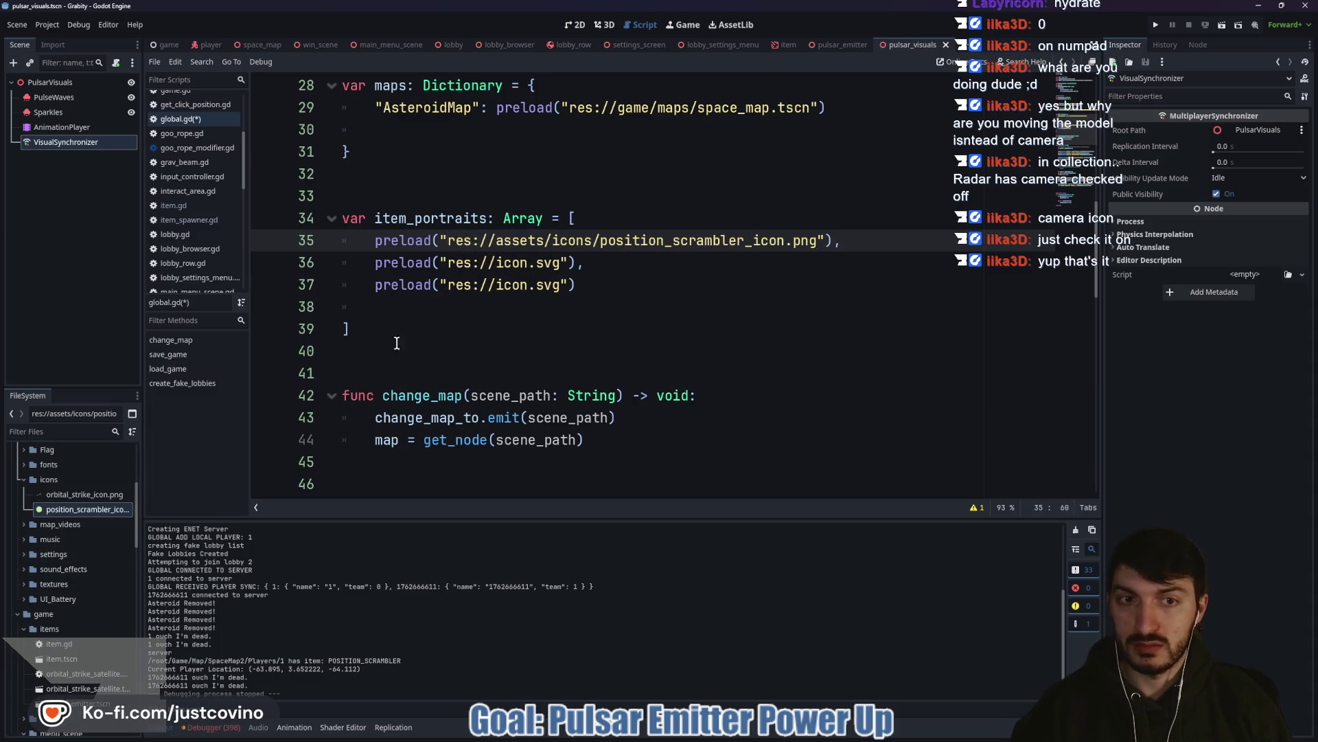
Replace the second entry with orbital_strike_icon.png's path, save global.gd and run the game.
{"action": "right_click", "coordinate": [55, 493]}
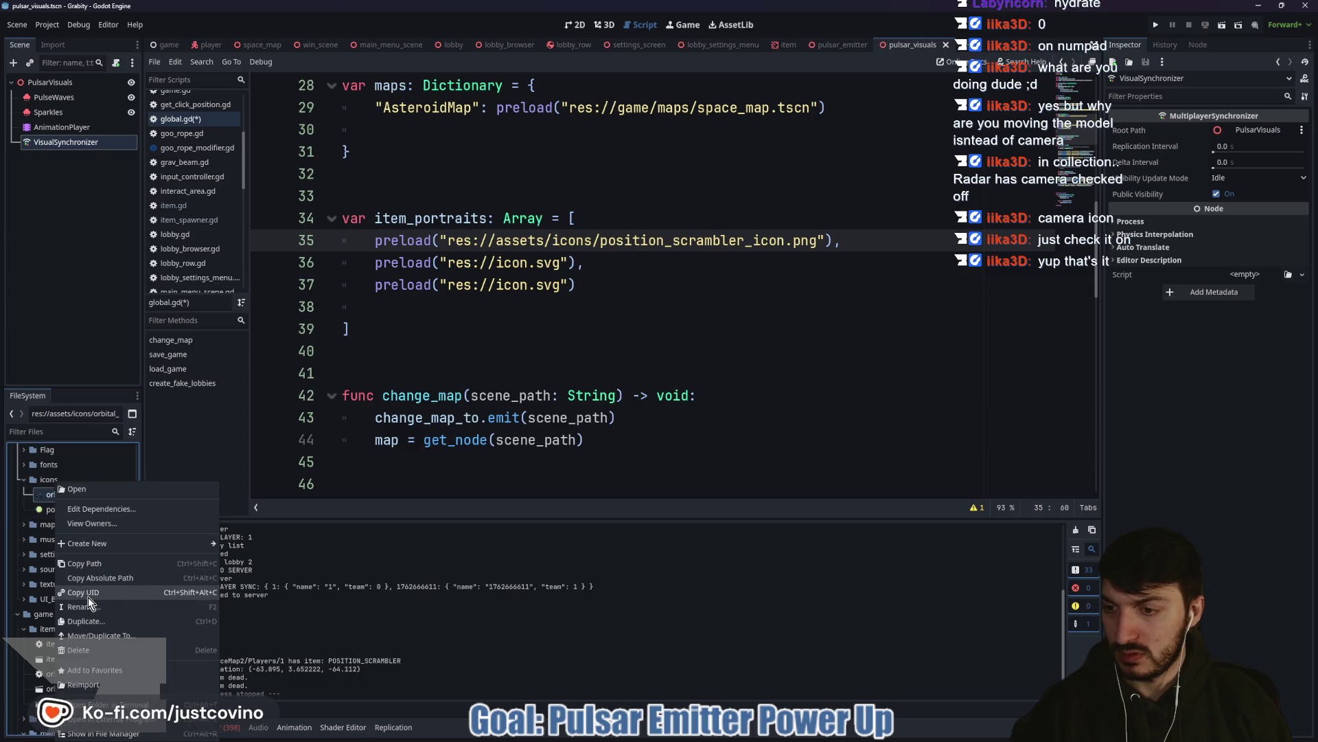
{"action": "left_click", "coordinate": [89, 564]}
{"action": "left_click_drag", "start_coordinate": [562, 263], "coordinate": [447, 267]}
{"action": "key", "text": "ctrl+v"}
{"action": "left_click", "coordinate": [589, 304]}
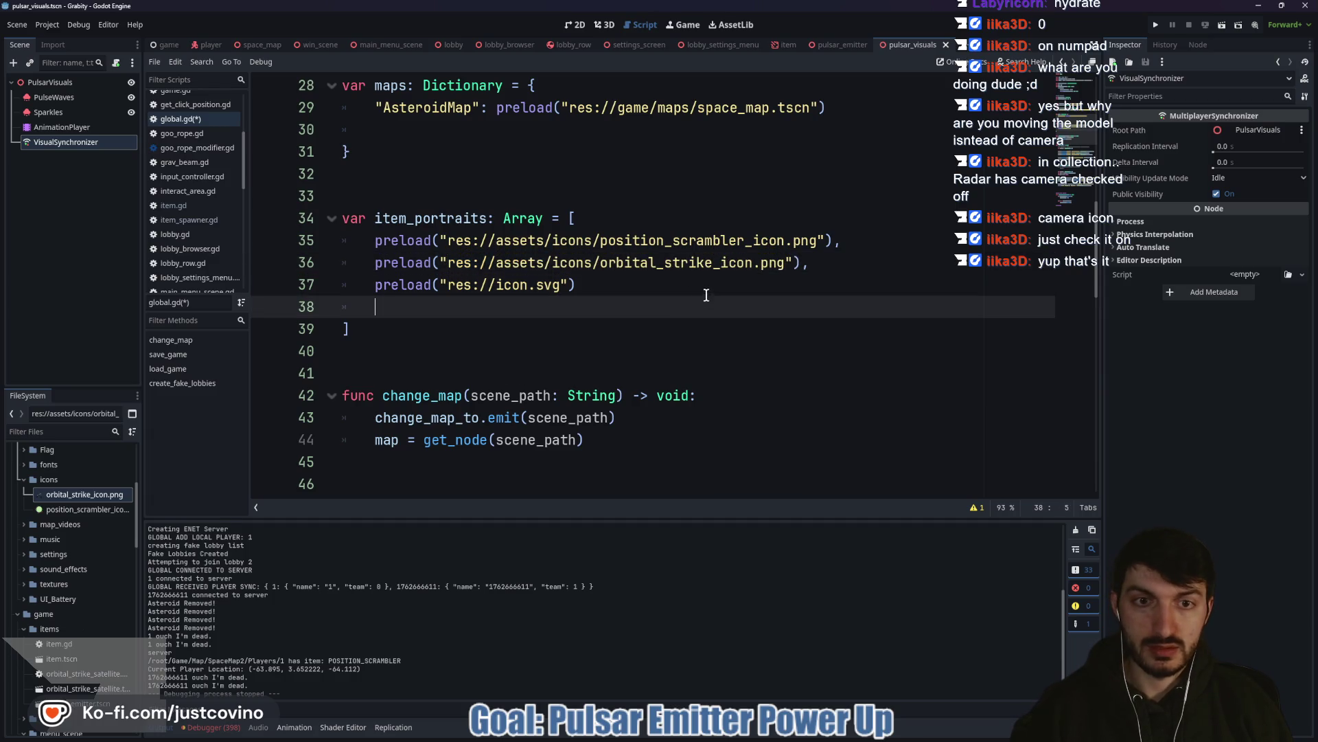
{"action": "key", "text": "ctrl+s"}
{"action": "left_click", "coordinate": [1156, 25]}
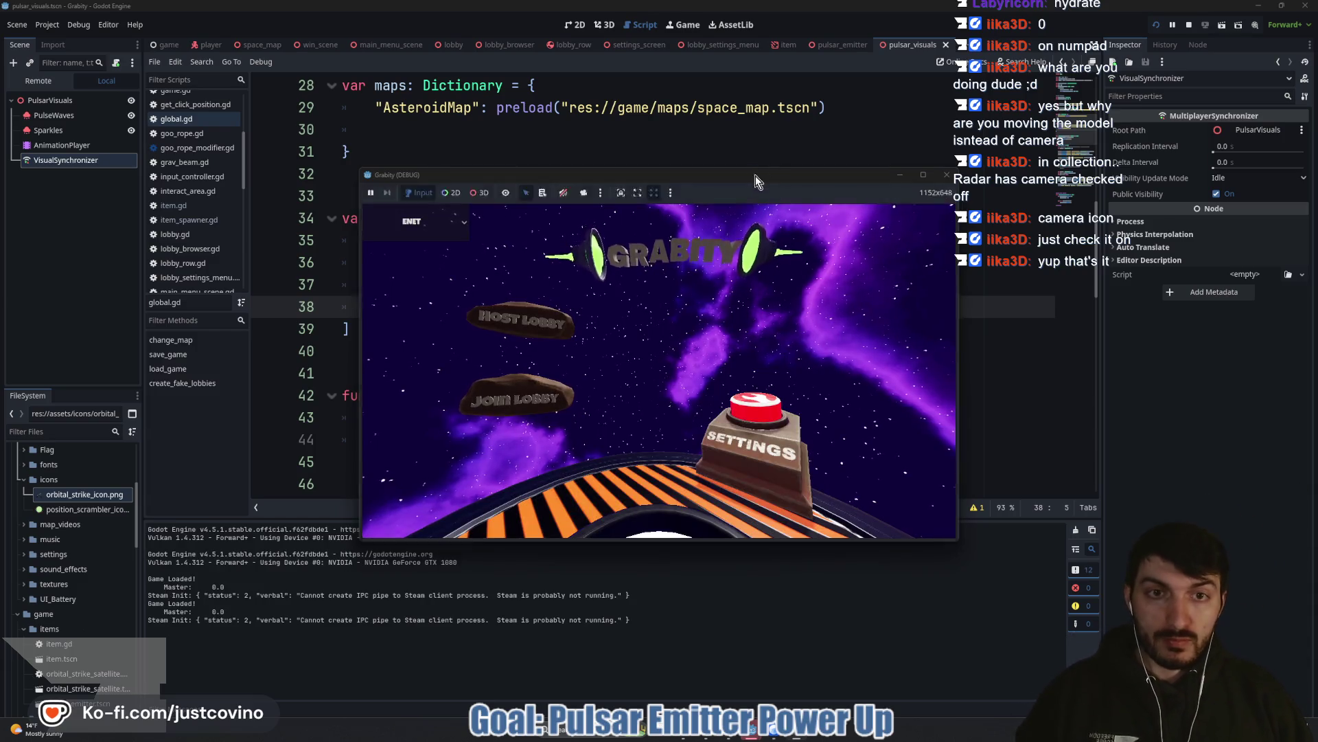
Host a lobby, play until an item icon appears on the minimap, then stop with F8.
{"action": "left_click", "coordinate": [206, 336]}
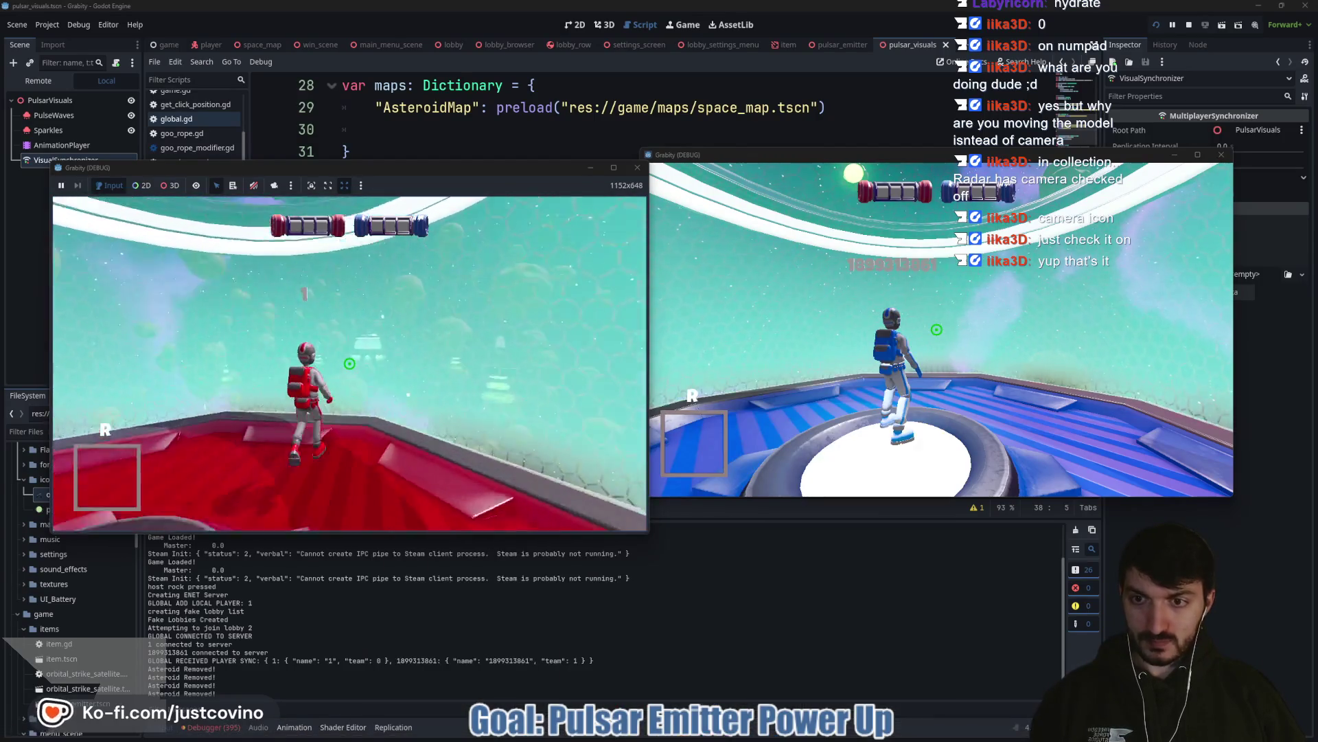
{"action": "key", "text": "space"}
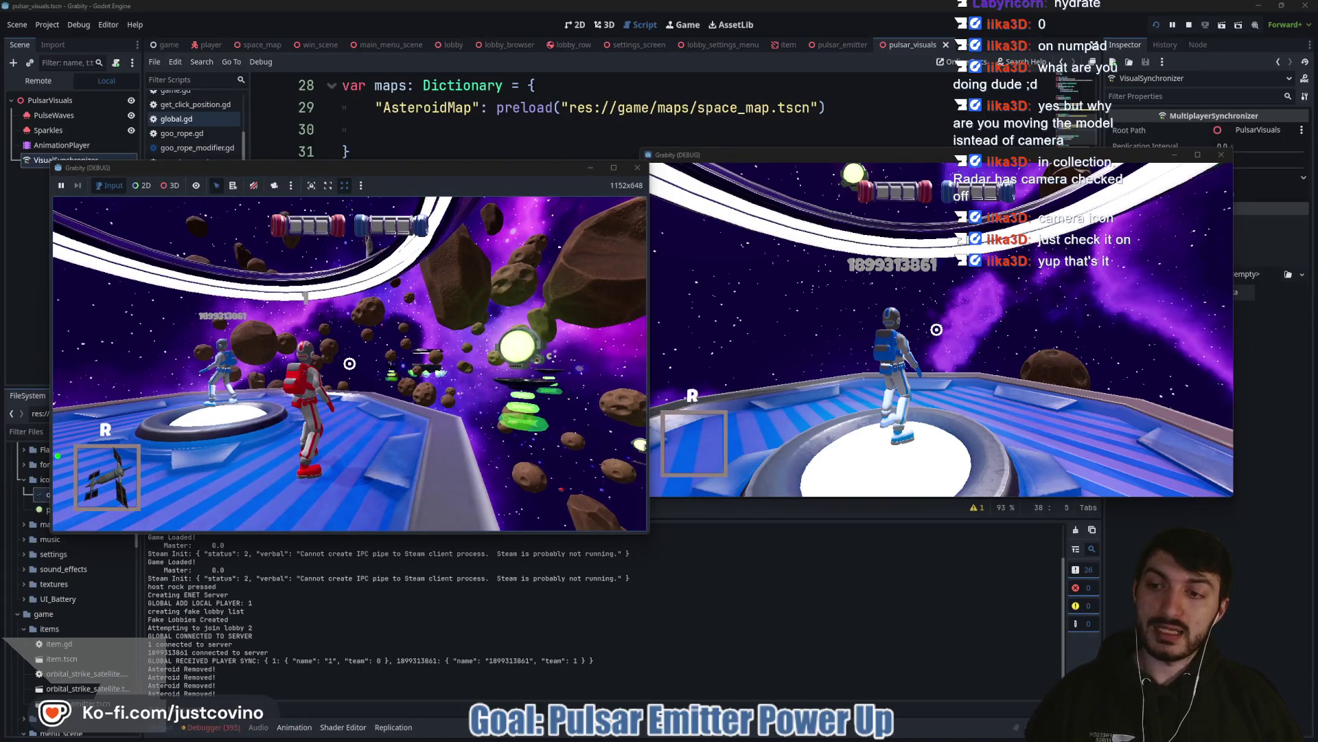
{"action": "left_click_drag", "start_coordinate": [182, 535], "coordinate": [138, 445]}
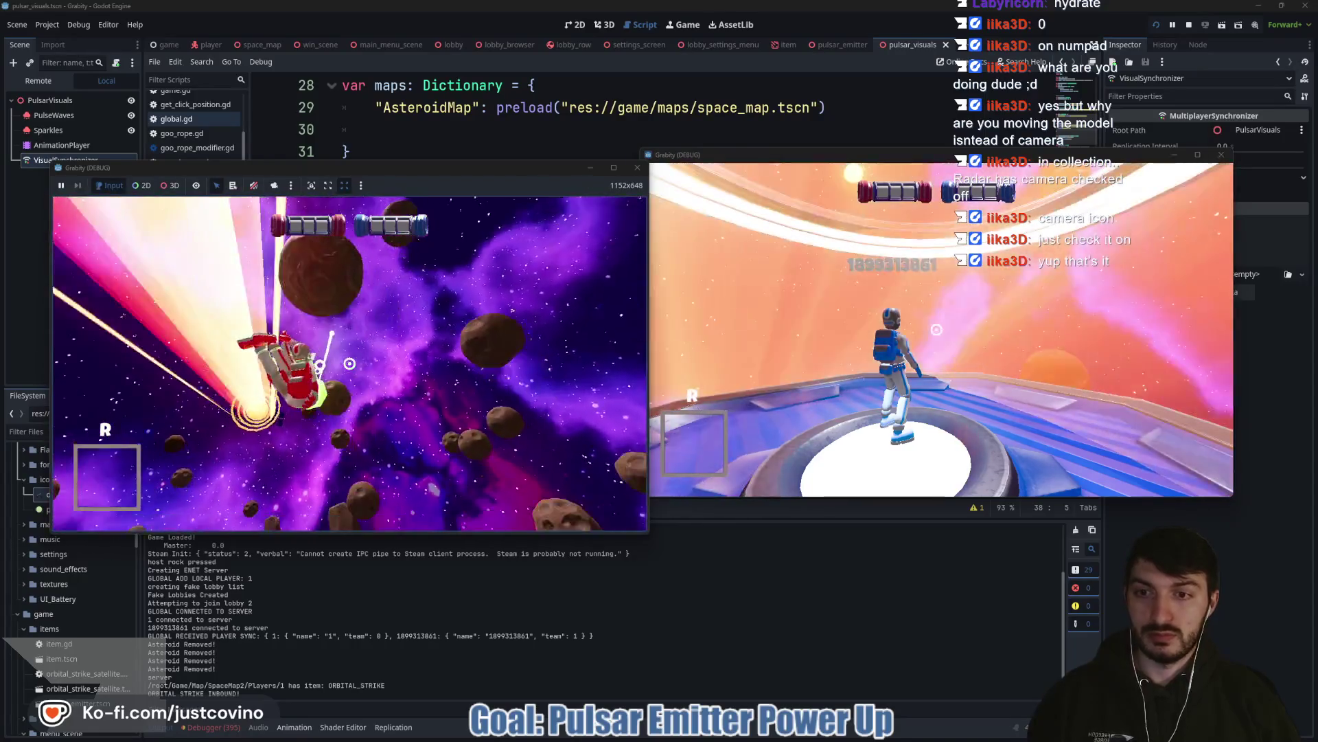
{"action": "key", "text": "F8"}
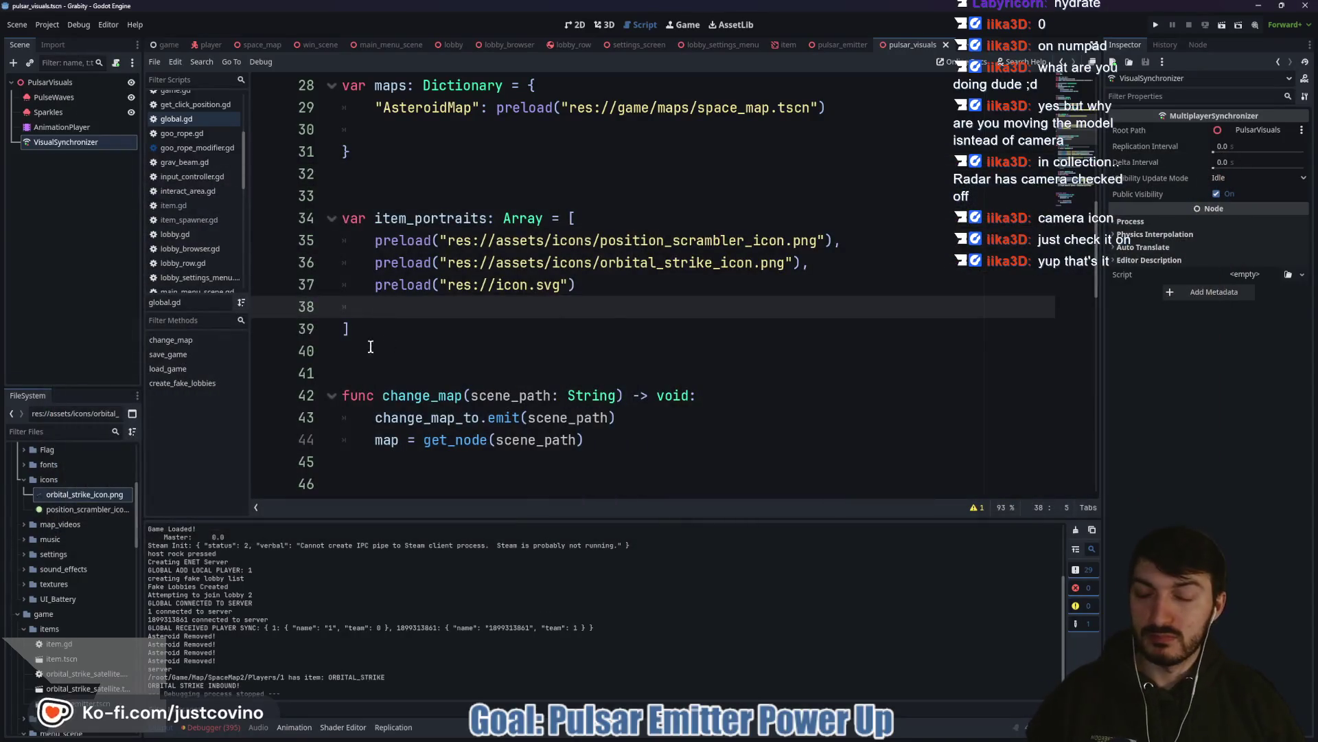
{"action": "key", "text": "Down"}
{"action": "left_click", "coordinate": [206, 44]}
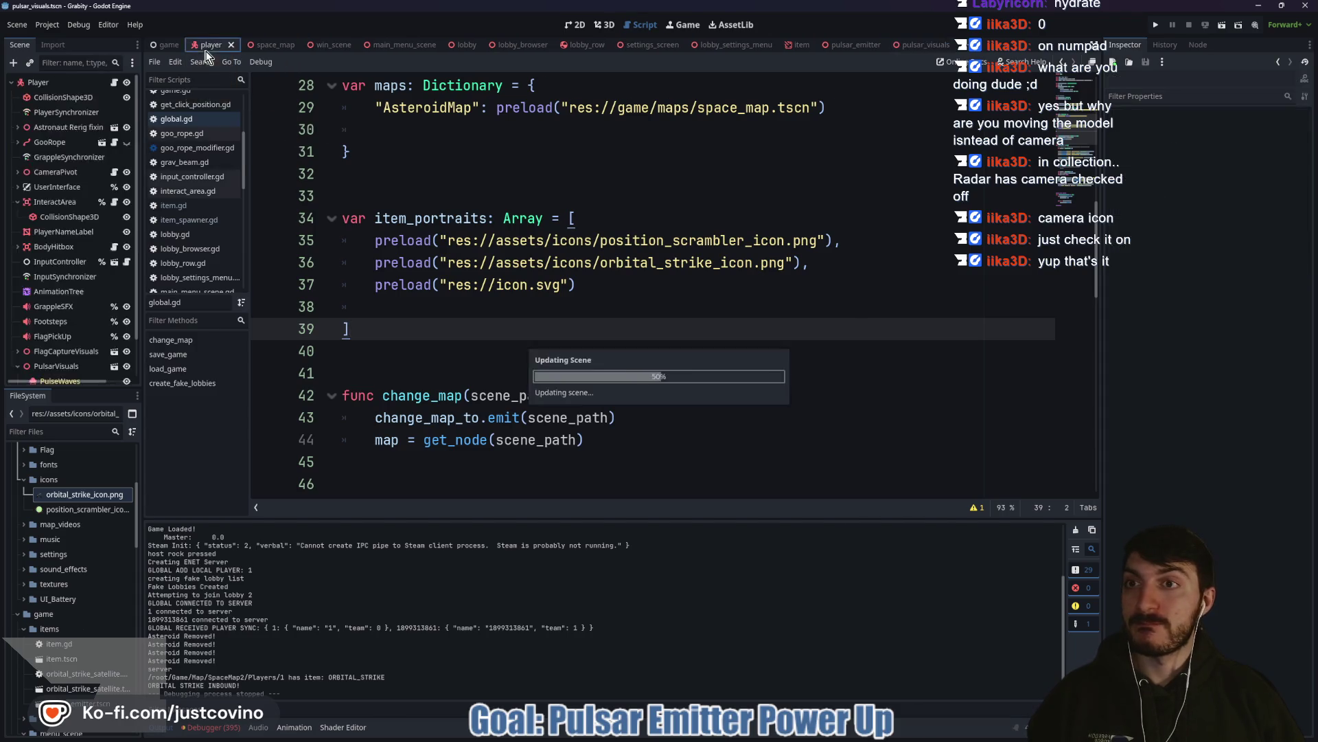
{"action": "left_click", "coordinate": [604, 25]}
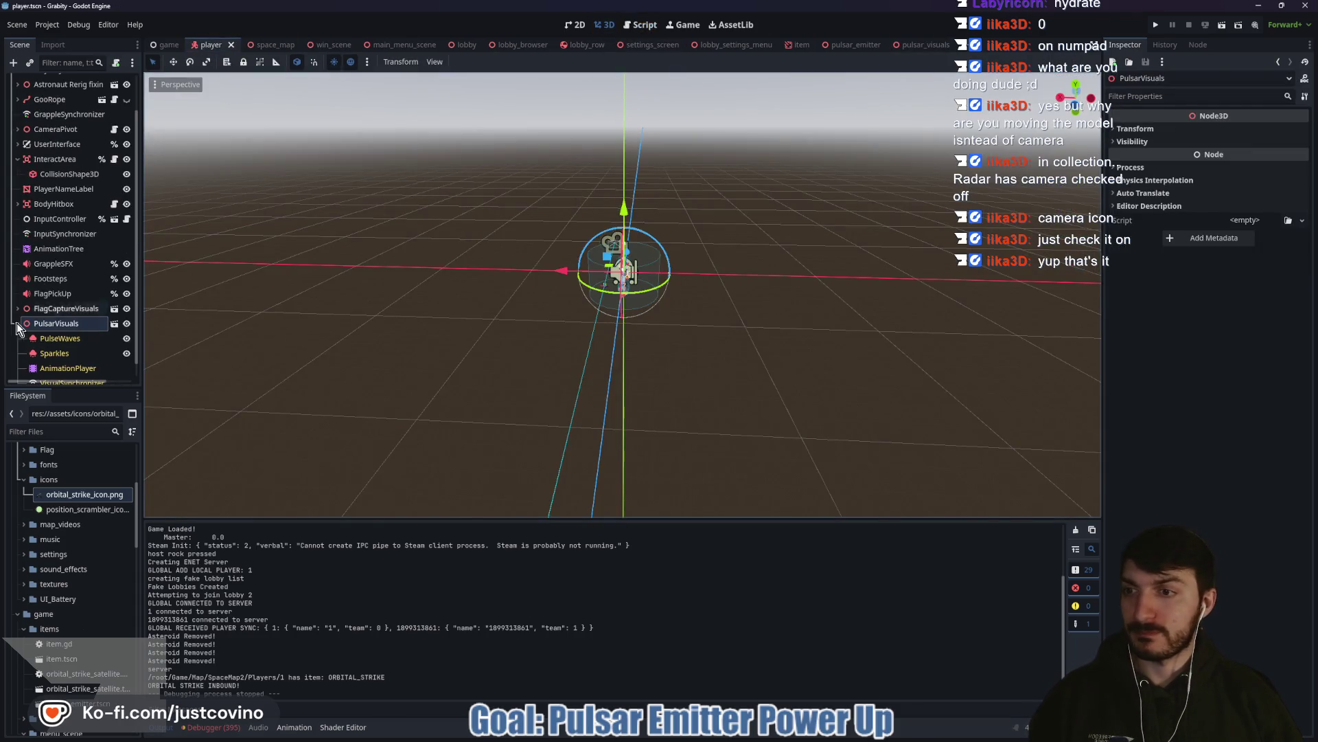
{"action": "left_click", "coordinate": [576, 25]}
{"action": "left_click", "coordinate": [379, 345]}
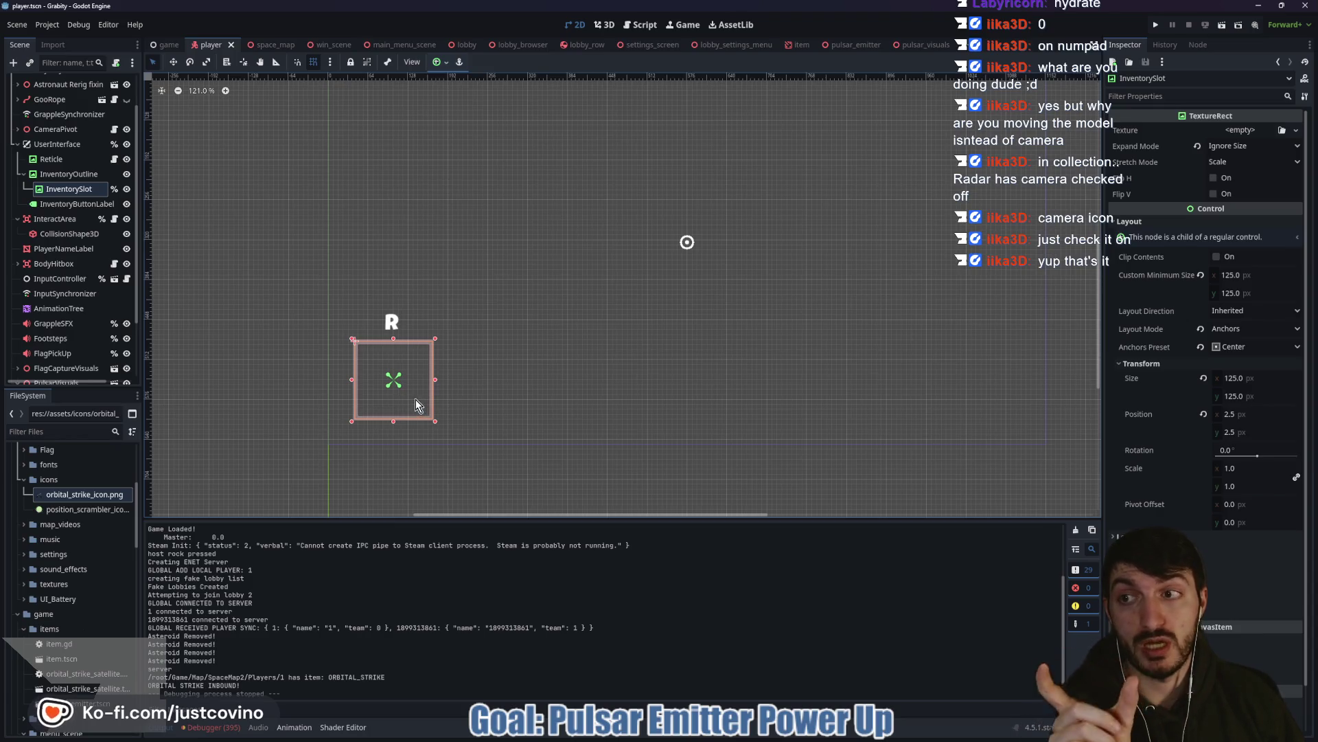
{"action": "left_click", "coordinate": [72, 174]}
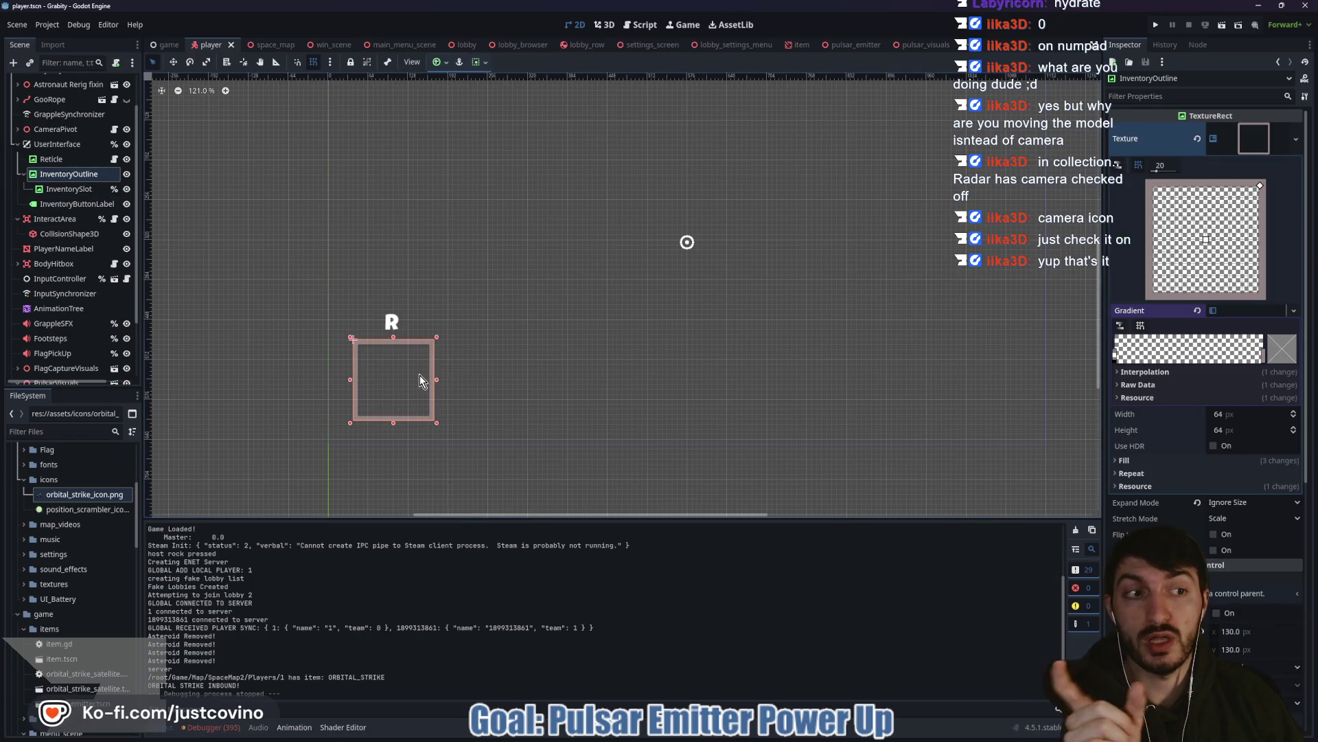
{"action": "left_click", "coordinate": [76, 189]}
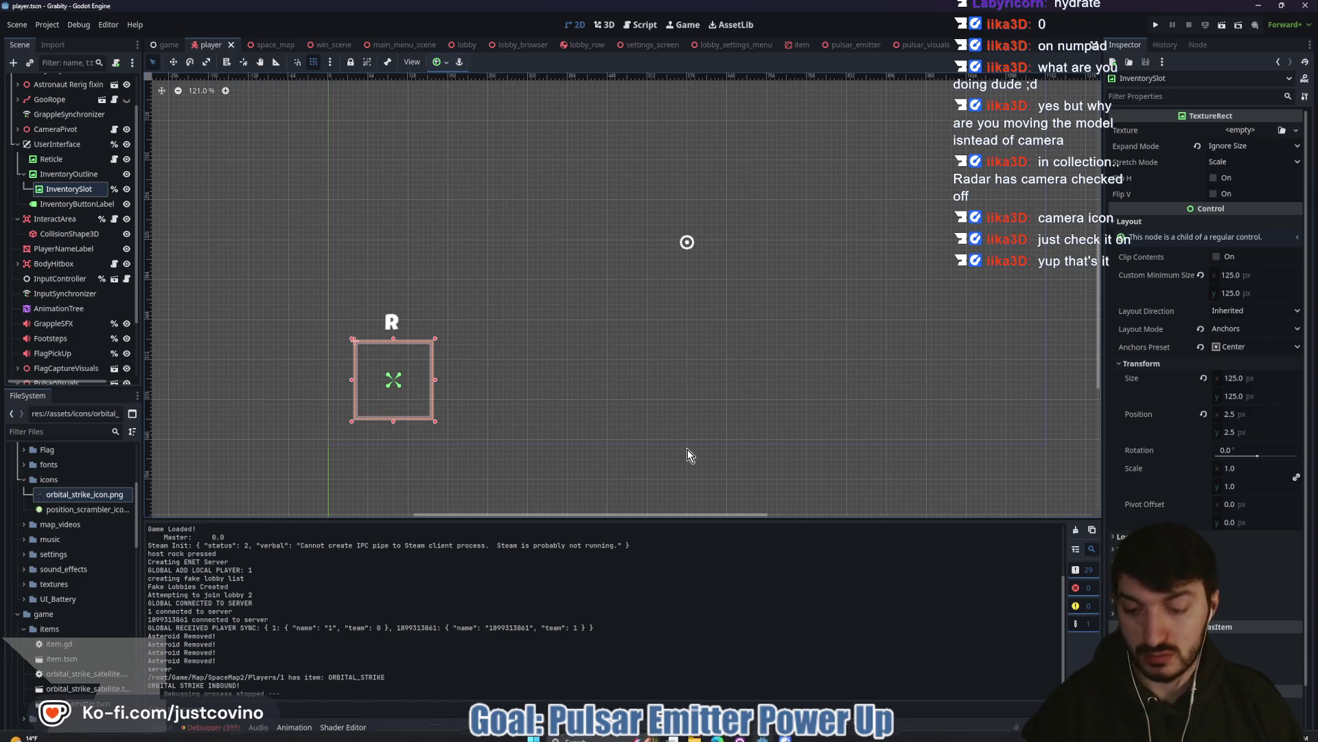
{"action": "key", "text": "super"}
Launch icon_maker from Start, then open TV.blend from the blender TV folder.
{"action": "type", "text": "icon_maker"}
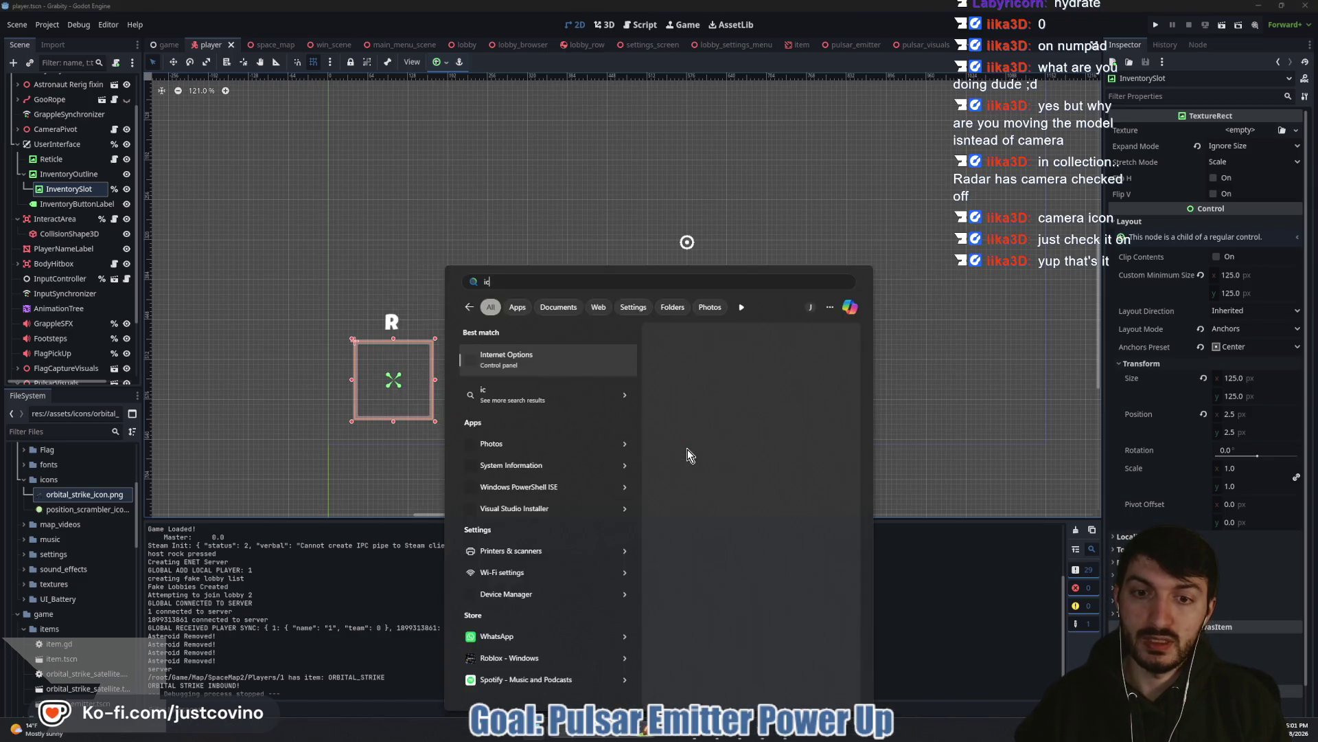
{"action": "key", "text": "Return"}
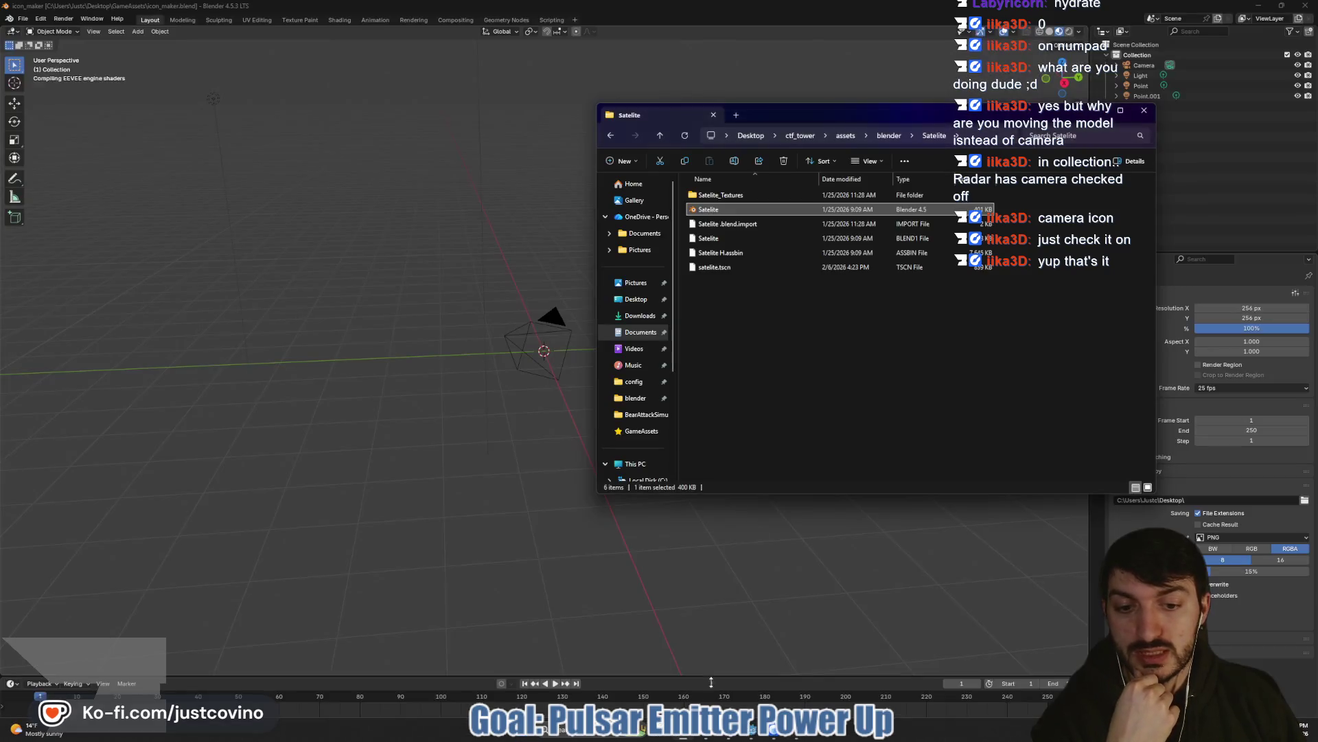
{"action": "left_click", "coordinate": [660, 135]}
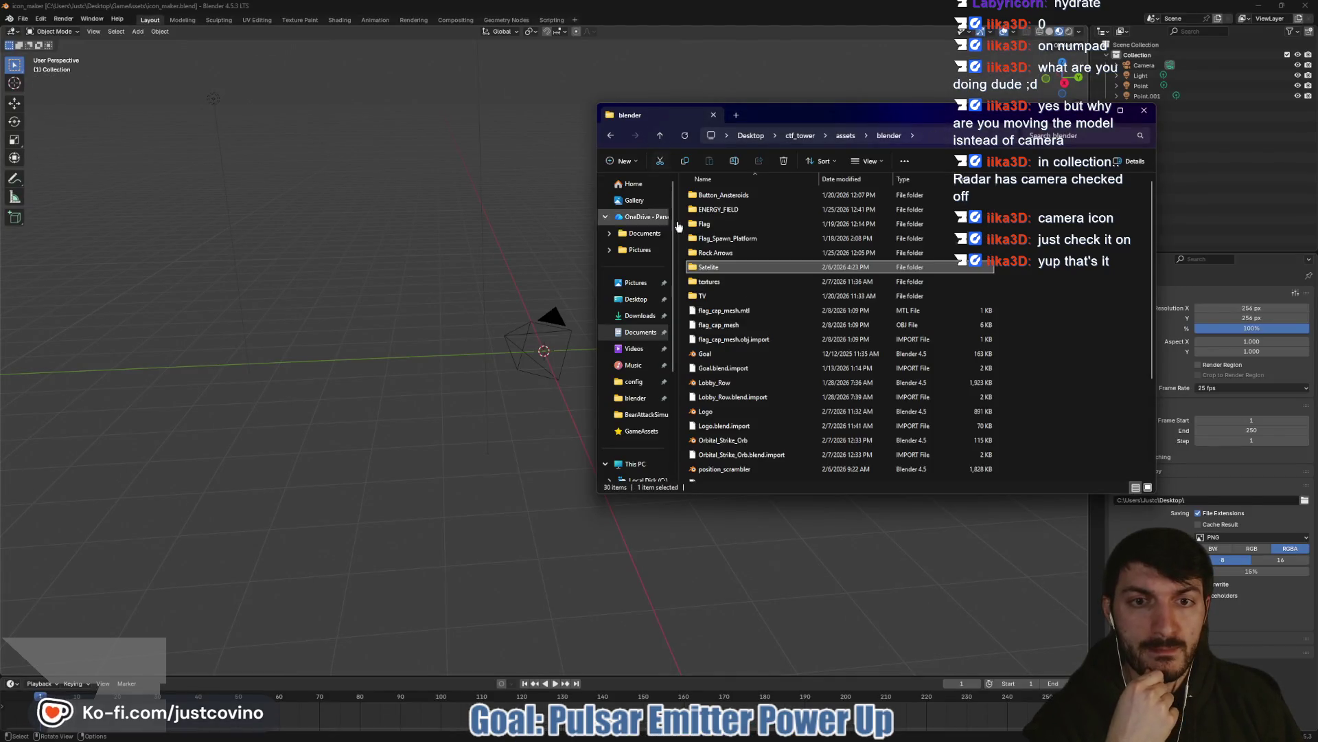
{"action": "double_click", "coordinate": [727, 302]}
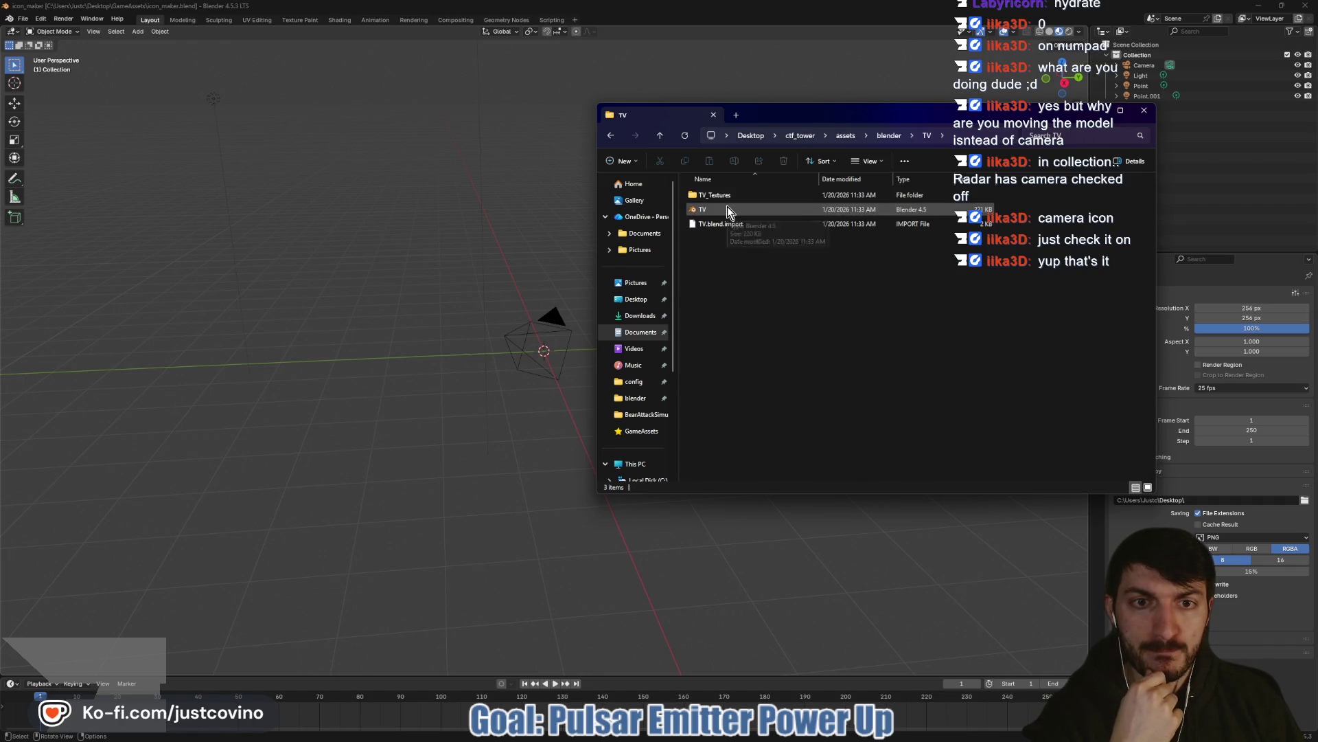
{"action": "double_click", "coordinate": [727, 209]}
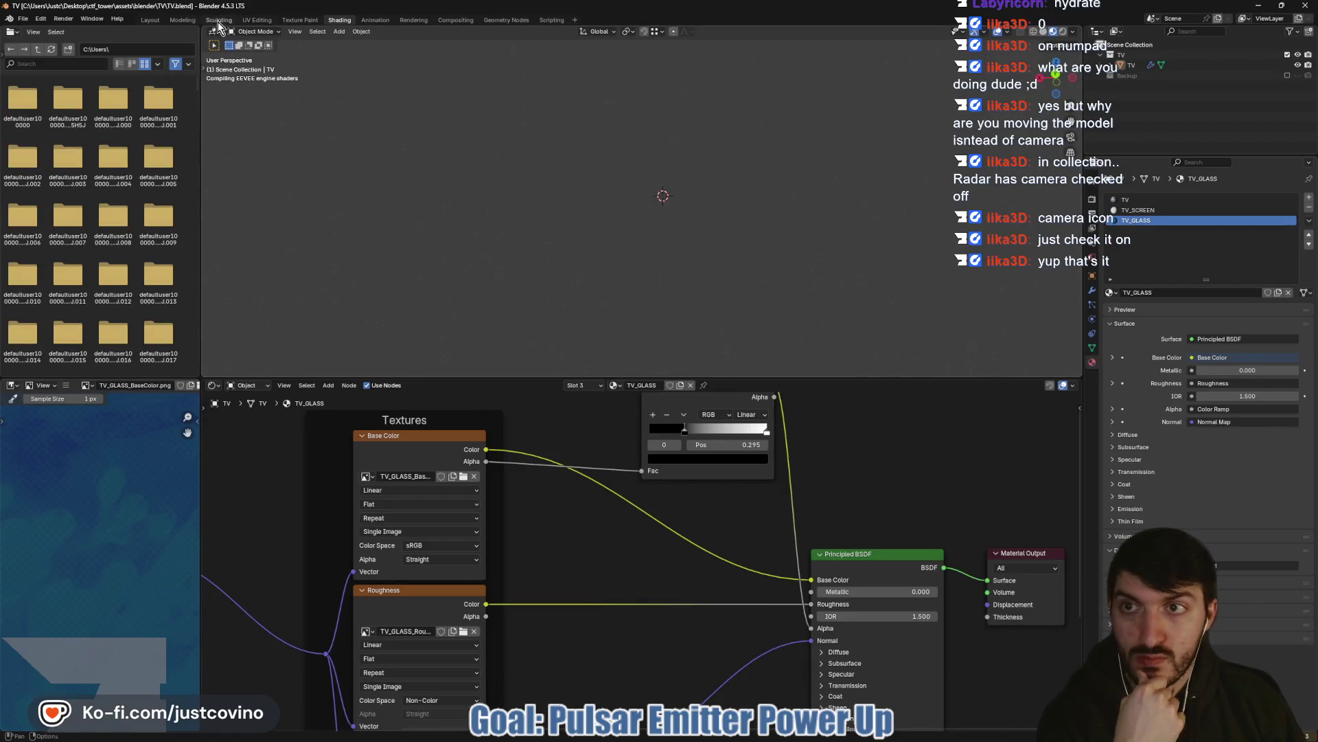
View the TV face-on in Layout with Material Preview, select it all, and return to icon_maker.
{"action": "left_click", "coordinate": [150, 20]}
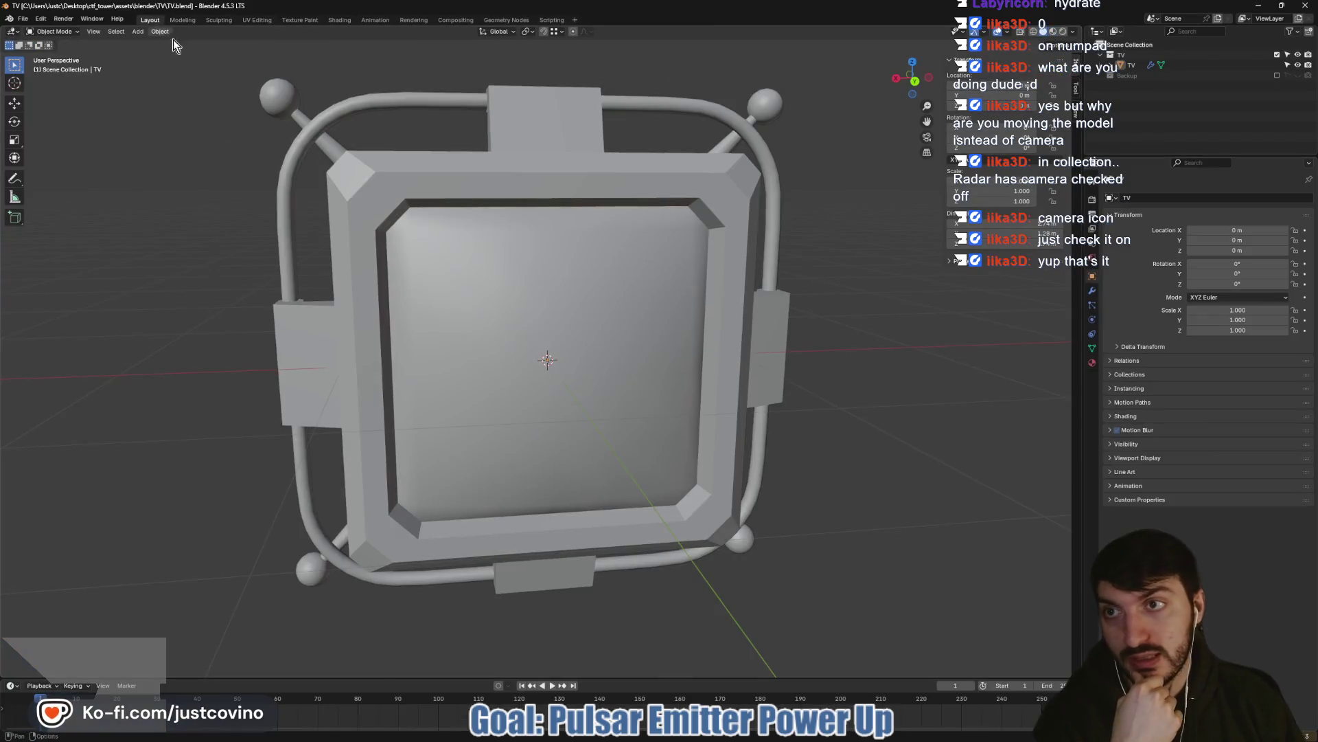
{"action": "left_click", "coordinate": [1055, 32]}
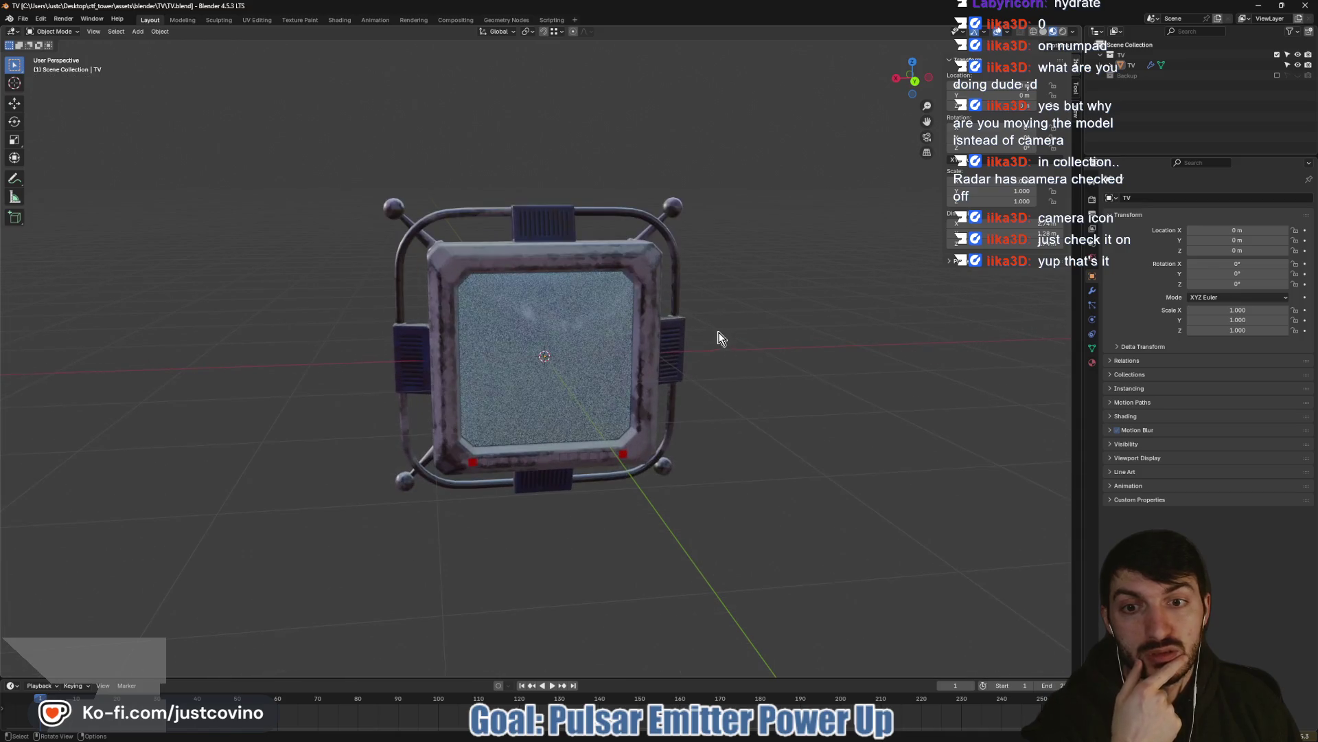
{"action": "left_click_drag", "start_coordinate": [719, 337], "coordinate": [799, 345]}
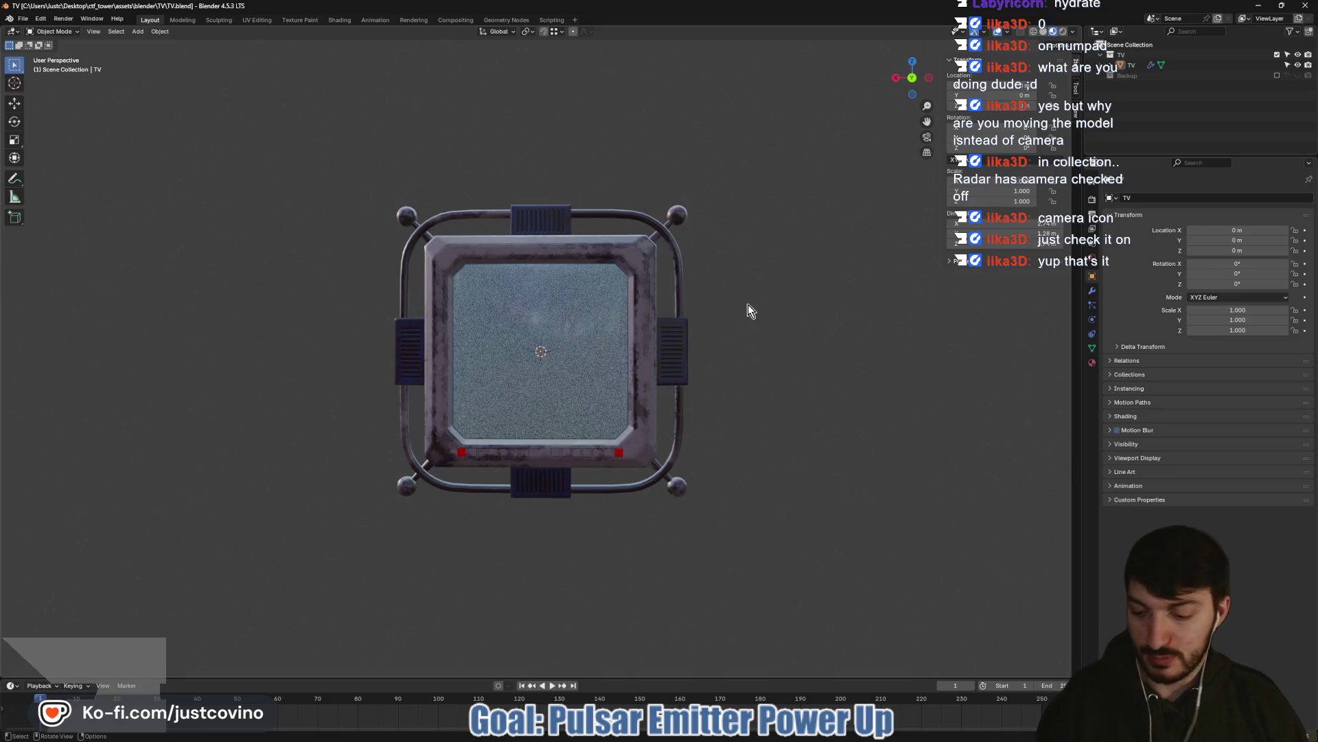
{"action": "key", "text": "a"}
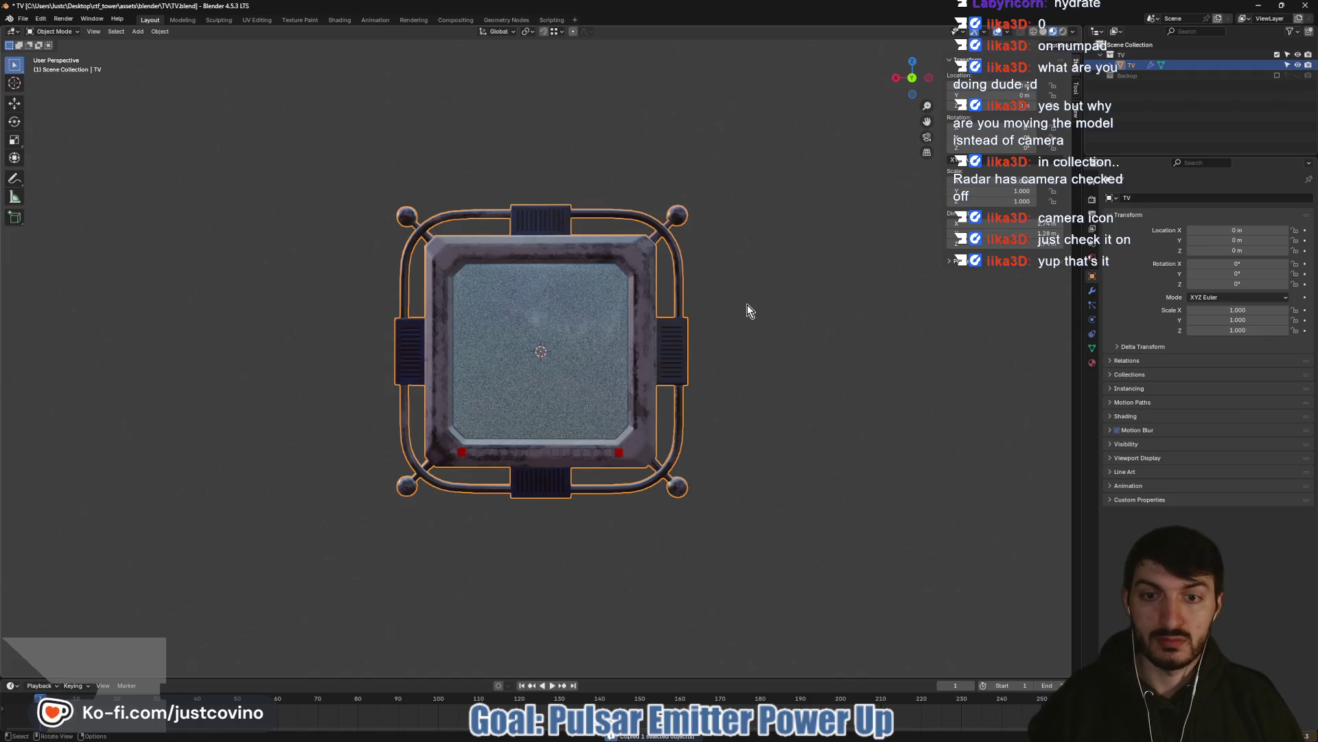
{"action": "mouse_move", "coordinate": [792, 736]}
{"action": "left_click", "coordinate": [728, 669]}
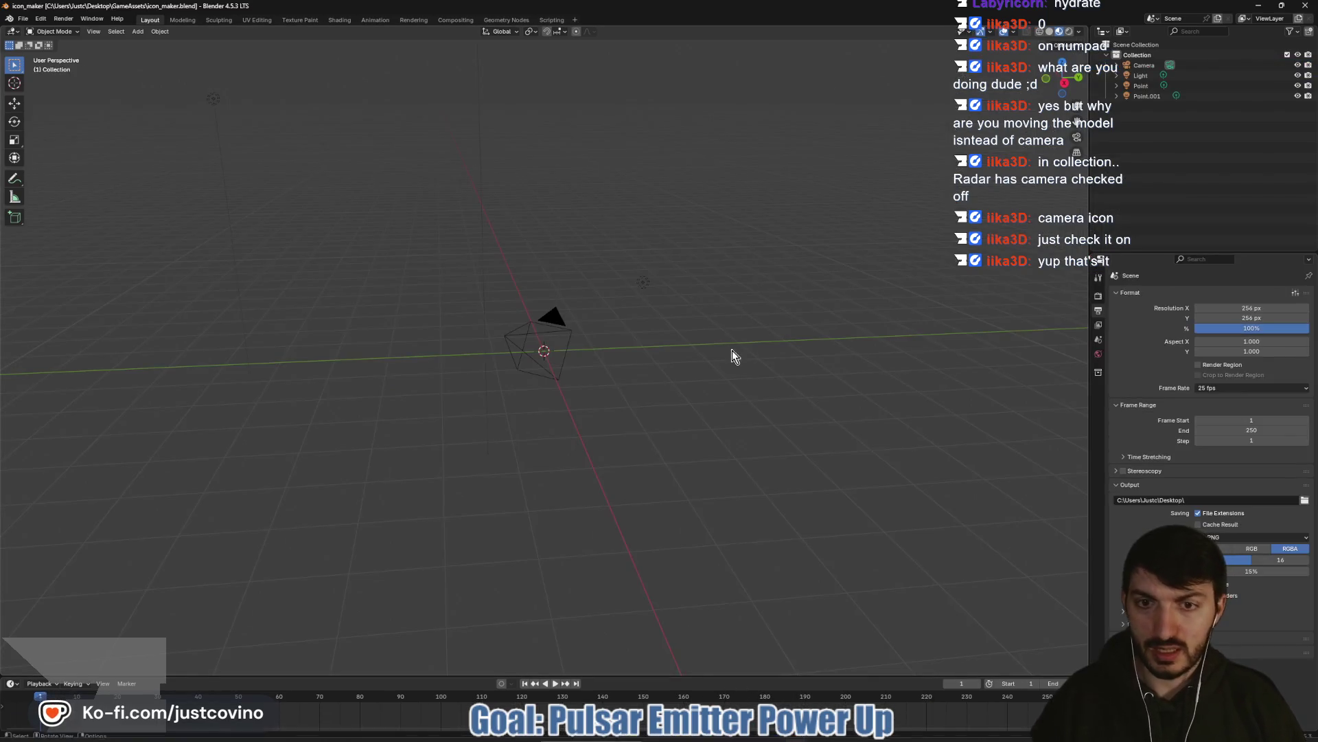
Paste the TV into the icon scene, shrink it, and turn it about Z to face the camera.
{"action": "key", "text": "ctrl+v"}
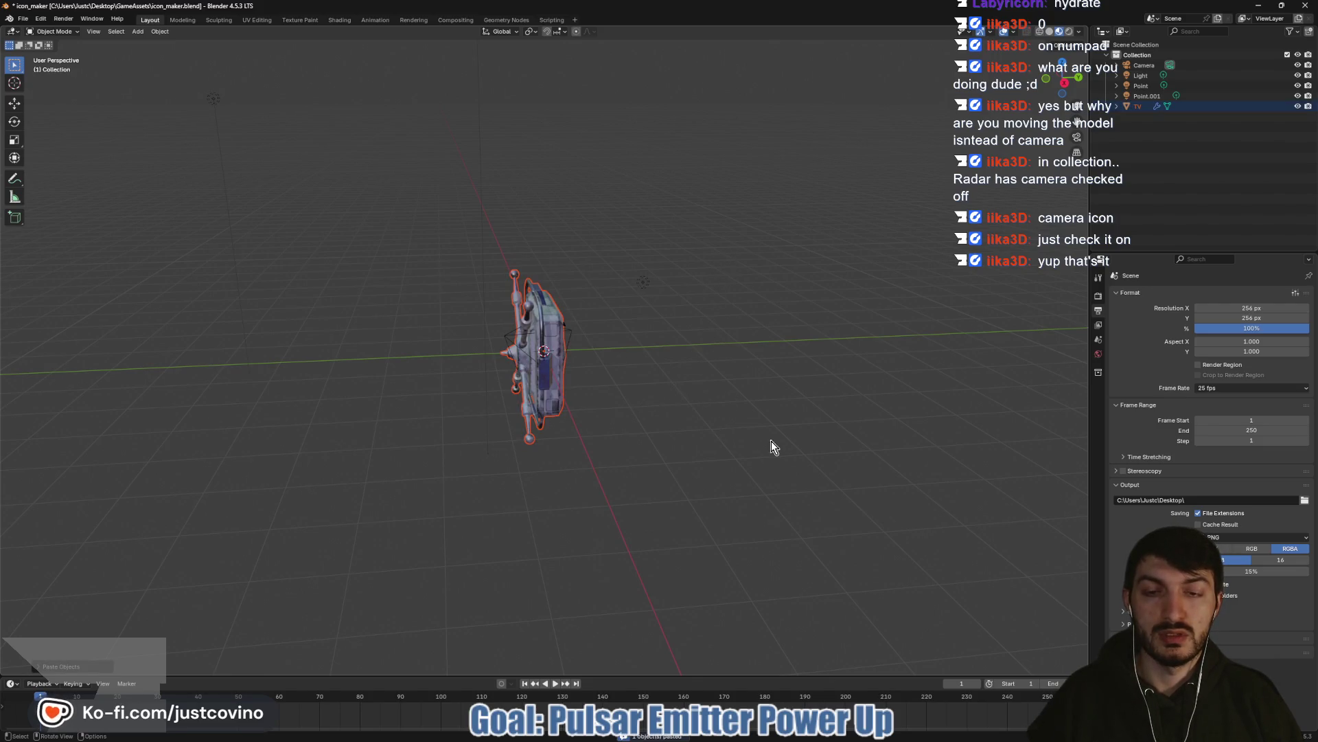
{"action": "key", "text": "s"}
{"action": "left_click", "coordinate": [615, 405]}
{"action": "key", "text": "r"}
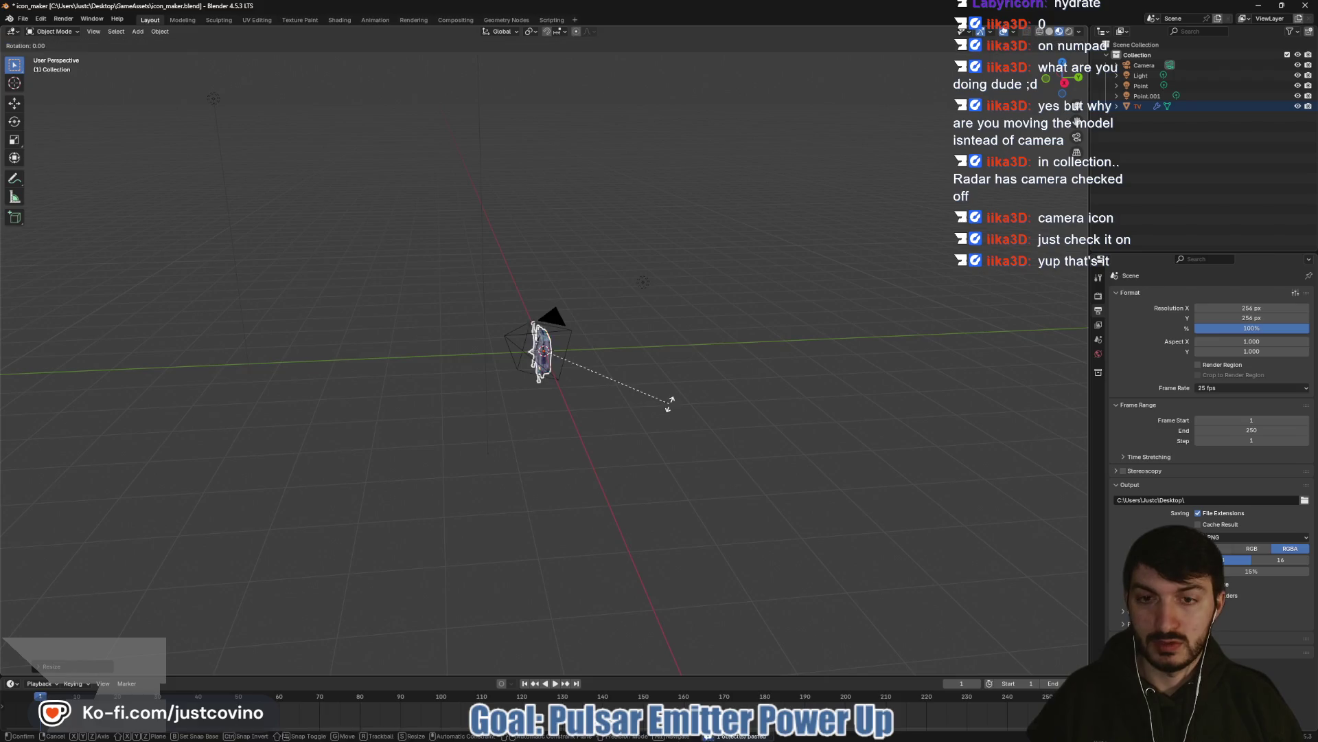
{"action": "key", "text": "z"}
{"action": "left_click", "coordinate": [435, 394]}
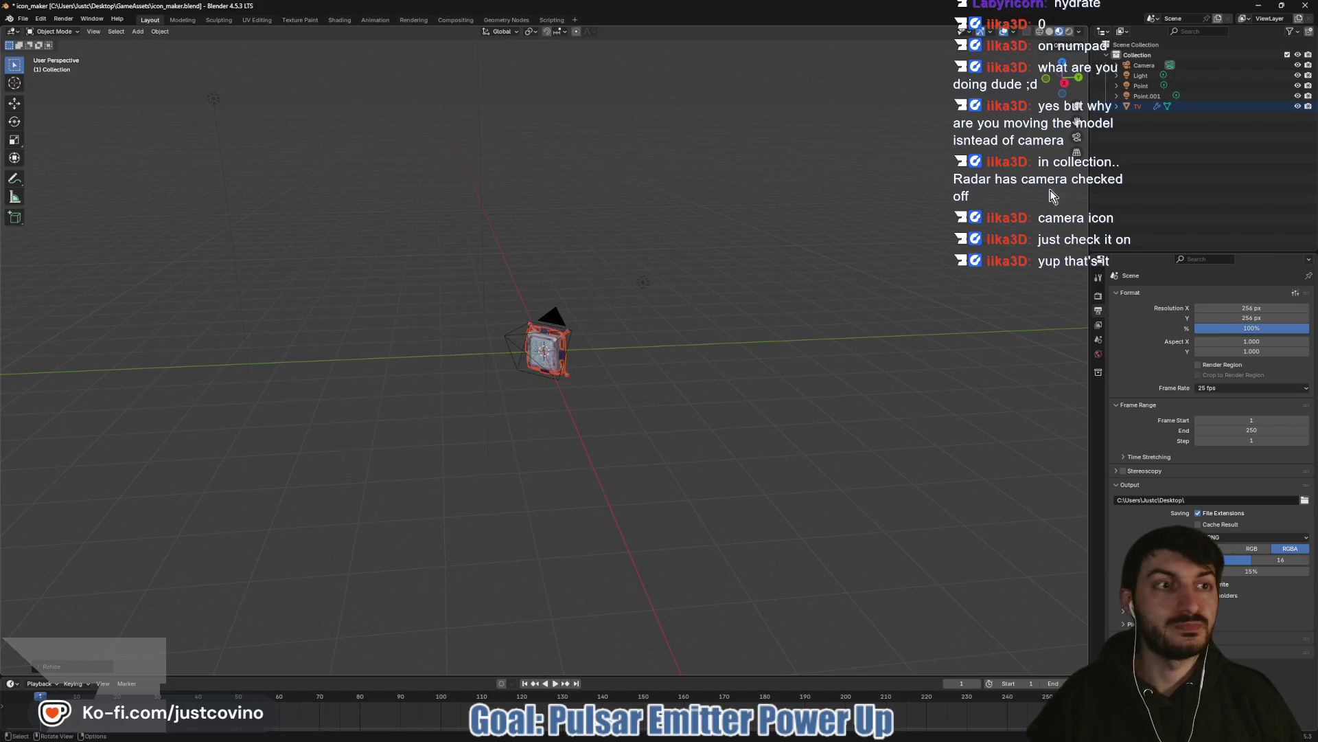
In camera view, lower the TV in frame and tilt it to face straight on.
{"action": "key", "text": "KP_0"}
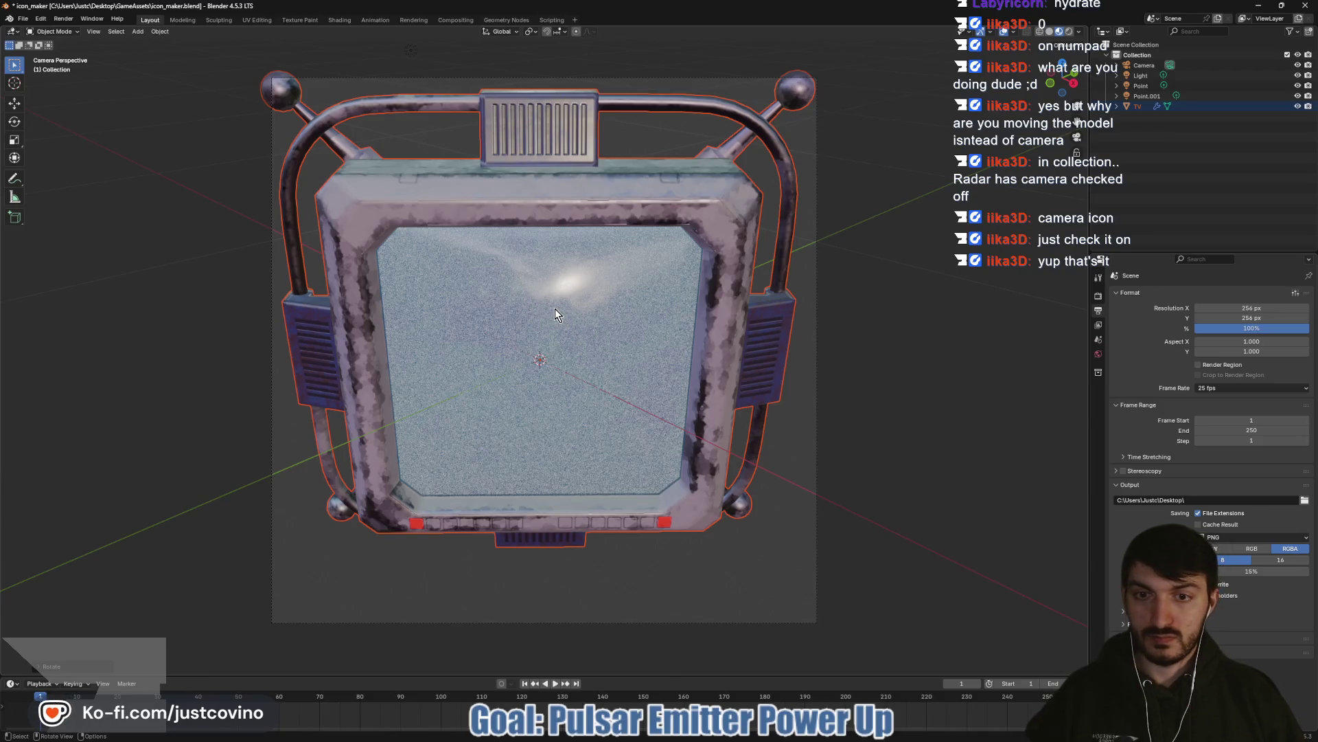
{"action": "key", "text": "g"}
{"action": "left_click", "coordinate": [558, 332]}
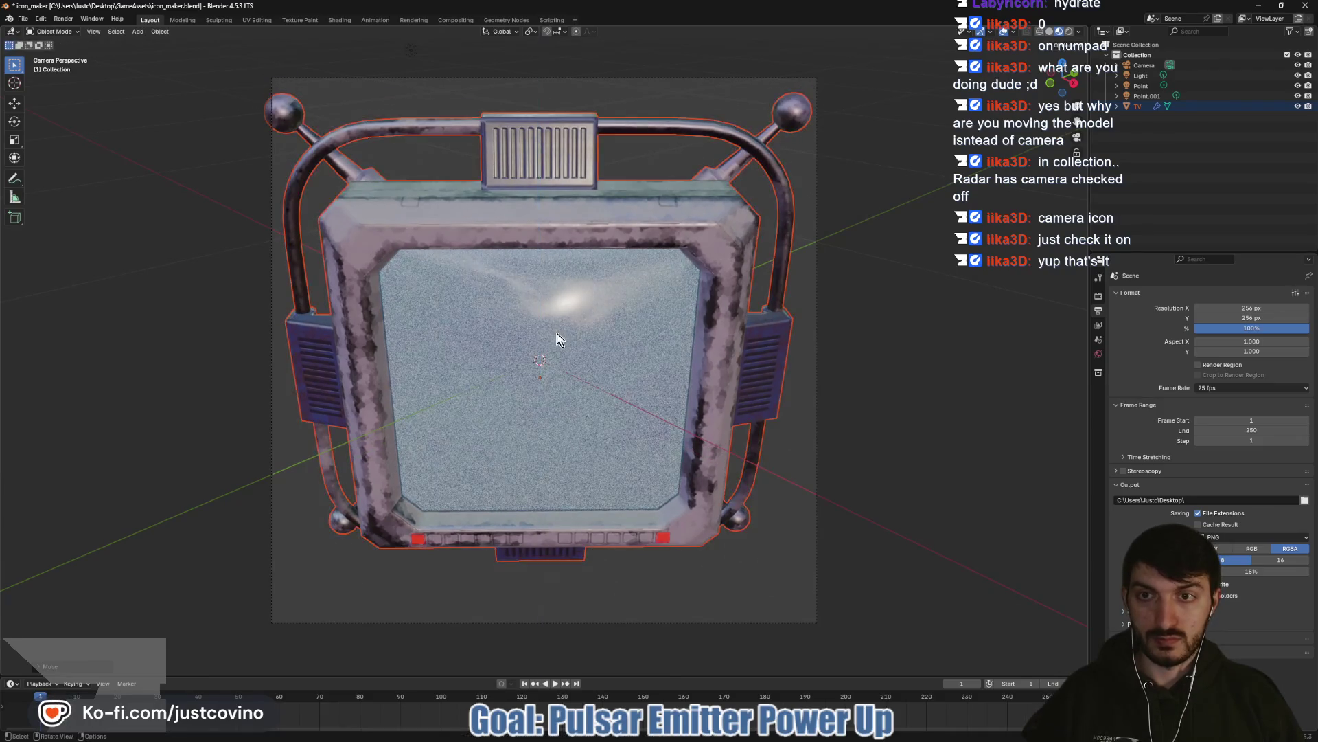
{"action": "key", "text": "r"}
{"action": "key", "text": "r"}
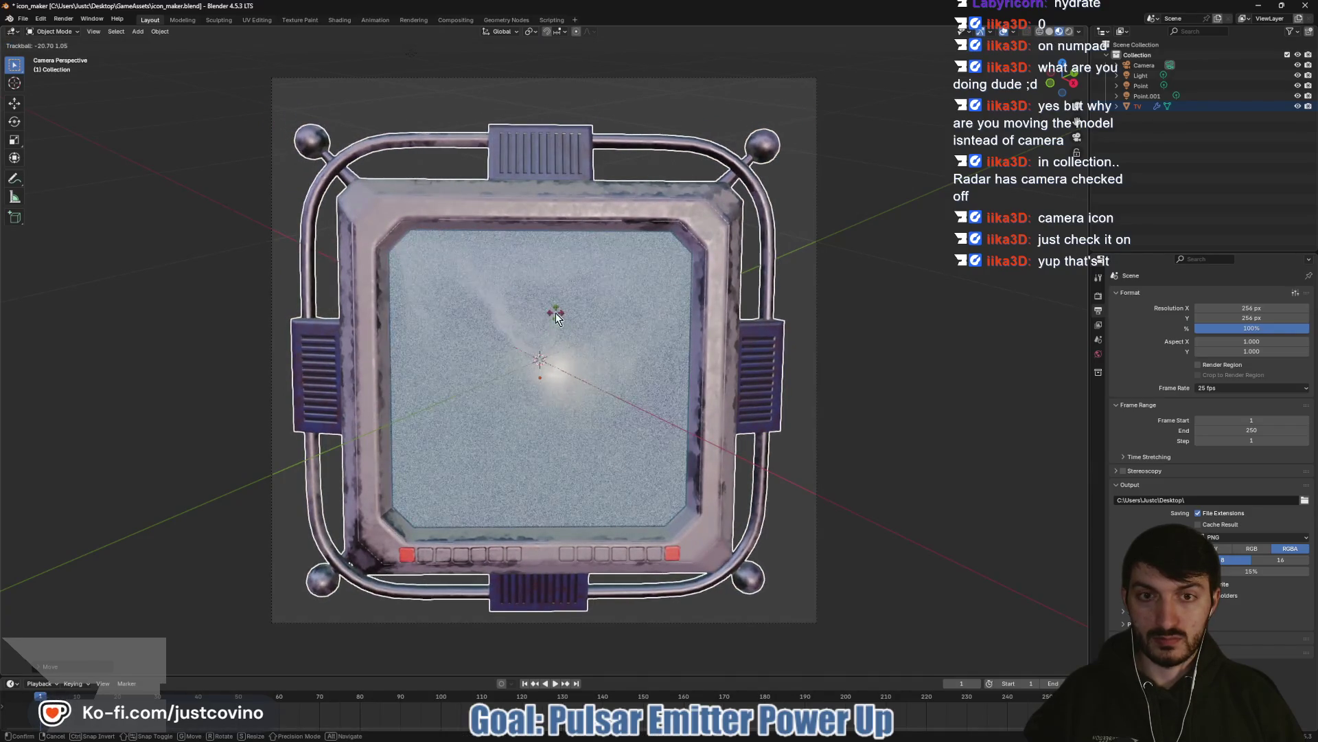
{"action": "left_click", "coordinate": [547, 347]}
Raise the TV in frame, enlarge it to fill the frame, and refine its tilt.
{"action": "key", "text": "g"}
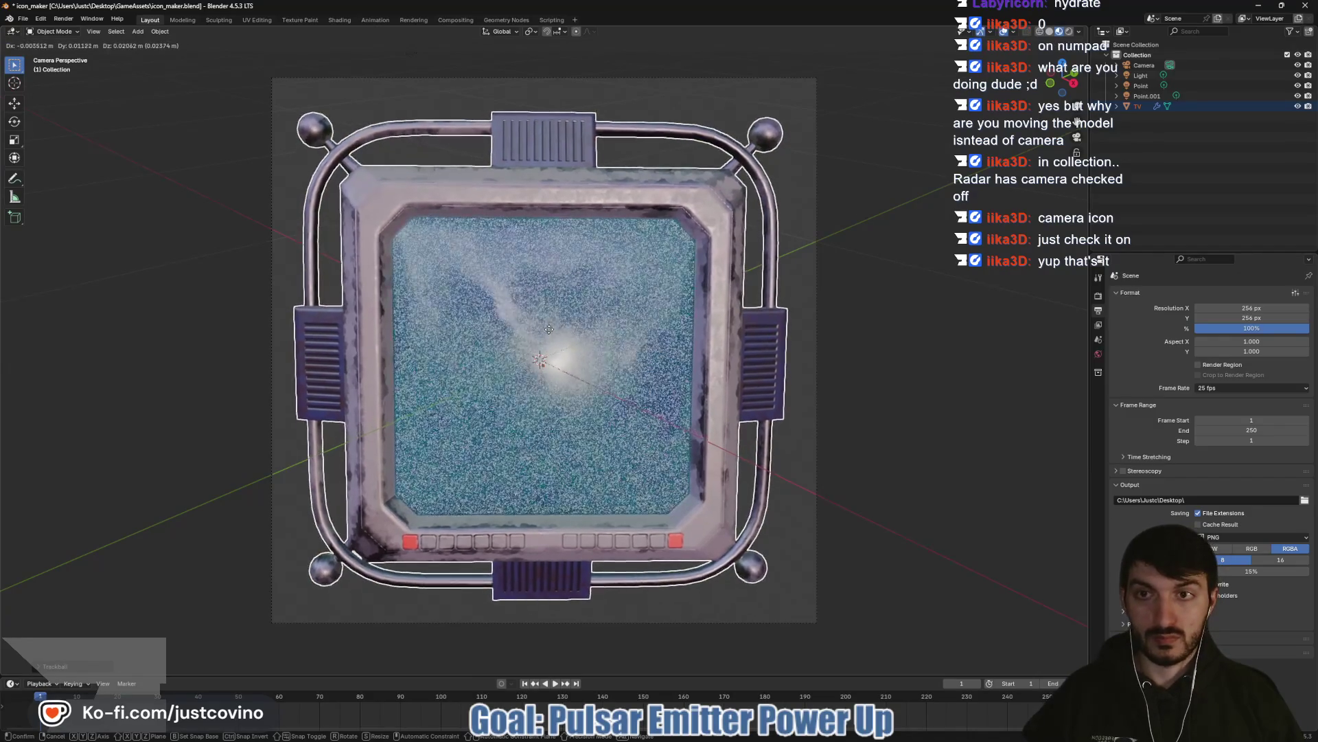
{"action": "left_click", "coordinate": [556, 342]}
{"action": "key", "text": "s"}
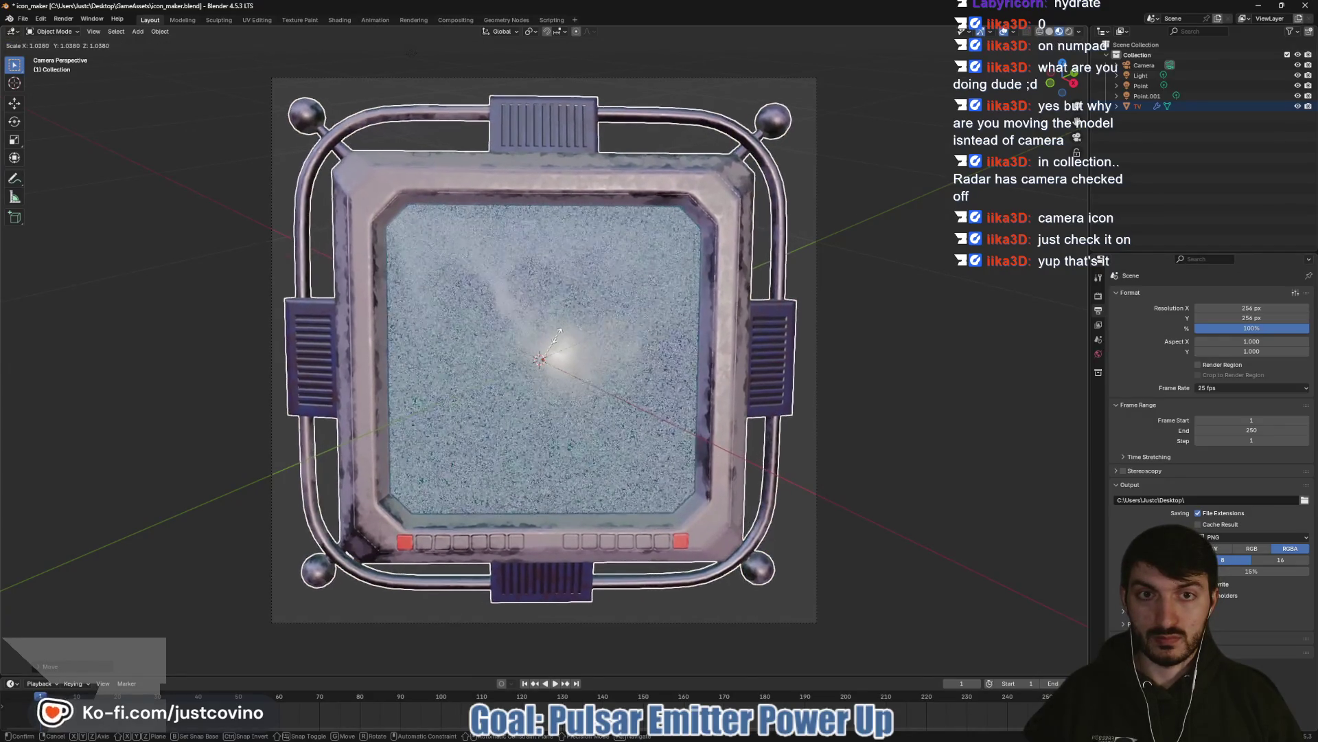
{"action": "left_click", "coordinate": [561, 336]}
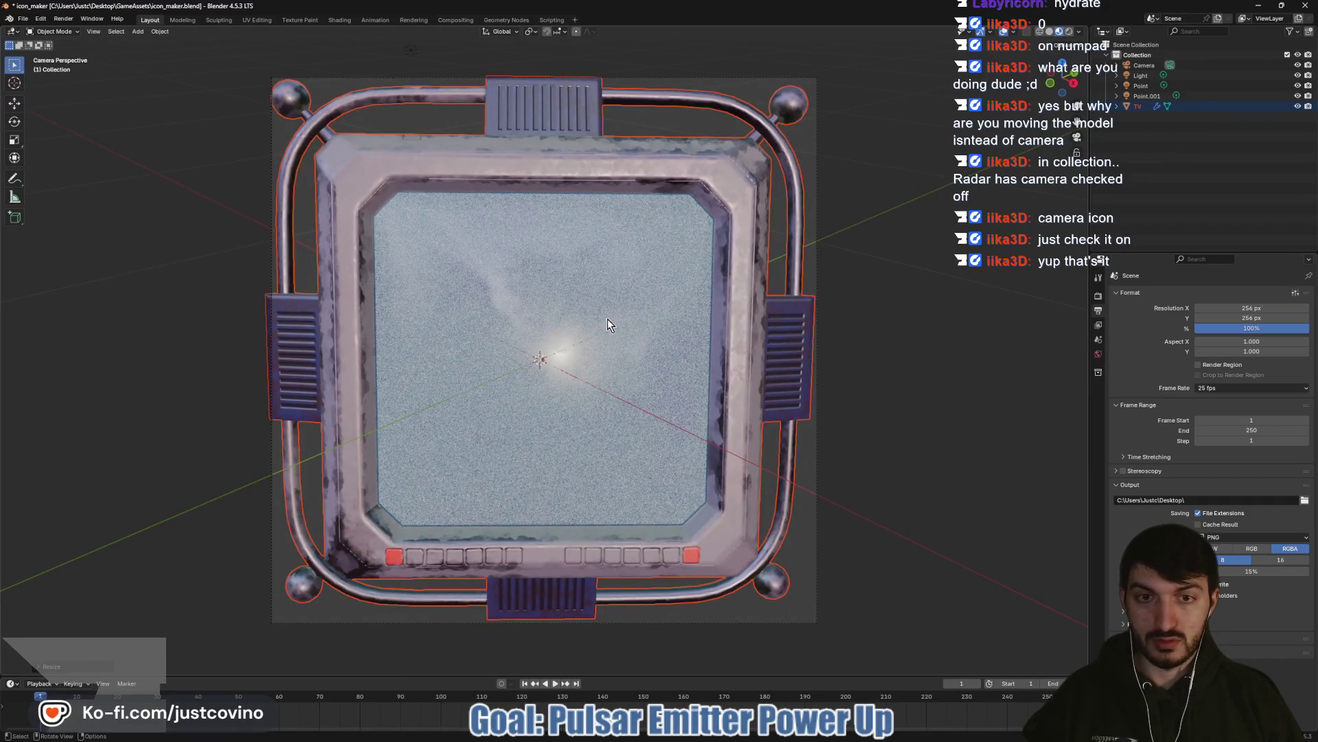
{"action": "key", "text": "r"}
{"action": "key", "text": "r"}
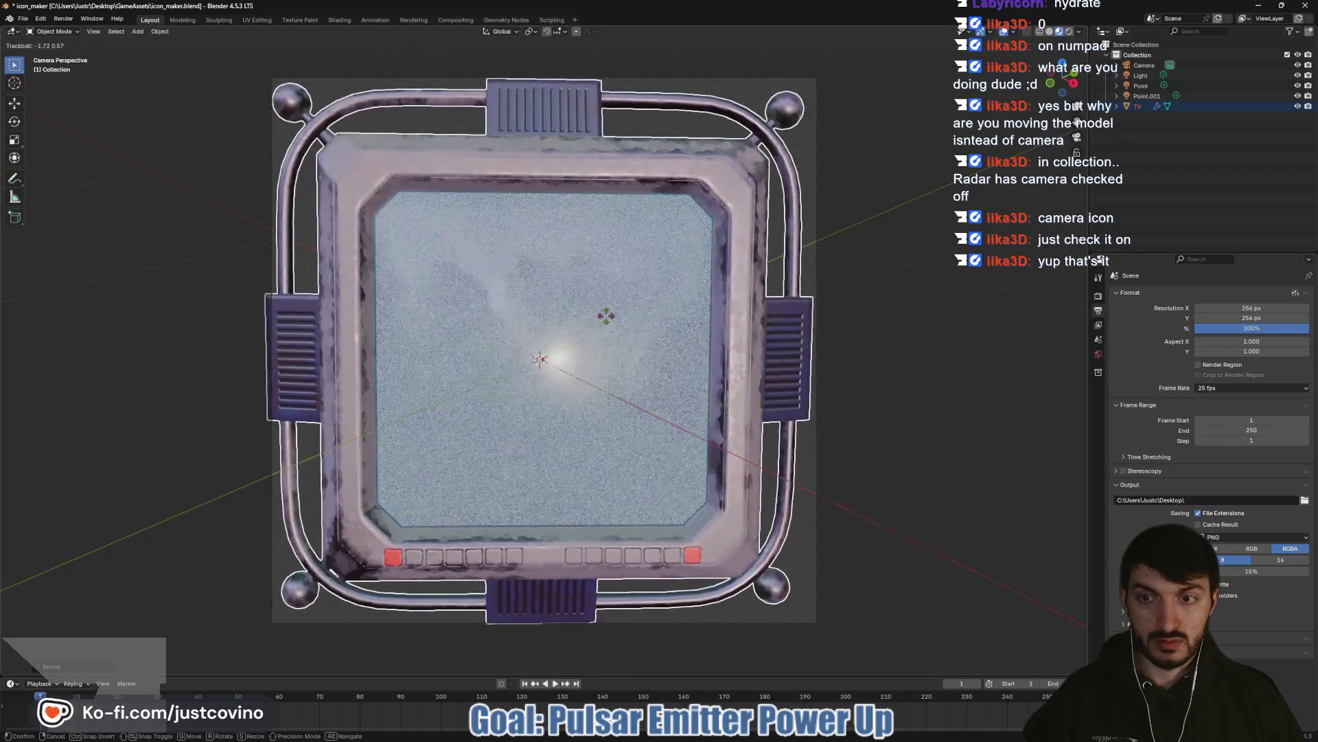
{"action": "left_click", "coordinate": [605, 314]}
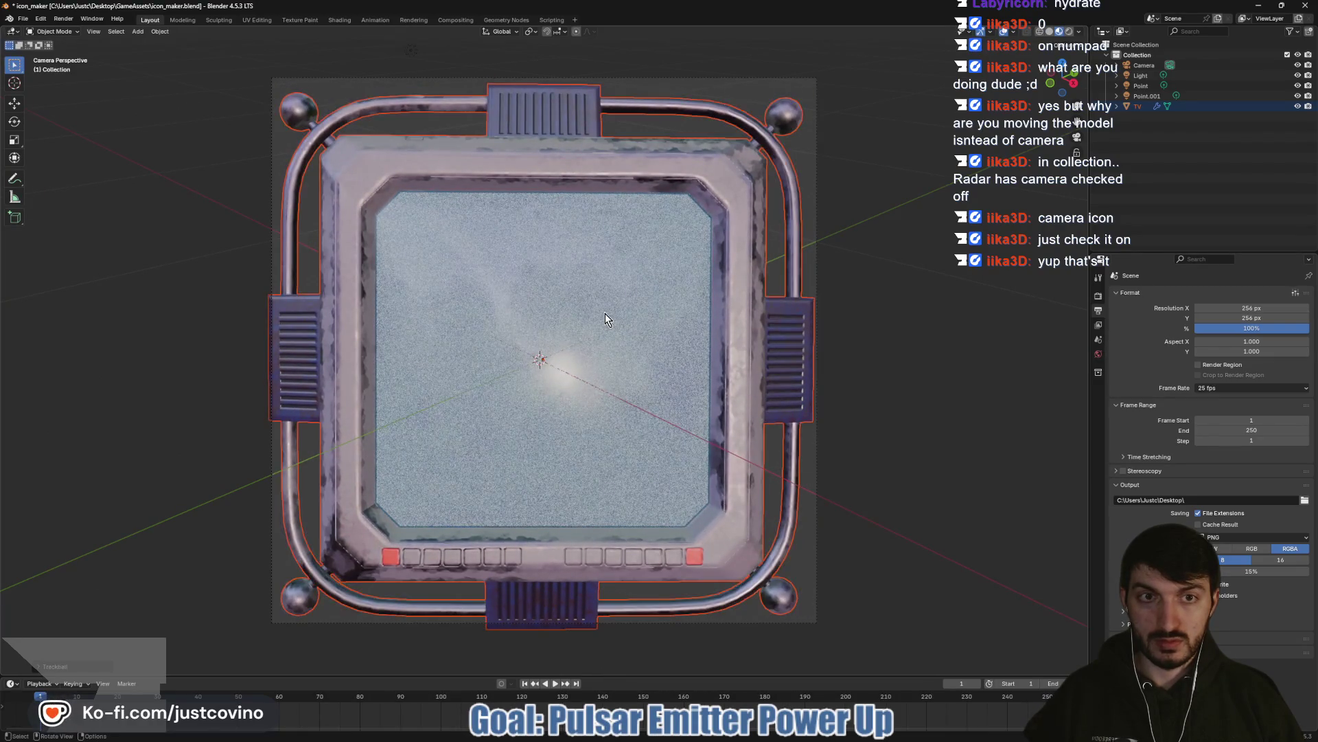
Shrink the TV slightly and nudge it to a centred position in the frame.
{"action": "key", "text": "s"}
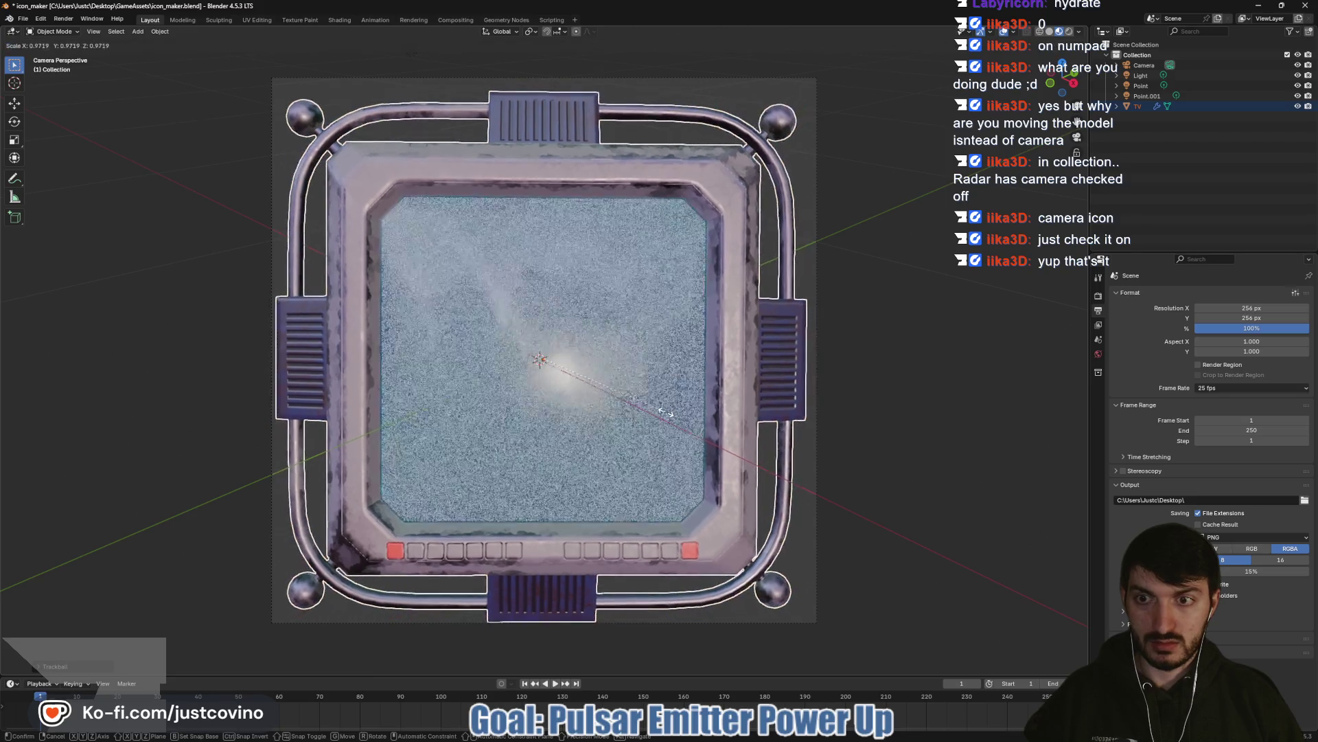
{"action": "left_click", "coordinate": [666, 412]}
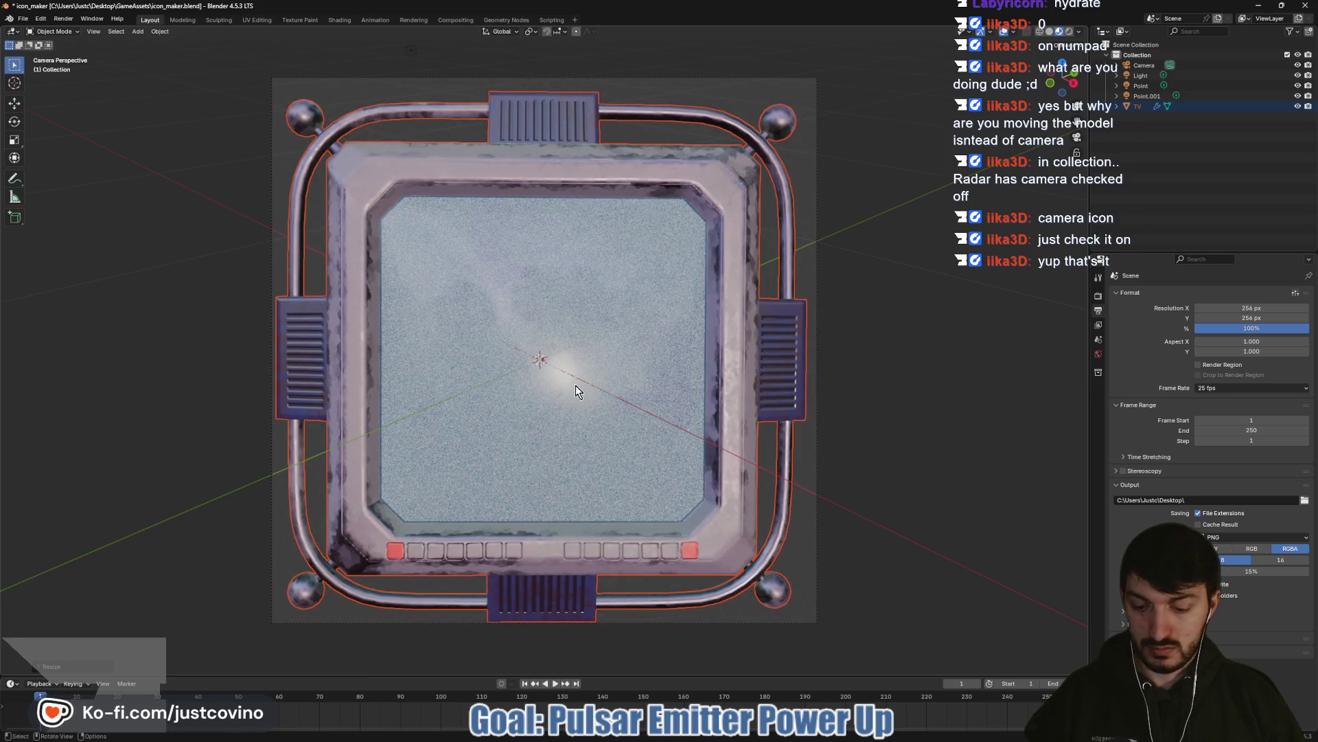
{"action": "key", "text": "g"}
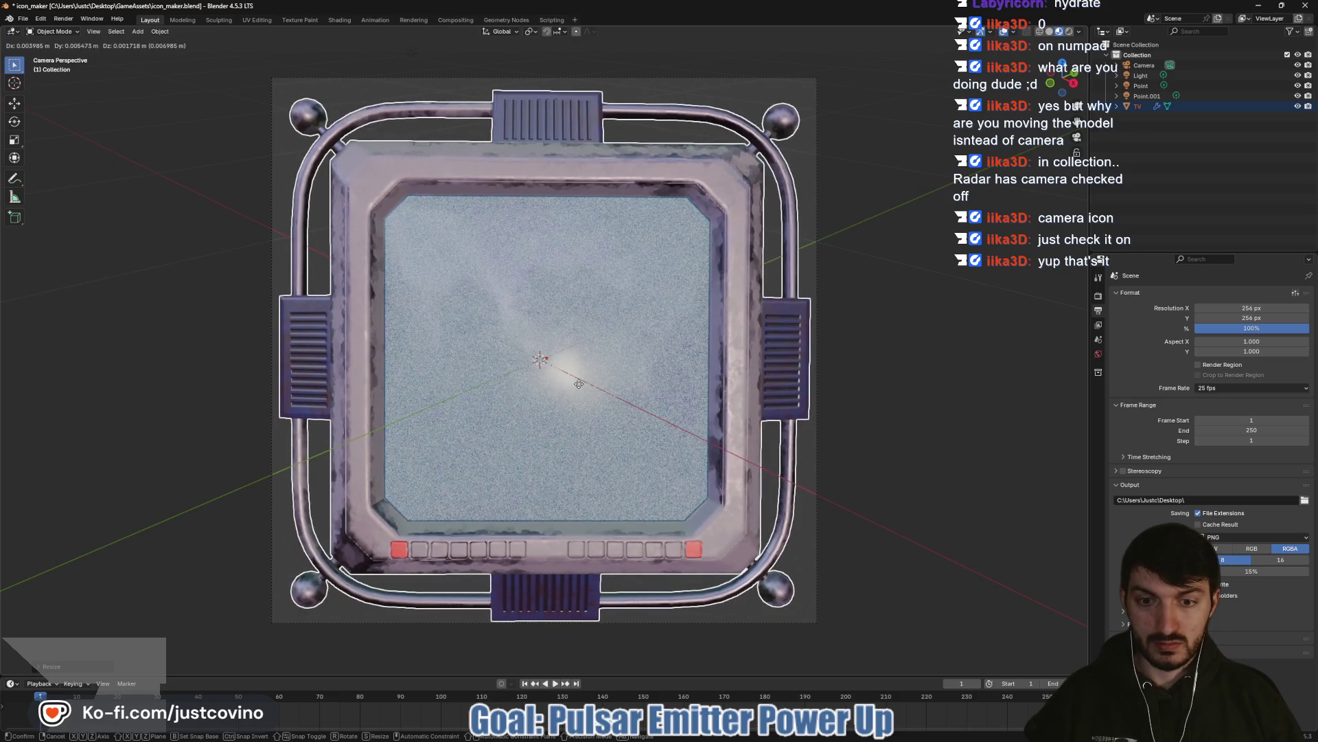
{"action": "left_click", "coordinate": [579, 383]}
{"action": "key", "text": "g"}
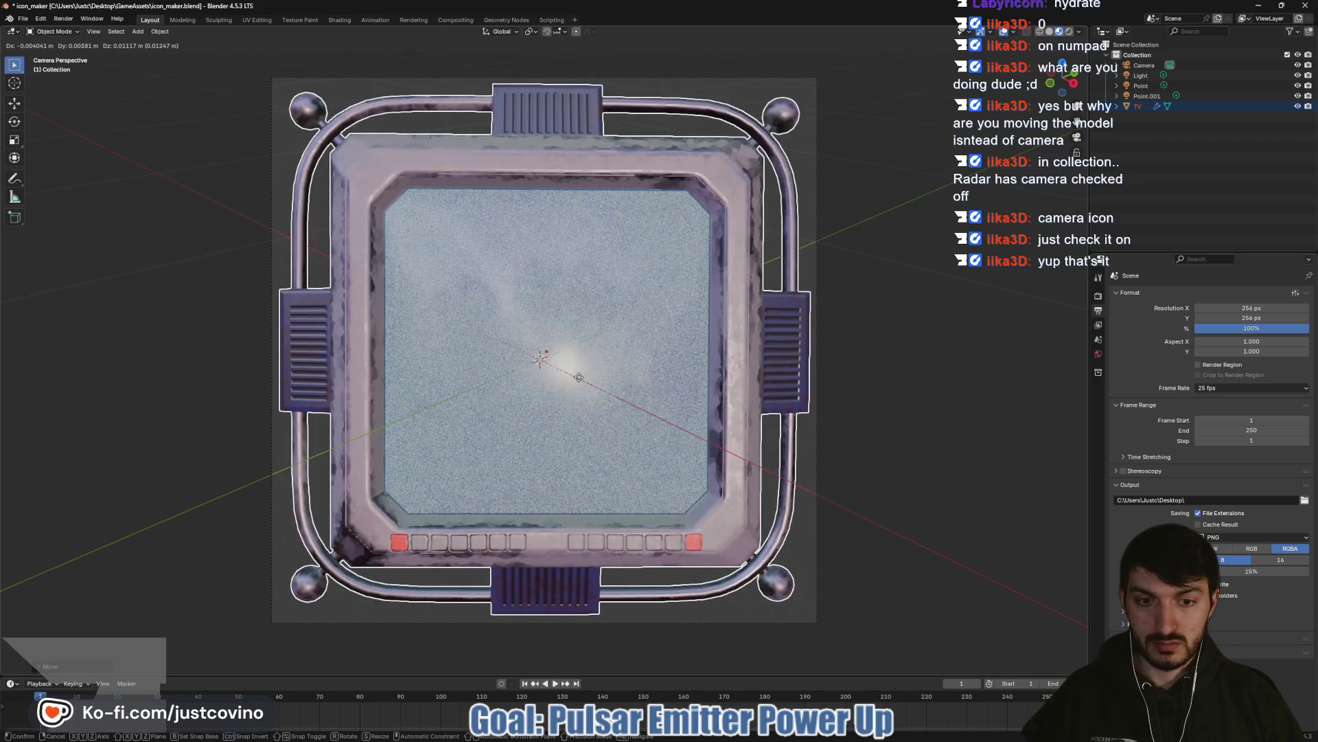
{"action": "left_click", "coordinate": [579, 377]}
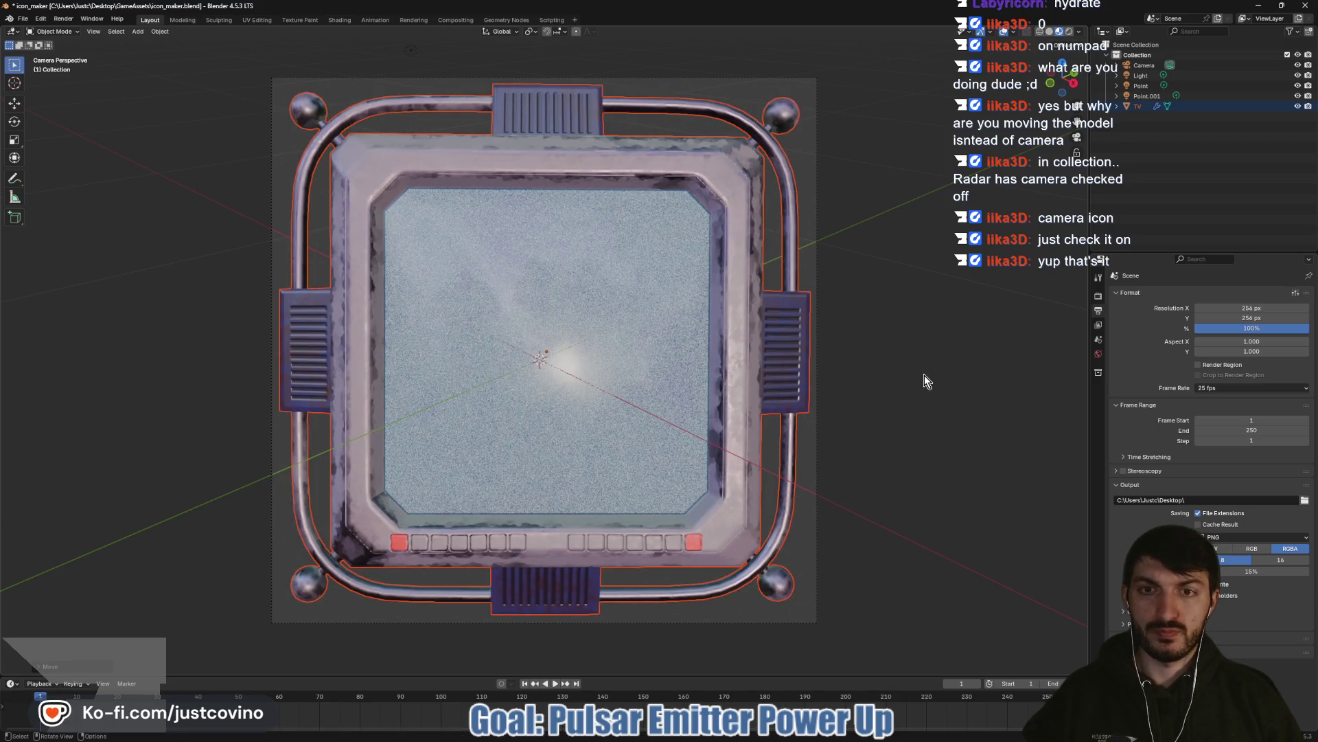
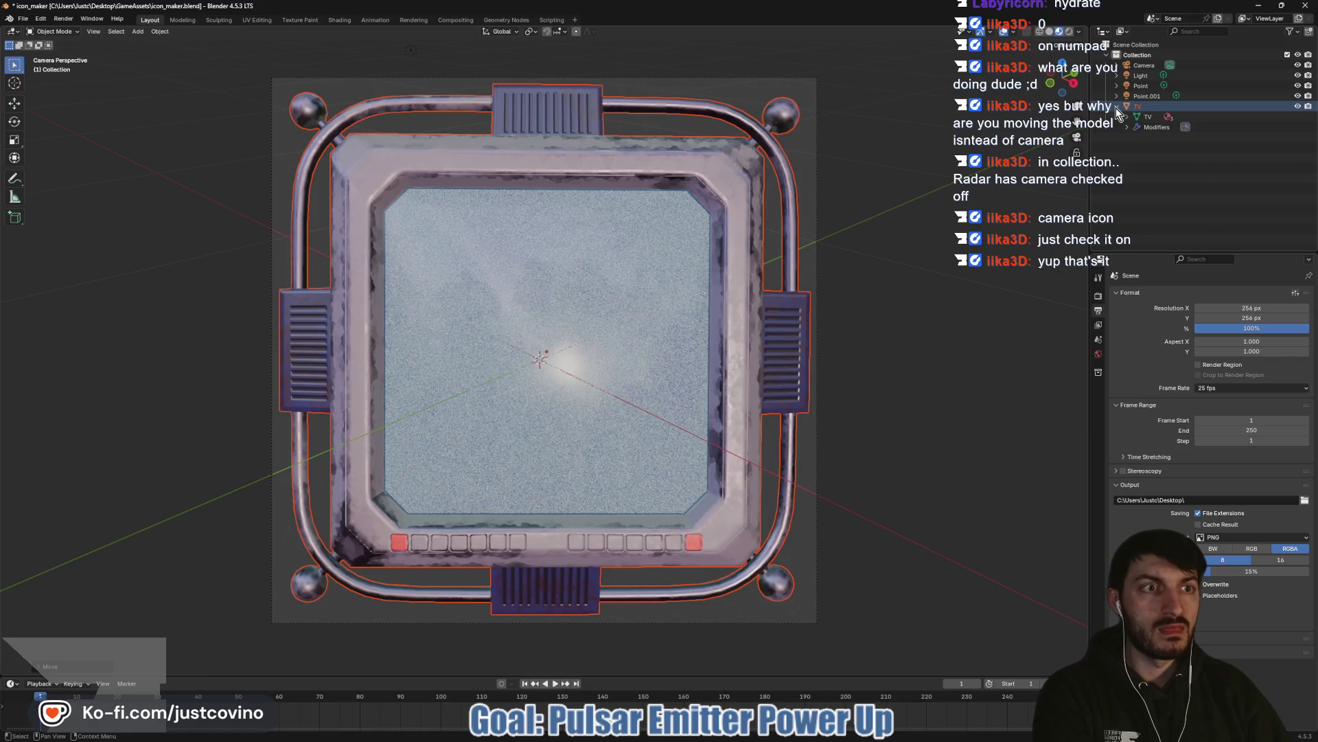
Select the TV and lower its TV_SCREEN material roughness from 0.500 to 0.334.
{"action": "left_click", "coordinate": [1098, 354]}
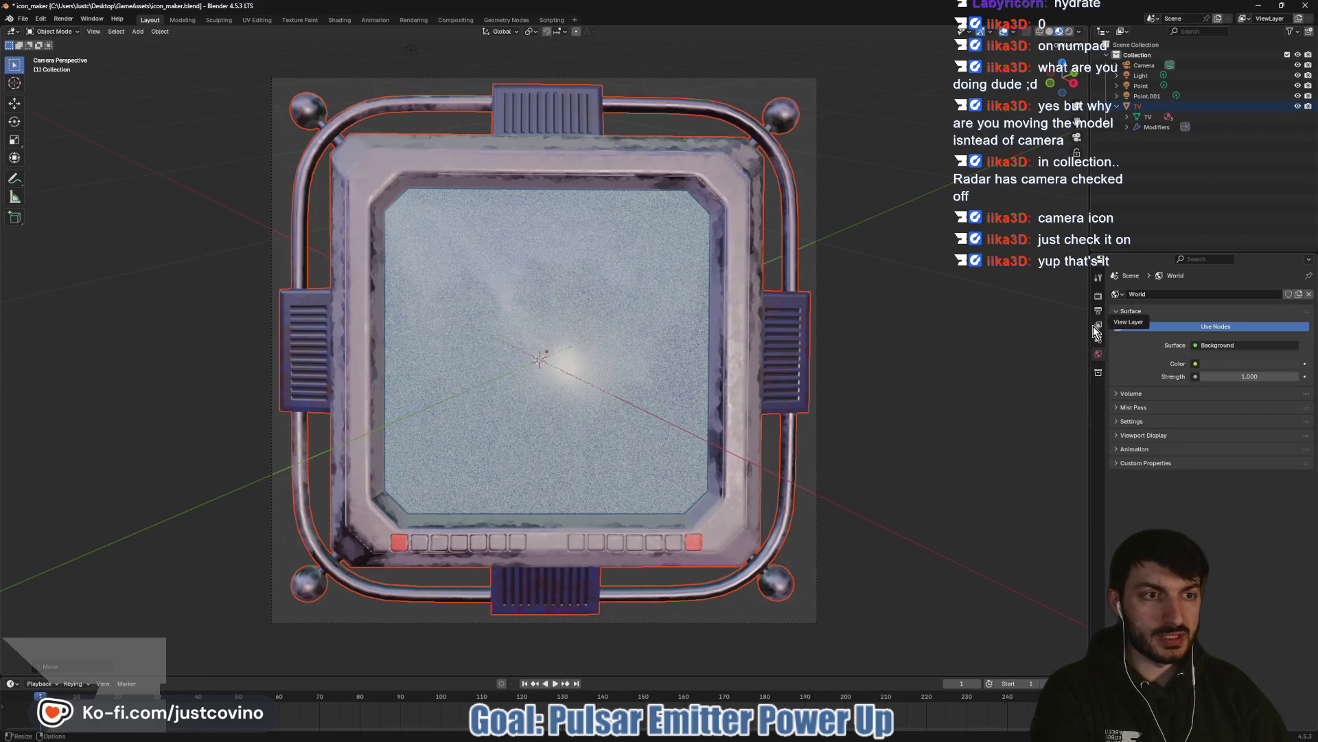
{"action": "left_click", "coordinate": [1145, 107]}
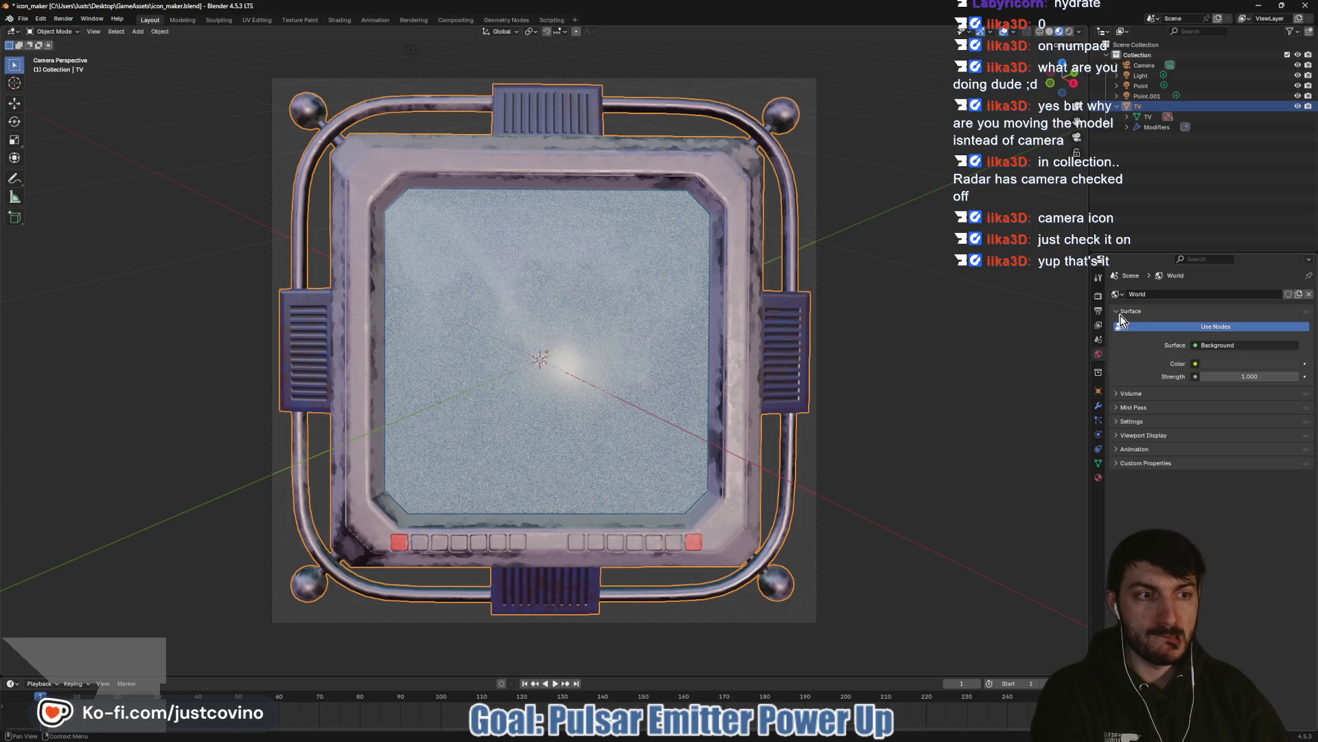
{"action": "left_click", "coordinate": [1098, 477]}
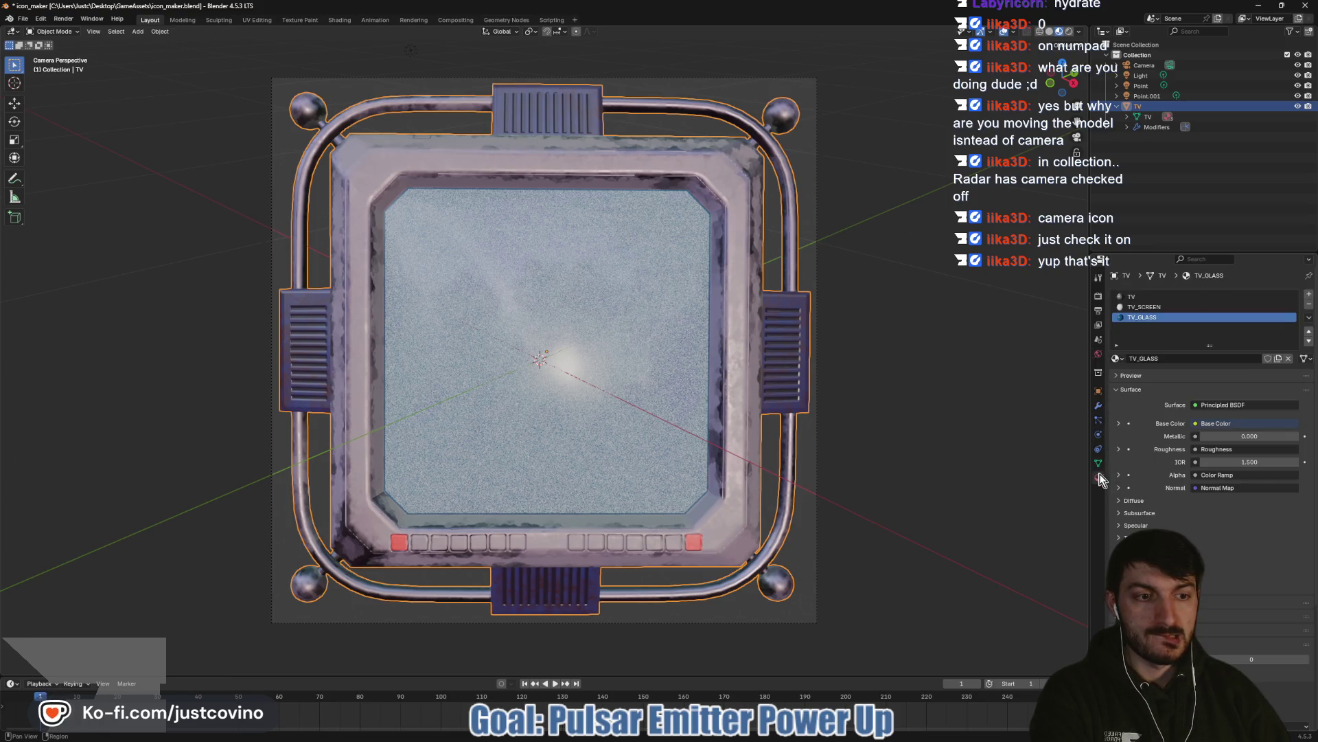
{"action": "left_click", "coordinate": [1147, 308]}
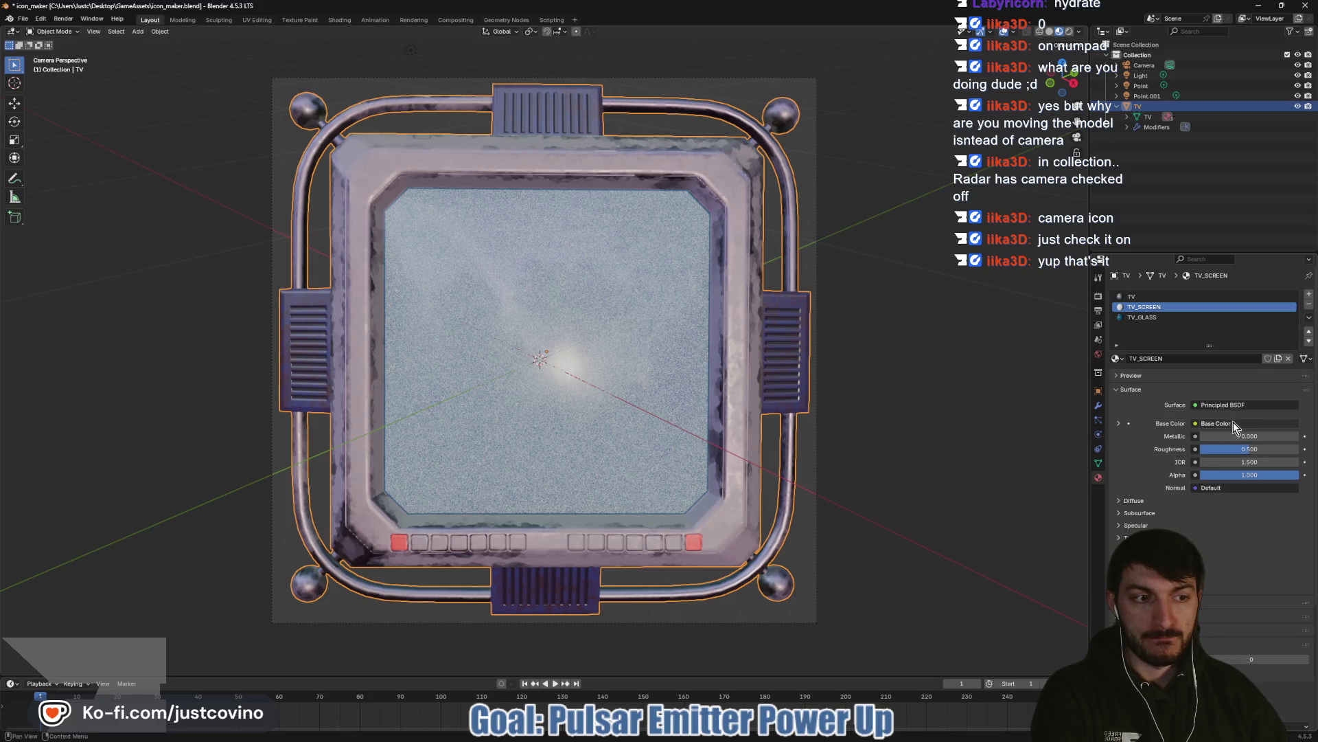
{"action": "mouse_move", "coordinate": [1250, 448]}
{"action": "left_mouse_down"}
{"action": "mouse_move", "coordinate": [1300, 448]}
{"action": "mouse_move", "coordinate": [1203, 447]}
{"action": "mouse_move", "coordinate": [1233, 447]}
{"action": "left_mouse_up"}
Expand the TV_SCREEN_BaseColor.png base colour texture settings.
{"action": "left_click", "coordinate": [1210, 427]}
{"action": "left_click", "coordinate": [1200, 424]}
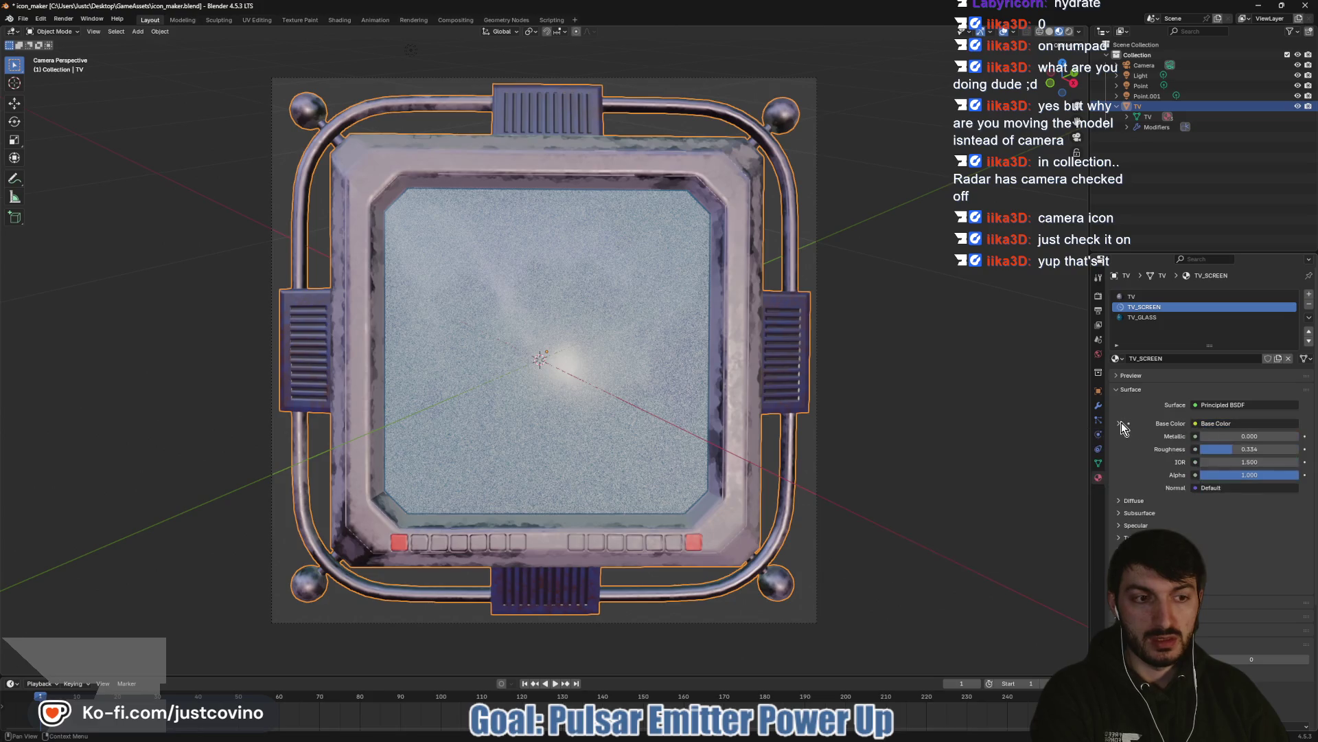
{"action": "left_click", "coordinate": [1120, 424]}
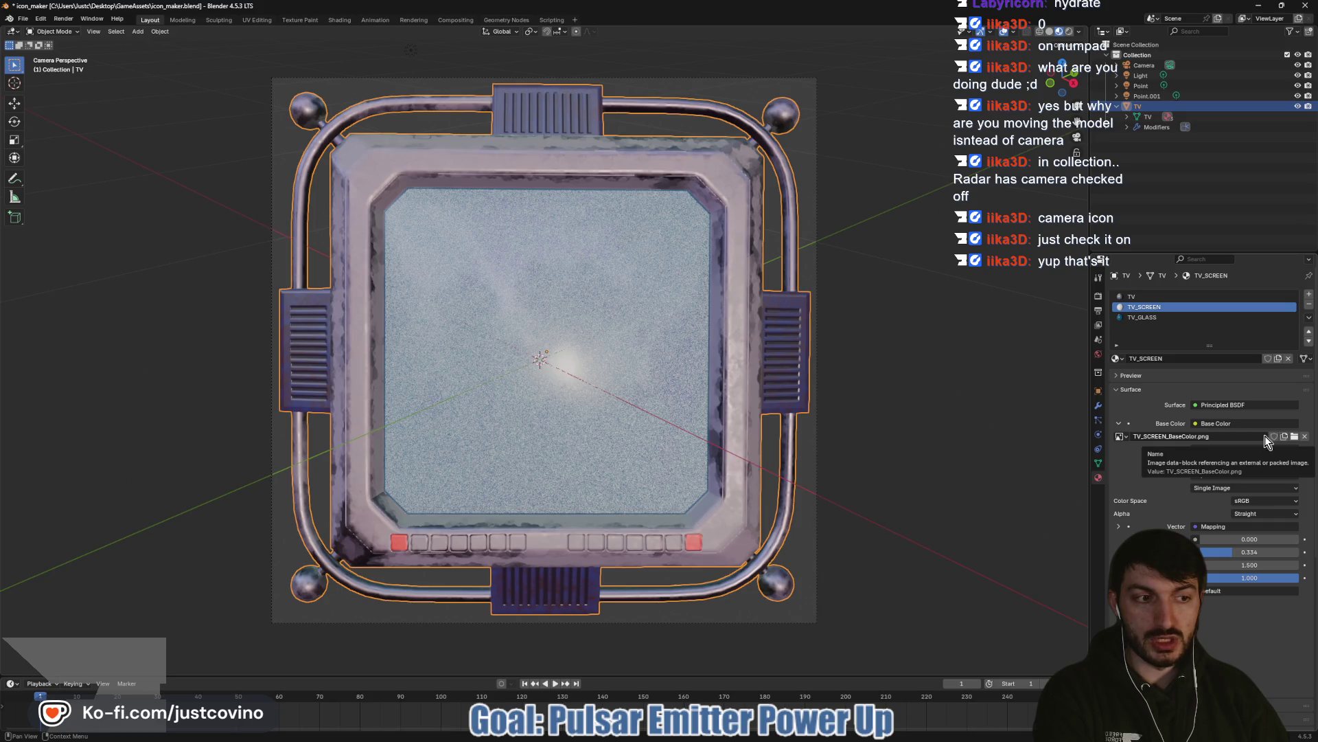
Replace the TV_SCREEN base colour image with ctf_tower/assets/textures/sky_background.png.
{"action": "left_click", "coordinate": [1305, 437]}
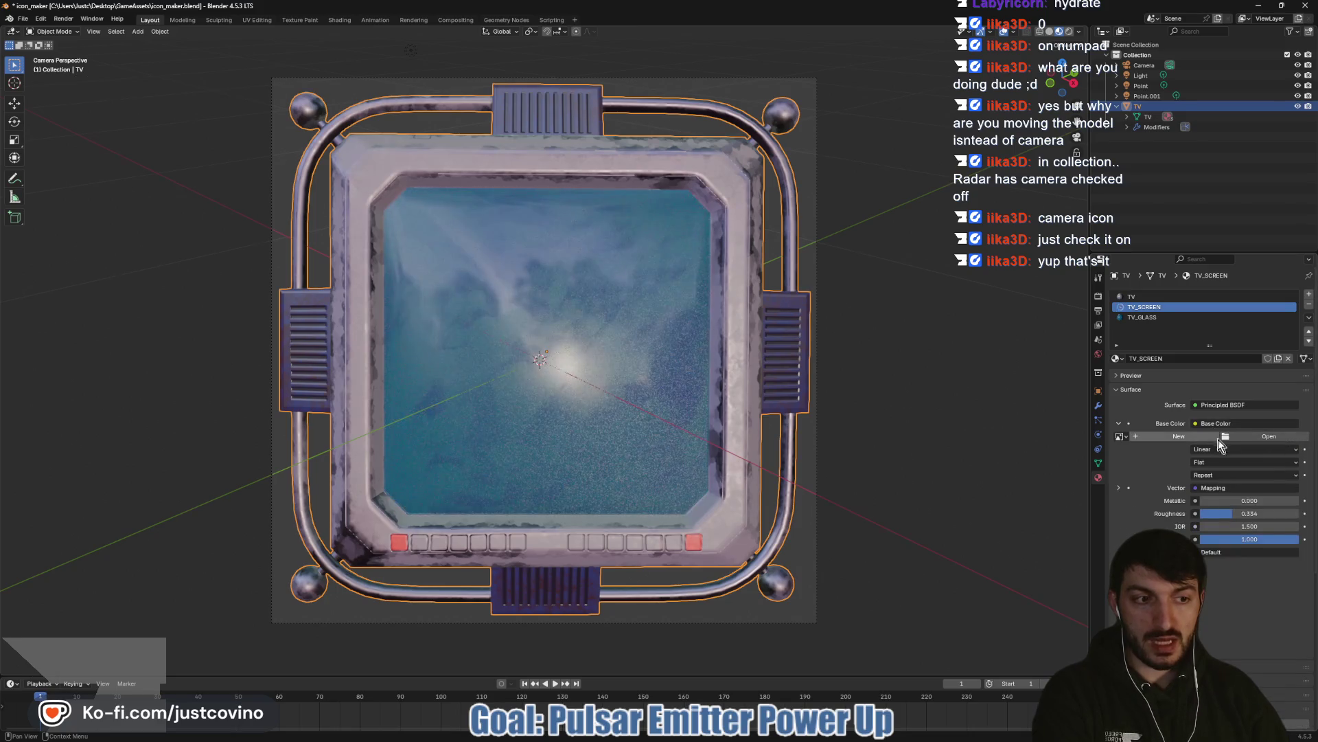
{"action": "left_click", "coordinate": [1262, 437]}
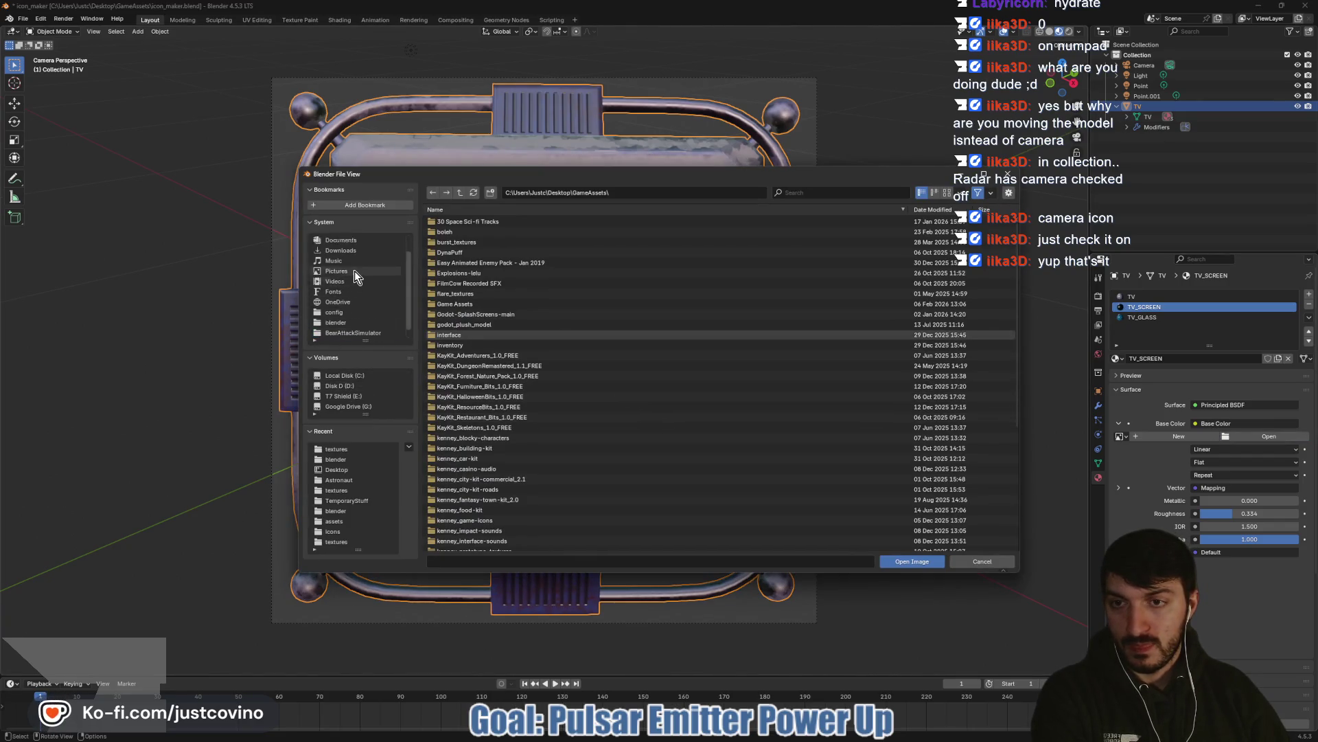
{"action": "scroll", "coordinate": [355, 271], "scroll_direction": "up", "scroll_amount": 2}
{"action": "left_click", "coordinate": [351, 251]}
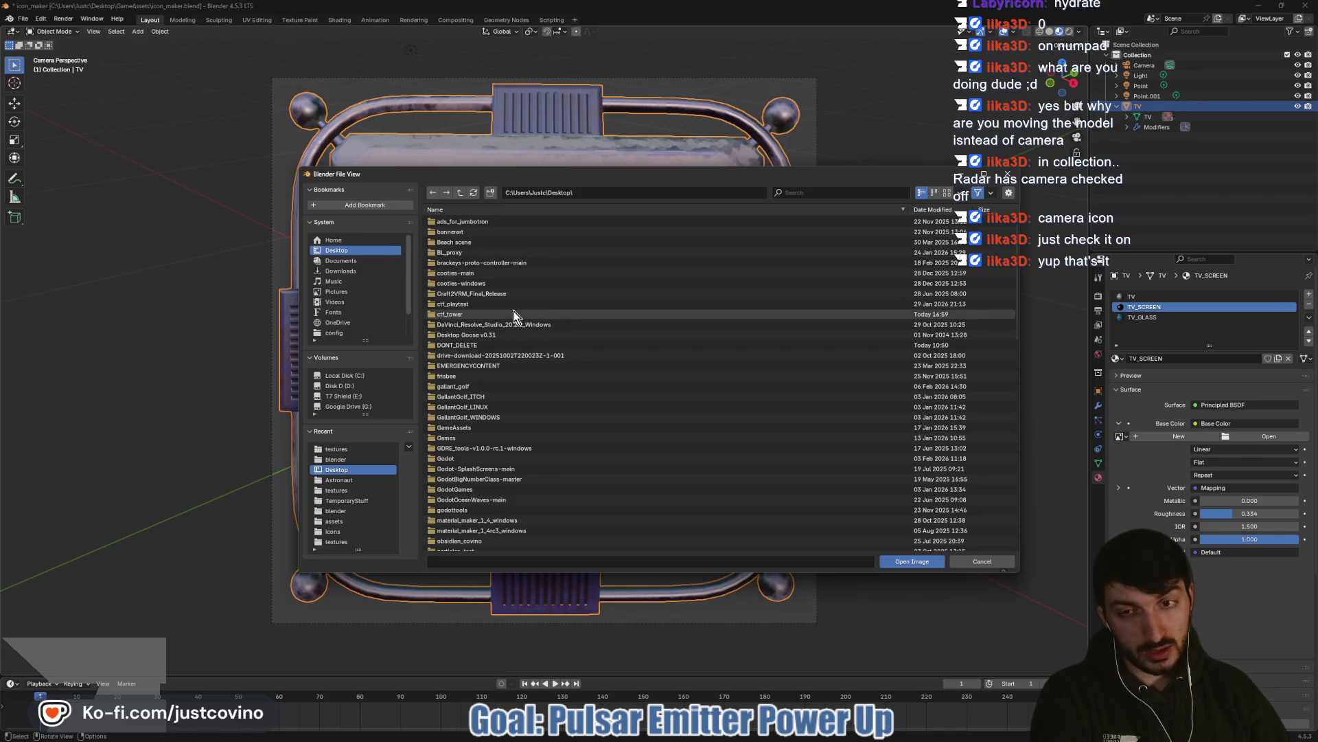
{"action": "double_click", "coordinate": [507, 304]}
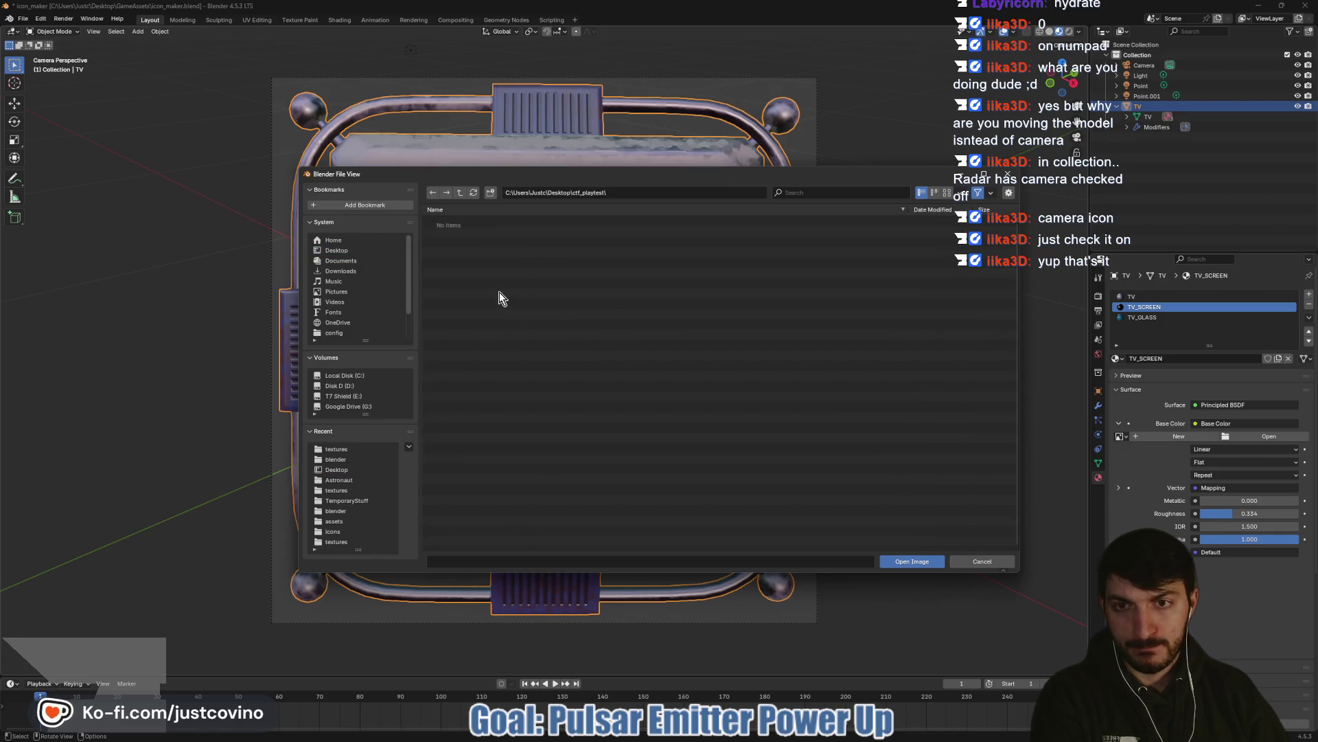
{"action": "left_click", "coordinate": [461, 193]}
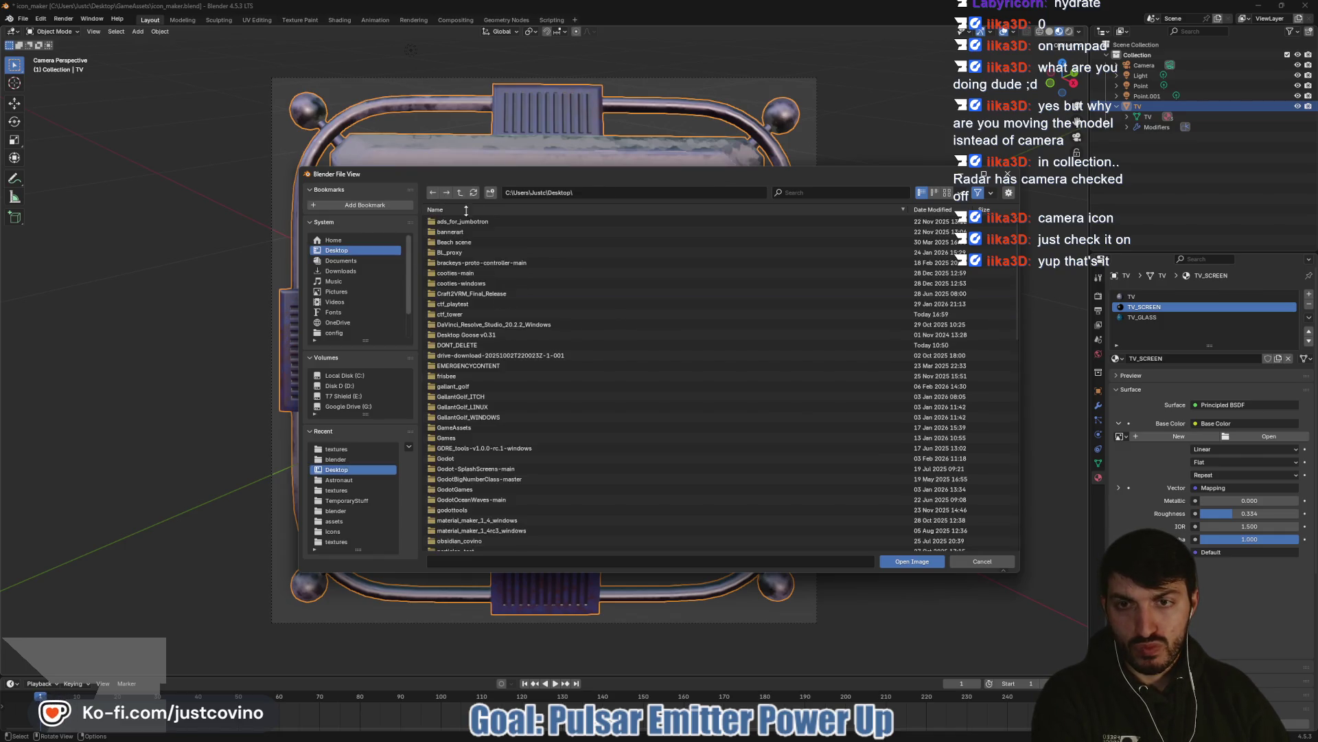
{"action": "double_click", "coordinate": [475, 312]}
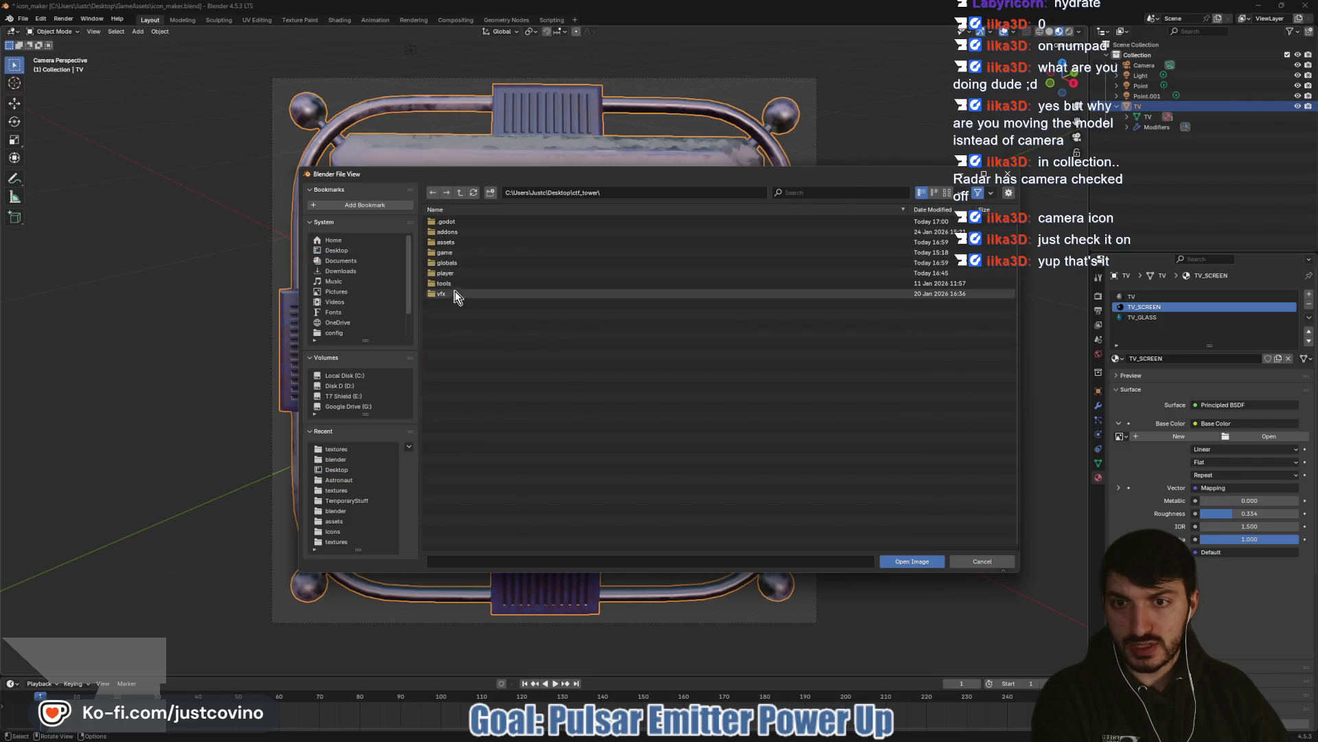
{"action": "double_click", "coordinate": [459, 241]}
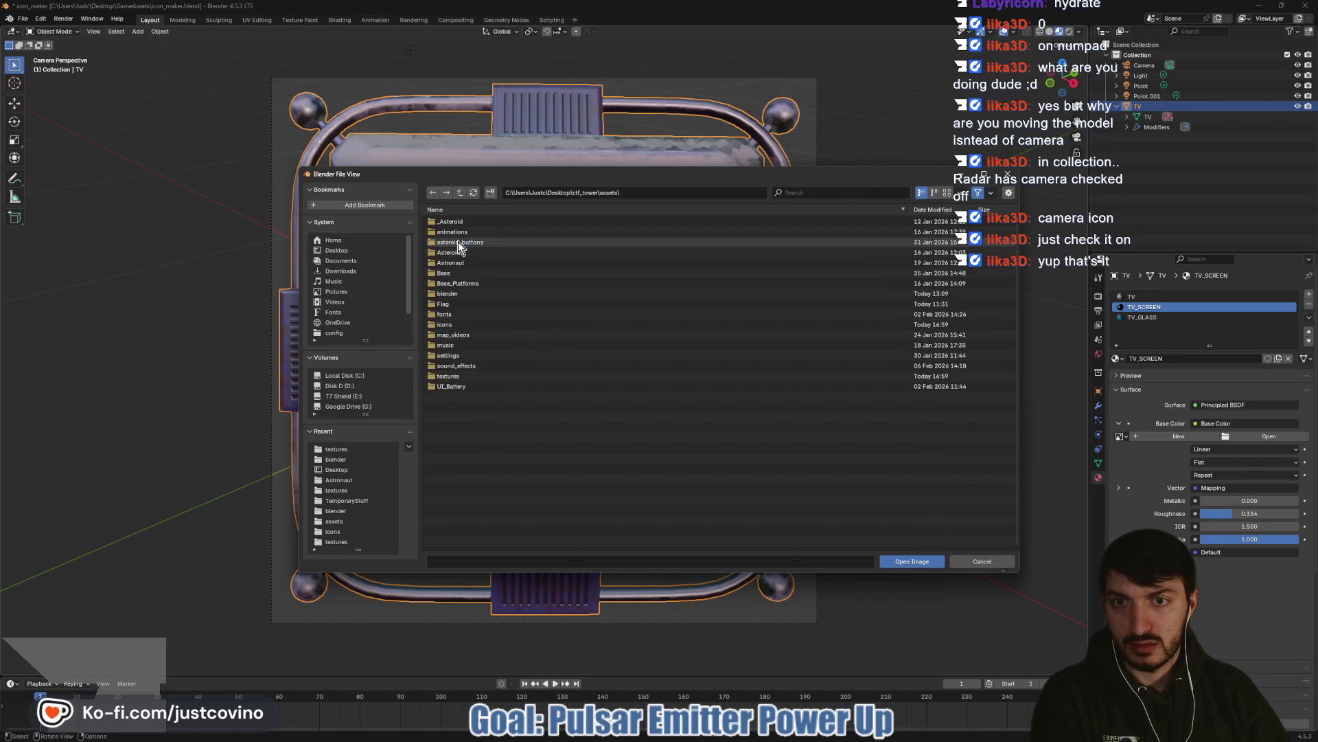
{"action": "double_click", "coordinate": [461, 372]}
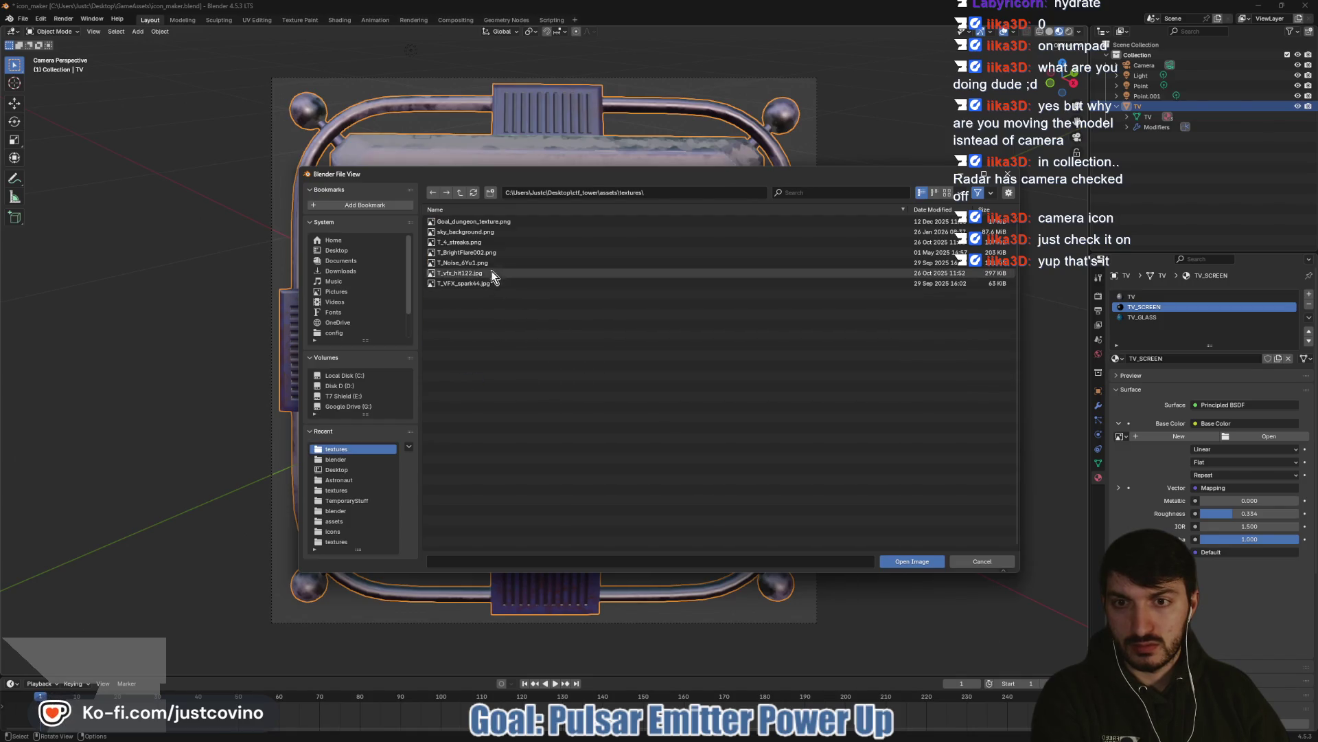
{"action": "left_click", "coordinate": [492, 243]}
{"action": "left_click", "coordinate": [913, 560]}
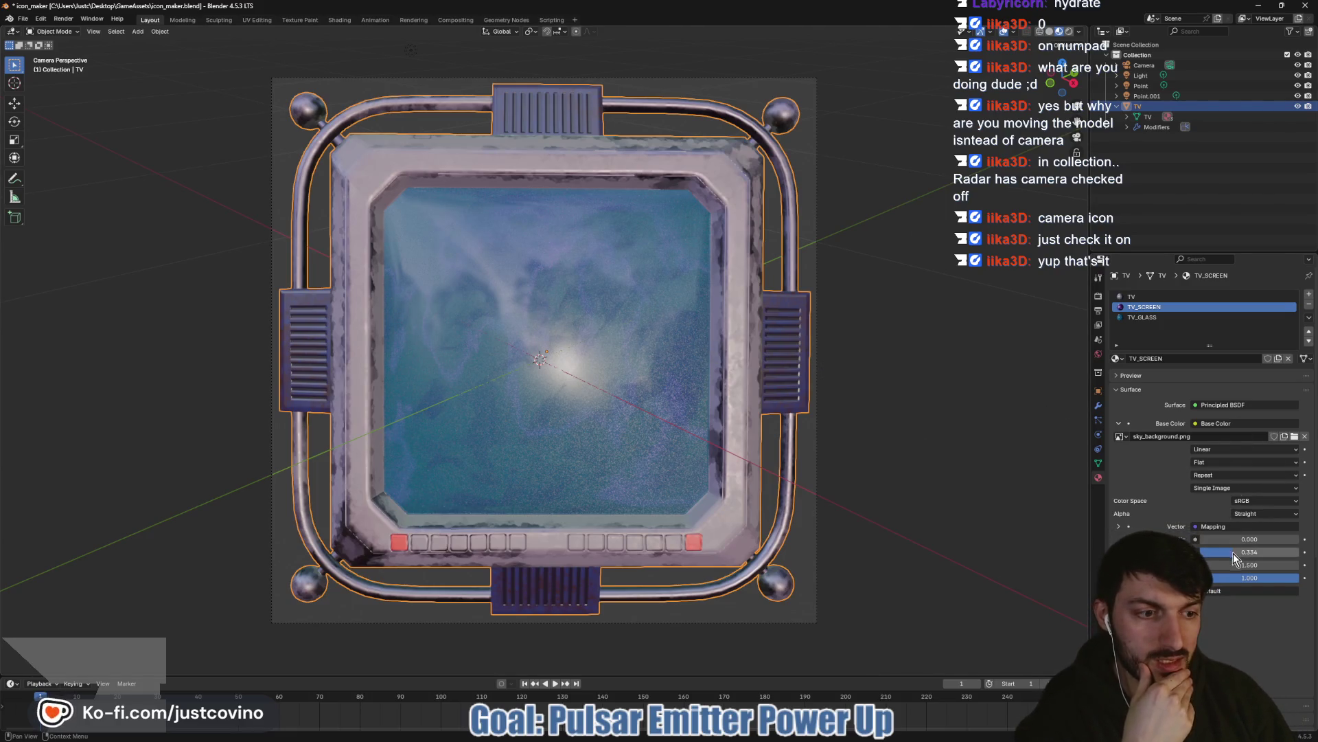
Raise the TV_SCREEN roughness to 1.000, then select the TV_GLASS material slot.
{"action": "left_click_drag", "start_coordinate": [1233, 553], "coordinate": [1299, 552]}
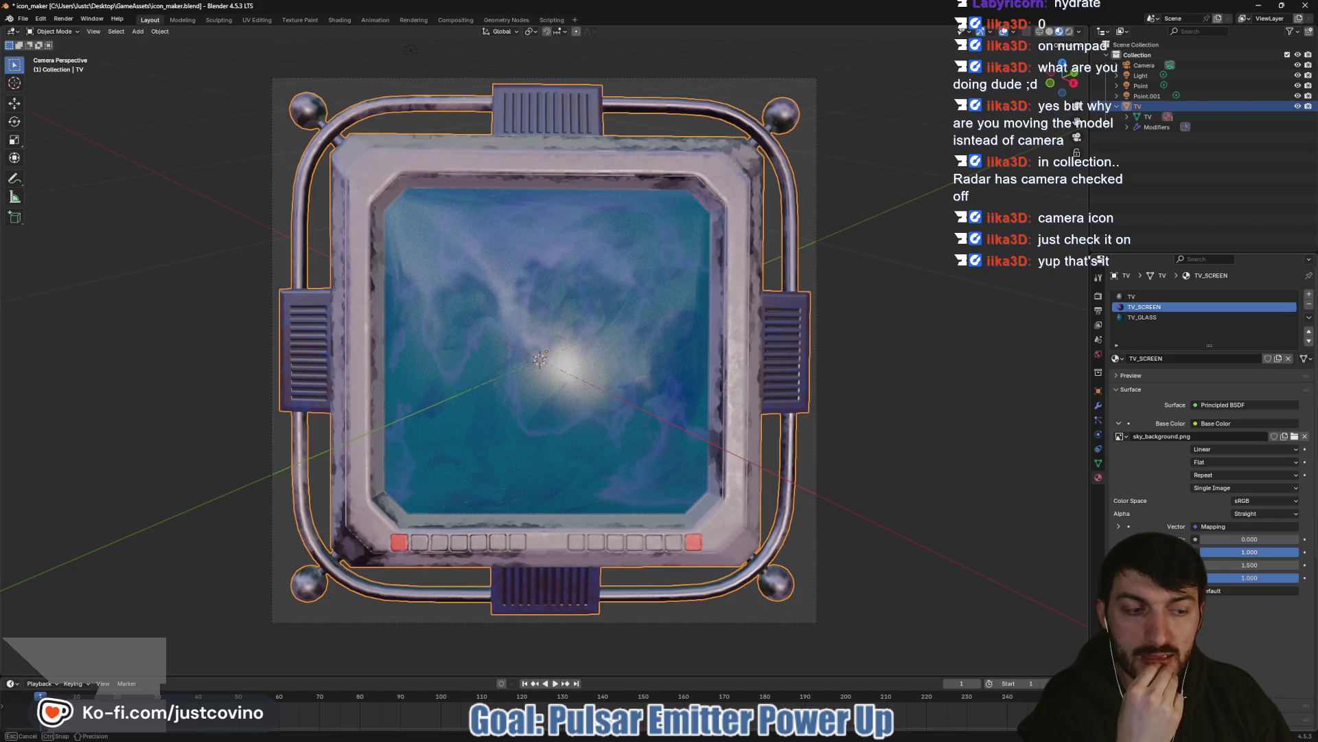
{"action": "mouse_move", "coordinate": [1299, 552]}
{"action": "left_mouse_down"}
{"action": "mouse_move", "coordinate": [1167, 565]}
{"action": "mouse_move", "coordinate": [1181, 577]}
{"action": "left_mouse_up"}
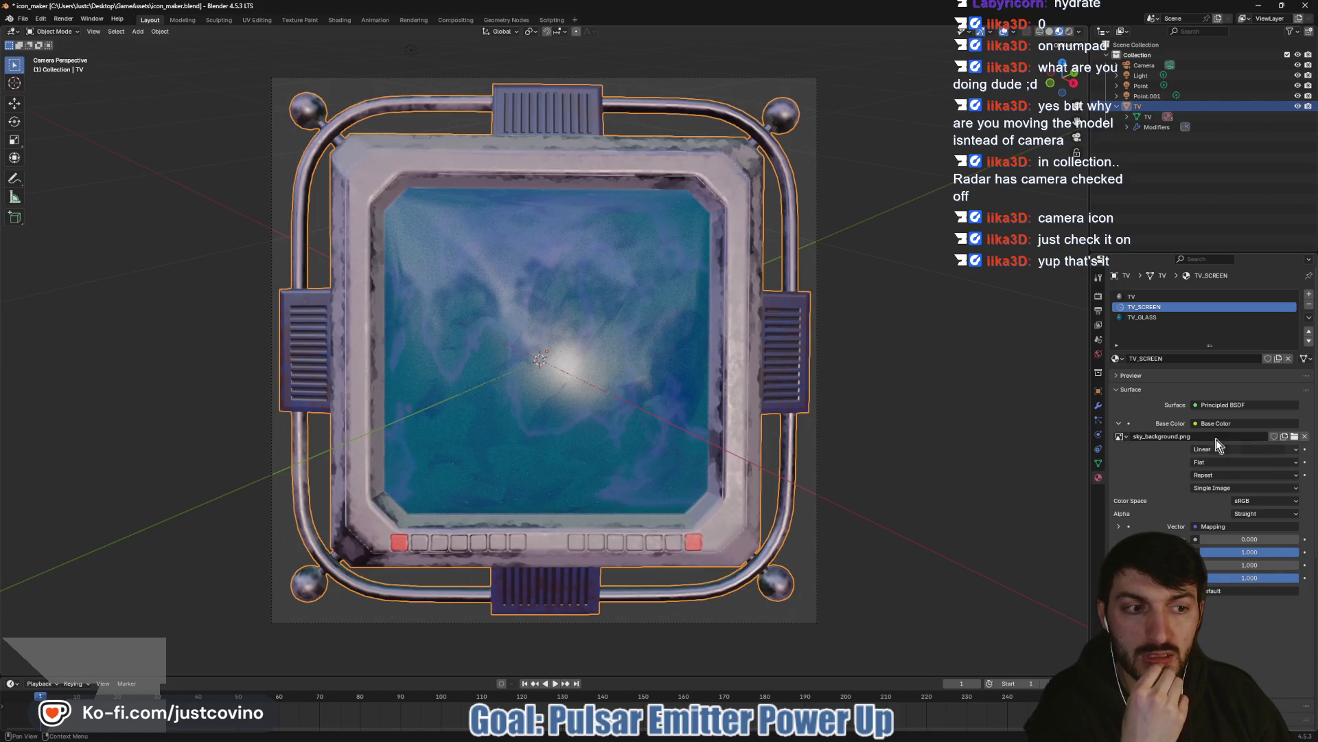
{"action": "left_click", "coordinate": [1143, 317]}
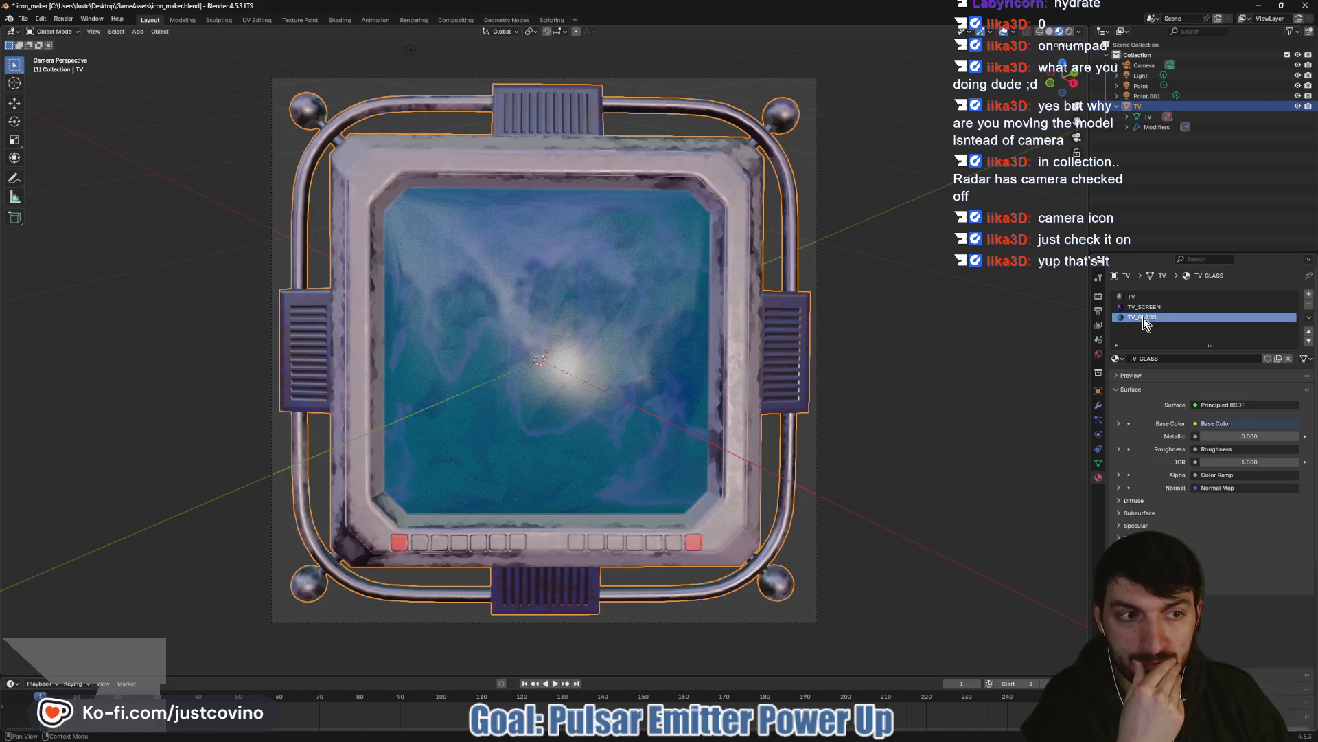
Load sky_background.png from ctf_tower/assets/textures as the TV_GLASS roughness image.
{"action": "left_click", "coordinate": [1119, 450]}
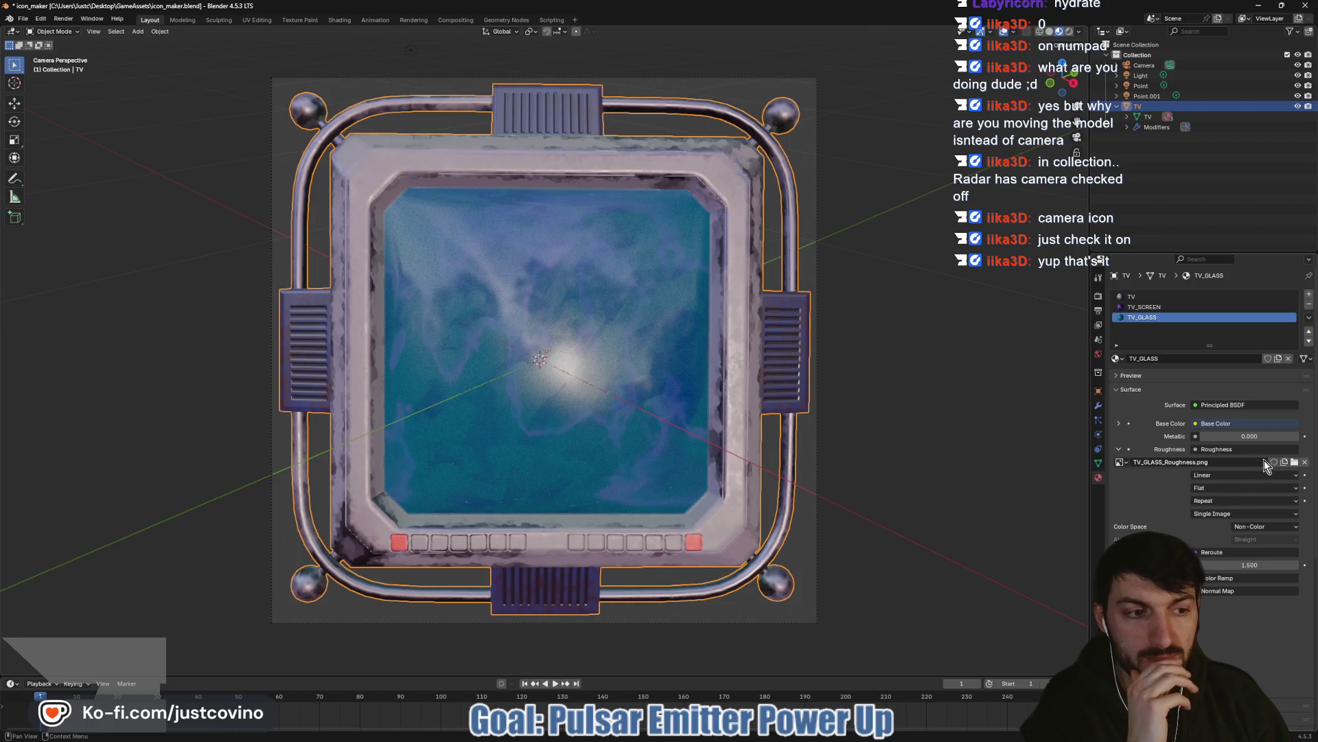
{"action": "left_click", "coordinate": [1306, 463]}
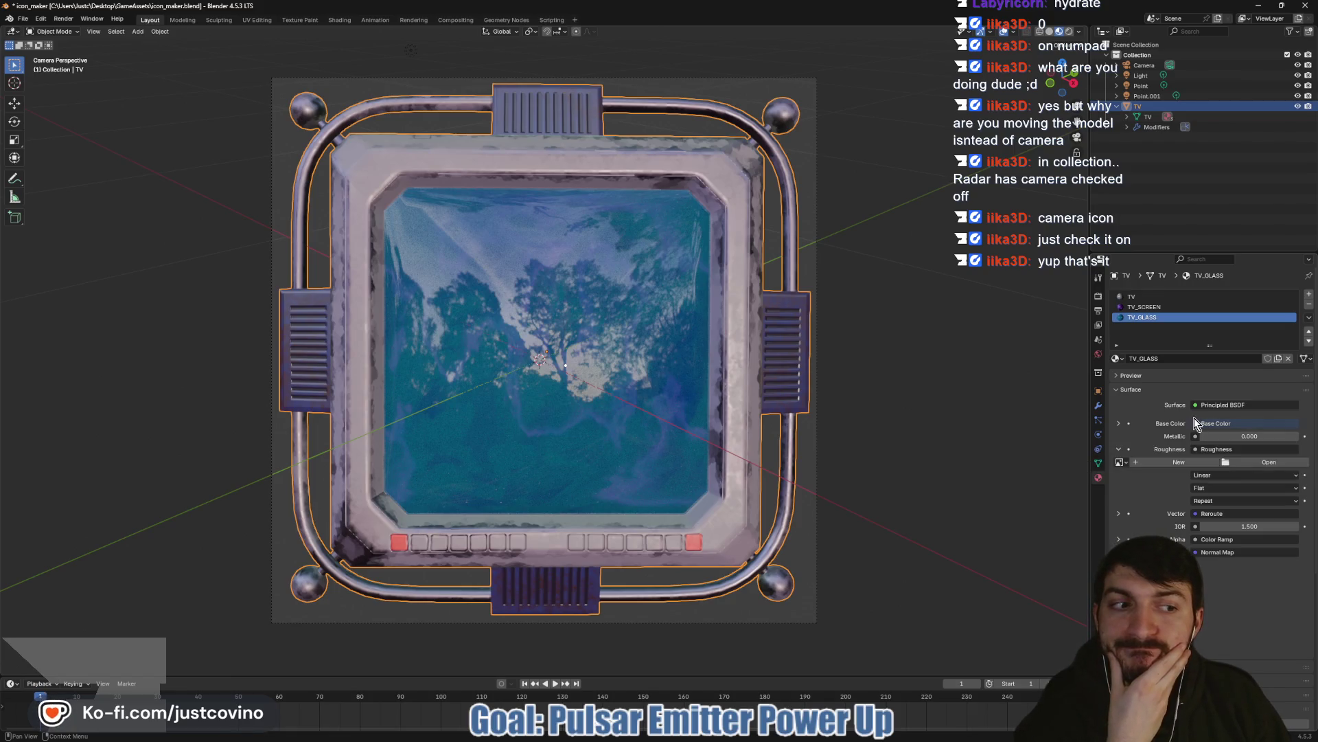
{"action": "left_click", "coordinate": [1250, 465]}
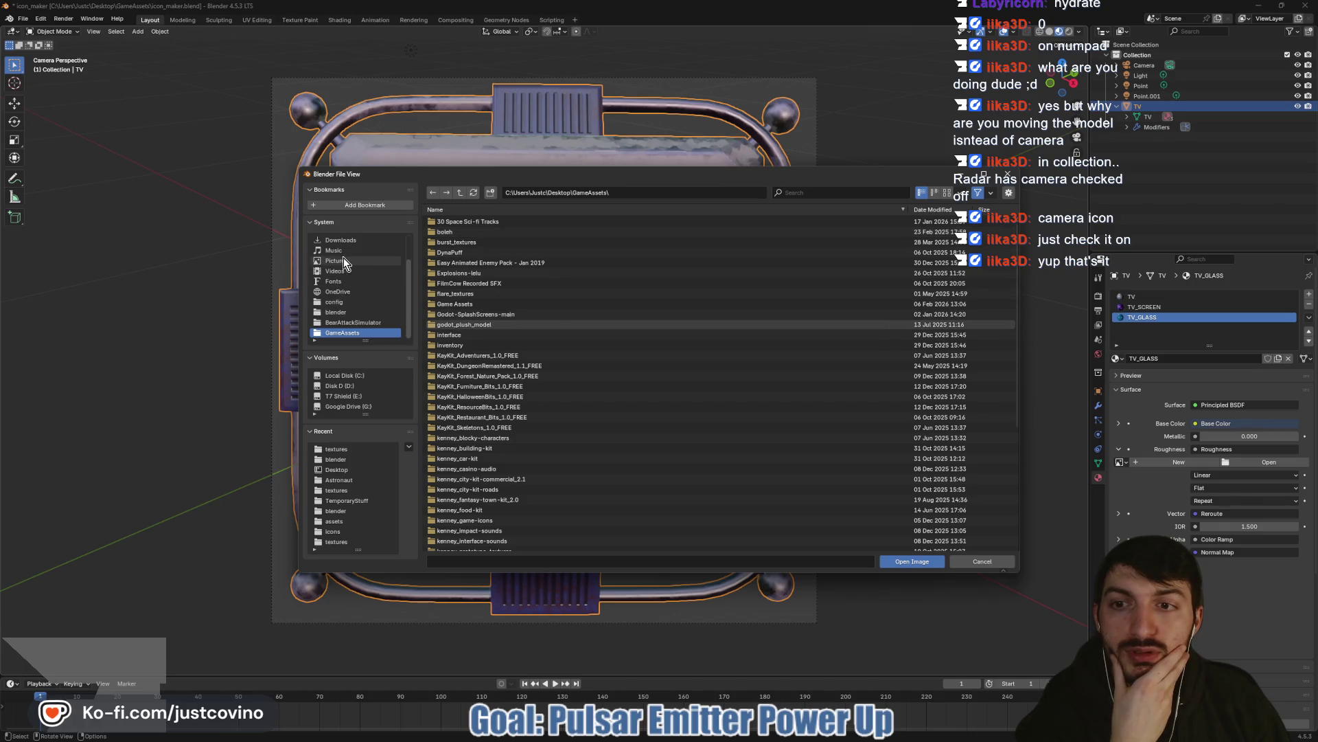
{"action": "left_click", "coordinate": [347, 469]}
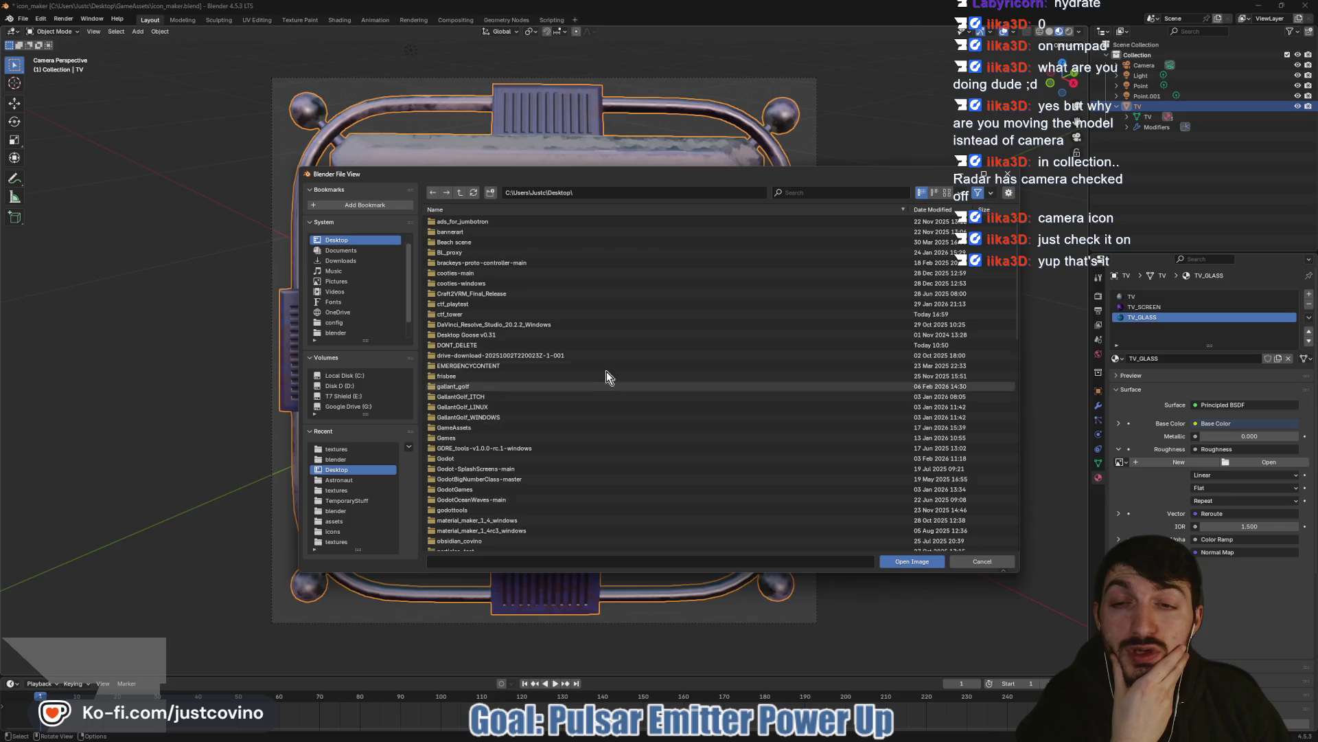
{"action": "double_click", "coordinate": [471, 313]}
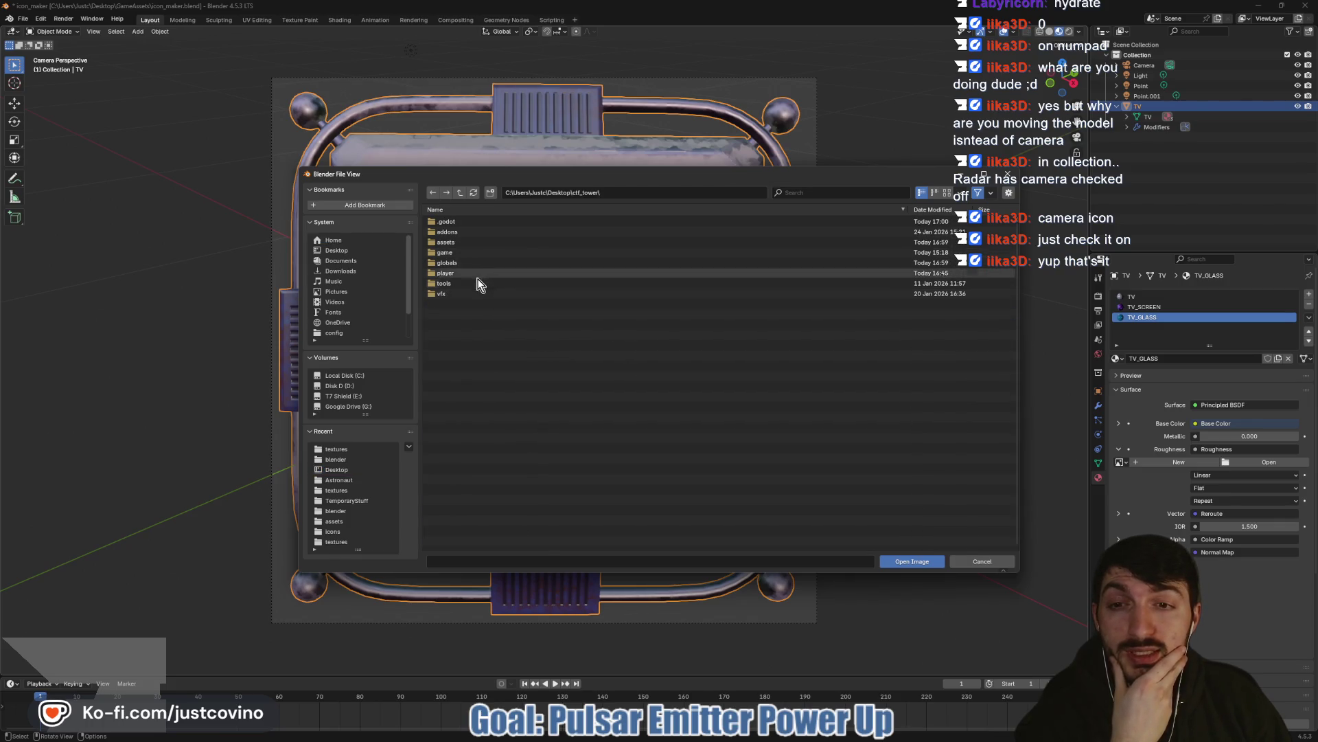
{"action": "double_click", "coordinate": [459, 242]}
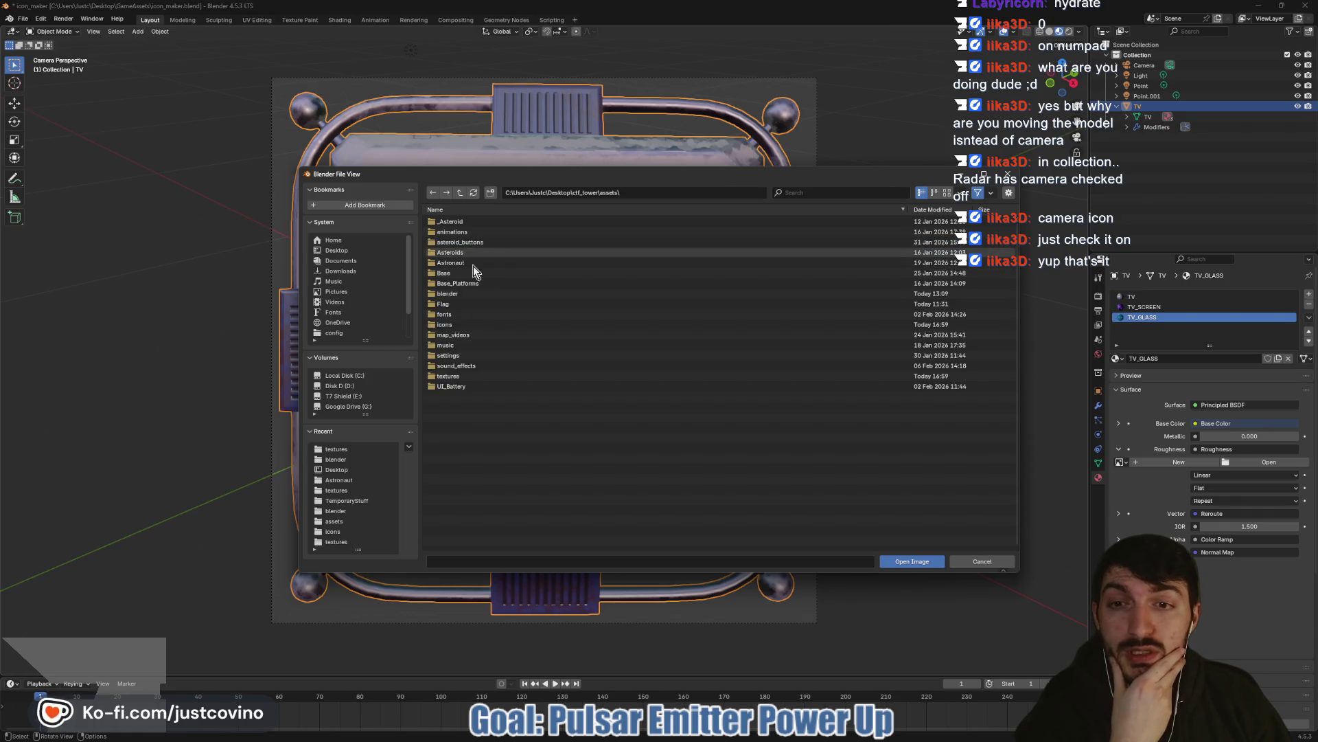
{"action": "double_click", "coordinate": [463, 376]}
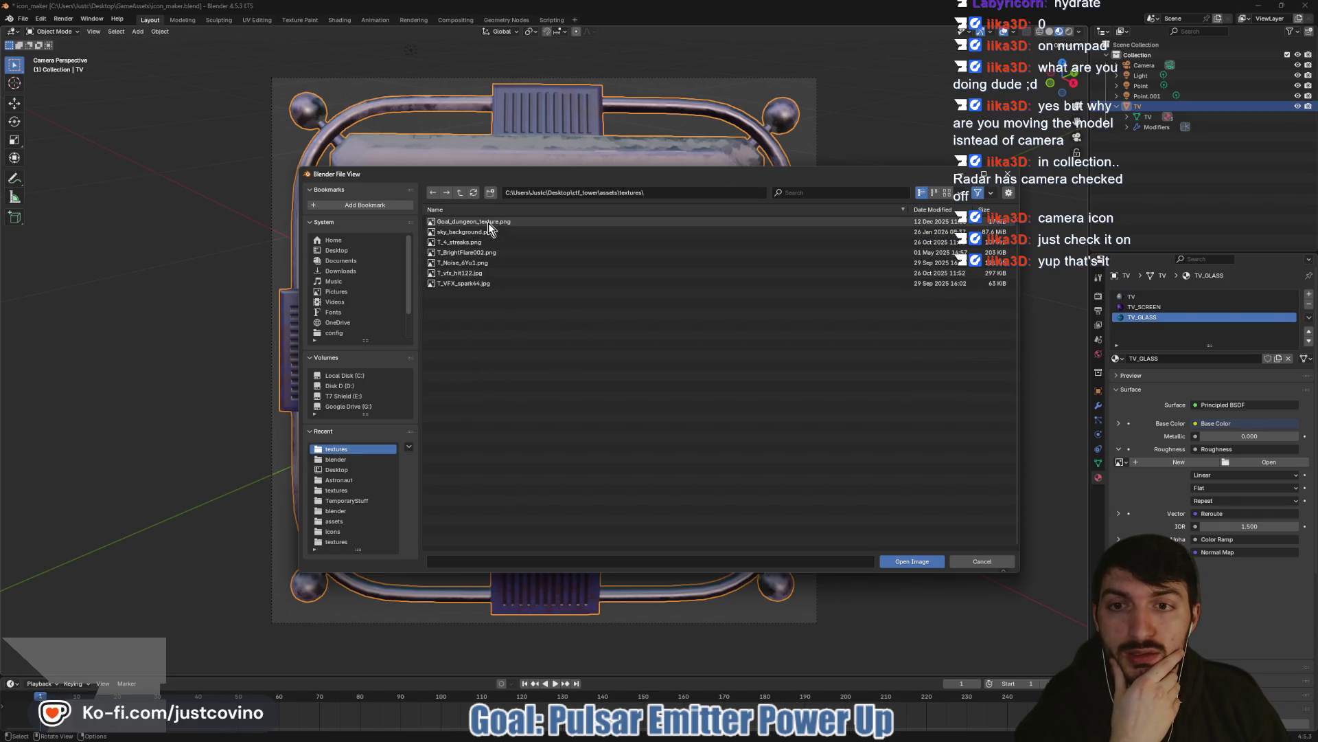
{"action": "left_click", "coordinate": [474, 231]}
{"action": "left_click", "coordinate": [903, 559]}
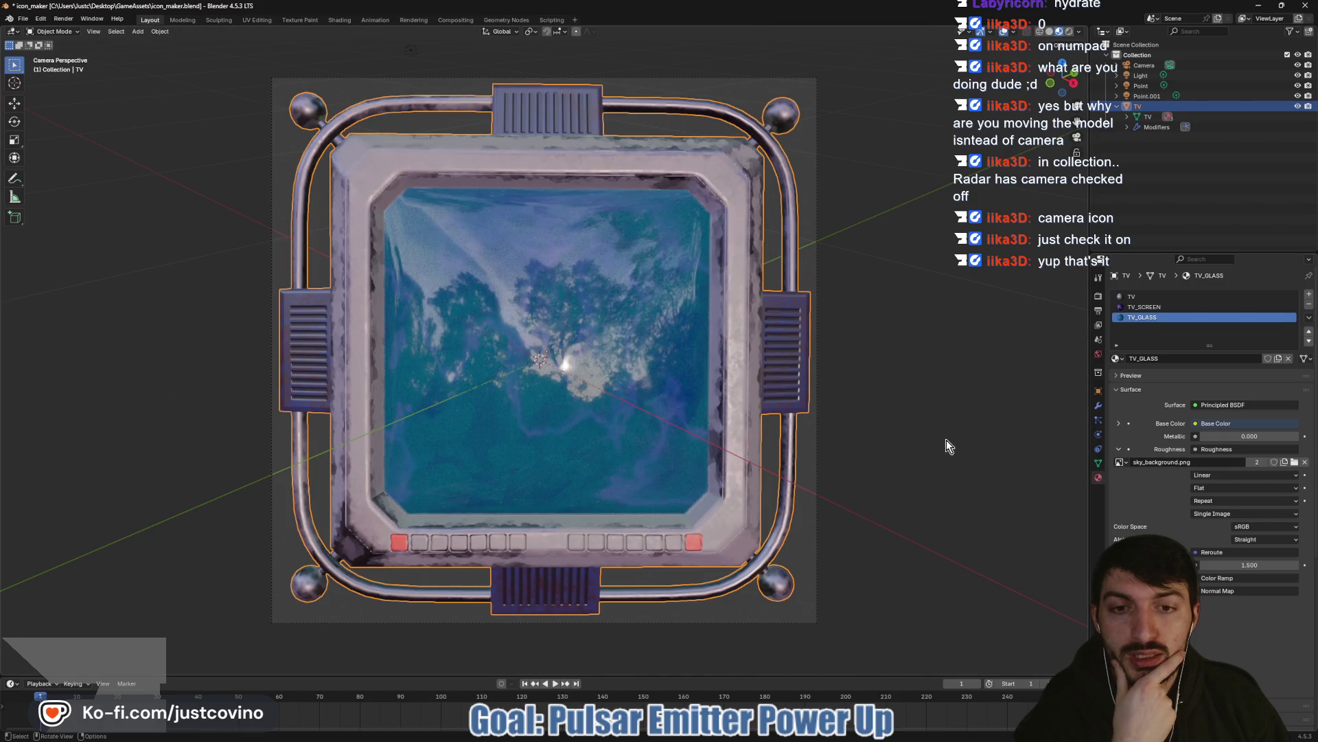
Adjust glass metallic, remove the roughness image, and link an Image Texture into Base Color.
{"action": "mouse_move", "coordinate": [1229, 436]}
{"action": "left_mouse_down"}
{"action": "mouse_move", "coordinate": [1304, 436]}
{"action": "mouse_move", "coordinate": [1201, 440]}
{"action": "left_mouse_up"}
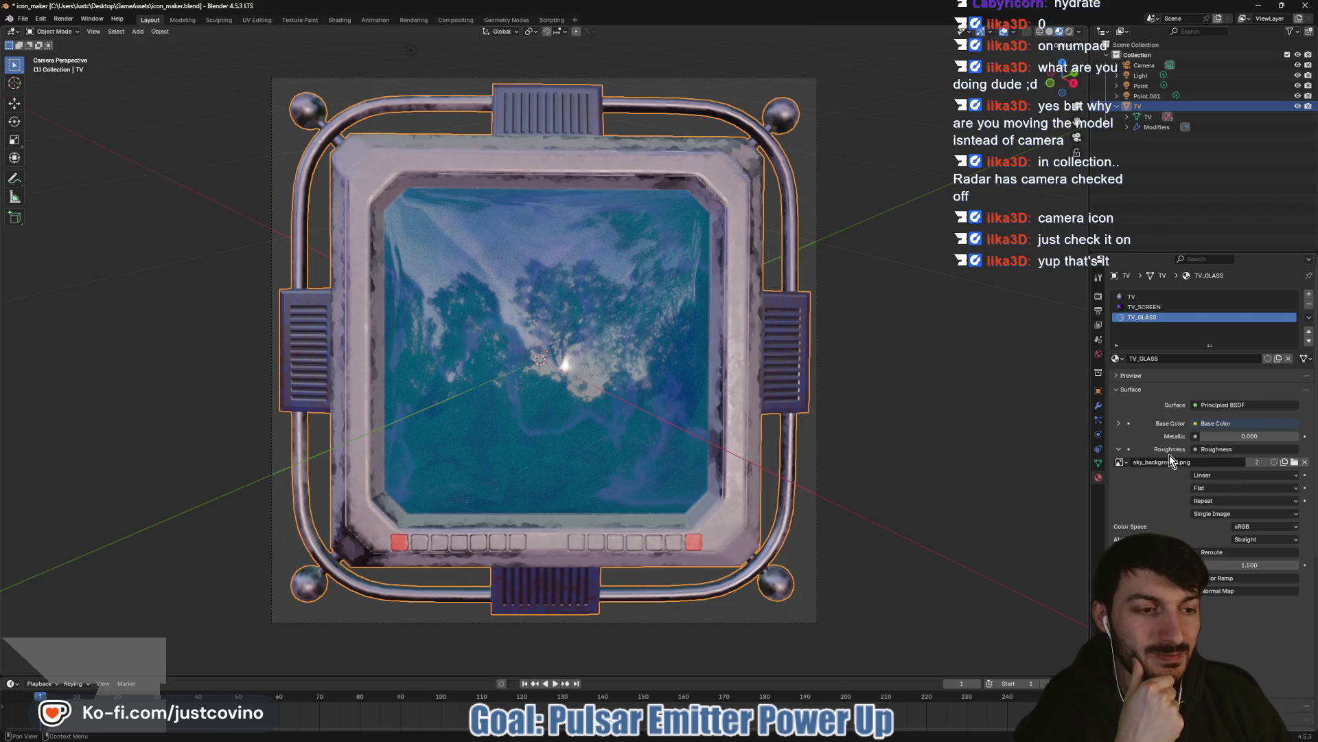
{"action": "left_click", "coordinate": [1304, 462]}
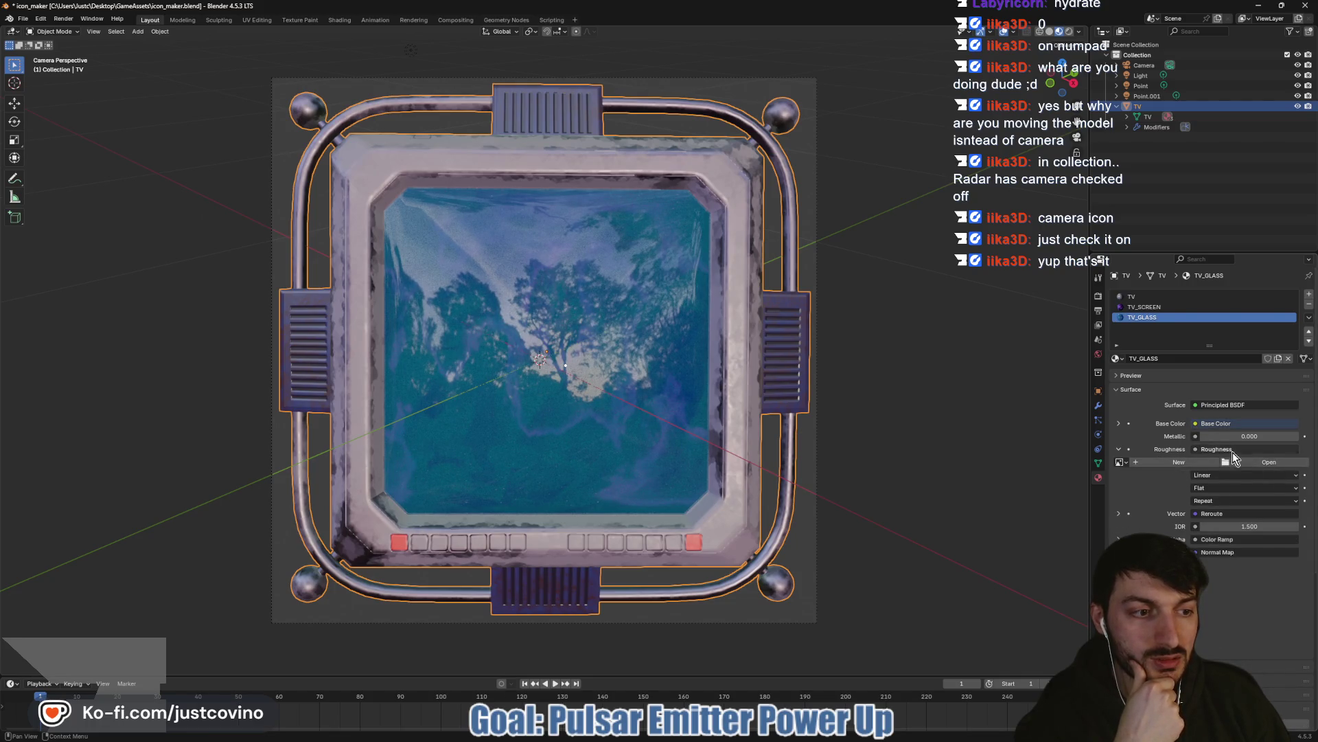
{"action": "left_click", "coordinate": [1197, 447]}
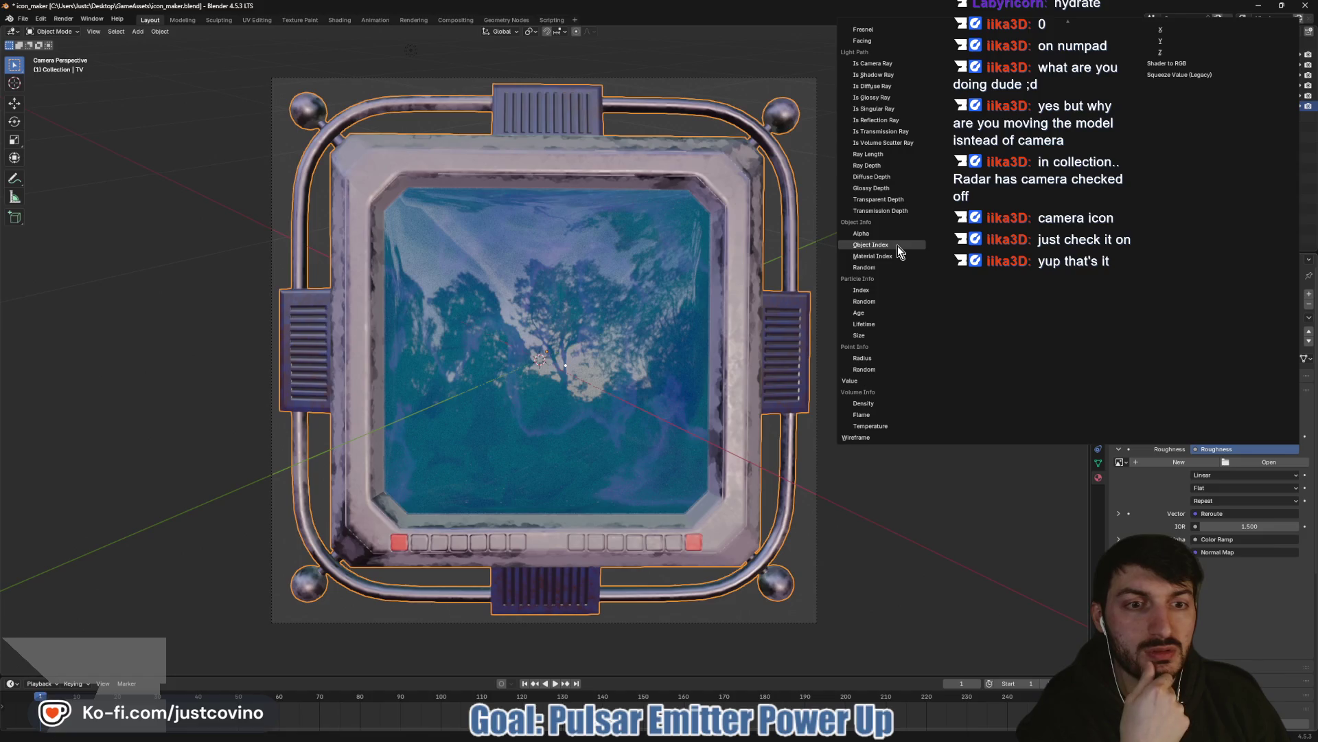
{"action": "key", "text": "Escape"}
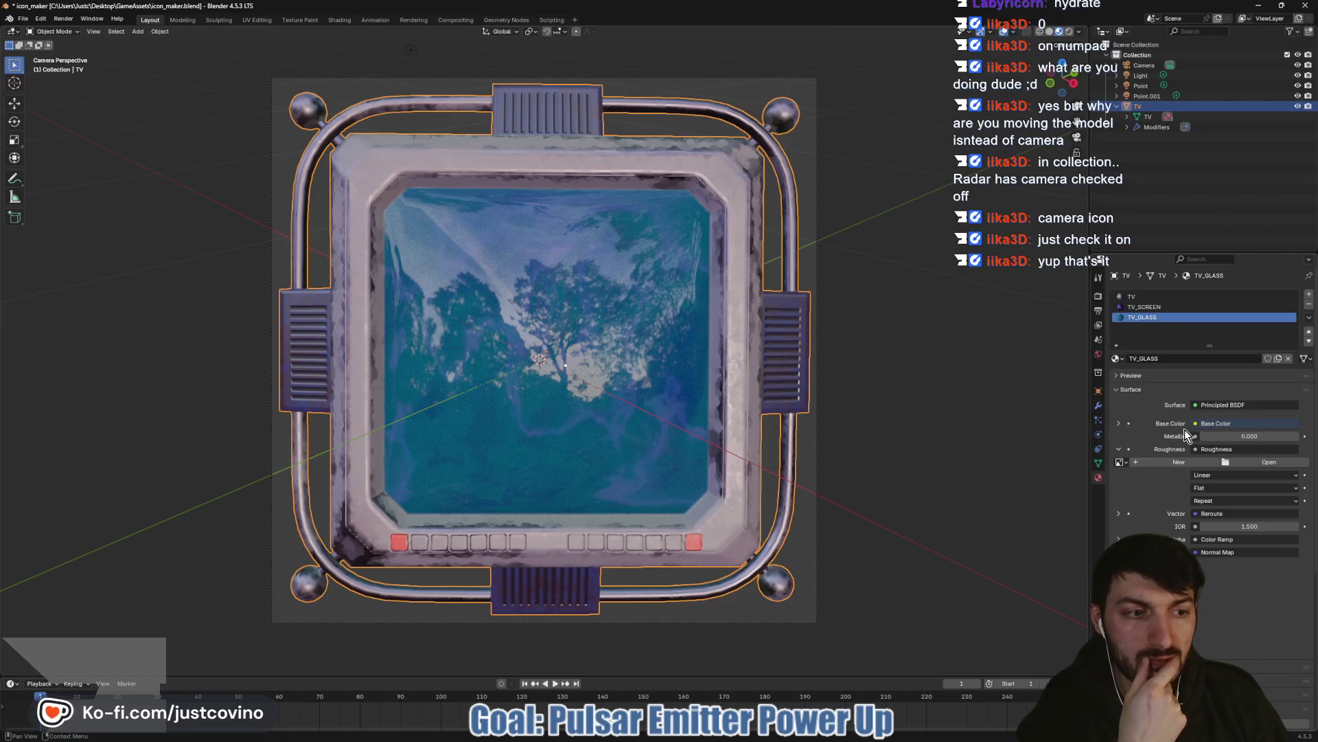
{"action": "left_click", "coordinate": [1195, 424]}
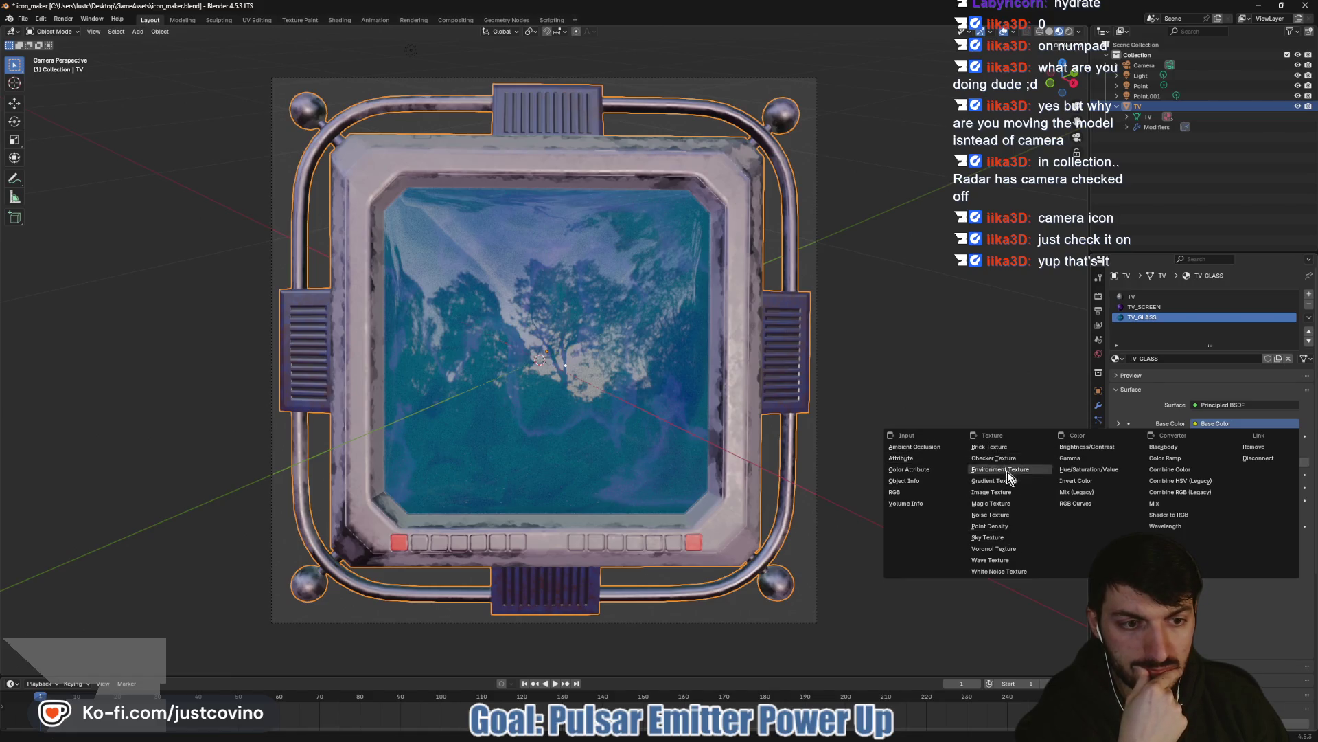
{"action": "left_click", "coordinate": [1011, 493]}
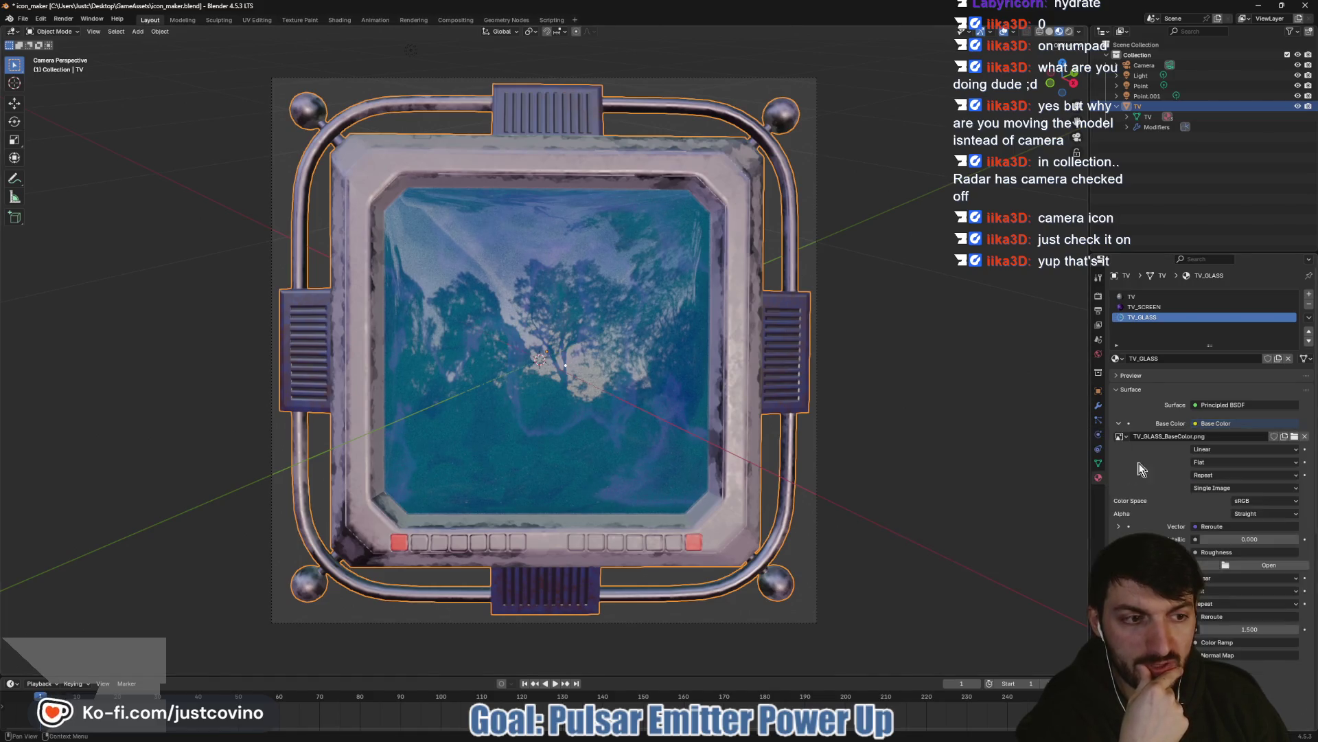
Load sky_background.png from ctf_tower/assets/textures as the TV glass base colour image.
{"action": "left_click", "coordinate": [1295, 438]}
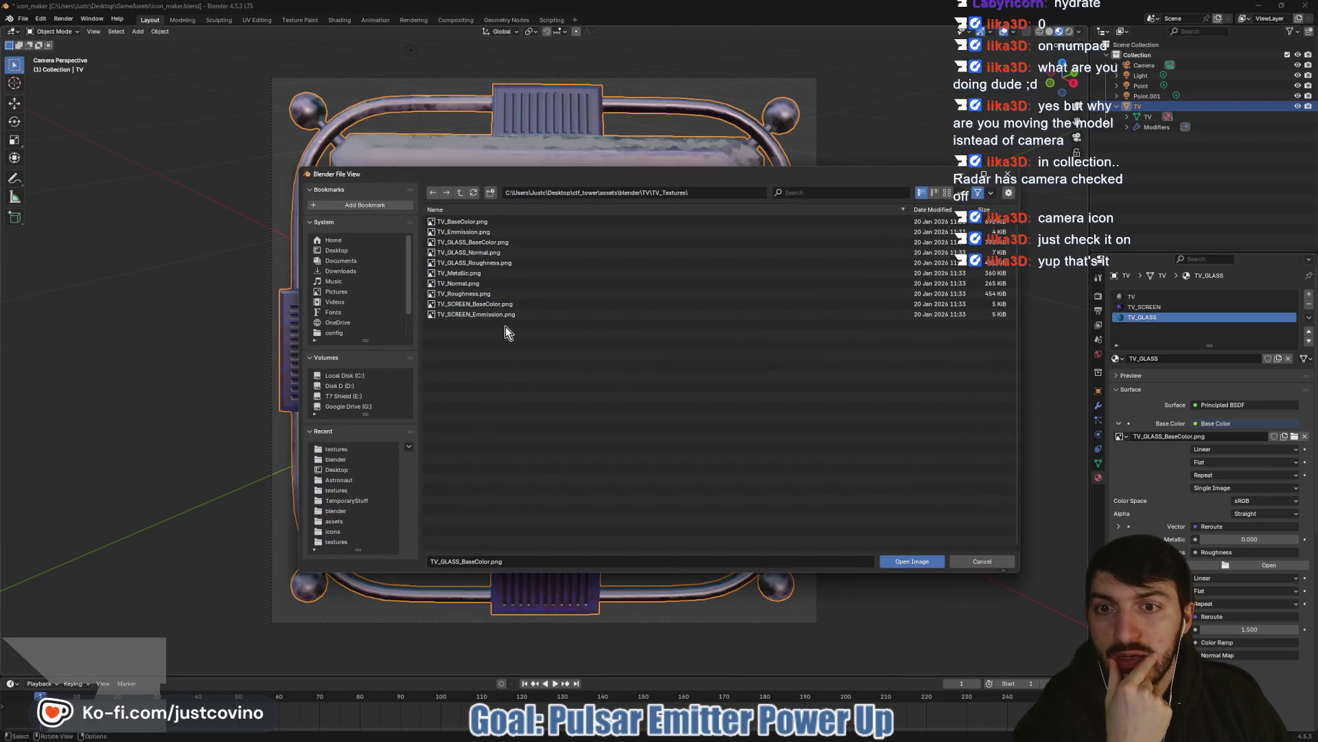
{"action": "left_click", "coordinate": [348, 459]}
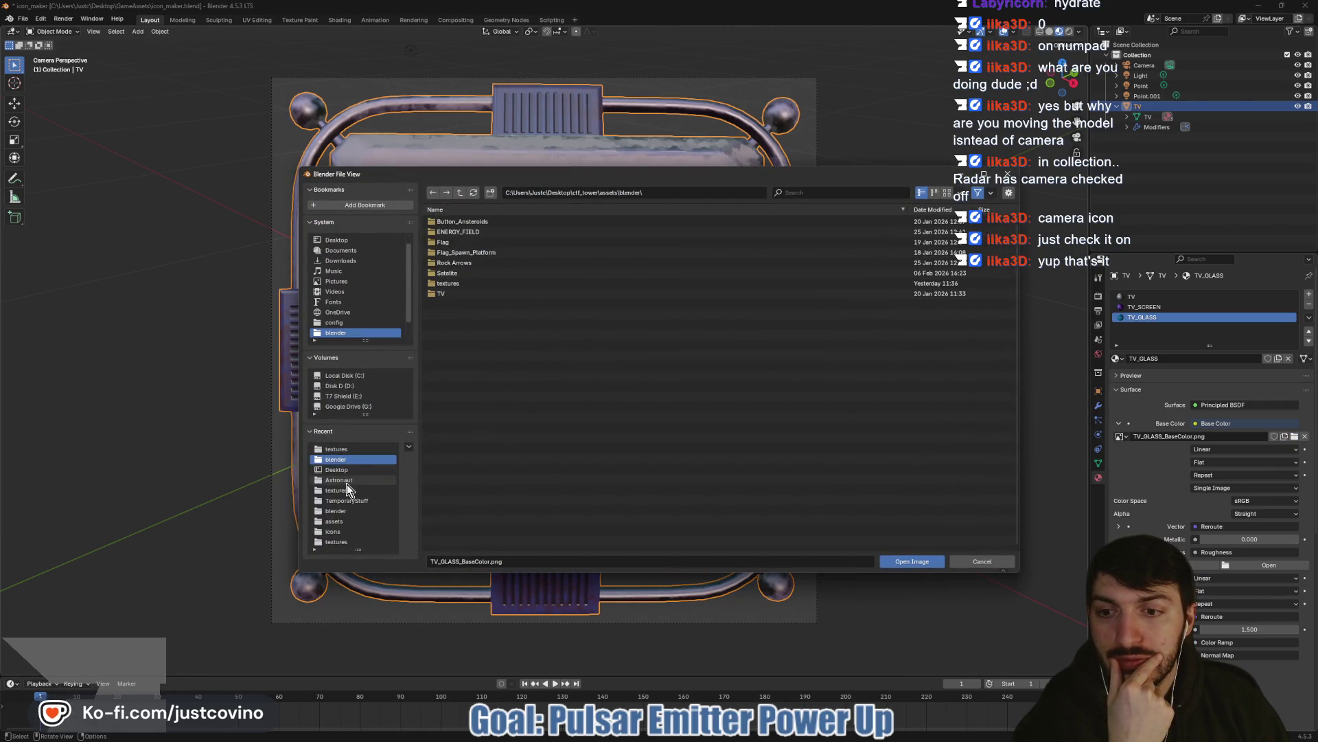
{"action": "left_click", "coordinate": [353, 492]}
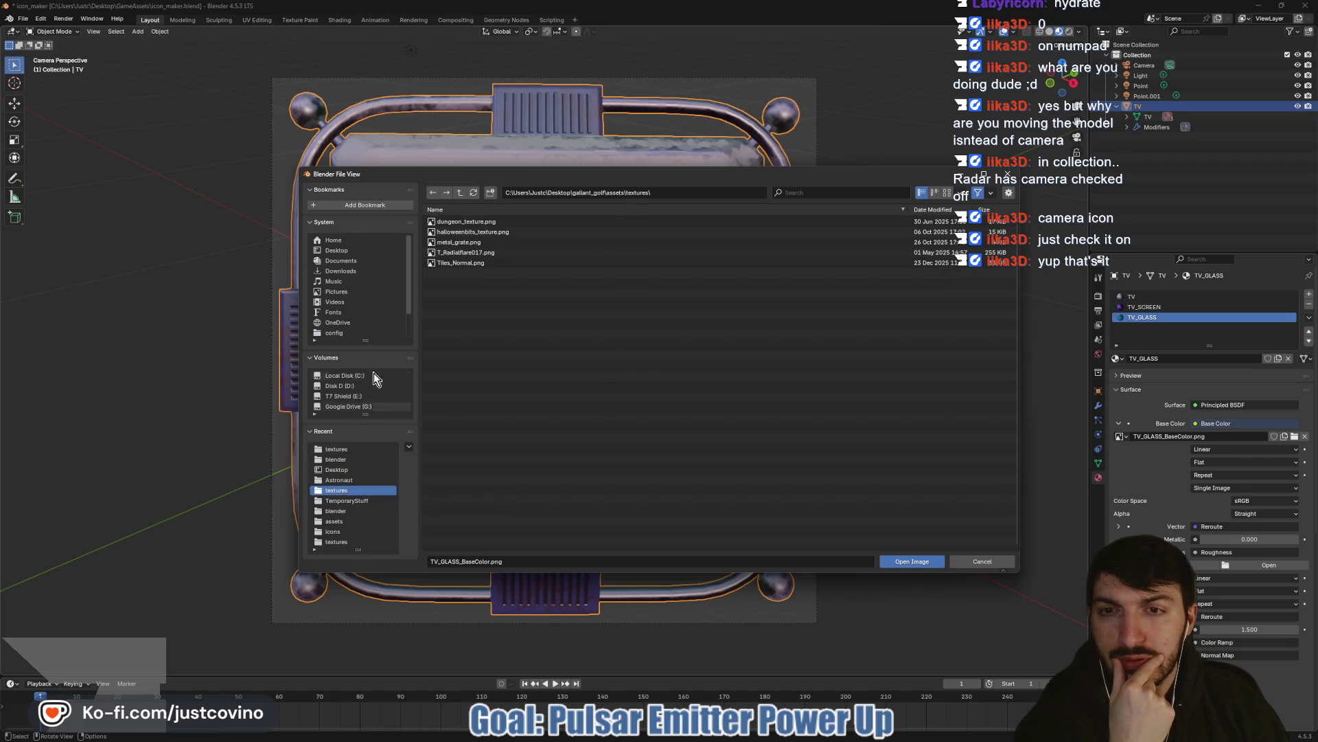
{"action": "left_click", "coordinate": [336, 250]}
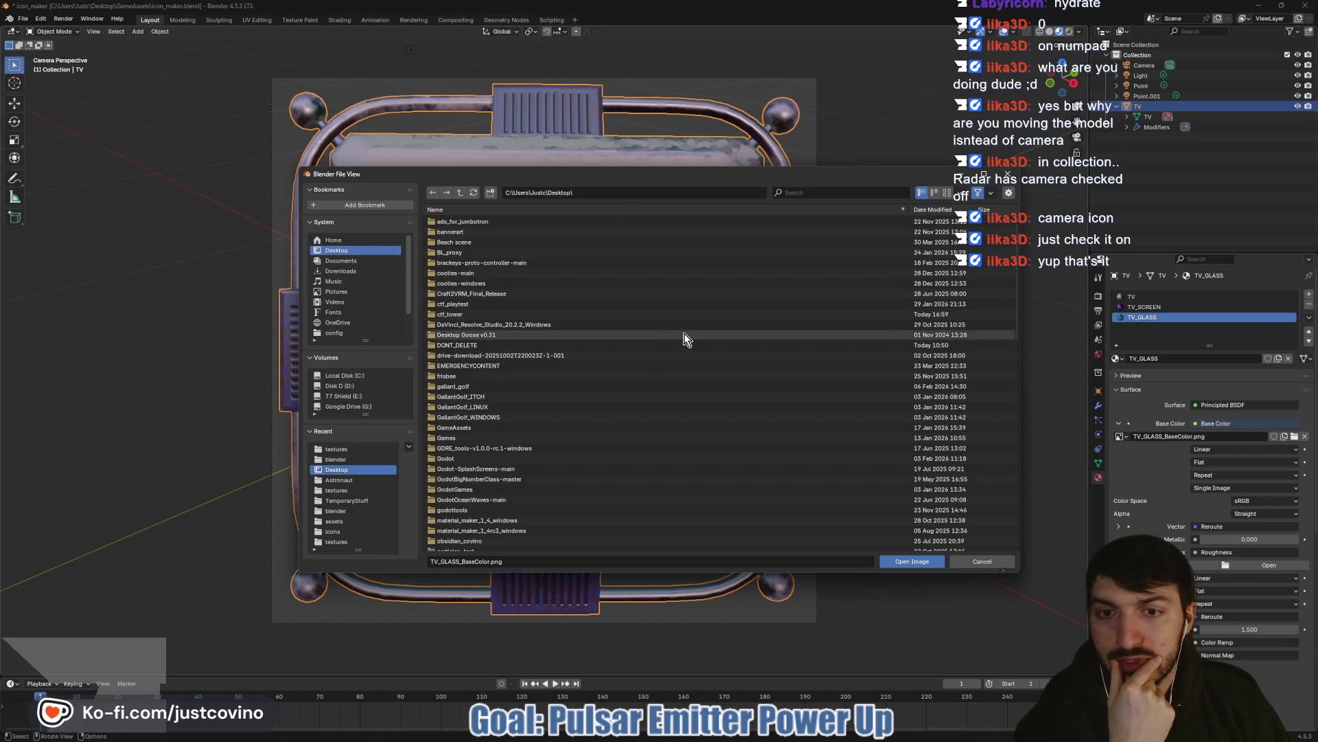
{"action": "double_click", "coordinate": [476, 313]}
{"action": "left_click", "coordinate": [464, 242]}
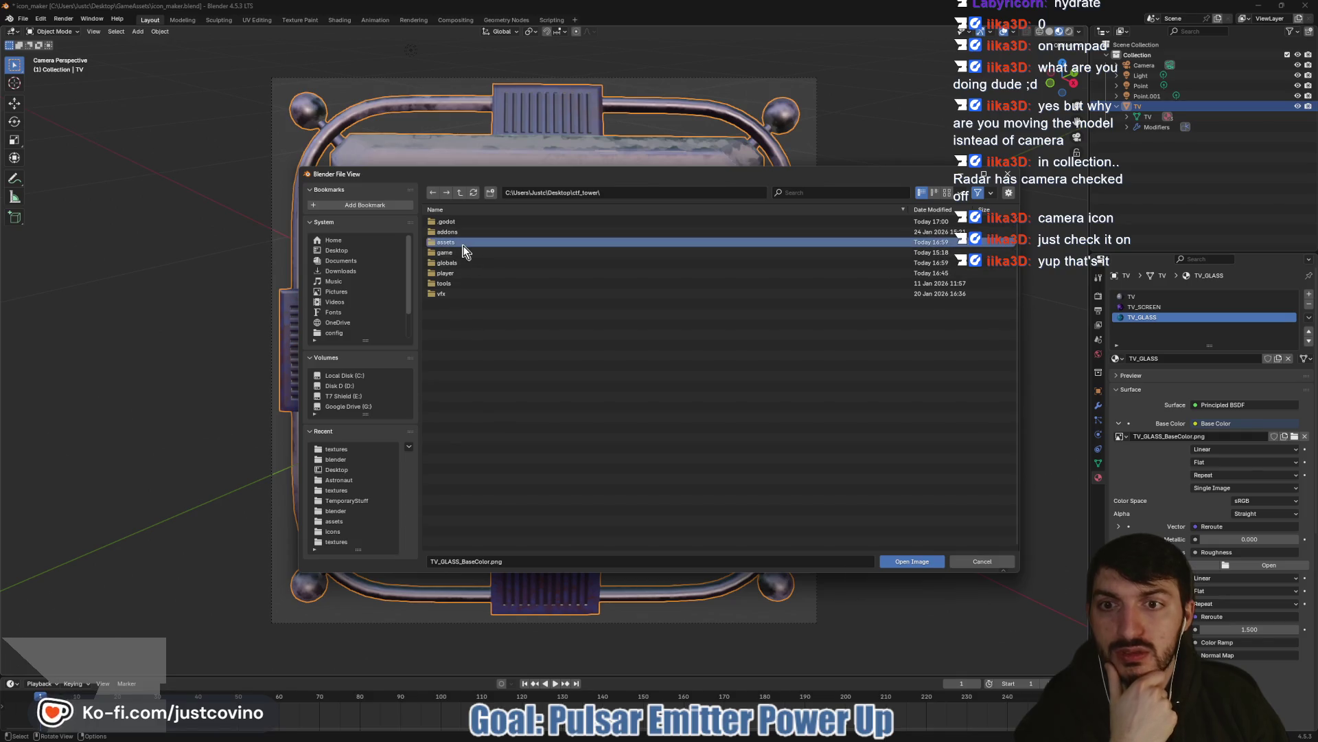
{"action": "double_click", "coordinate": [463, 245]}
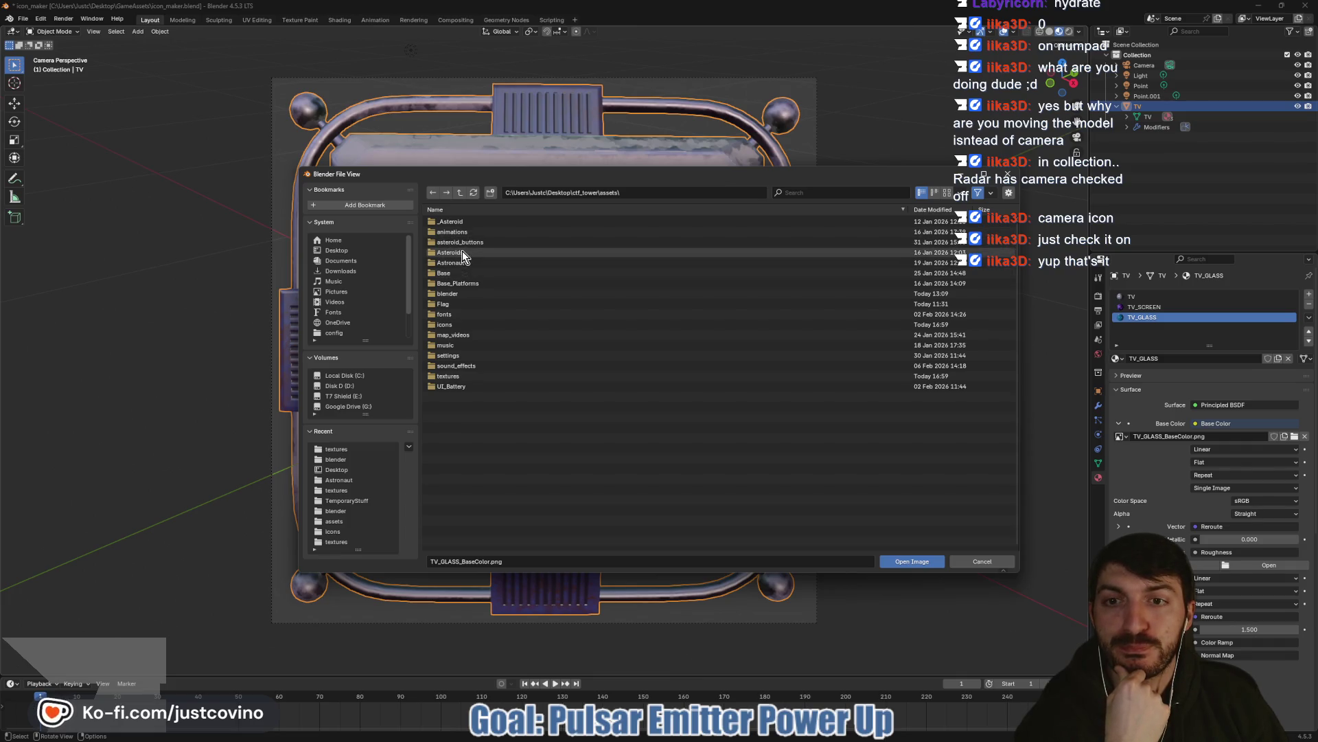
{"action": "double_click", "coordinate": [456, 386]}
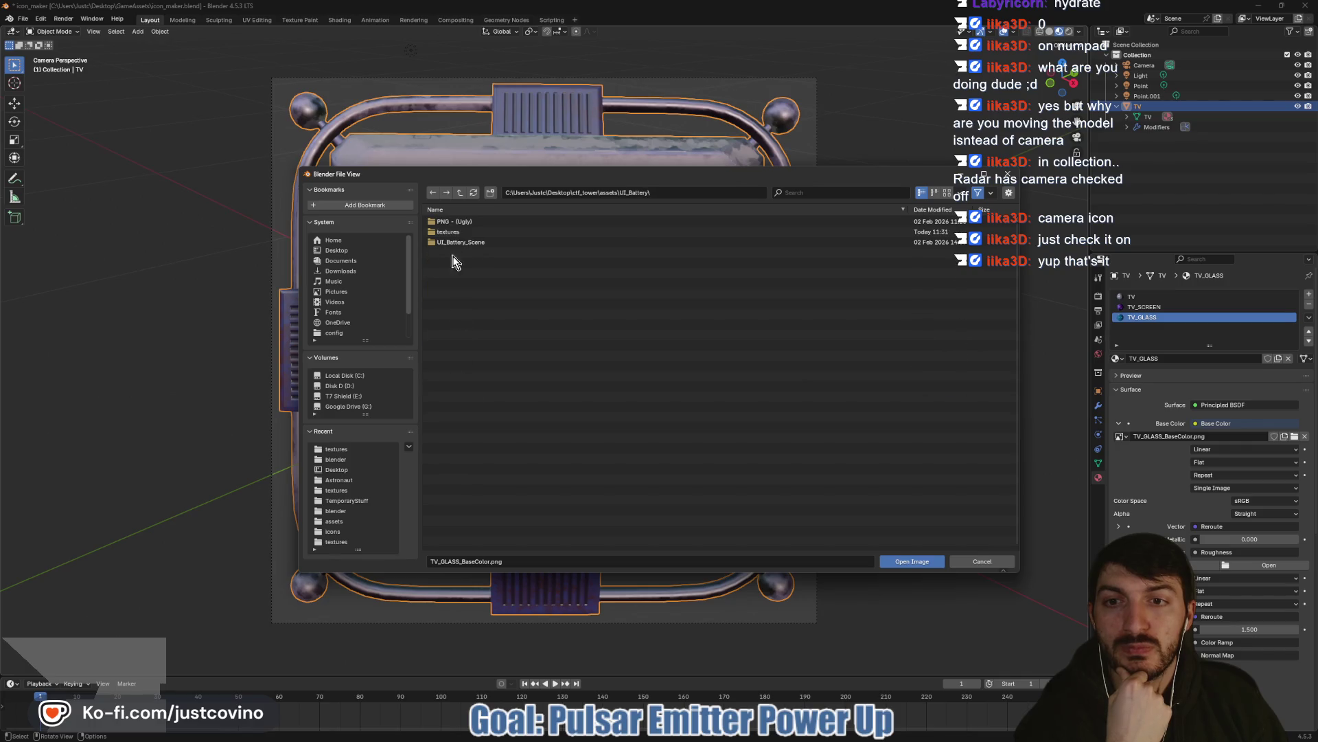
{"action": "left_click", "coordinate": [465, 195]}
{"action": "double_click", "coordinate": [469, 388]}
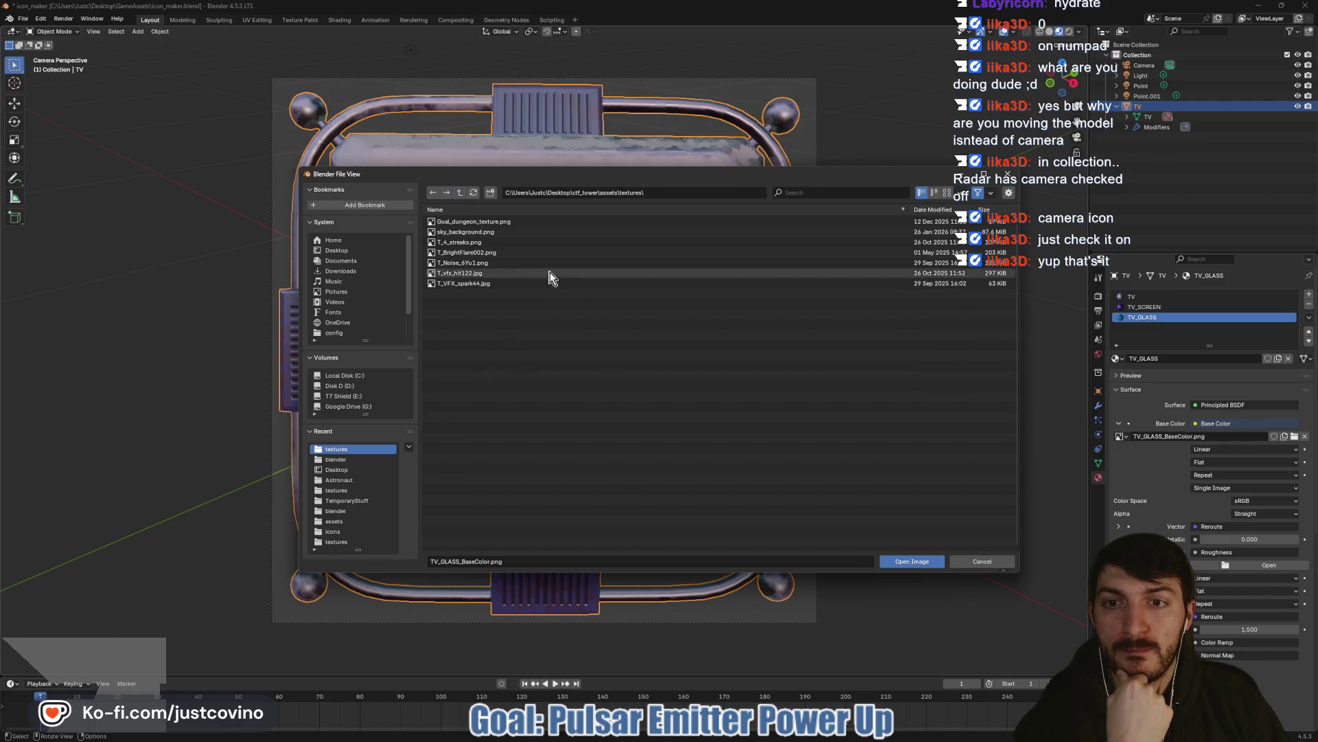
{"action": "left_click", "coordinate": [489, 234]}
{"action": "left_click", "coordinate": [917, 561]}
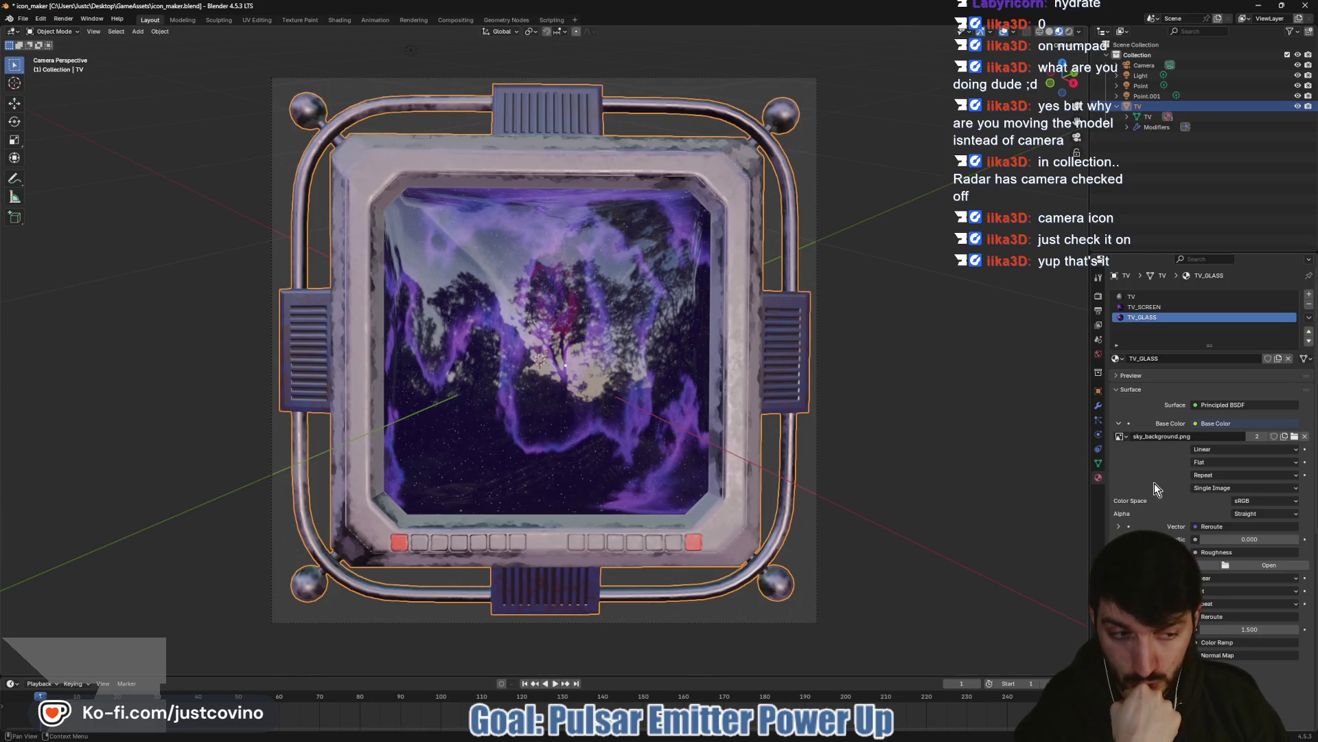
Set the glass IOR to 1.000 to remove reflections and render the TV image.
{"action": "left_click", "coordinate": [1119, 552]}
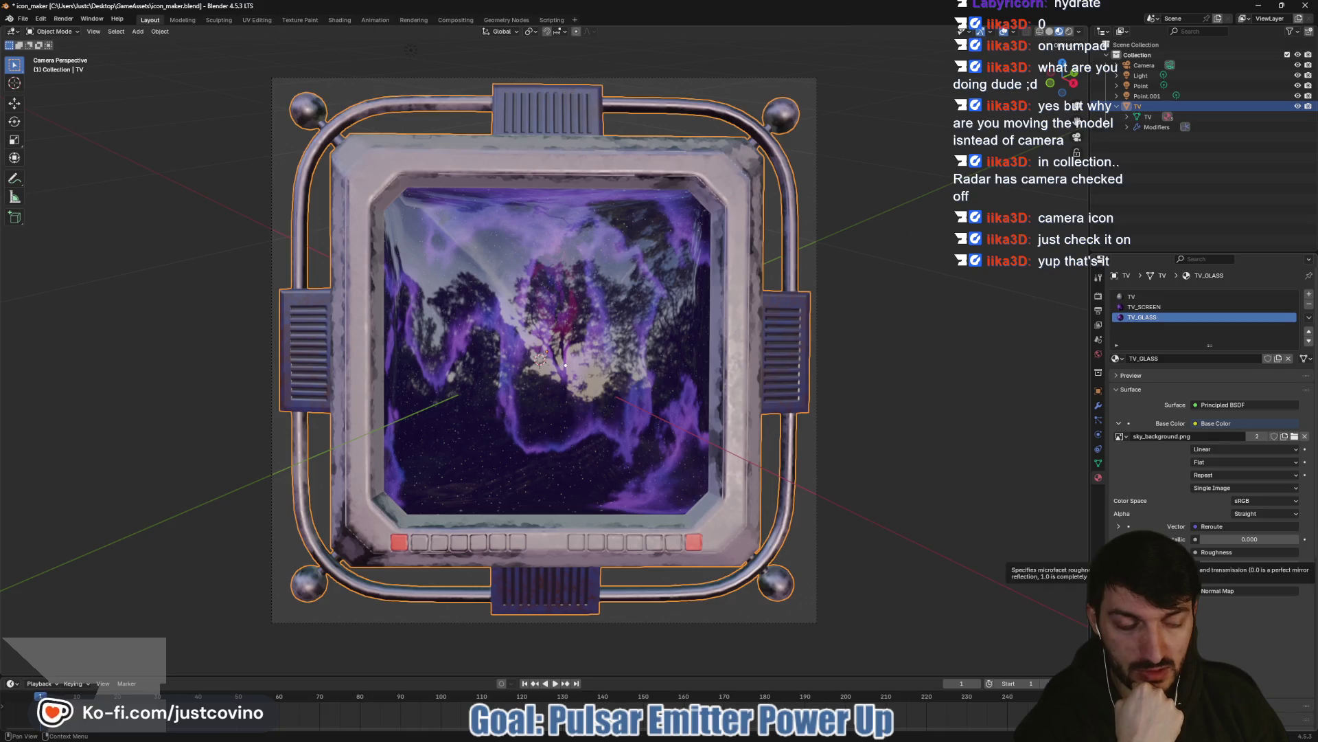
{"action": "left_click_drag", "start_coordinate": [1271, 565], "coordinate": [1229, 565]}
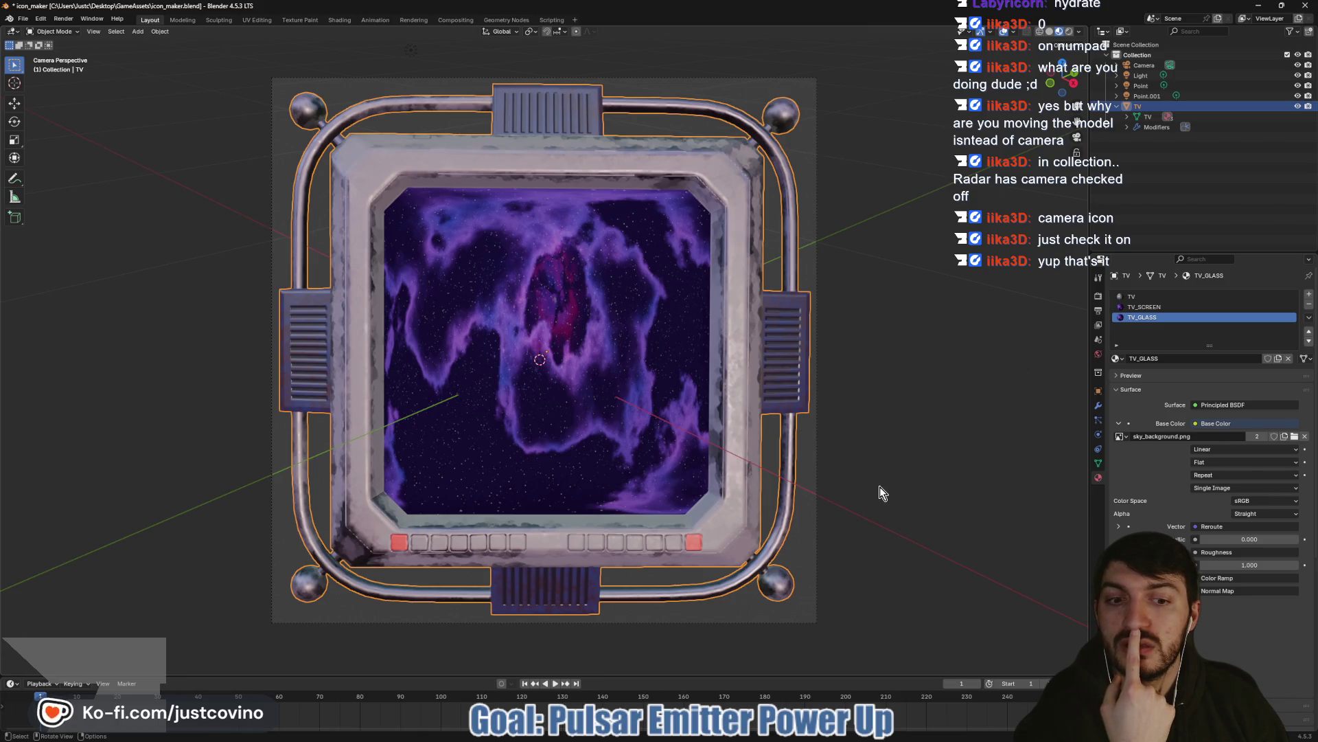
{"action": "left_click", "coordinate": [64, 20]}
{"action": "left_click", "coordinate": [81, 32]}
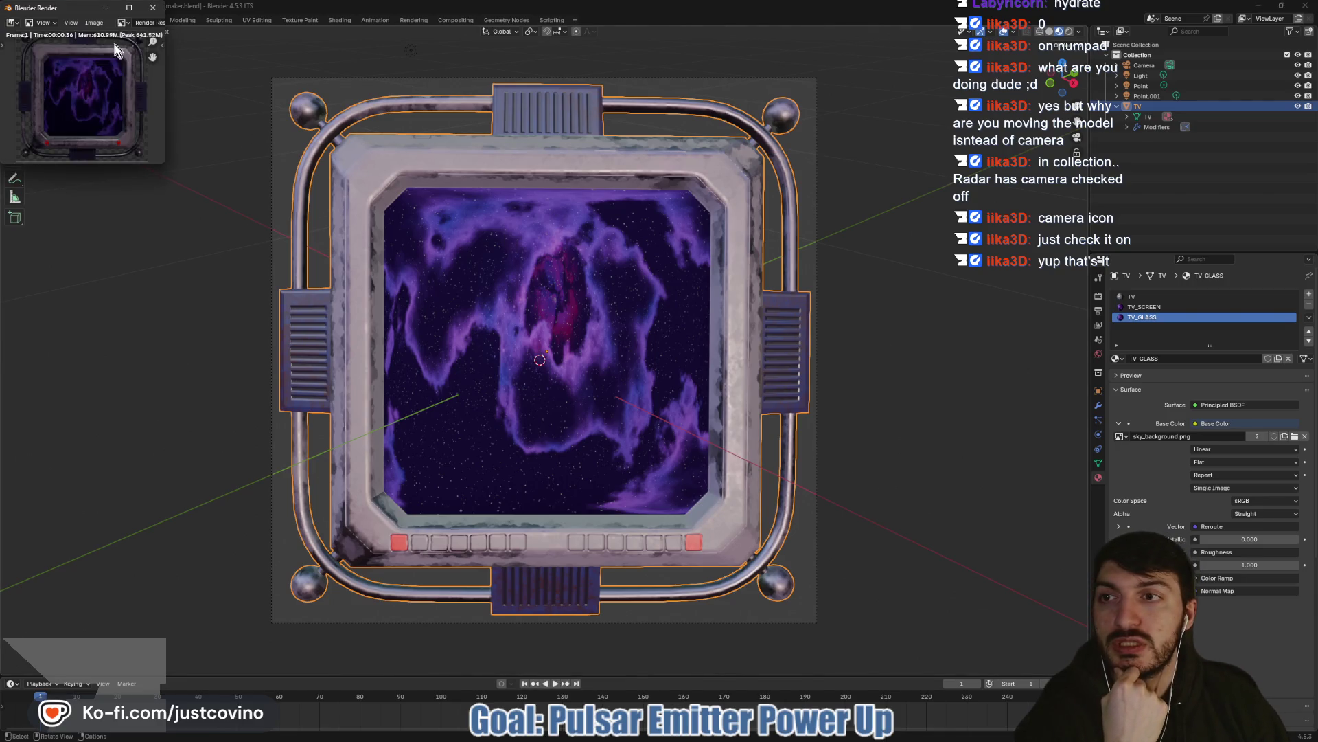
{"action": "left_click_drag", "start_coordinate": [69, 14], "coordinate": [503, 183]}
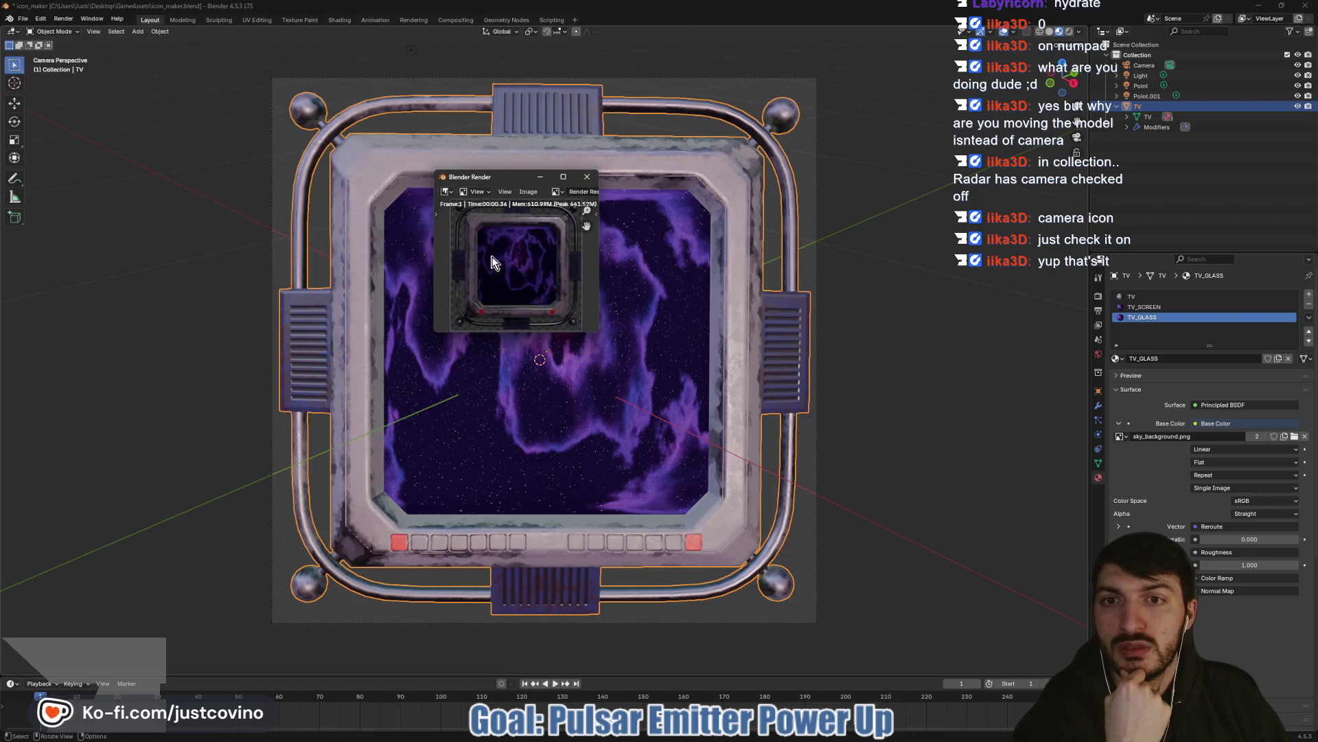
{"action": "left_click", "coordinate": [529, 192]}
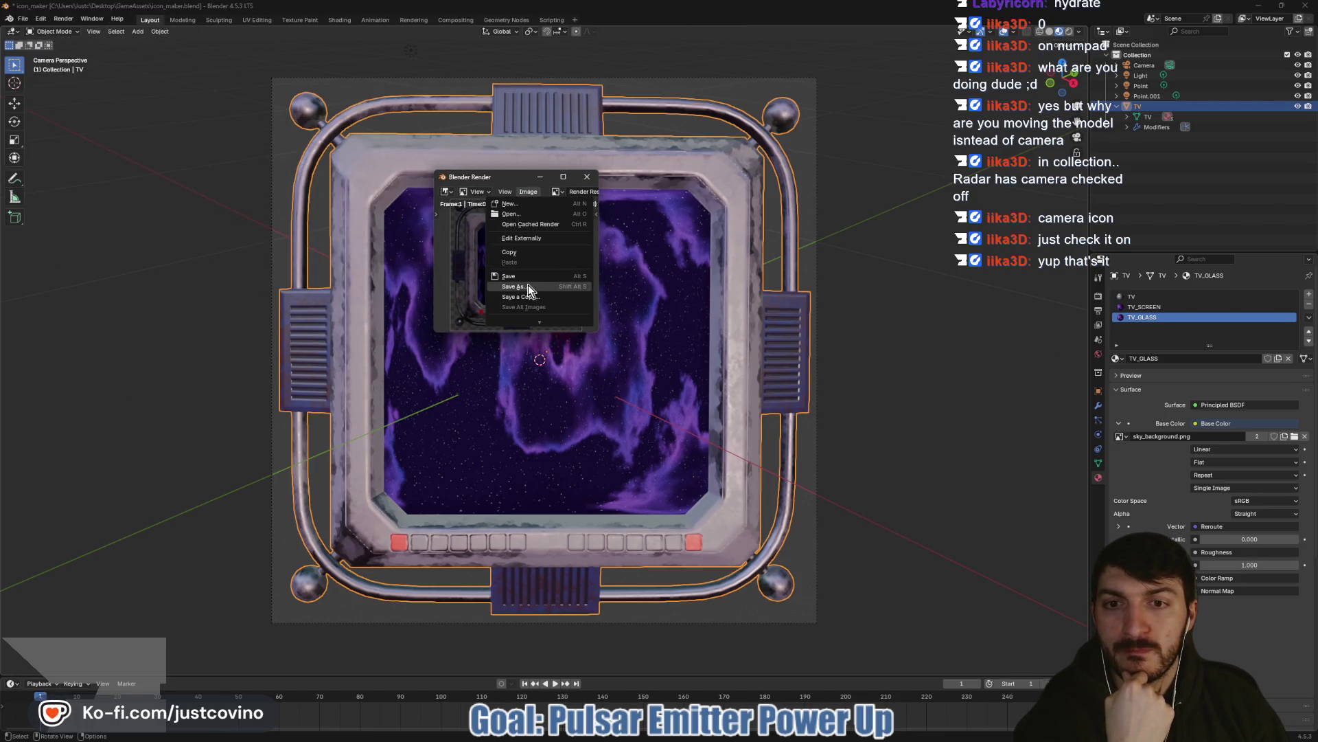
Save the render as inventory_icon.png in ctf_tower/assets/icons.
{"action": "left_click", "coordinate": [528, 285]}
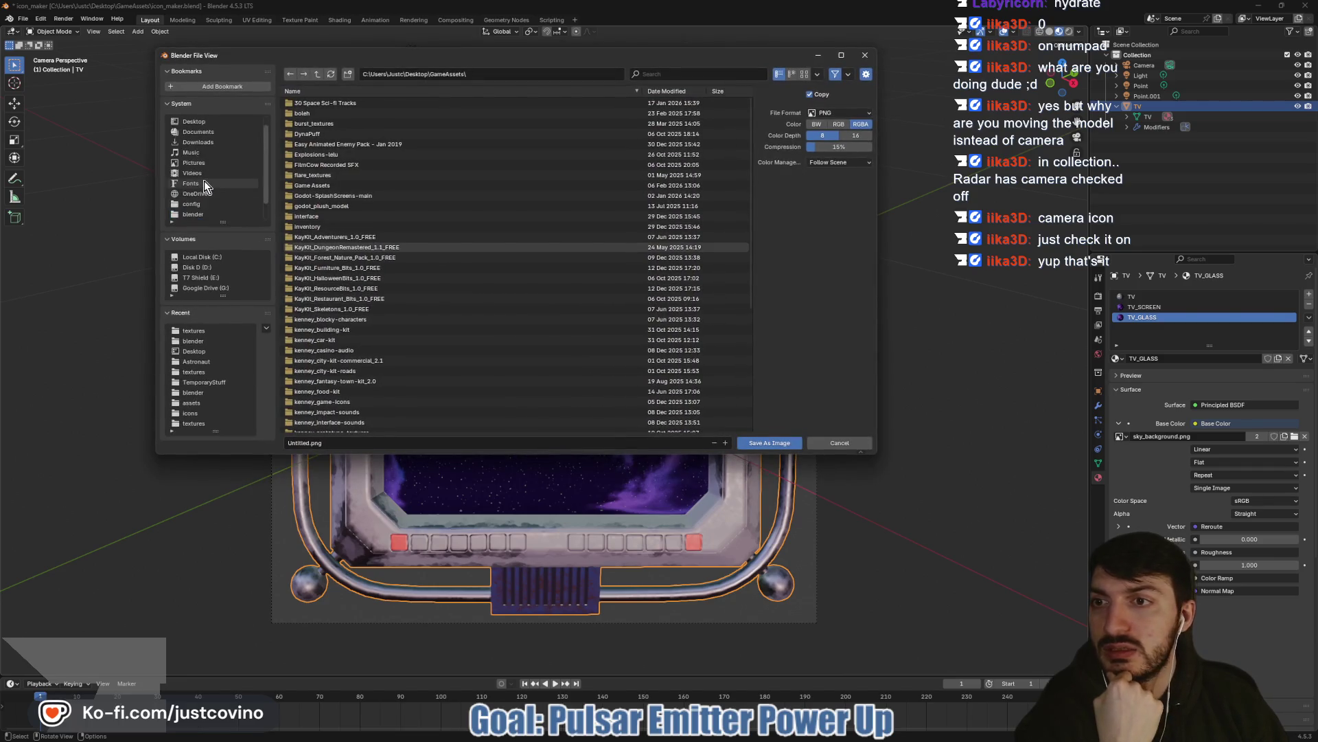
{"action": "scroll", "coordinate": [200, 143], "scroll_direction": "up", "scroll_amount": 1}
{"action": "left_click", "coordinate": [199, 133]}
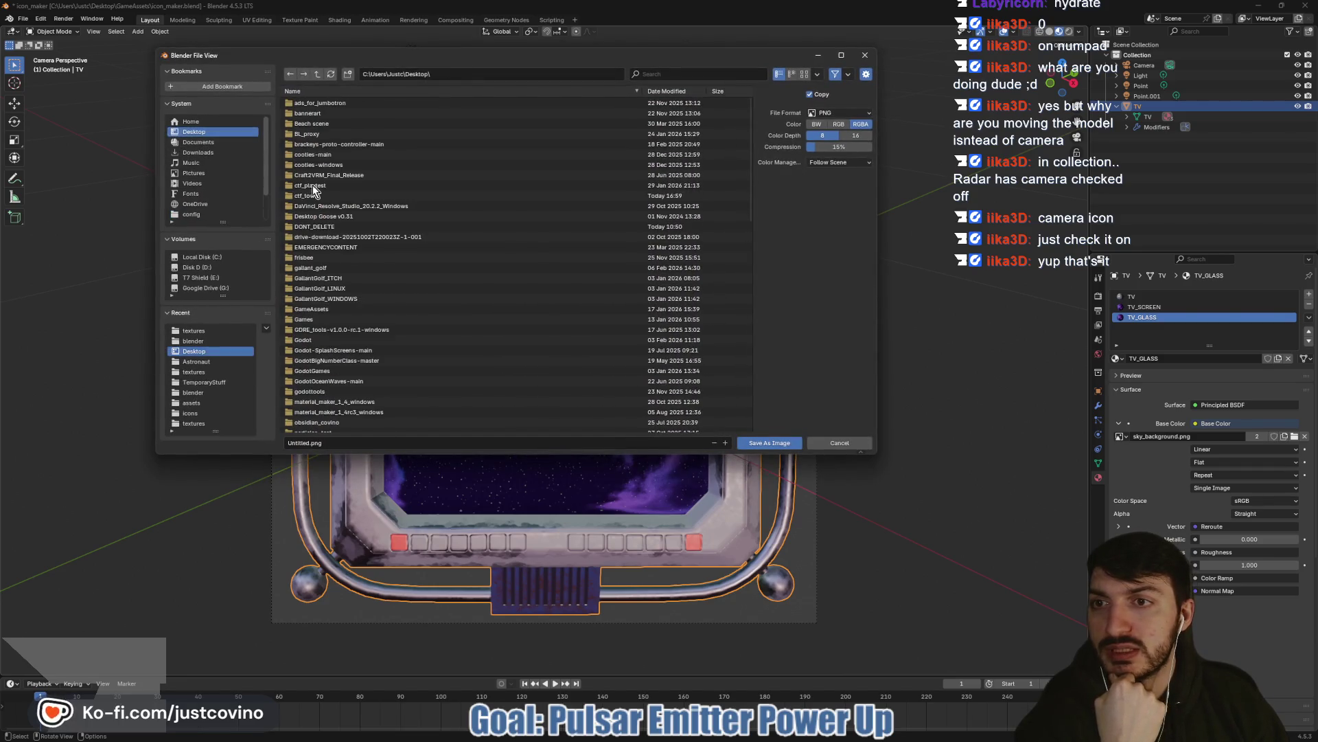
{"action": "left_click", "coordinate": [328, 195]}
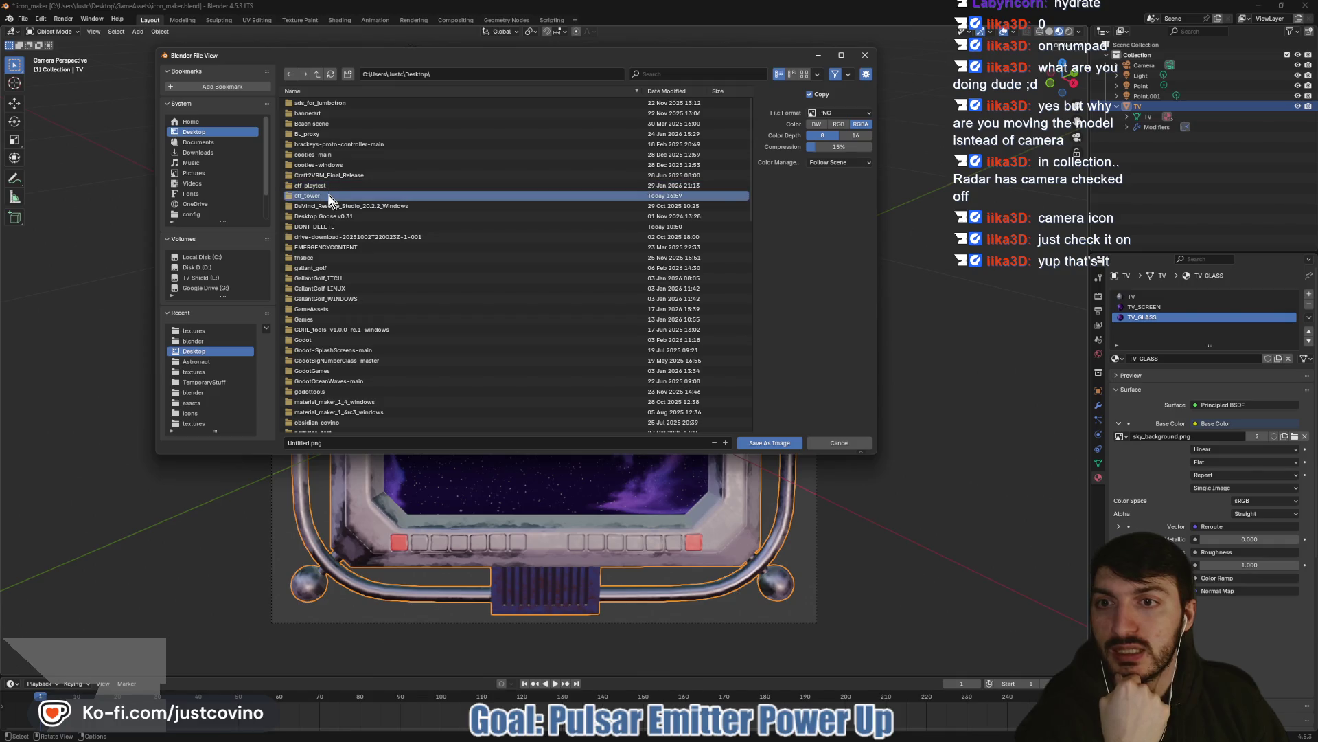
{"action": "left_click", "coordinate": [329, 195]}
{"action": "double_click", "coordinate": [329, 132]}
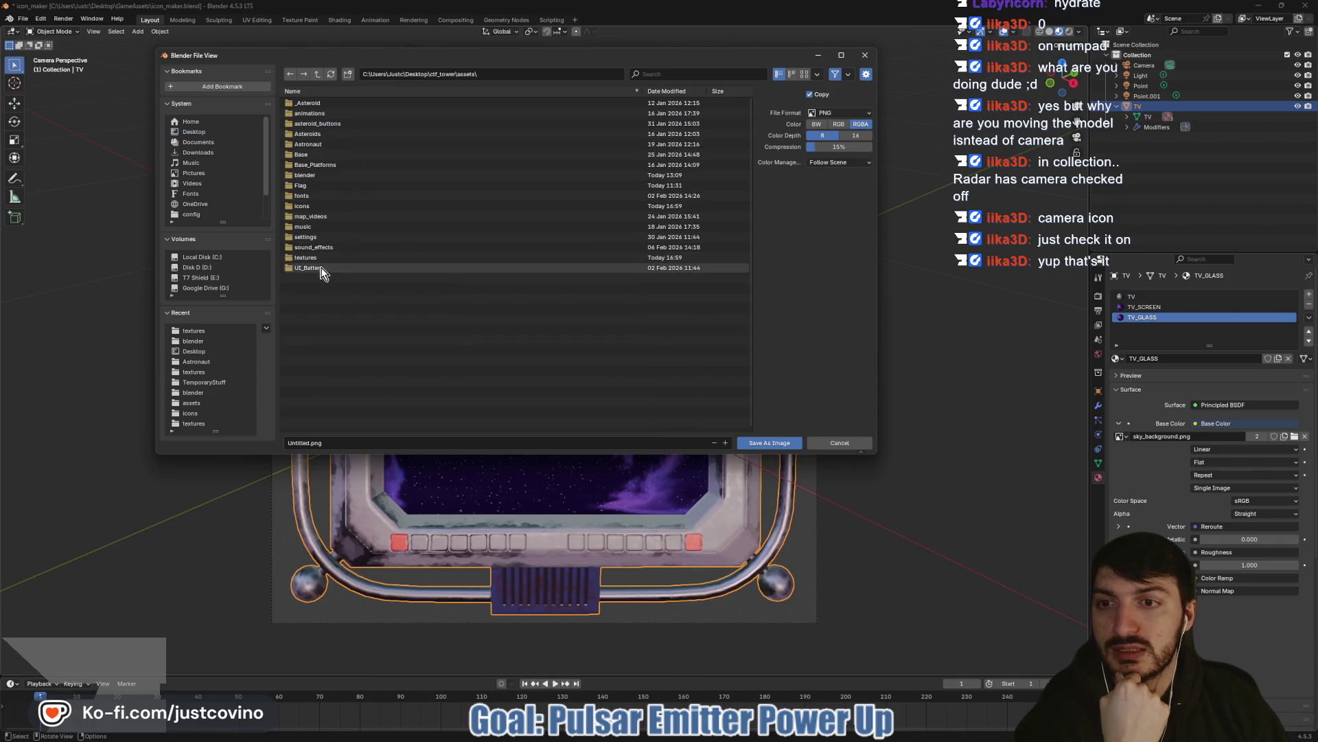
{"action": "double_click", "coordinate": [318, 206]}
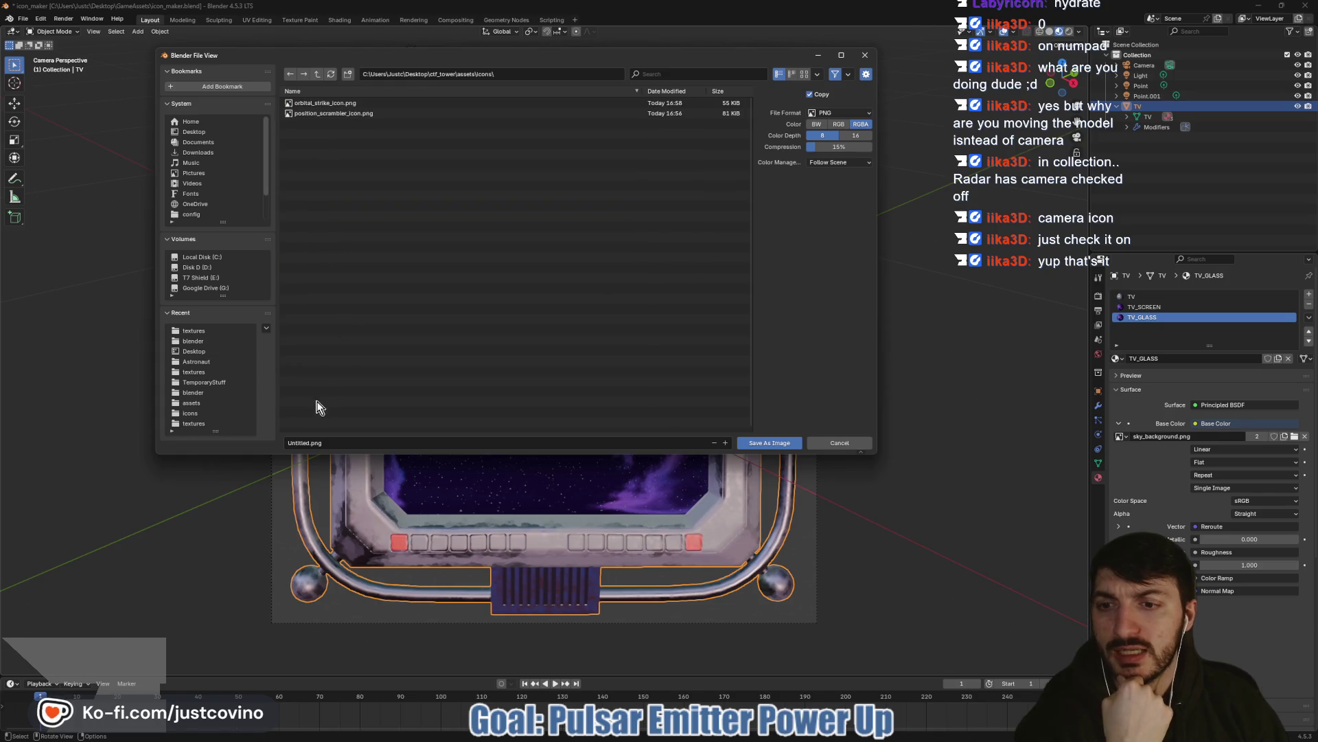
{"action": "left_click", "coordinate": [300, 442]}
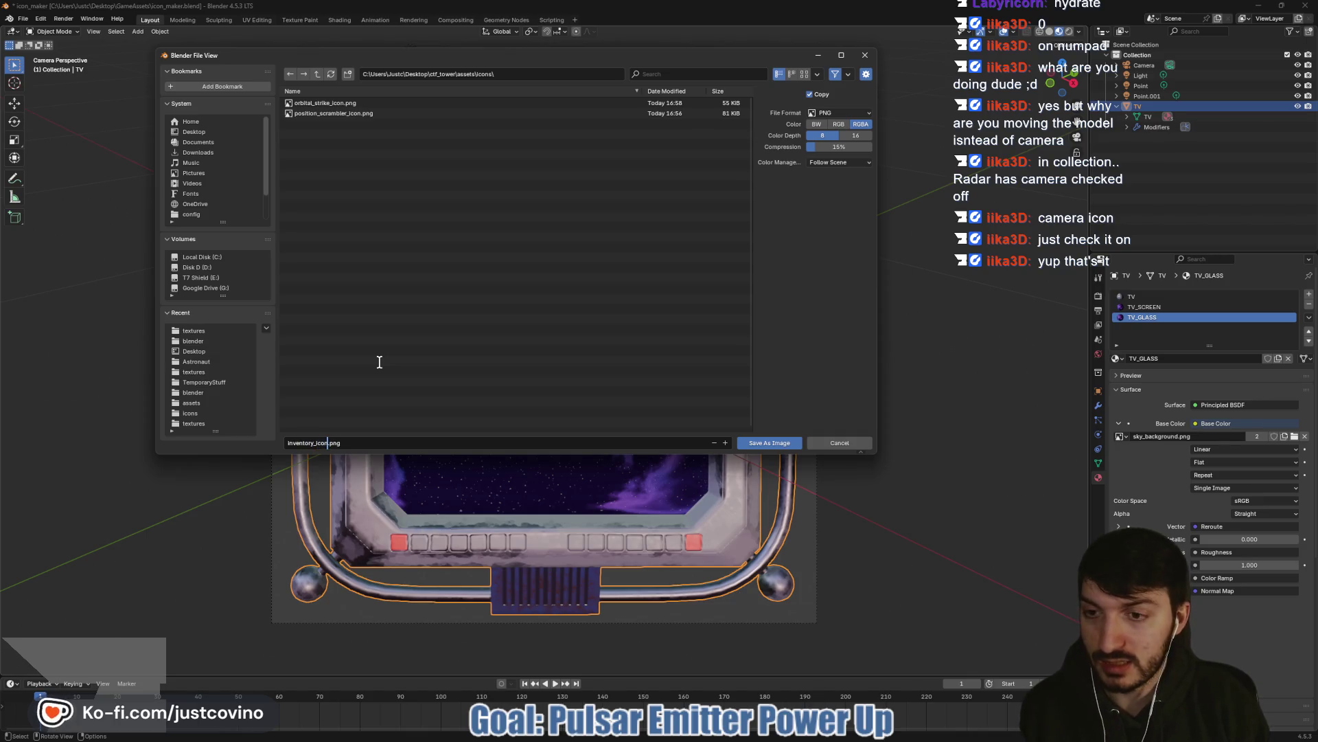
{"action": "left_click", "coordinate": [762, 443]}
Close the render, delete the TV, and quit Blender without saving either file.
{"action": "left_click", "coordinate": [588, 179]}
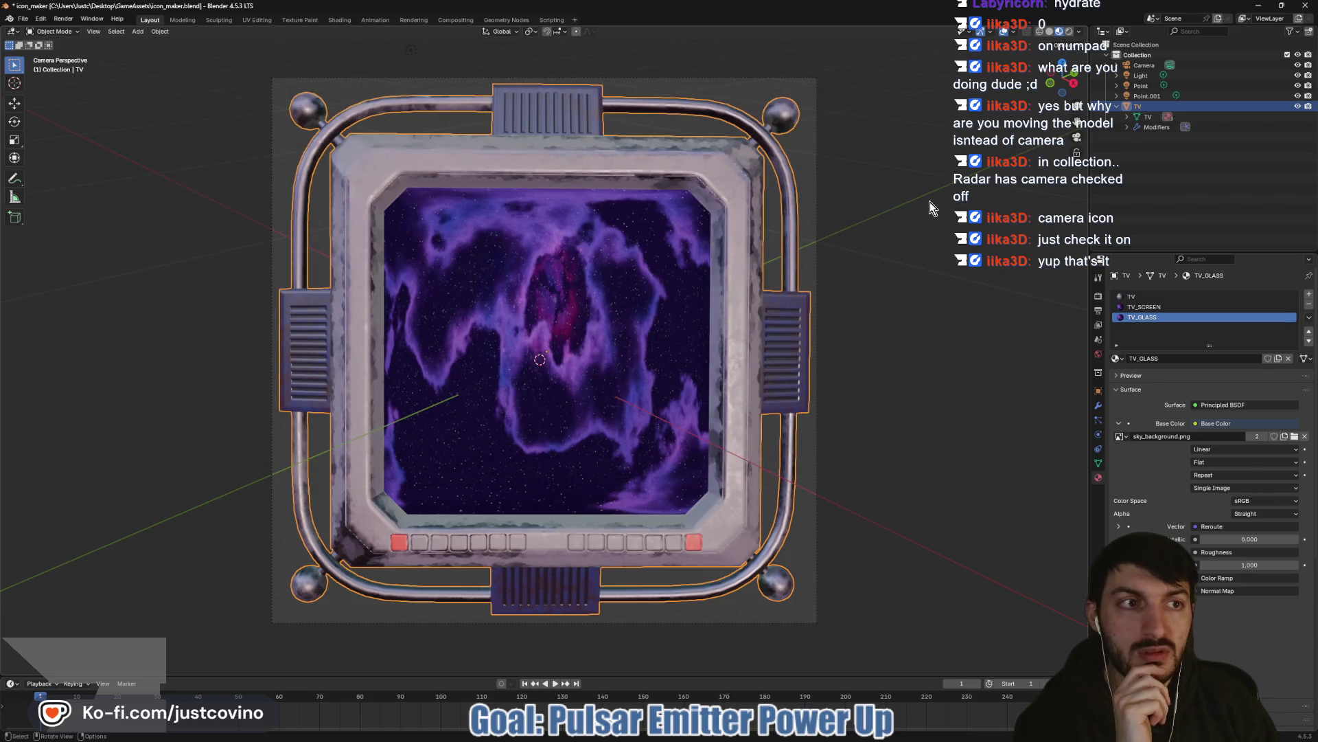
{"action": "key", "text": "x"}
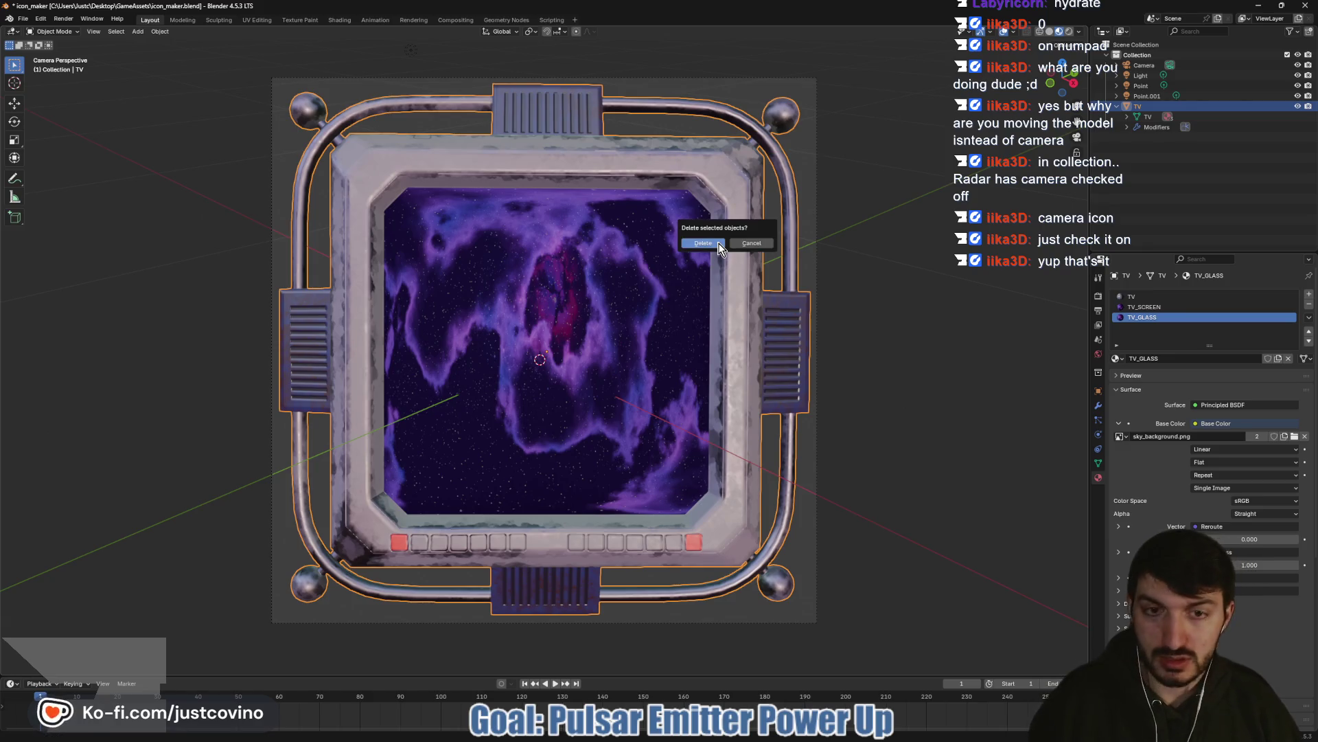
{"action": "left_click", "coordinate": [717, 246]}
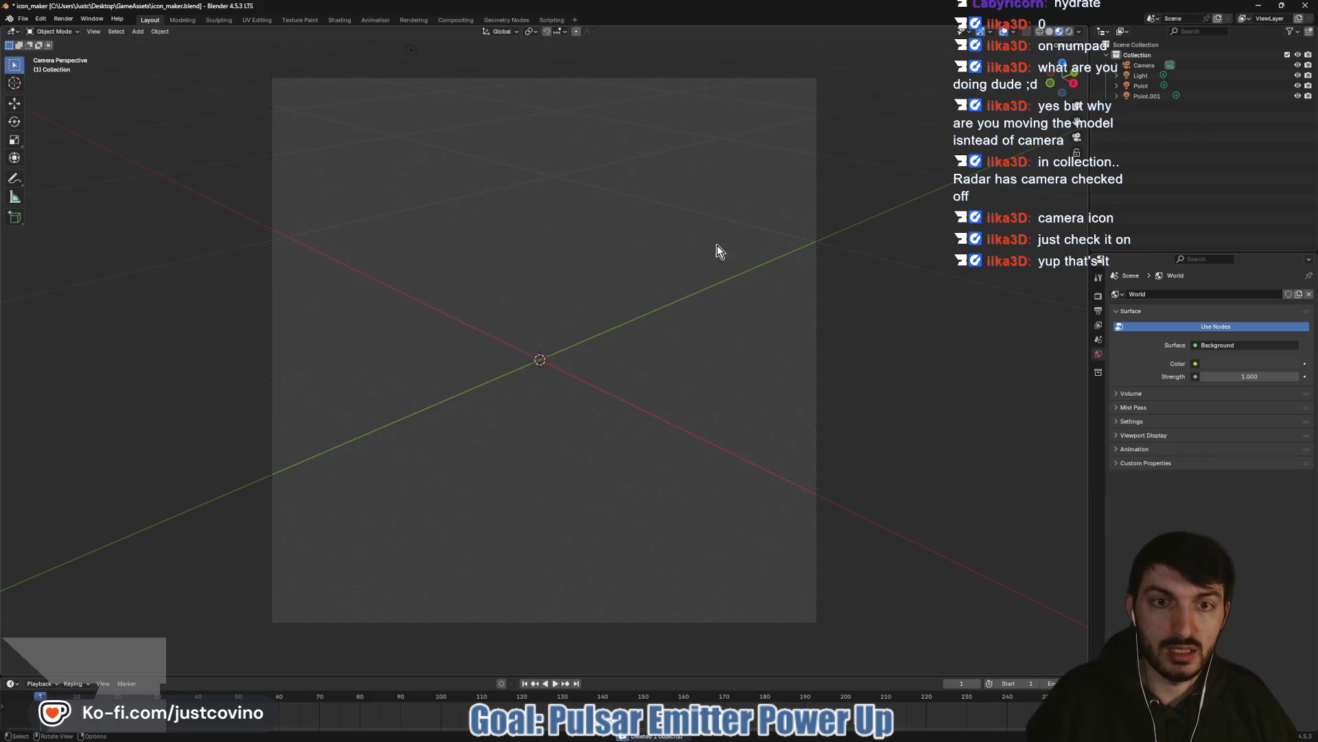
{"action": "left_click", "coordinate": [1313, 6]}
{"action": "left_click", "coordinate": [676, 397]}
{"action": "left_click", "coordinate": [1305, 4]}
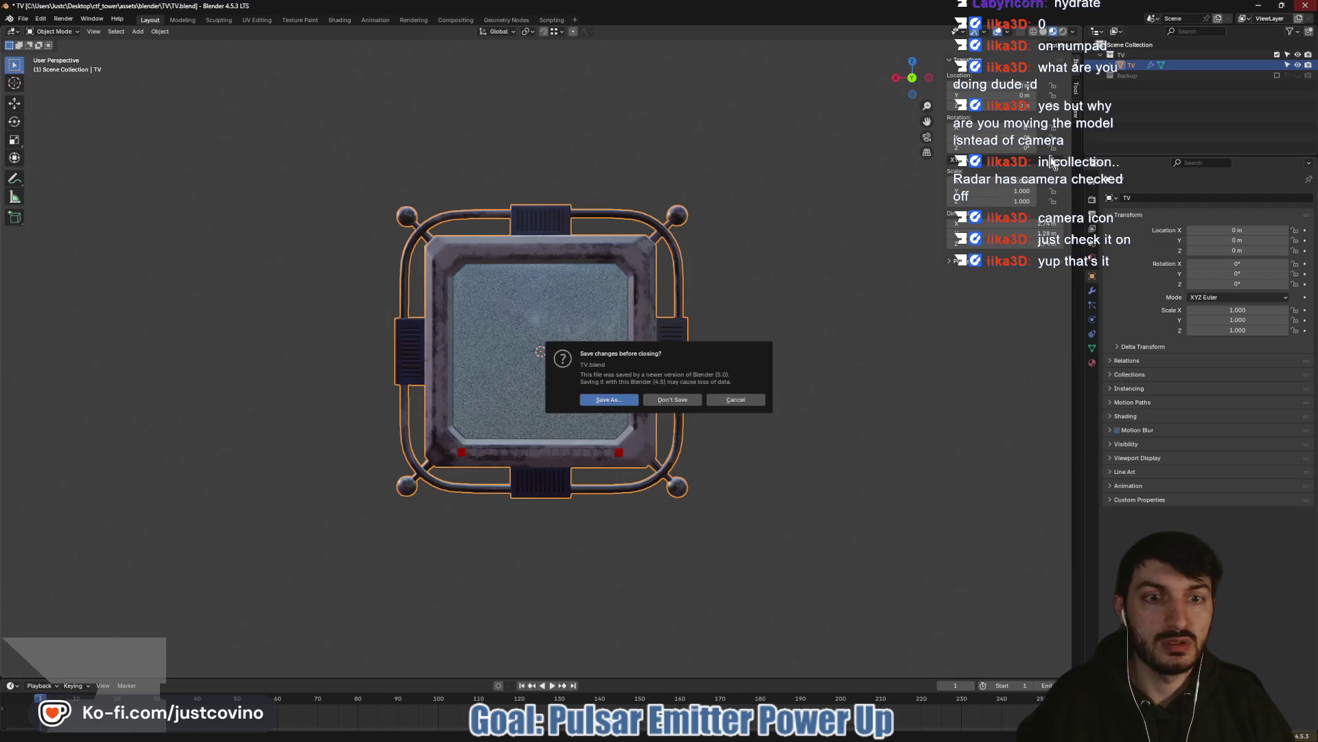
{"action": "left_click", "coordinate": [673, 399]}
{"action": "left_click", "coordinate": [538, 511]}
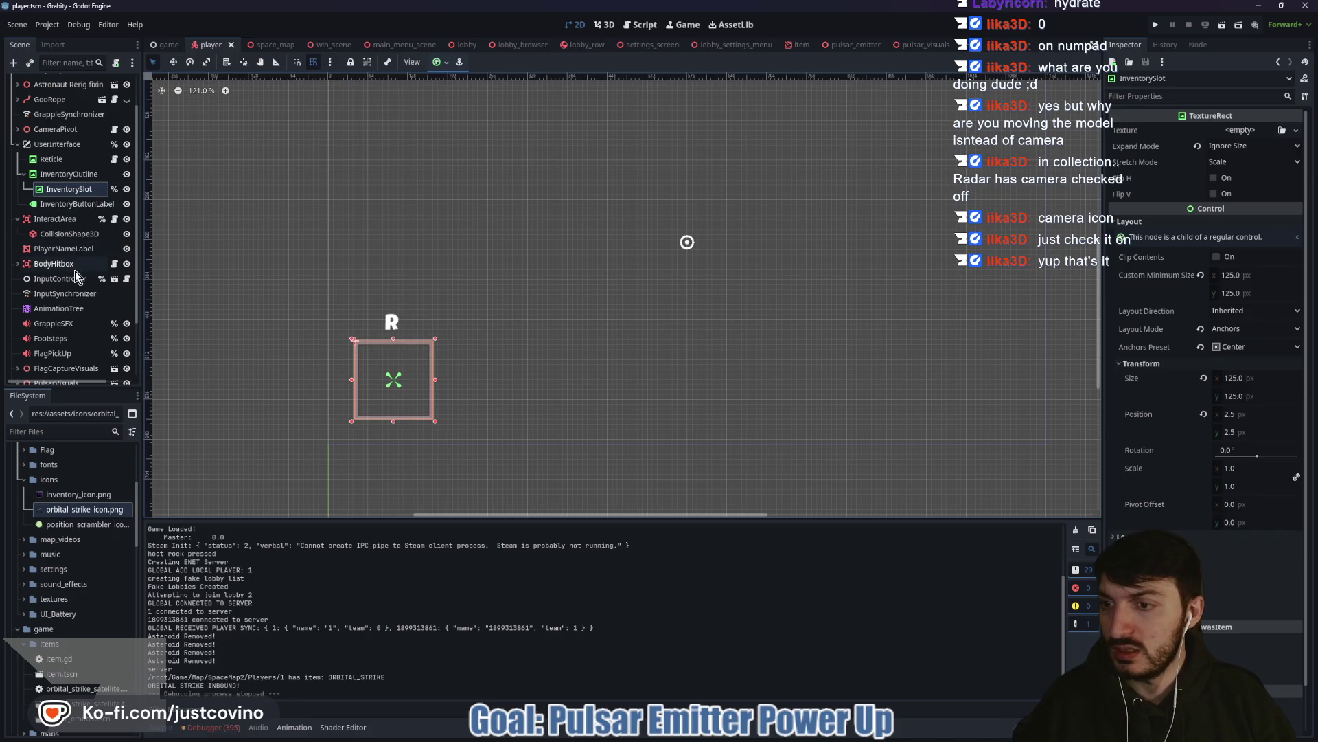
Replace InventoryOutline's gradient texture with the inventory_icon image.
{"action": "left_click", "coordinate": [61, 176]}
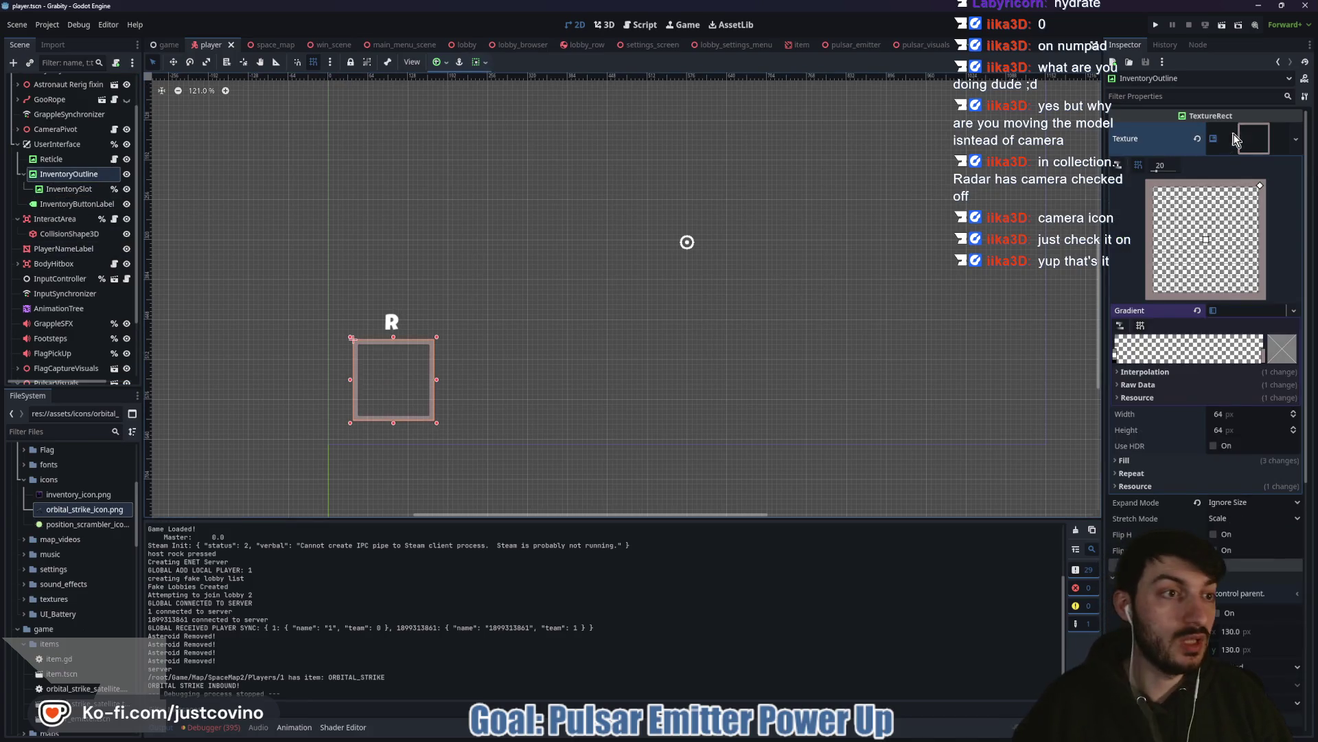
{"action": "left_click", "coordinate": [1198, 139]}
{"action": "left_click", "coordinate": [1240, 131]}
{"action": "left_click", "coordinate": [1222, 429]}
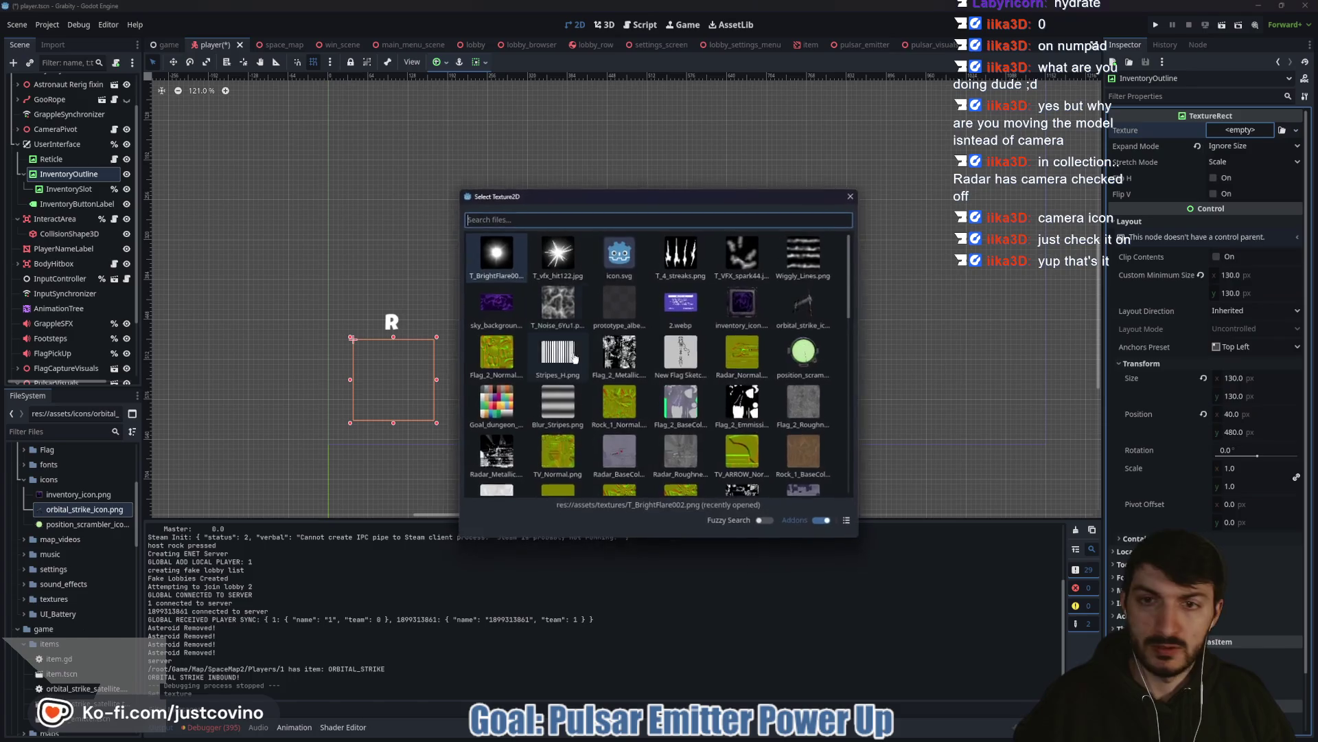
{"action": "left_click", "coordinate": [751, 331]}
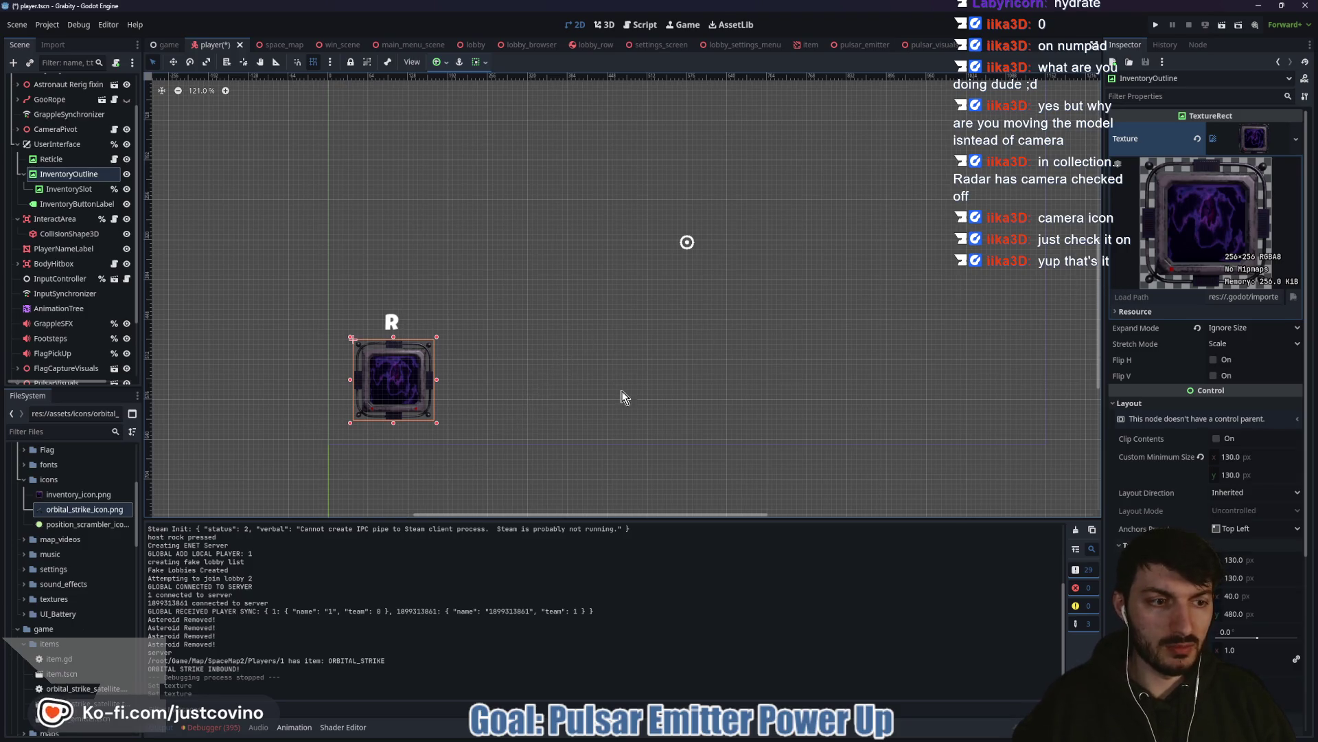
Set InventoryOutline's minimum size to 150×150, move it to (24, 472), and save the scene.
{"action": "left_click", "coordinate": [1248, 459]}
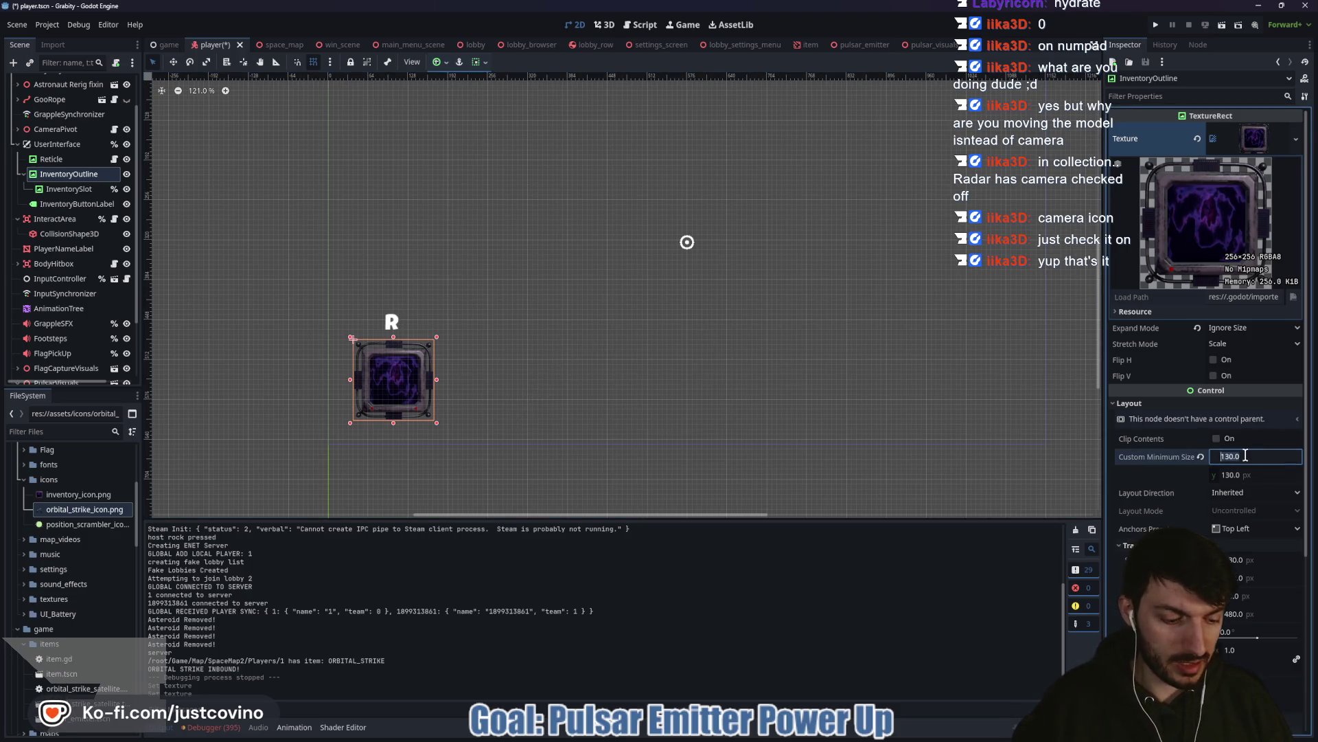
{"action": "key", "text": "Tab"}
{"action": "type", "text": "150"}
{"action": "key", "text": "Return"}
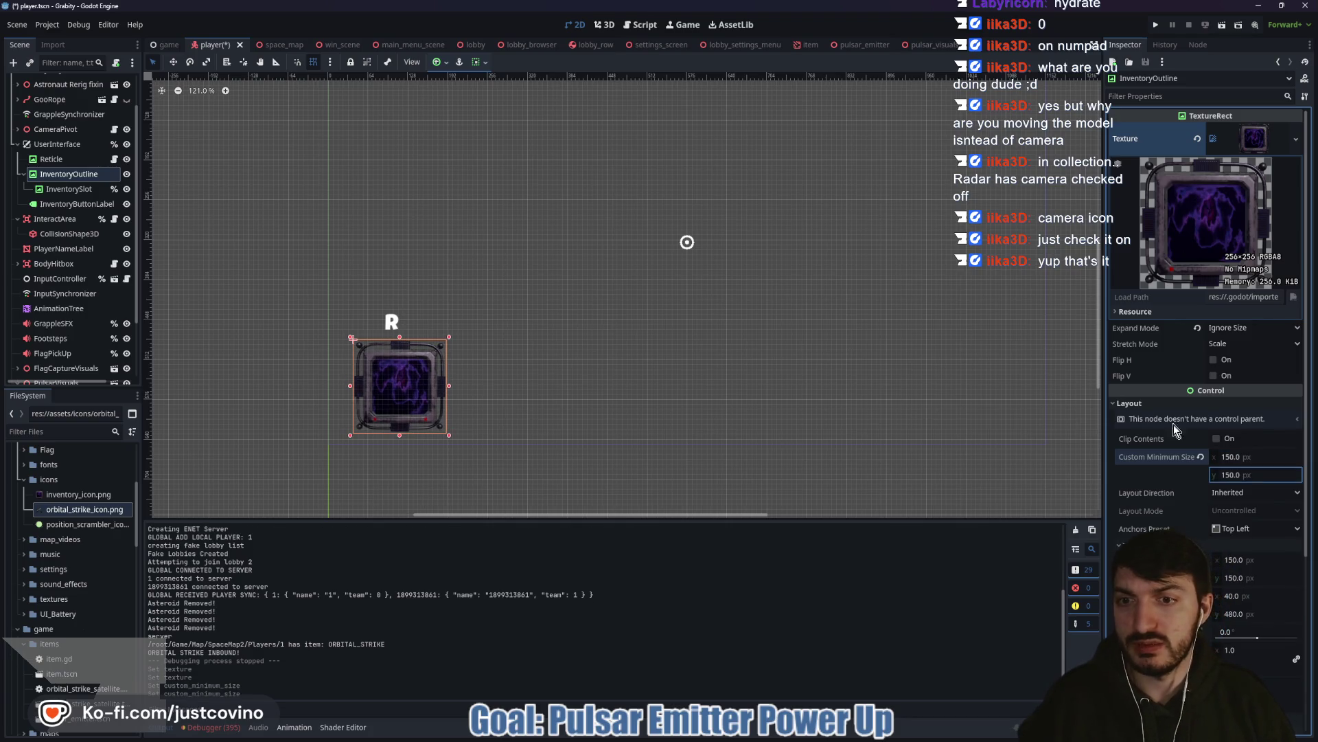
{"action": "key", "text": "w"}
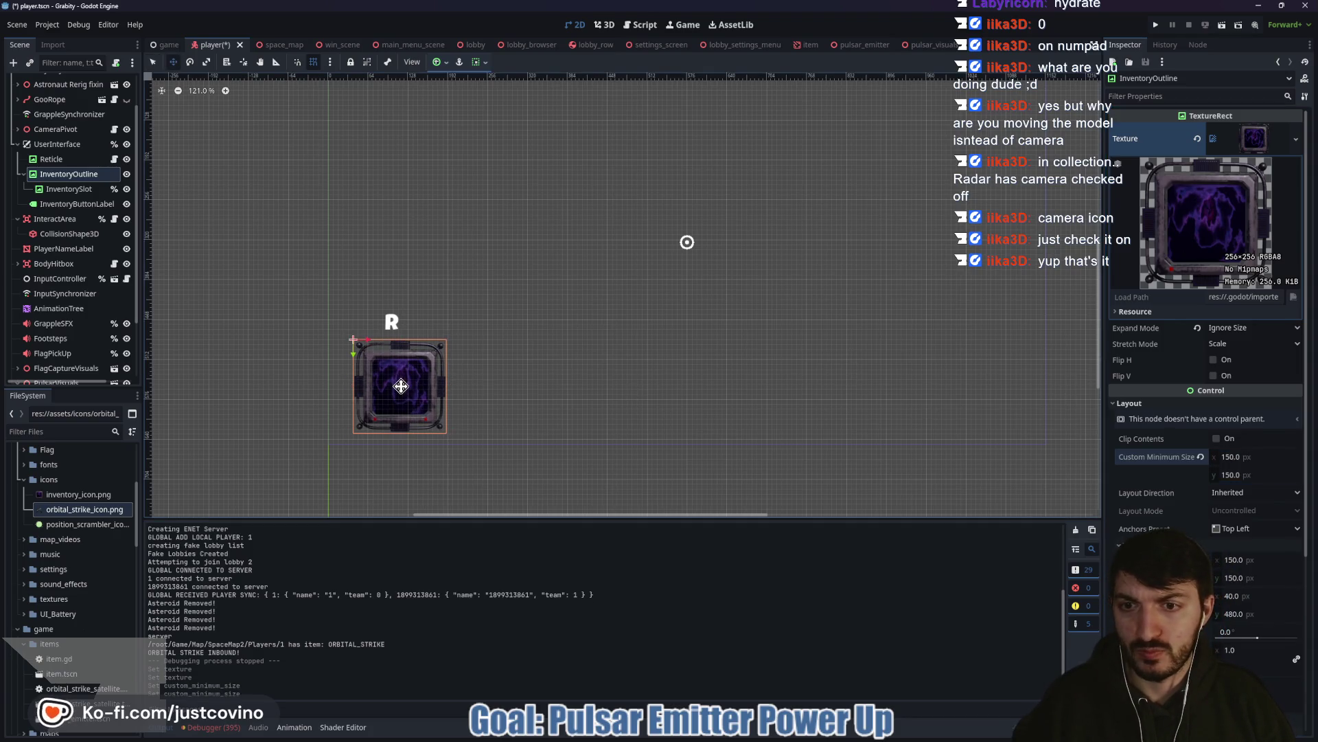
{"action": "left_click_drag", "start_coordinate": [399, 385], "coordinate": [388, 379]}
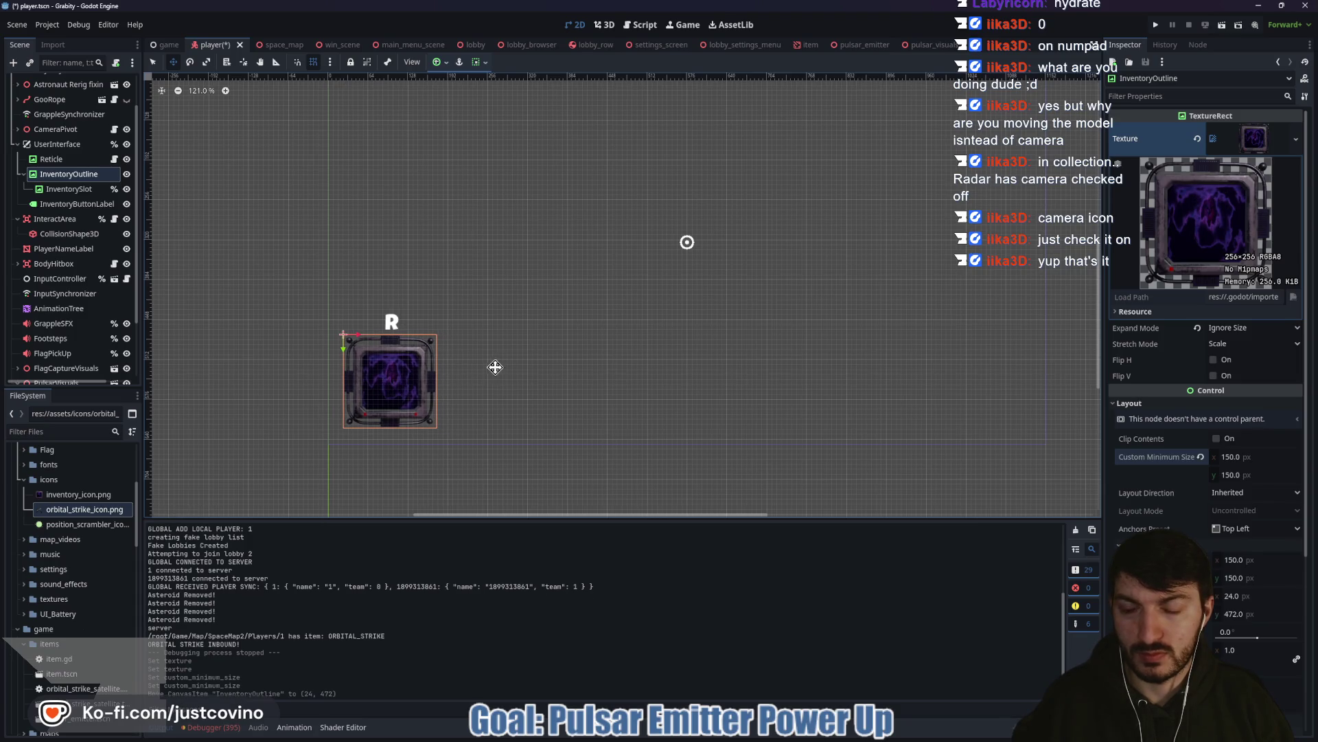
{"action": "key", "text": "ctrl+s"}
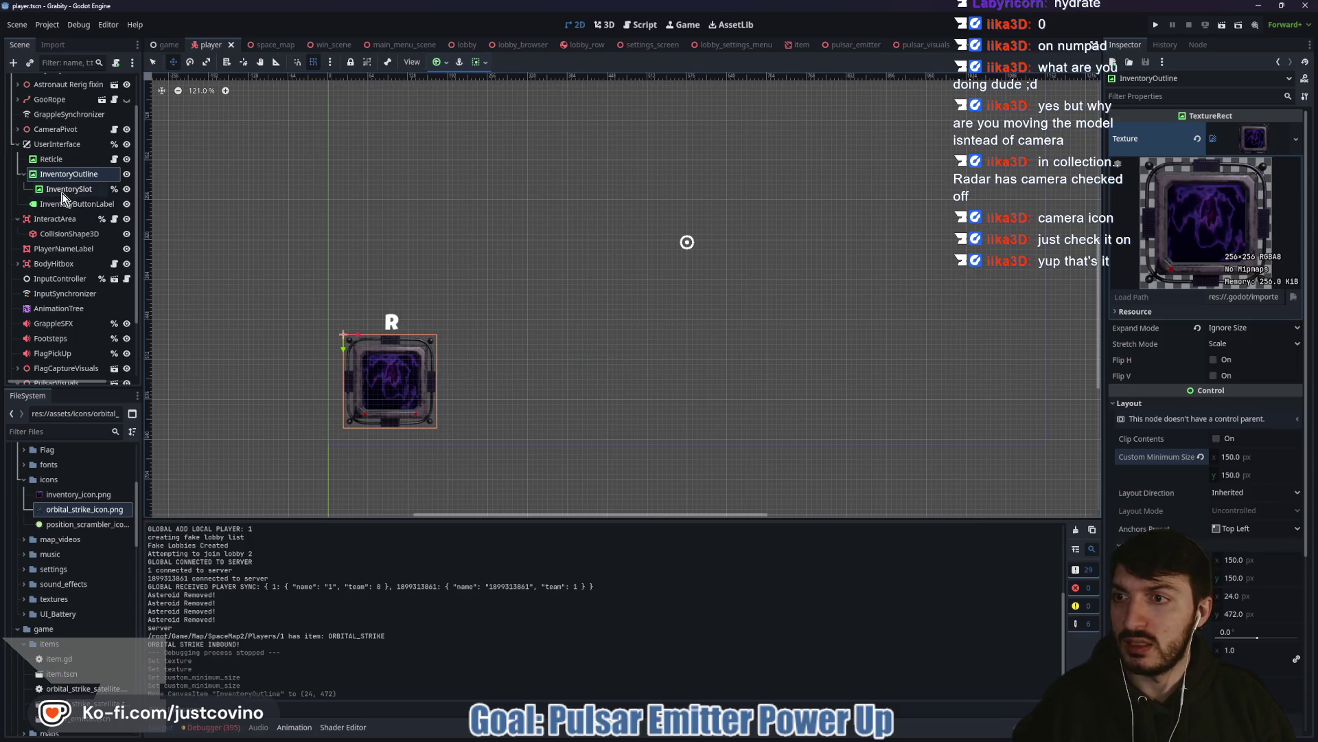
{"action": "left_click", "coordinate": [64, 190]}
{"action": "key", "text": "q"}
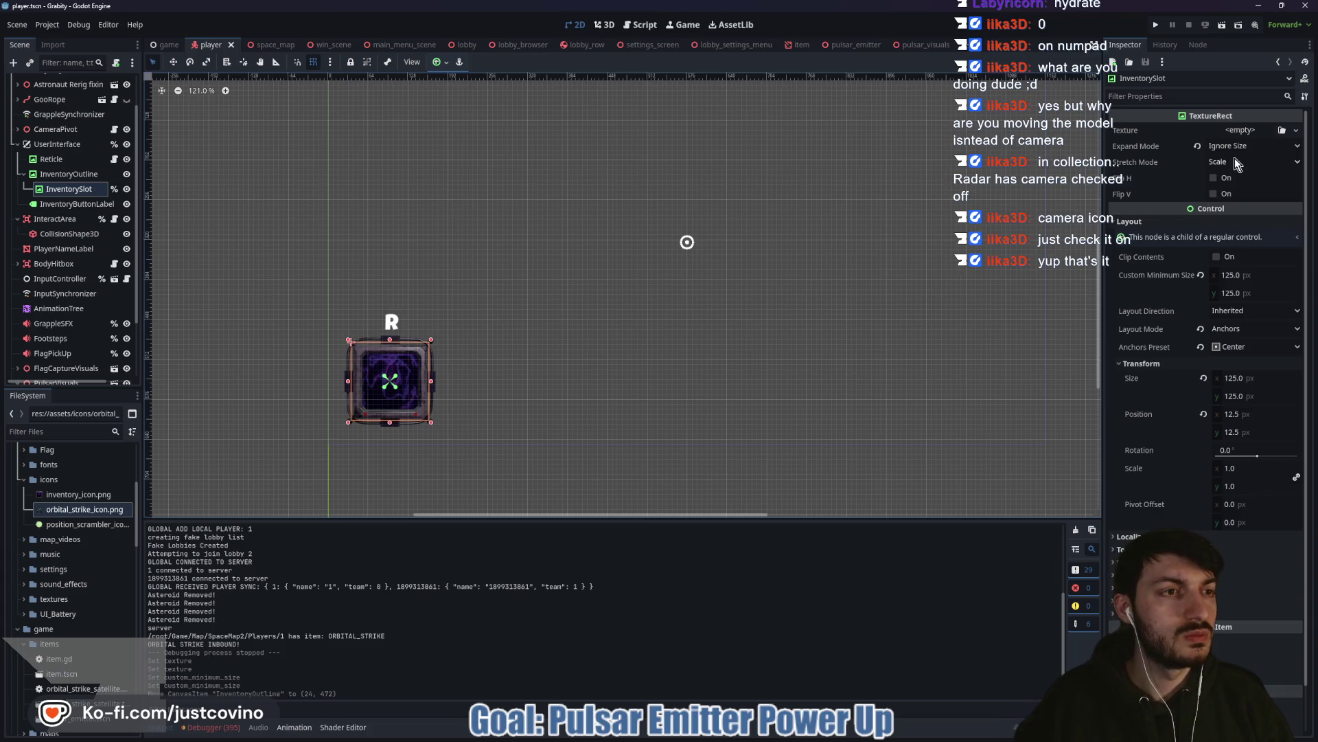
Reset the InventorySlot's minimum size and resize it to 88×88 with the handles, then save.
{"action": "left_click", "coordinate": [1202, 275]}
{"action": "left_click_drag", "start_coordinate": [349, 340], "coordinate": [363, 353]}
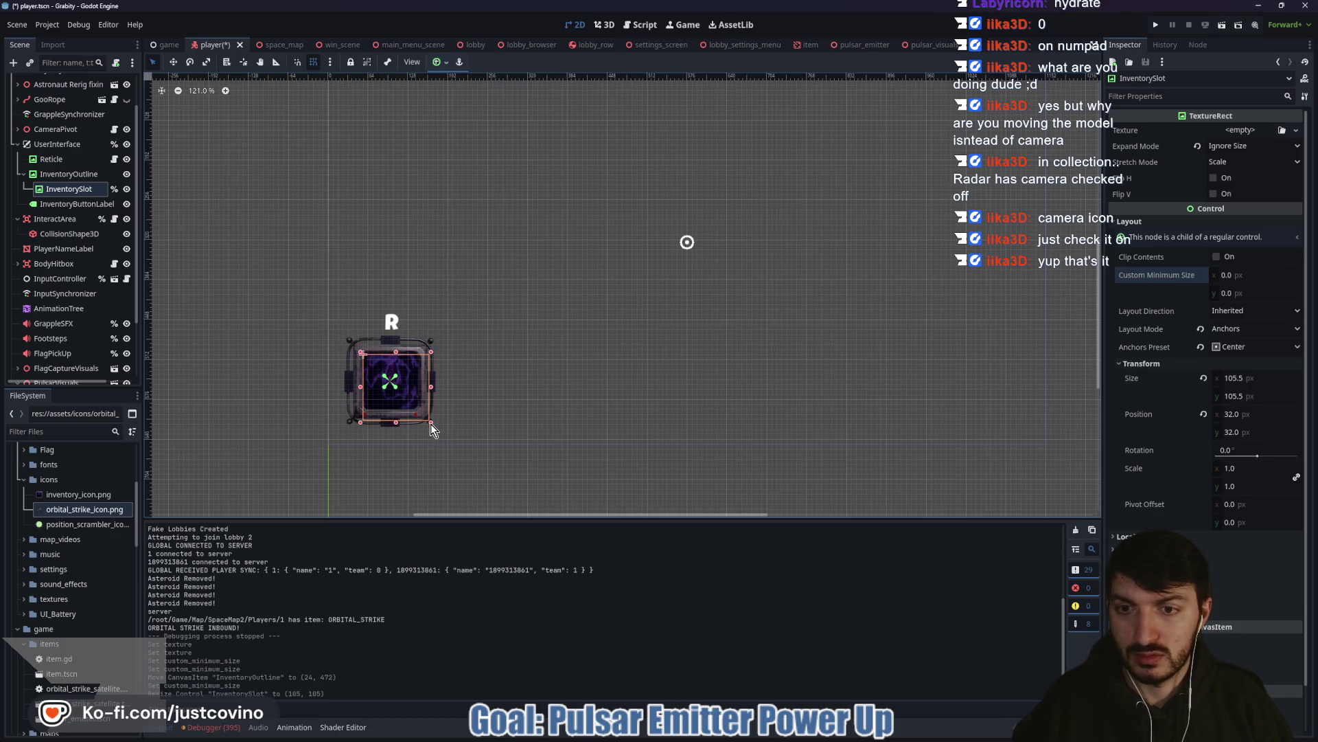
{"action": "left_click_drag", "start_coordinate": [431, 422], "coordinate": [418, 411]}
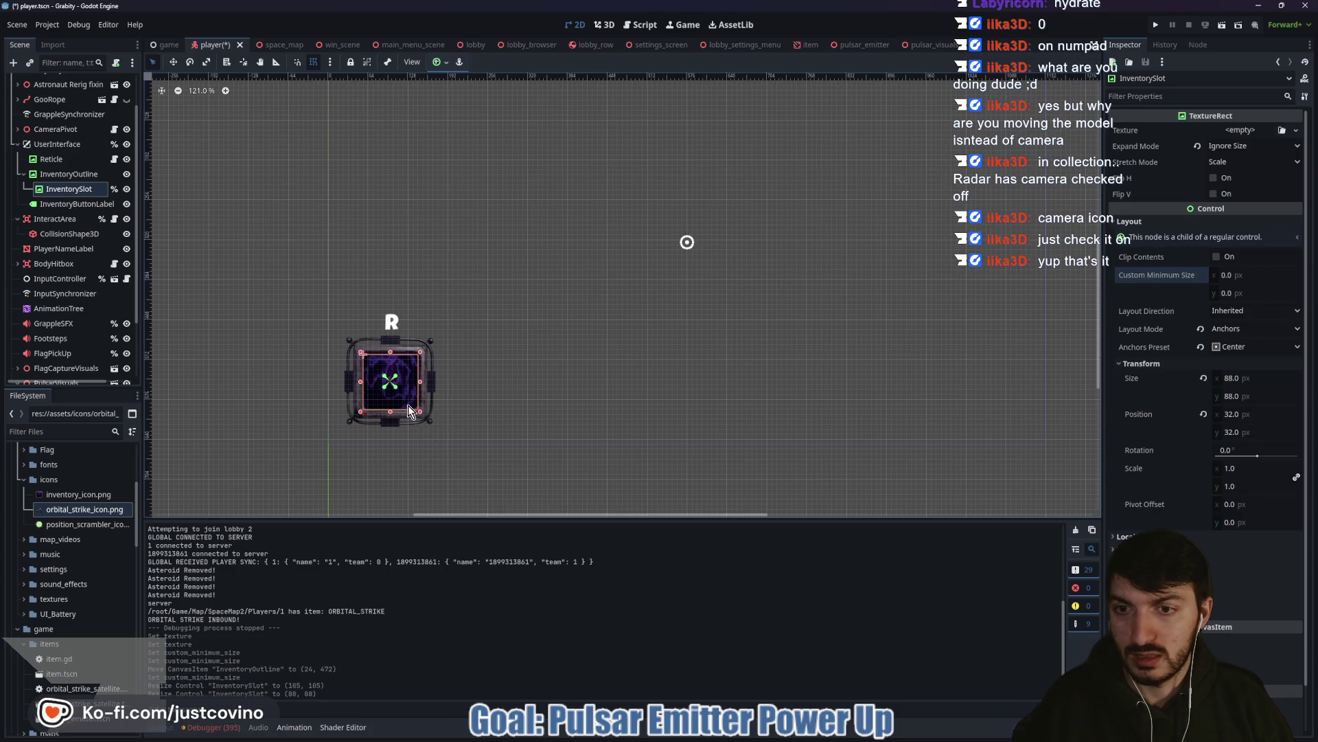
{"action": "scroll", "coordinate": [412, 408], "scroll_direction": "up", "scroll_amount": 5}
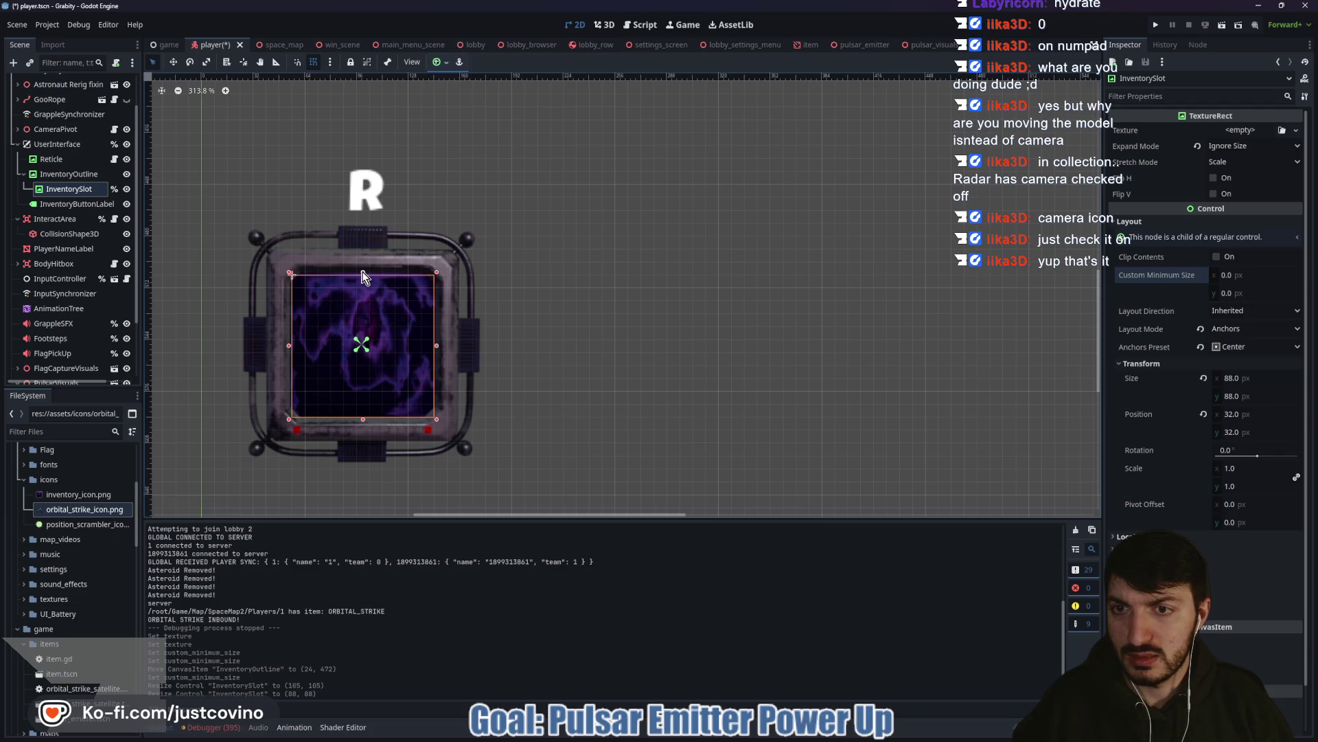
{"action": "left_click_drag", "start_coordinate": [363, 266], "coordinate": [366, 267]}
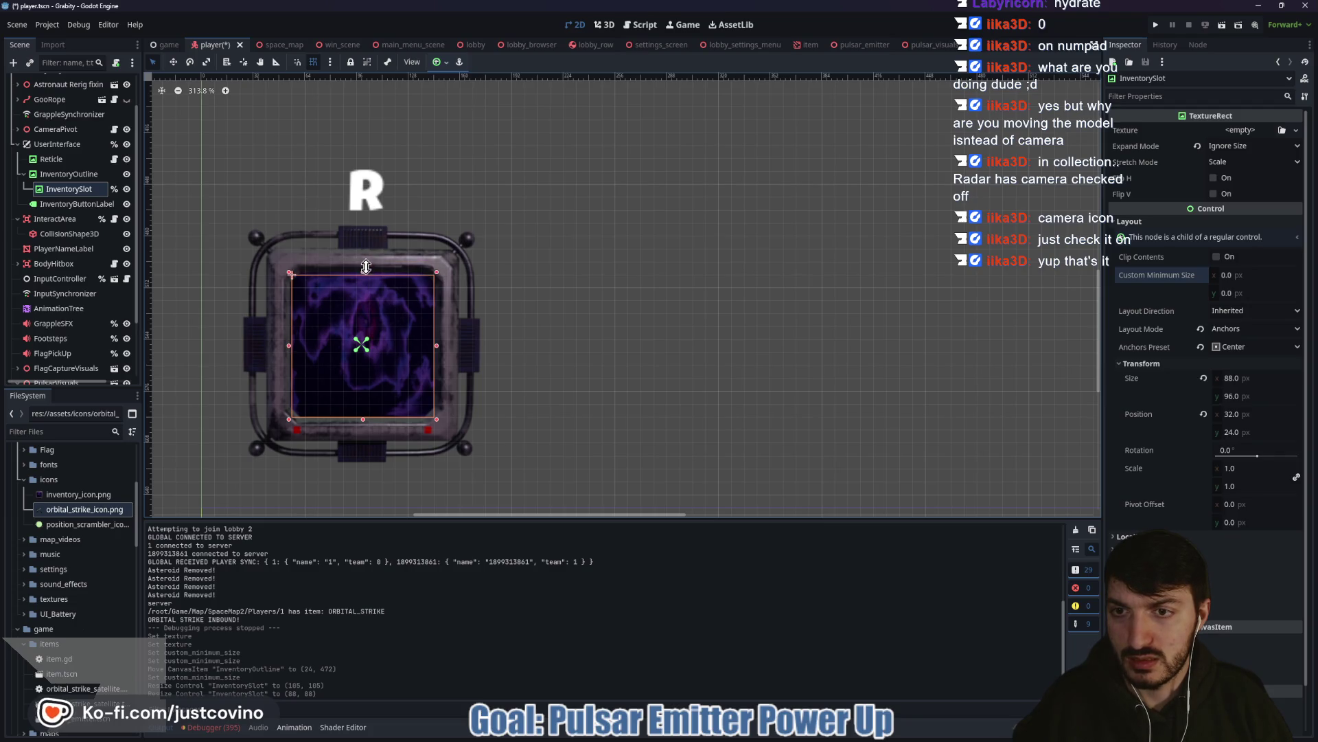
{"action": "key", "text": "ctrl+s"}
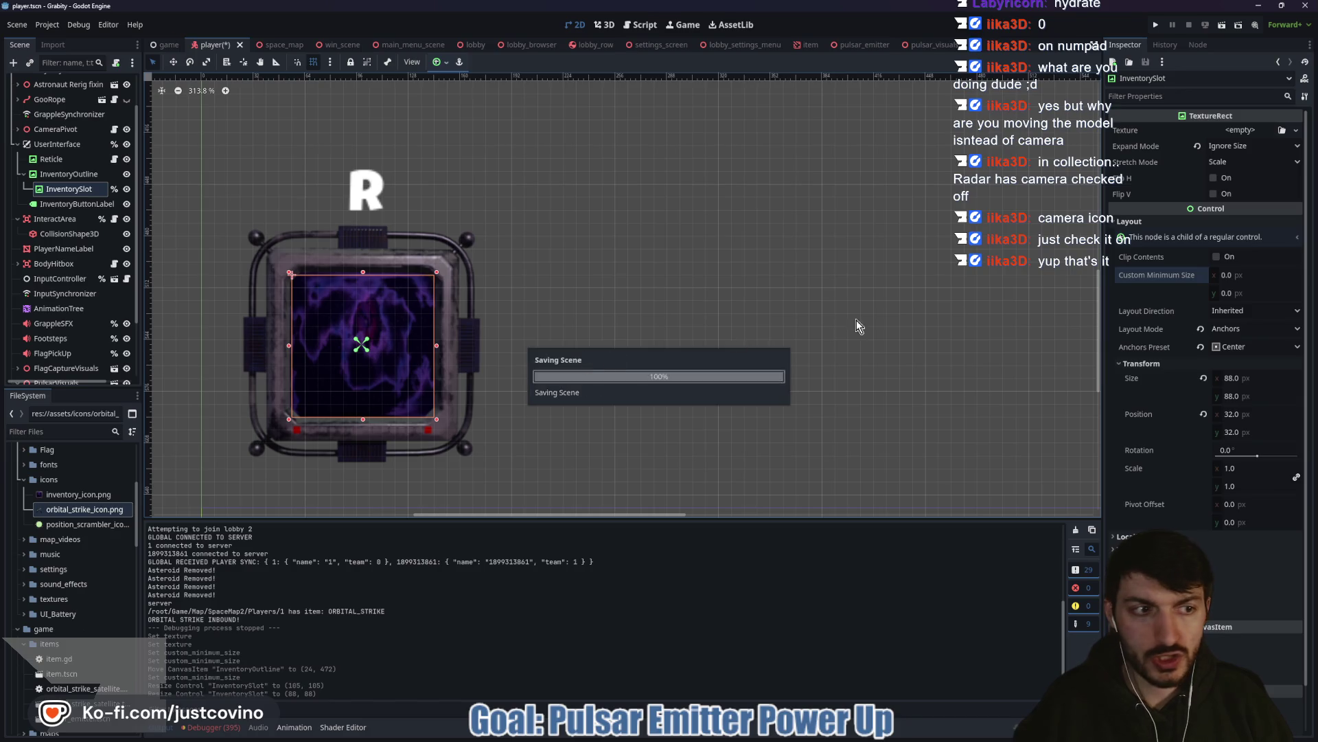
Set the slot's custom minimum size to 88×88, save, and run the game with F5.
{"action": "left_click", "coordinate": [1250, 276]}
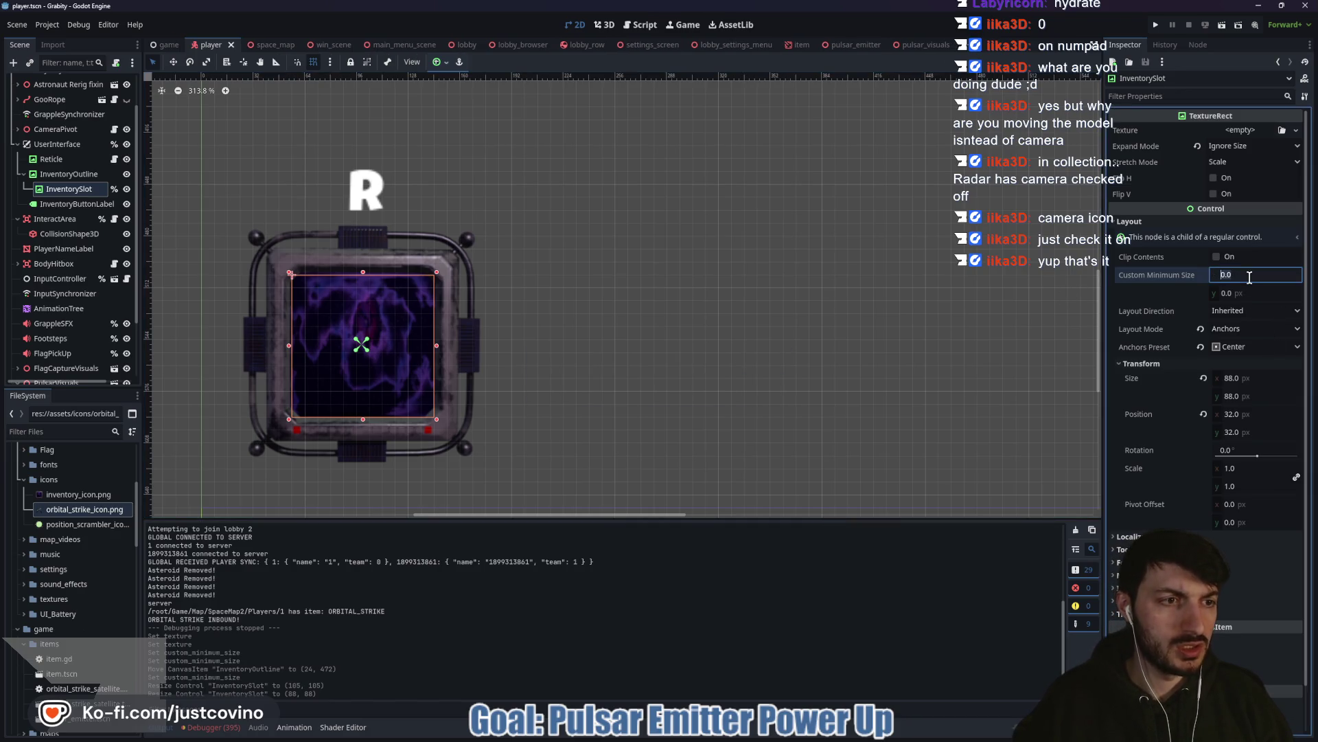
{"action": "type", "text": "8"}
{"action": "key", "text": "Tab"}
{"action": "type", "text": "8"}
{"action": "key", "text": "ctrl+s"}
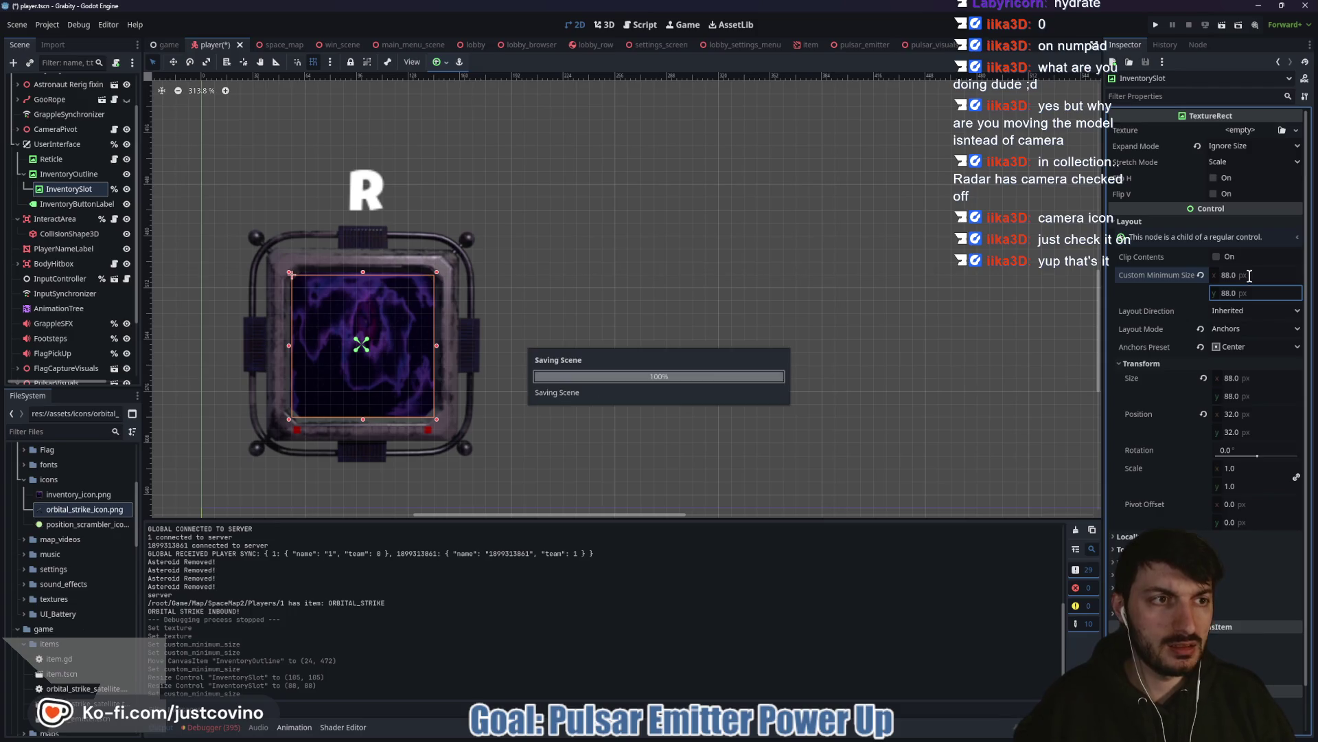
{"action": "scroll", "coordinate": [568, 289], "scroll_direction": "down", "scroll_amount": 4}
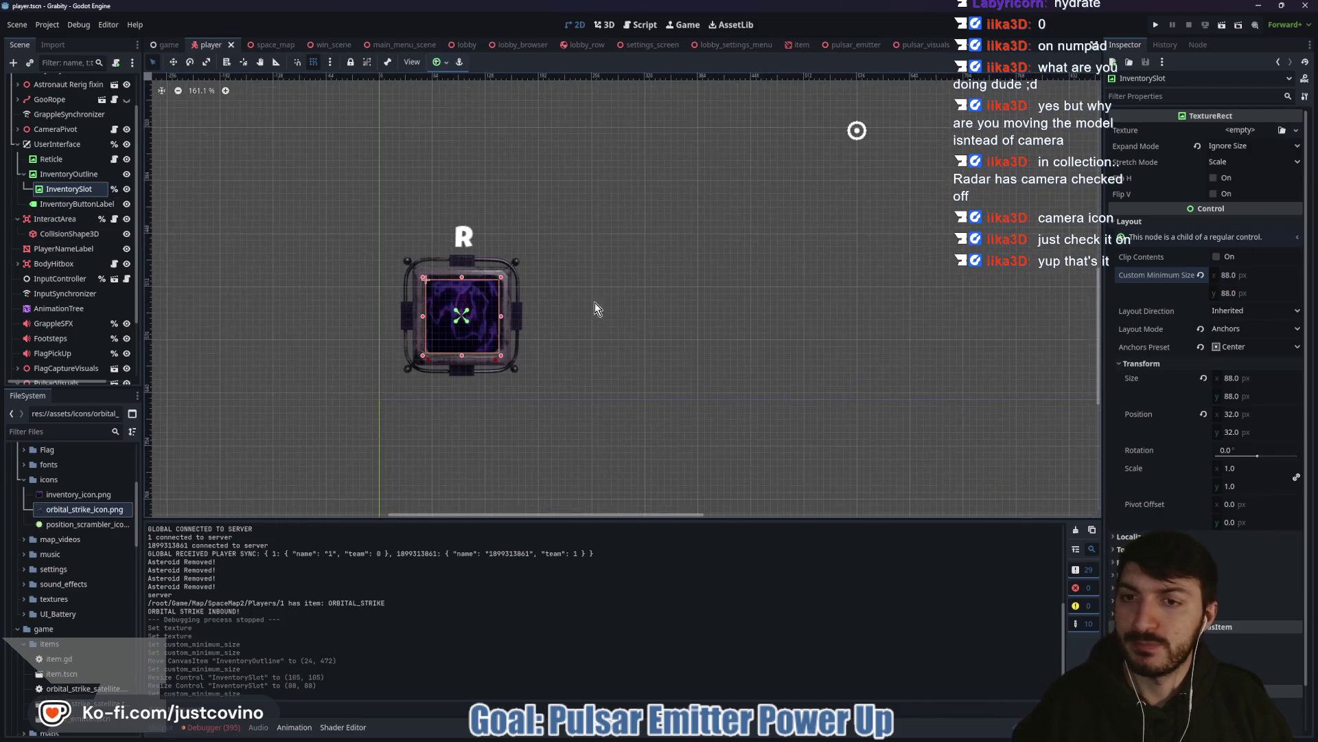
{"action": "key", "text": "F5"}
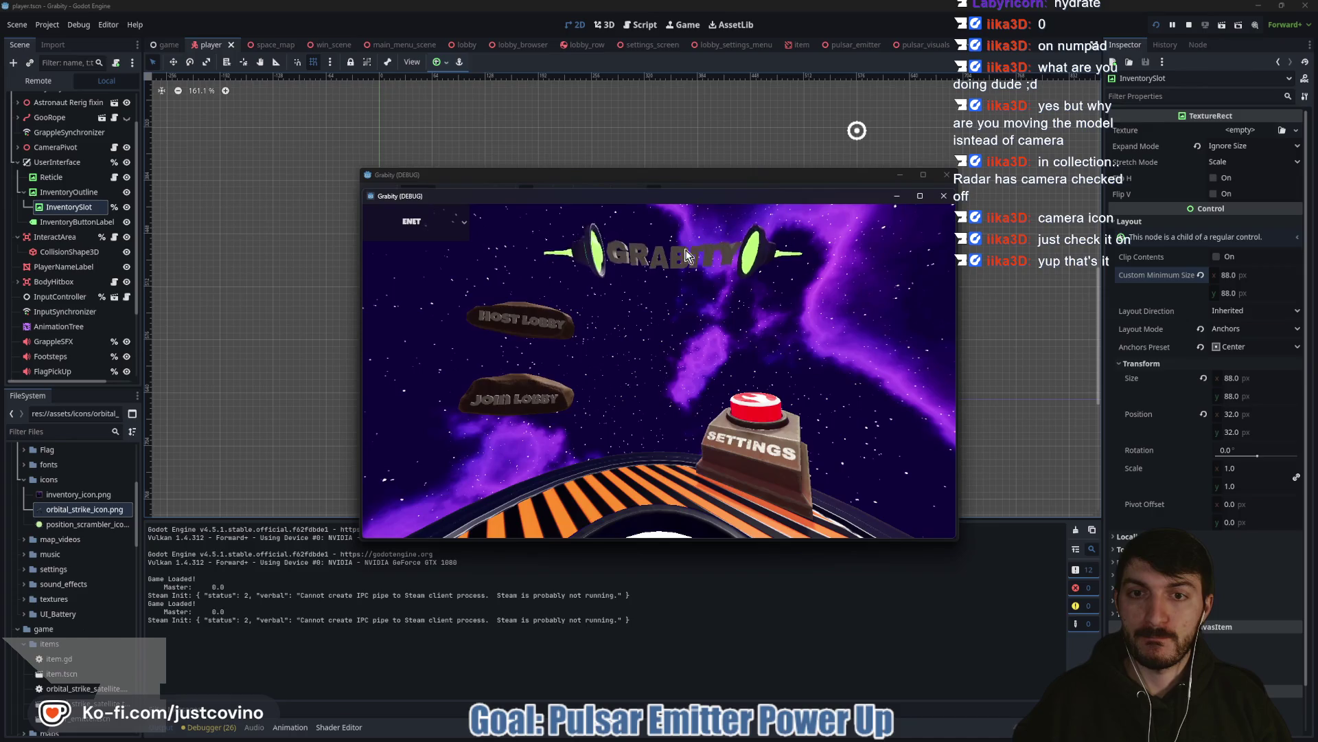
Place the two debug windows side by side, join the fake lobby, ready both players, and start.
{"action": "mouse_move", "coordinate": [697, 195]}
{"action": "left_mouse_down"}
{"action": "mouse_move", "coordinate": [579, 206]}
{"action": "mouse_move", "coordinate": [372, 175]}
{"action": "left_mouse_up"}
{"action": "left_click_drag", "start_coordinate": [709, 172], "coordinate": [1000, 144]}
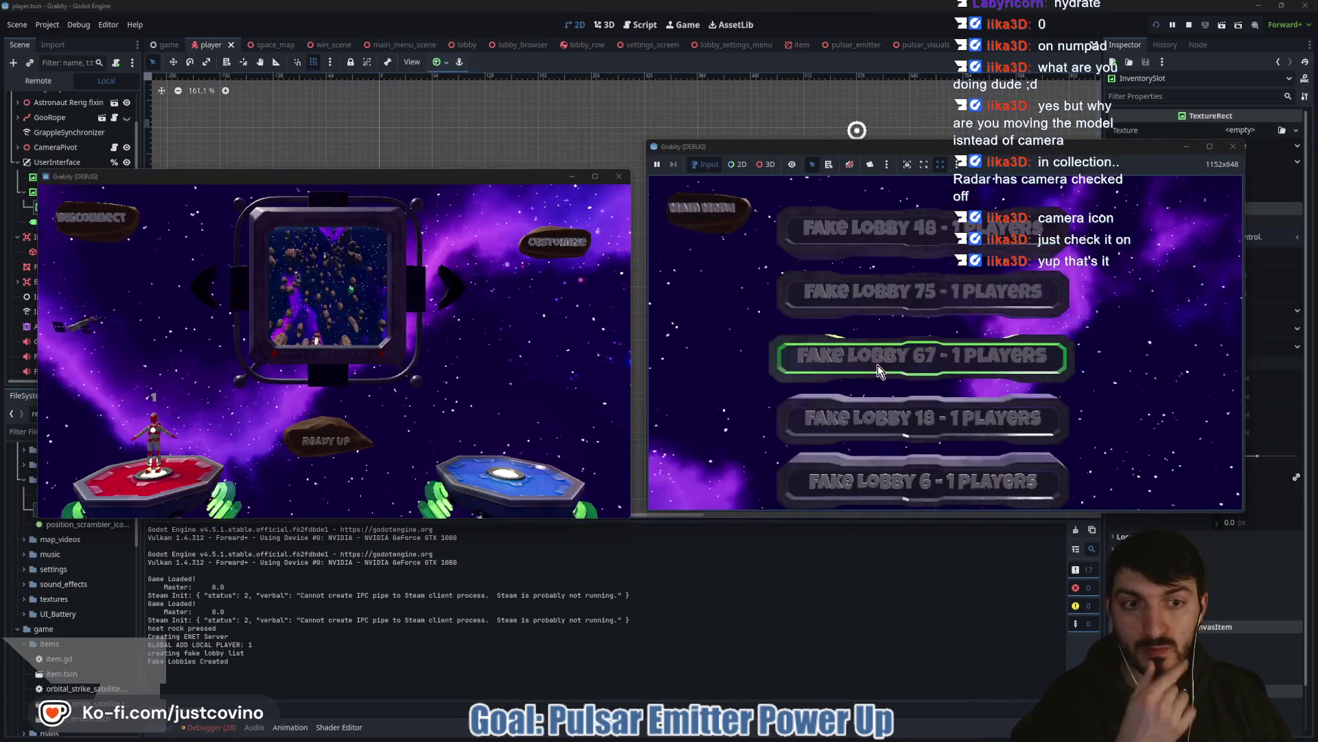
{"action": "left_click", "coordinate": [887, 354]}
{"action": "left_click", "coordinate": [961, 456]}
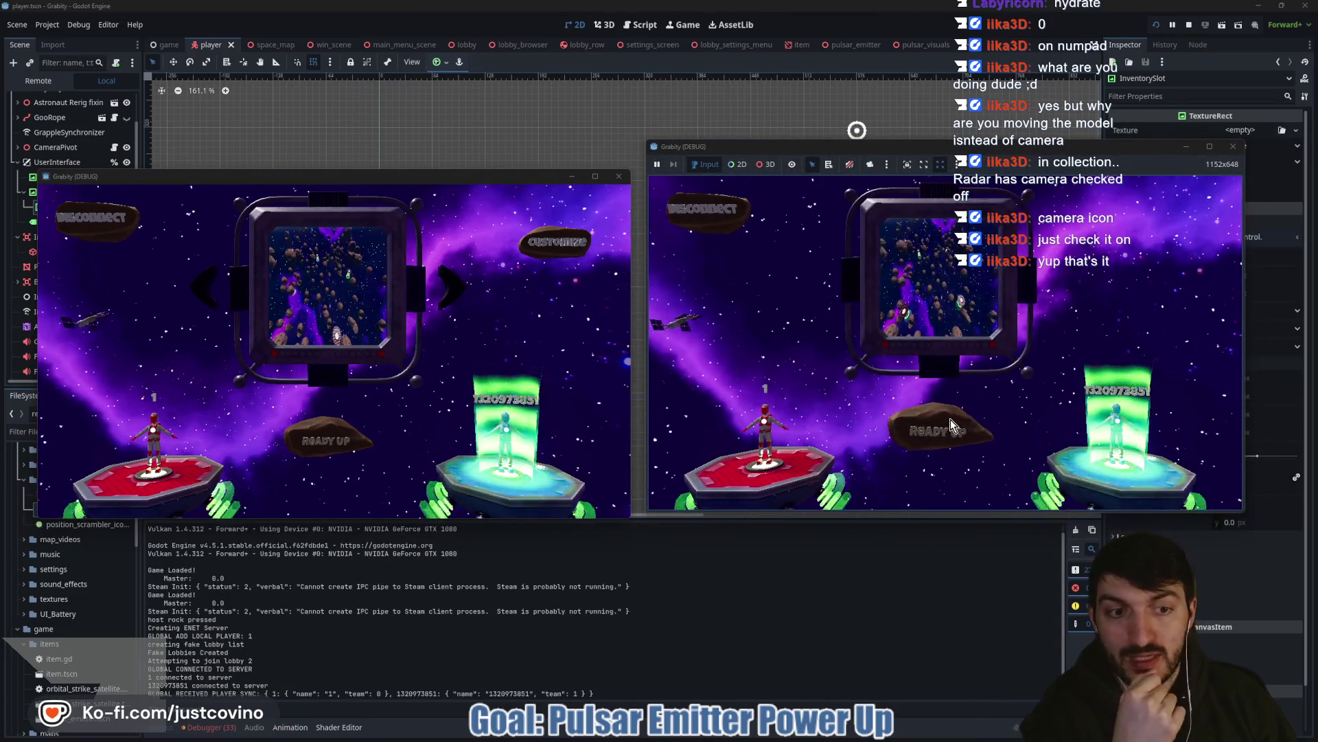
{"action": "left_click", "coordinate": [342, 434]}
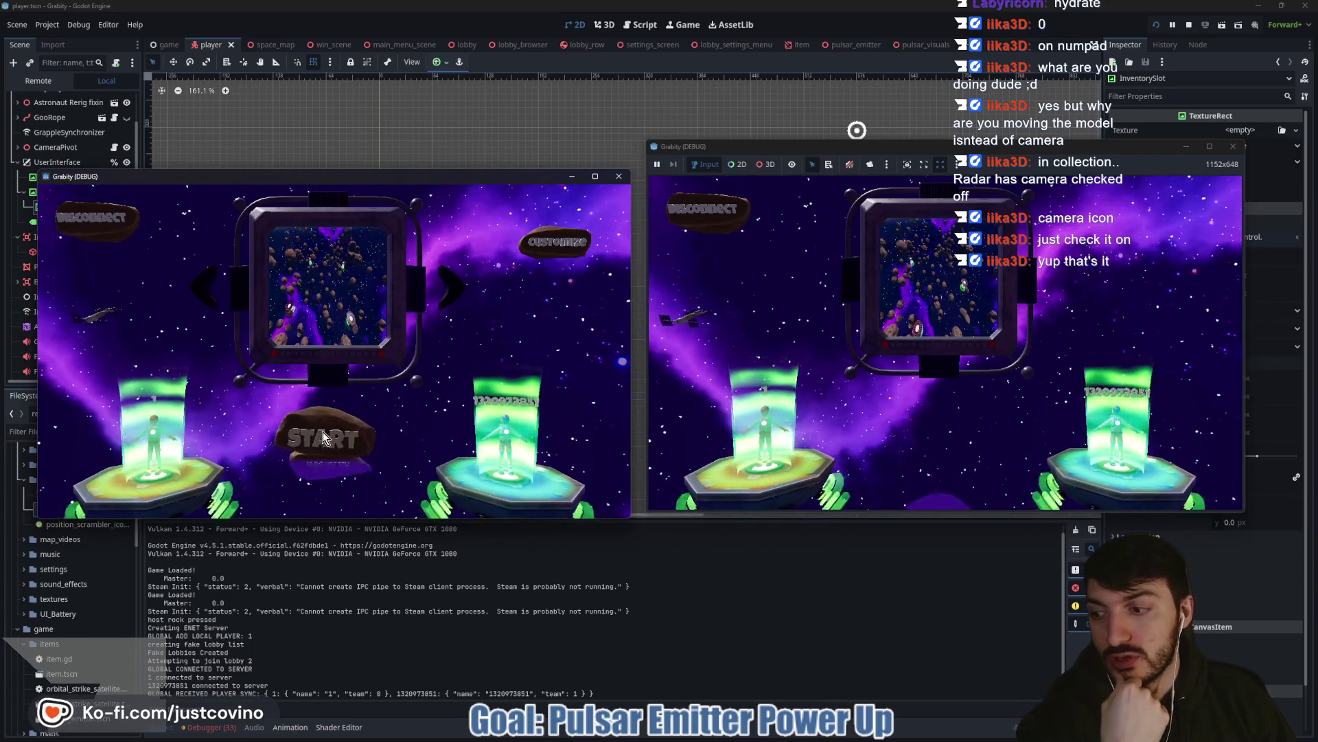
{"action": "left_click", "coordinate": [350, 425]}
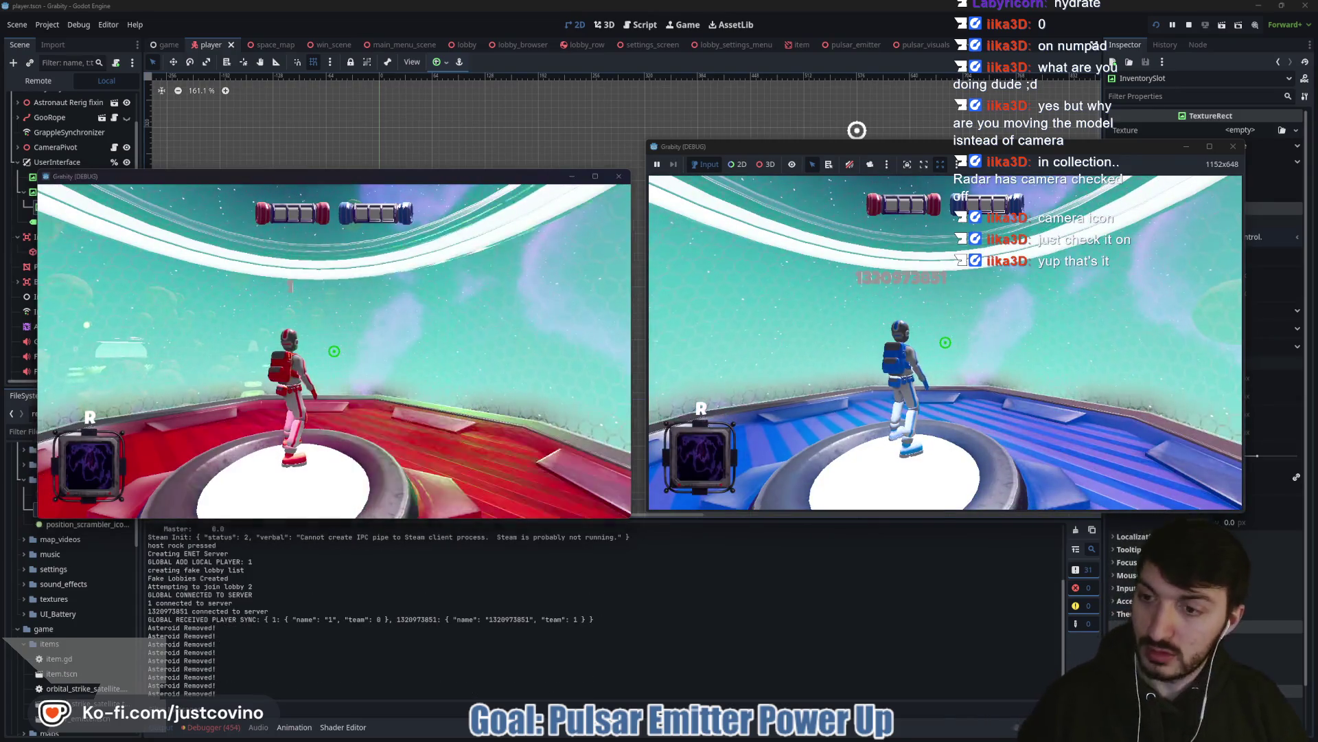
Walk the astronaut off the platform and grapple between asteroids.
{"action": "key", "text": "super"}
{"action": "key", "text": "super"}
{"action": "key", "text": "w"}
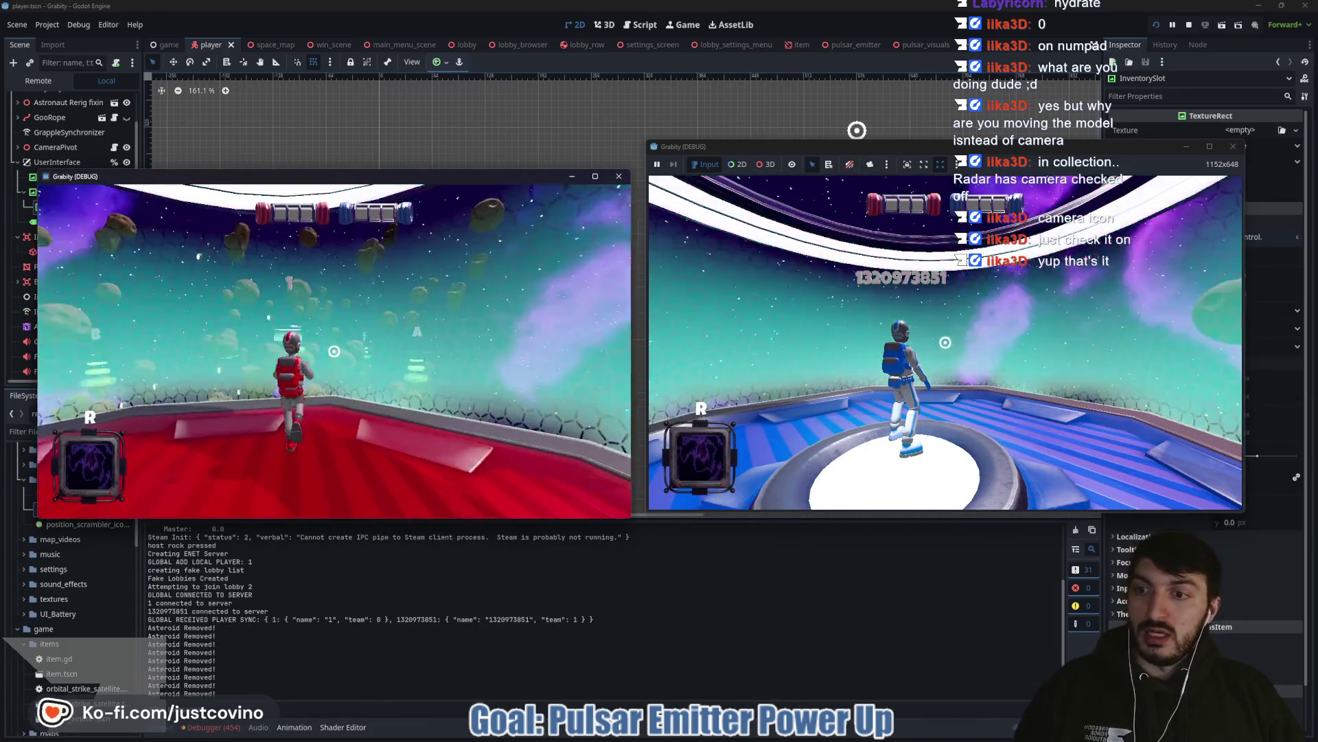
{"action": "key", "text": "w"}
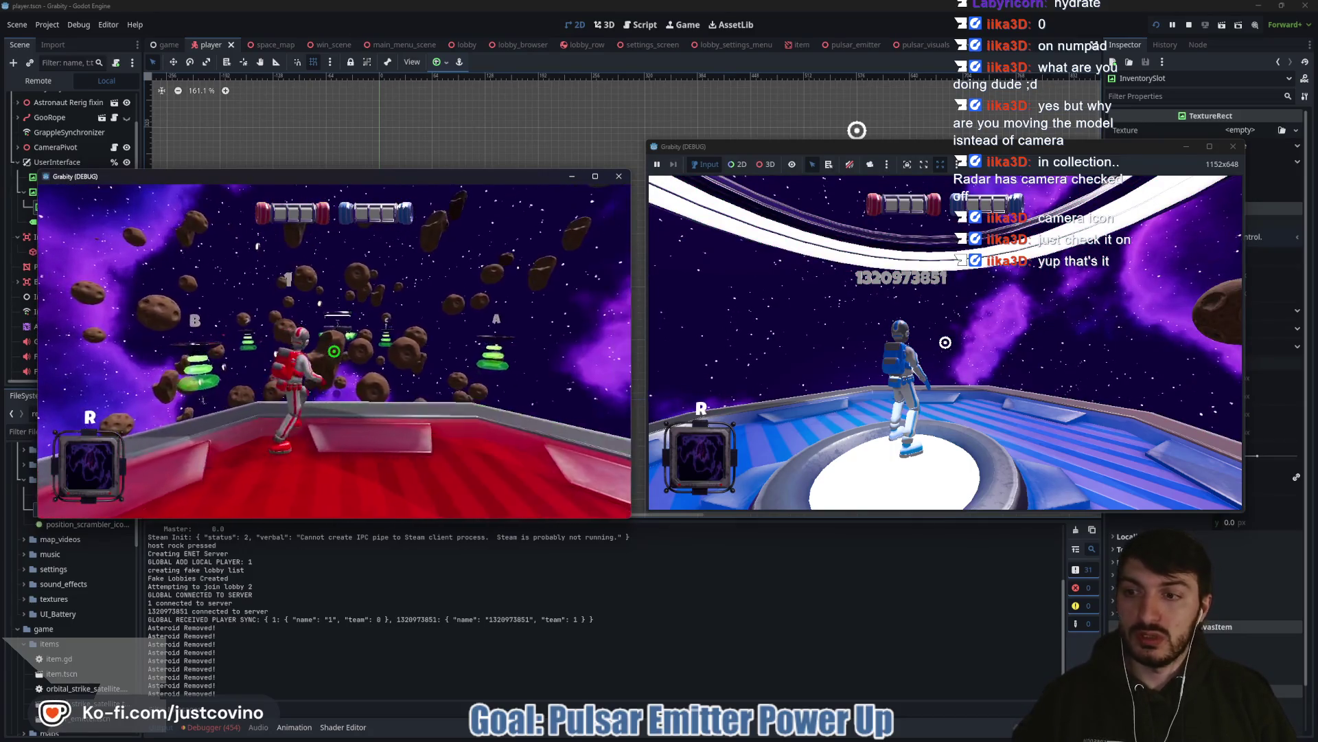
{"action": "key", "text": "space"}
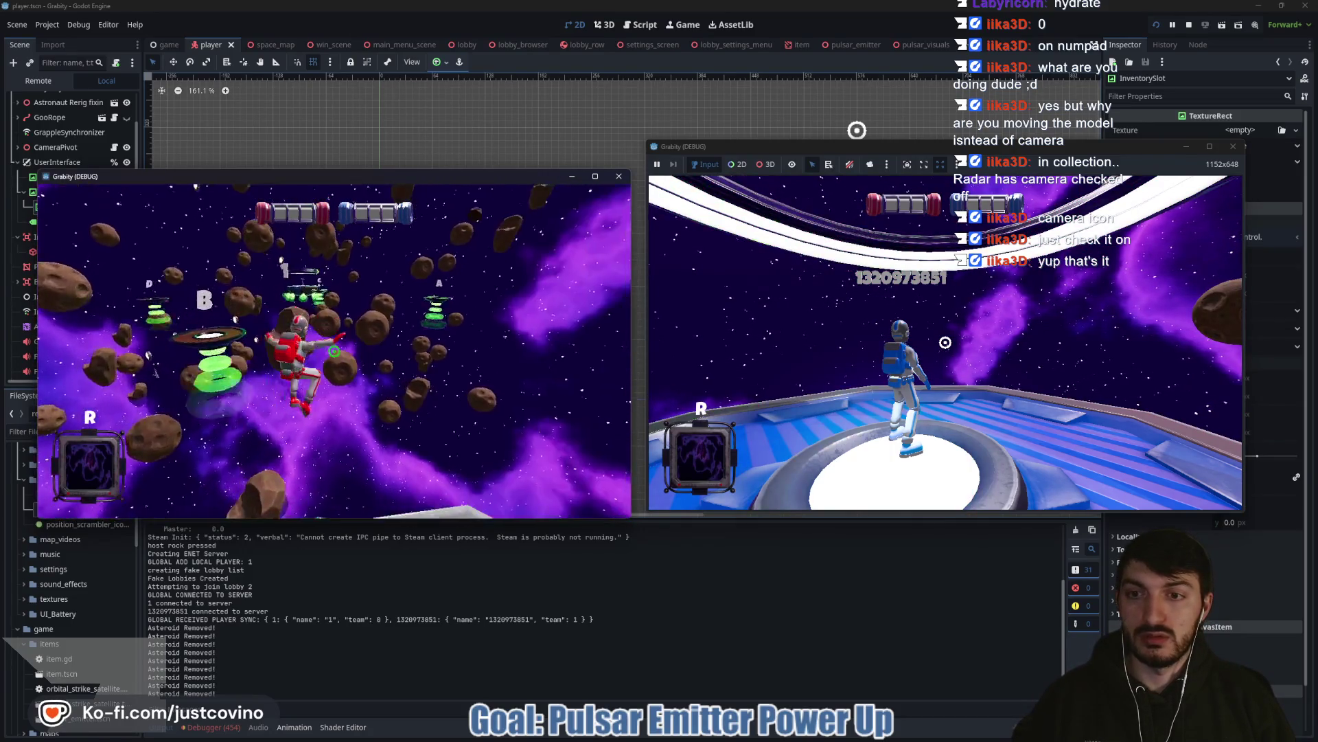
{"action": "left_click", "coordinate": [334, 351]}
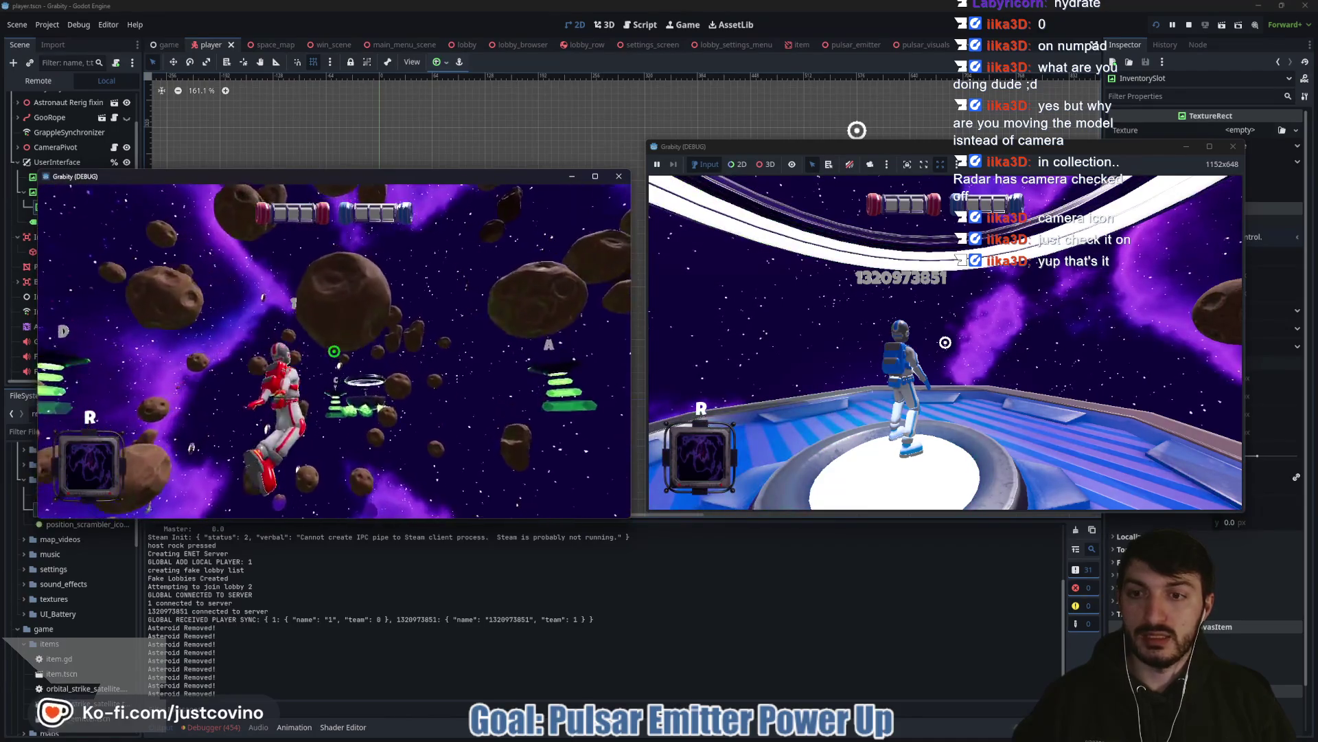
{"action": "left_click", "coordinate": [334, 351]}
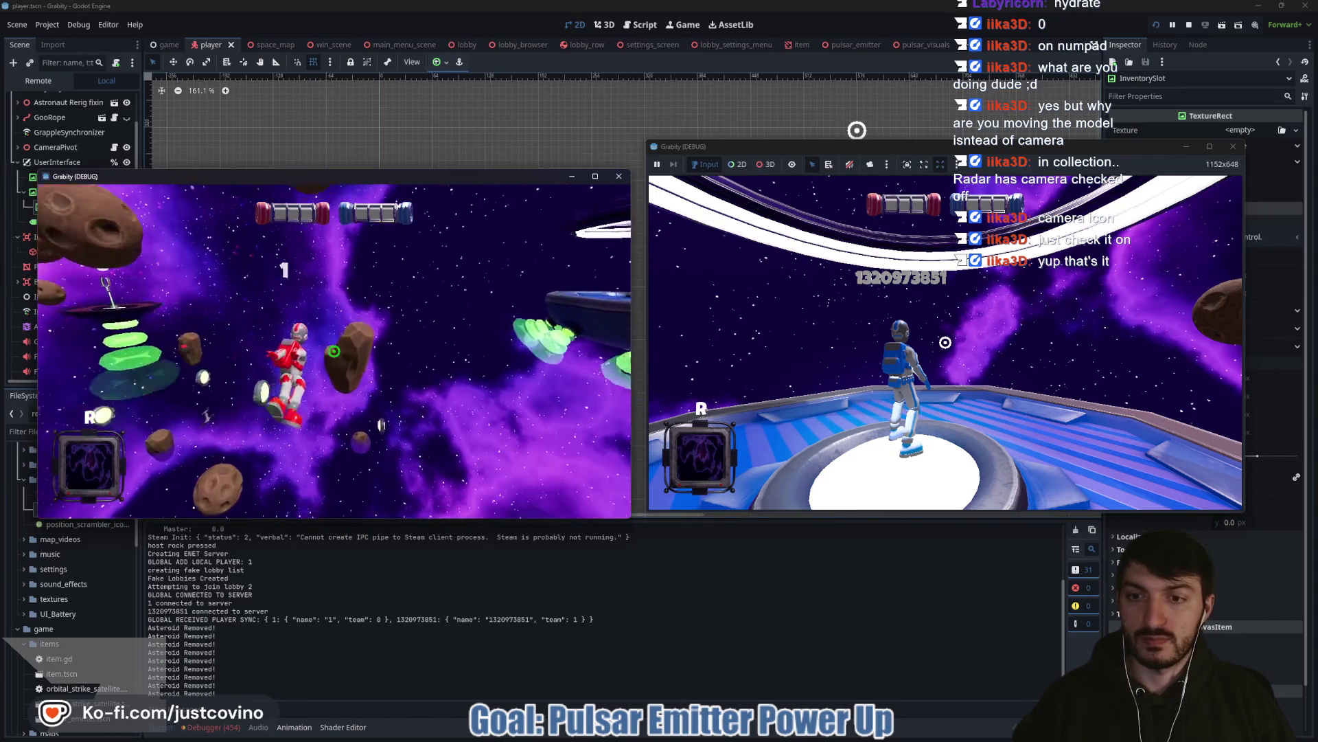
{"action": "left_click", "coordinate": [334, 351]}
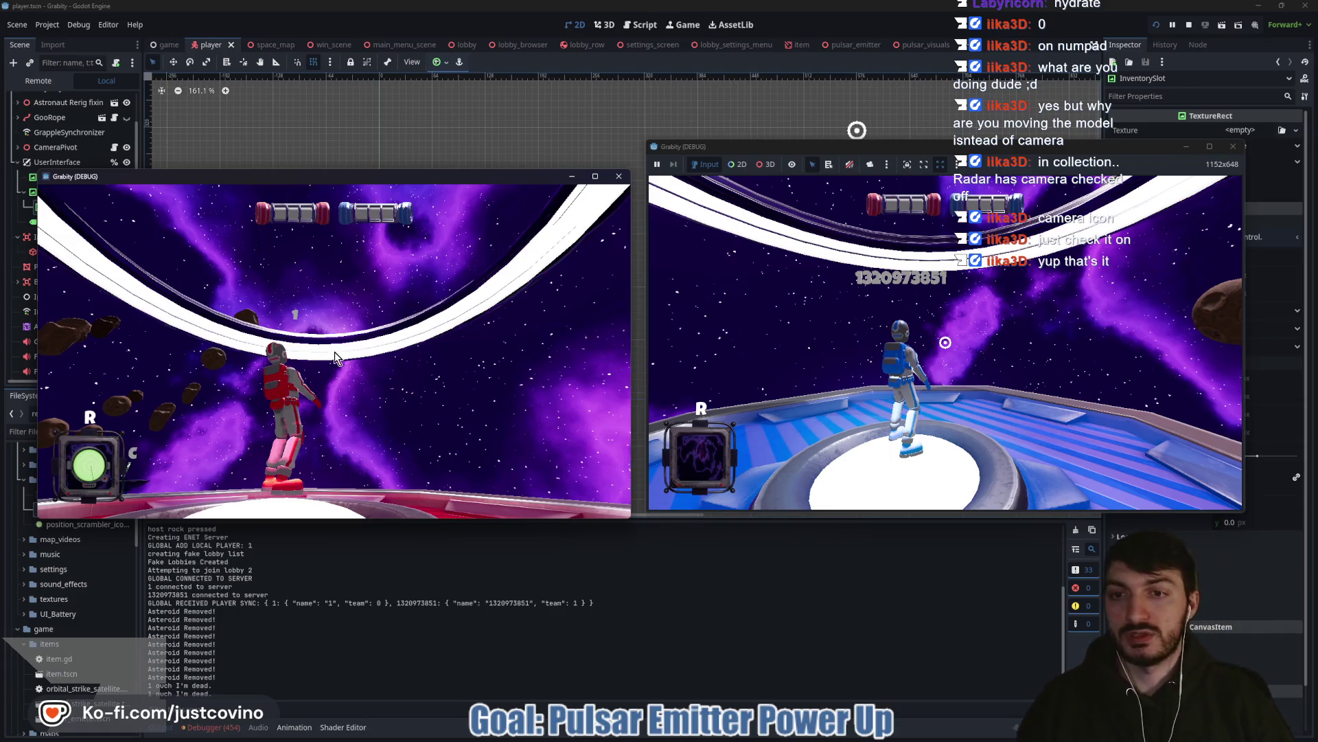
In the fullscreen host window, grapple onto the green asteroid, then restore the windowed view.
{"action": "left_click", "coordinate": [594, 178]}
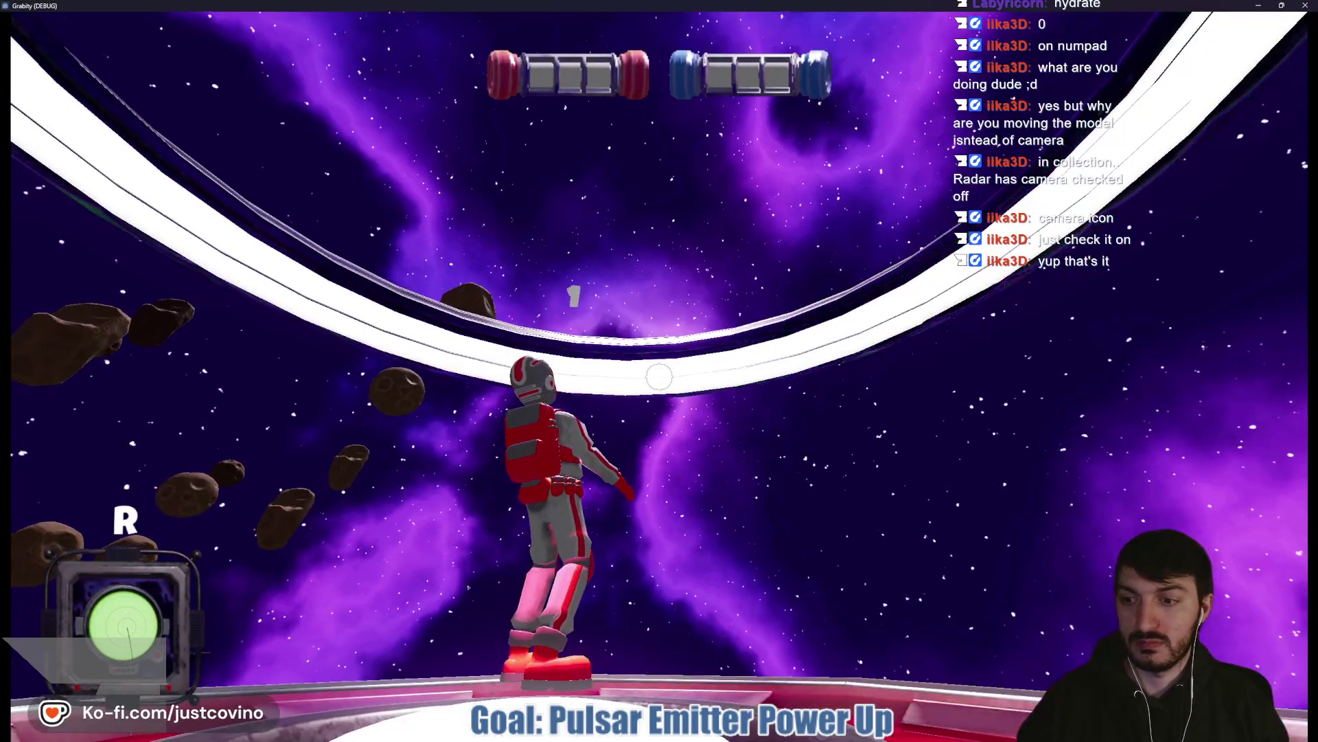
{"action": "key", "text": "w"}
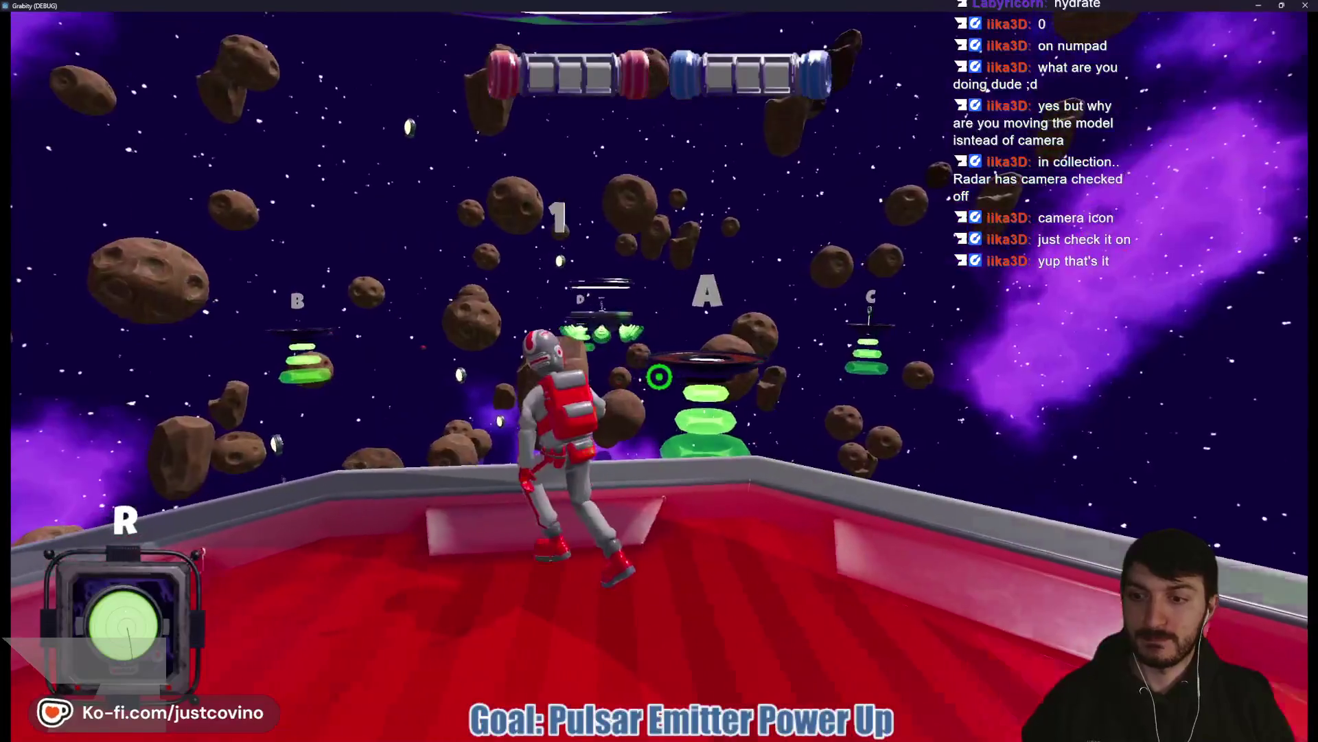
{"action": "key", "text": "space"}
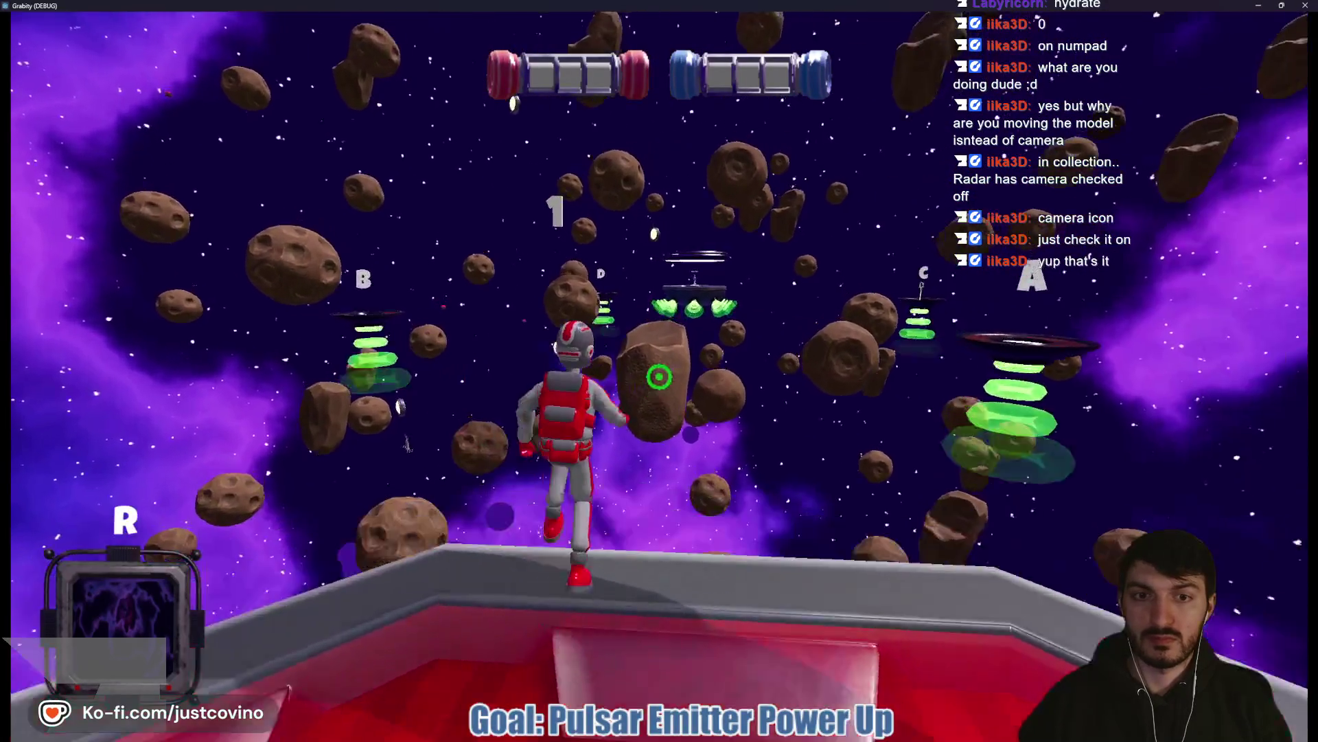
{"action": "left_click", "coordinate": [659, 376]}
{"action": "left_click", "coordinate": [660, 376]}
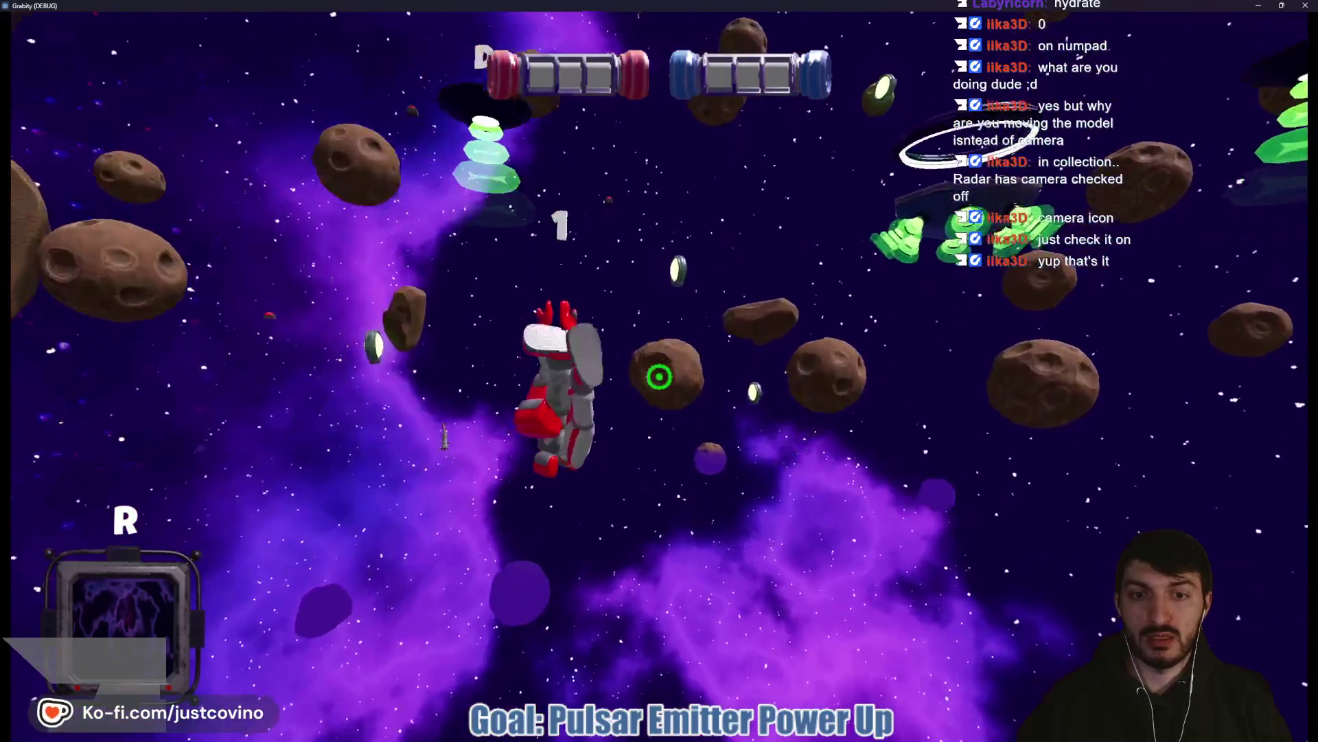
{"action": "left_click", "coordinate": [659, 376]}
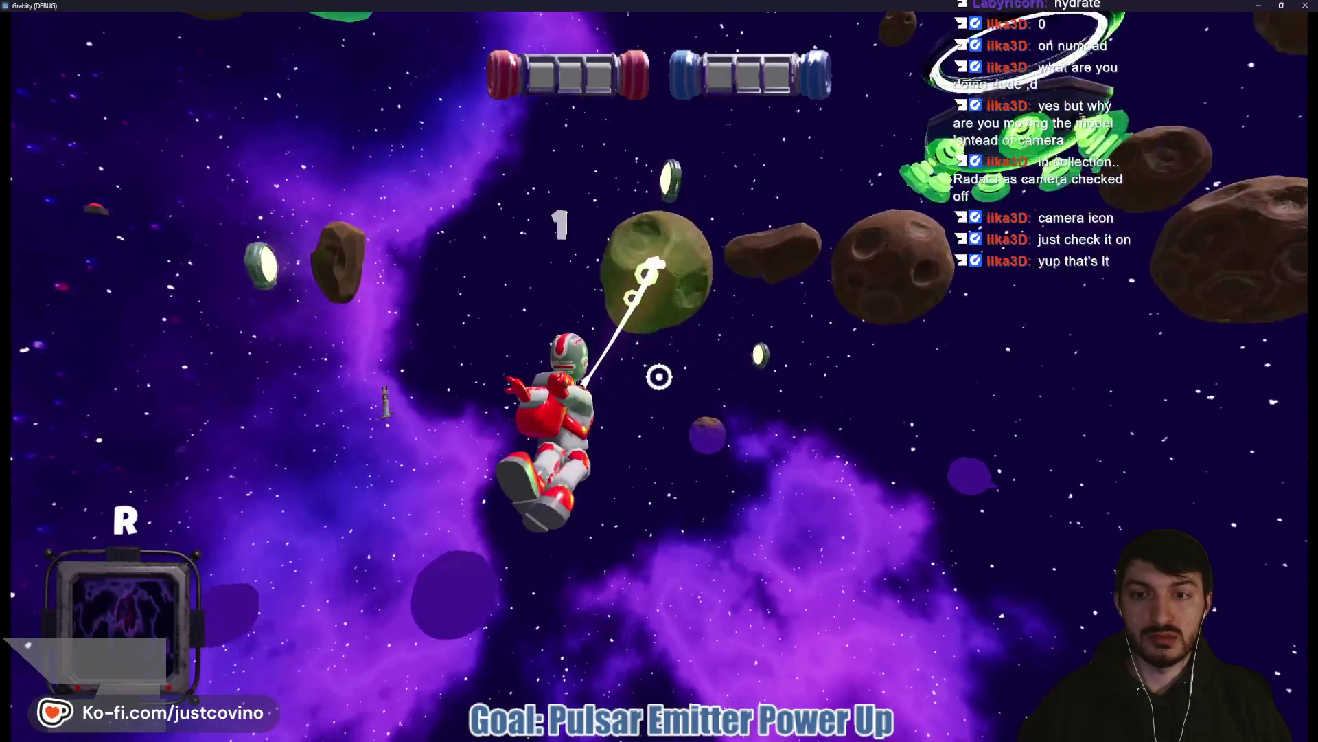
{"action": "left_click", "coordinate": [659, 377]}
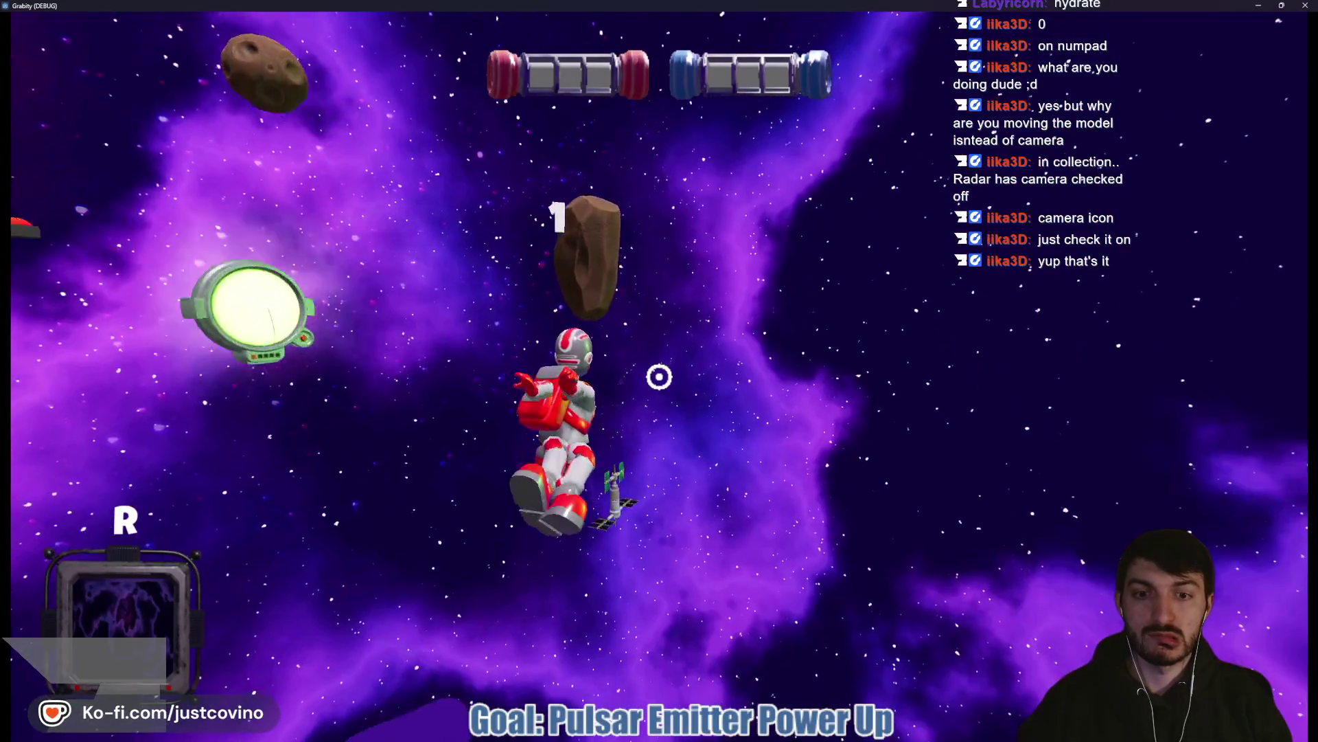
{"action": "key", "text": "Escape"}
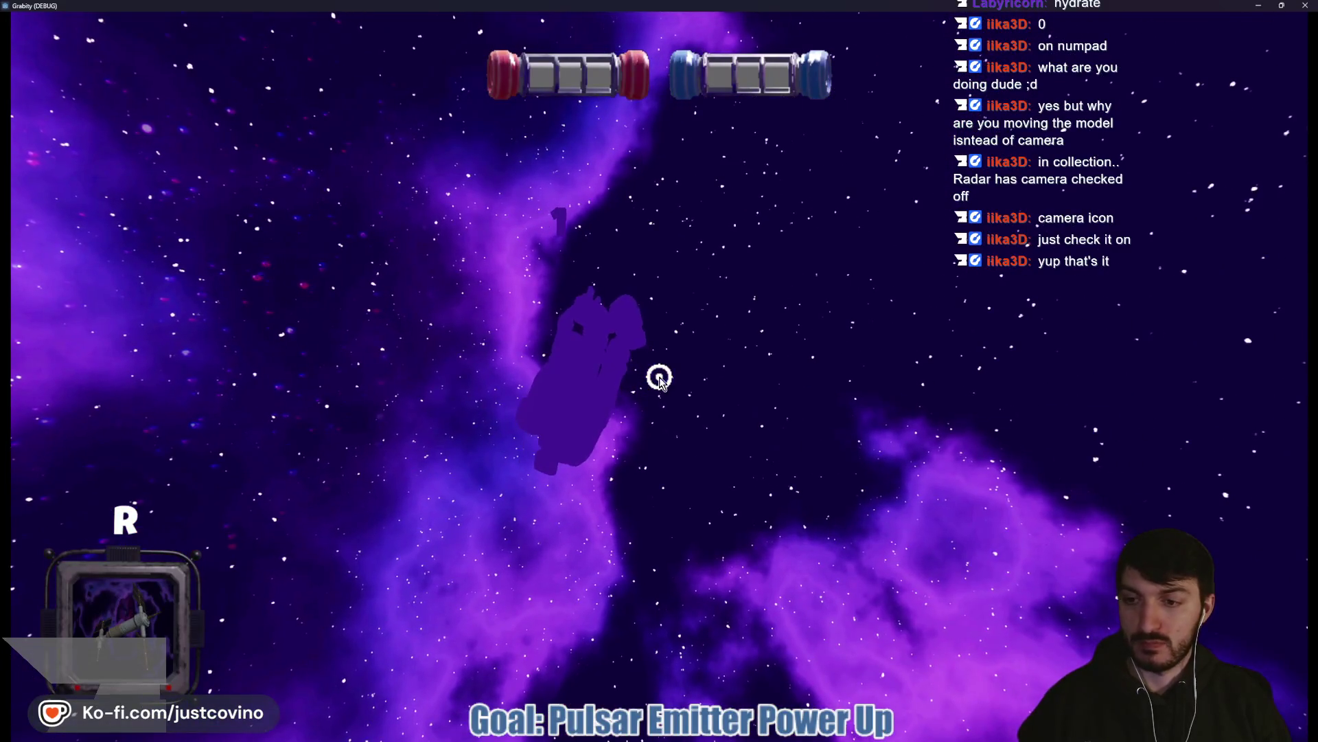
{"action": "left_click", "coordinate": [1281, 5]}
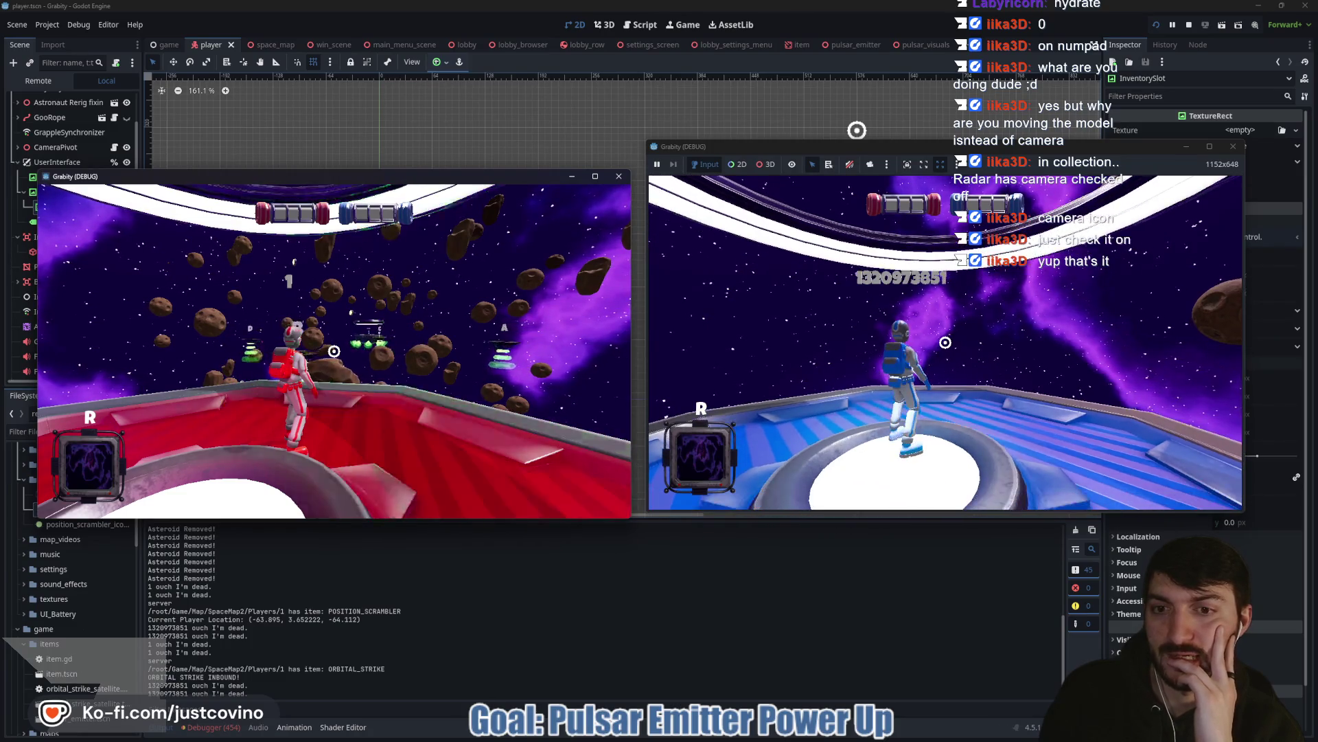
Stop the game with F8, zoom out the player canvas, and switch to the game scene.
{"action": "key", "text": "F8"}
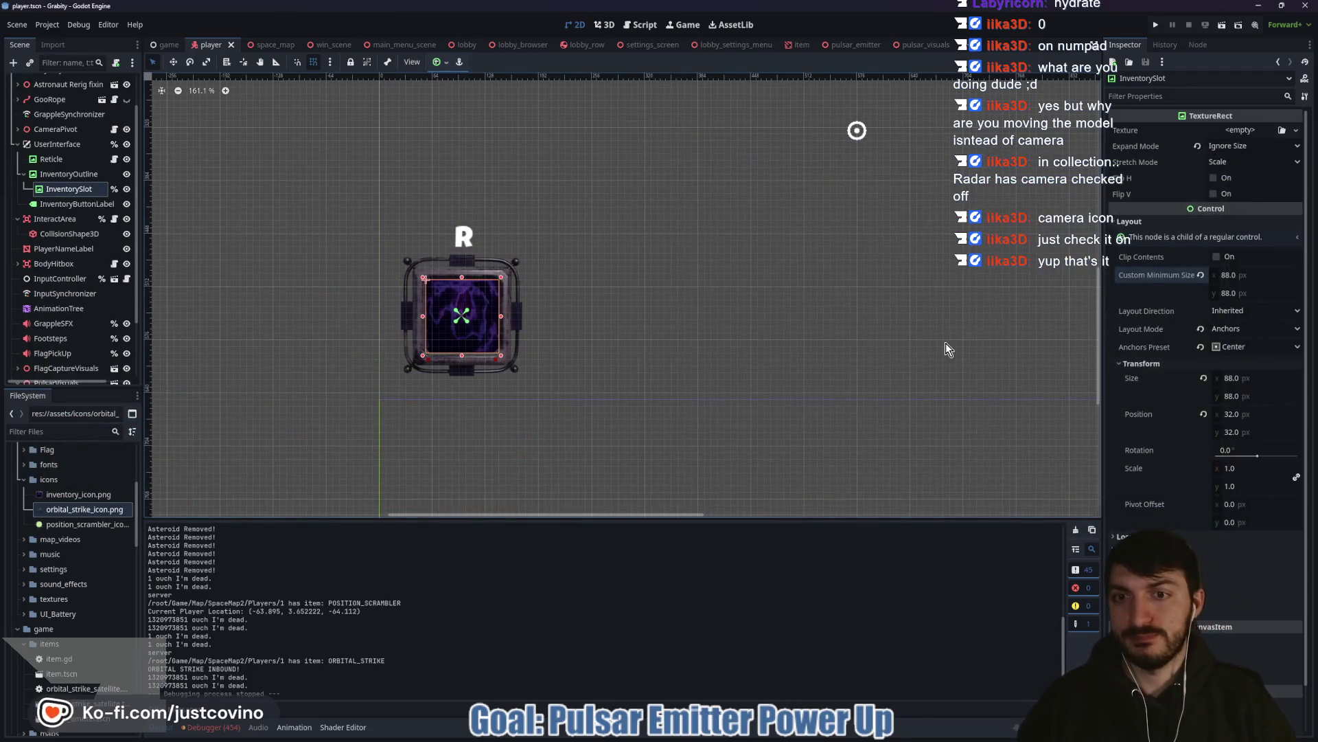
{"action": "left_click", "coordinate": [710, 296]}
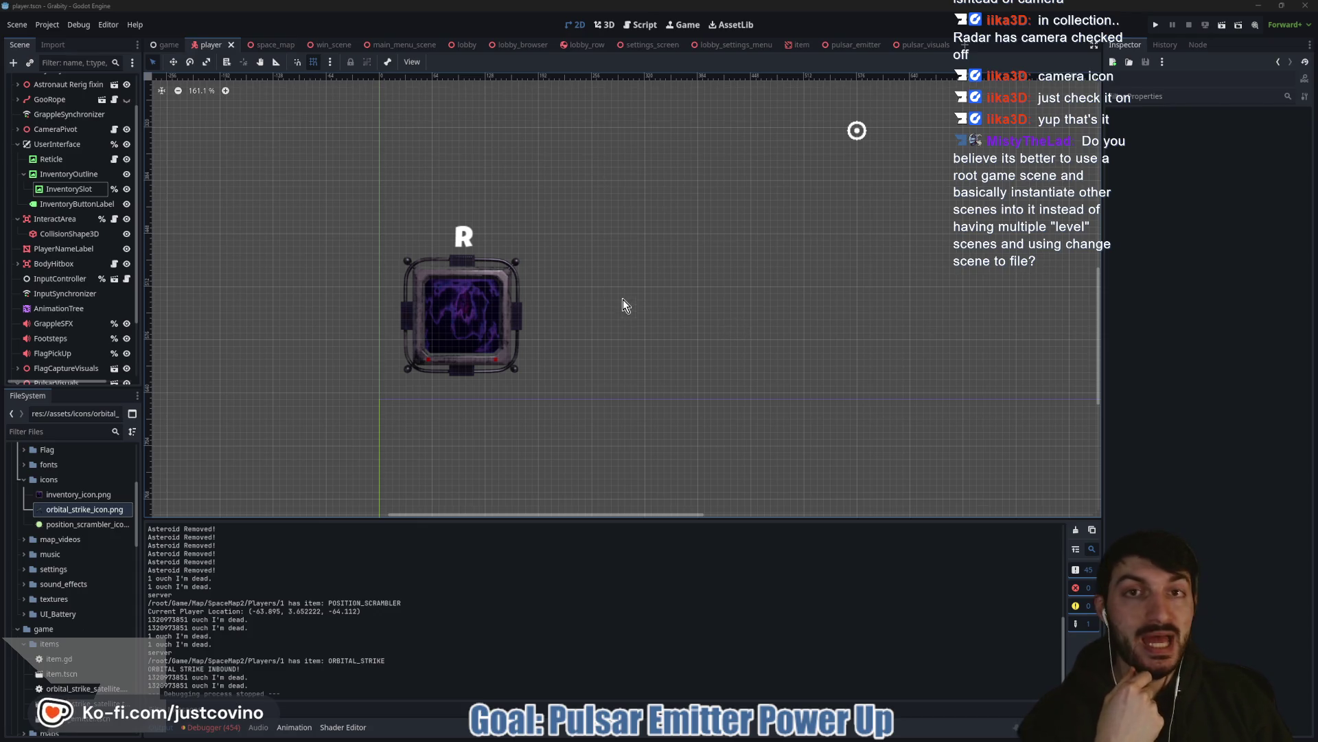
{"action": "scroll", "coordinate": [623, 280], "scroll_direction": "down", "scroll_amount": 3}
{"action": "left_click_drag", "start_coordinate": [694, 242], "coordinate": [608, 334]}
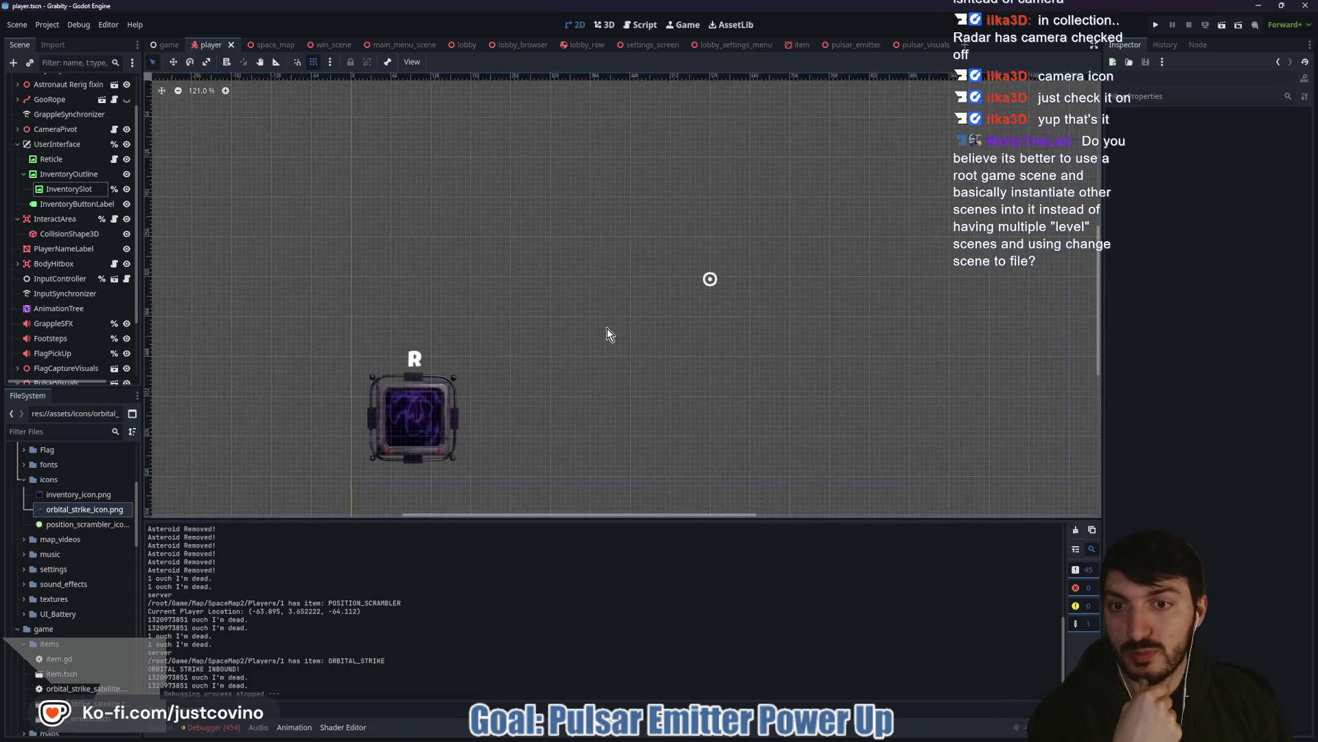
{"action": "scroll", "coordinate": [607, 335], "scroll_direction": "down", "scroll_amount": 5}
{"action": "left_click_drag", "start_coordinate": [674, 222], "coordinate": [642, 235]}
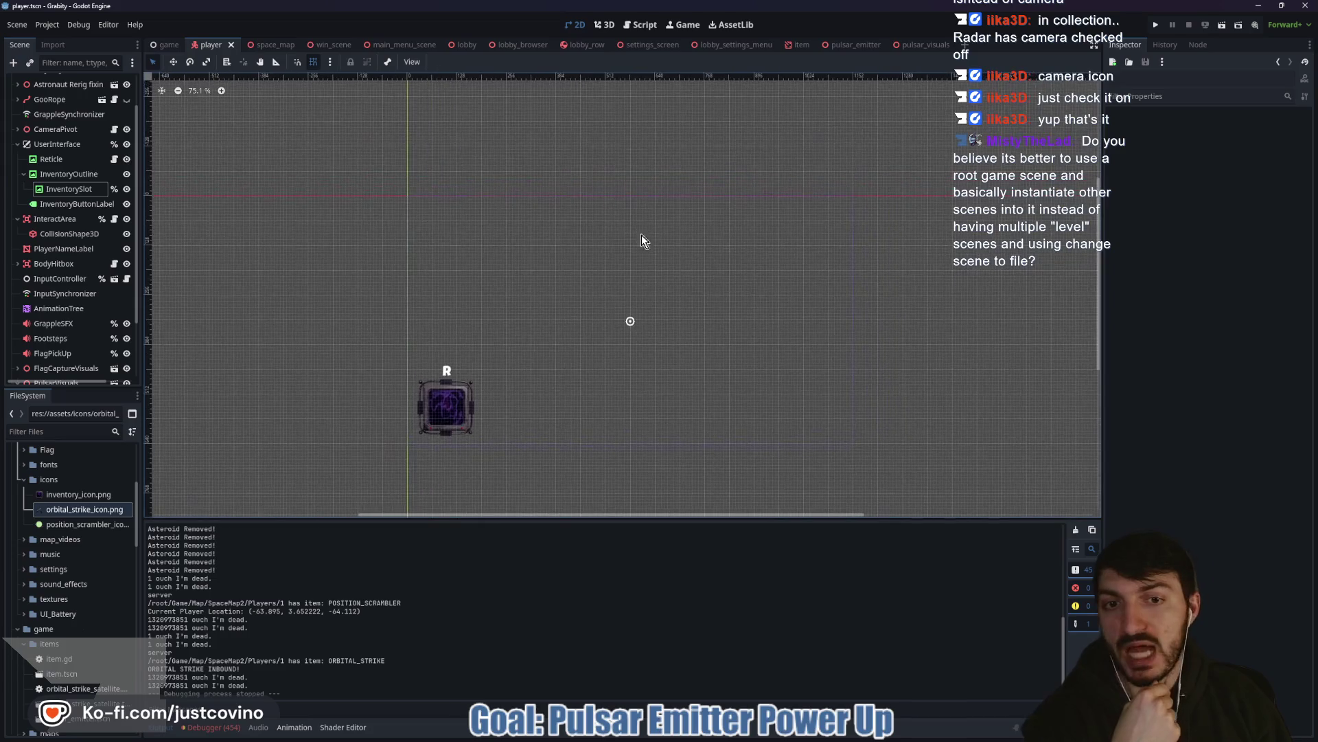
{"action": "left_click", "coordinate": [158, 46]}
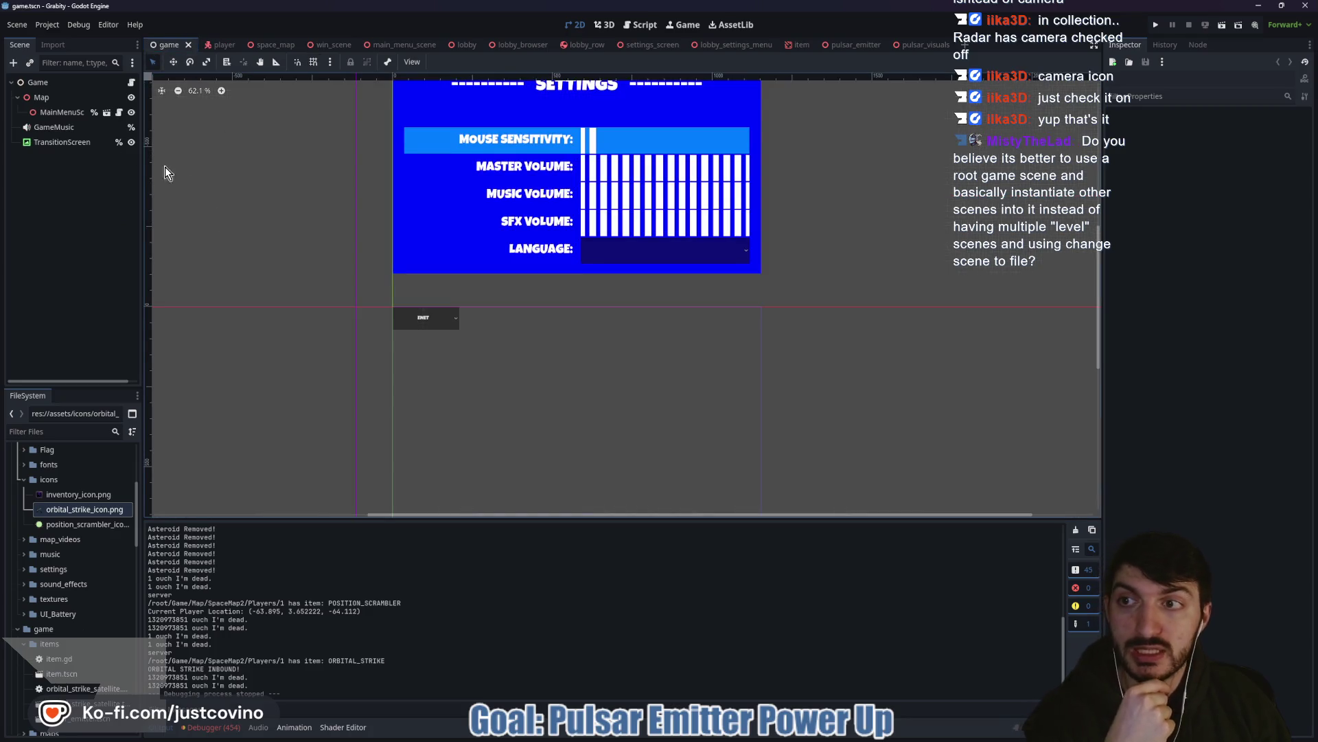
Point out the Game, Map and MainMenu nodes in the game scene tree, then open game.gd.
{"action": "mouse_move", "coordinate": [320, 245]}
{"action": "left_mouse_down"}
{"action": "mouse_move", "coordinate": [364, 339]}
{"action": "mouse_move", "coordinate": [345, 177]}
{"action": "left_mouse_up"}
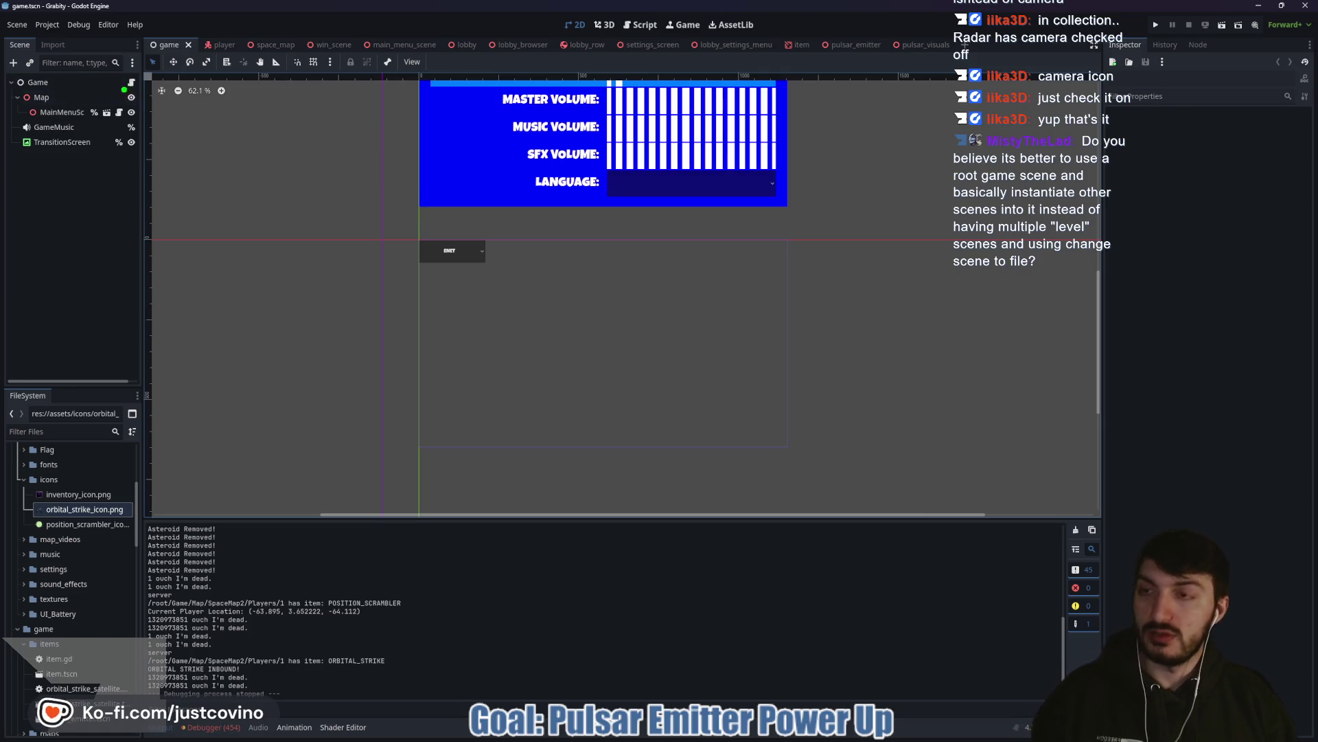
{"action": "left_click_drag", "start_coordinate": [92, 82], "coordinate": [438, 83]}
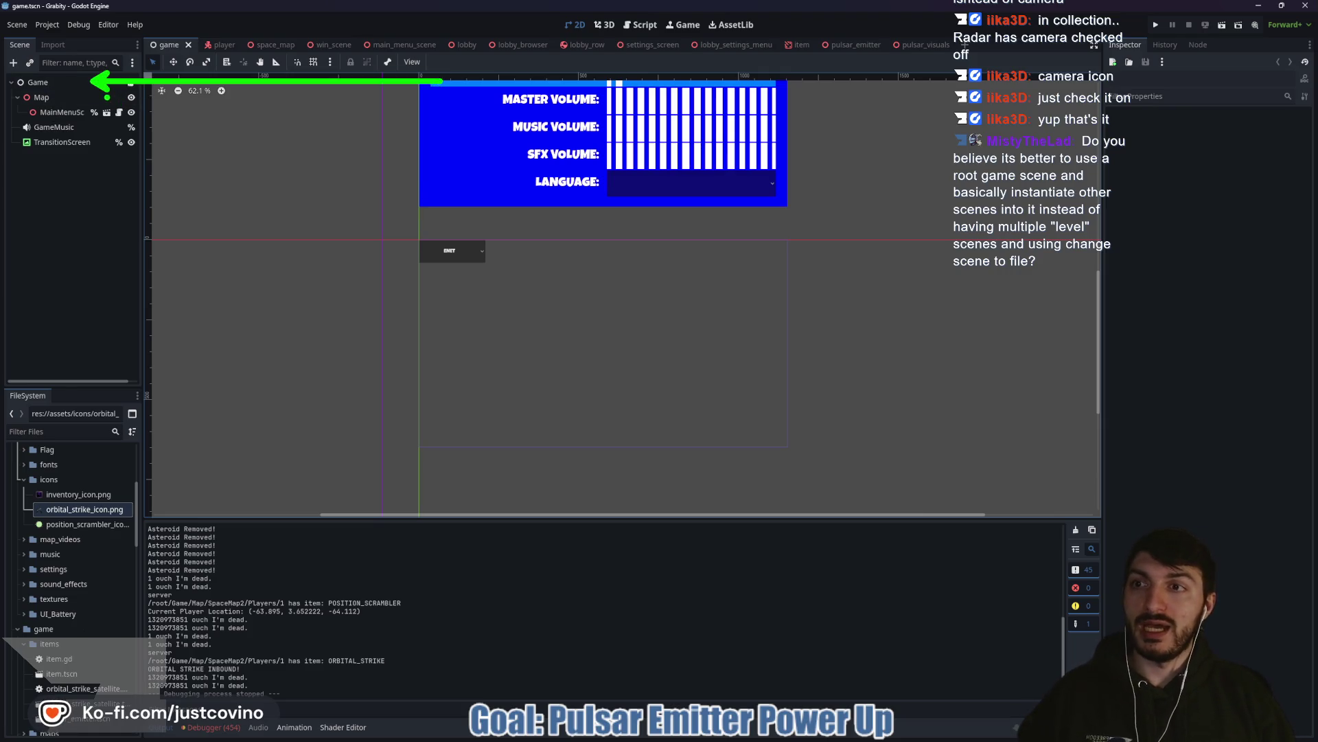
{"action": "left_click_drag", "start_coordinate": [106, 97], "coordinate": [351, 98]}
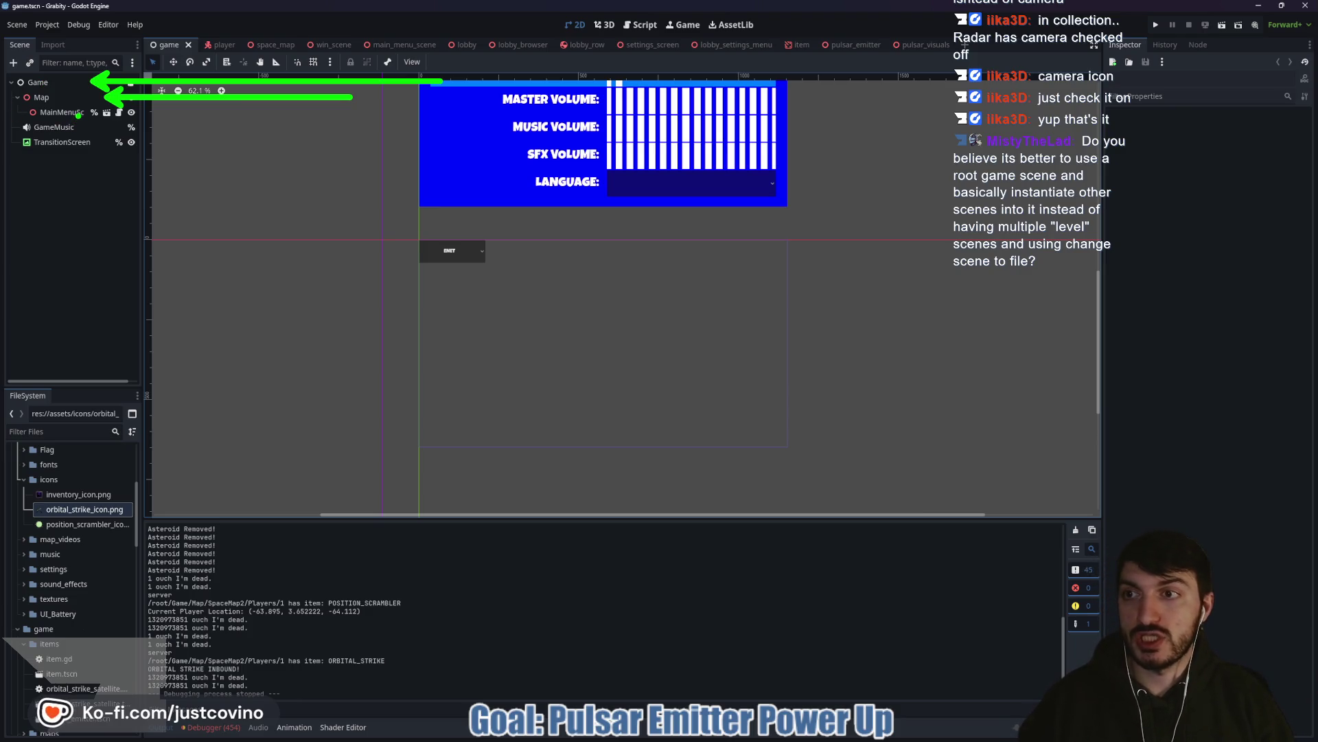
{"action": "left_click_drag", "start_coordinate": [77, 115], "coordinate": [276, 115]}
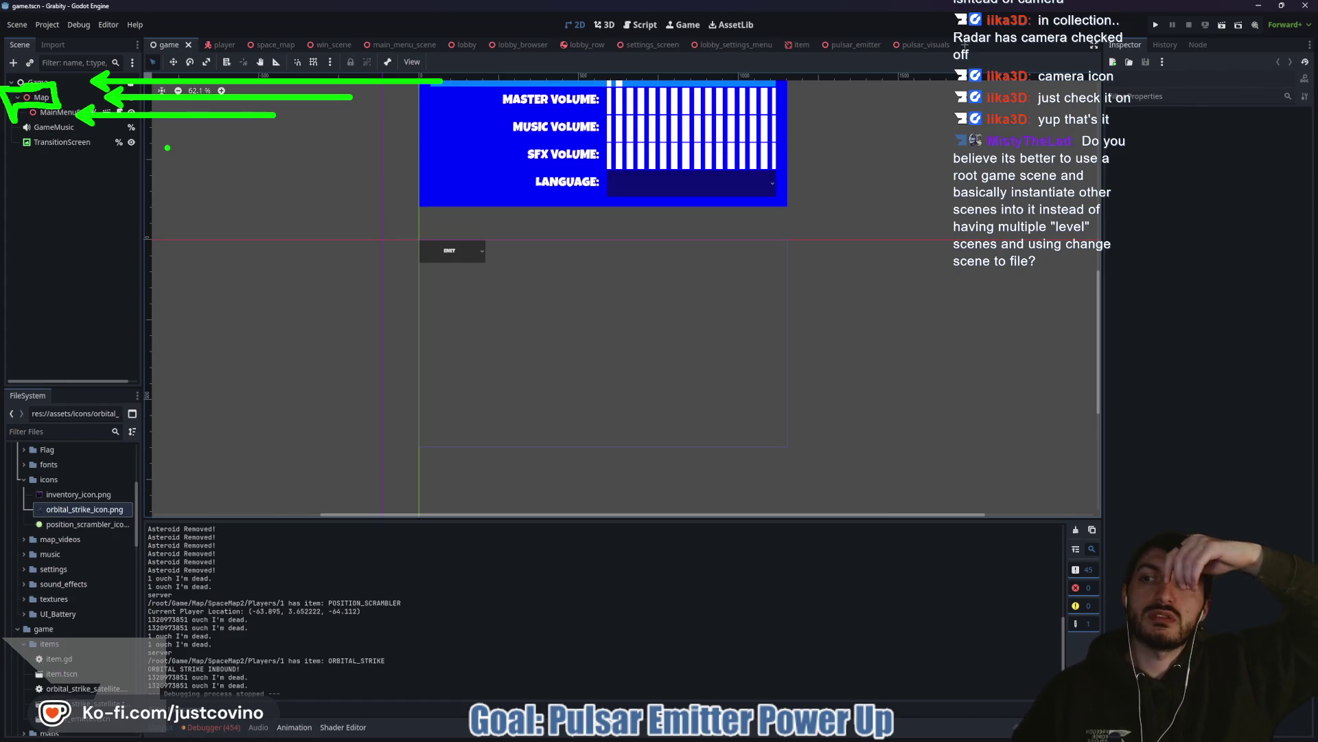
{"action": "key", "text": "Escape"}
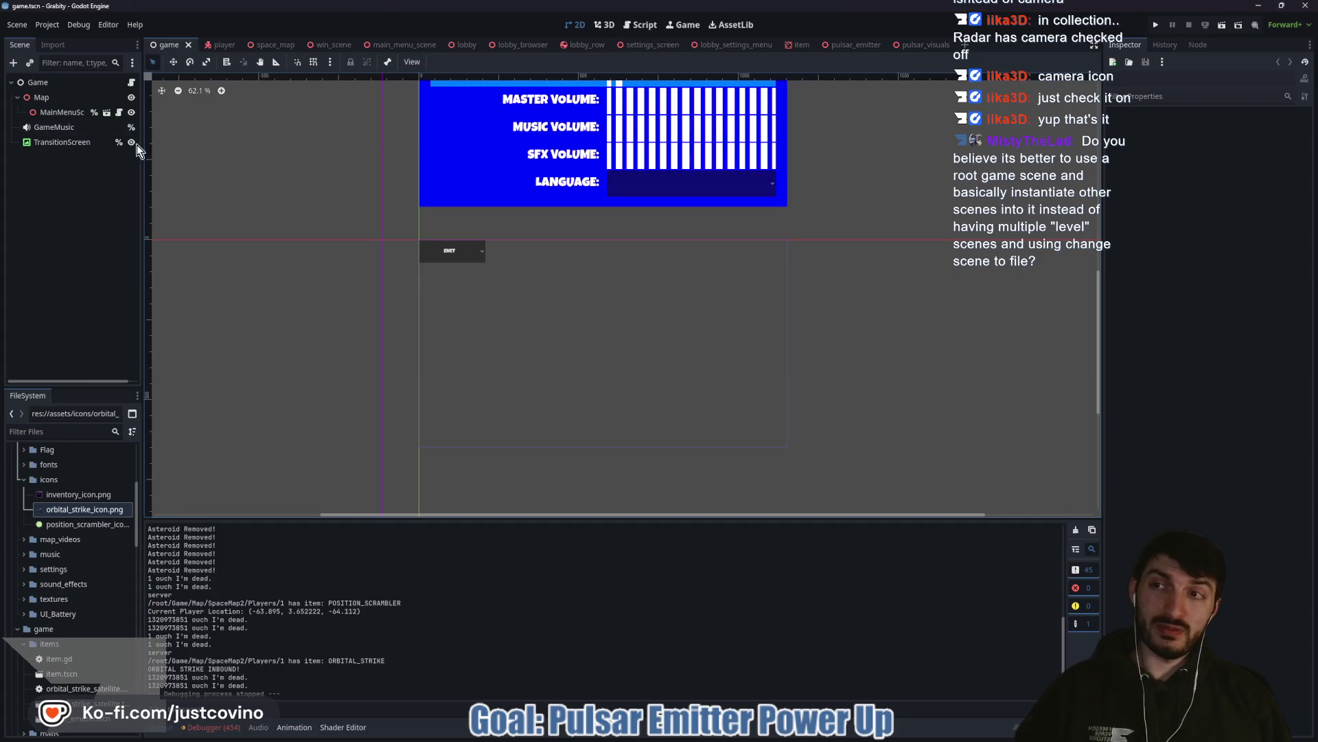
{"action": "left_click", "coordinate": [132, 82]}
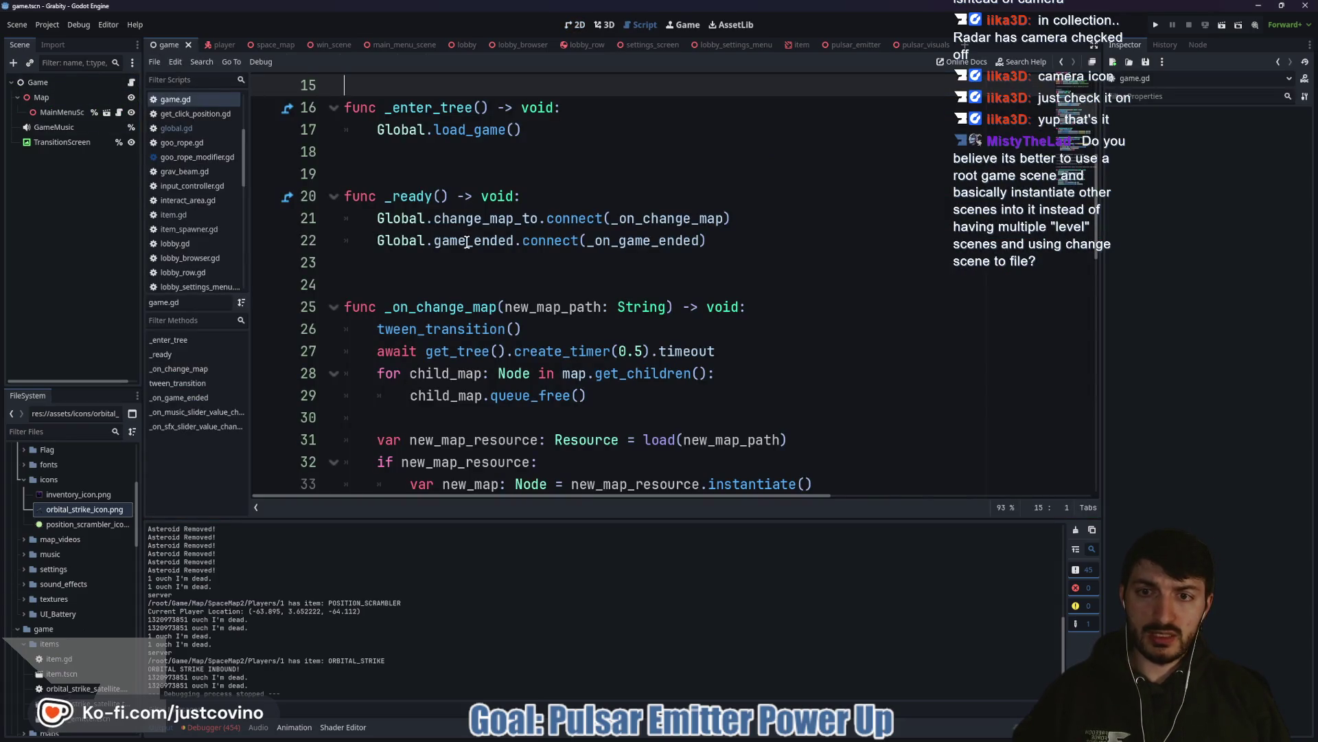
Highlight the _on_change_map function name in game.gd.
{"action": "scroll", "coordinate": [467, 241], "scroll_direction": "down", "scroll_amount": 3}
{"action": "scroll", "coordinate": [462, 206], "scroll_direction": "up", "scroll_amount": 1}
{"action": "left_click", "coordinate": [437, 174]}
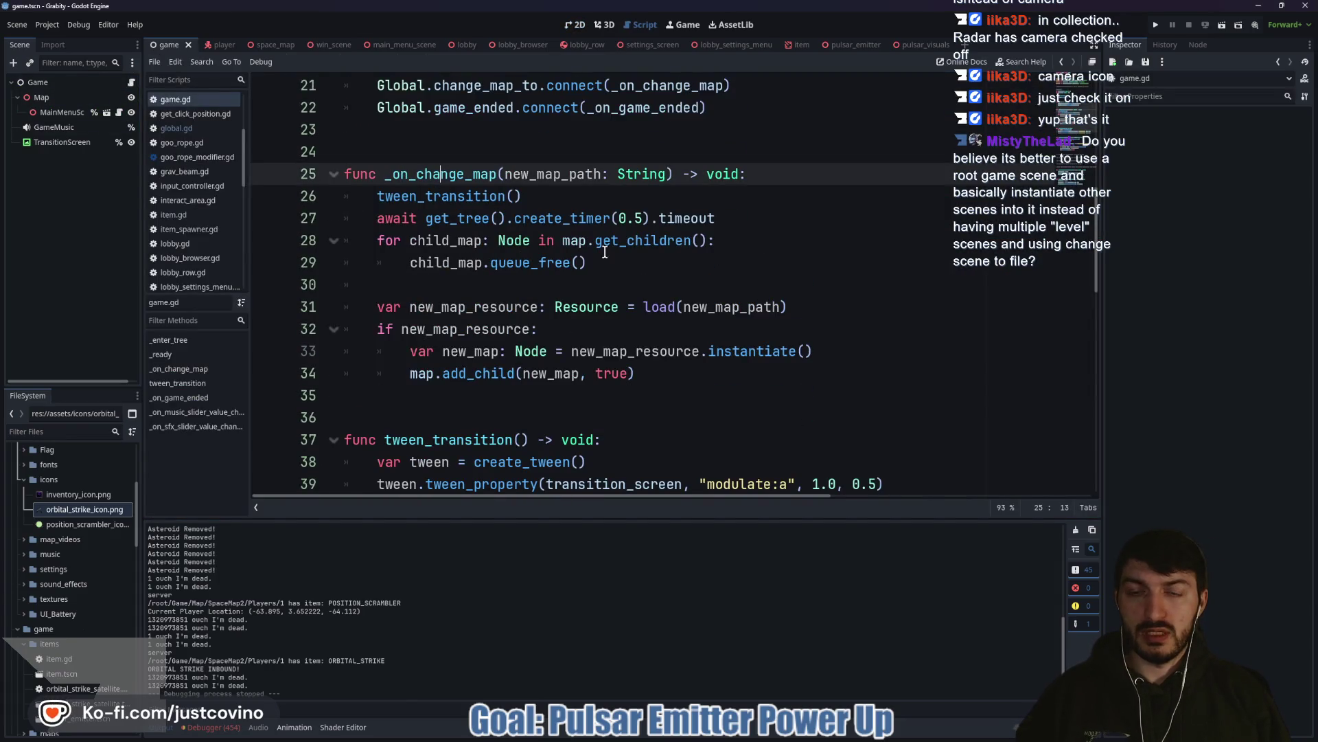
{"action": "double_click", "coordinate": [438, 174]}
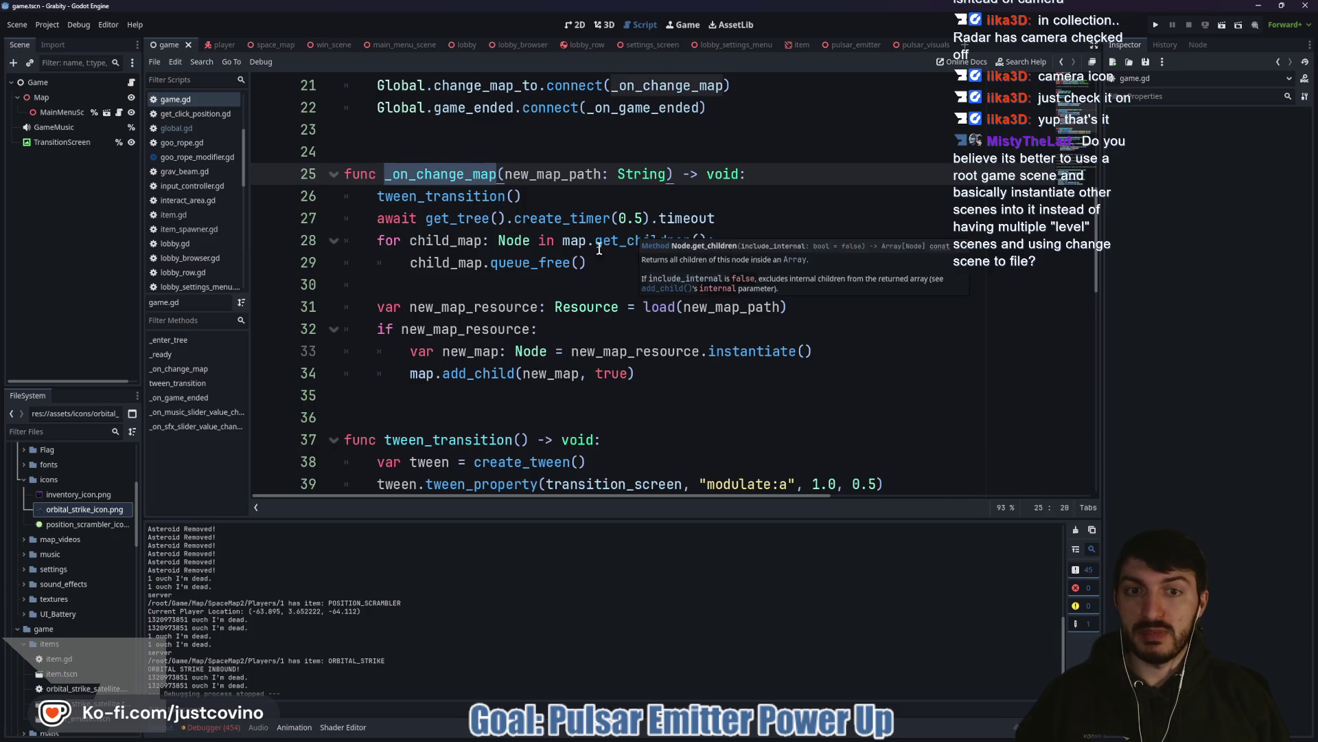
Highlight the lines that load the new map and add it as a child, then indicate the Map node.
{"action": "scroll", "coordinate": [597, 244], "scroll_direction": "down", "scroll_amount": 1}
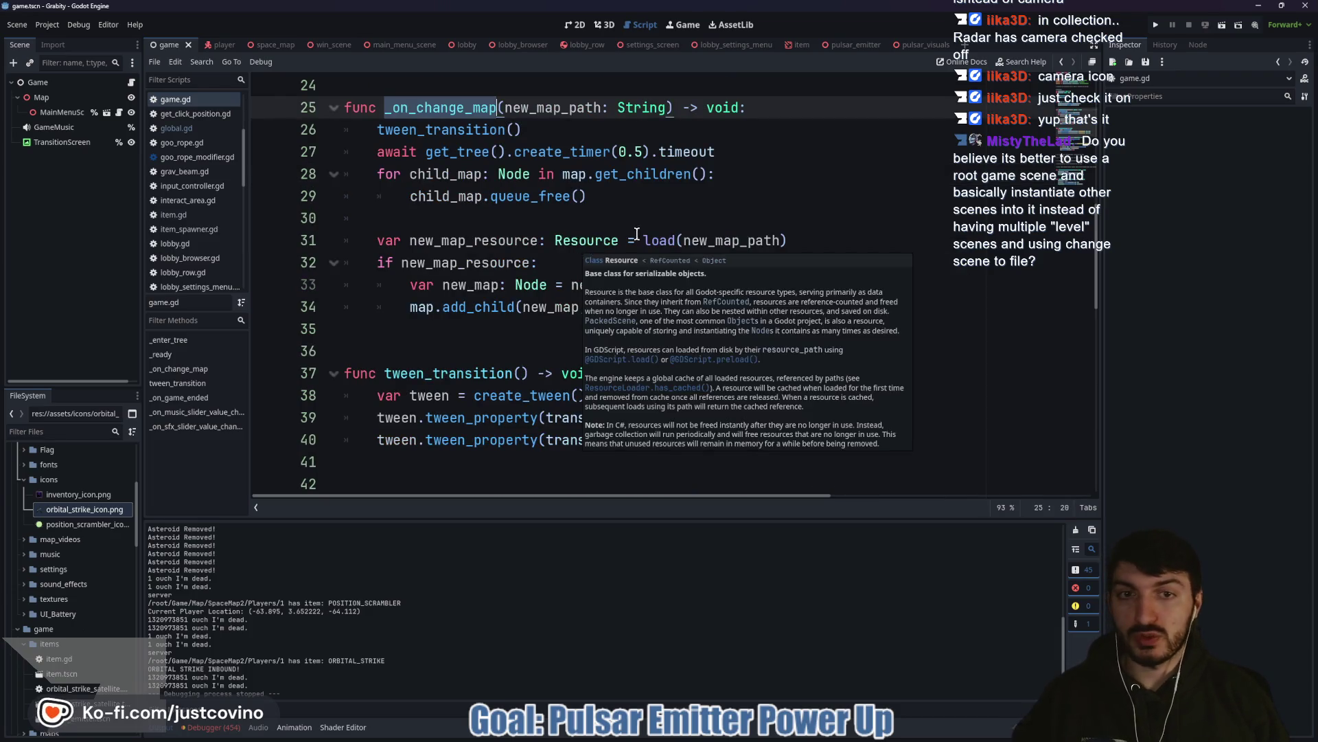
{"action": "left_click", "coordinate": [425, 241]}
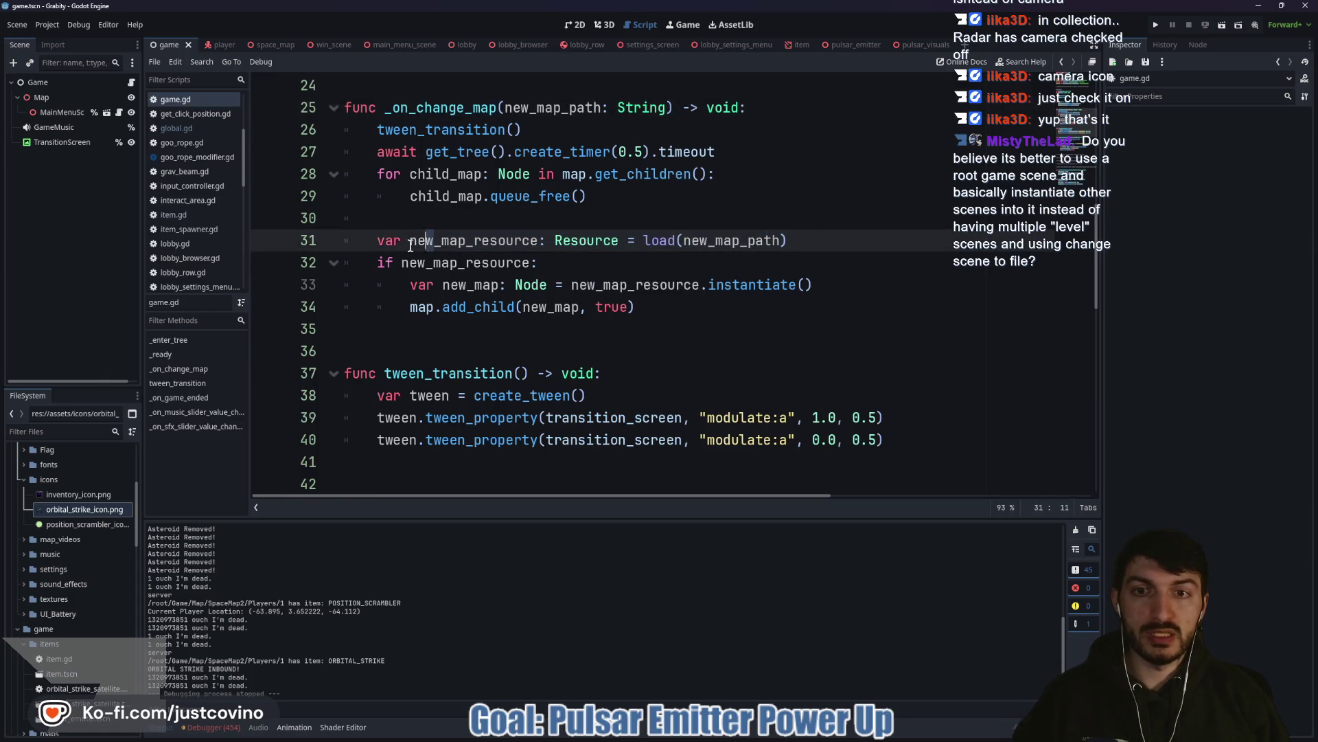
{"action": "left_click_drag", "start_coordinate": [809, 285], "coordinate": [377, 224]}
{"action": "mouse_move", "coordinate": [652, 308]}
{"action": "left_mouse_down"}
{"action": "mouse_move", "coordinate": [673, 309]}
{"action": "mouse_move", "coordinate": [373, 307]}
{"action": "left_mouse_up"}
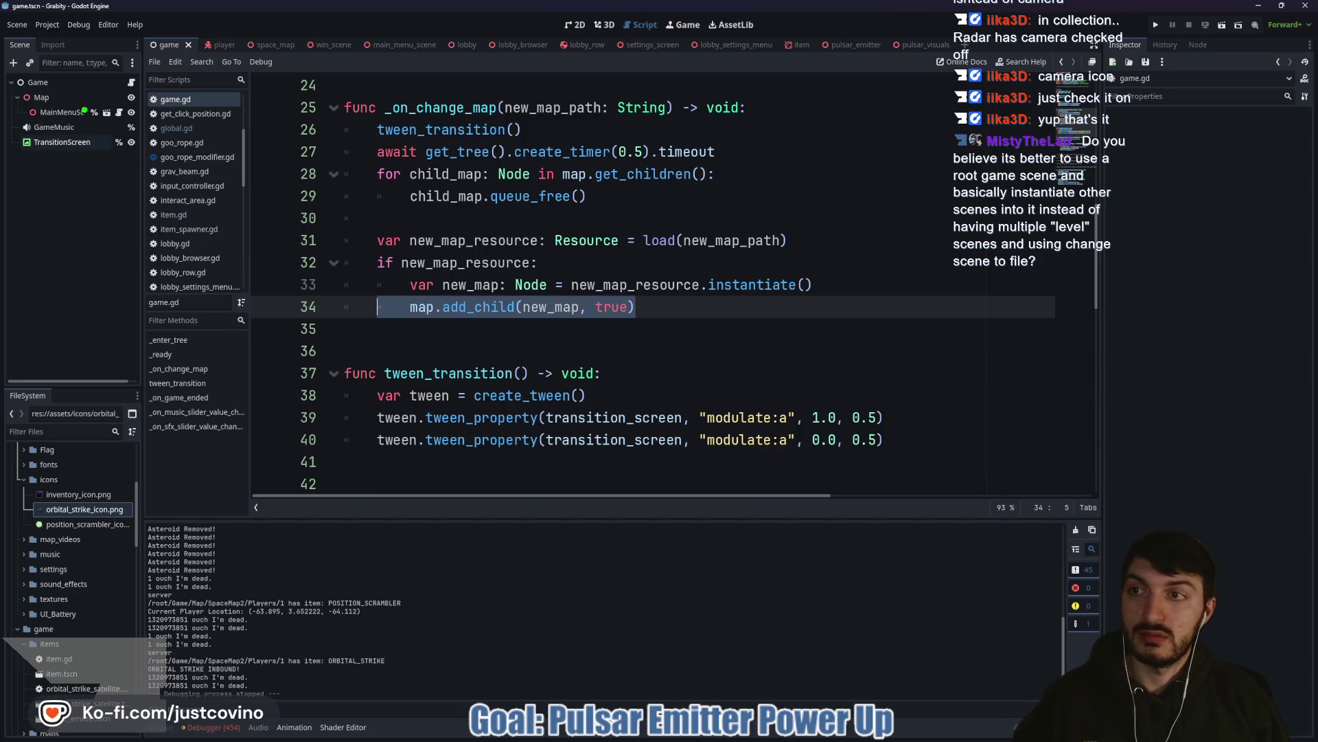
{"action": "mouse_move", "coordinate": [261, 77]}
{"action": "left_mouse_down"}
{"action": "mouse_move", "coordinate": [33, 106]}
{"action": "mouse_move", "coordinate": [60, 124]}
{"action": "mouse_move", "coordinate": [127, 125]}
{"action": "mouse_move", "coordinate": [134, 102]}
{"action": "left_mouse_up"}
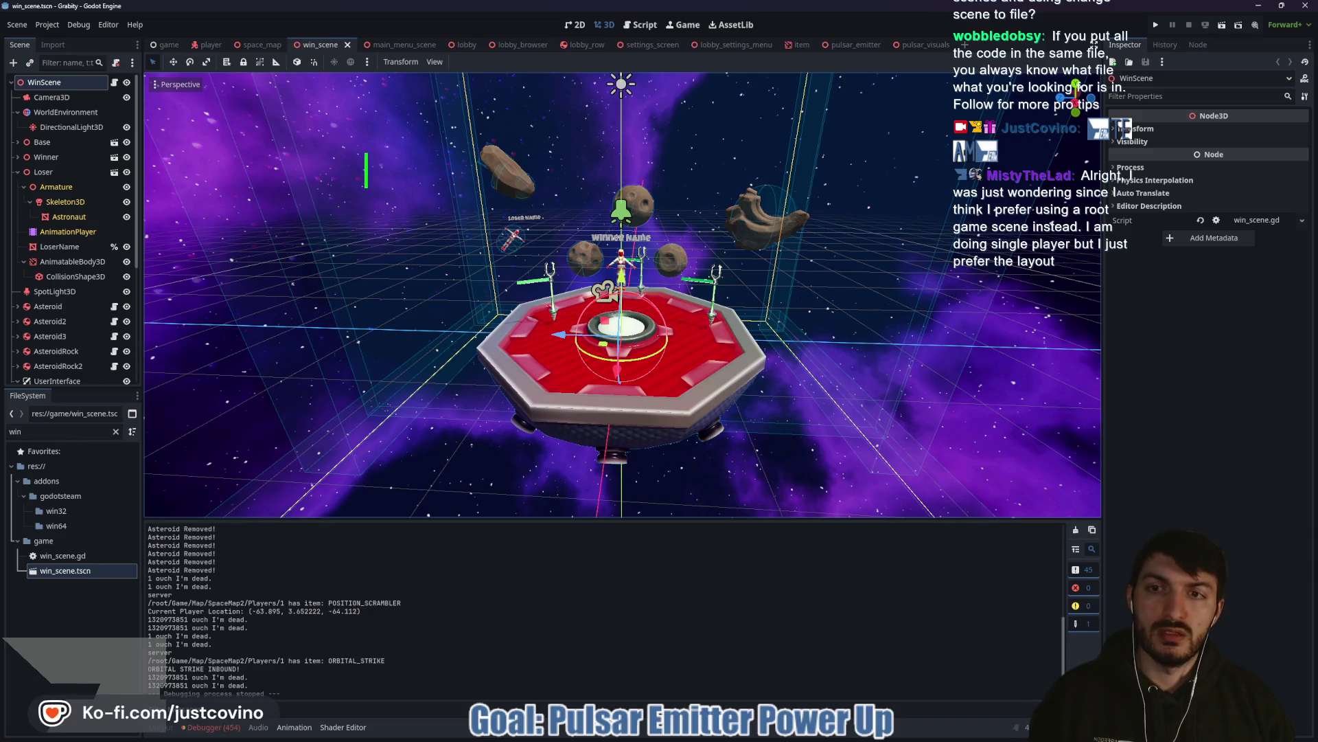
{"action": "type", "text": "Level 1"}
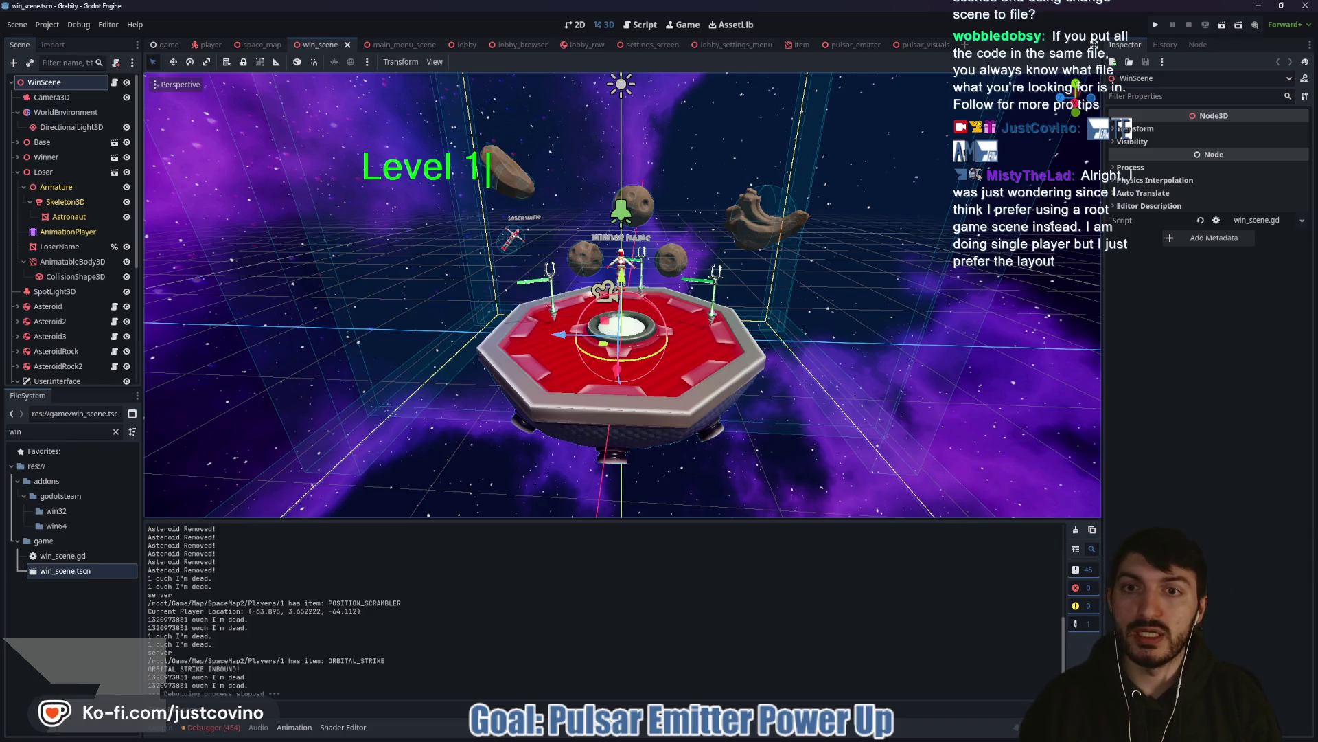
{"action": "key", "text": "Return"}
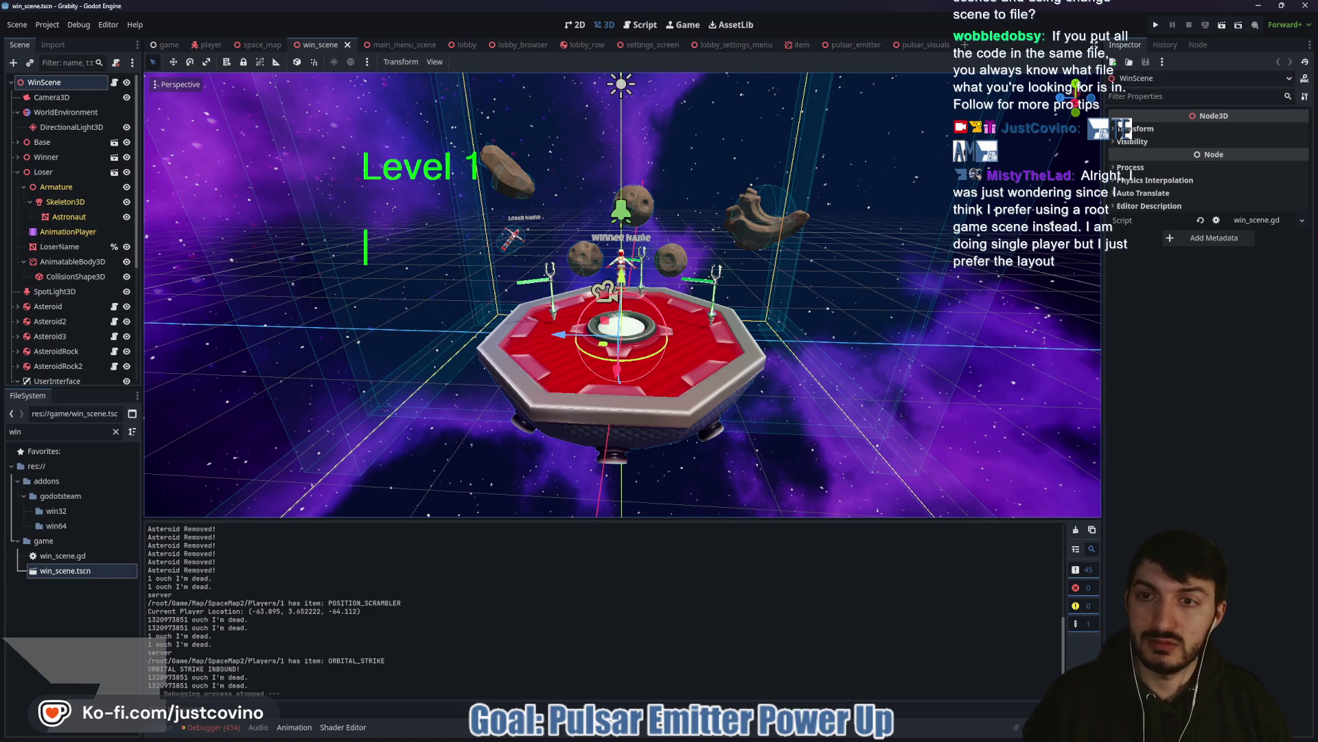
{"action": "type", "text": "Level 2"}
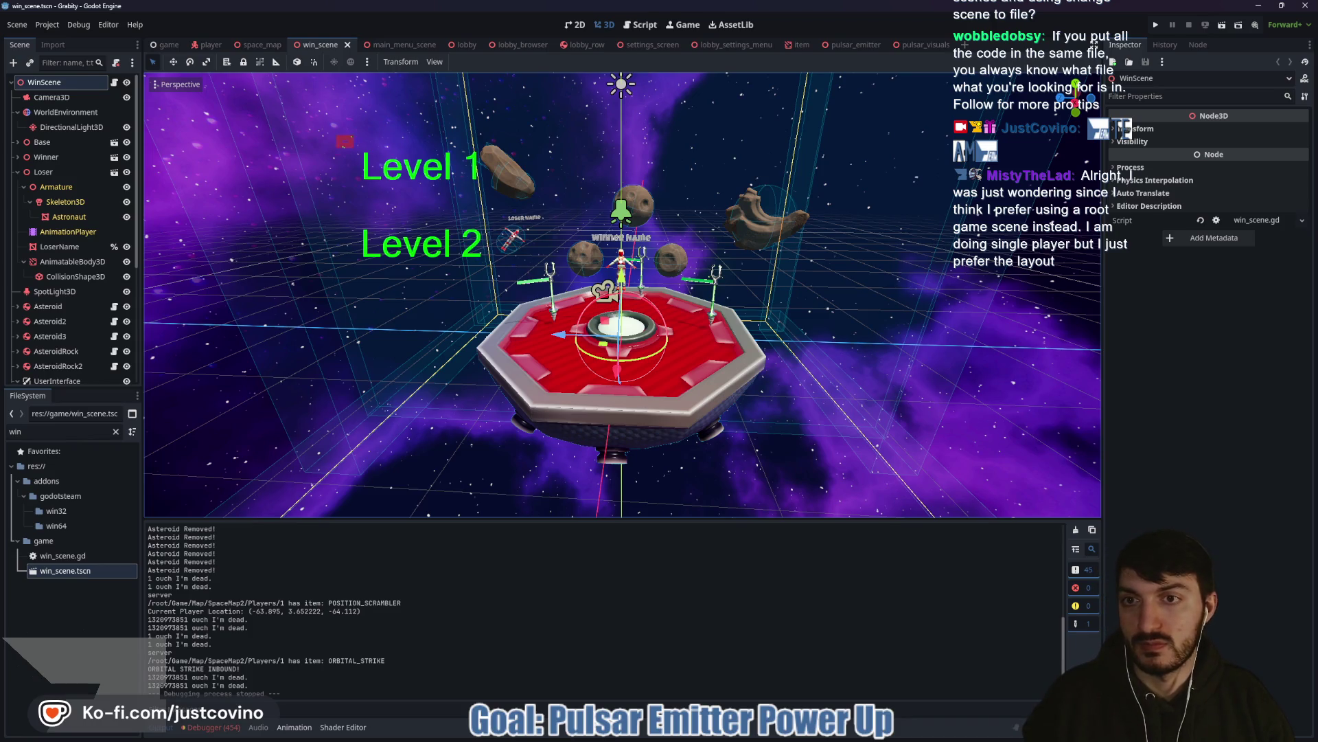
{"action": "left_click_drag", "start_coordinate": [338, 135], "coordinate": [497, 190]}
{"action": "left_click_drag", "start_coordinate": [328, 217], "coordinate": [525, 276]}
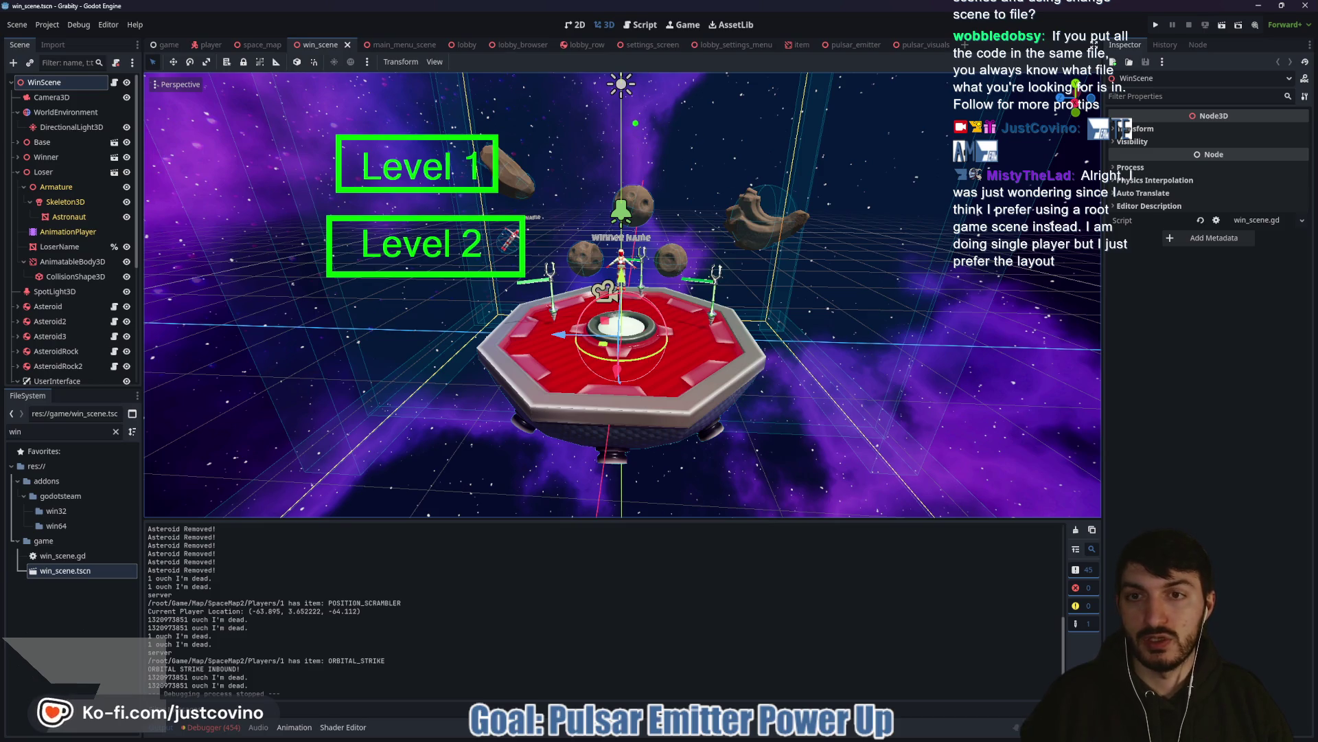
{"action": "left_click_drag", "start_coordinate": [614, 124], "coordinate": [815, 190]}
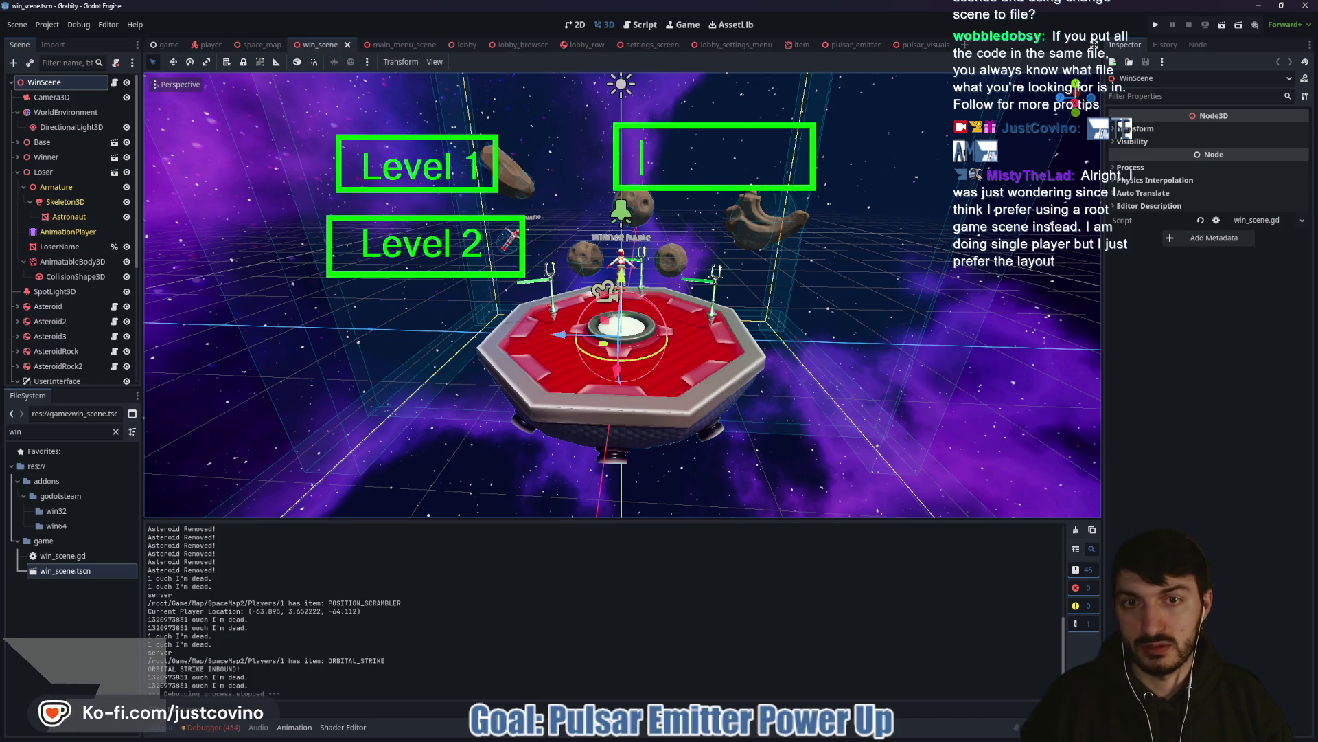
{"action": "type", "text": "Game"}
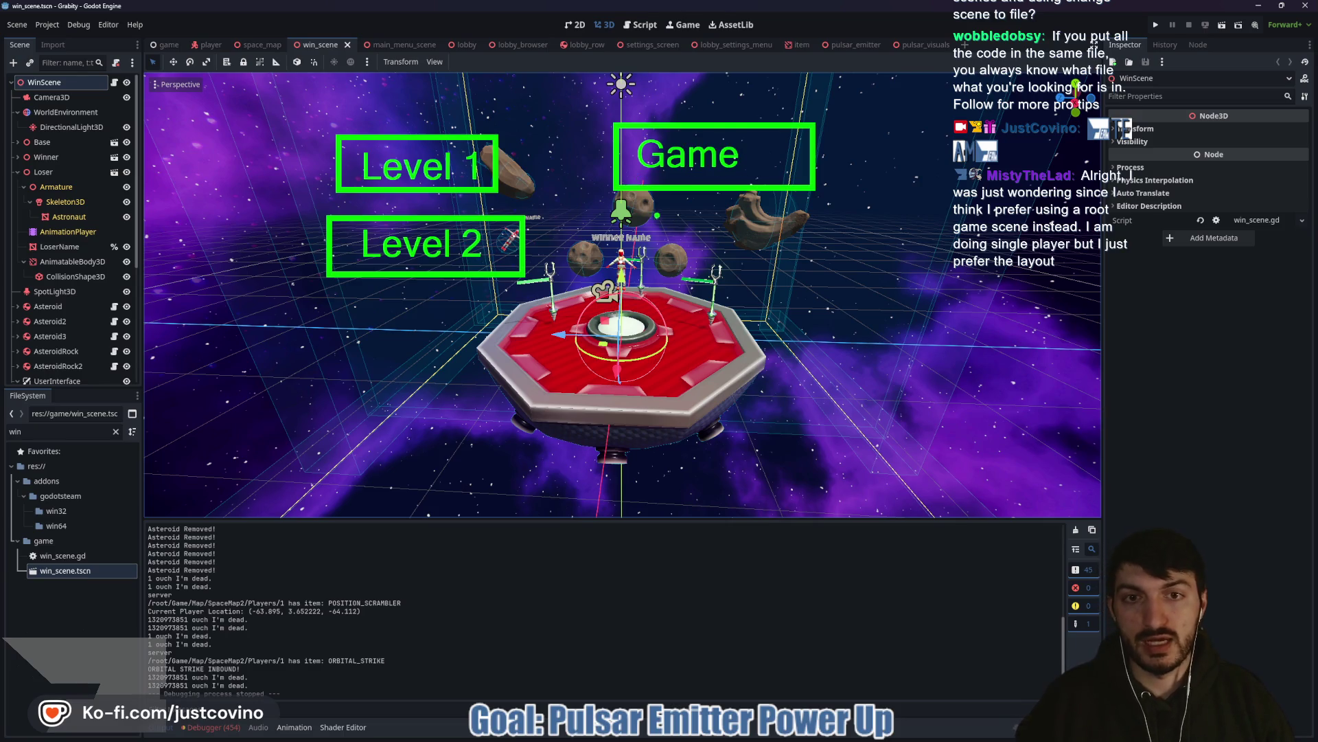
{"action": "mouse_move", "coordinate": [667, 225]}
{"action": "left_mouse_down"}
{"action": "mouse_move", "coordinate": [801, 282]}
{"action": "mouse_move", "coordinate": [862, 284]}
{"action": "left_mouse_up"}
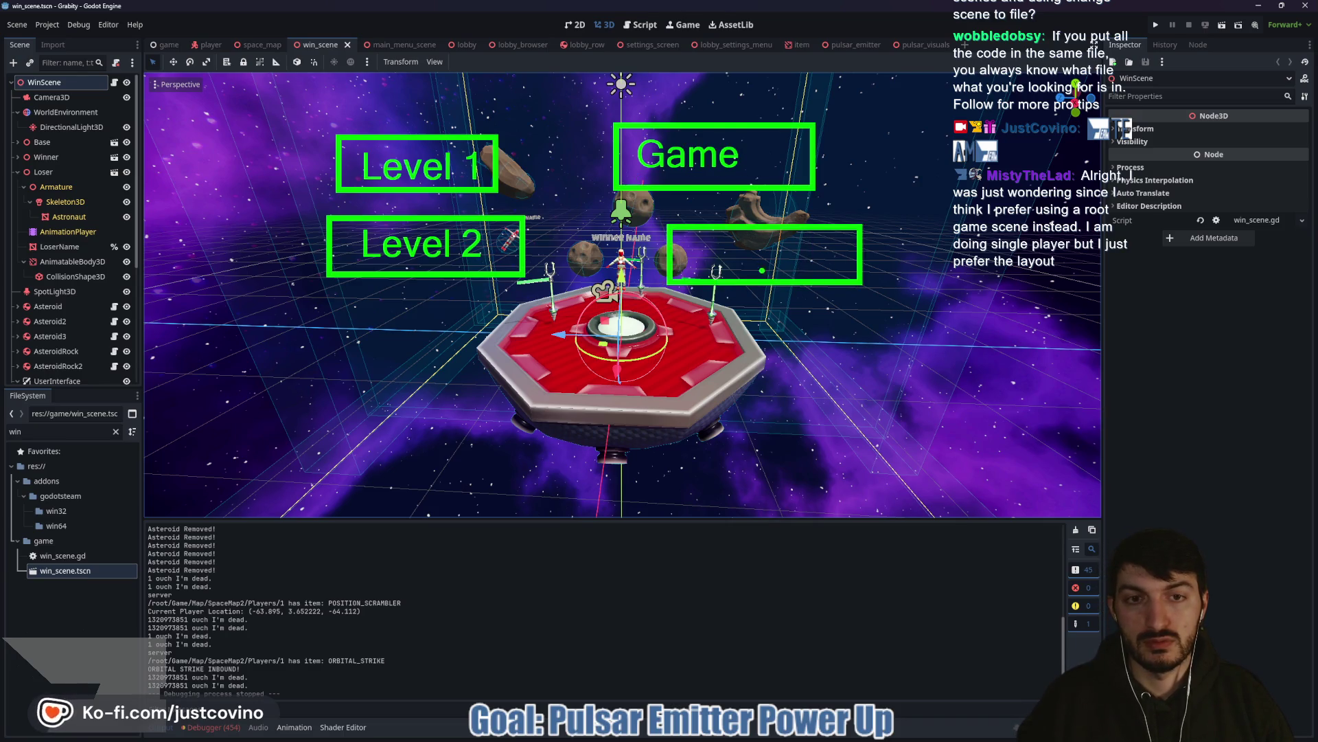
{"action": "left_click", "coordinate": [705, 262]}
{"action": "type", "text": "evel"}
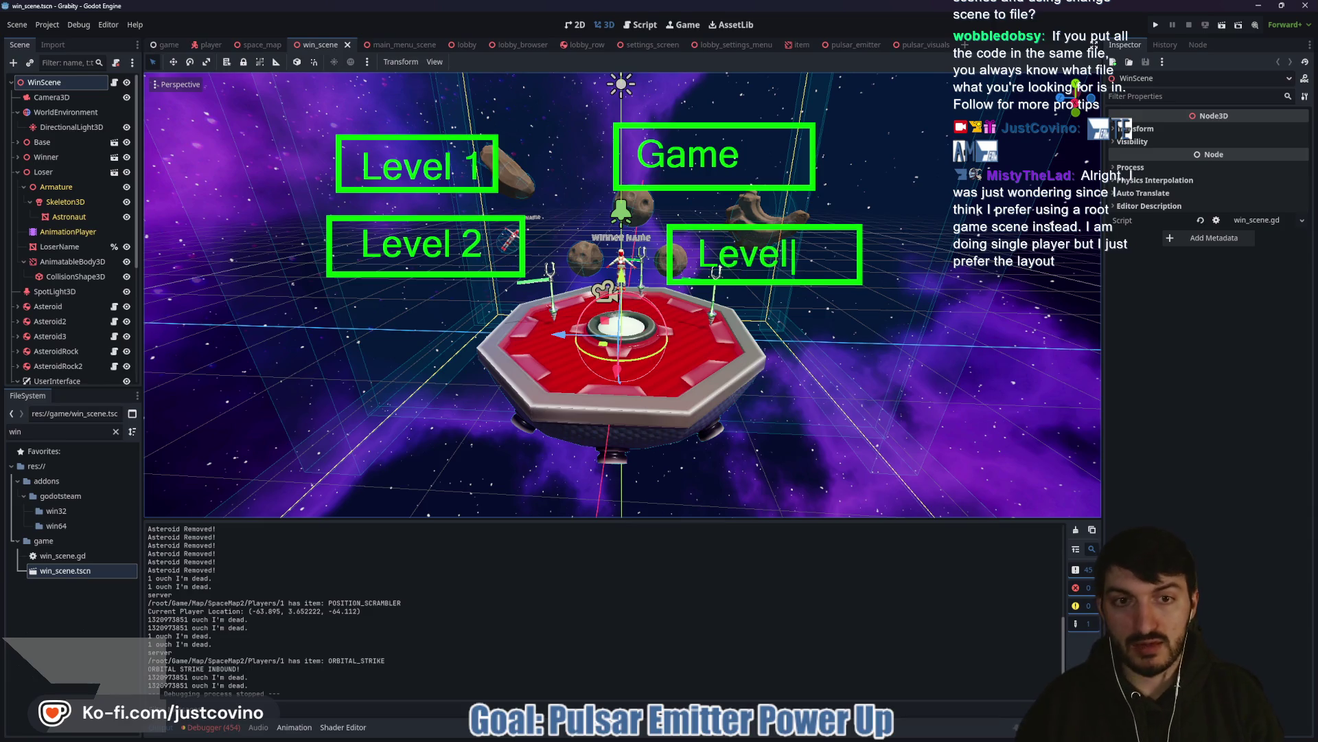
{"action": "left_click_drag", "start_coordinate": [696, 302], "coordinate": [900, 358]}
{"action": "left_click", "coordinate": [754, 327]}
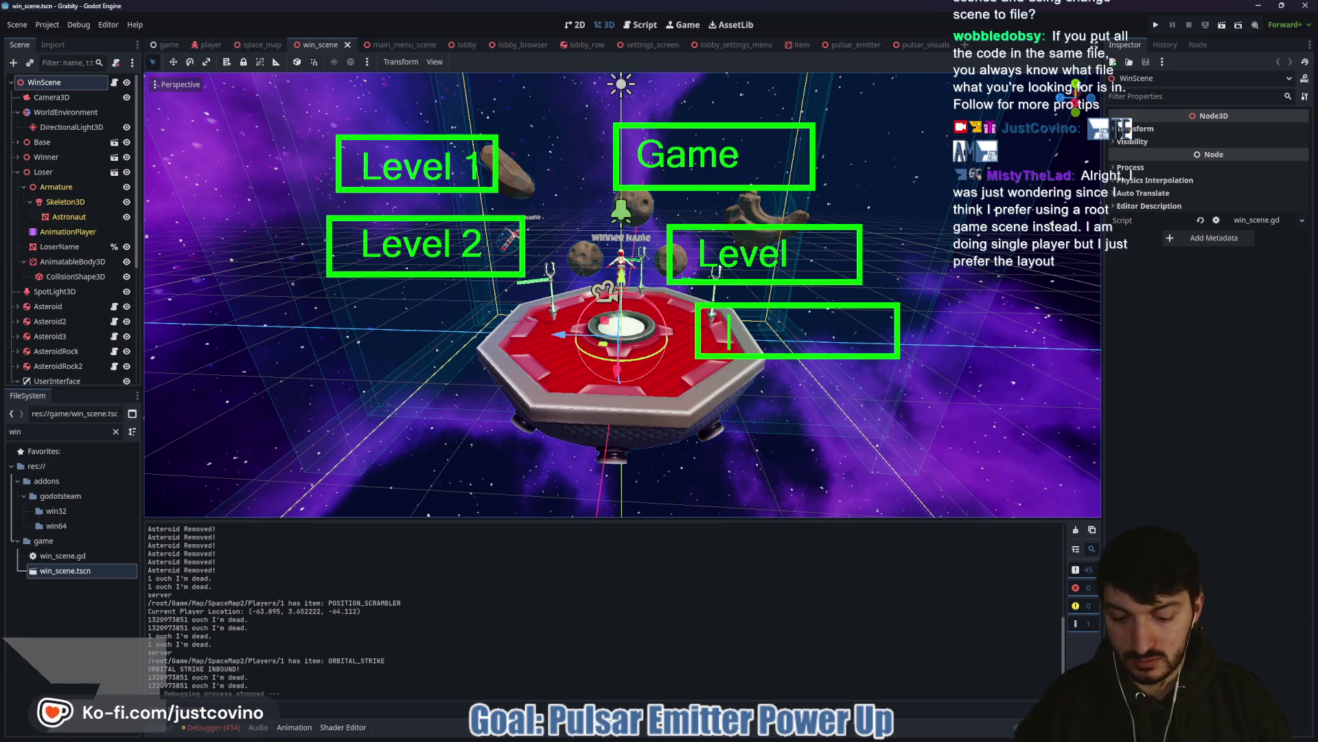
{"action": "type", "text": "Level2"}
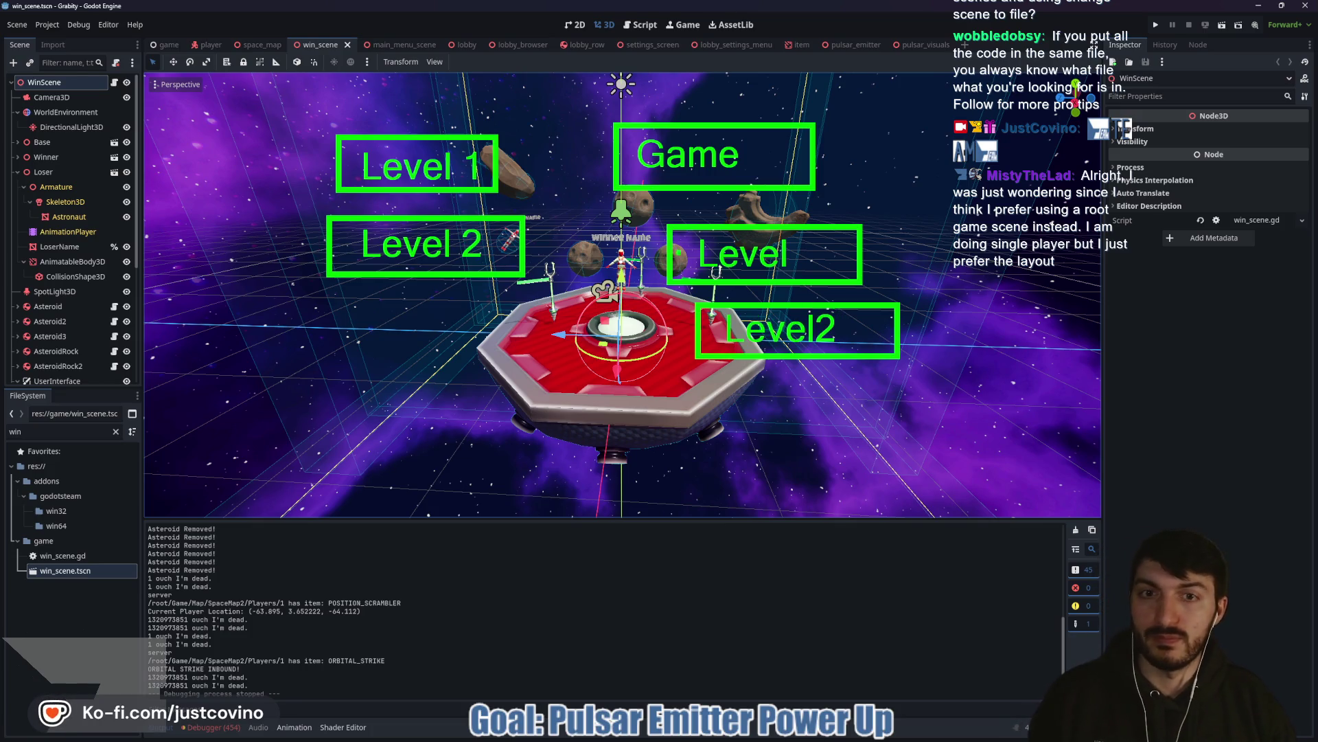
{"action": "left_click_drag", "start_coordinate": [679, 284], "coordinate": [696, 323]}
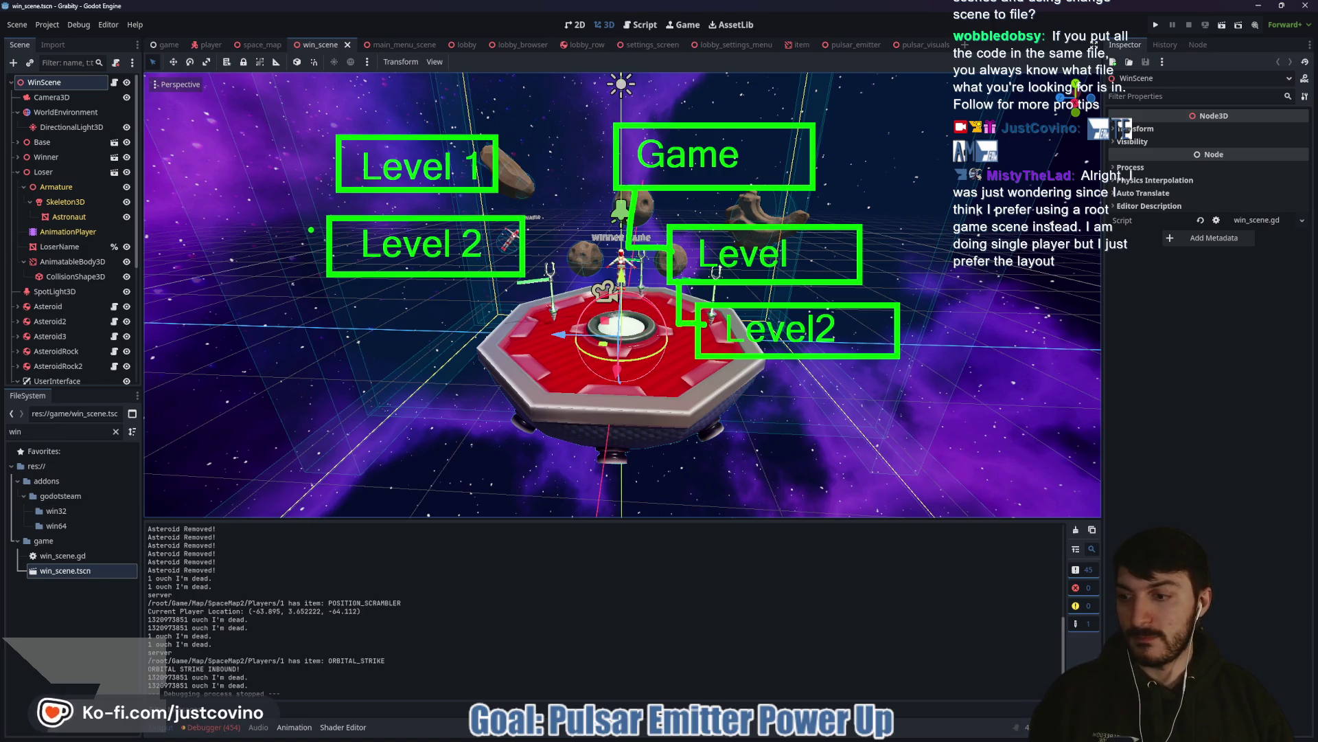
{"action": "left_click_drag", "start_coordinate": [277, 158], "coordinate": [336, 162]}
{"action": "left_click_drag", "start_coordinate": [325, 250], "coordinate": [265, 248]}
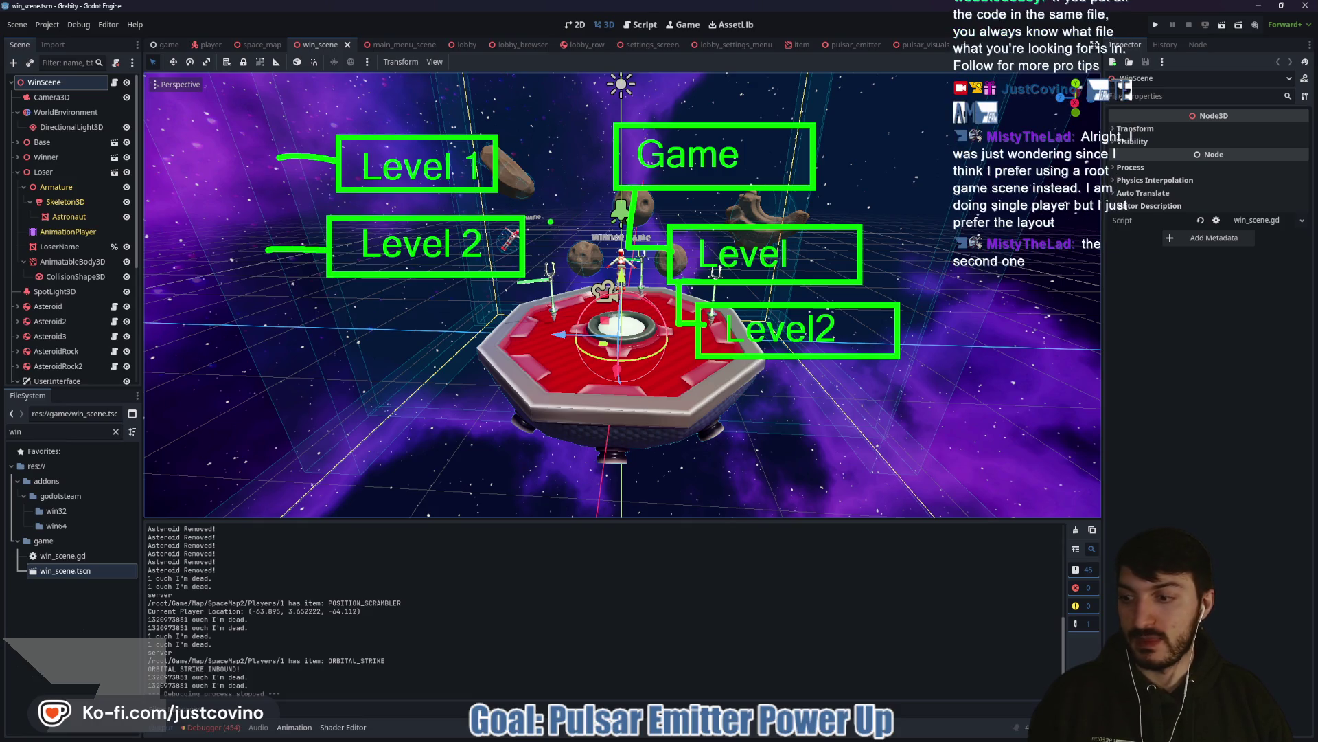
{"action": "mouse_move", "coordinate": [744, 89]}
{"action": "left_mouse_down"}
{"action": "mouse_move", "coordinate": [589, 206]}
{"action": "mouse_move", "coordinate": [698, 445]}
{"action": "mouse_move", "coordinate": [806, 64]}
{"action": "mouse_move", "coordinate": [639, 67]}
{"action": "left_mouse_up"}
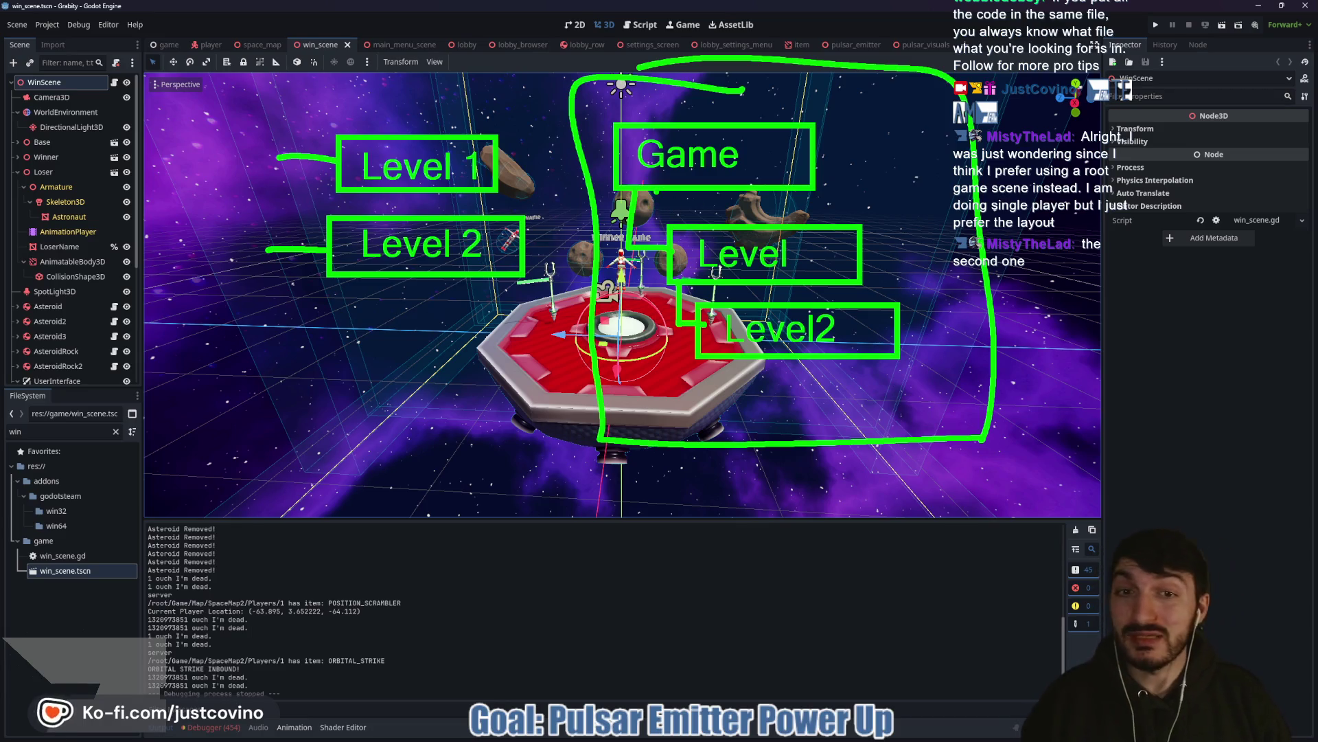
{"action": "mouse_move", "coordinate": [657, 193]}
{"action": "left_mouse_down"}
{"action": "mouse_move", "coordinate": [650, 213]}
{"action": "mouse_move", "coordinate": [816, 194]}
{"action": "mouse_move", "coordinate": [659, 197]}
{"action": "left_mouse_up"}
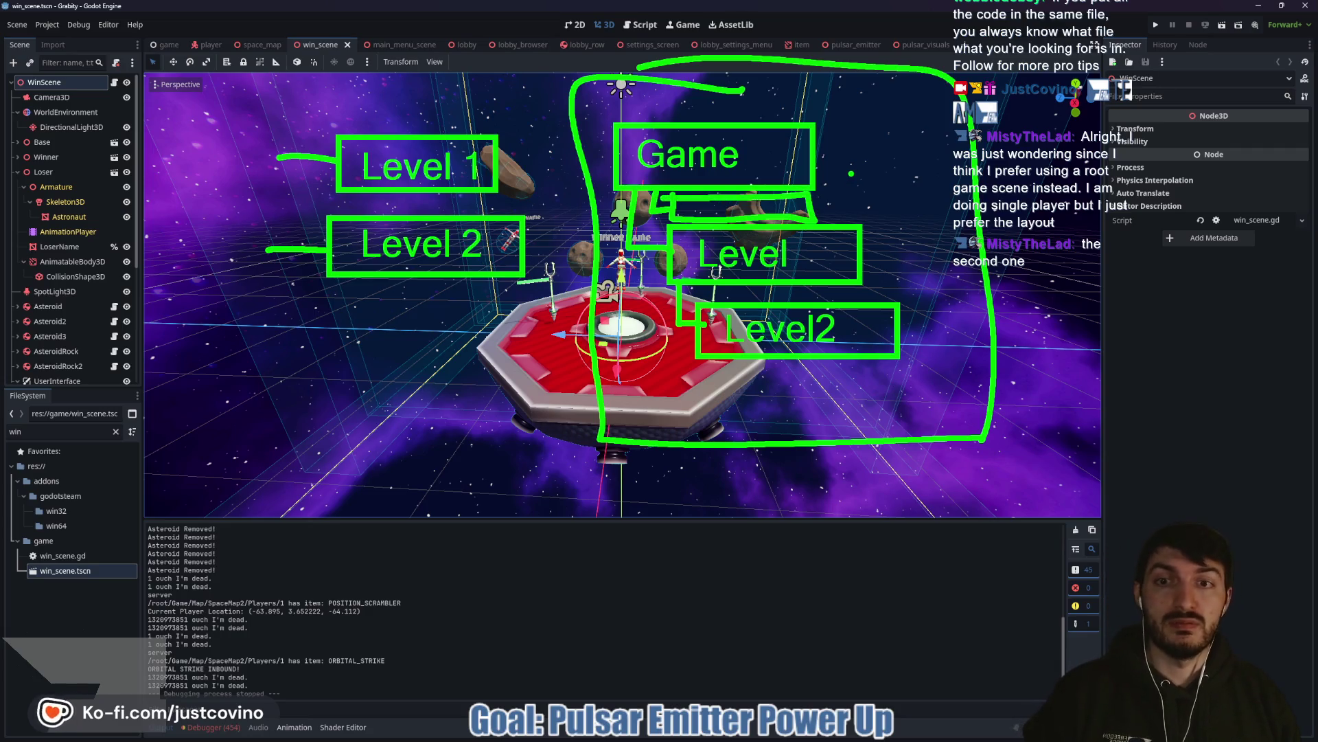
{"action": "key", "text": "Escape"}
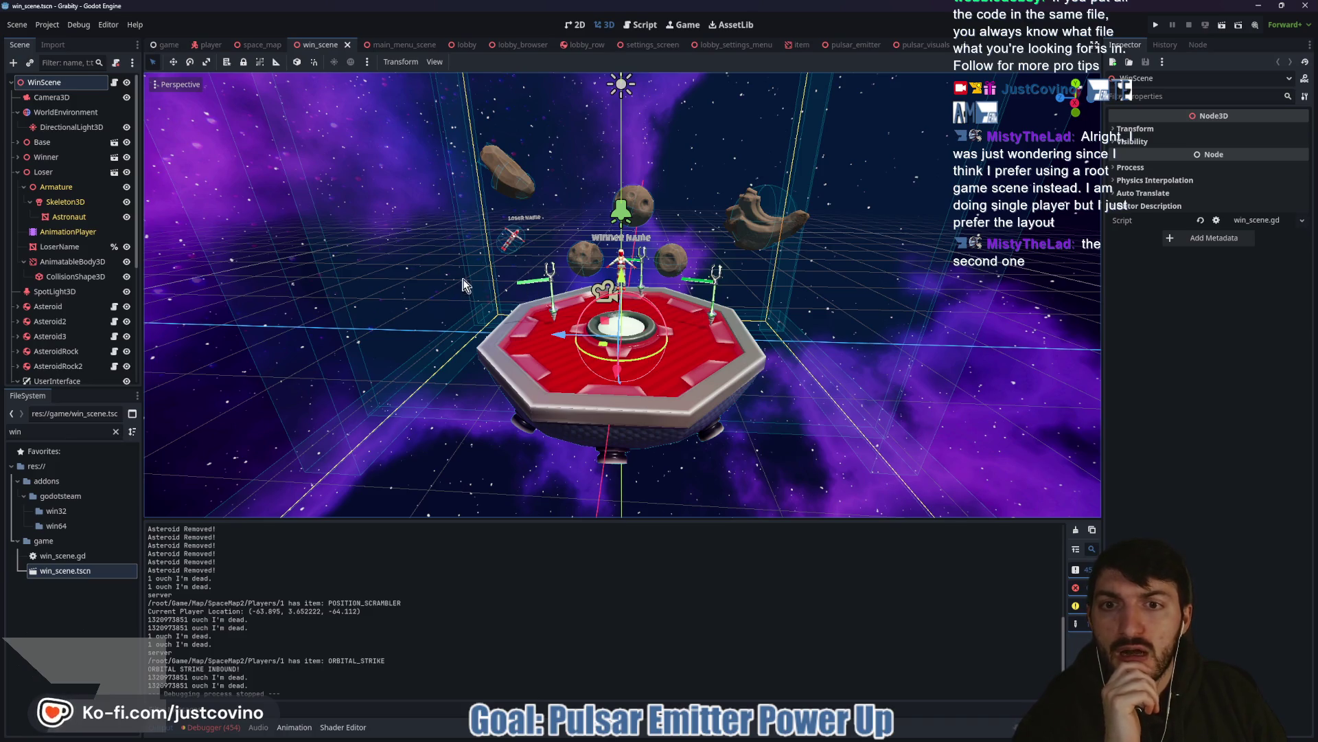
Select the Astronaut mesh and look through the win_scene.gd script.
{"action": "scroll", "coordinate": [492, 217], "scroll_direction": "up", "scroll_amount": 3}
{"action": "left_click", "coordinate": [496, 227]}
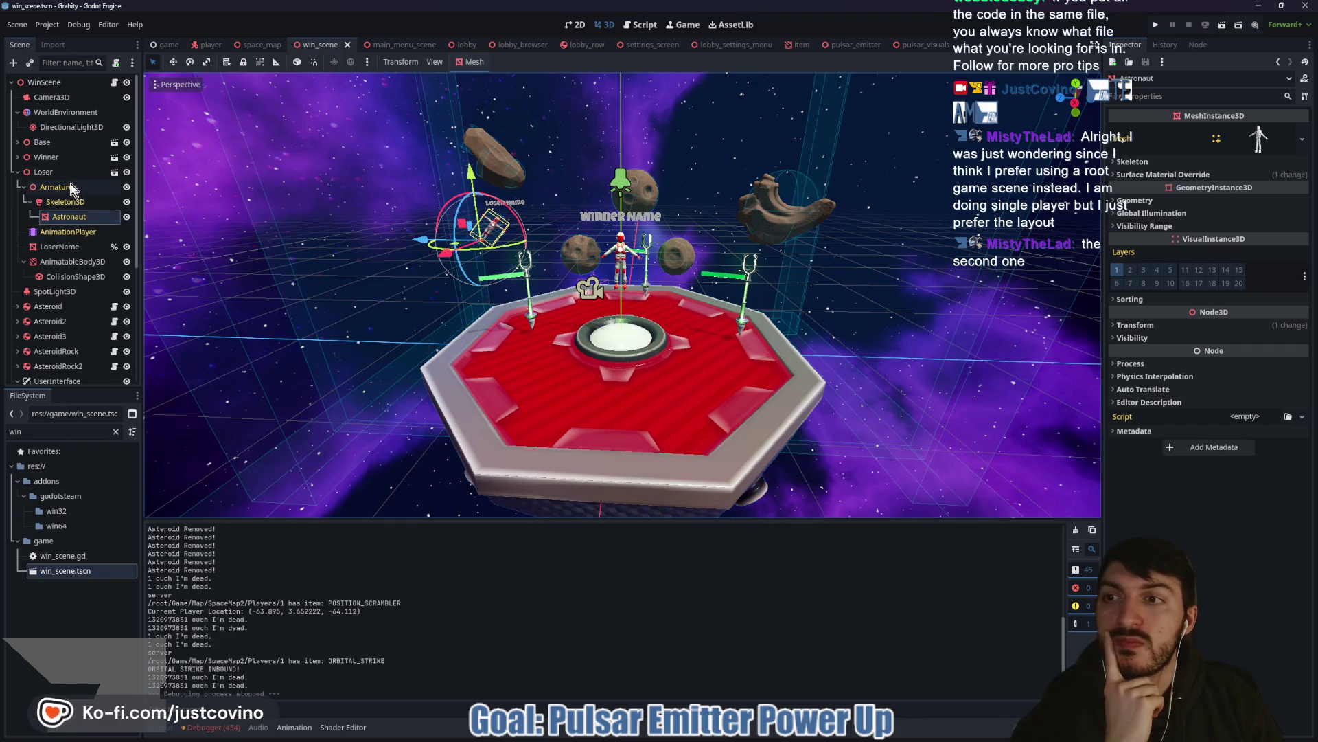
{"action": "left_click", "coordinate": [115, 83]}
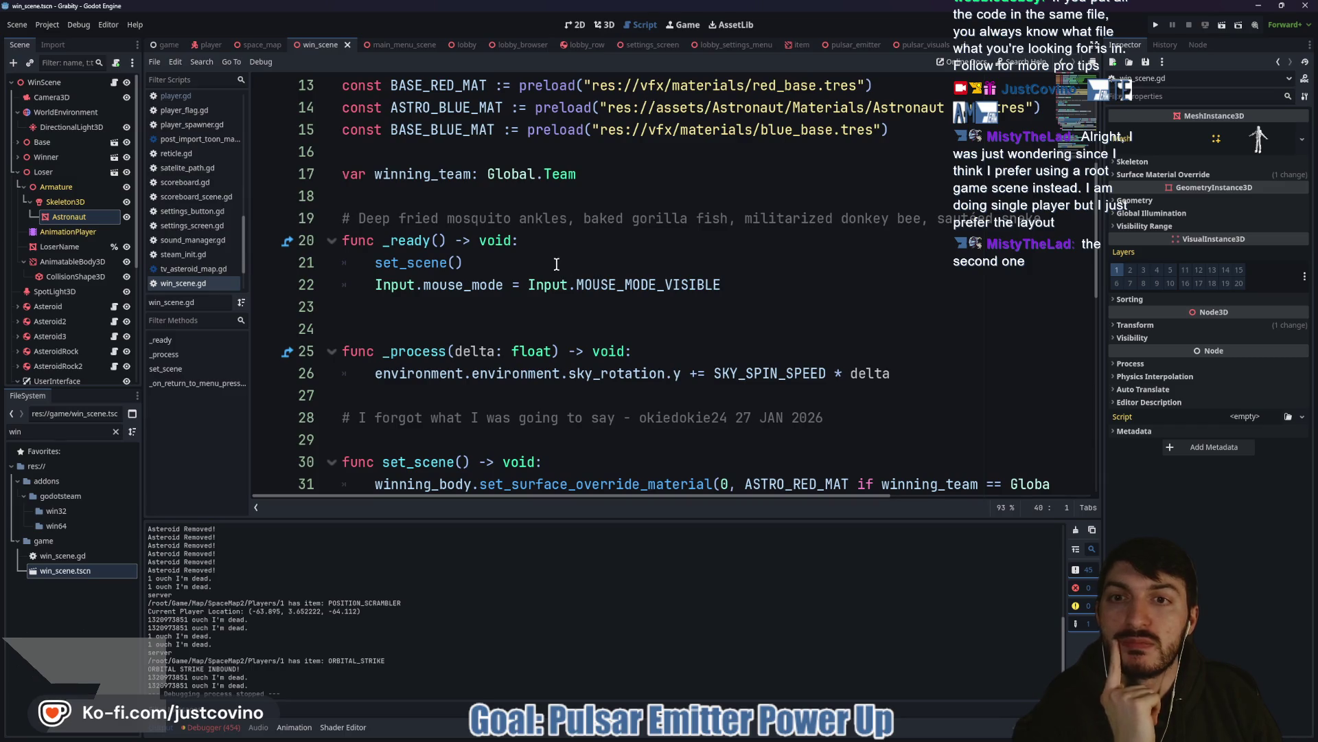
{"action": "scroll", "coordinate": [557, 264], "scroll_direction": "down", "scroll_amount": 4}
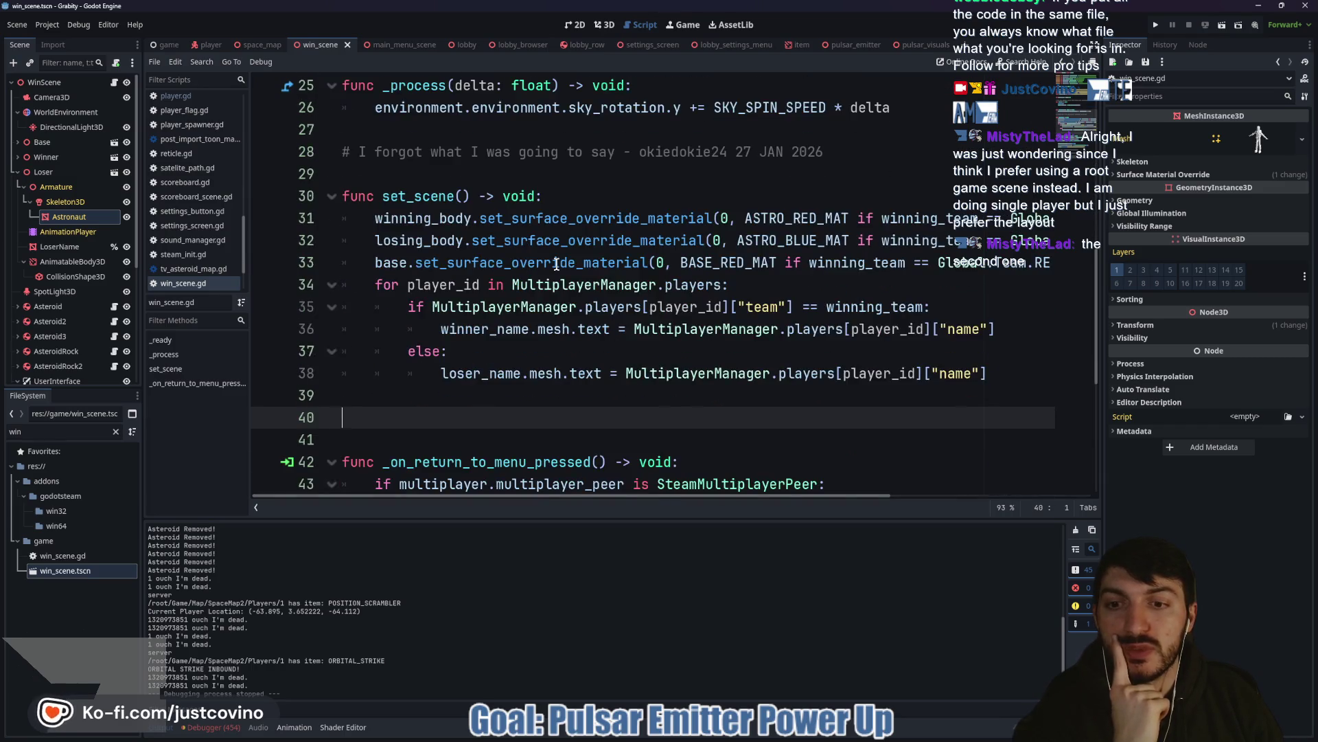
{"action": "scroll", "coordinate": [556, 264], "scroll_direction": "down", "scroll_amount": 5}
{"action": "scroll", "coordinate": [556, 263], "scroll_direction": "up", "scroll_amount": 13}
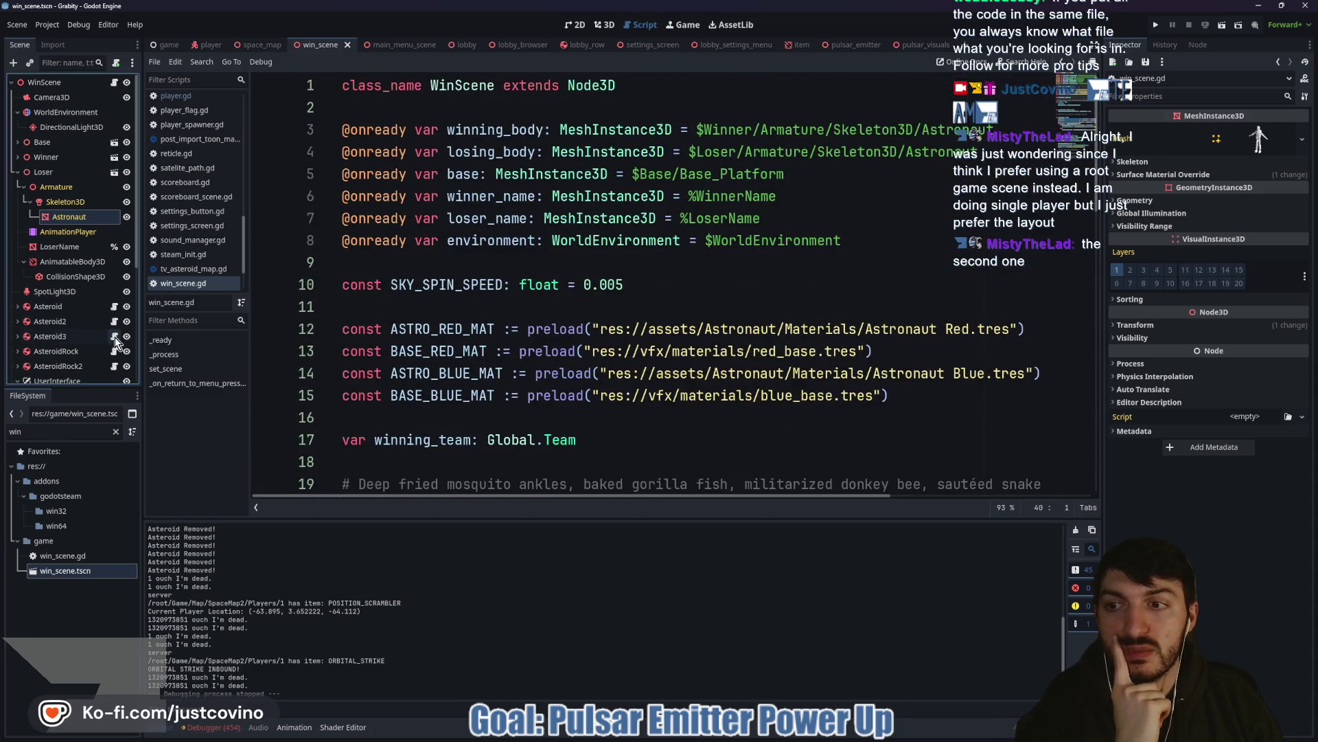
Switch to background_asteroid.gd and read through it.
{"action": "key", "text": "alt+Left"}
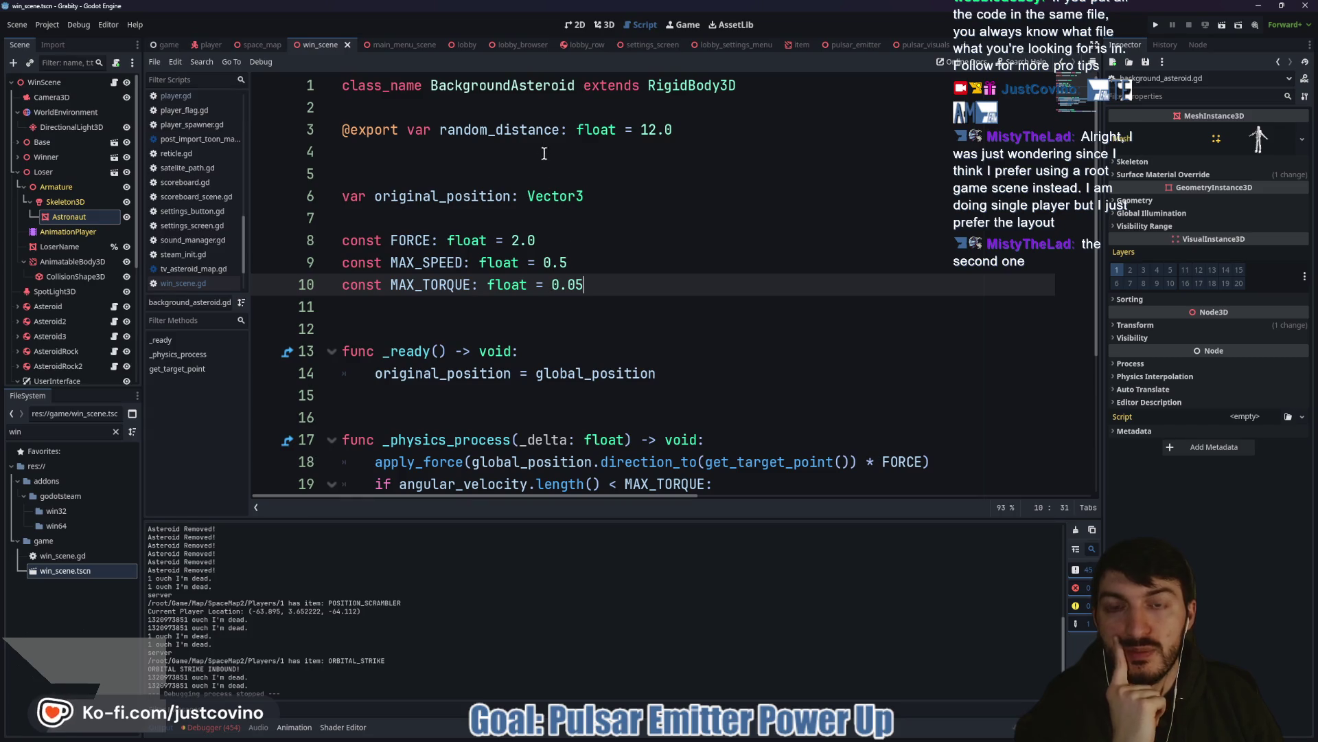
{"action": "scroll", "coordinate": [610, 258], "scroll_direction": "down", "scroll_amount": 1}
{"action": "scroll", "coordinate": [610, 256], "scroll_direction": "down", "scroll_amount": 2}
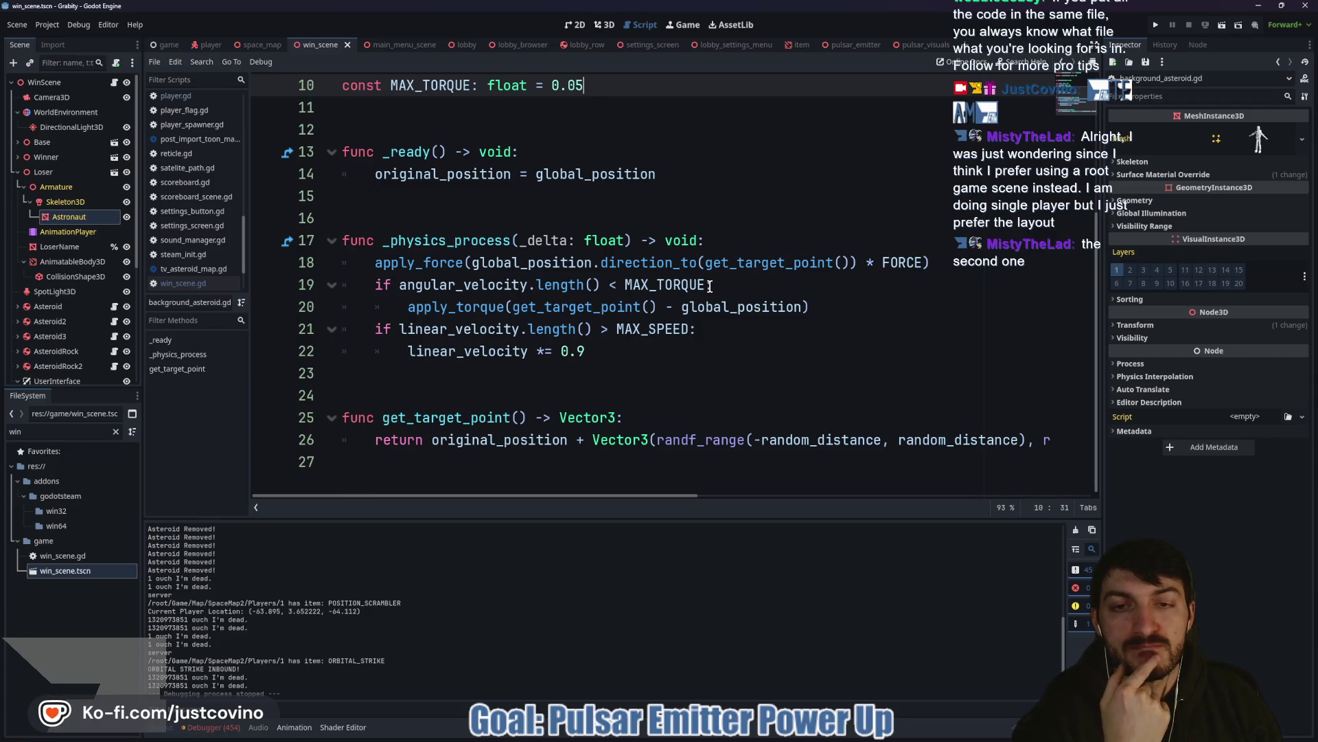
{"action": "scroll", "coordinate": [710, 285], "scroll_direction": "up", "scroll_amount": 3}
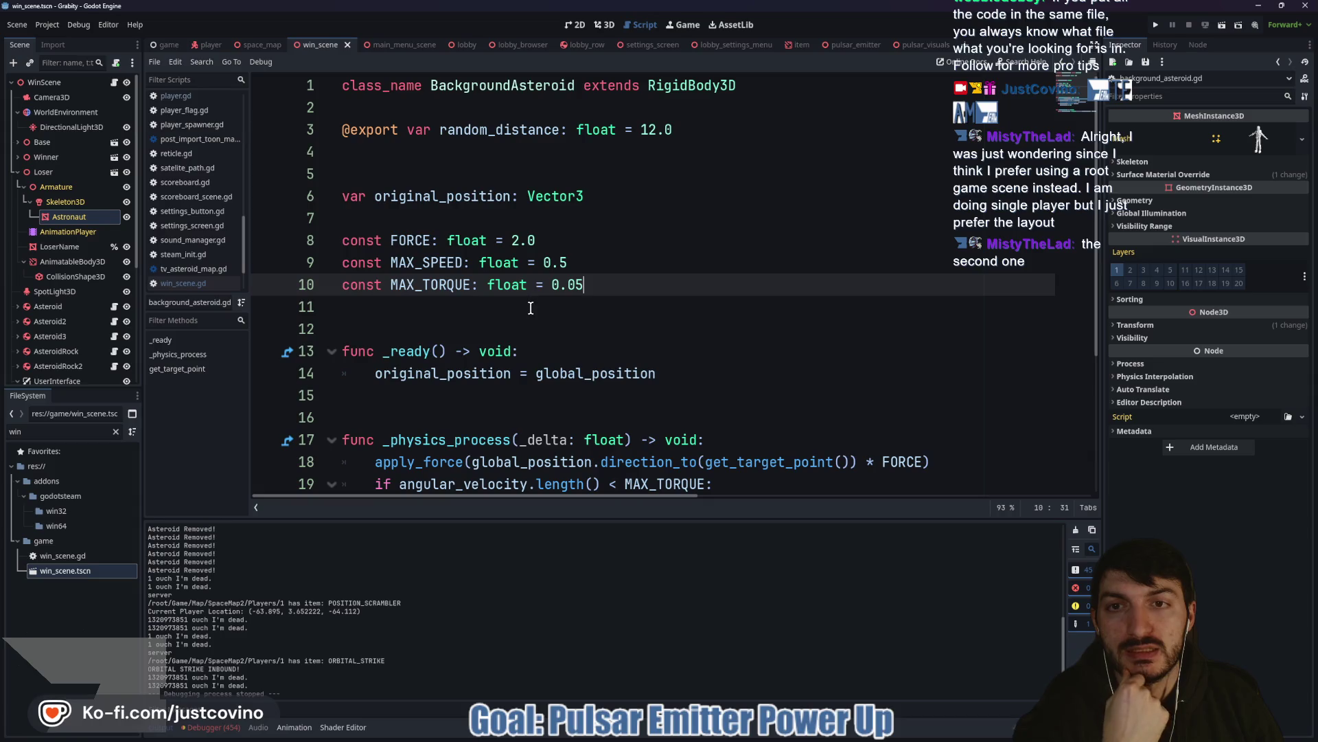
Select the Loser node and frame it in the 3D viewport.
{"action": "left_click", "coordinate": [77, 236]}
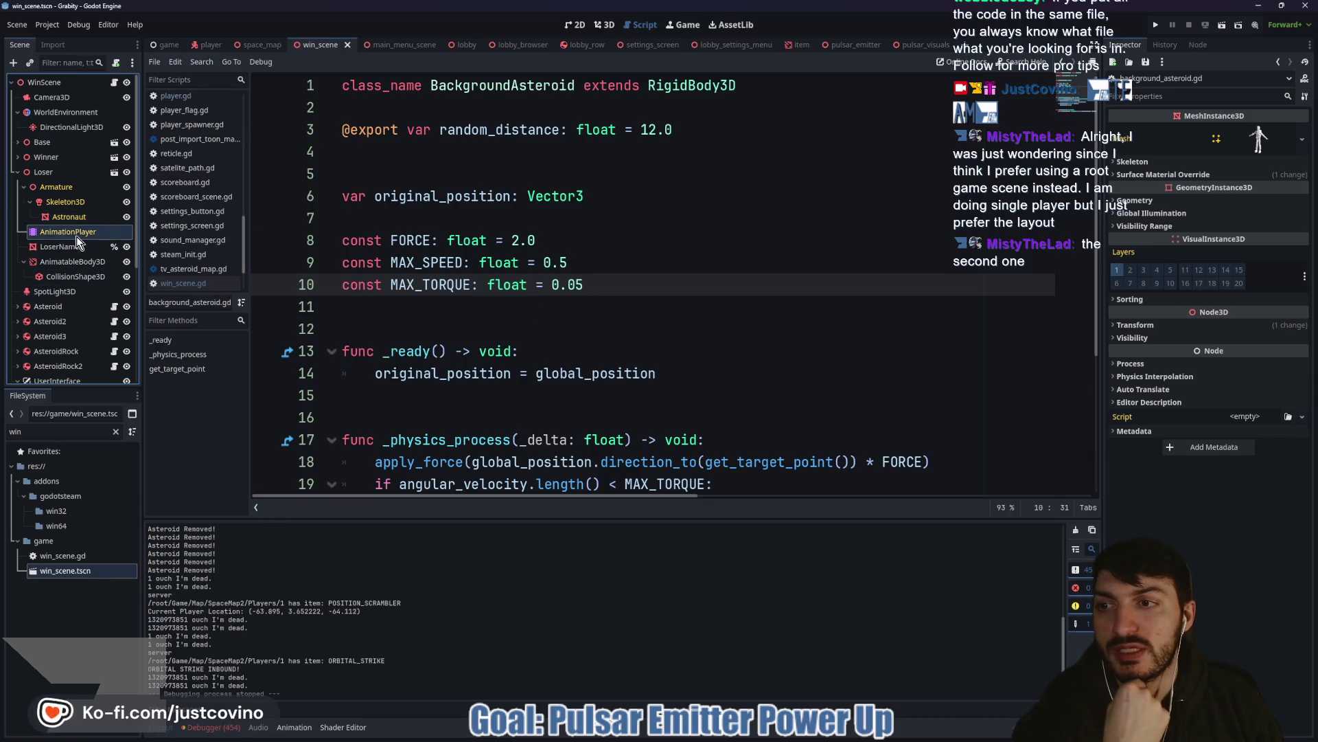
{"action": "left_click", "coordinate": [43, 172]}
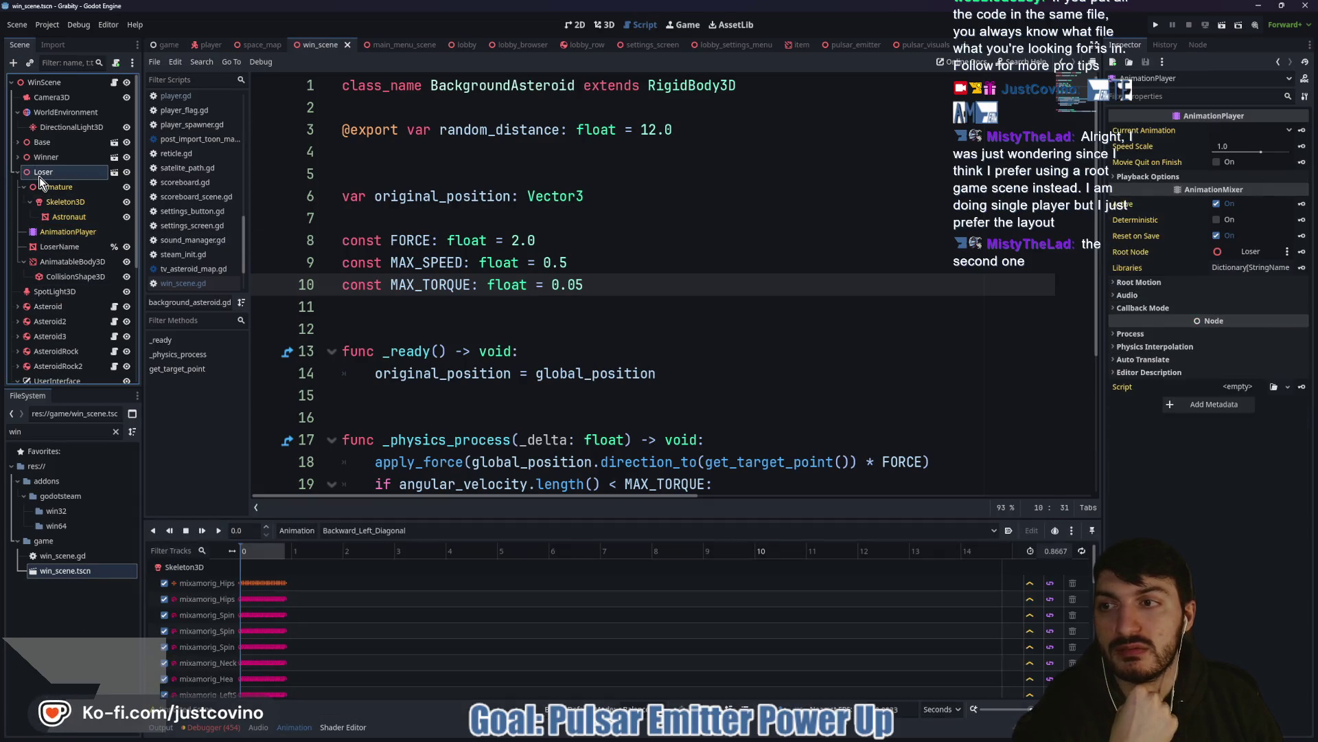
{"action": "left_click", "coordinate": [597, 26]}
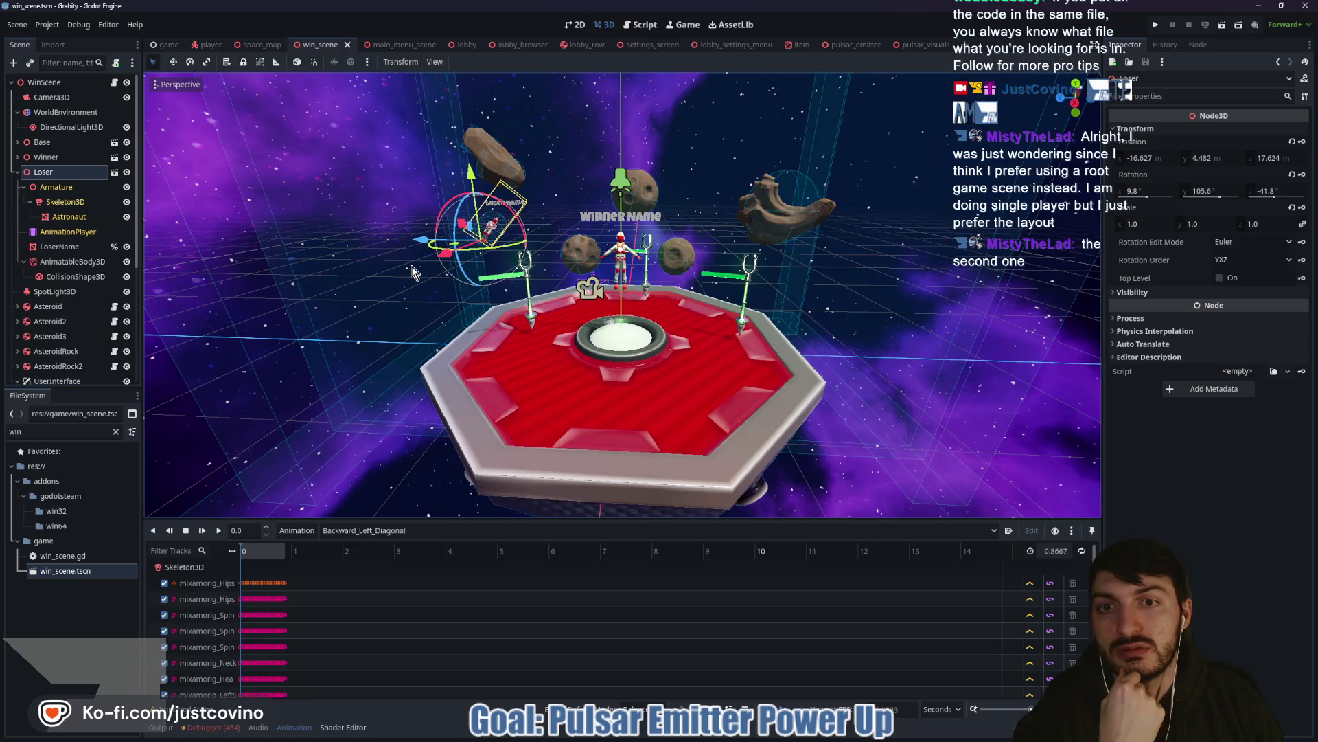
{"action": "scroll", "coordinate": [411, 266], "scroll_direction": "up", "scroll_amount": 5}
{"action": "scroll", "coordinate": [405, 261], "scroll_direction": "down", "scroll_amount": 7}
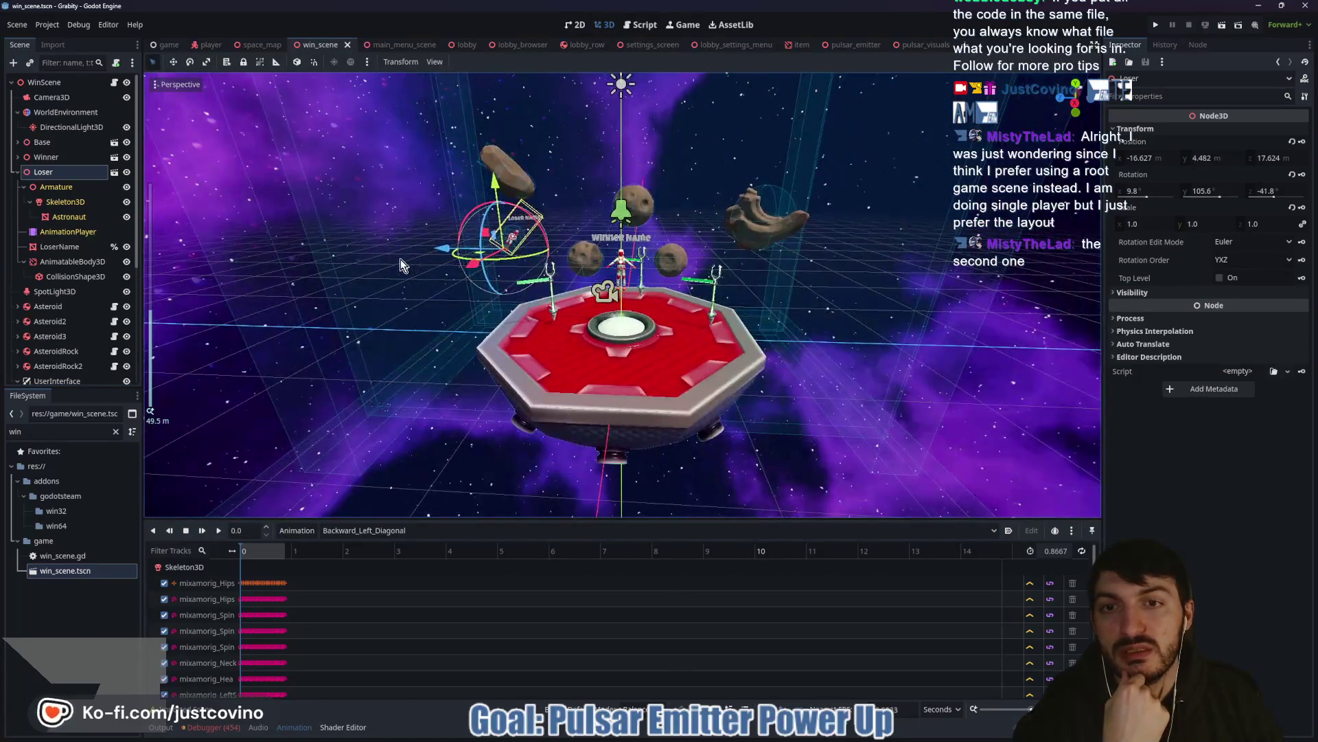
{"action": "mouse_move", "coordinate": [401, 258]}
{"action": "left_mouse_down"}
{"action": "mouse_move", "coordinate": [504, 274]}
{"action": "mouse_move", "coordinate": [424, 277]}
{"action": "left_mouse_up"}
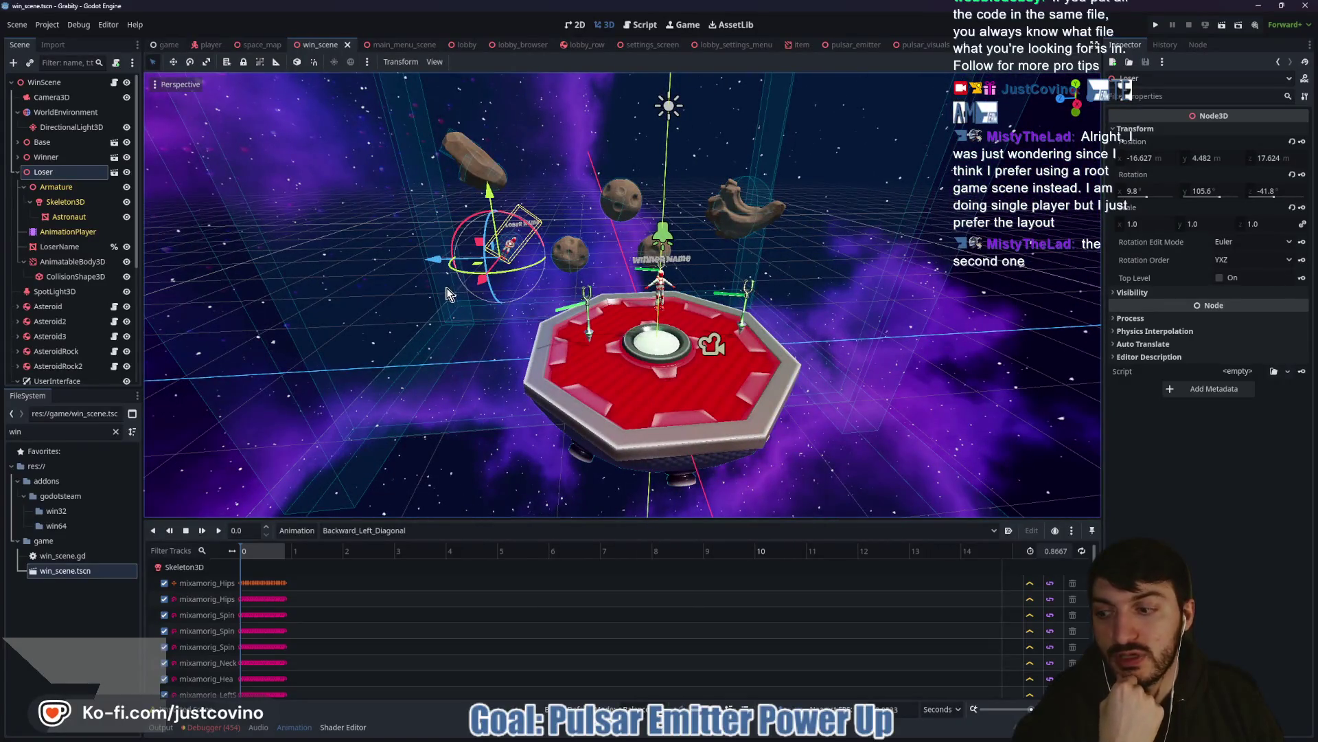
{"action": "scroll", "coordinate": [448, 293], "scroll_direction": "up", "scroll_amount": 5}
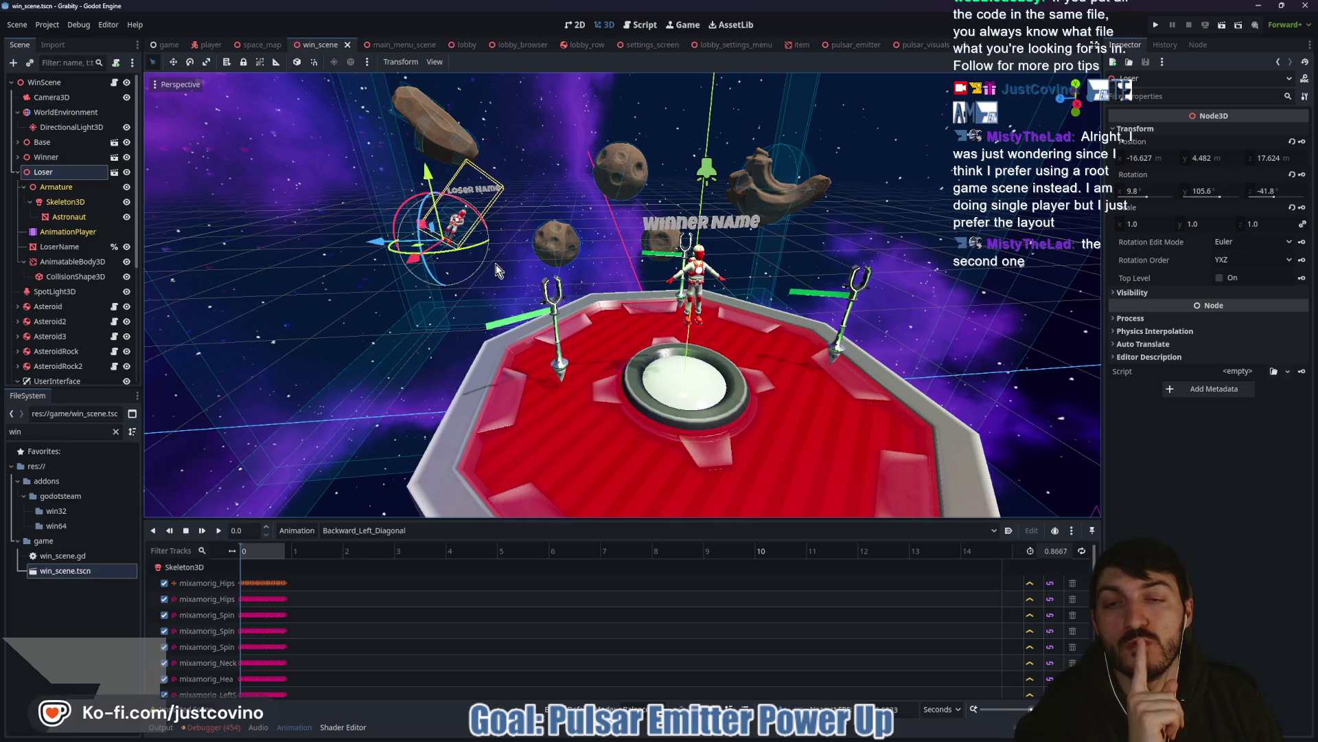
{"action": "scroll", "coordinate": [589, 234], "scroll_direction": "down", "scroll_amount": 5}
{"action": "scroll", "coordinate": [481, 237], "scroll_direction": "up", "scroll_amount": 5}
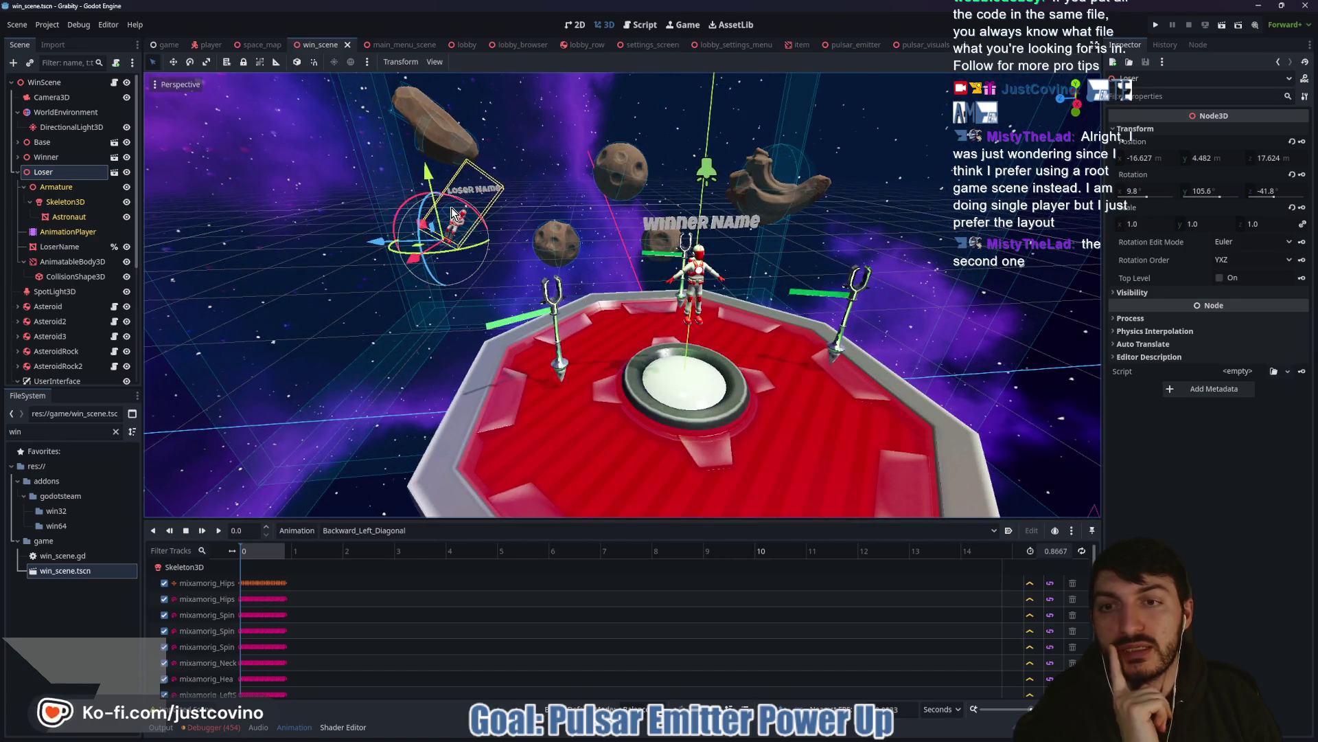
Show the Loser's local-space axes, start a move and cancel it, then reopen win_scene.gd.
{"action": "key", "text": "t"}
{"action": "key", "text": "g"}
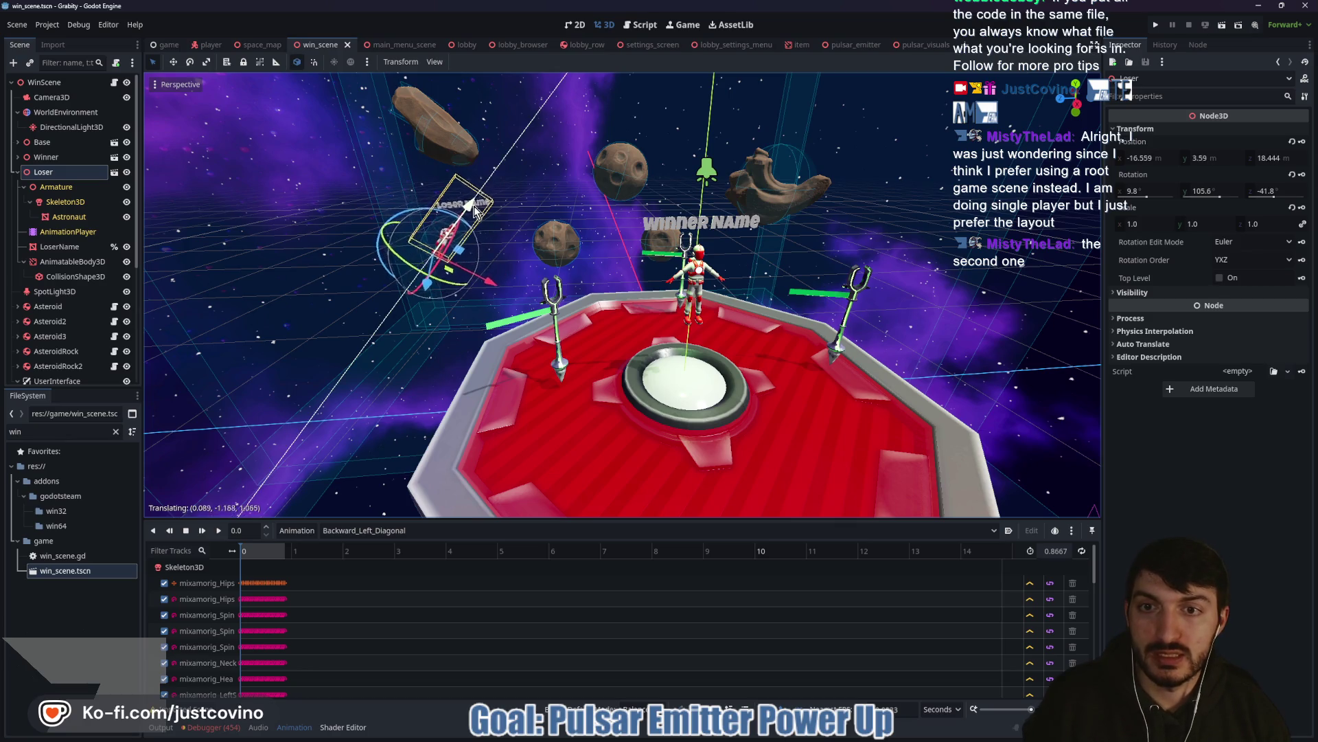
{"action": "key", "text": "Escape"}
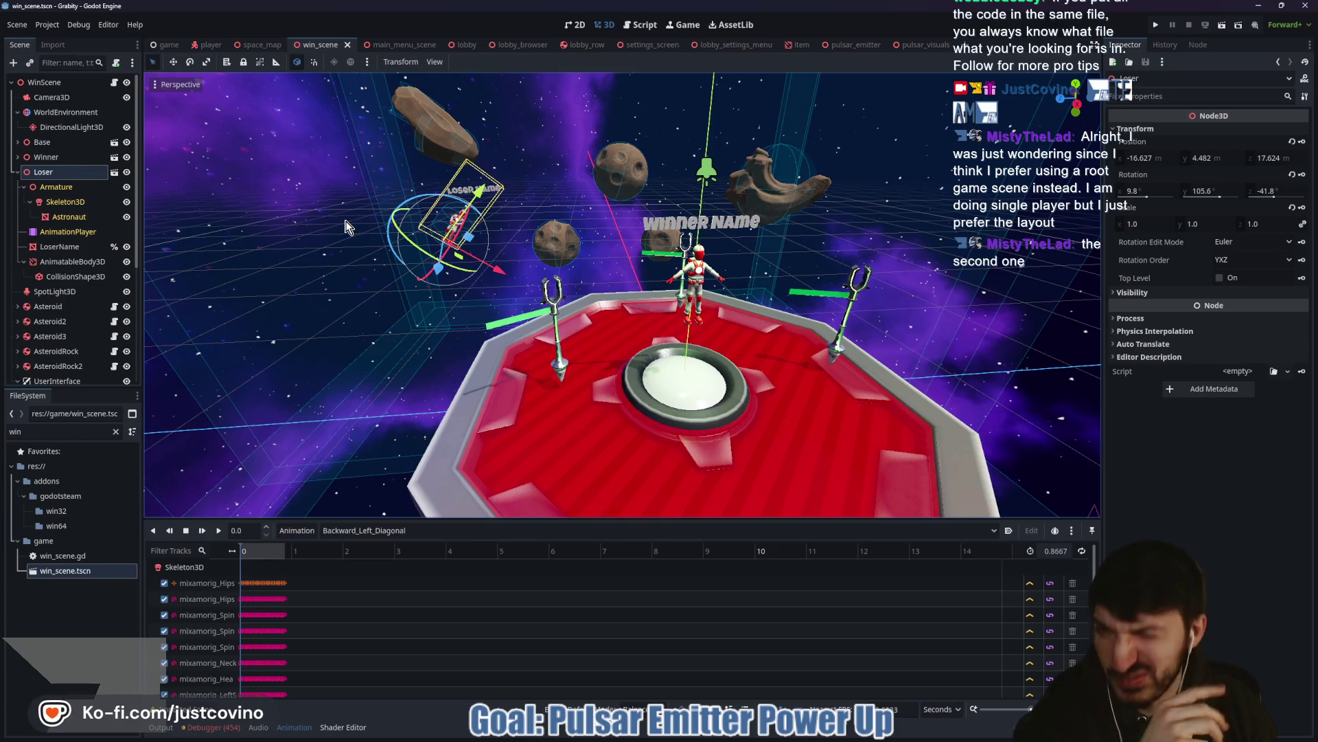
{"action": "left_click", "coordinate": [113, 83]}
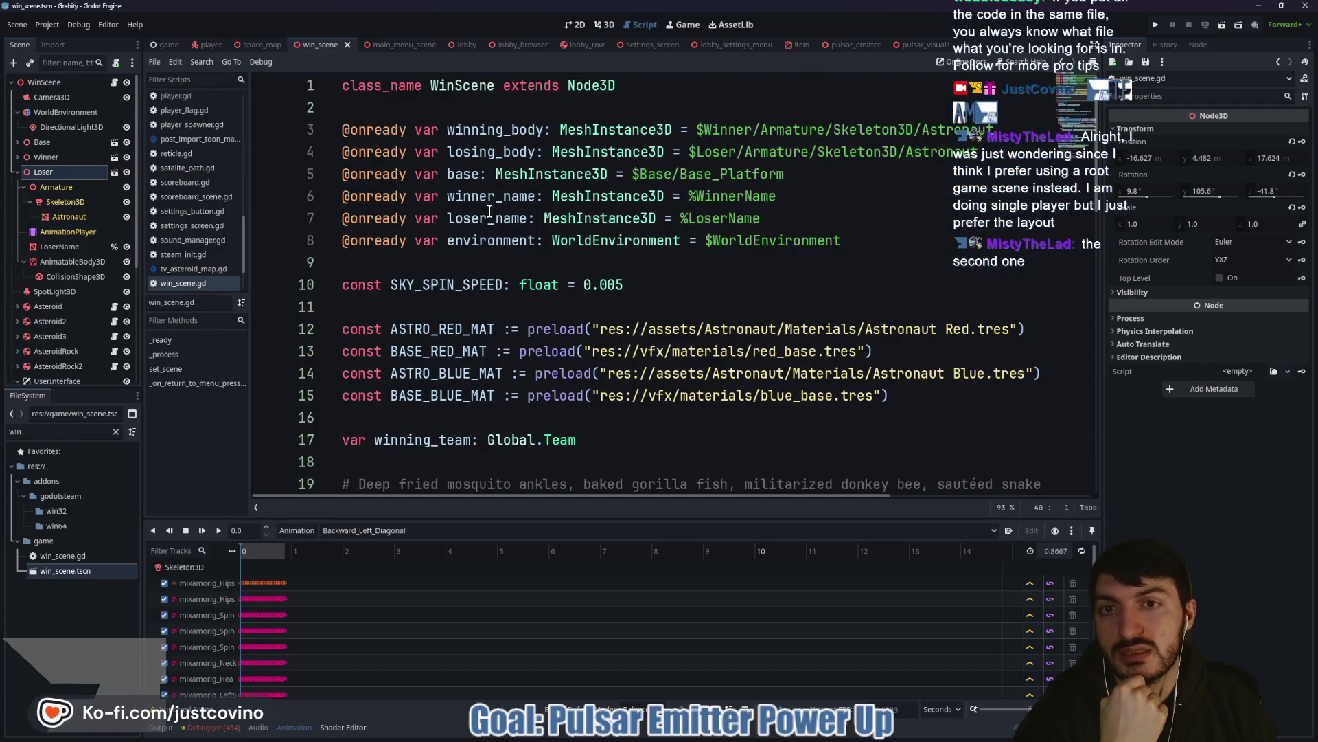
{"action": "double_click", "coordinate": [491, 151]}
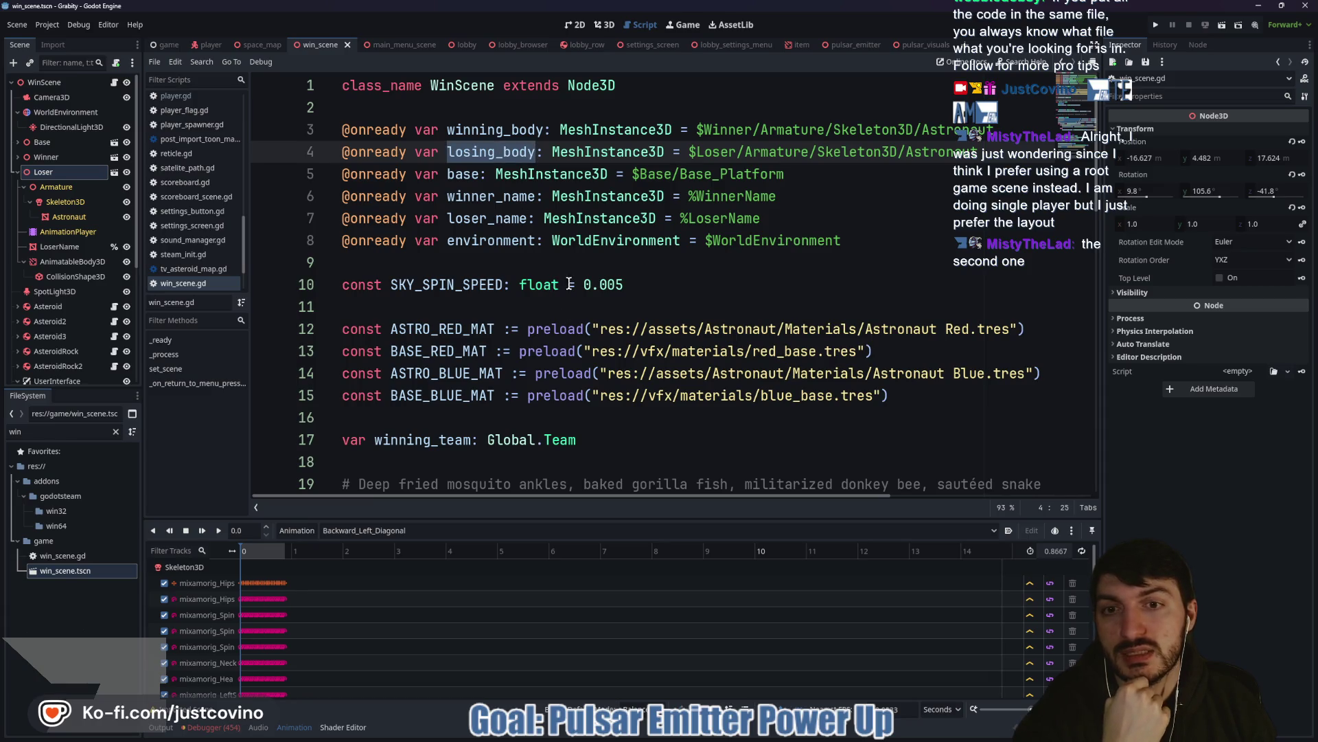
{"action": "left_click", "coordinate": [881, 240]}
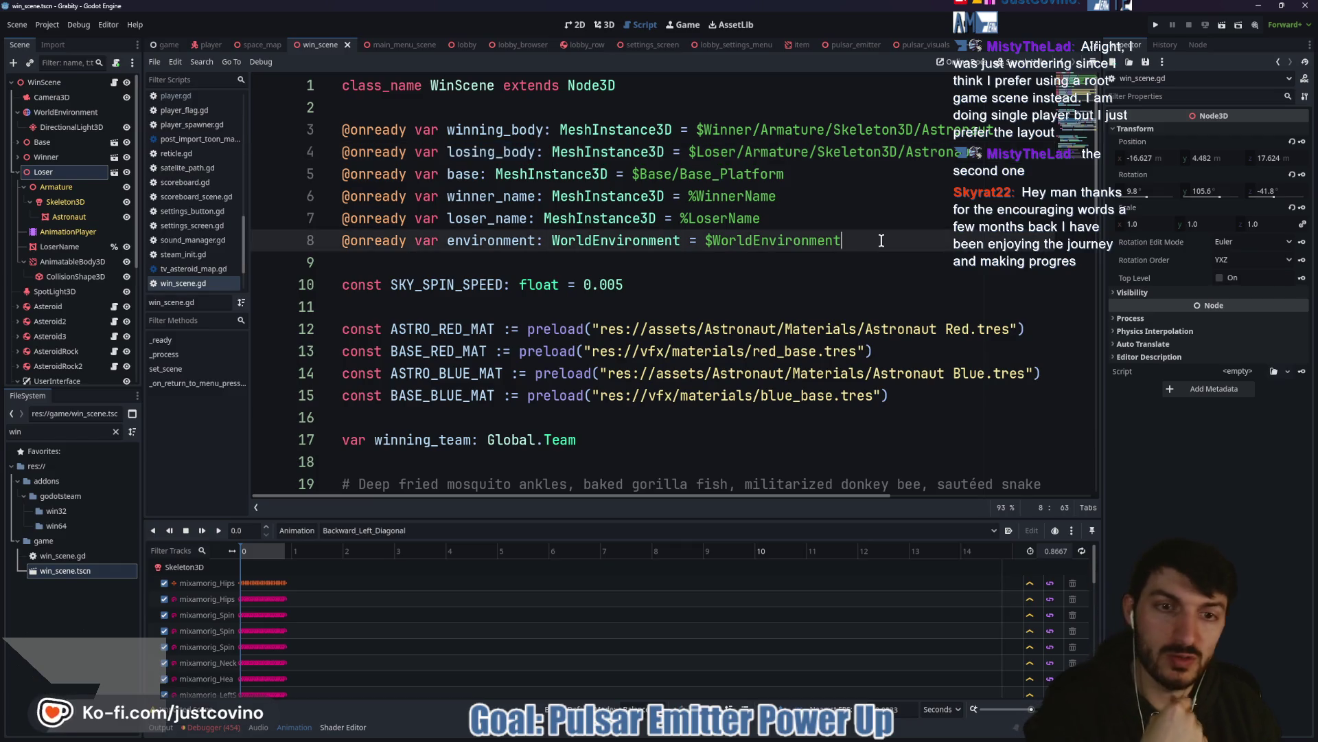
{"action": "key", "text": "Return"}
{"action": "type", "text": "@on"}
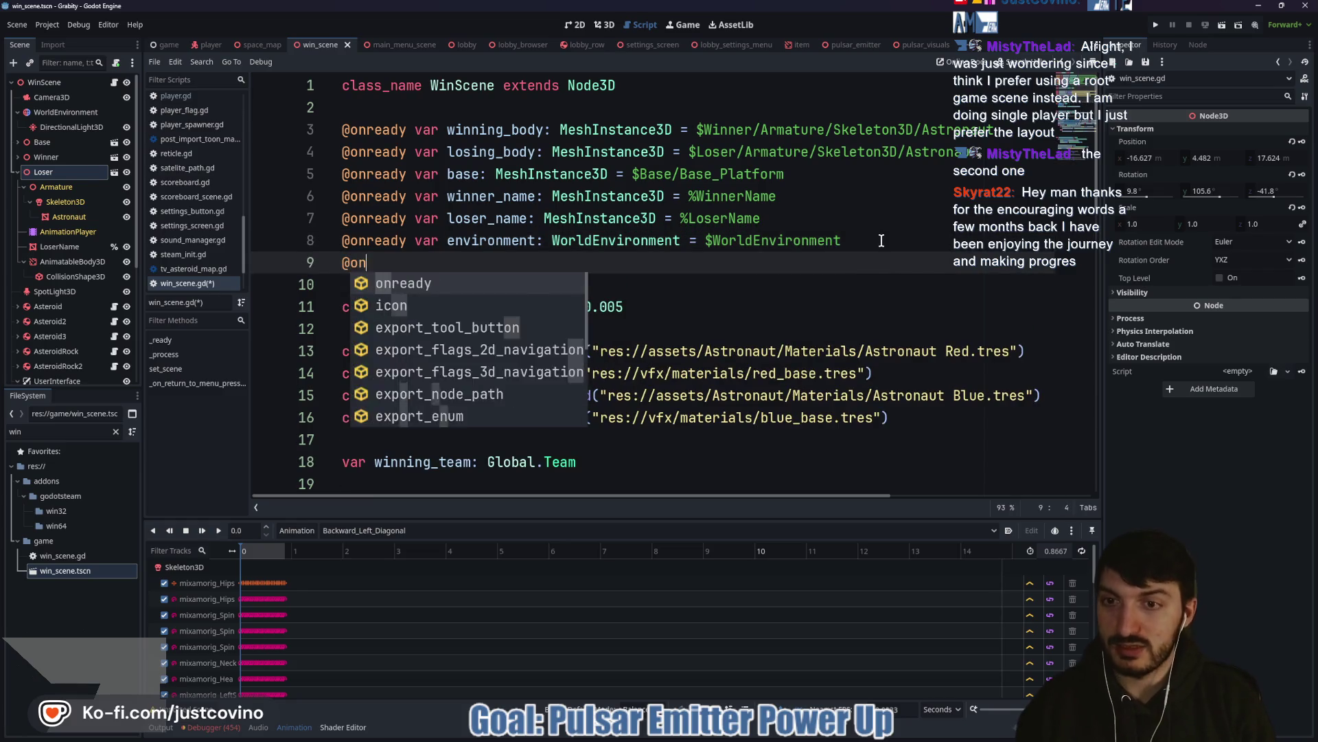
{"action": "key", "text": "Return"}
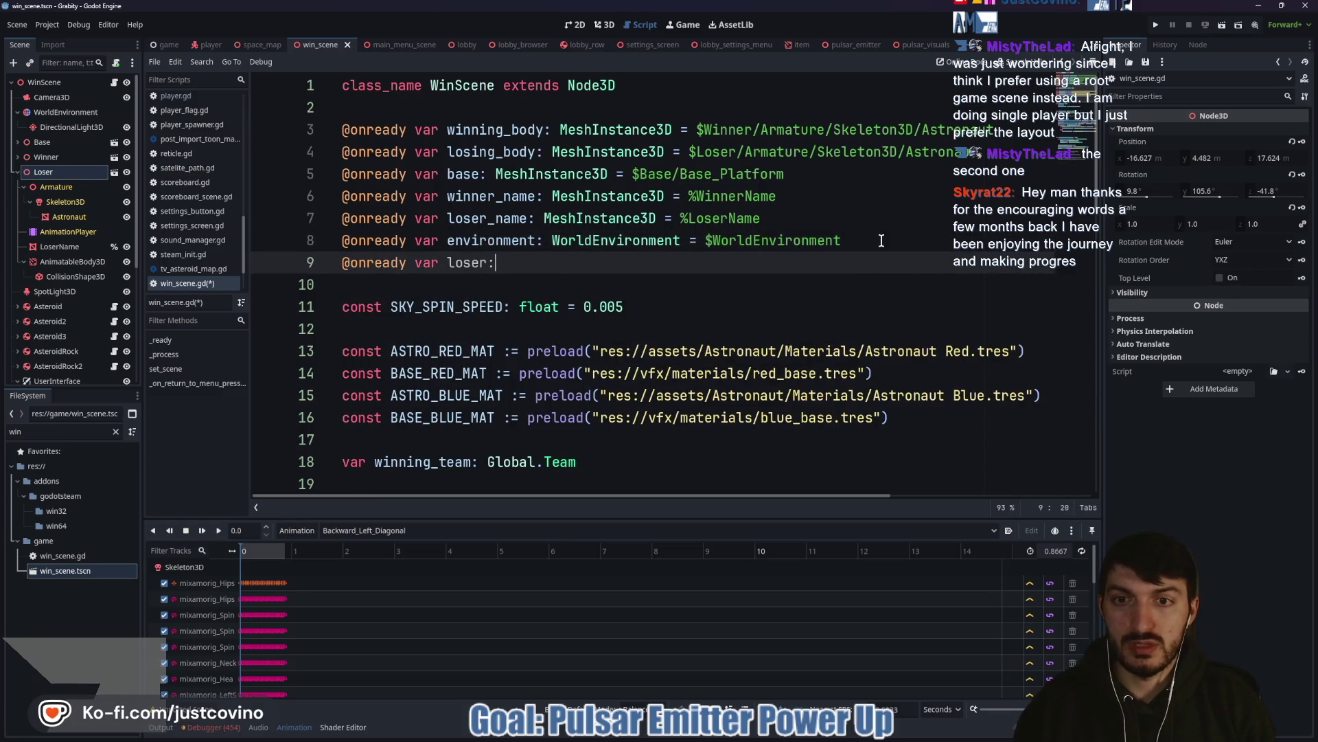
{"action": "type", "text": "Node3D"}
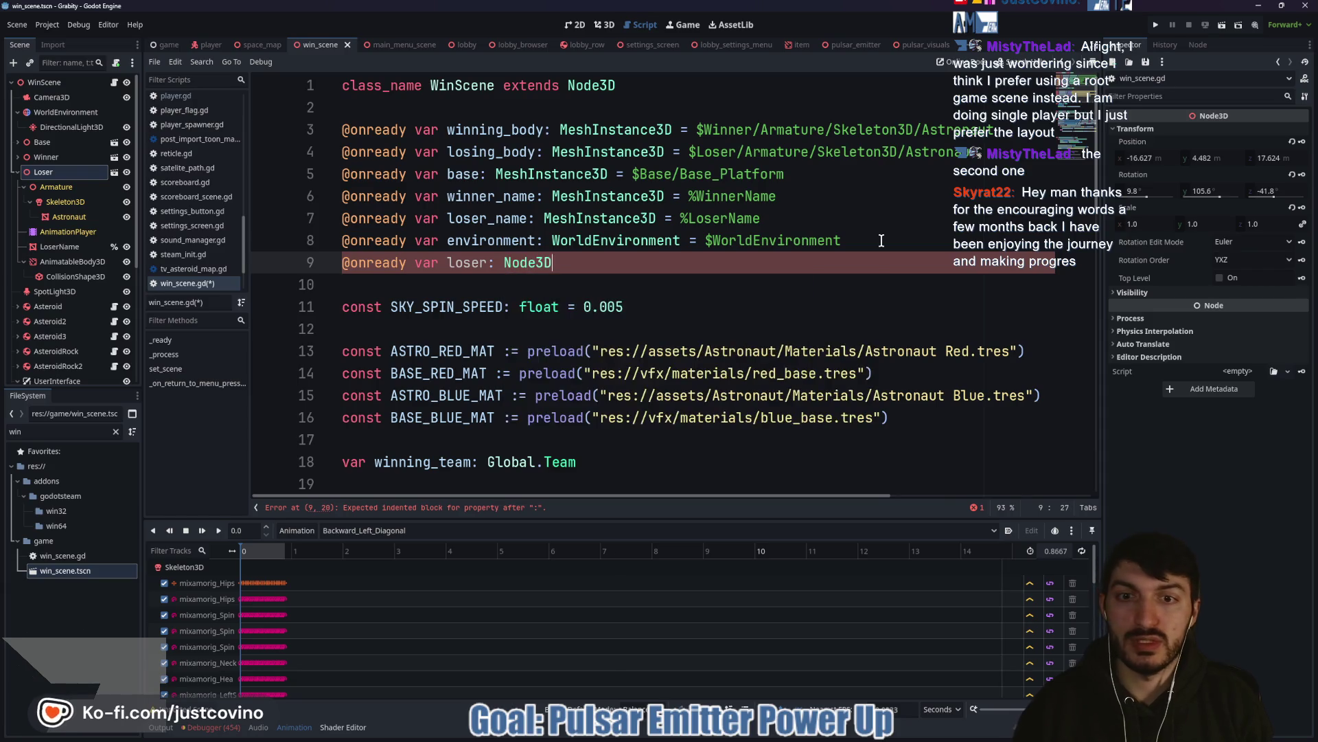
{"action": "type", "text": " = $Loser"}
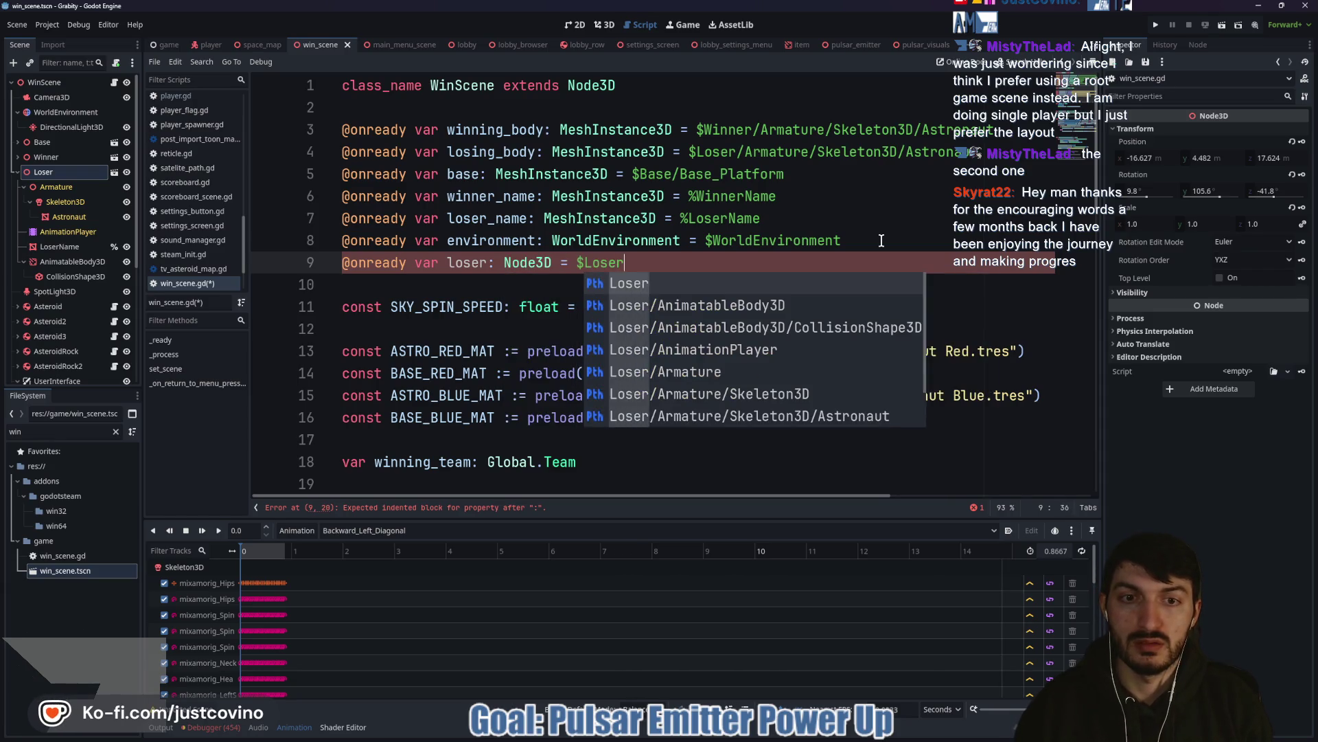
{"action": "key", "text": "Escape"}
{"action": "key", "text": "Down"}
{"action": "scroll", "coordinate": [521, 350], "scroll_direction": "down", "scroll_amount": 6}
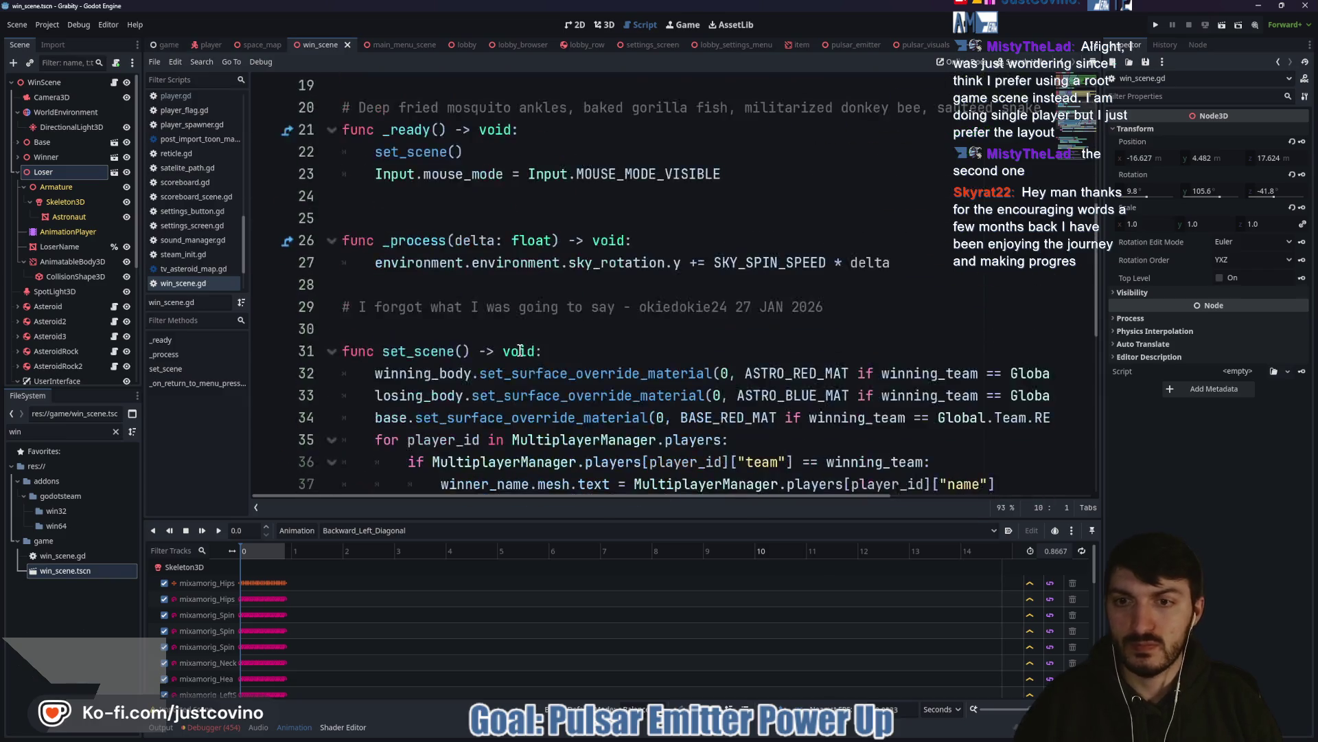
Below _ready, add _physics_process(delta: float) -> void containing loser.position.y += 1.0 * delta.
{"action": "left_click", "coordinate": [400, 204]}
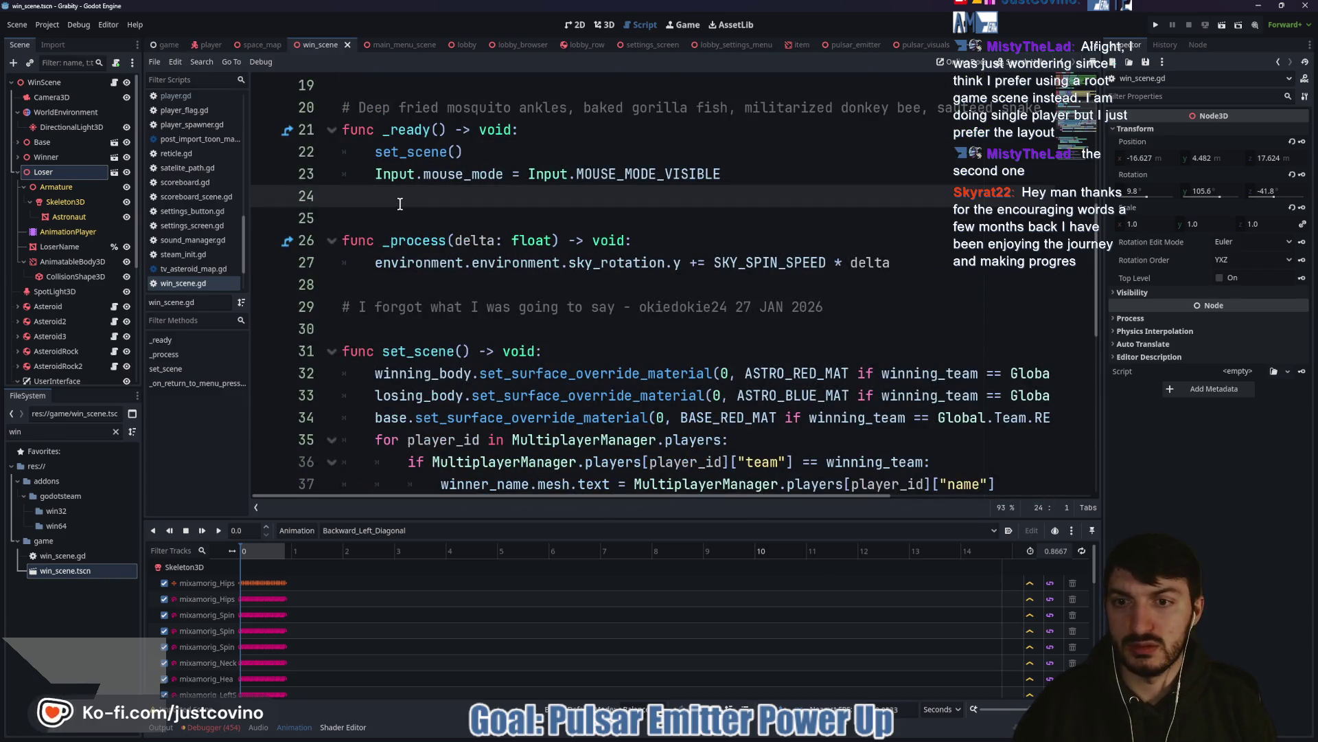
{"action": "key", "text": "Return"}
{"action": "key", "text": "Return"}
{"action": "key", "text": "Return"}
{"action": "key", "text": "Up"}
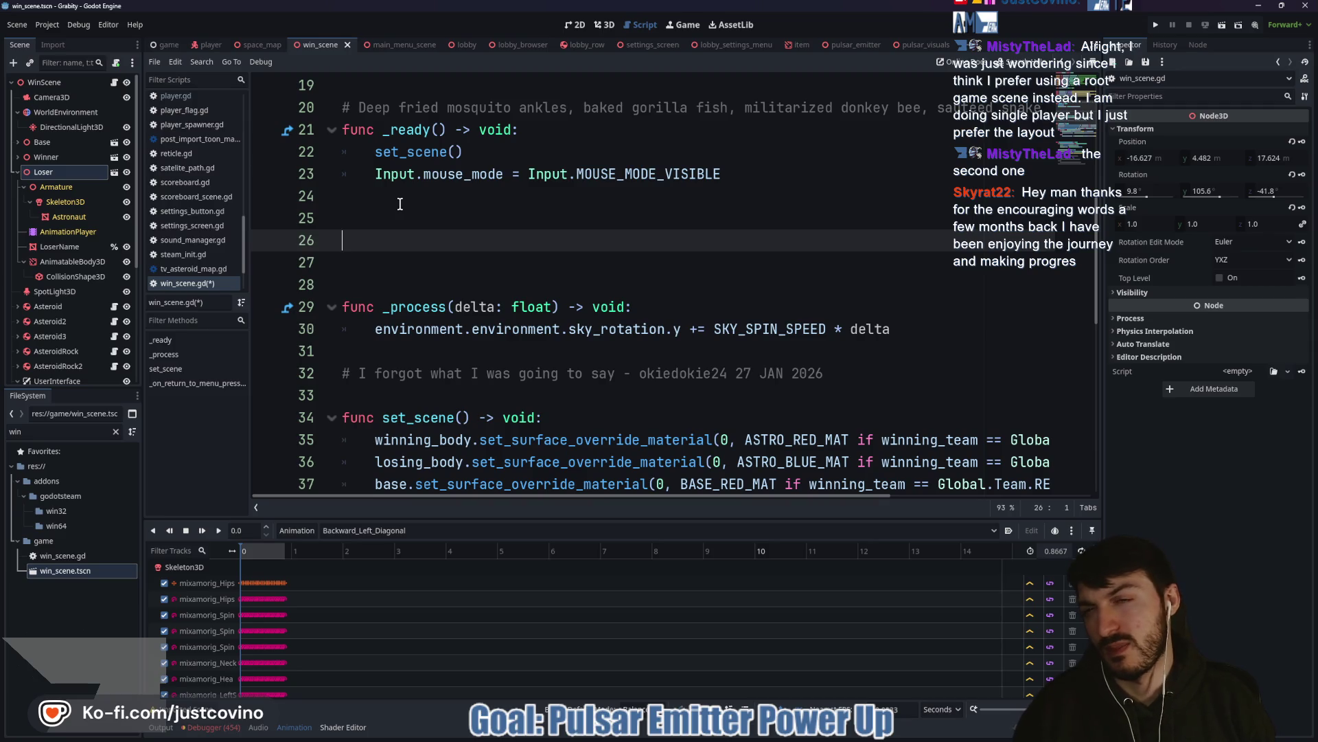
{"action": "type", "text": "unc _ph"}
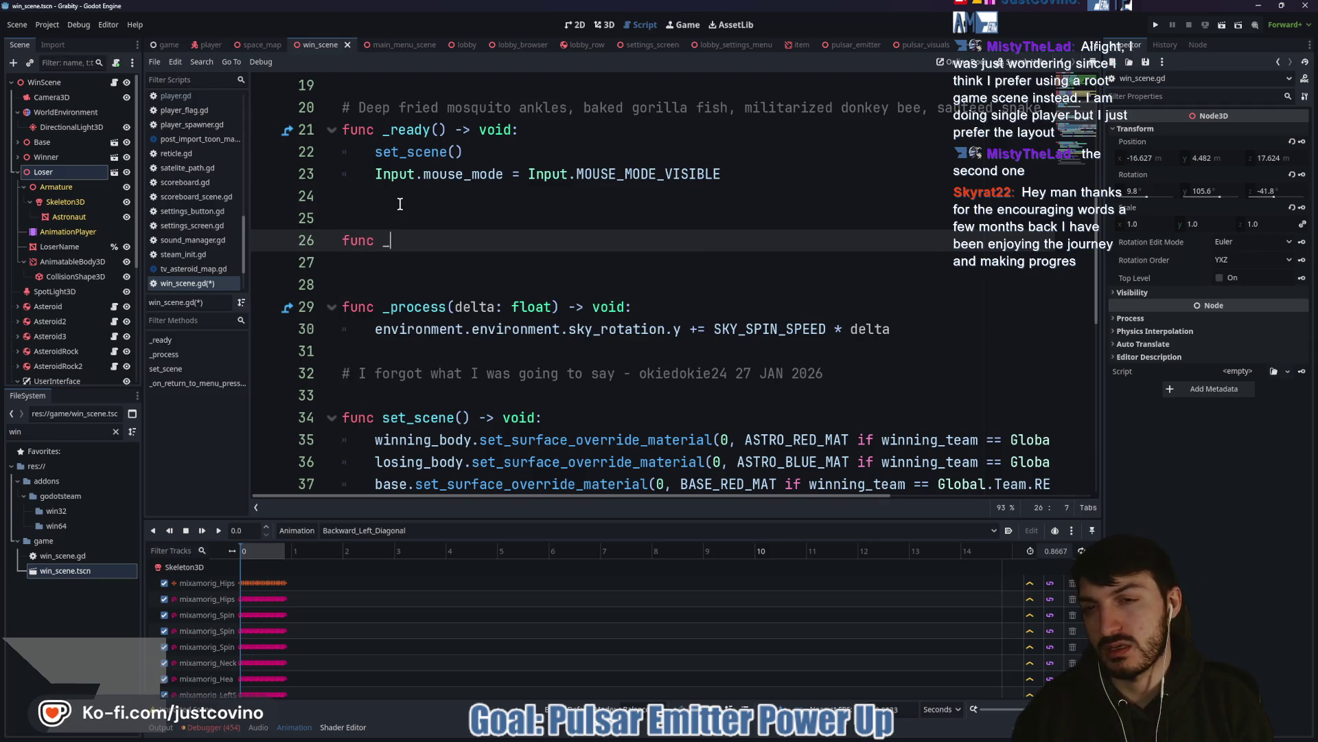
{"action": "key", "text": "Return"}
{"action": "key", "text": "Return"}
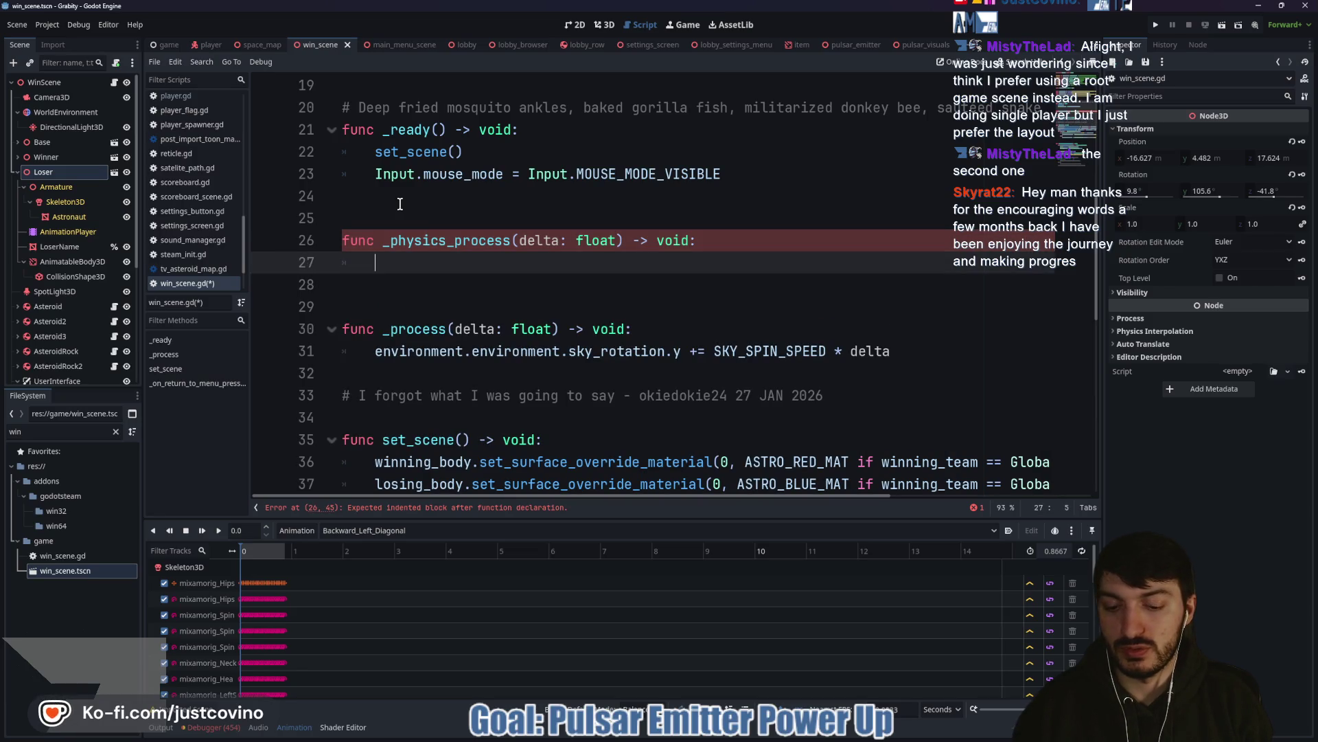
{"action": "type", "text": "loser."}
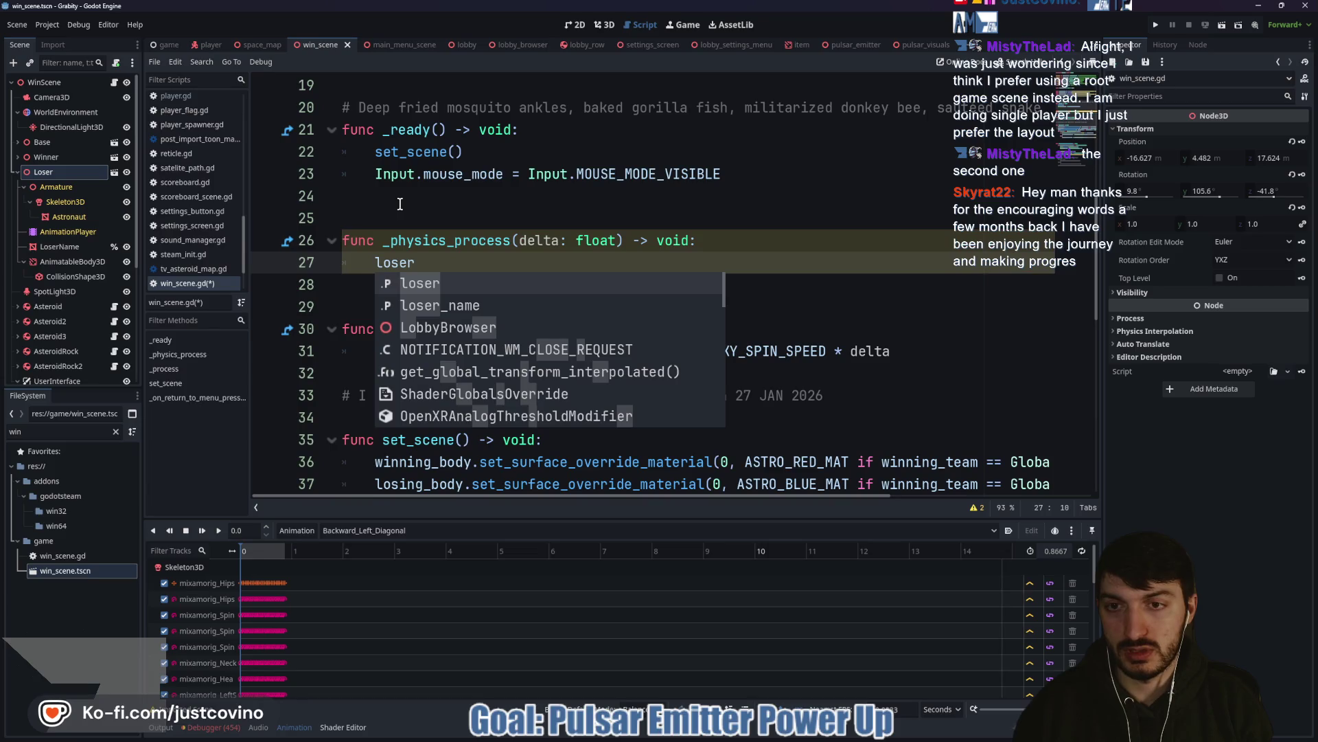
{"action": "type", "text": "position"}
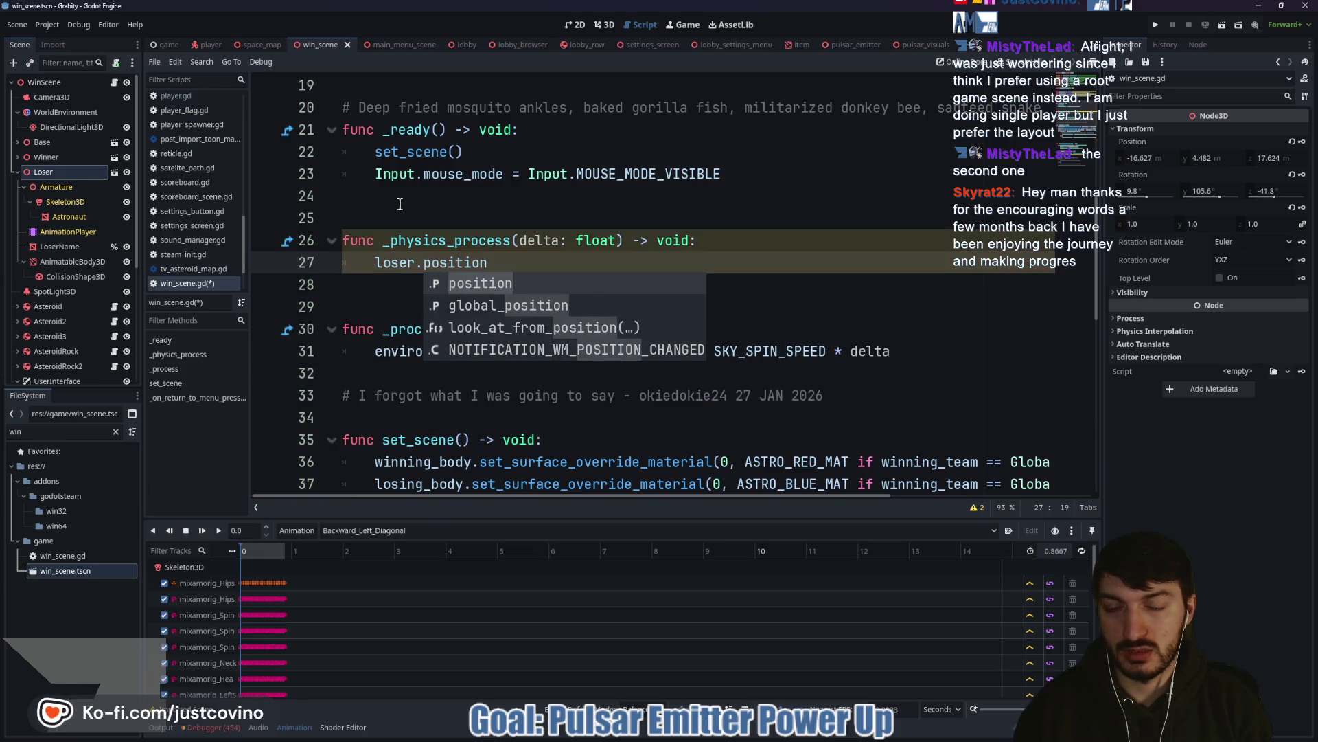
{"action": "type", "text": " +="}
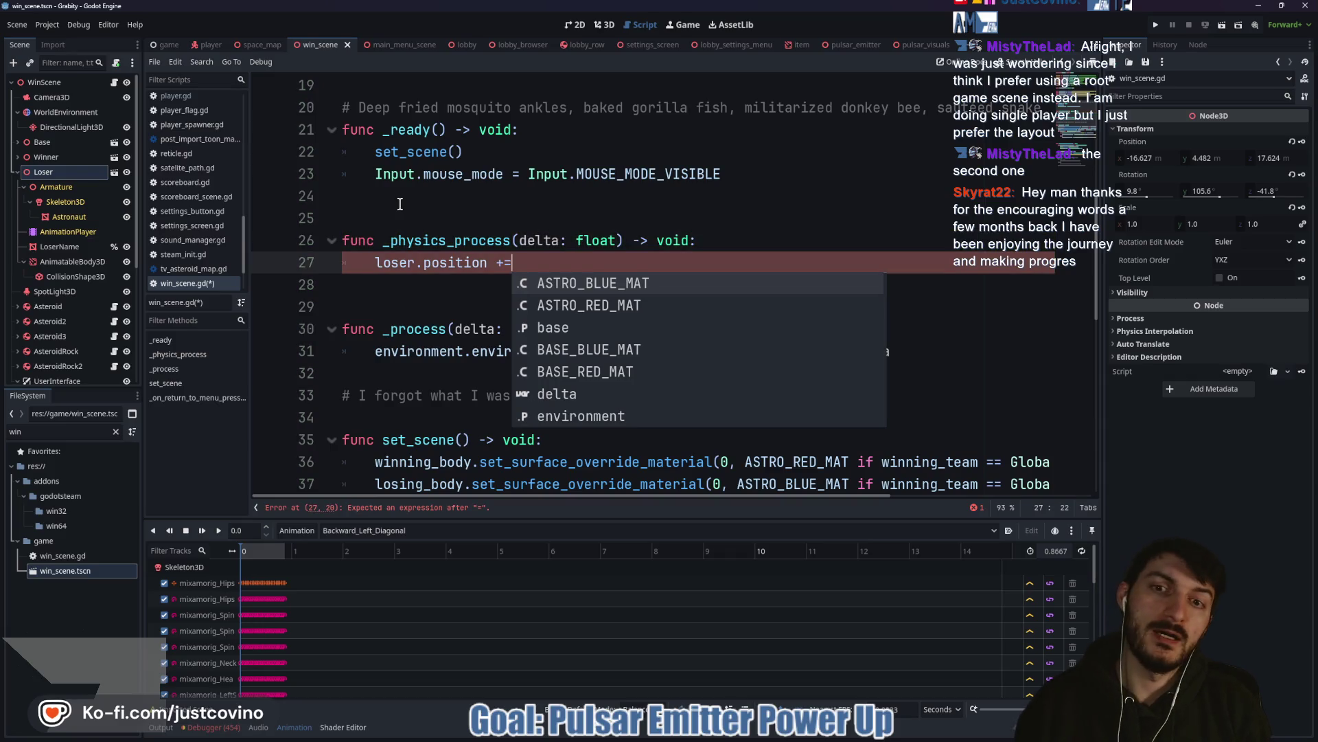
{"action": "key", "text": "Left"}
{"action": "key", "text": "Left"}
{"action": "key", "text": "Left"}
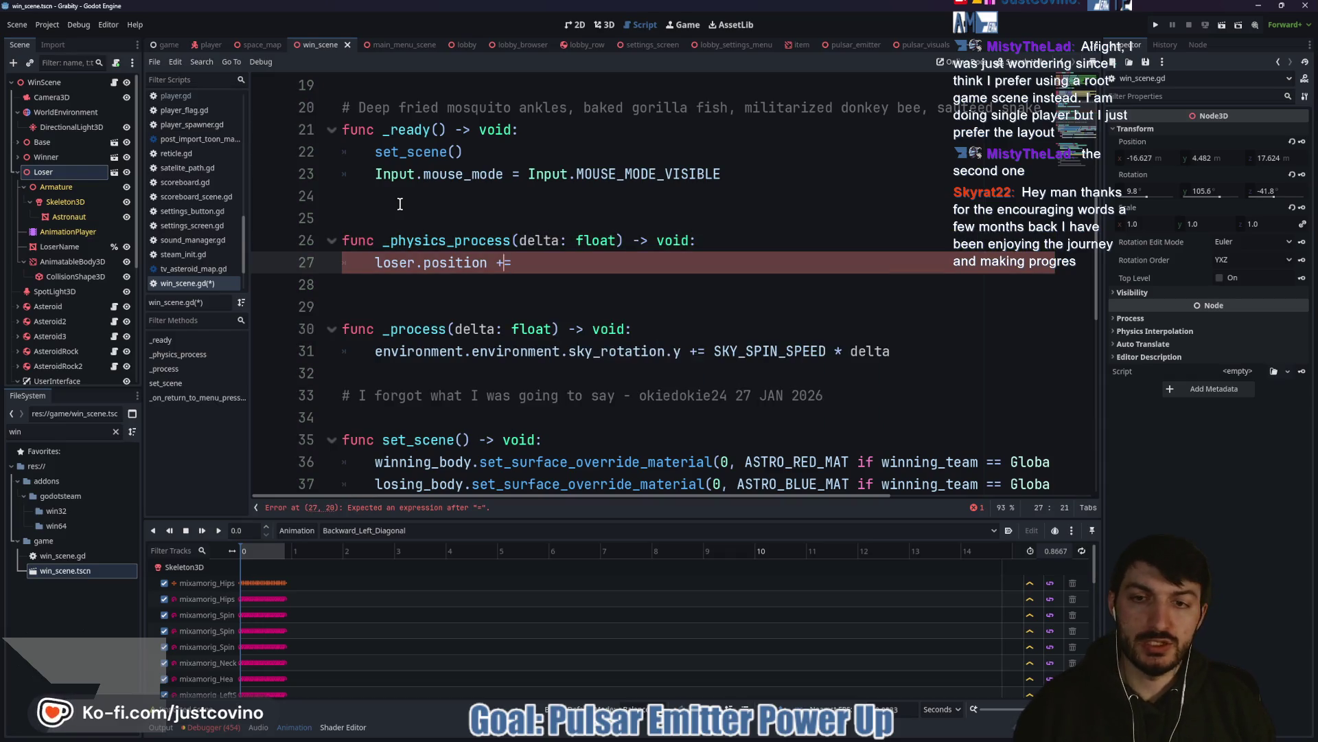
{"action": "type", "text": ".y"}
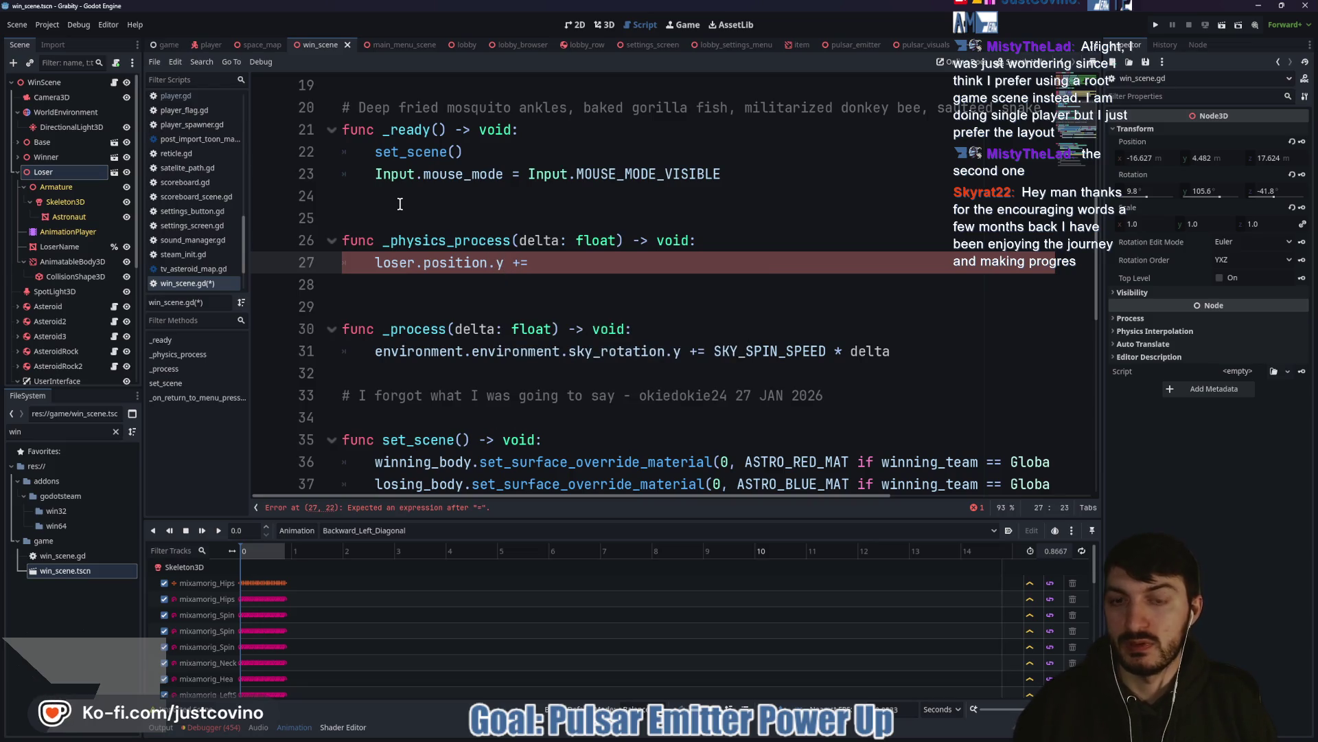
{"action": "key", "text": "Right"}
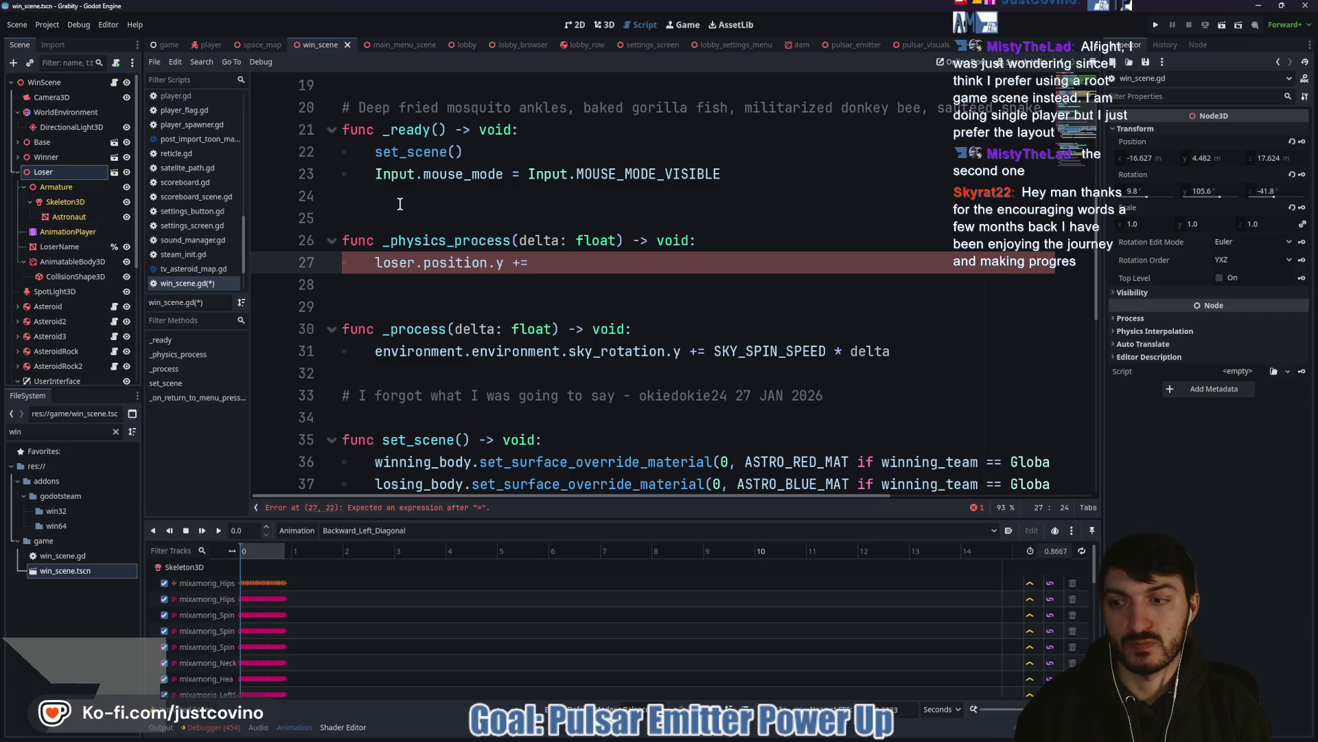
{"action": "type", "text": "1"}
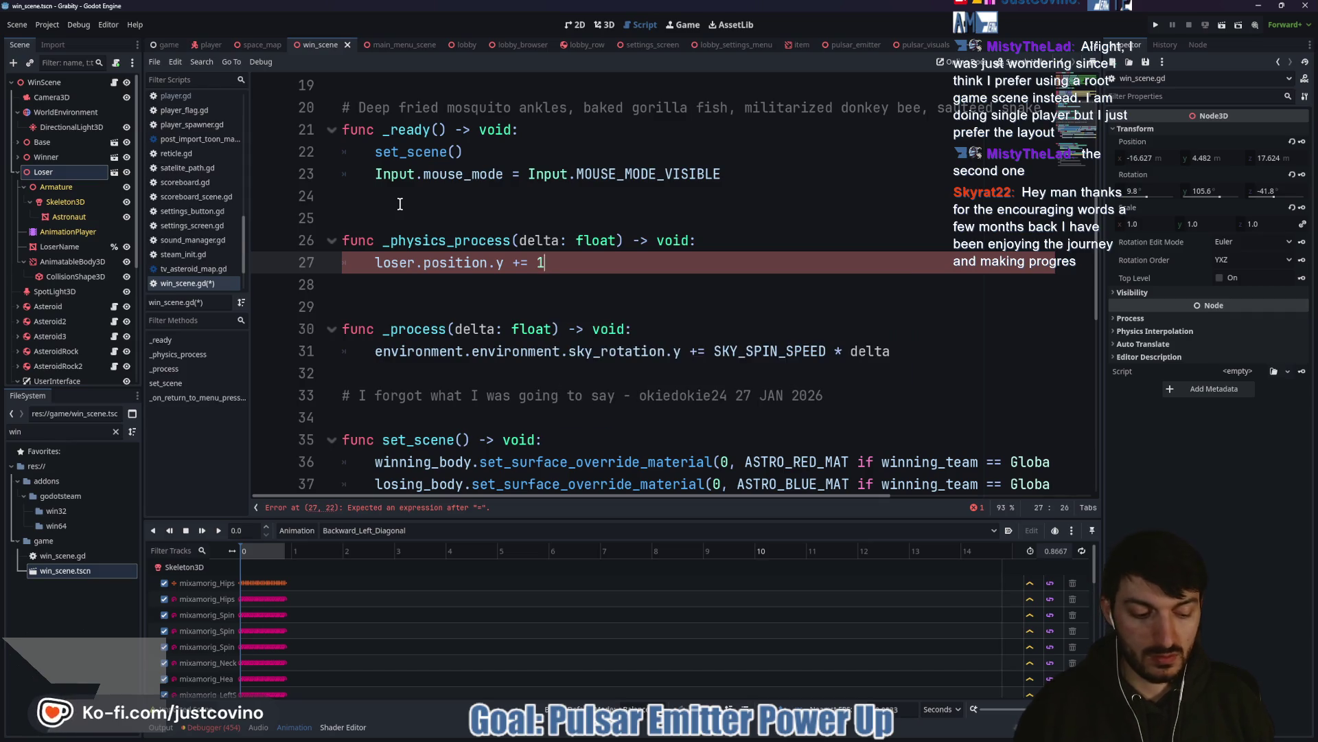
{"action": "type", "text": ".0 * delta"}
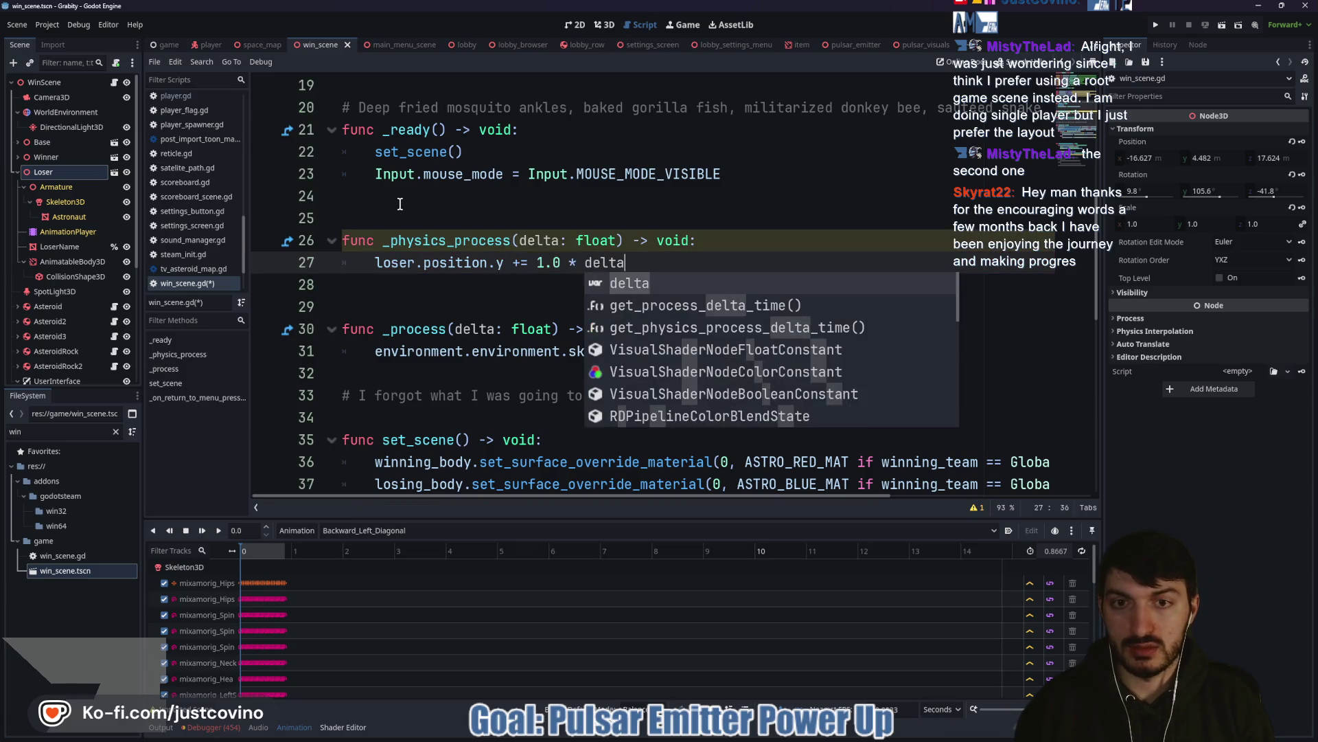
{"action": "left_click", "coordinate": [660, 264]}
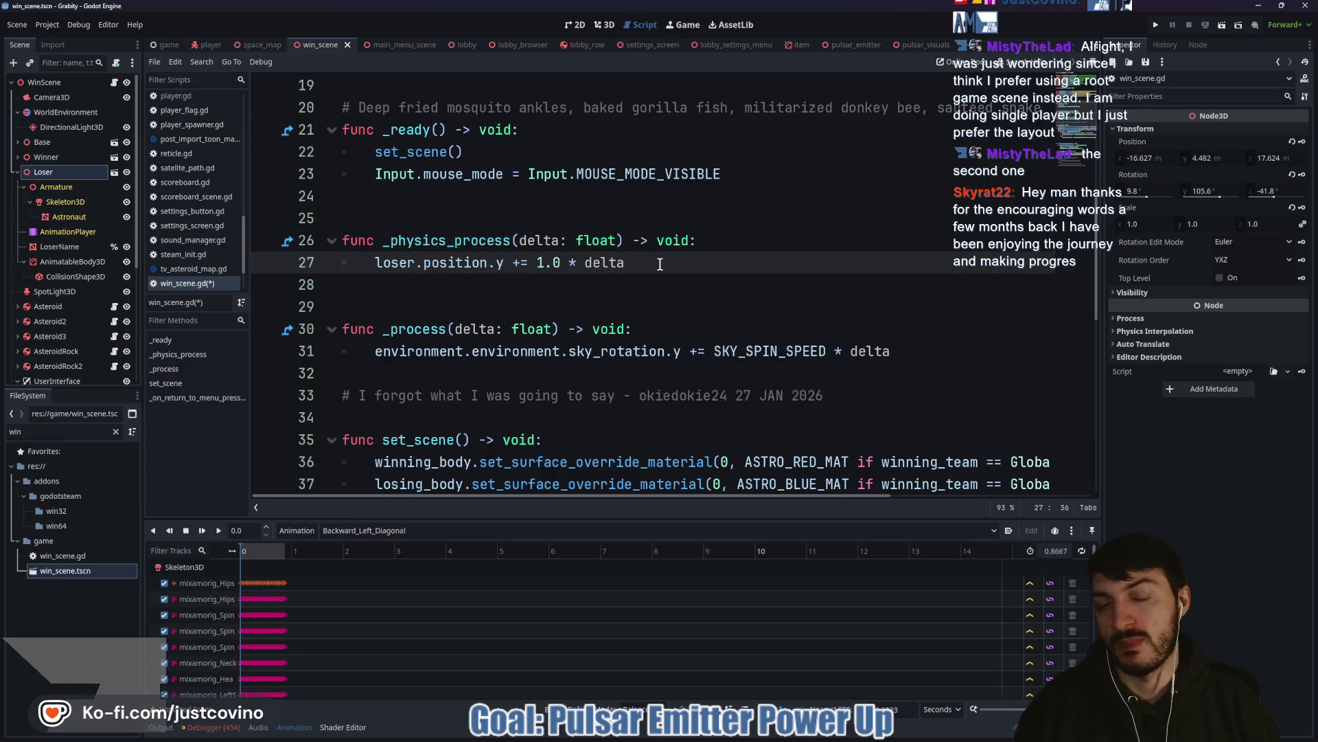
Insert a blank line at the top of the _physics_process function.
{"action": "left_click", "coordinate": [735, 240]}
{"action": "key", "text": "Return"}
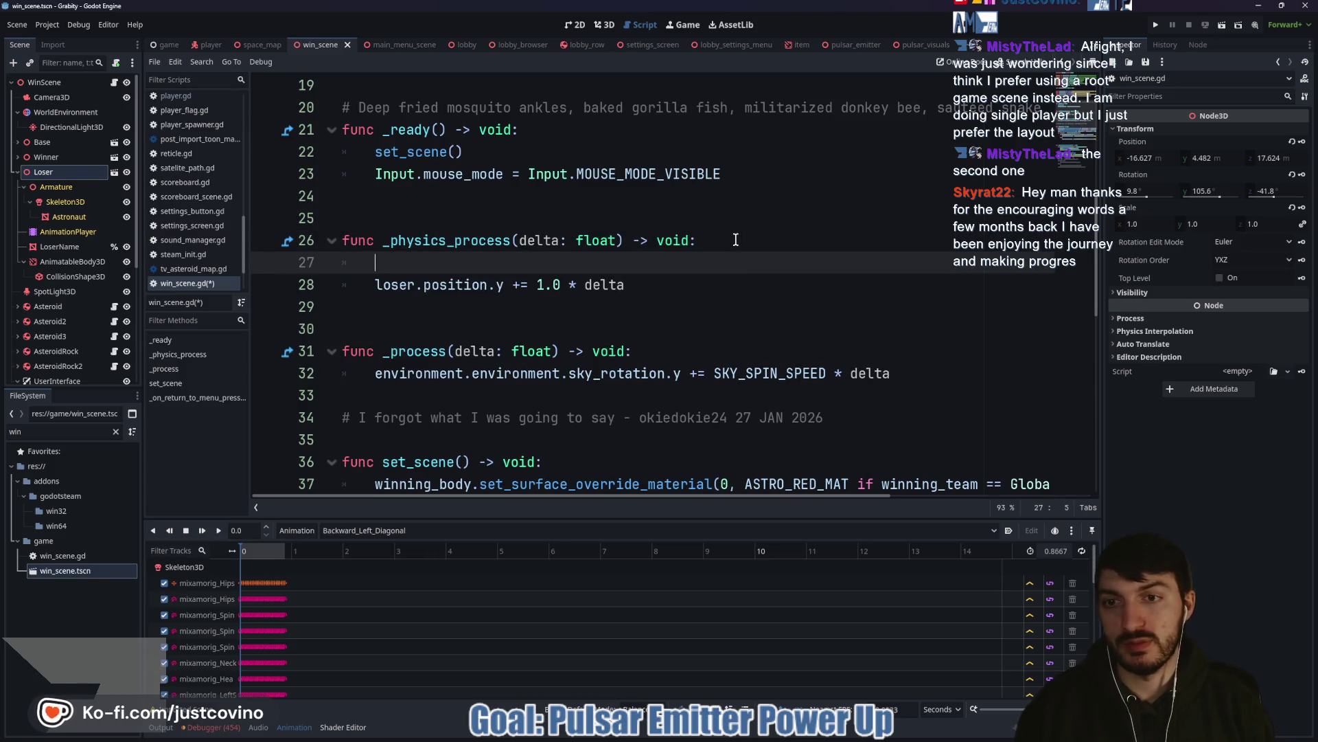
{"action": "type", "text": "var"}
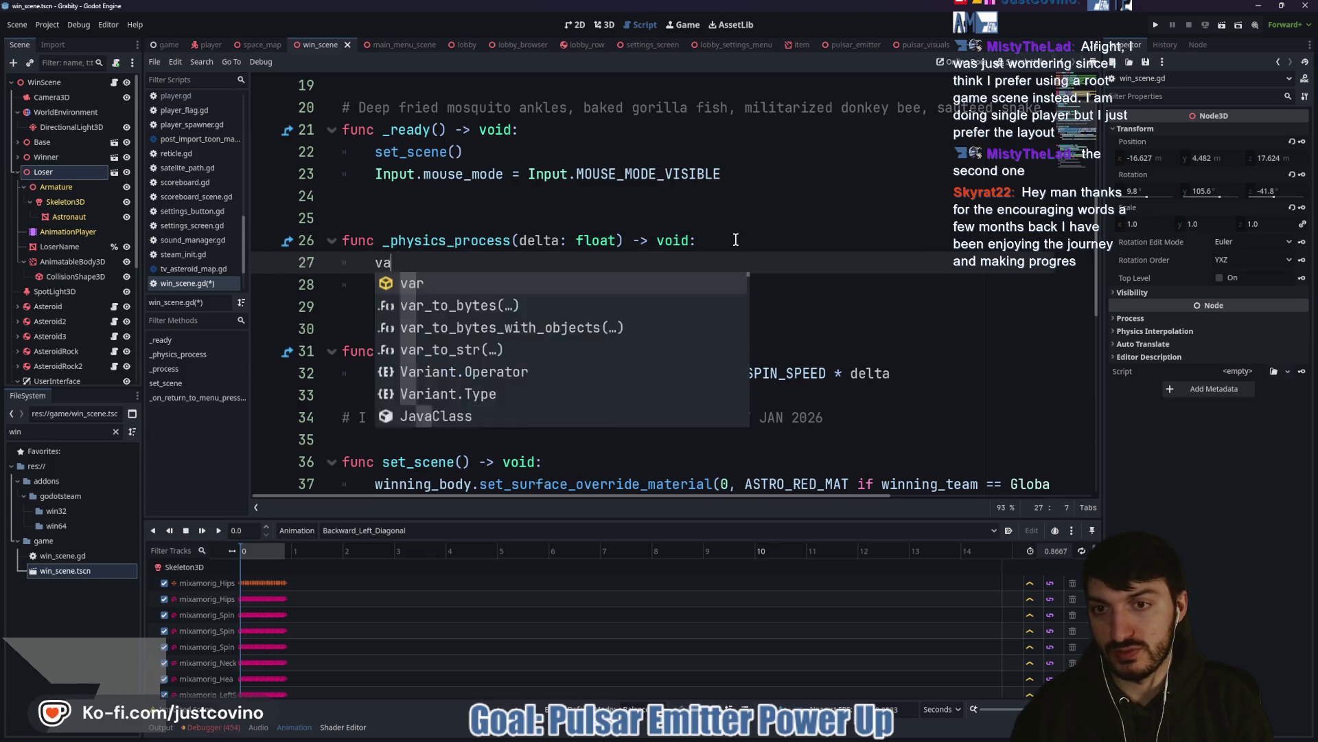
{"action": "key", "text": "BackSpace"}
{"action": "key", "text": "BackSpace"}
{"action": "key", "text": "BackSpace"}
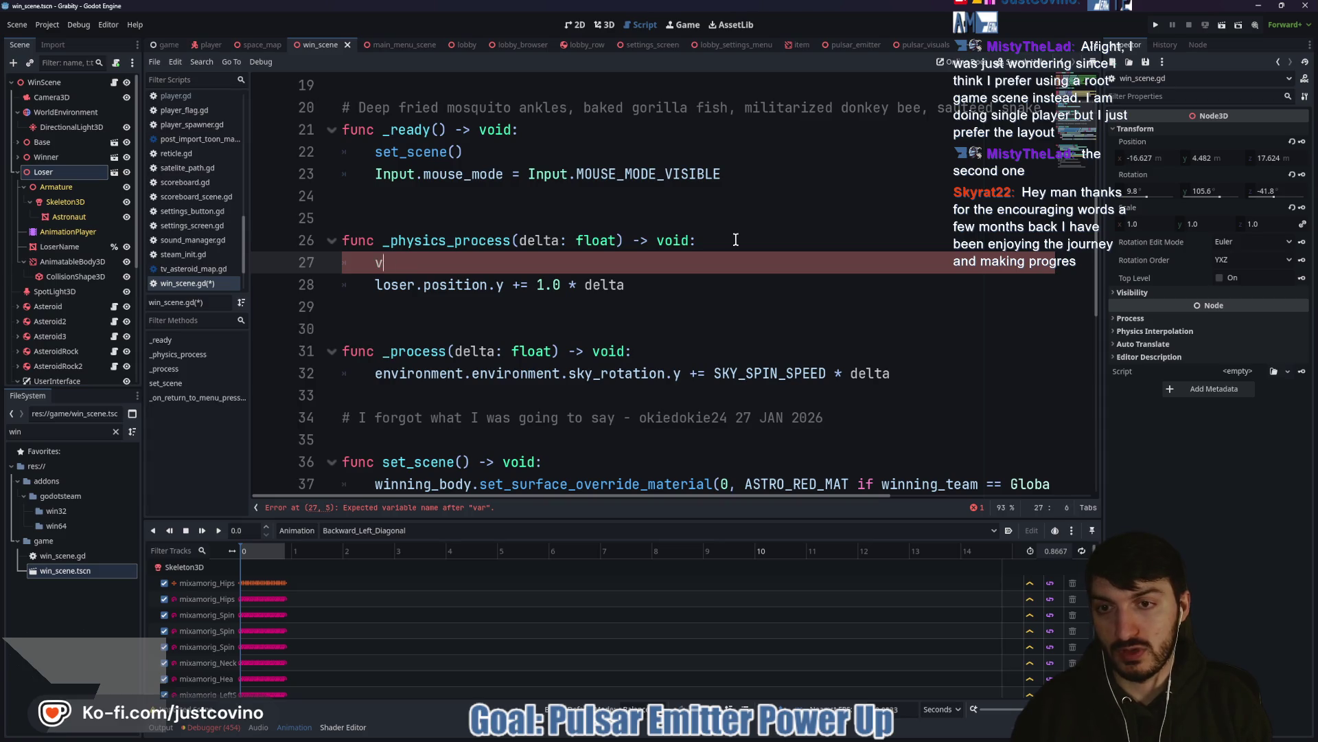
{"action": "scroll", "coordinate": [618, 112], "scroll_direction": "up", "scroll_amount": 2}
{"action": "left_click", "coordinate": [375, 219]}
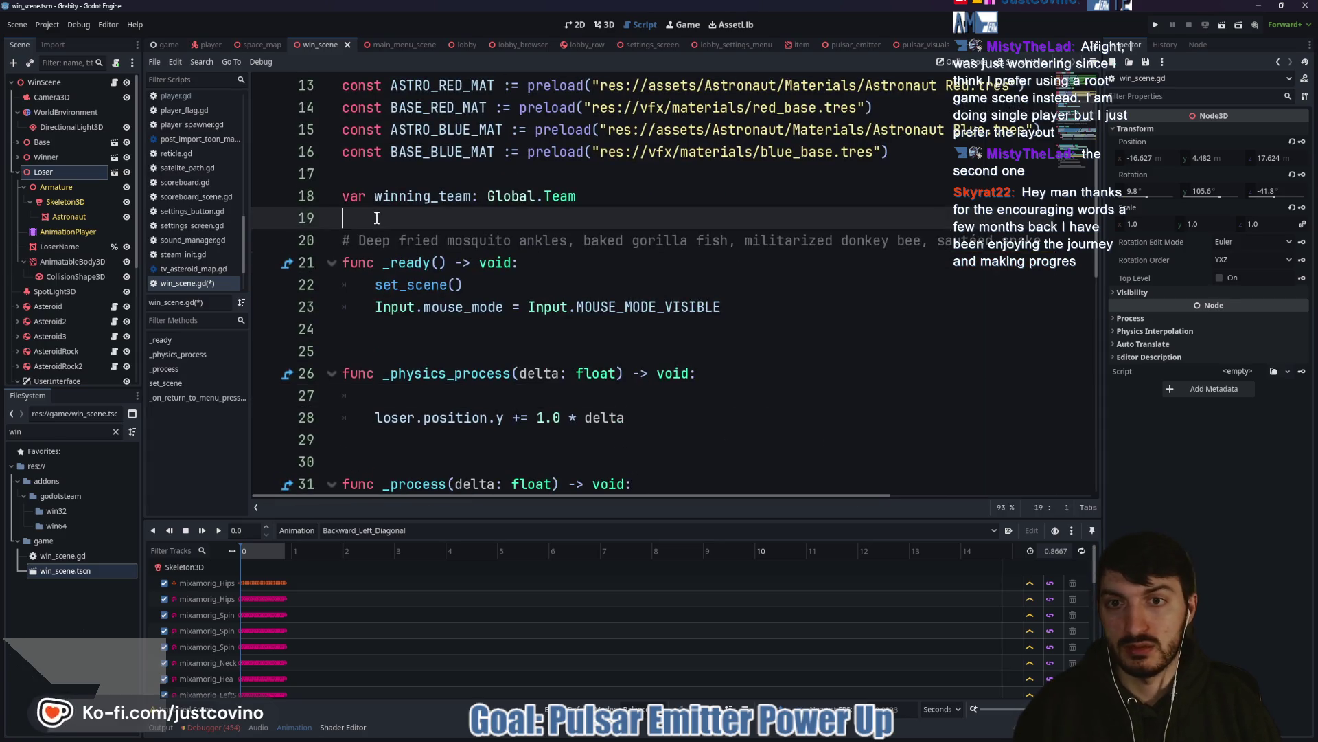
Declare a float time variable set to 0.0 and add time += delta in _physics_process.
{"action": "key", "text": "Return"}
{"action": "key", "text": "Return"}
{"action": "key", "text": "Return"}
{"action": "key", "text": "Up"}
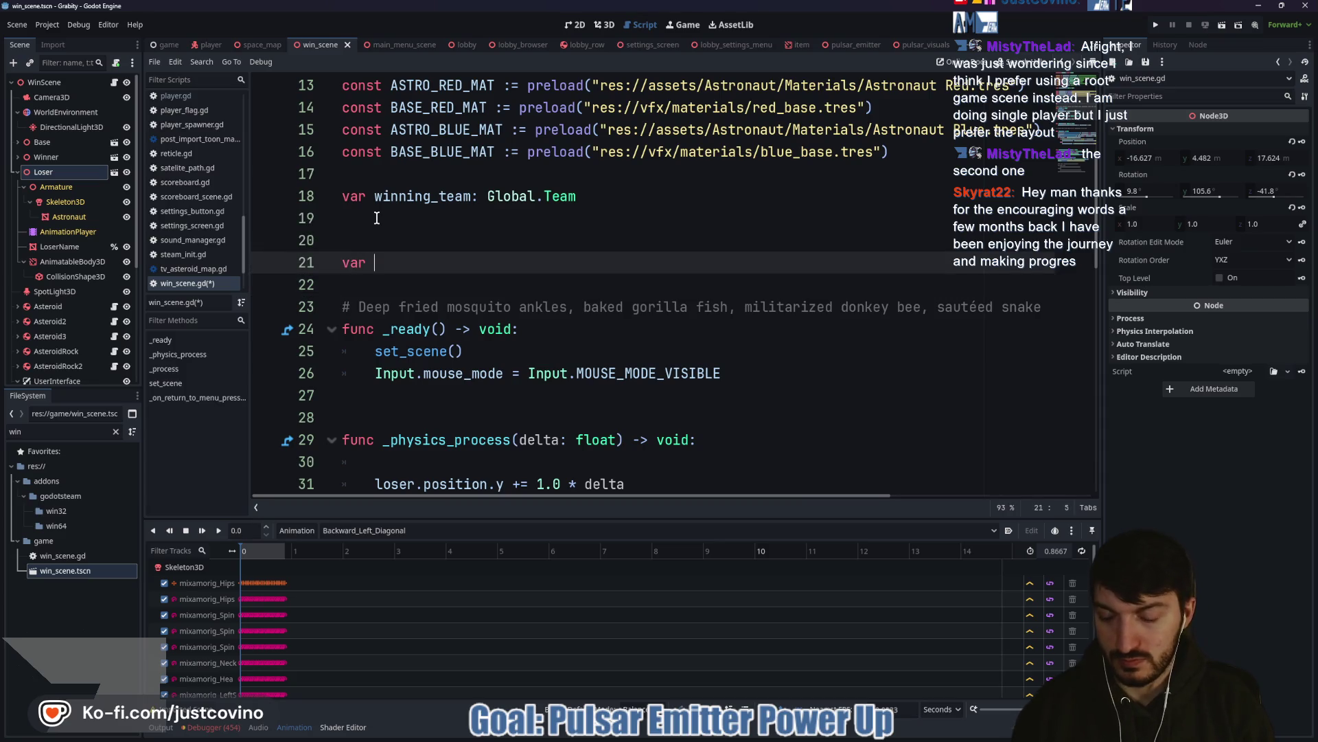
{"action": "type", "text": "oat = 0.0"}
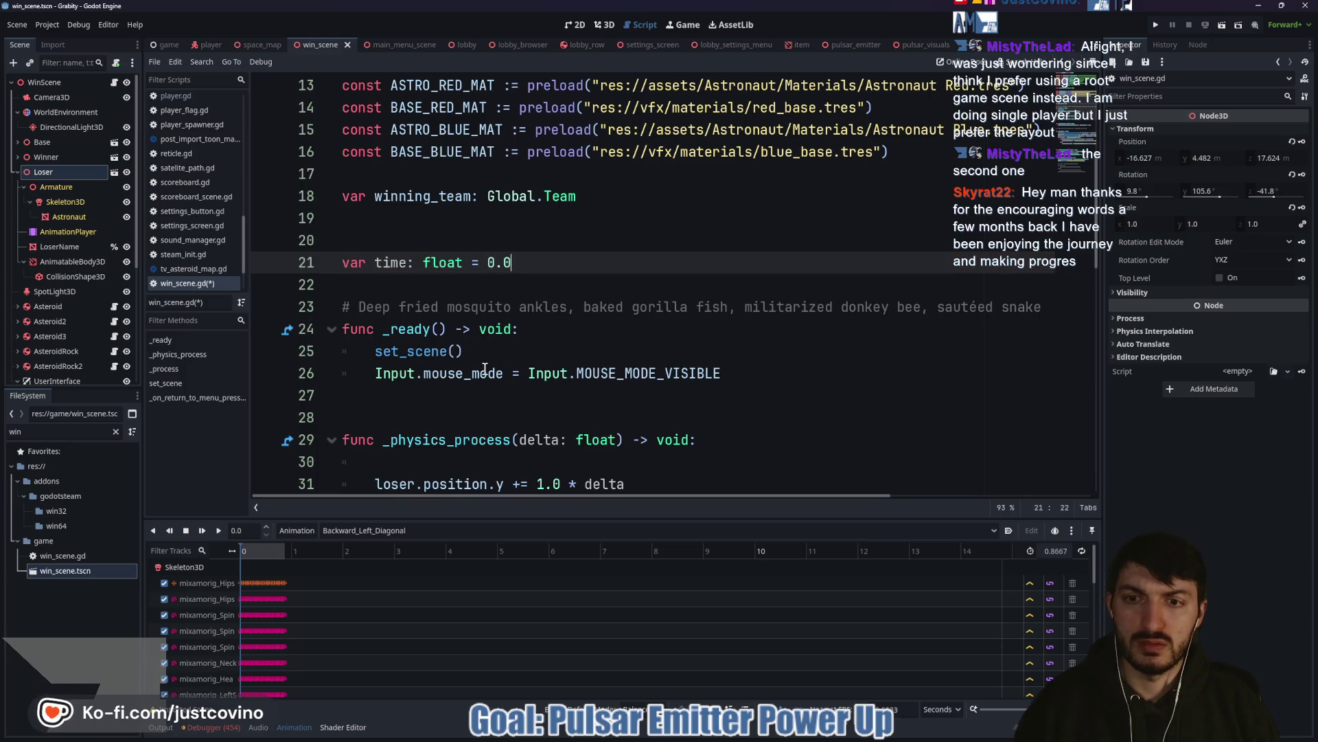
{"action": "scroll", "coordinate": [489, 384], "scroll_direction": "down", "scroll_amount": 1}
{"action": "left_click", "coordinate": [427, 399]}
{"action": "type", "text": "ime += "}
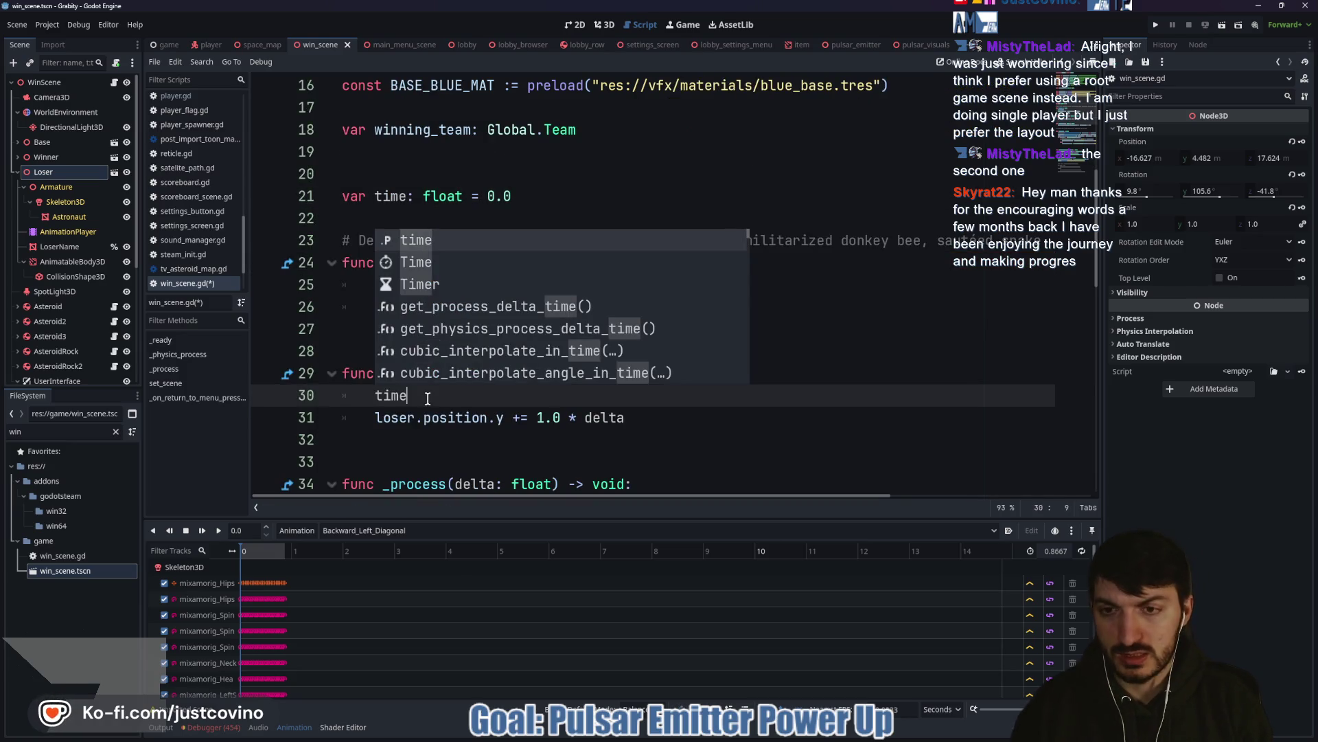
{"action": "type", "text": "delta"}
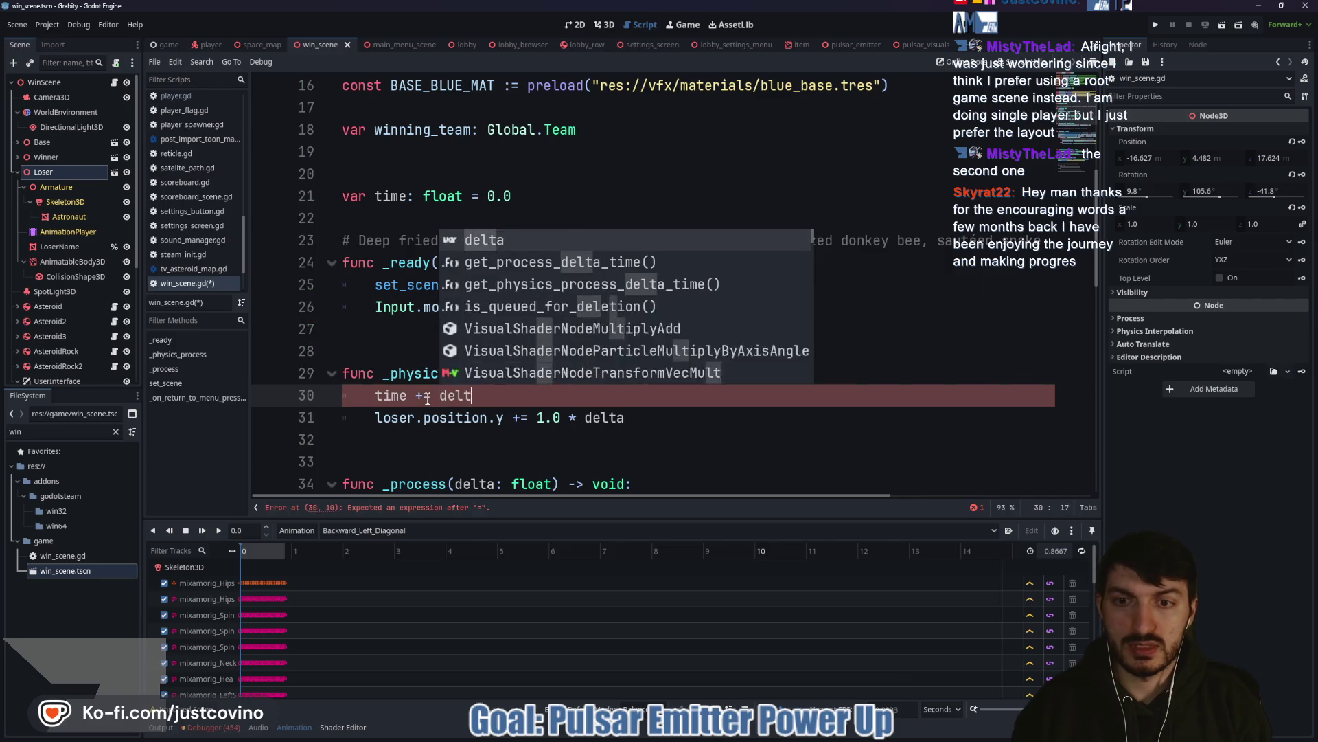
{"action": "key", "text": "Escape"}
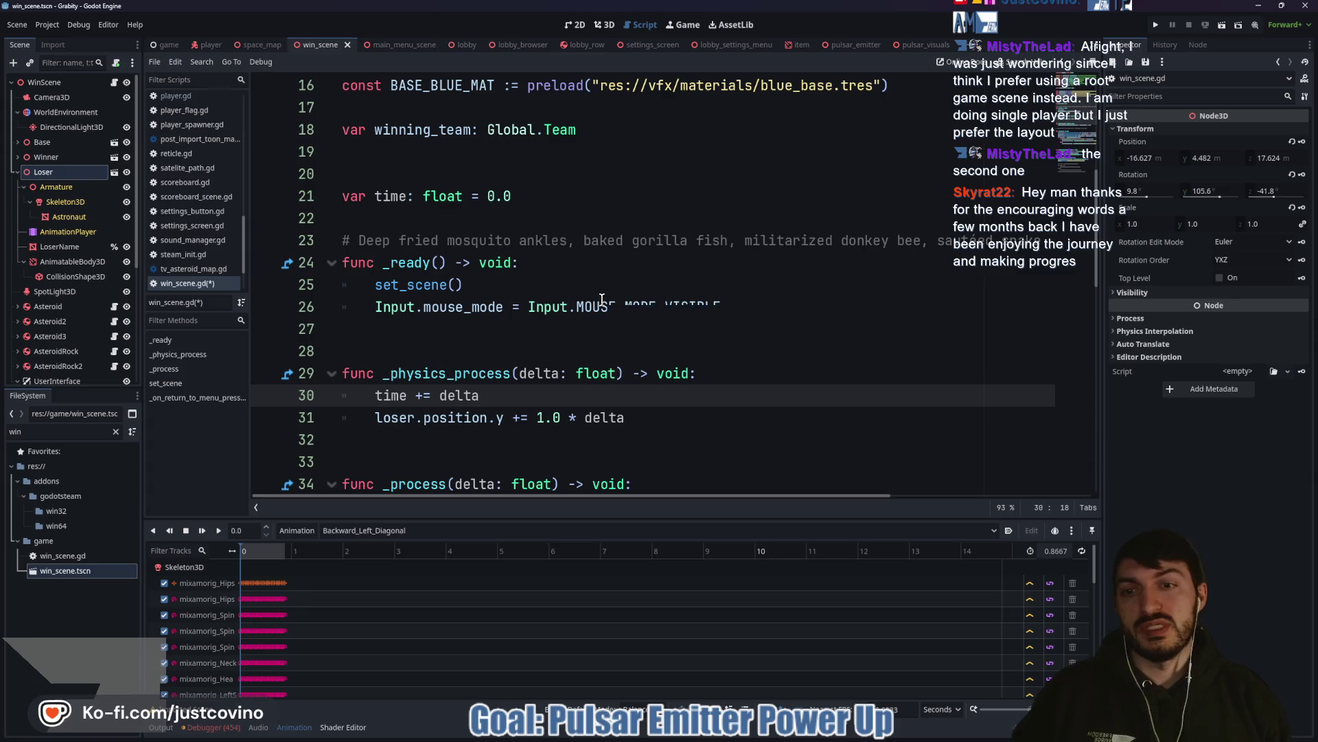
Add 'if time >= 5.0:' with an indented 'time = 0.0' reset, then save the script.
{"action": "key", "text": "Return"}
{"action": "type", "text": "if time >"}
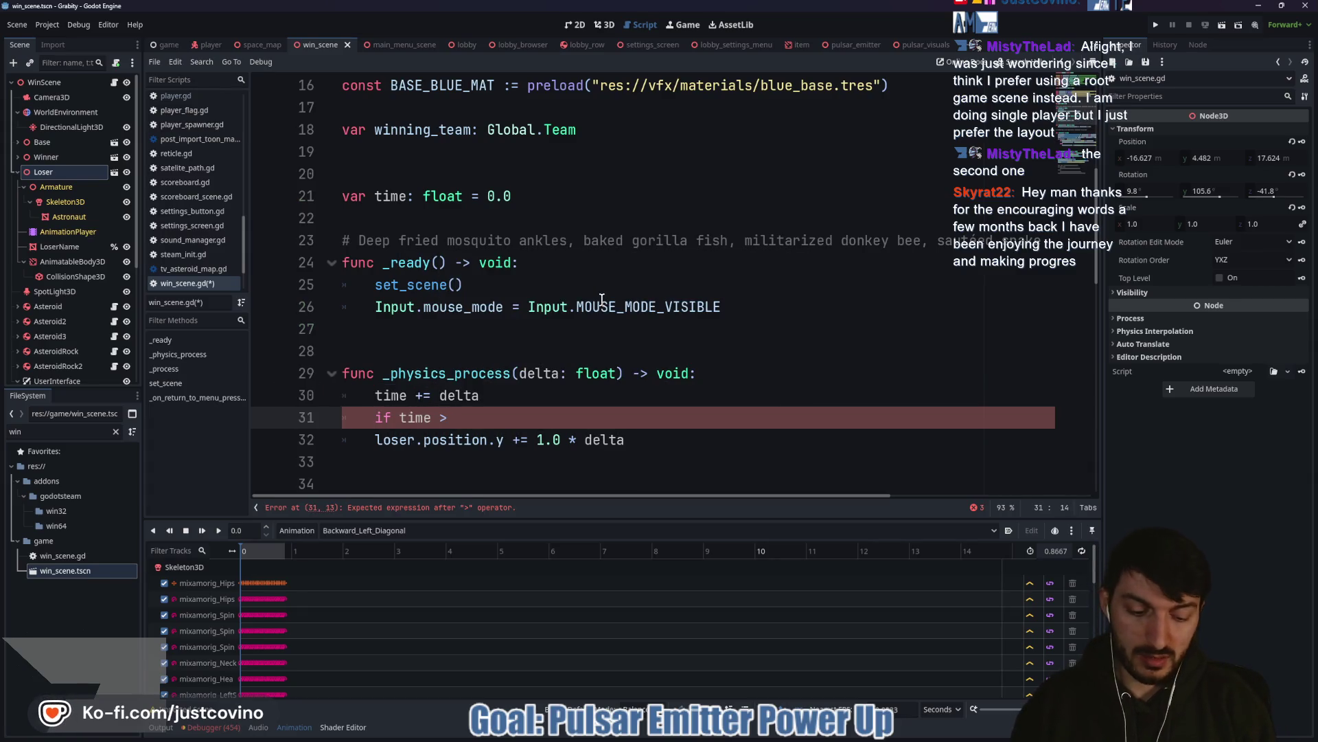
{"action": "type", "text": "= "}
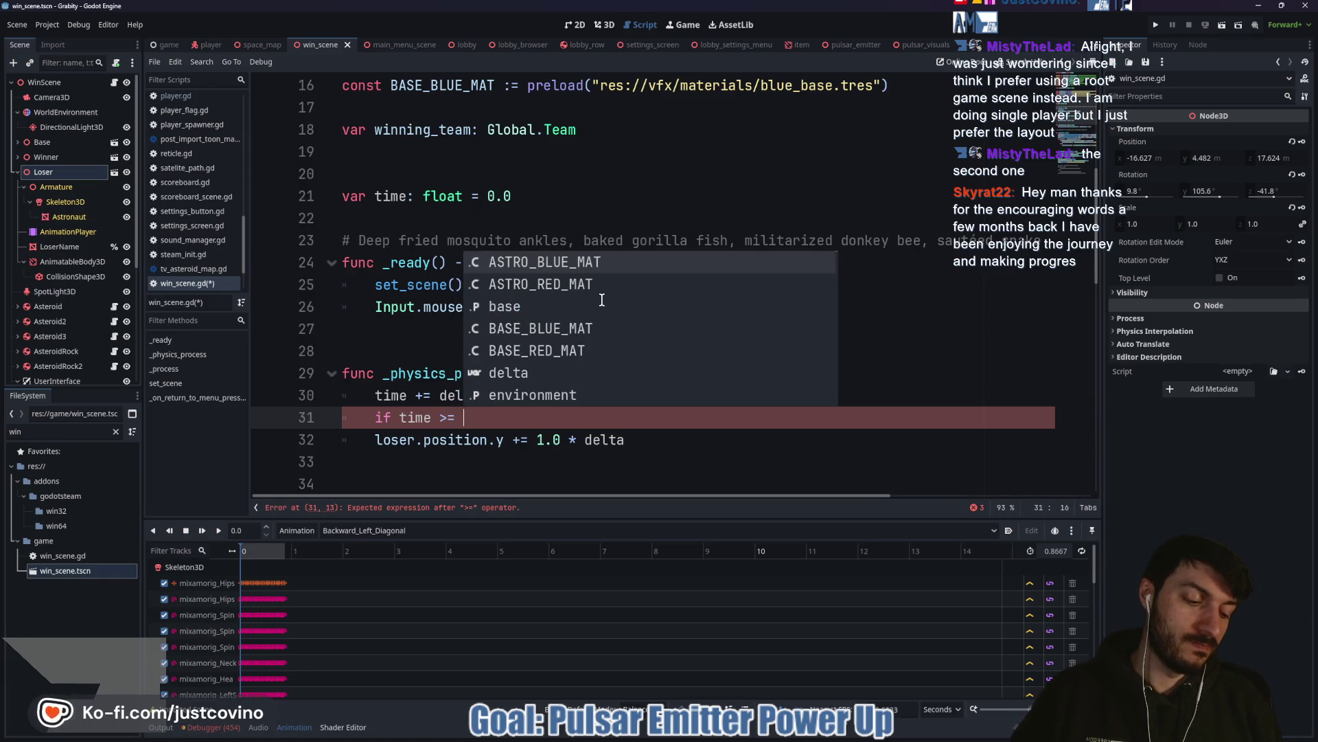
{"action": "type", "text": "5.0"}
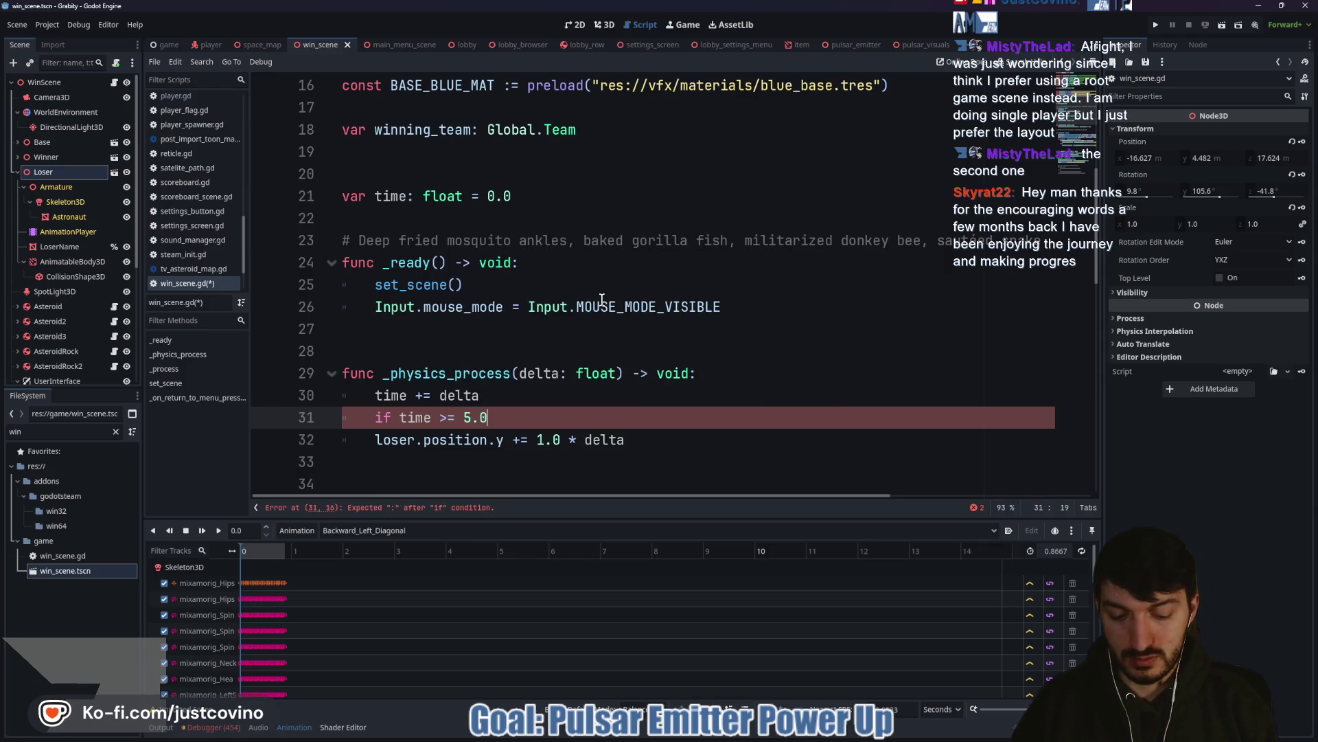
{"action": "type", "text": "\""}
{"action": "key", "text": "Return"}
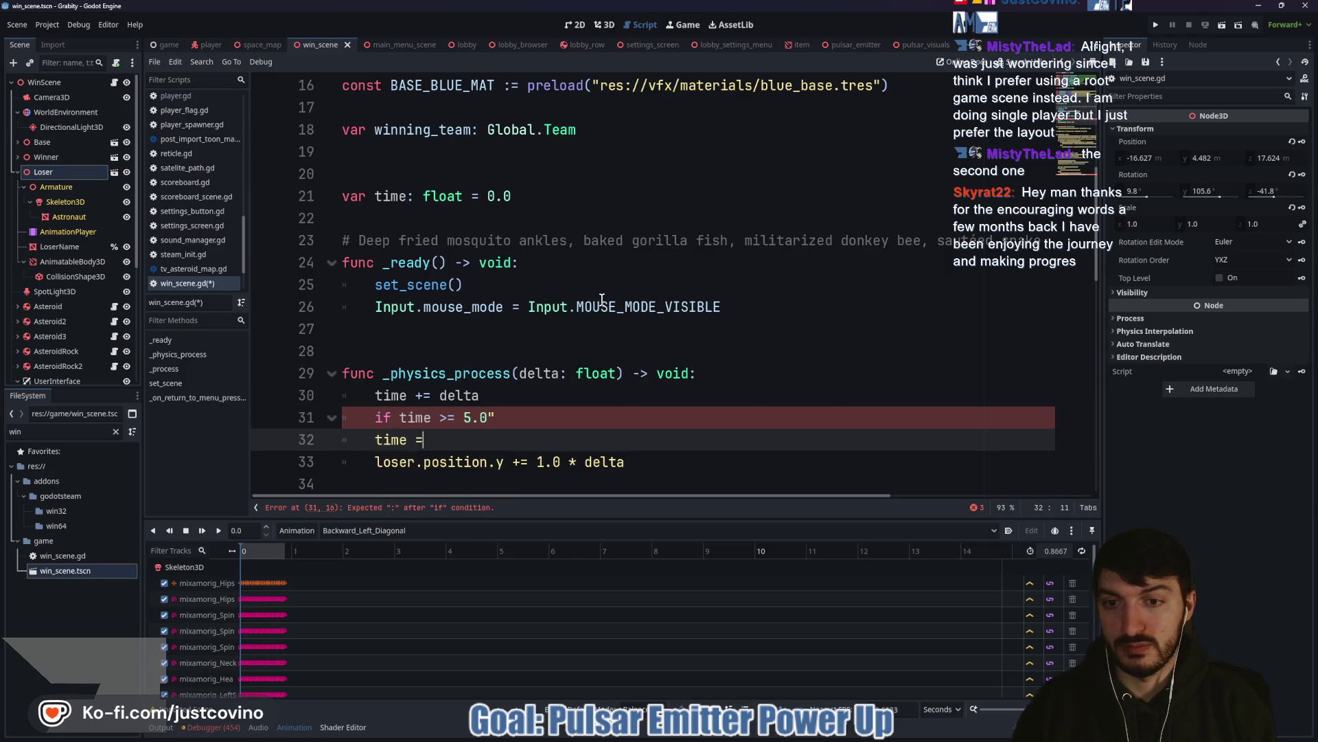
{"action": "type", "text": "= 0.0"}
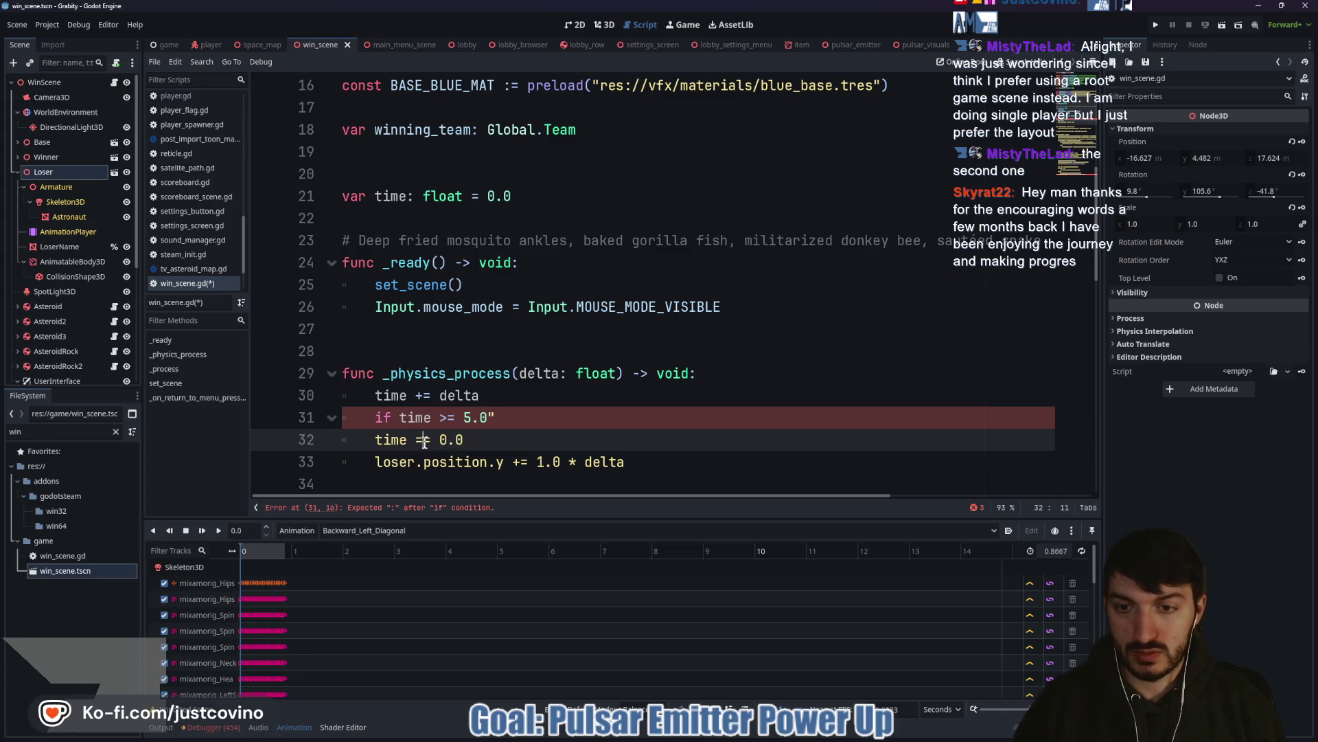
{"action": "key", "text": "BackSpace"}
{"action": "left_click", "coordinate": [518, 415]}
{"action": "key", "text": "BackSpace"}
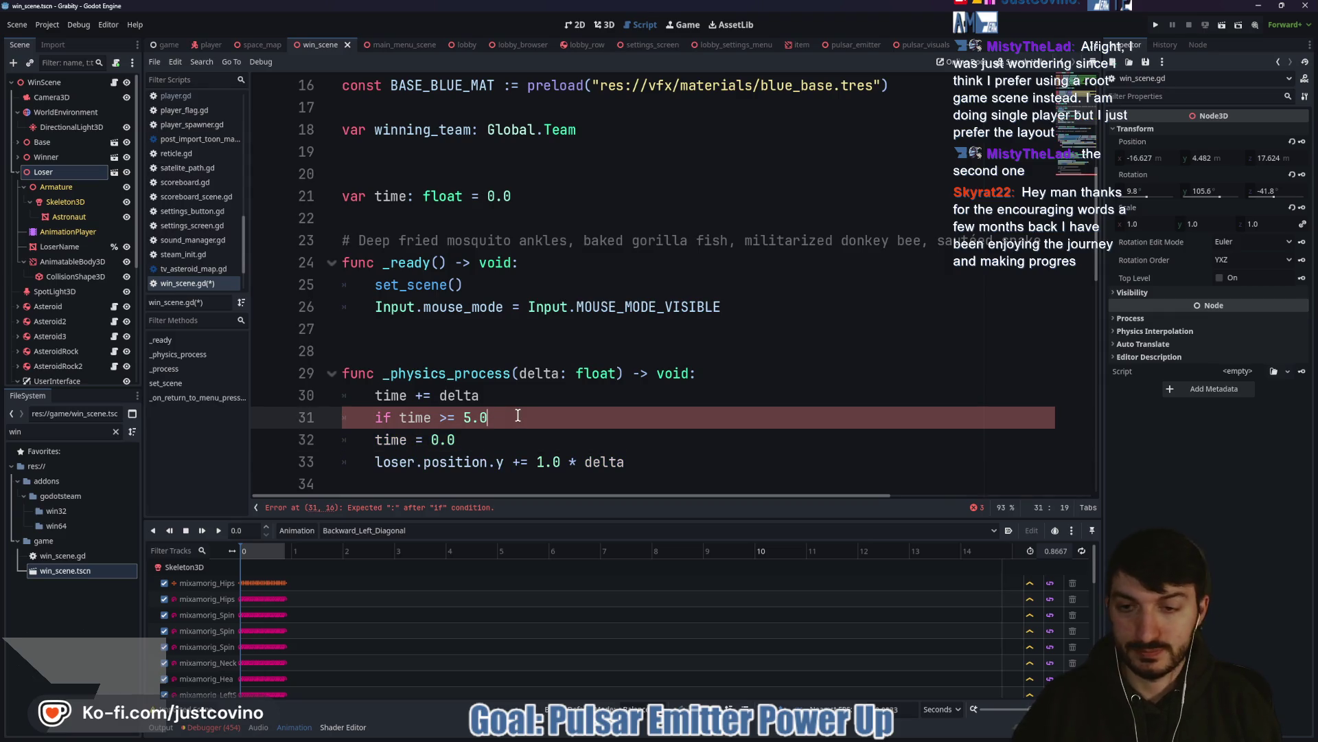
{"action": "left_click", "coordinate": [532, 440]}
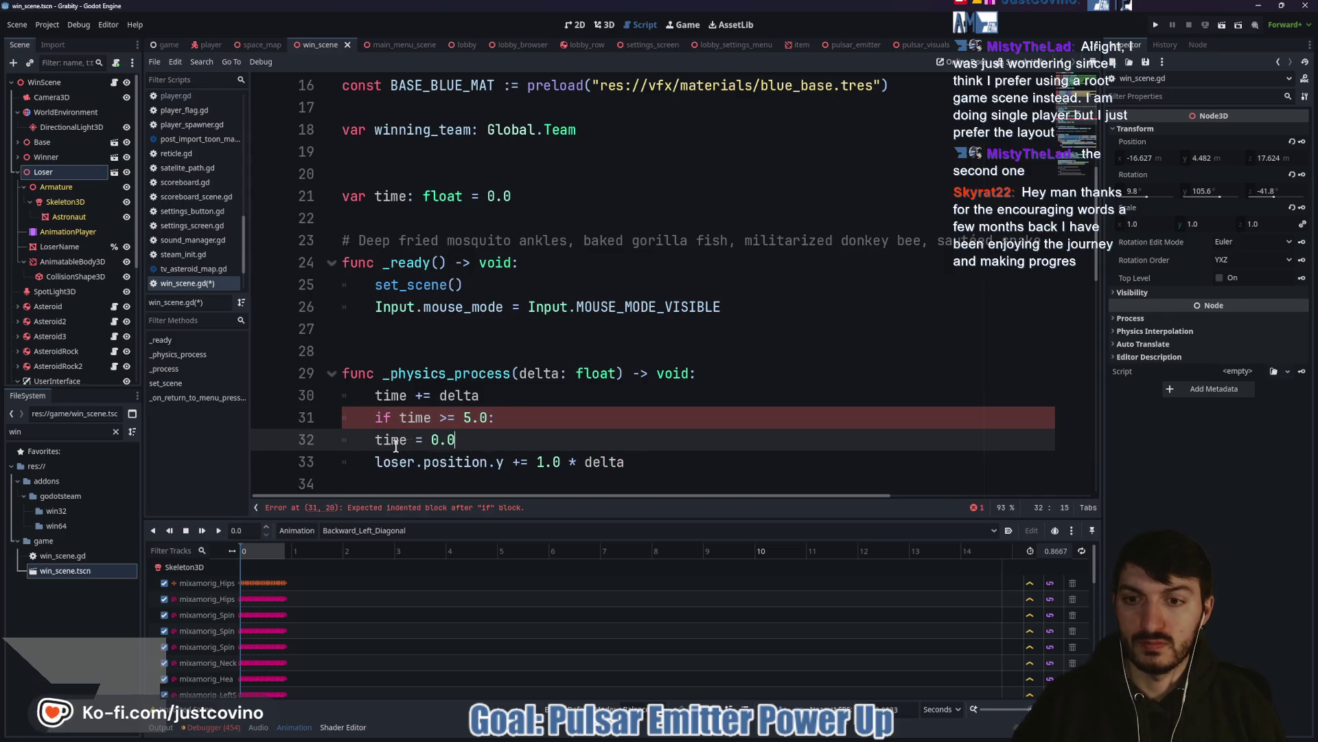
{"action": "key", "text": "Home"}
{"action": "key", "text": "Tab"}
{"action": "key", "text": "End"}
{"action": "key", "text": "ctrl+s"}
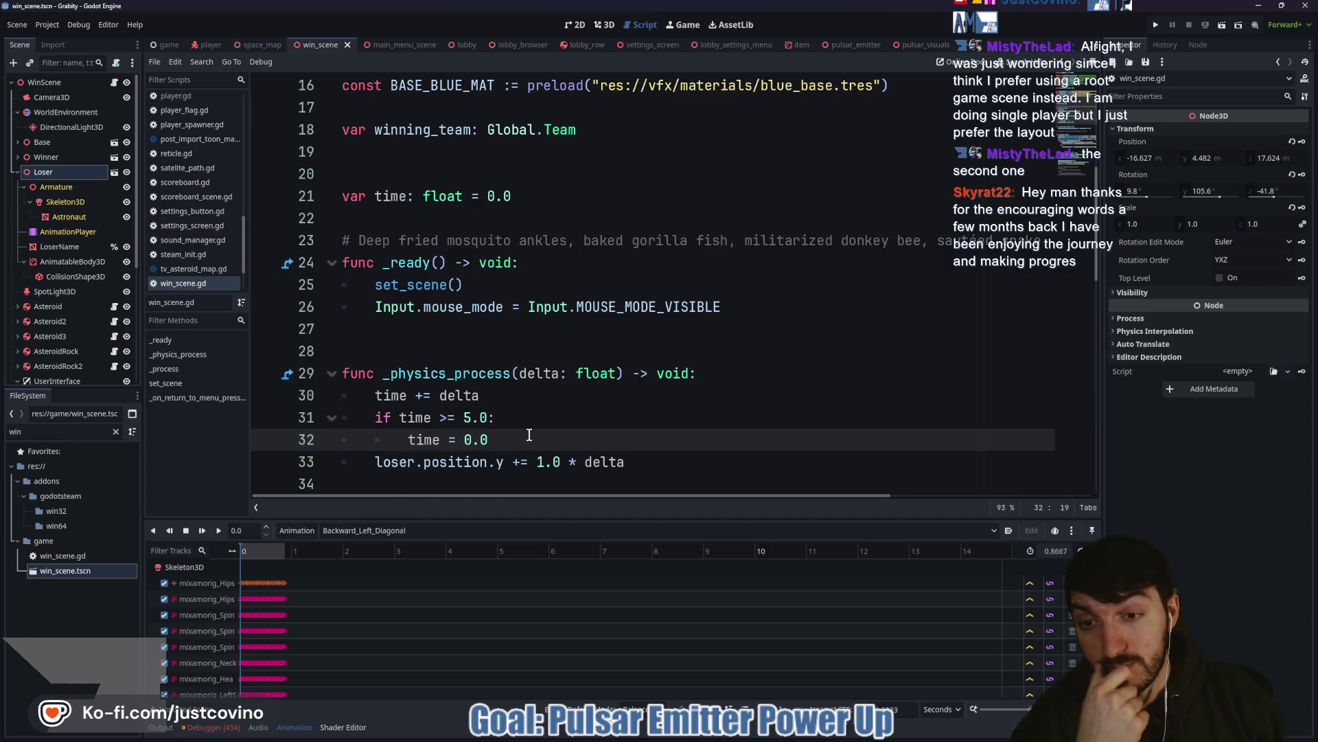
{"action": "scroll", "coordinate": [530, 435], "scroll_direction": "down", "scroll_amount": 1}
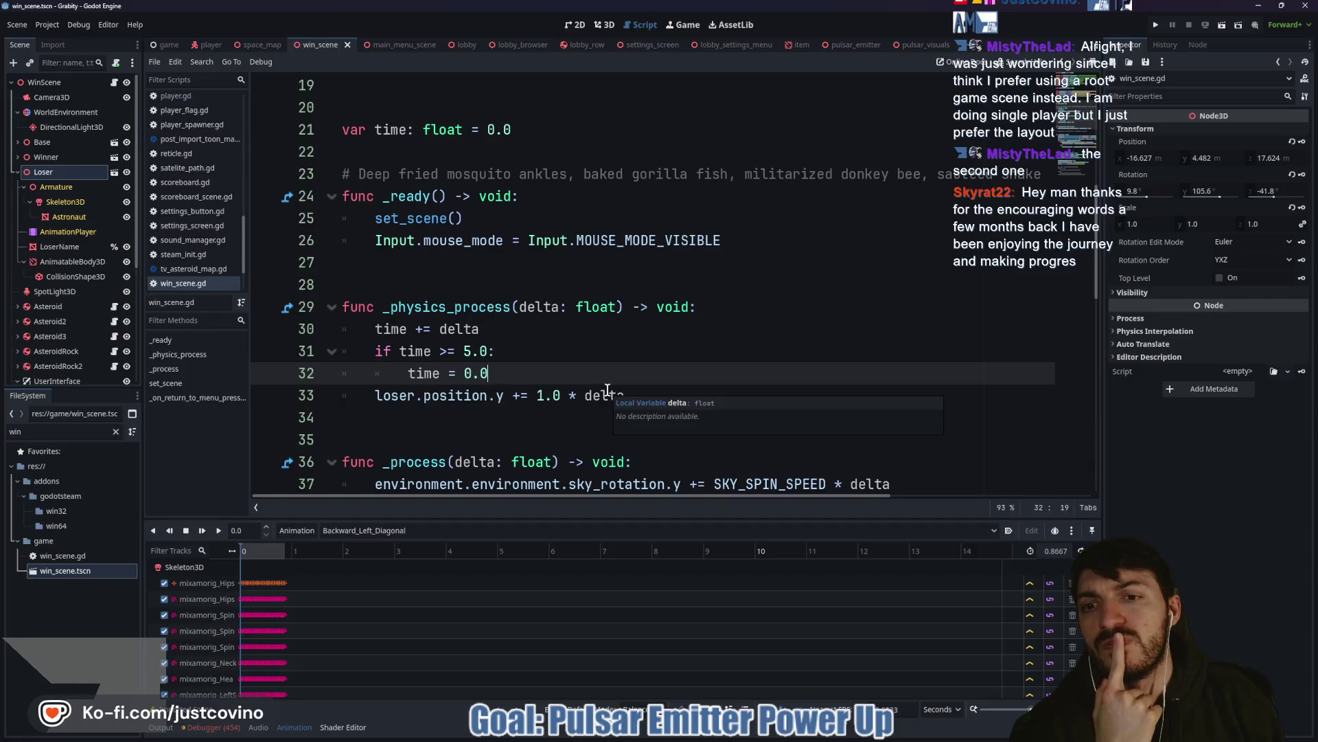
Declare 'var loser_moving_up: bool = false' after winning_team.
{"action": "double_click", "coordinate": [565, 396]}
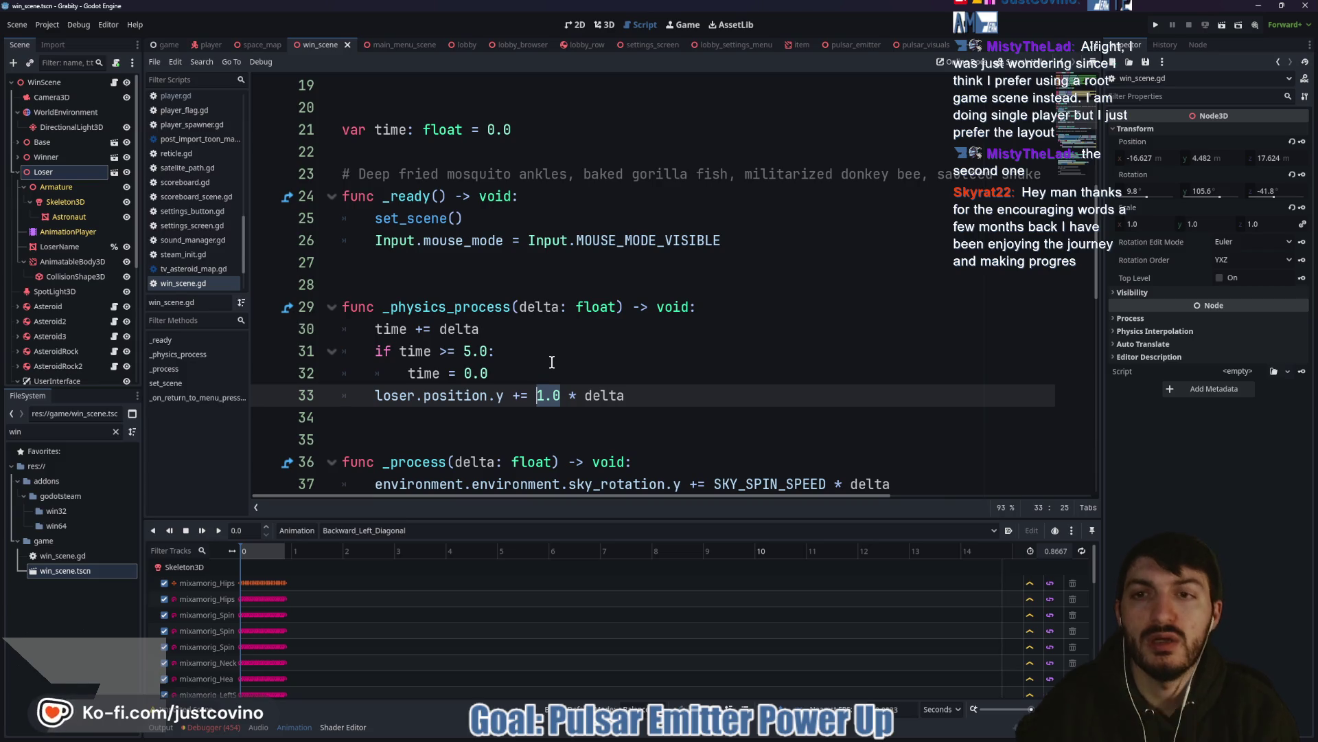
{"action": "scroll", "coordinate": [551, 362], "scroll_direction": "up", "scroll_amount": 4}
{"action": "left_click", "coordinate": [416, 353]}
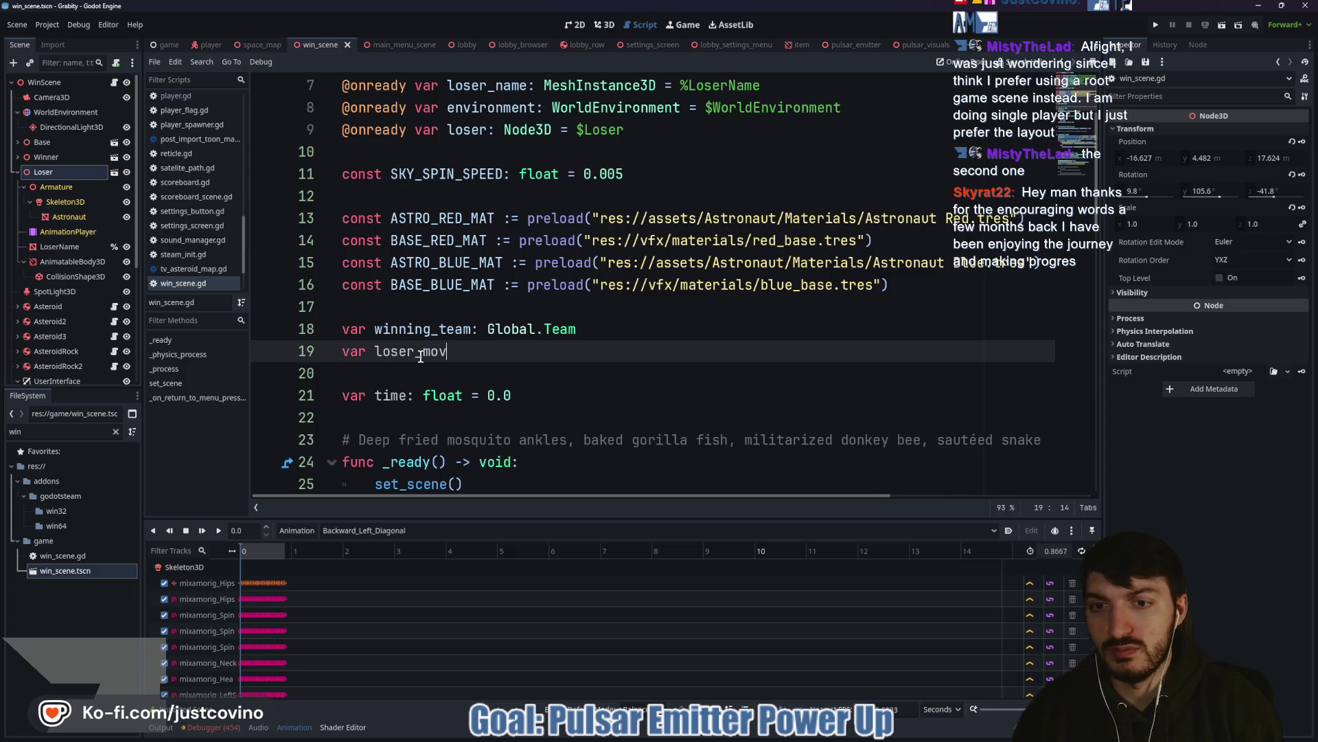
{"action": "type", "text": "ing_up: bool = fals"}
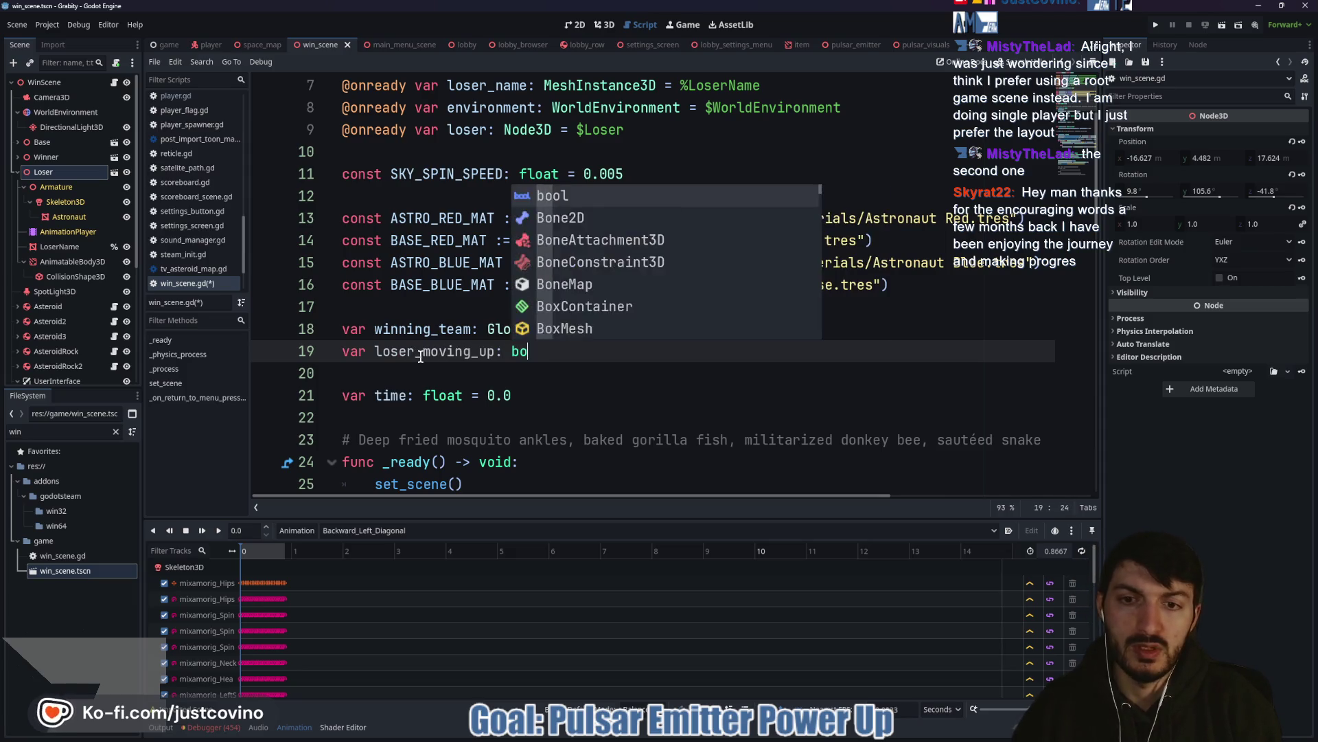
{"action": "type", "text": "e"}
{"action": "scroll", "coordinate": [464, 403], "scroll_direction": "down", "scroll_amount": 4}
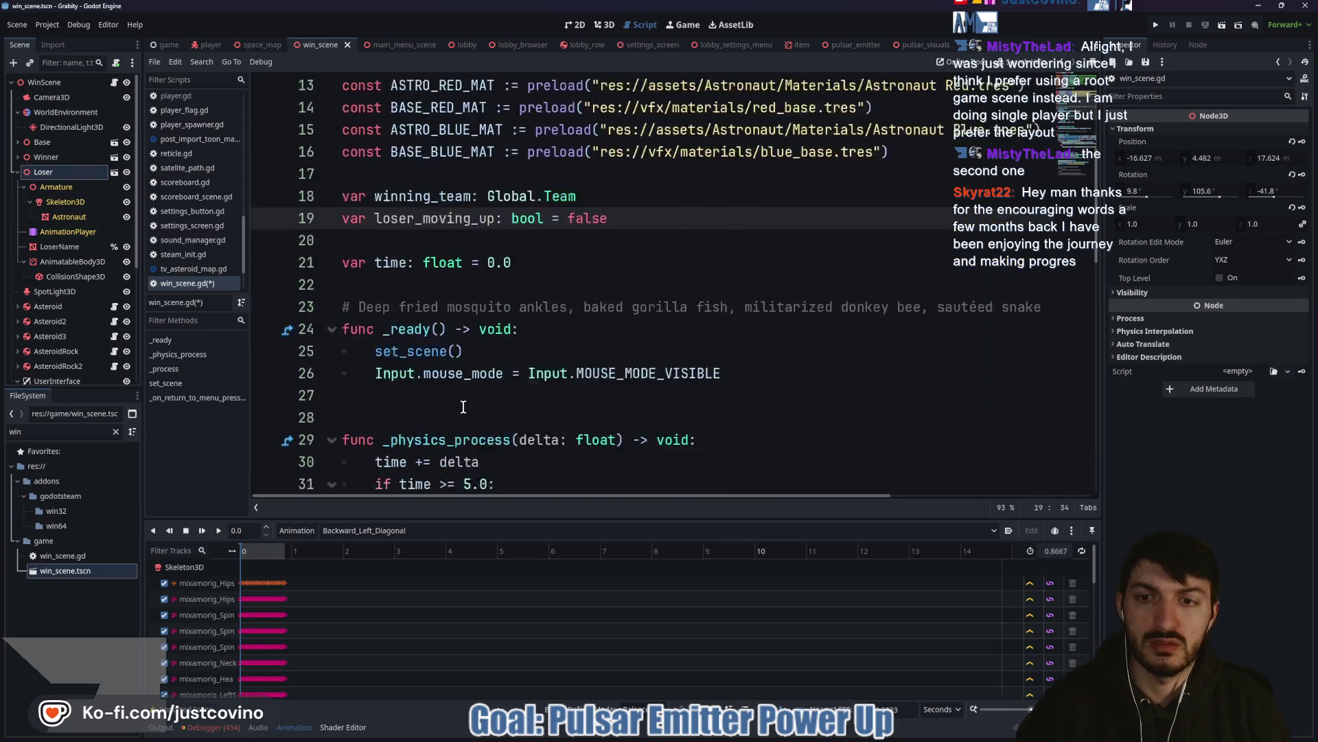
Flip loser_moving_up with 'loser_moving_up = !loser_moving_up' inside the 5-second check.
{"action": "left_click", "coordinate": [519, 378]}
{"action": "key", "text": "Return"}
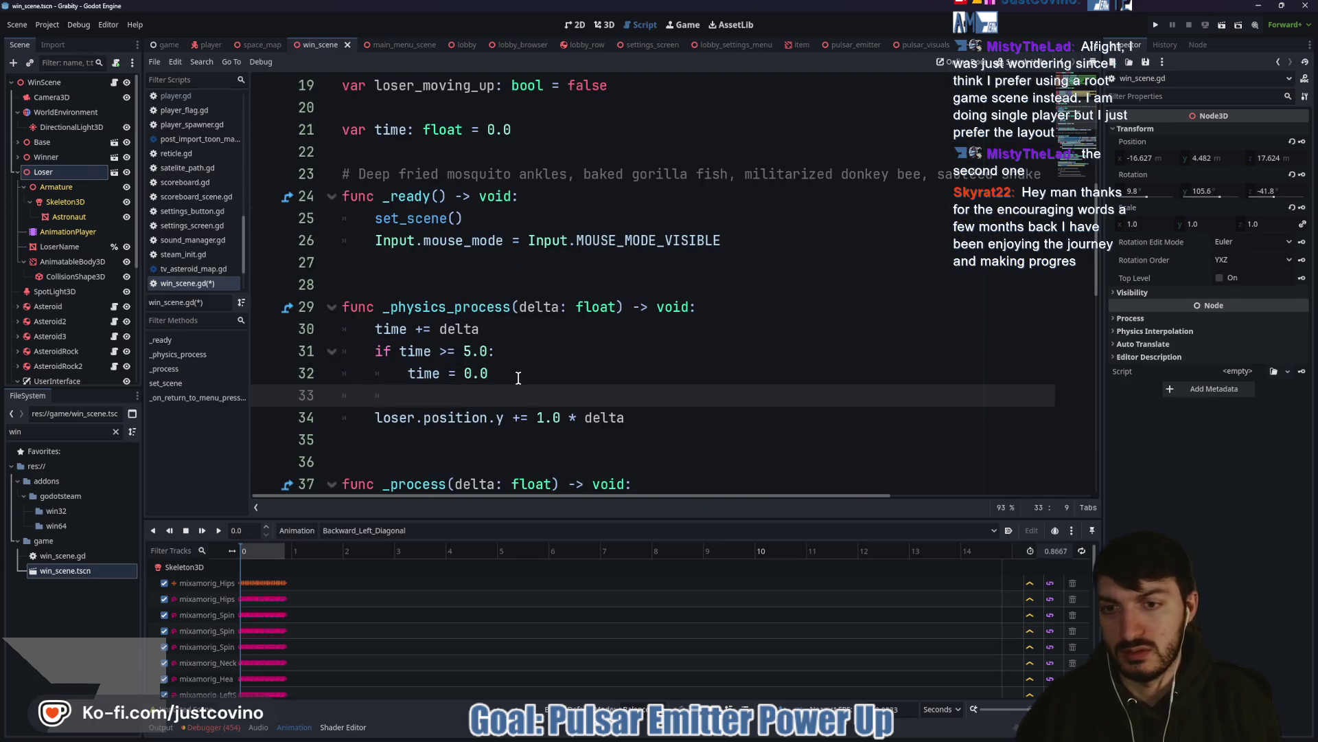
{"action": "type", "text": "loser"}
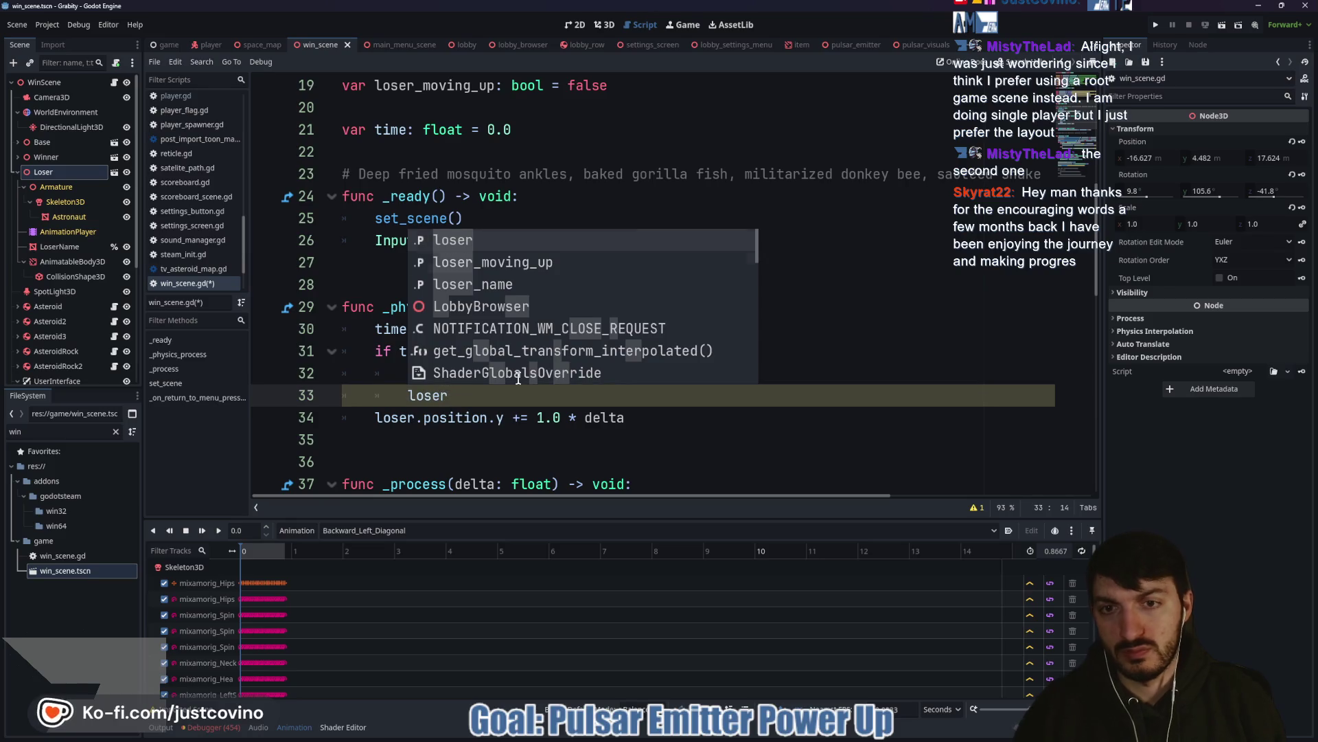
{"action": "key", "text": "Down"}
{"action": "key", "text": "Return"}
{"action": "type", "text": "= !loser"}
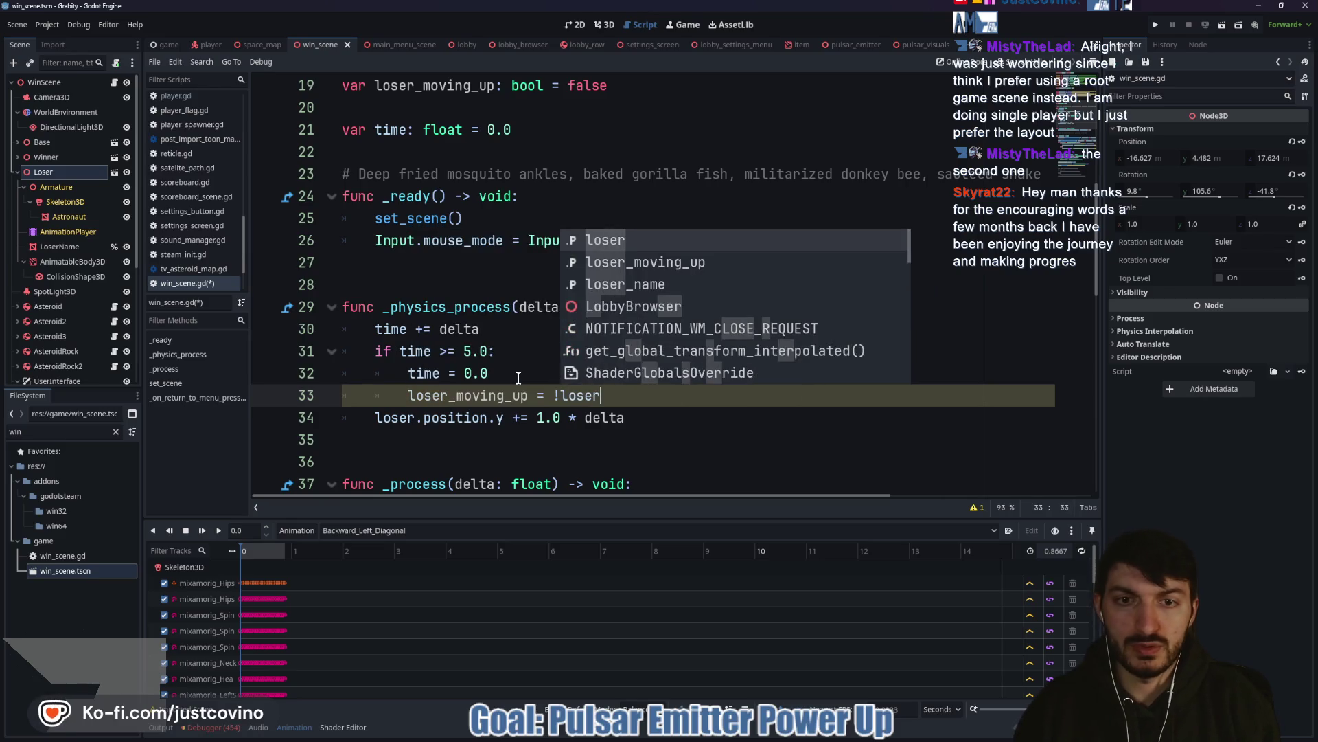
{"action": "key", "text": "Down"}
{"action": "key", "text": "Return"}
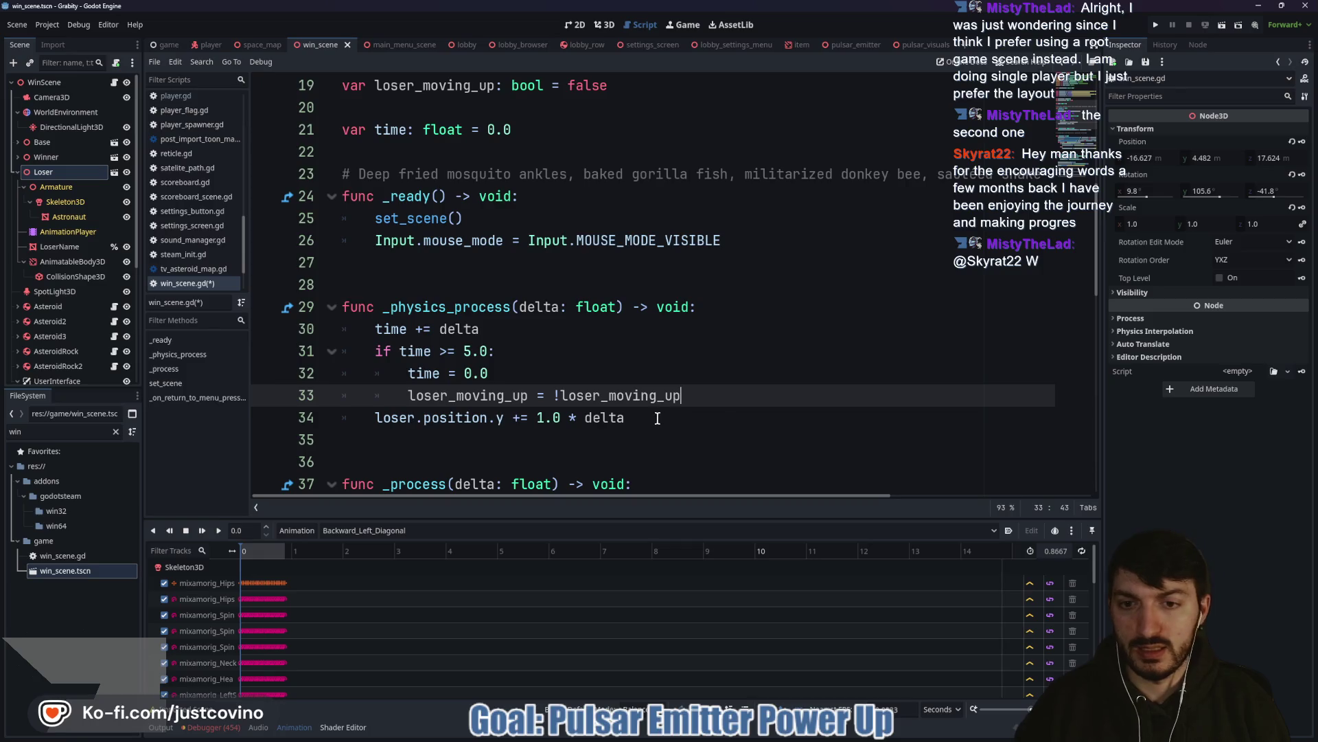
Move the Loser up when loser_moving_up is true, else subtract 1.0 * delta from position.y.
{"action": "key", "text": "Return"}
{"action": "key", "text": "BackSpace"}
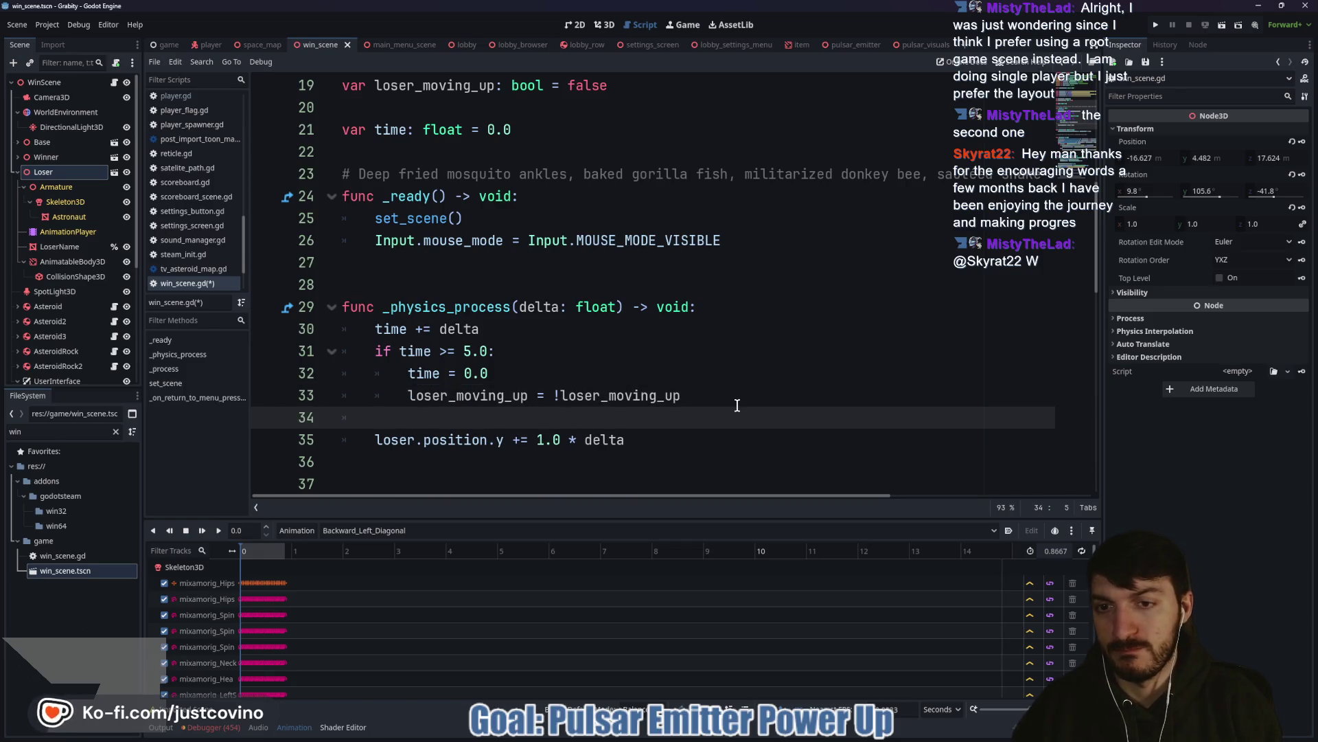
{"action": "type", "text": "oser"}
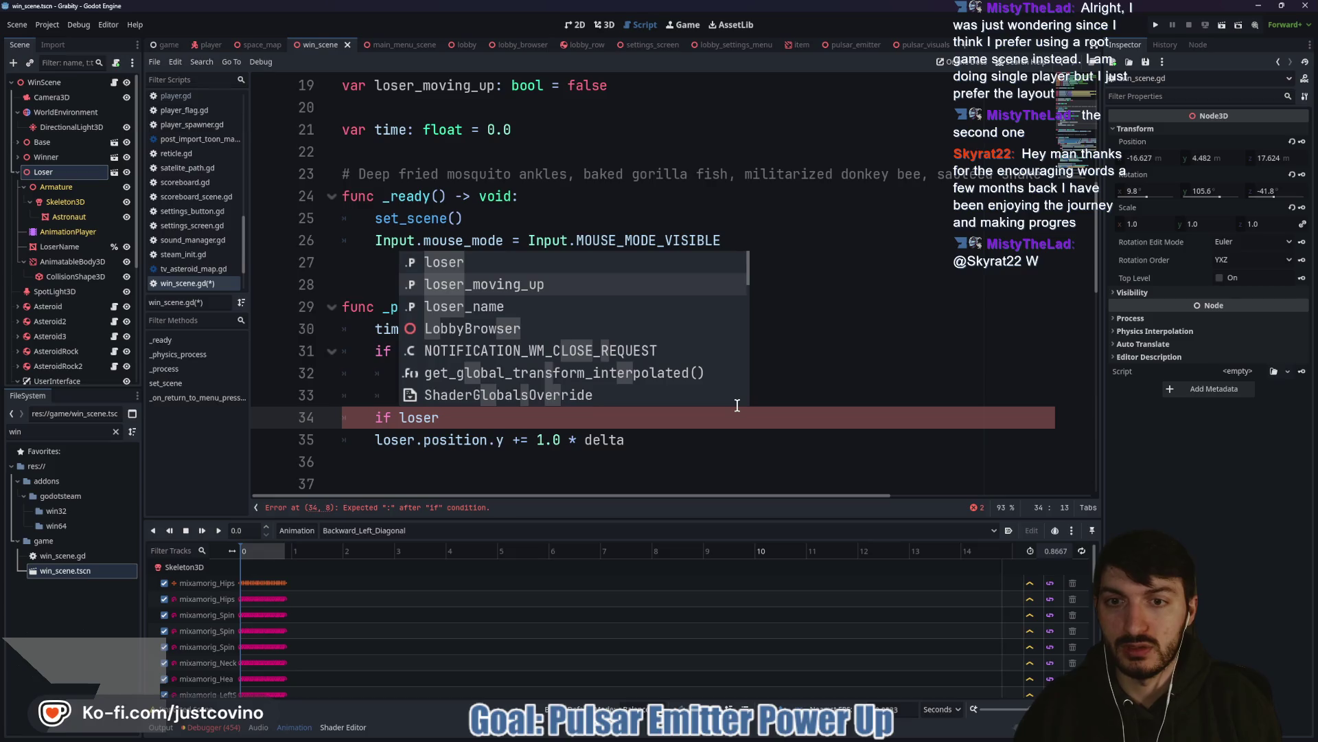
{"action": "key", "text": "Return"}
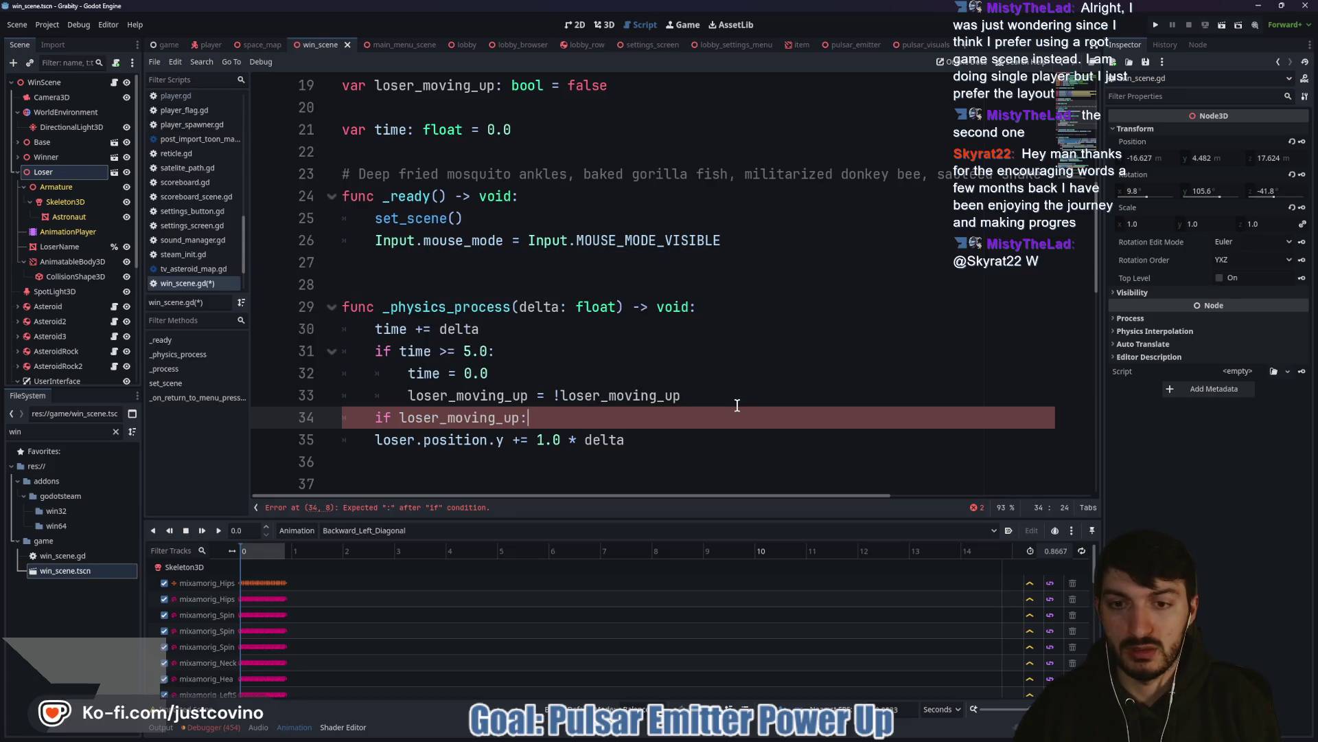
{"action": "left_click", "coordinate": [373, 439]}
{"action": "key", "text": "Tab"}
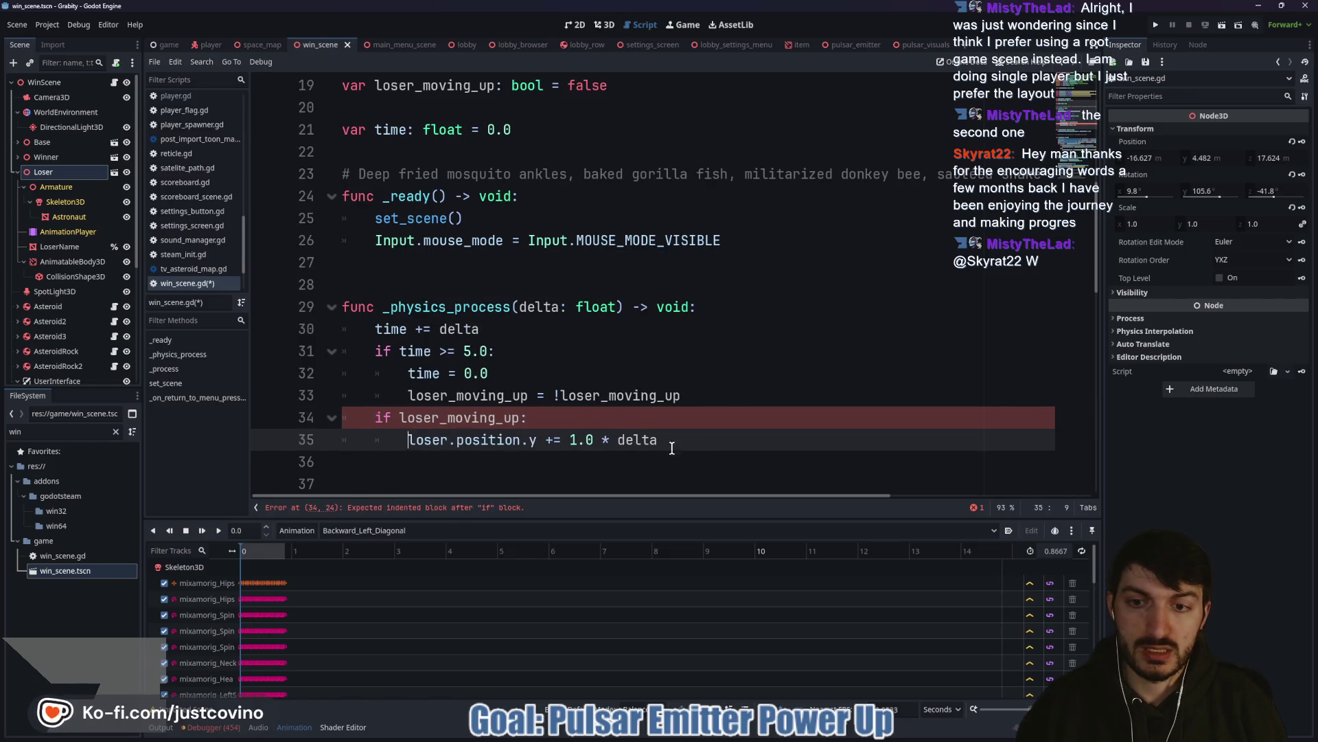
{"action": "left_click", "coordinate": [693, 445]}
{"action": "key", "text": "Return"}
{"action": "type", "text": "else:"}
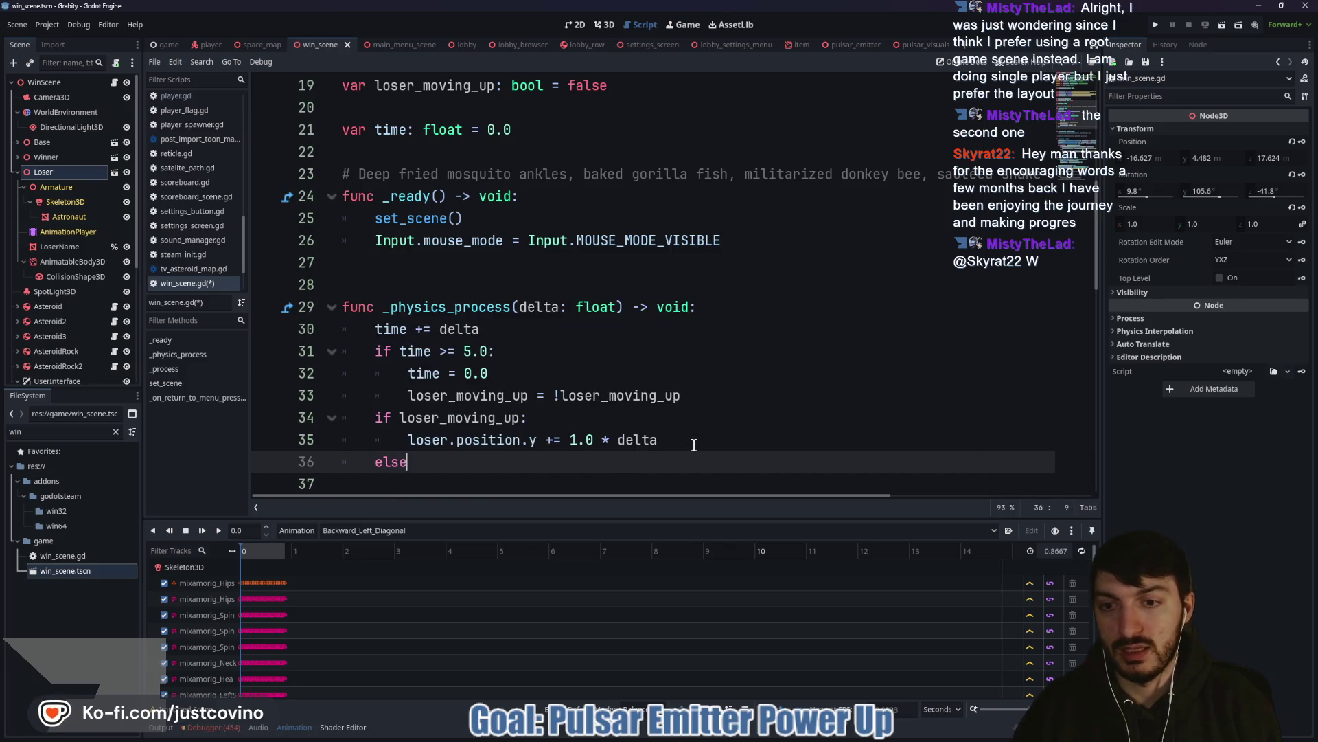
{"action": "key", "text": "Return"}
{"action": "type", "text": "loser.position.y"}
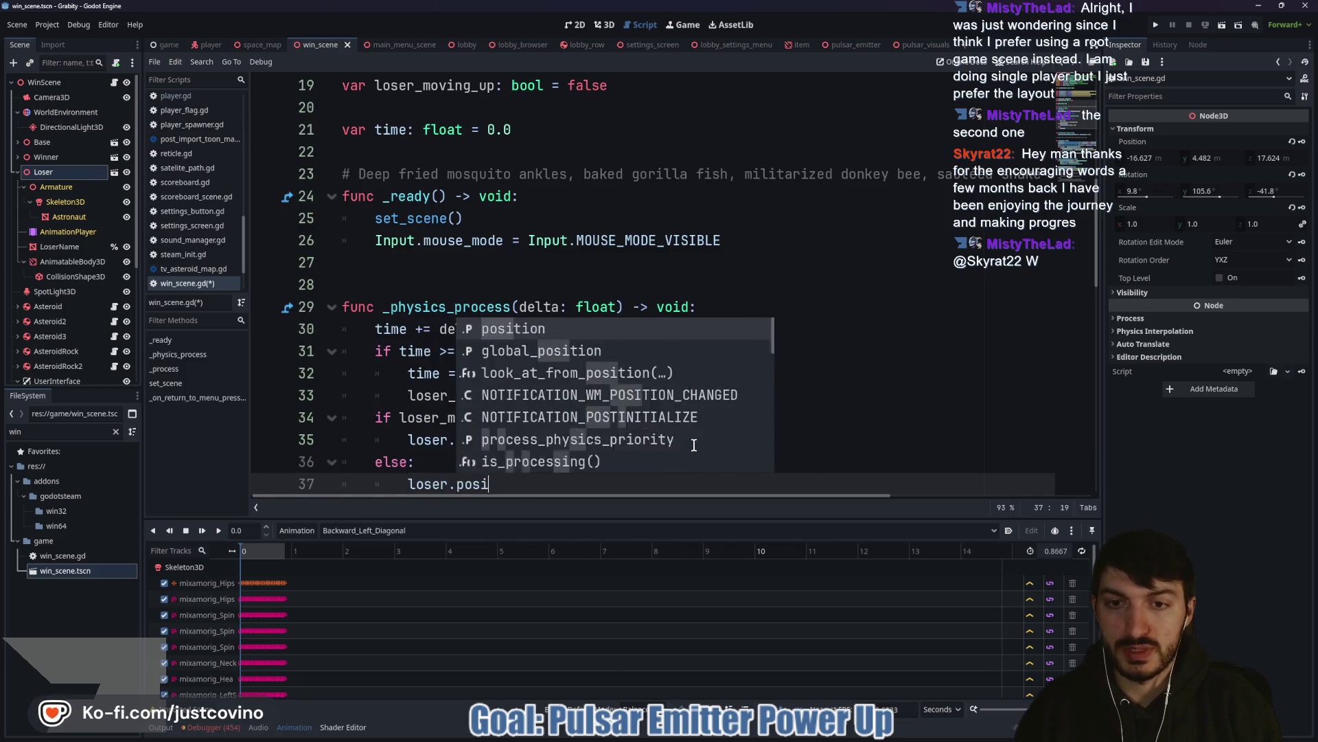
{"action": "type", "text": " -= 1.0"}
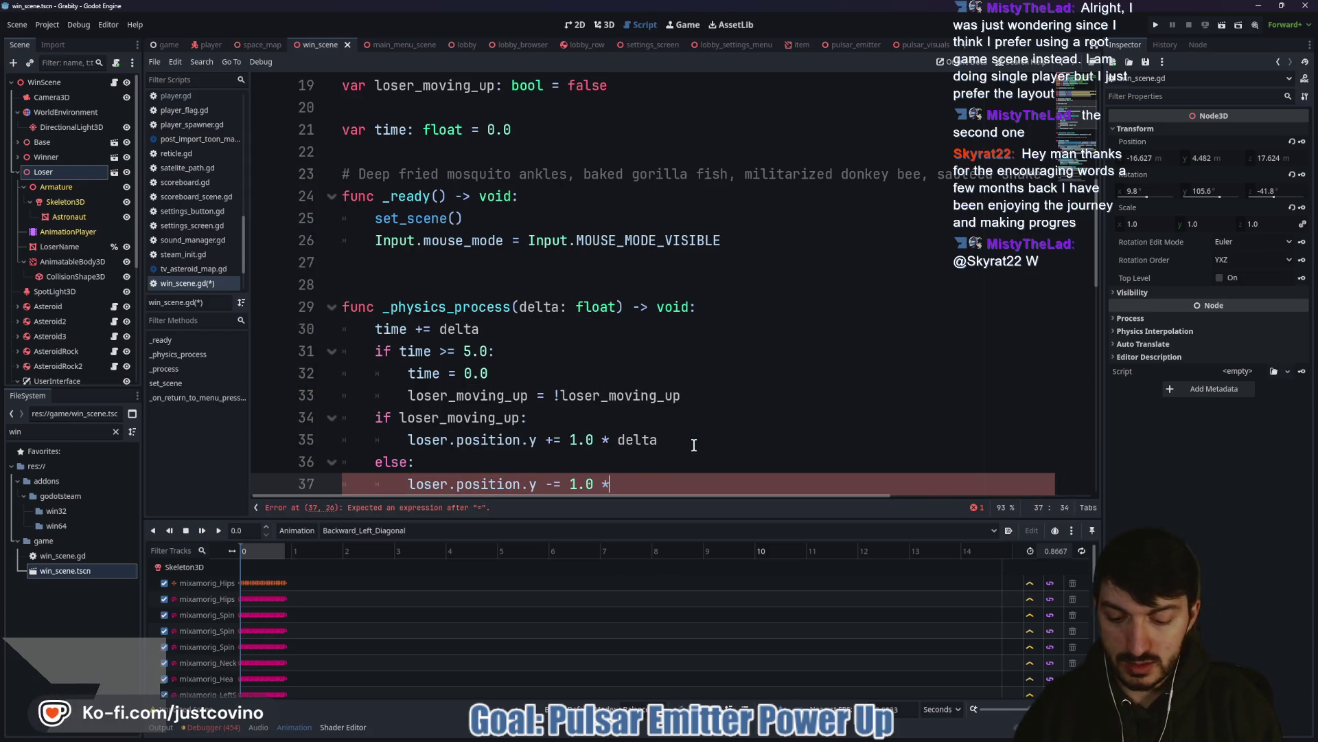
{"action": "type", "text": " * delta"}
Save win_scene.gd and launch a debug run of the game.
{"action": "left_click", "coordinate": [546, 460]}
{"action": "key", "text": "ctrl+s"}
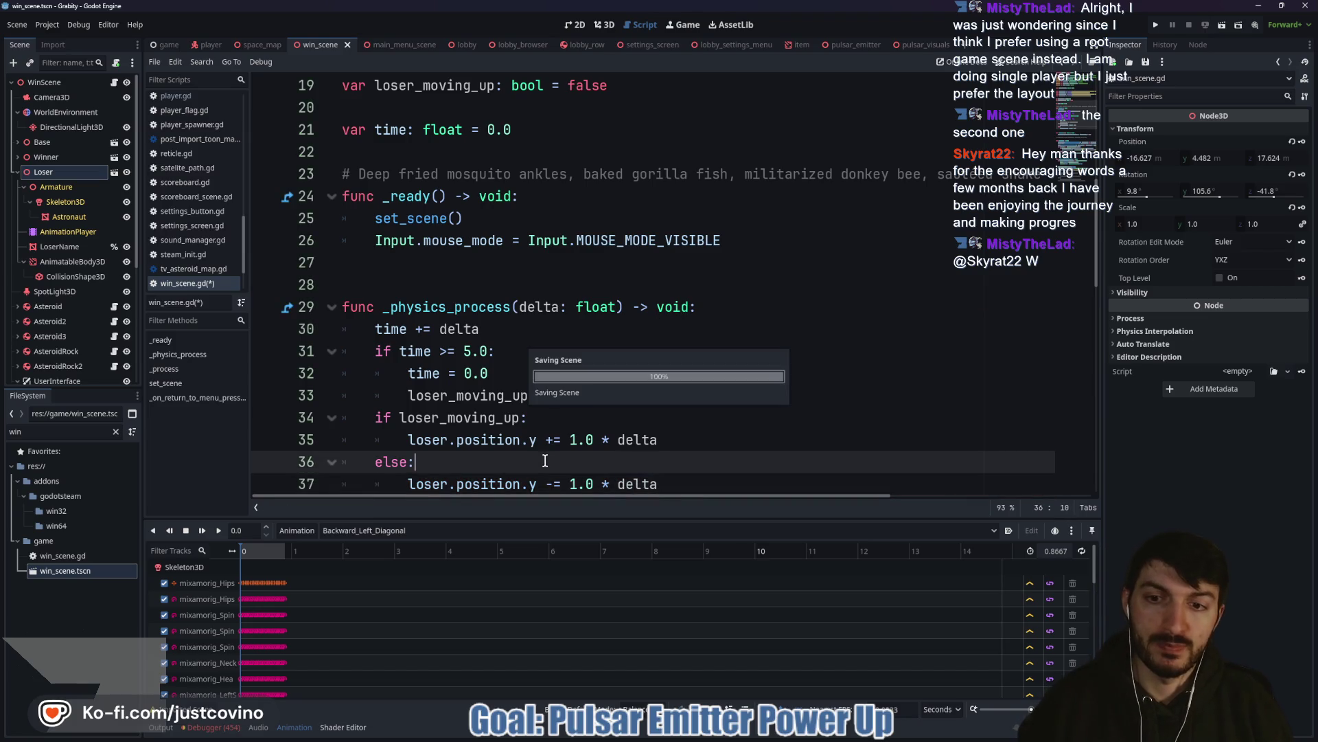
{"action": "scroll", "coordinate": [545, 460], "scroll_direction": "down", "scroll_amount": 1}
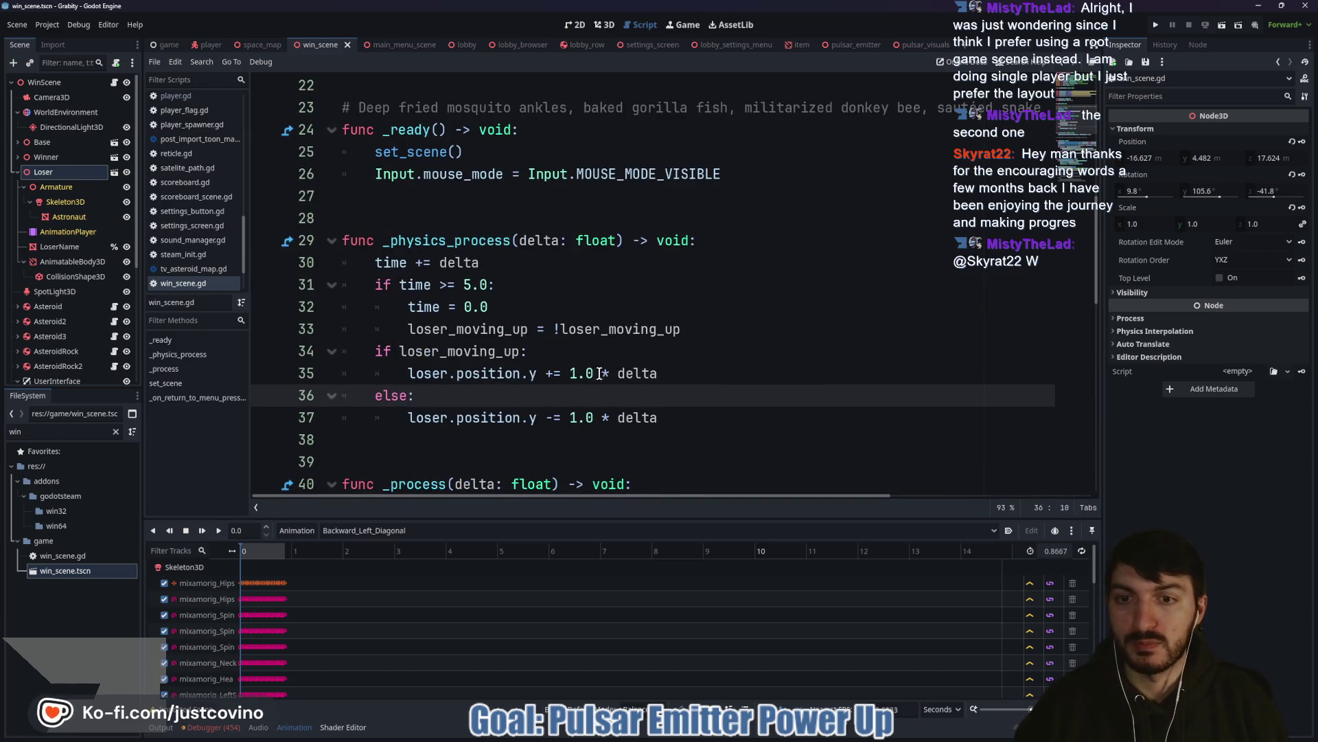
{"action": "left_click", "coordinate": [1156, 24]}
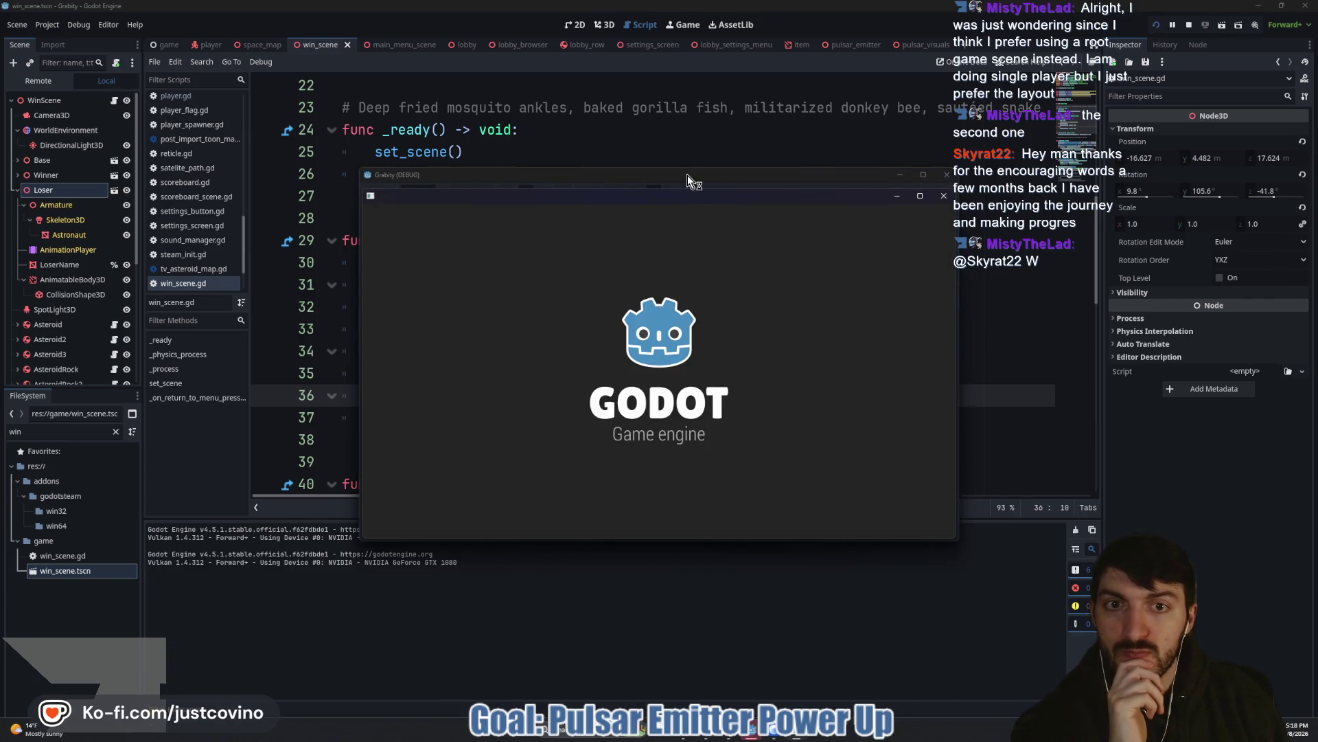
Host a lobby in the first game window, join it from the second, and ready up.
{"action": "left_click_drag", "start_coordinate": [687, 175], "coordinate": [366, 169]}
{"action": "left_click", "coordinate": [227, 316]}
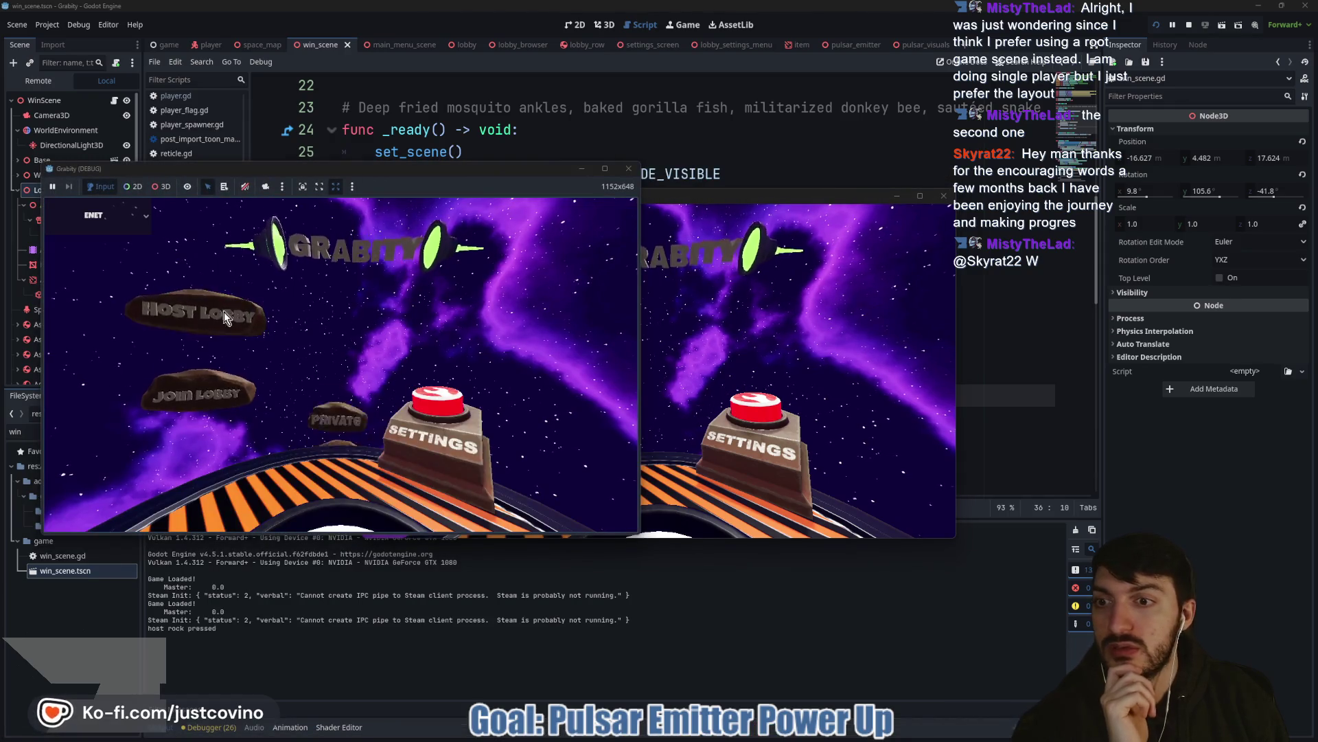
{"action": "left_click", "coordinate": [322, 296]}
{"action": "left_click_drag", "start_coordinate": [729, 201], "coordinate": [1058, 162]}
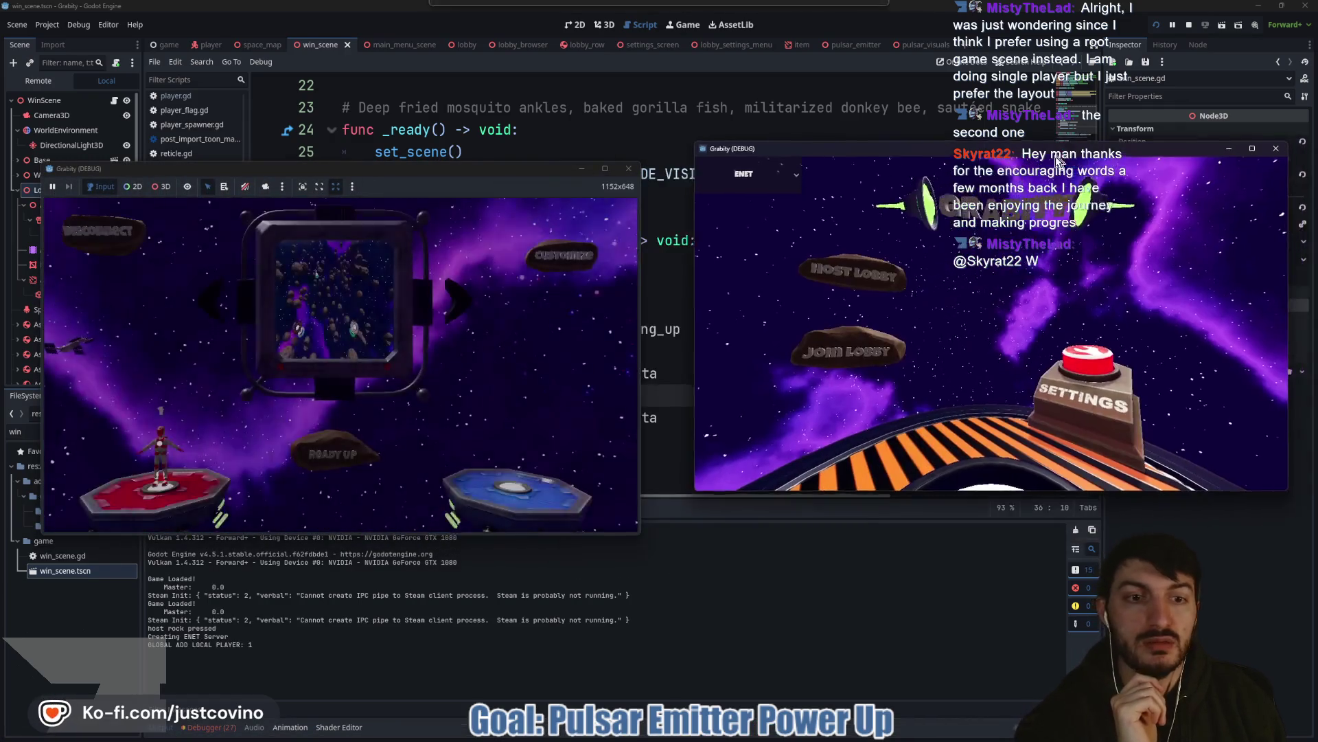
{"action": "left_click", "coordinate": [824, 356]}
{"action": "left_click", "coordinate": [899, 404]}
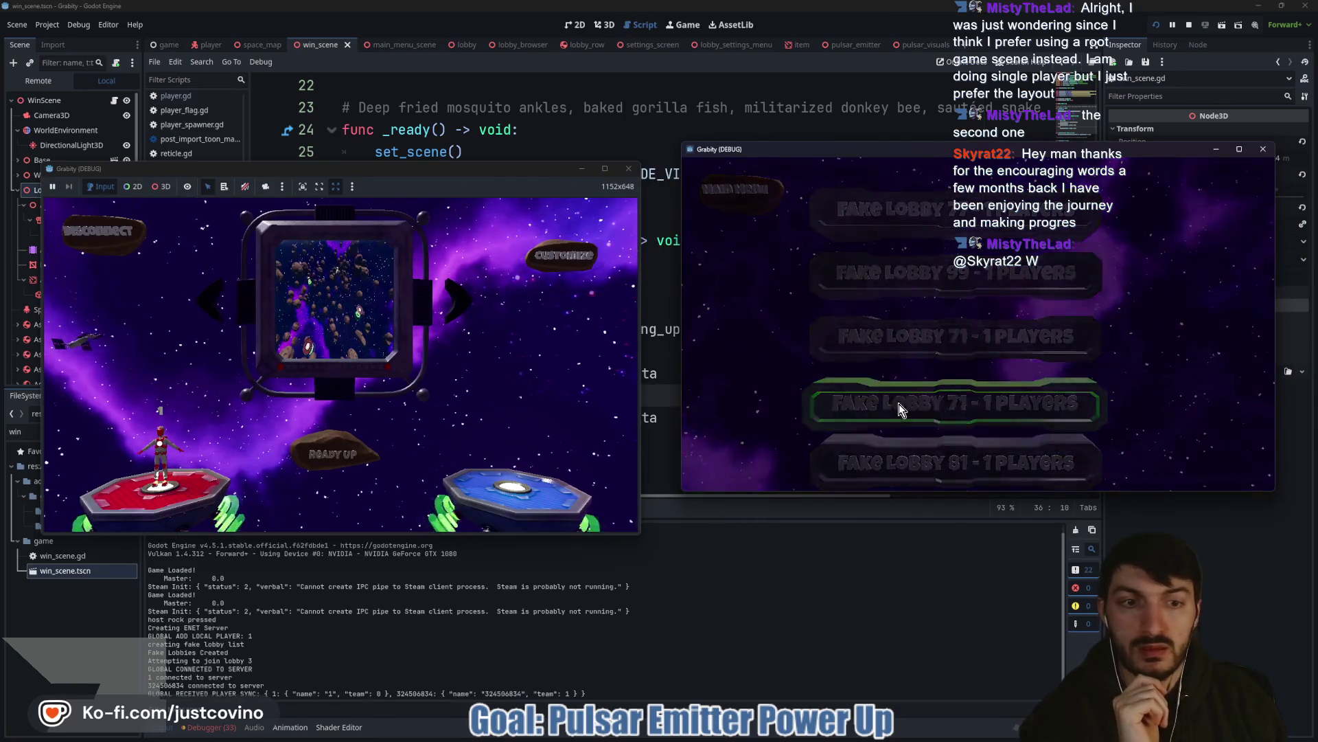
{"action": "left_click", "coordinate": [372, 451]}
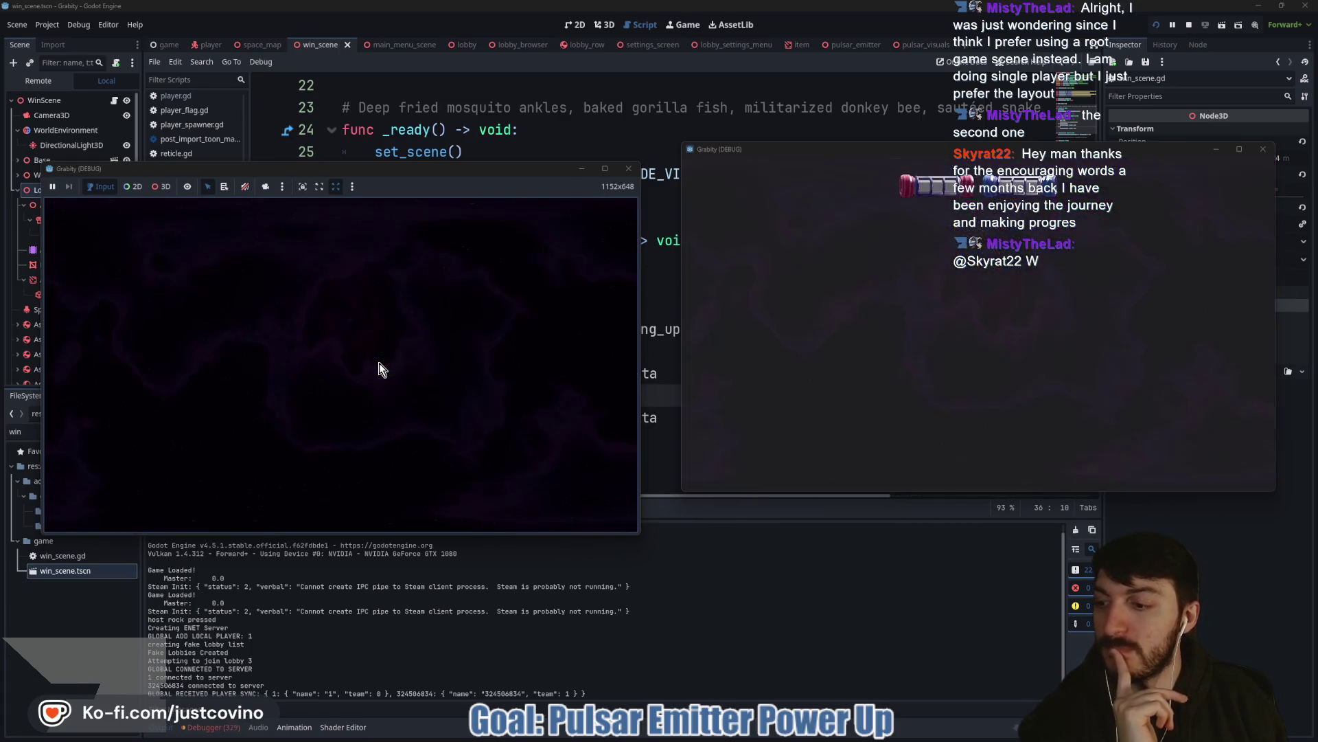
Enter 'cheat 1' and 'score 1' in the dev console to reach the win screen, then stop the game.
{"action": "key", "text": "grave"}
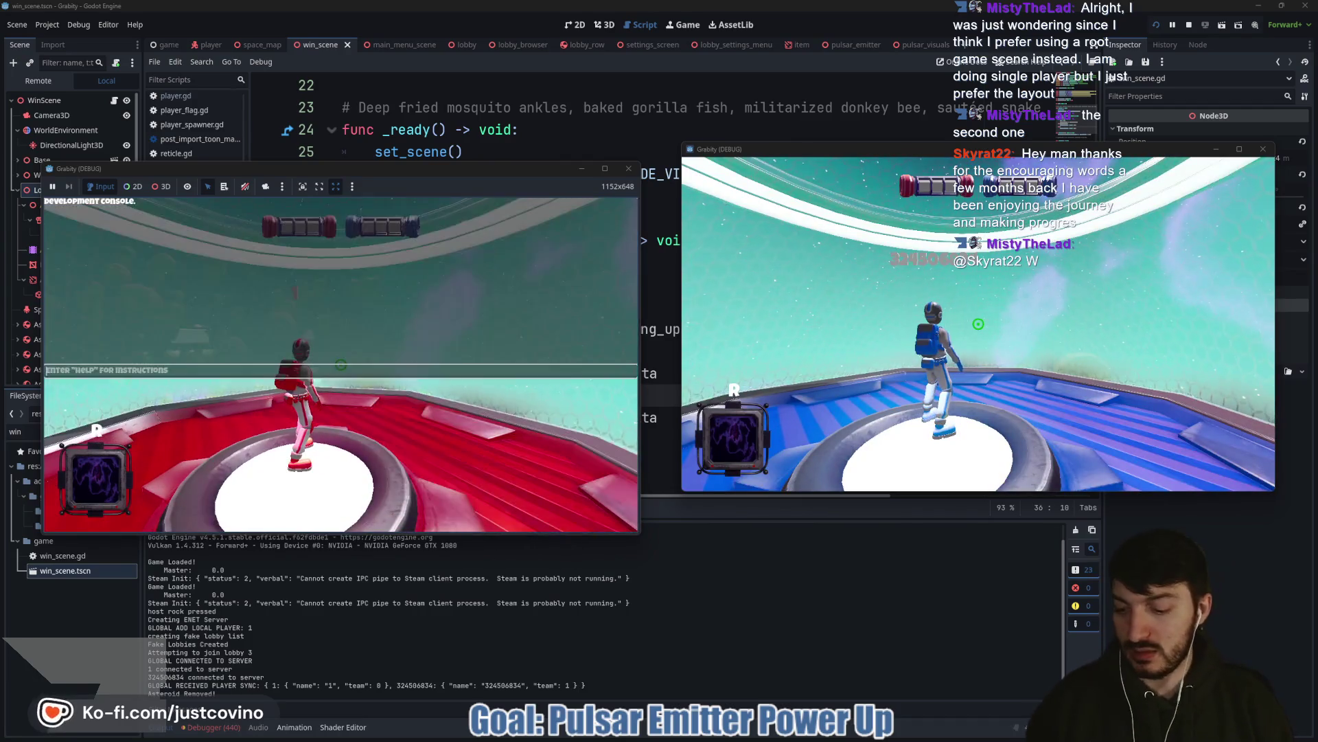
{"action": "type", "text": "cheat"}
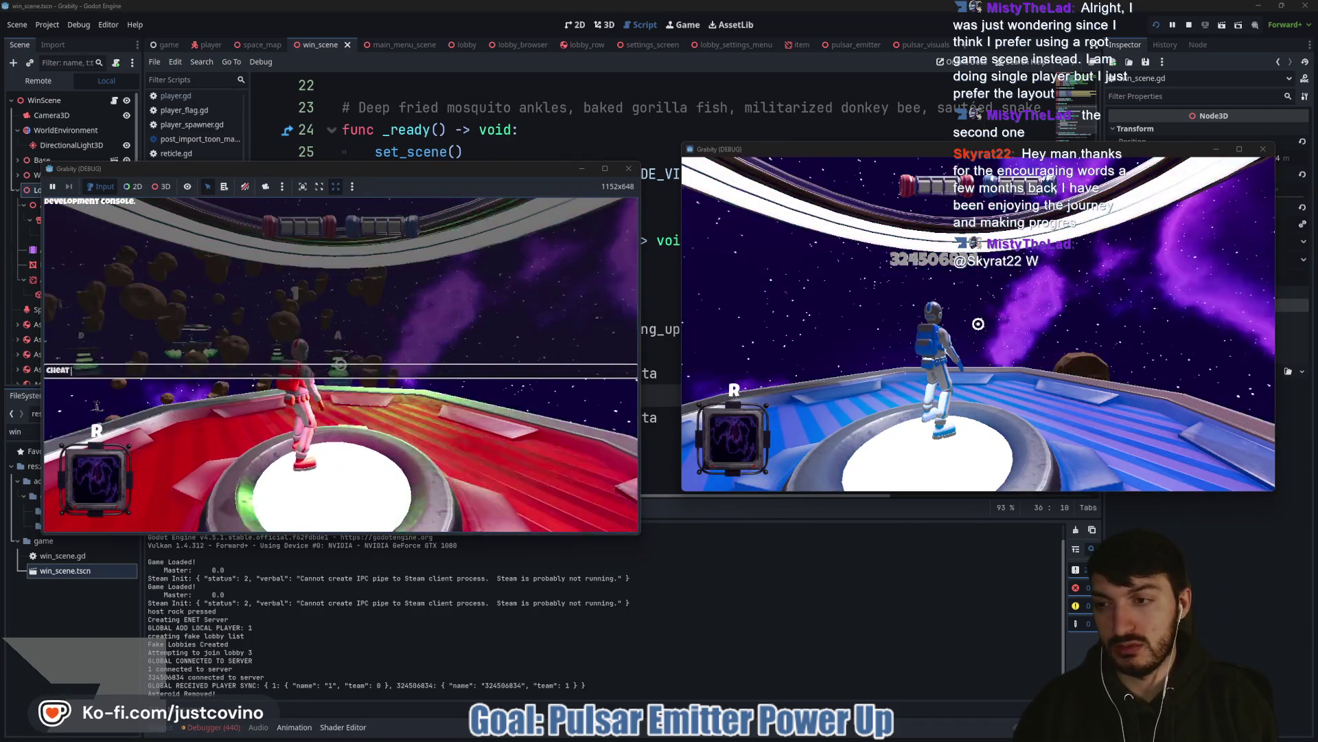
{"action": "type", "text": " 1"}
{"action": "key", "text": "Return"}
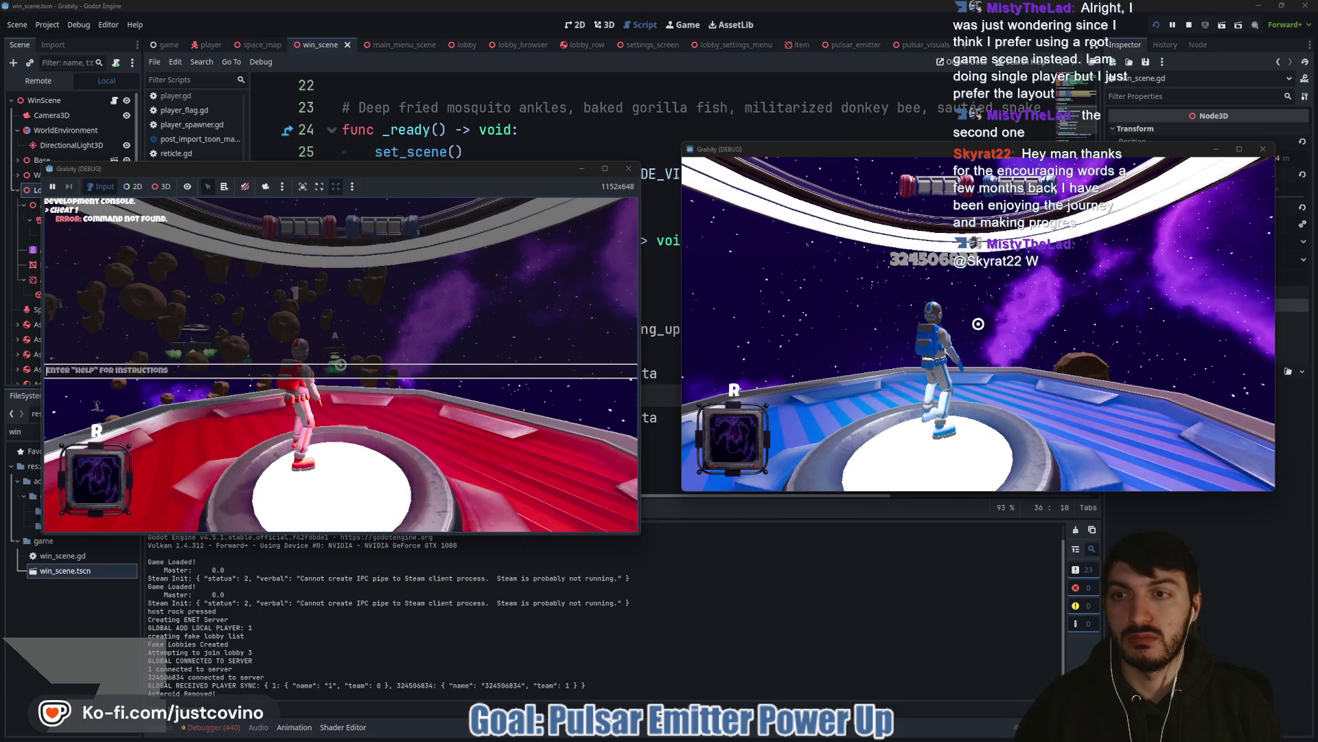
{"action": "type", "text": "score 1"}
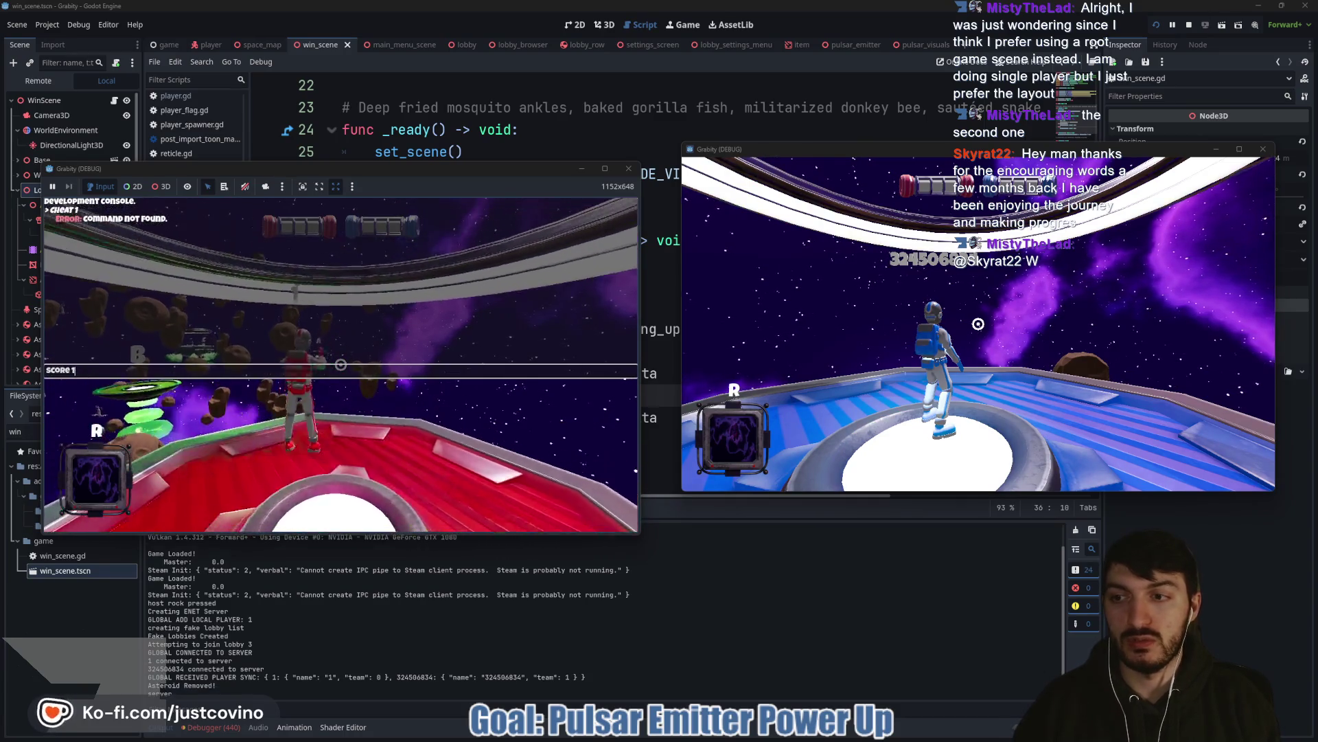
{"action": "key", "text": "Return"}
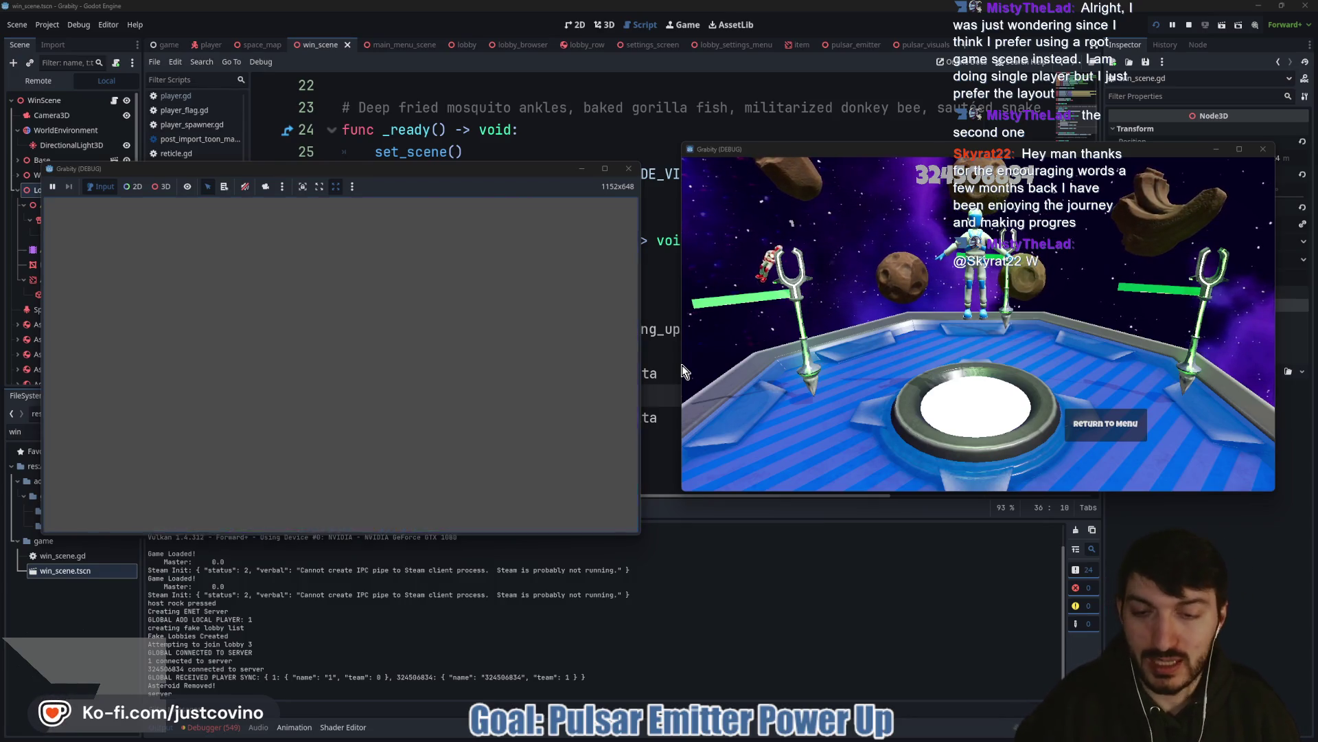
{"action": "key", "text": "F8"}
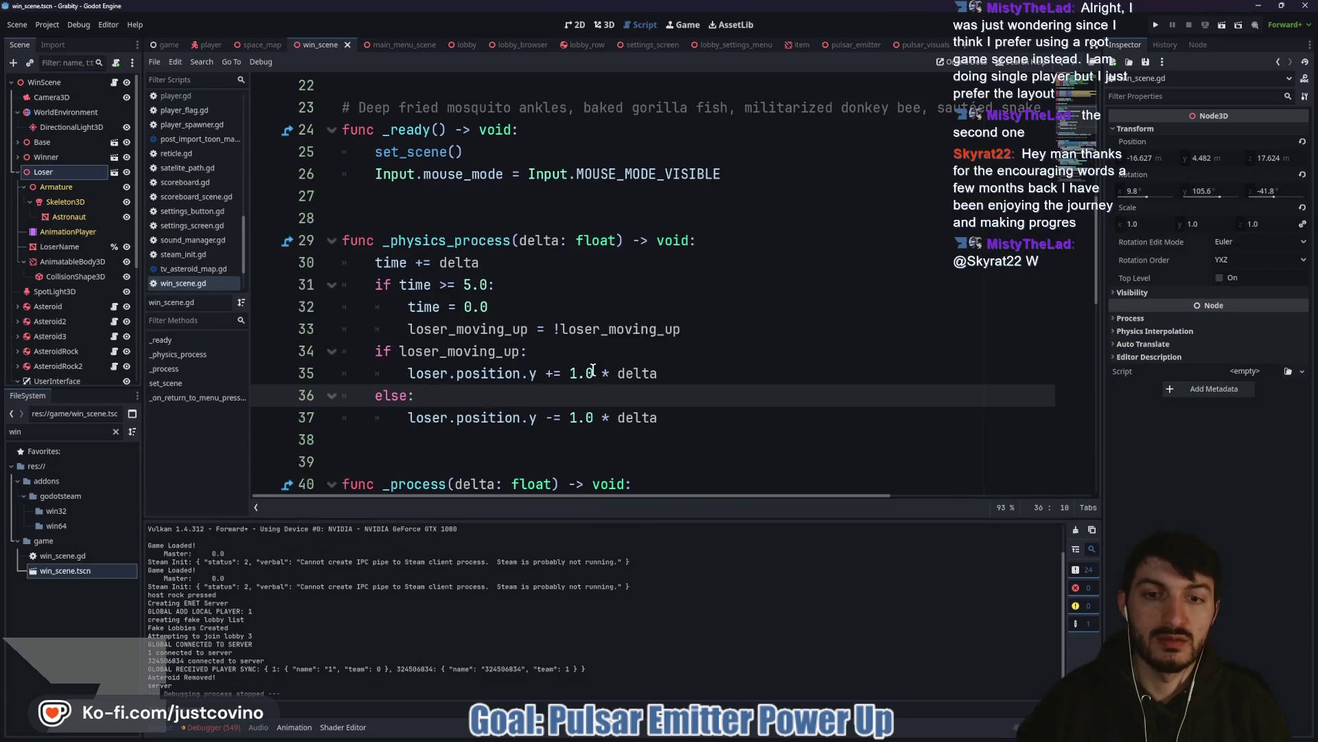
Change both 1.0 vertical speed values to 0.5.
{"action": "left_click_drag", "start_coordinate": [594, 369], "coordinate": [571, 368]}
{"action": "key", "text": "ctrl+d"}
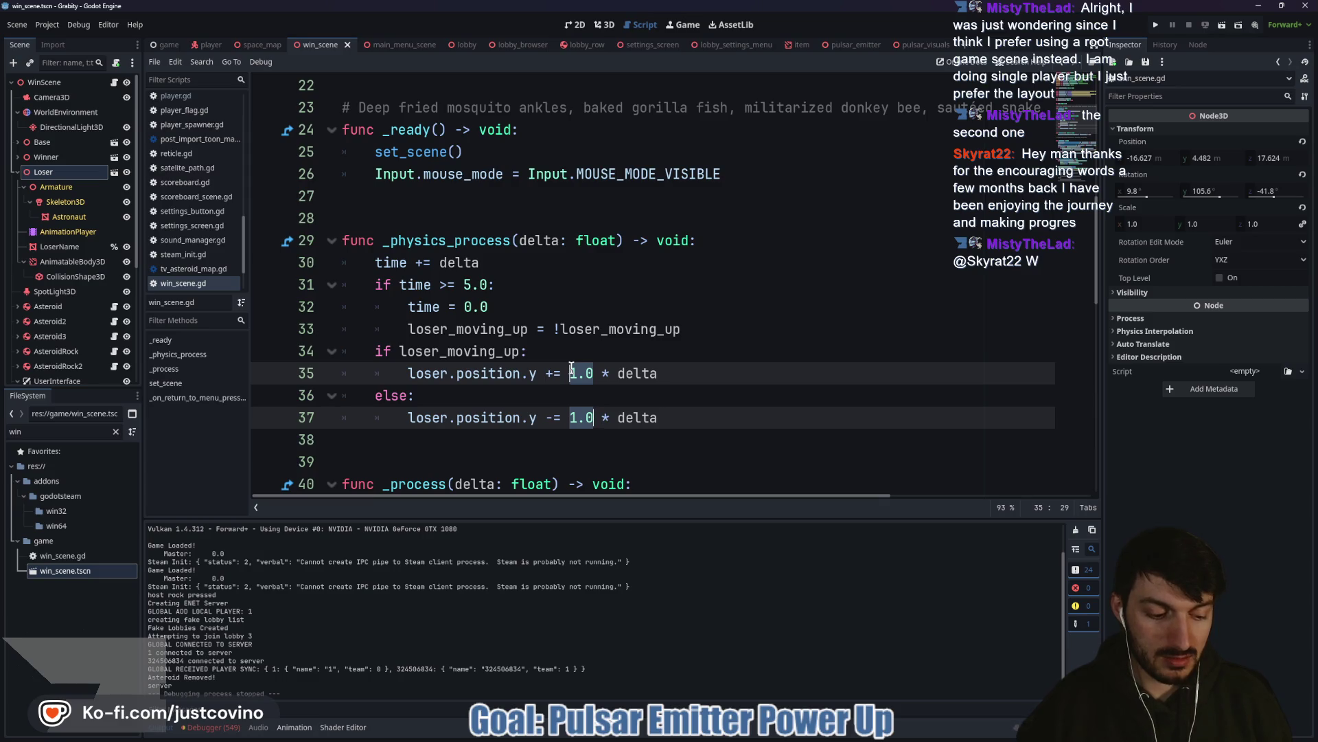
{"action": "type", "text": "0.5"}
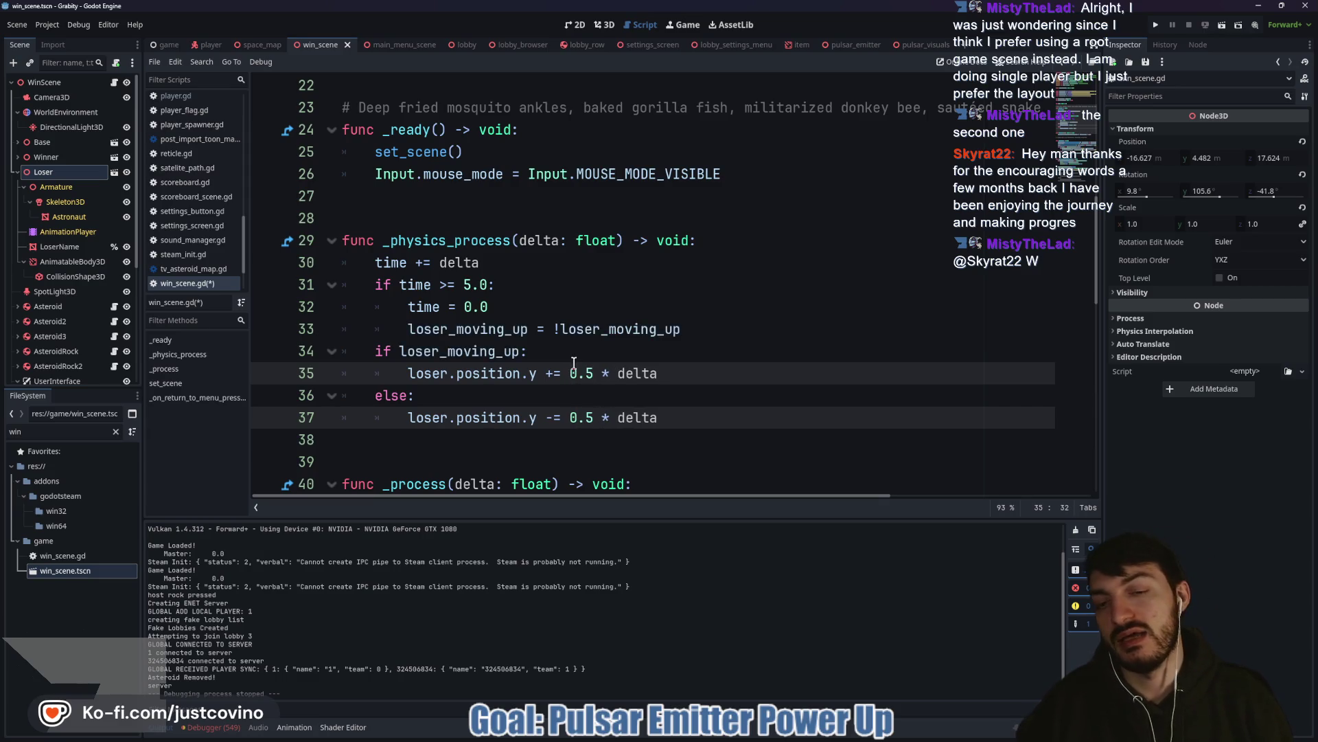
Add sideways motion: position.x += 0.5 * delta going up, -= going down, and save.
{"action": "left_click", "coordinate": [693, 376]}
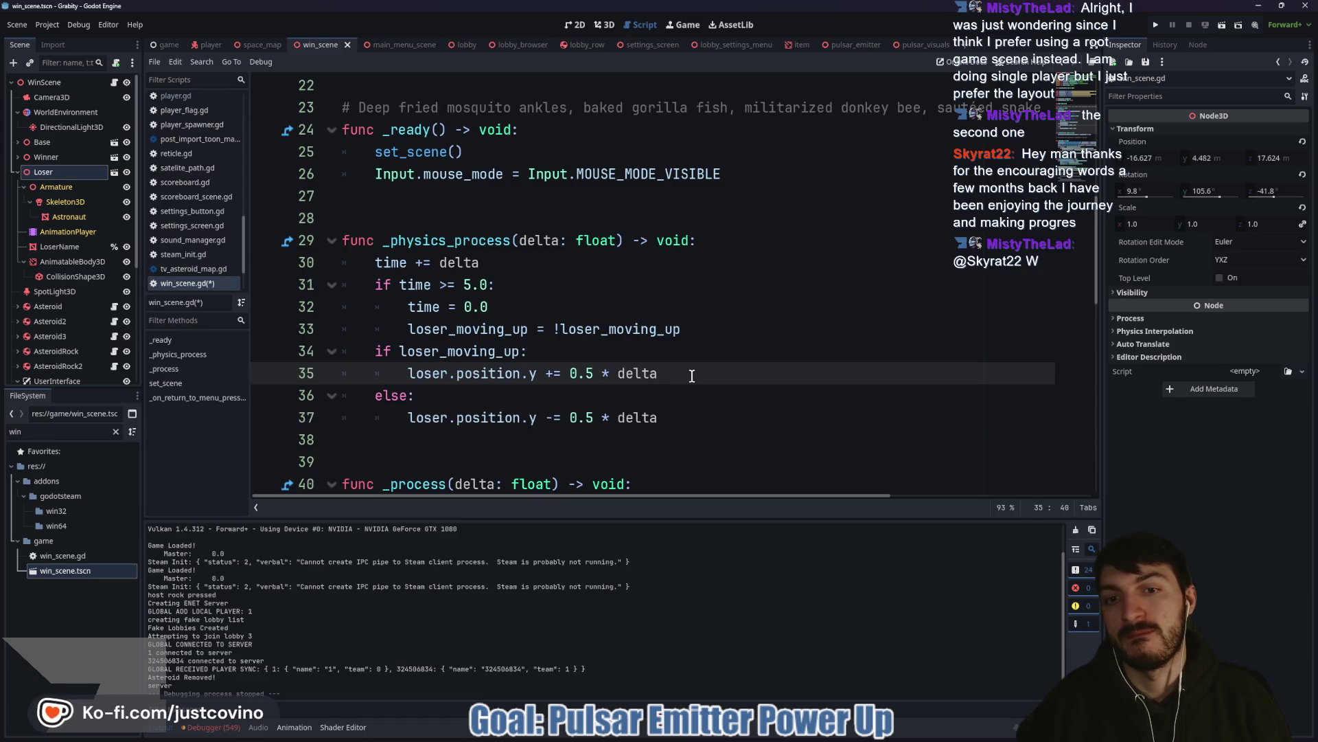
{"action": "key", "text": "Return"}
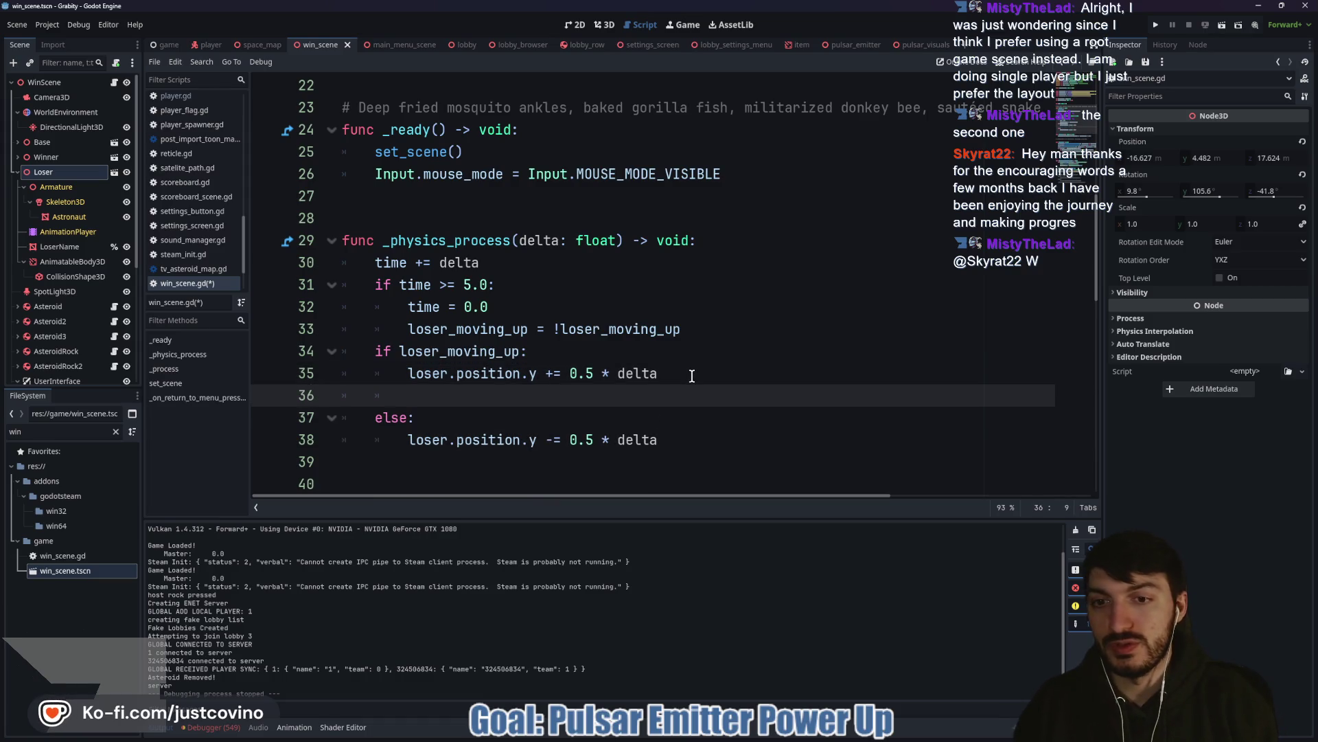
{"action": "type", "text": "loser.posi"}
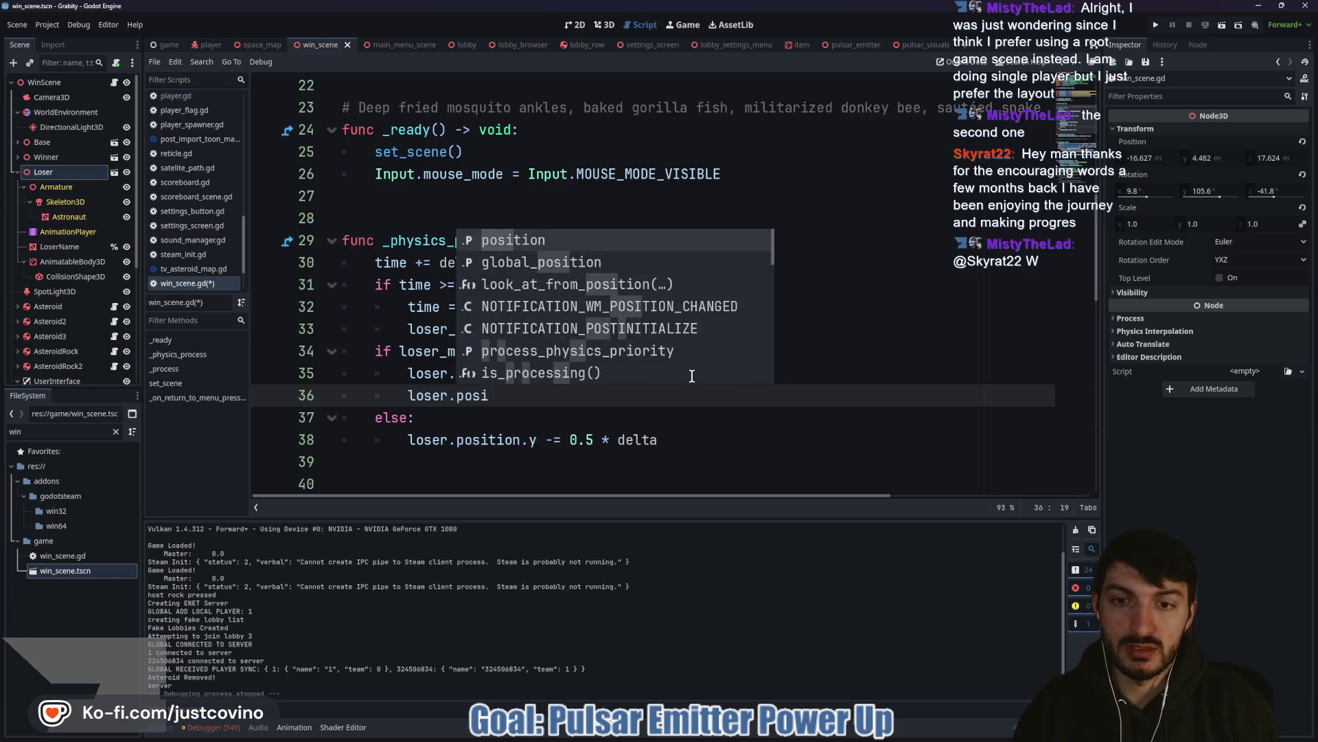
{"action": "type", "text": "tion.x"}
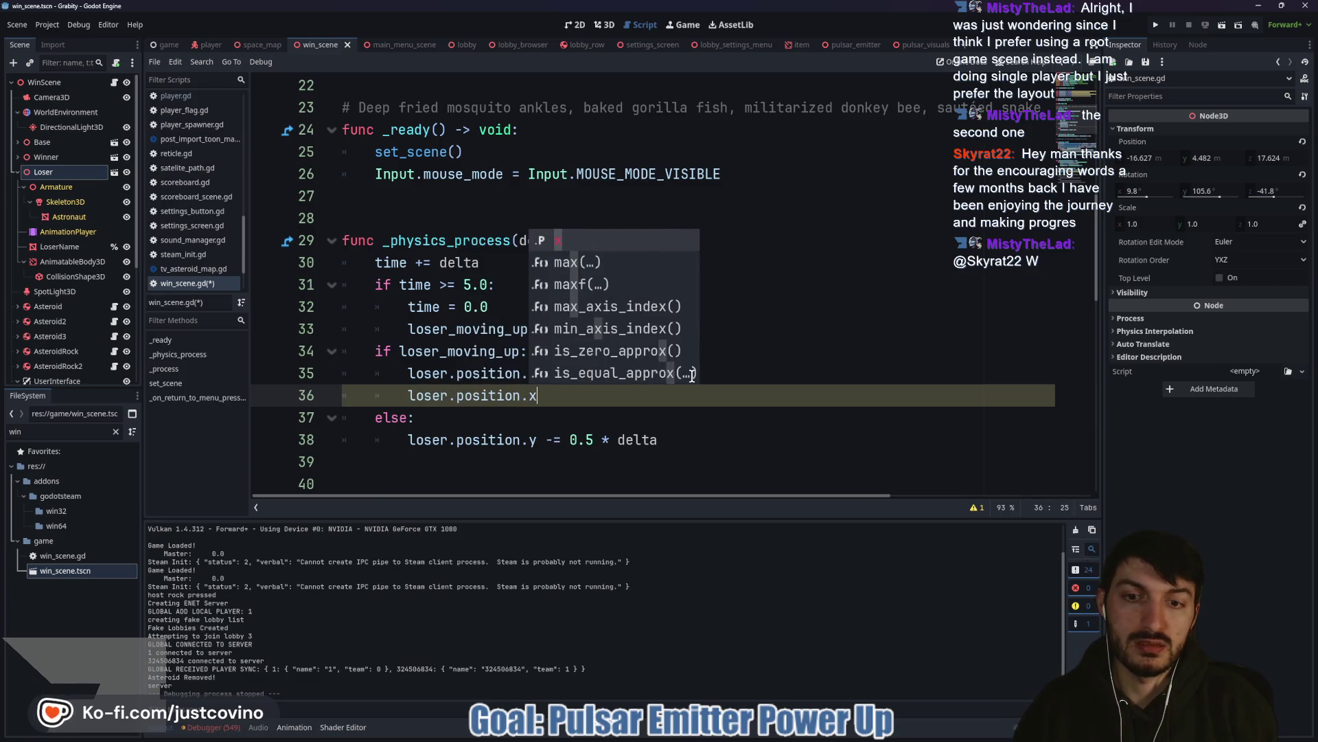
{"action": "type", "text": " += 0.5 "}
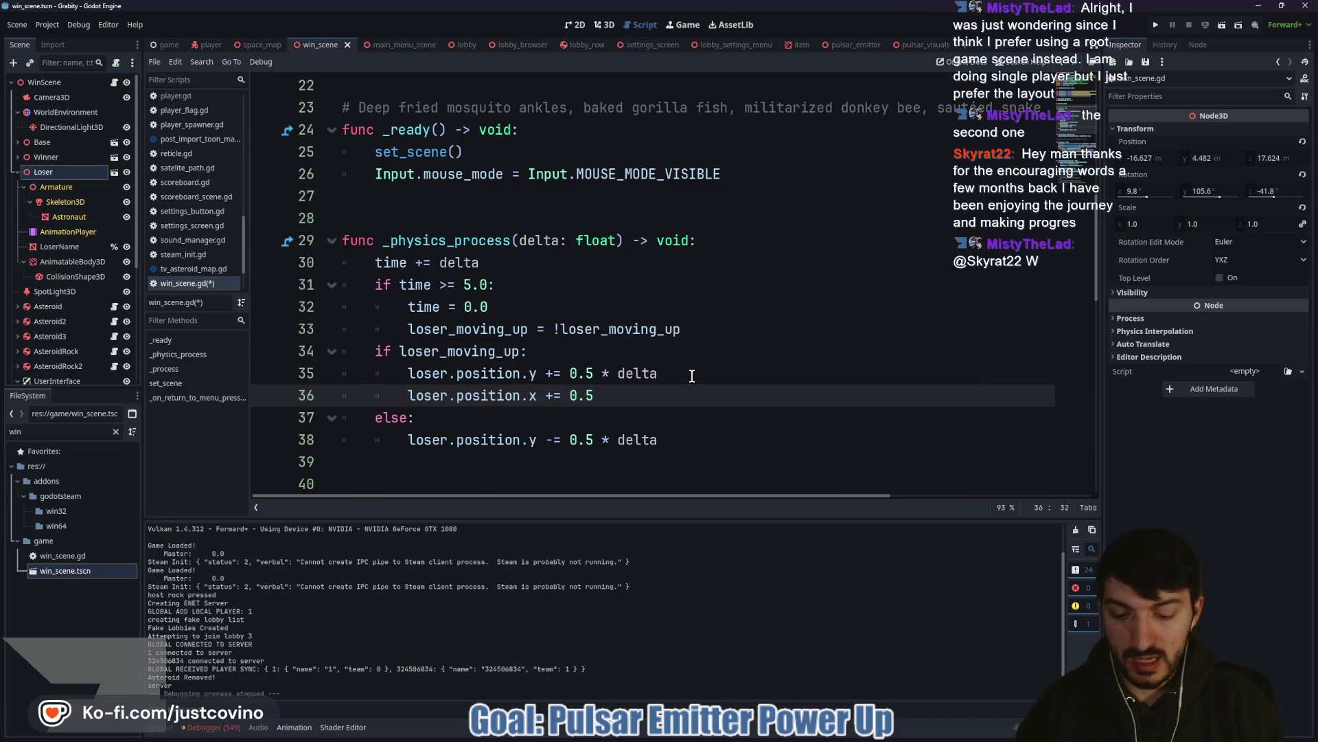
{"action": "type", "text": "* delta"}
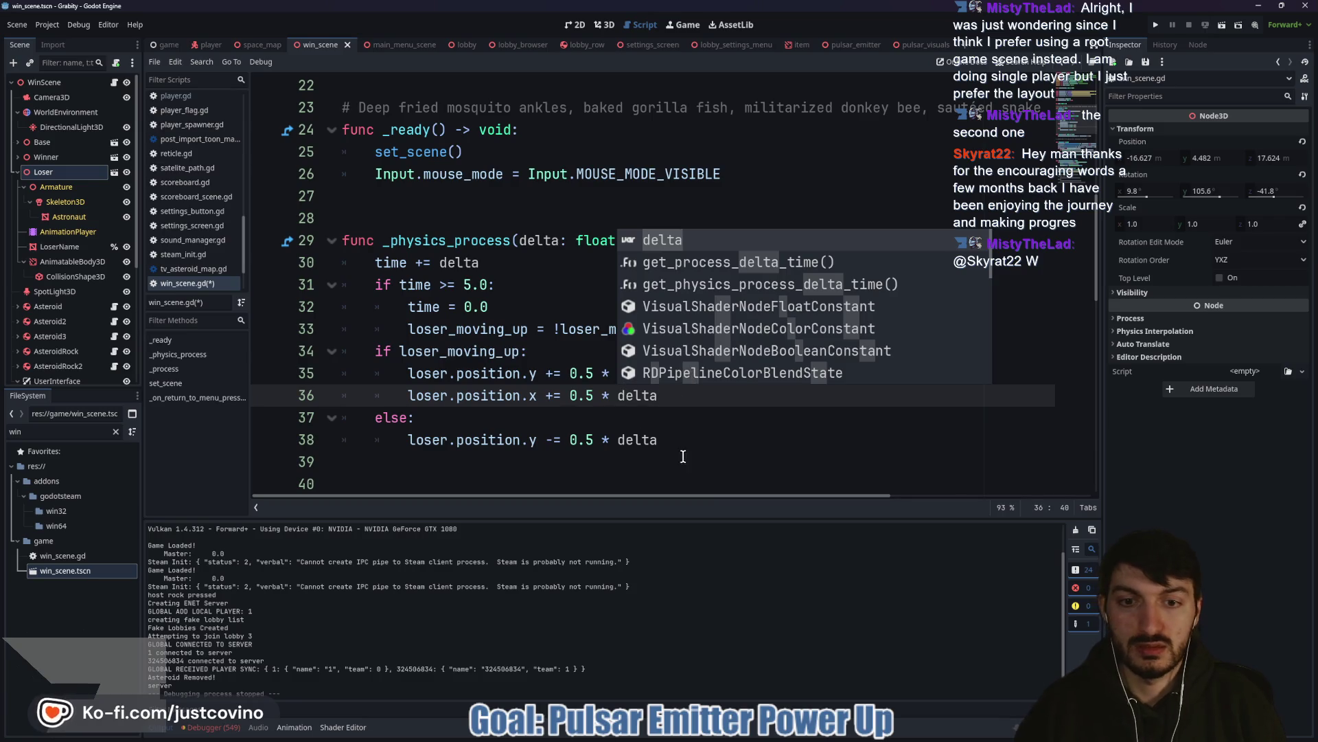
{"action": "left_click", "coordinate": [681, 443]}
{"action": "key", "text": "Return"}
{"action": "type", "text": "loser.posit"}
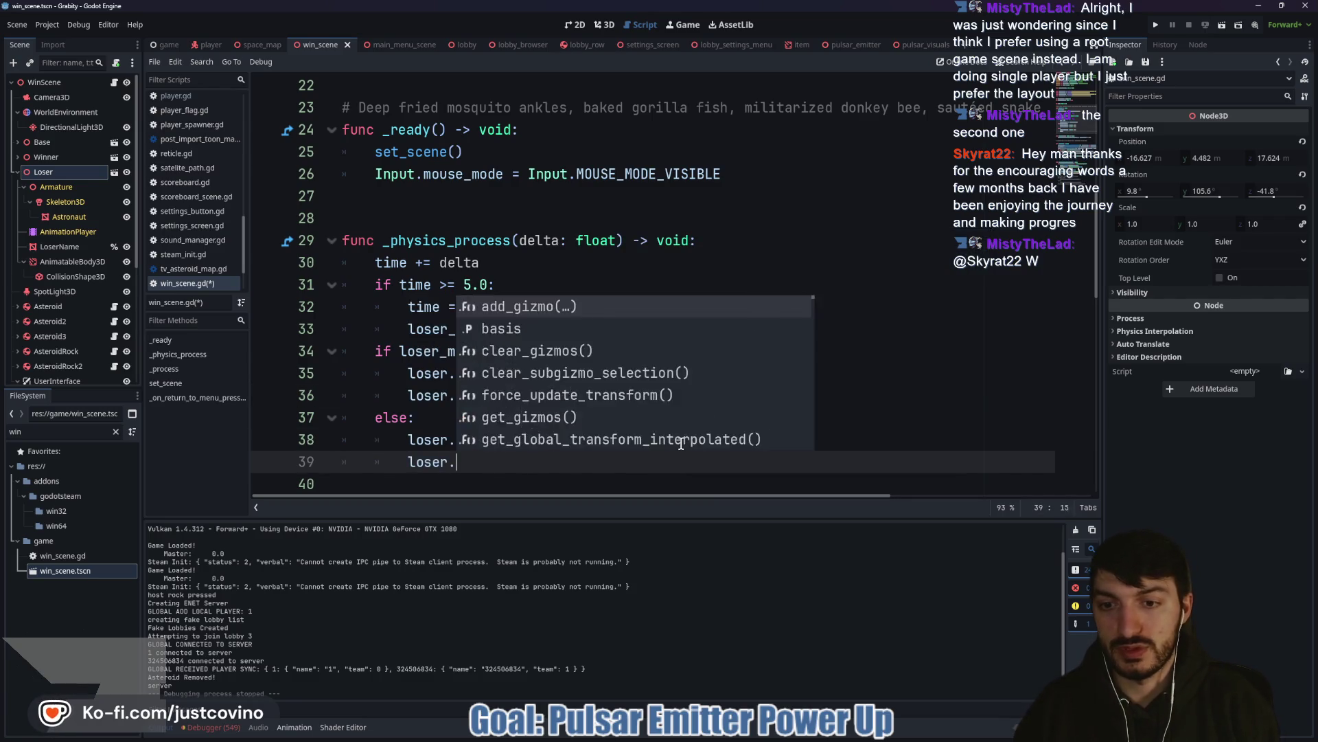
{"action": "type", "text": "ion.x -= "}
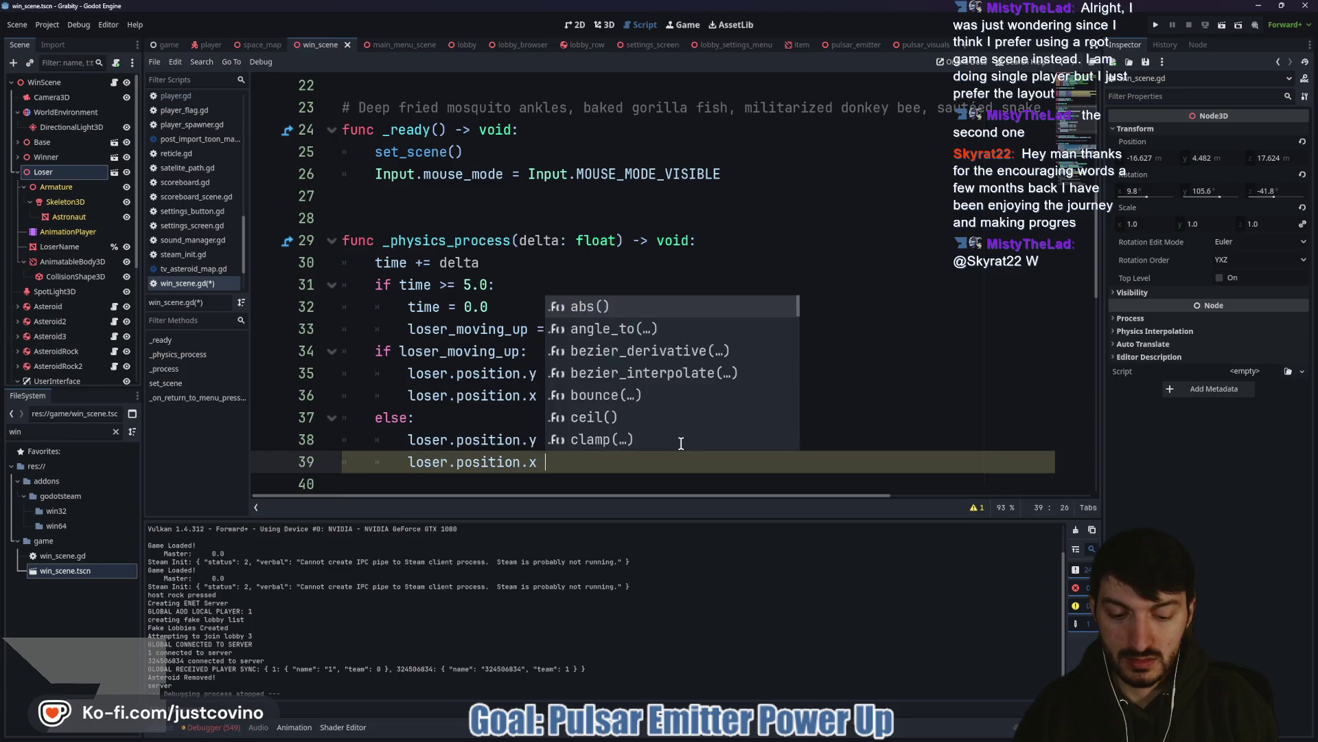
{"action": "type", "text": "0.05 * d"}
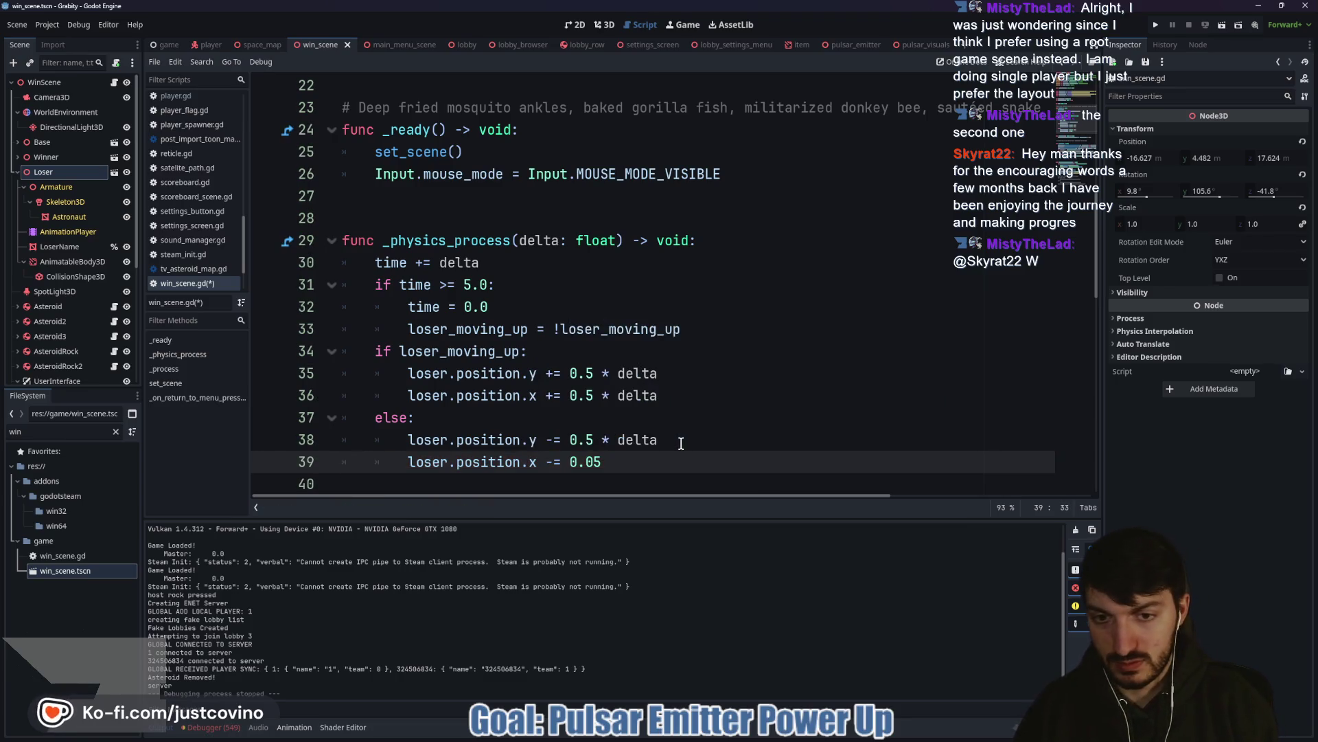
{"action": "type", "text": "elta"}
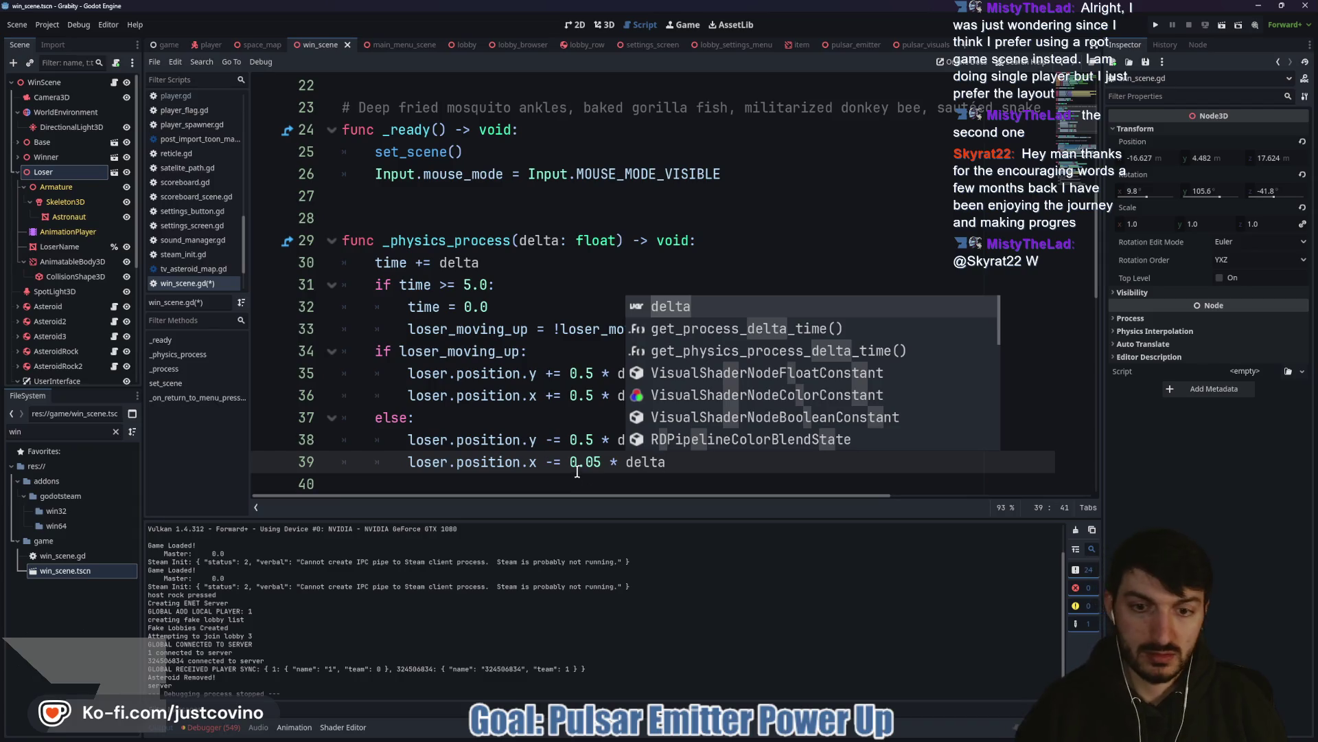
{"action": "left_click", "coordinate": [590, 465]}
{"action": "left_click", "coordinate": [595, 395]}
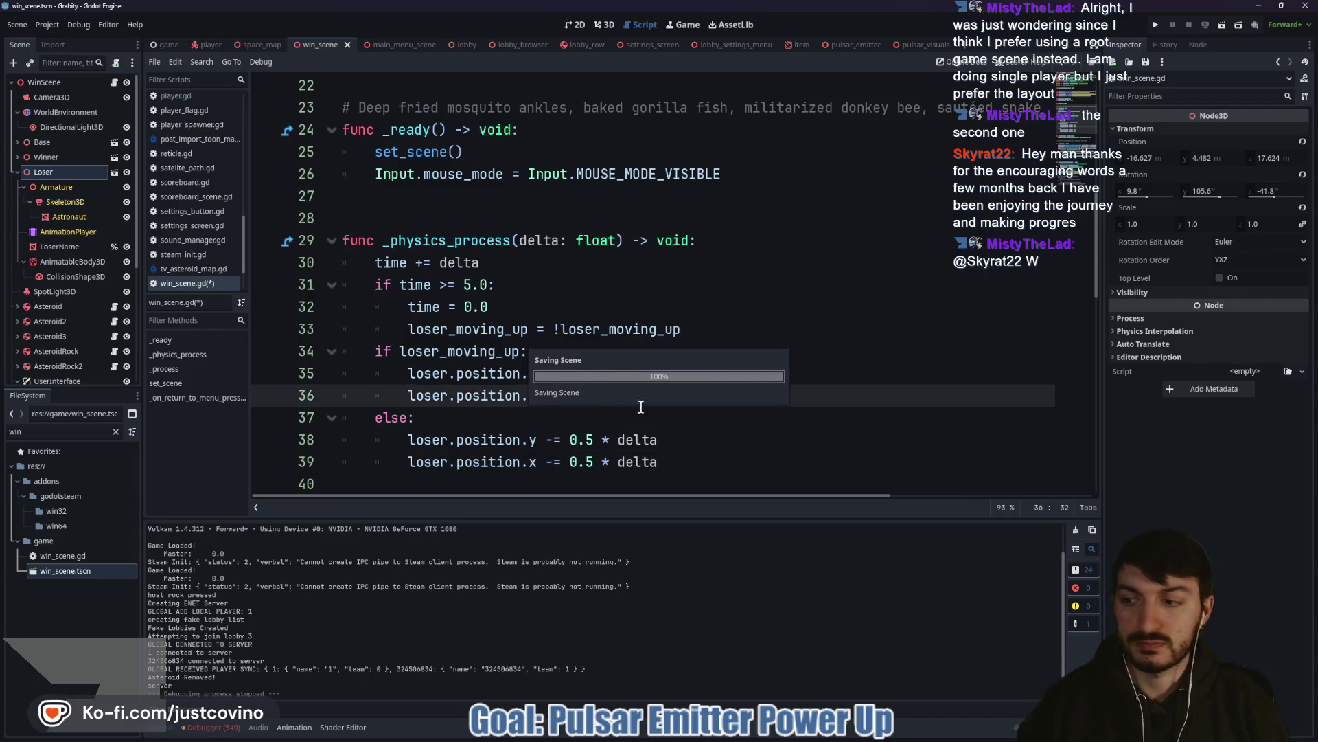
{"action": "key", "text": "ctrl+s"}
Relaunch the game, host a private lobby, join lobby 29 from the second window, ready up and start the match.
{"action": "left_click", "coordinate": [1155, 25]}
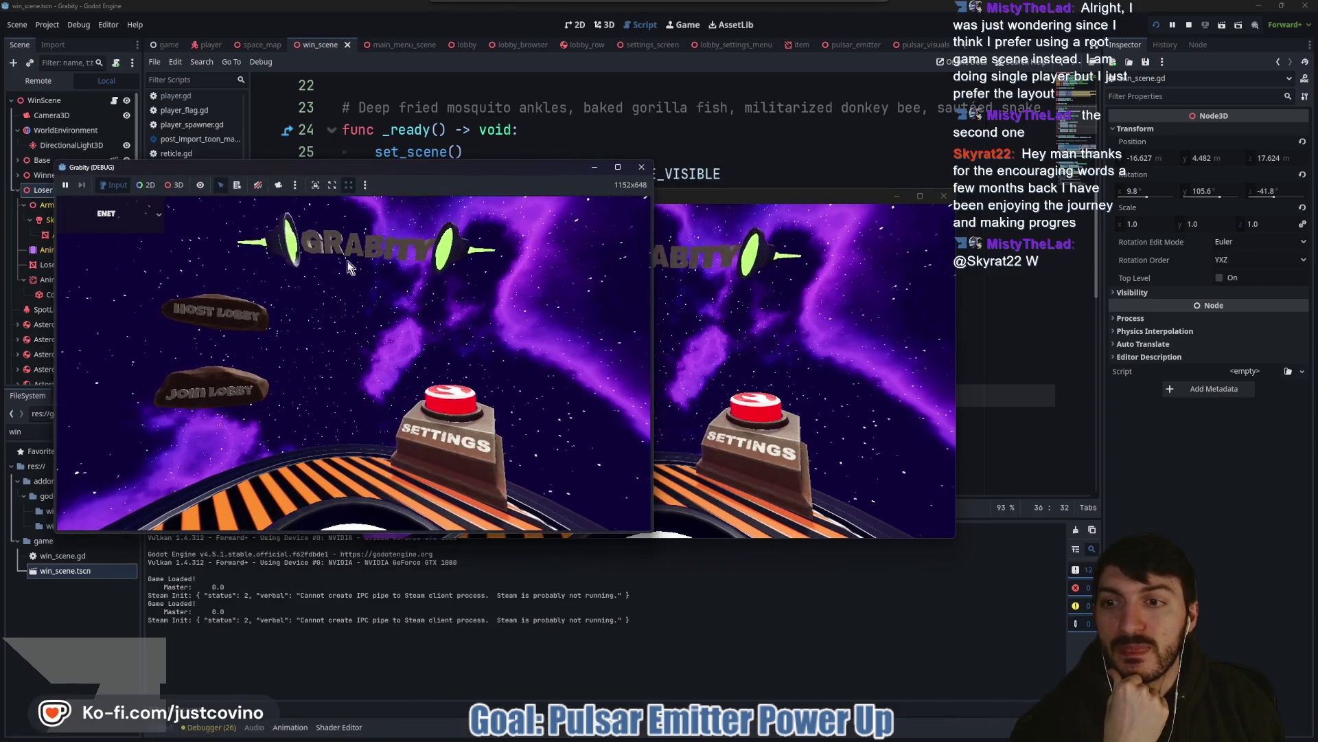
{"action": "left_click", "coordinate": [347, 302]}
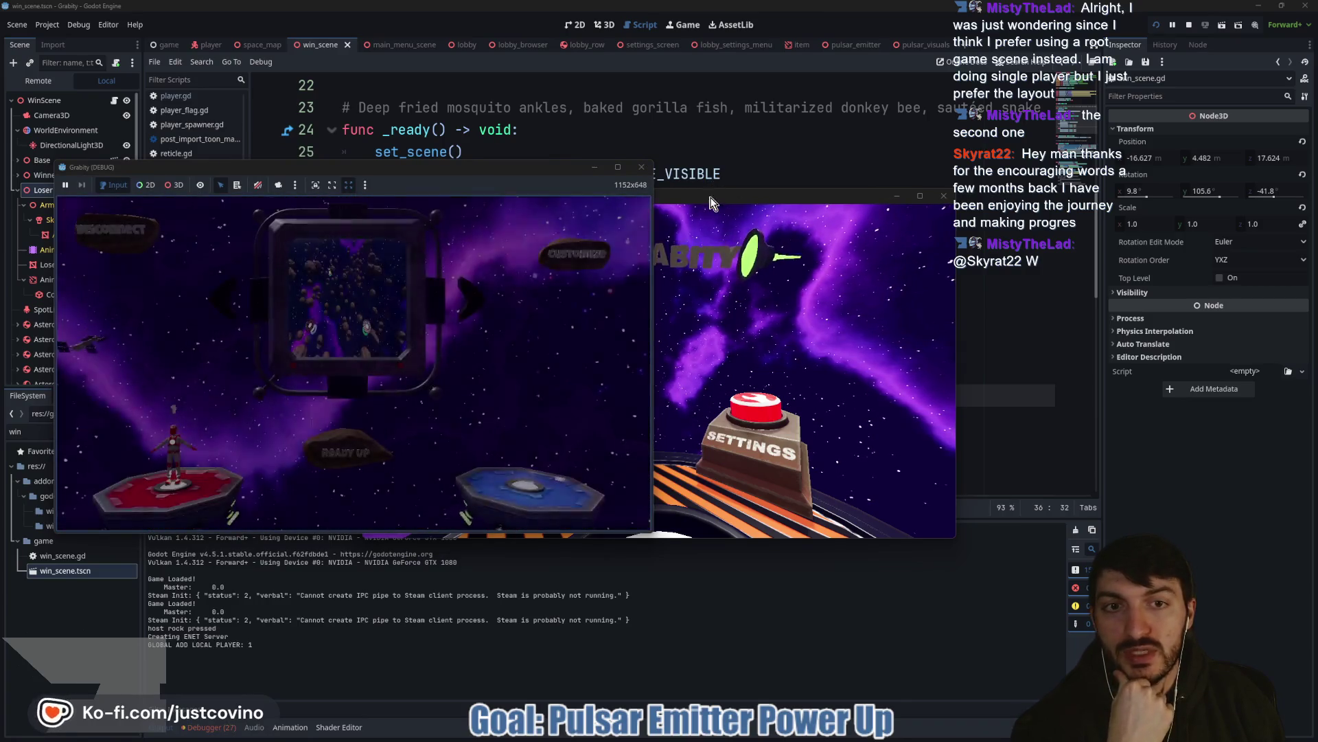
{"action": "left_click", "coordinate": [831, 337]}
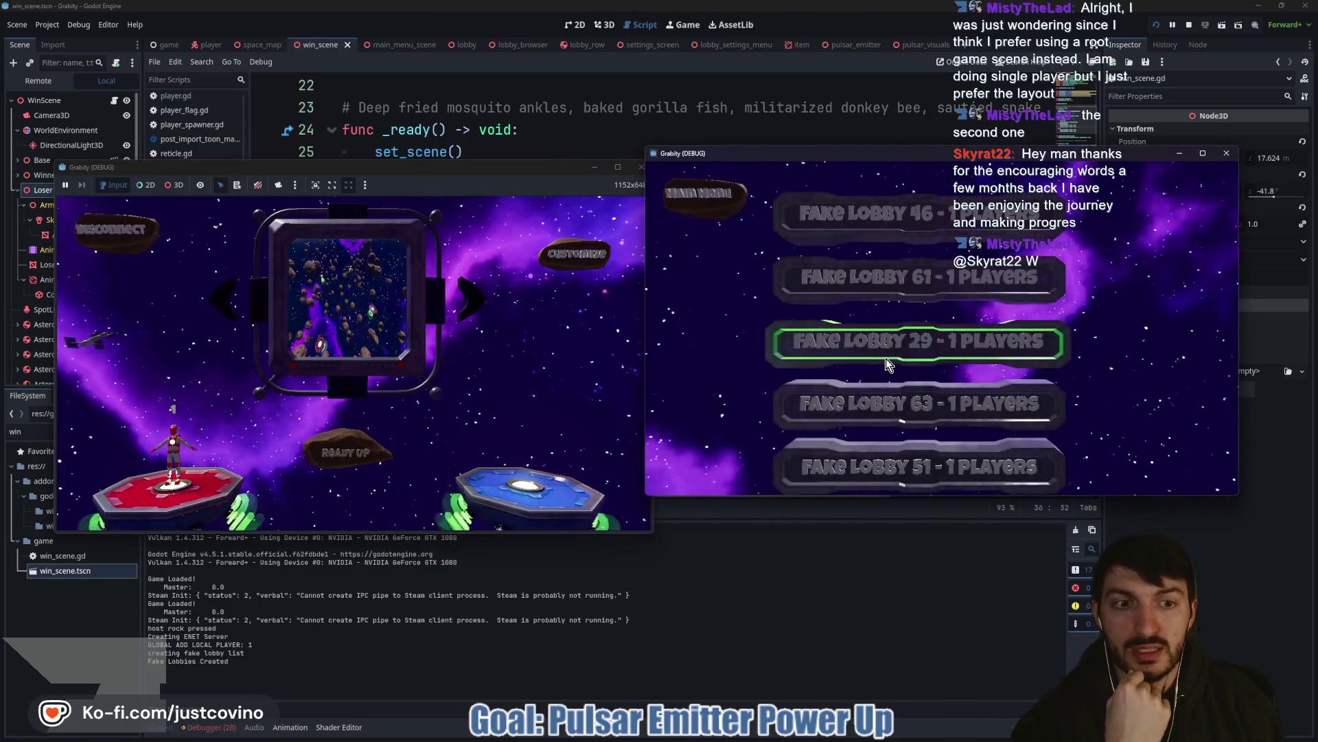
{"action": "left_click", "coordinate": [913, 340]}
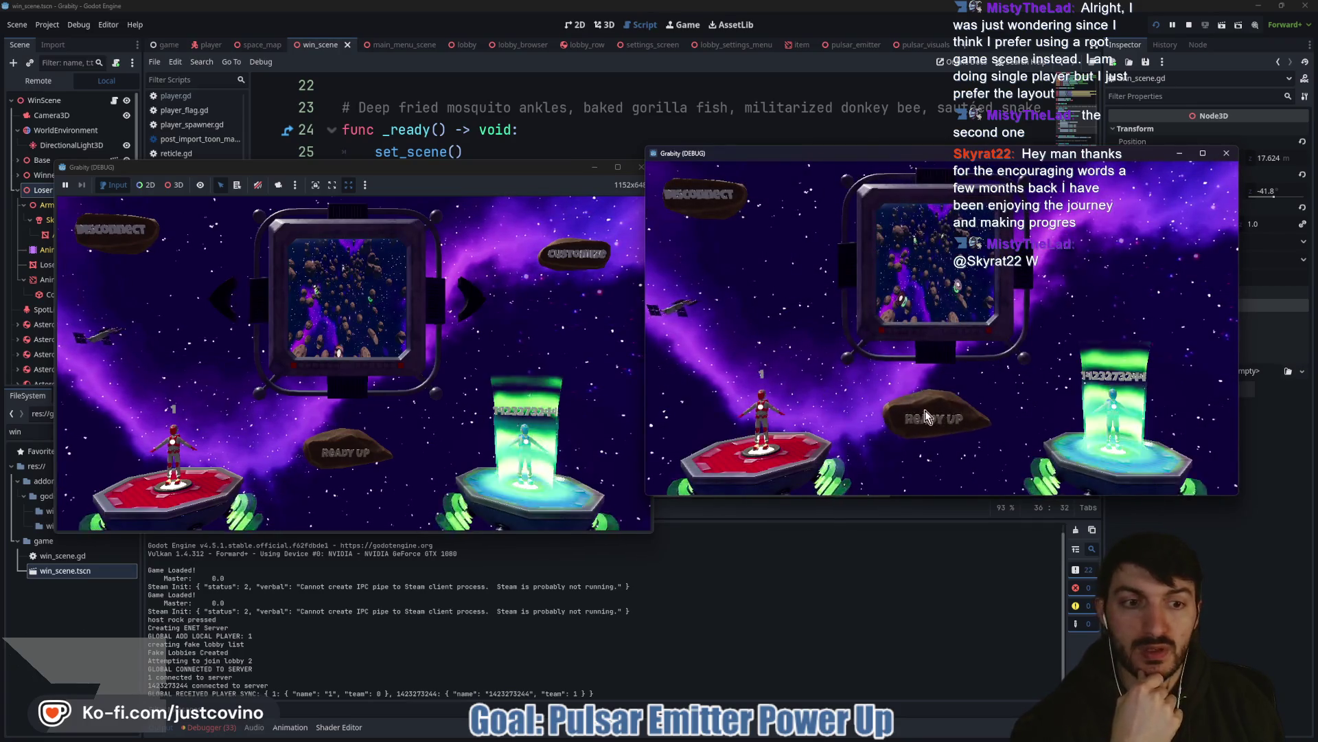
{"action": "left_click", "coordinate": [342, 462]}
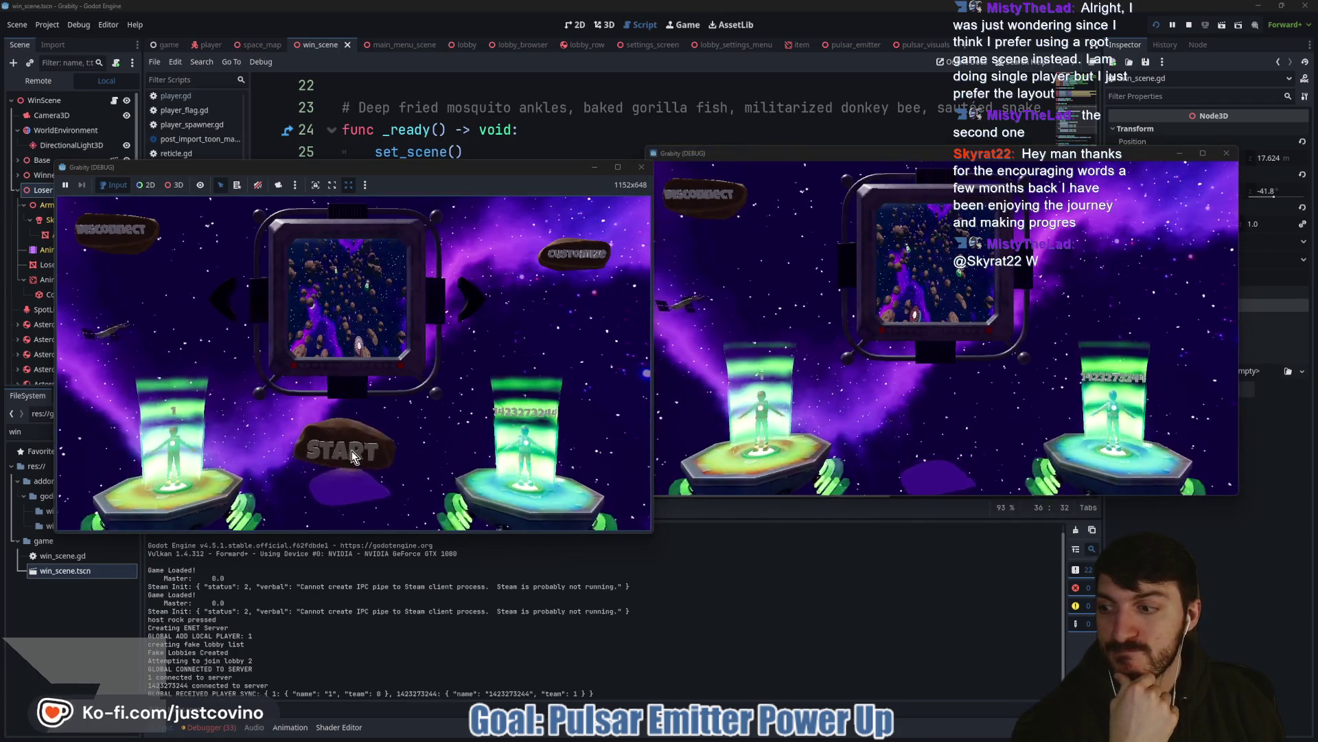
{"action": "left_click", "coordinate": [353, 457]}
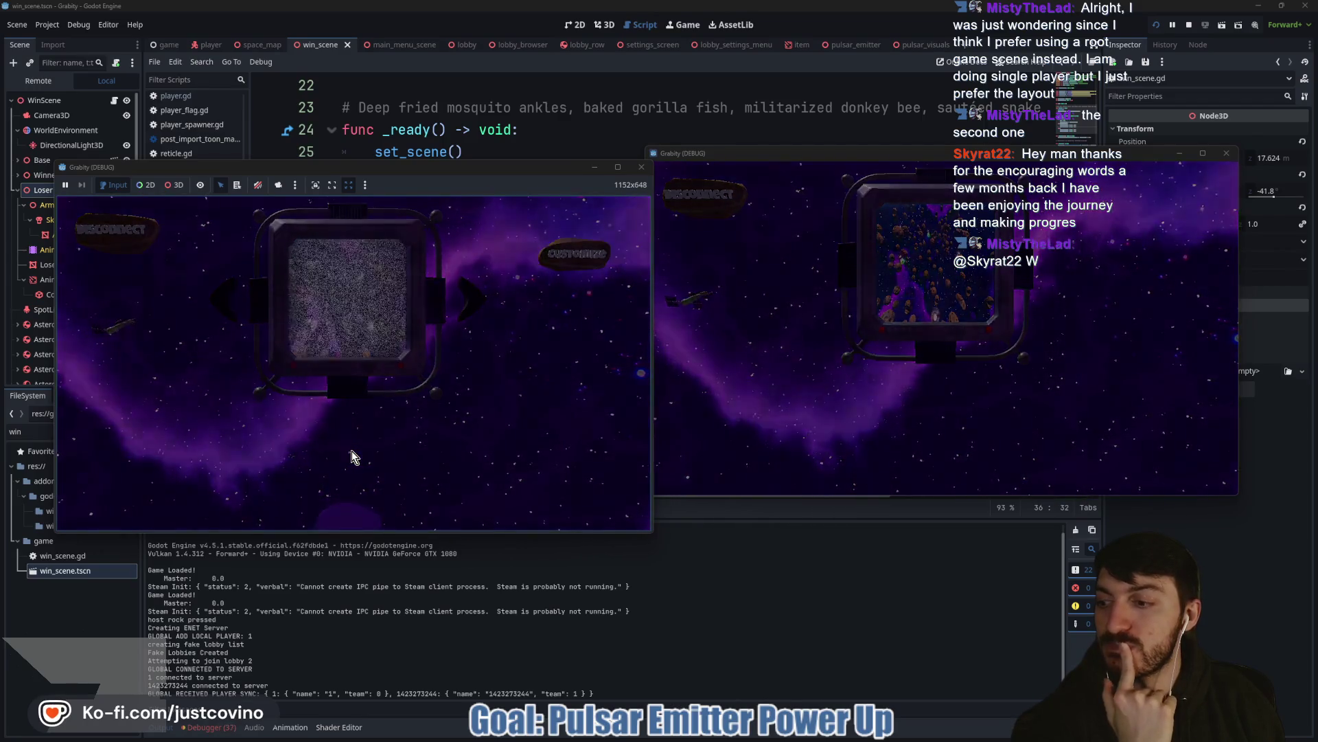
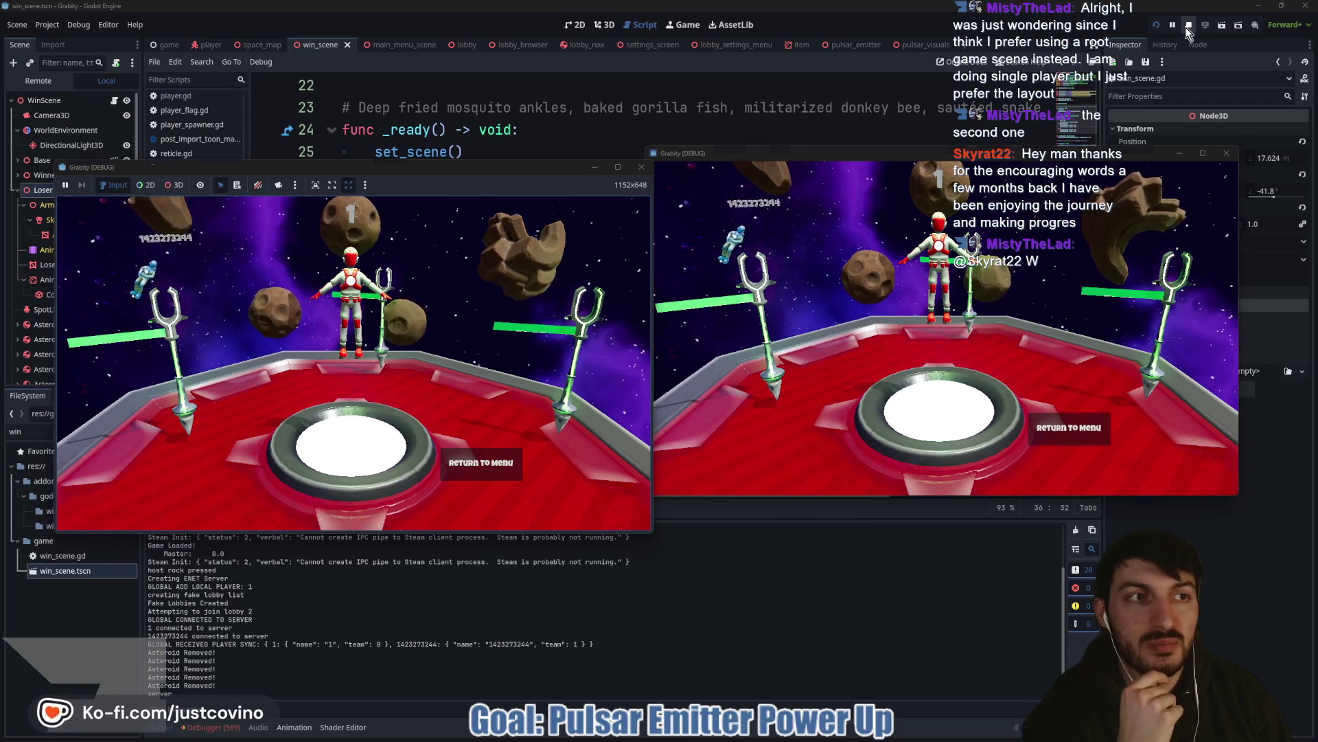
Stop the running playtest with F8 and put the cursor in line 35's speed value.
{"action": "key", "text": "F8"}
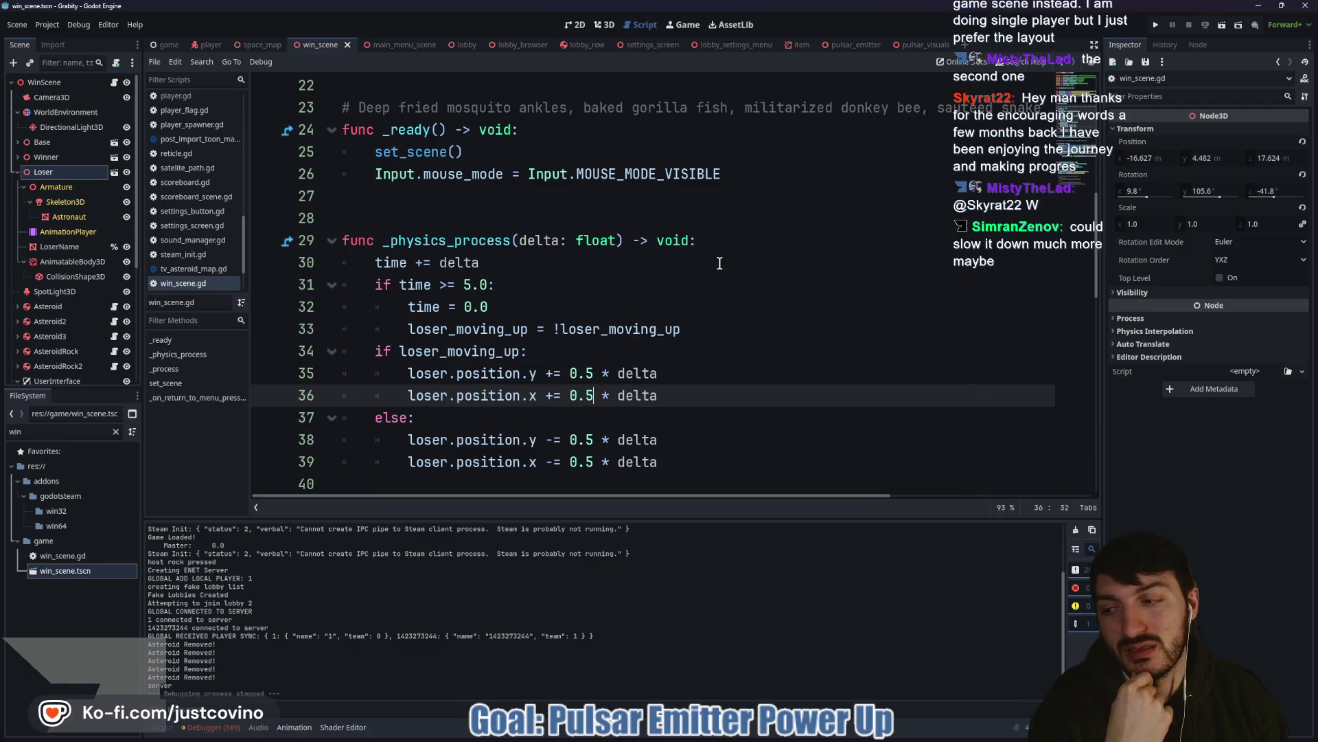
{"action": "left_click", "coordinate": [585, 374]}
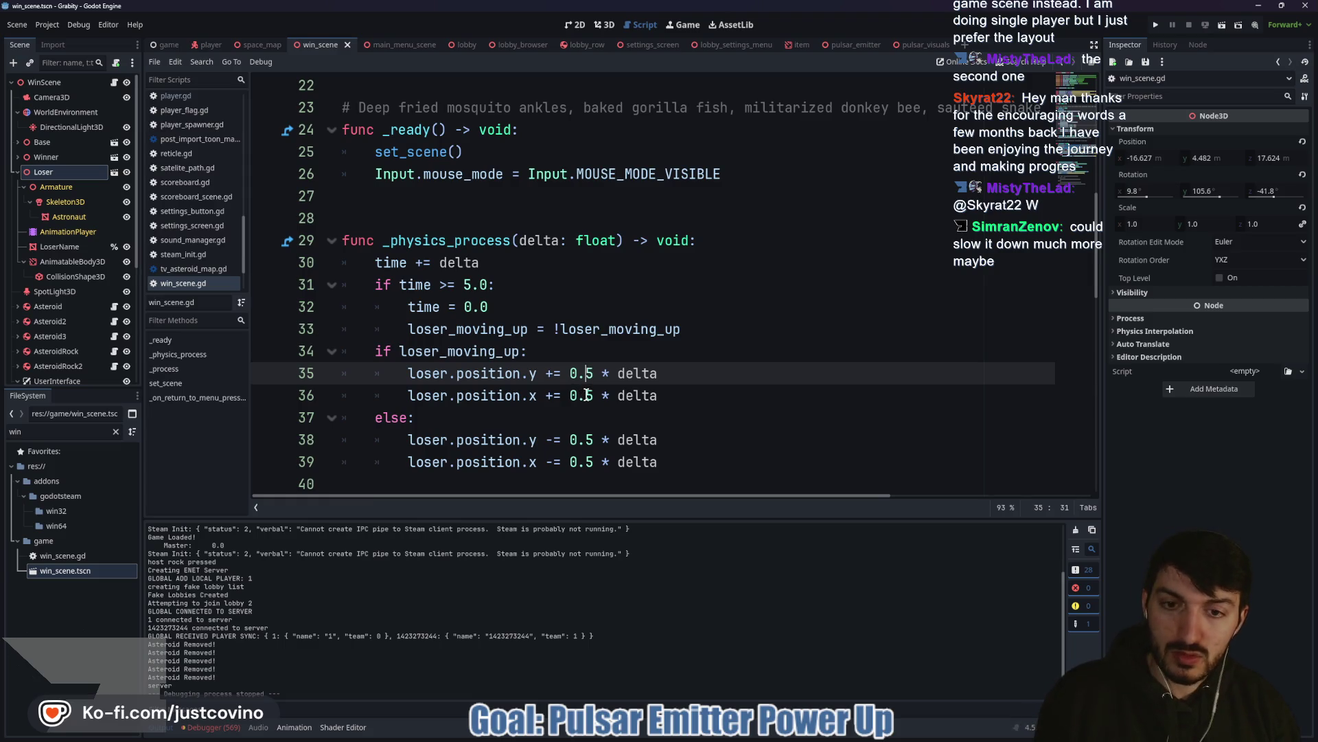
Change the loser's speeds on lines 35–39 to 0.25 vertical and 0.1 horizontal, then save.
{"action": "left_click", "coordinate": [588, 395], "text": "alt"}
{"action": "left_click", "coordinate": [588, 440], "text": "alt"}
{"action": "left_click", "coordinate": [587, 462], "text": "alt"}
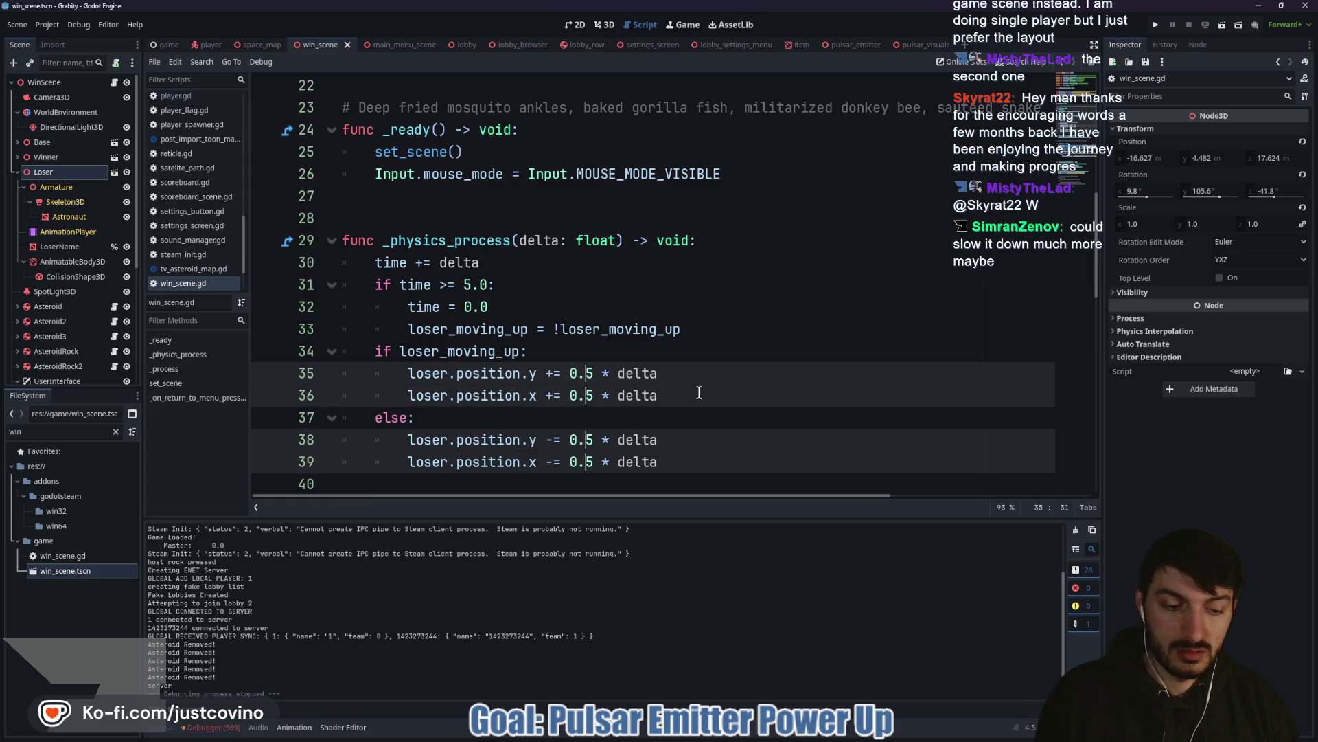
{"action": "type", "text": "0"}
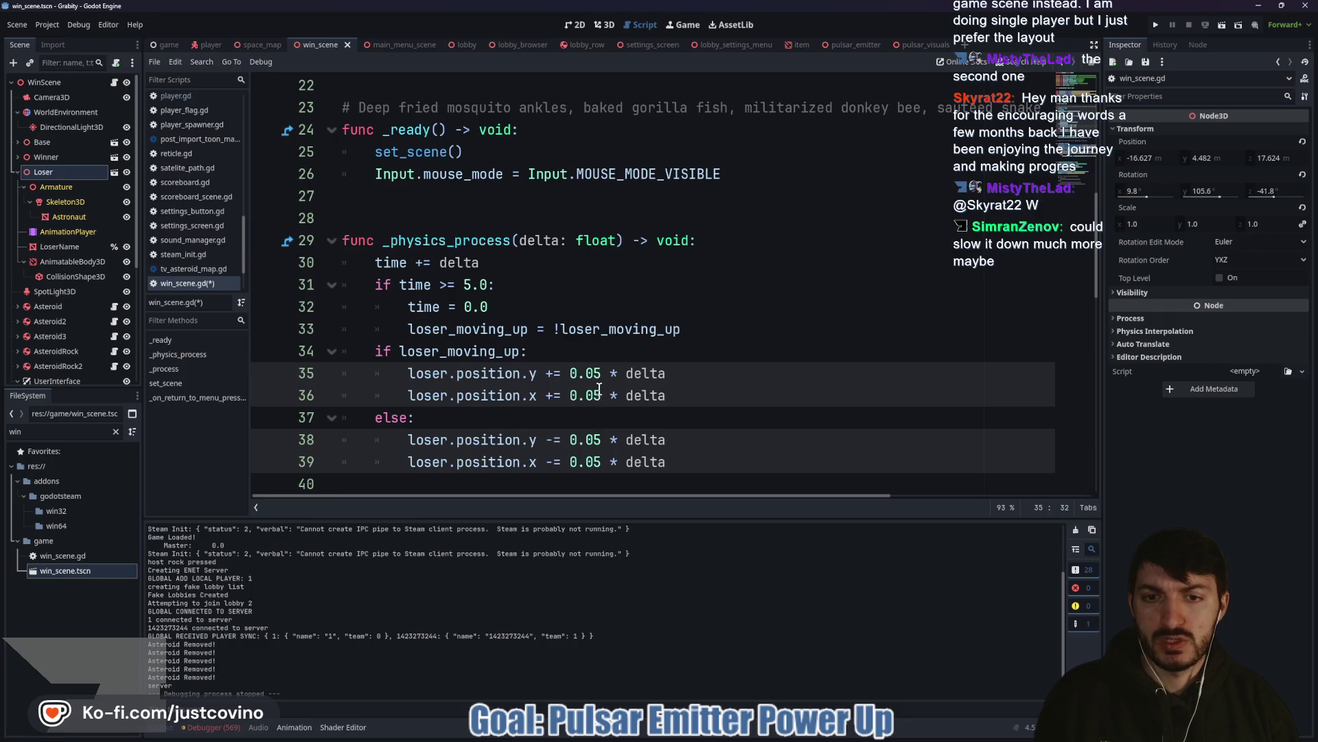
{"action": "key", "text": "BackSpace"}
{"action": "type", "text": "2"}
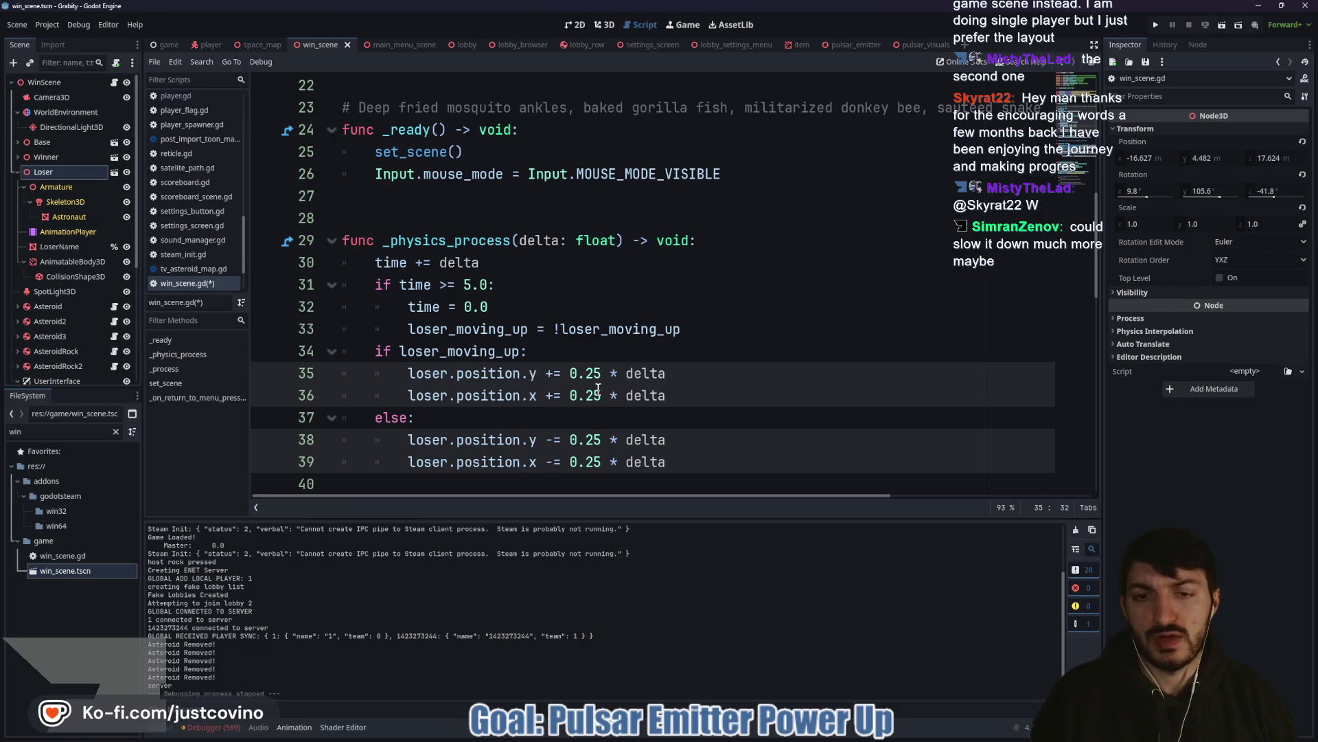
{"action": "double_click", "coordinate": [594, 396]}
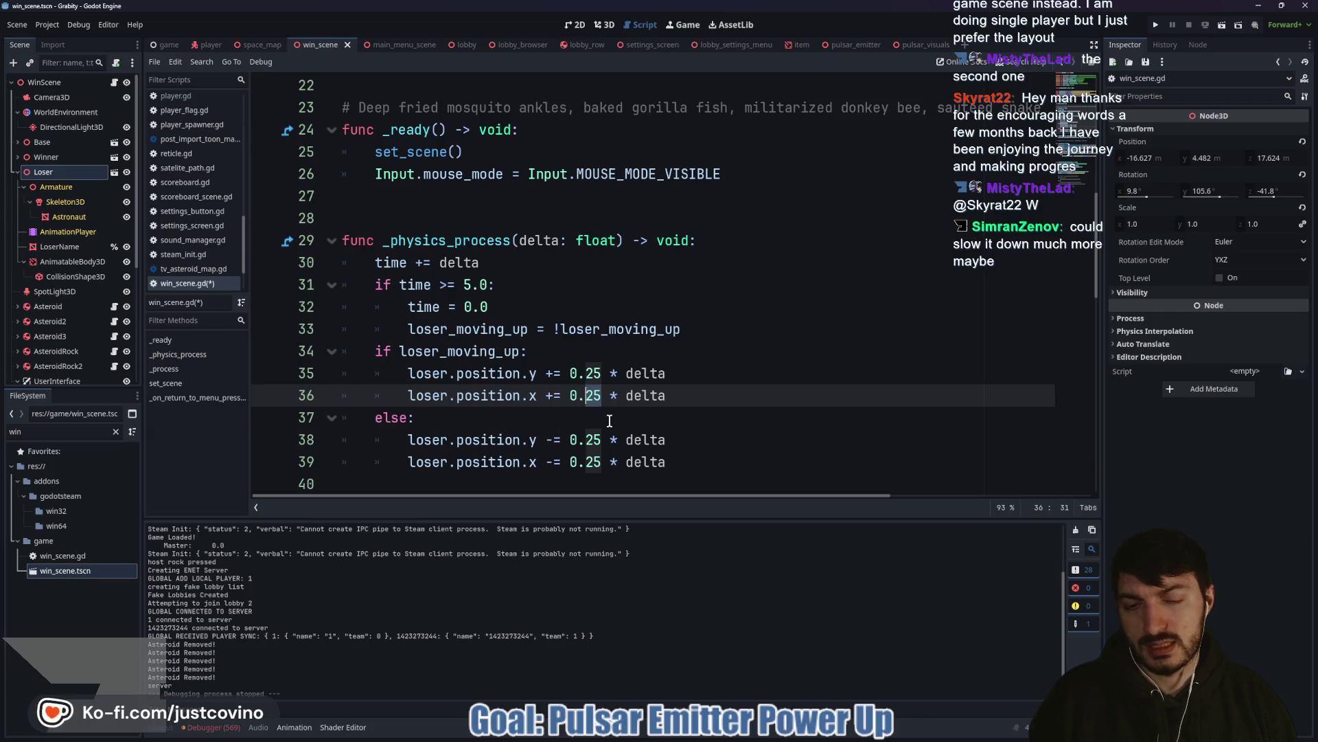
{"action": "type", "text": "1"}
{"action": "double_click", "coordinate": [594, 462]}
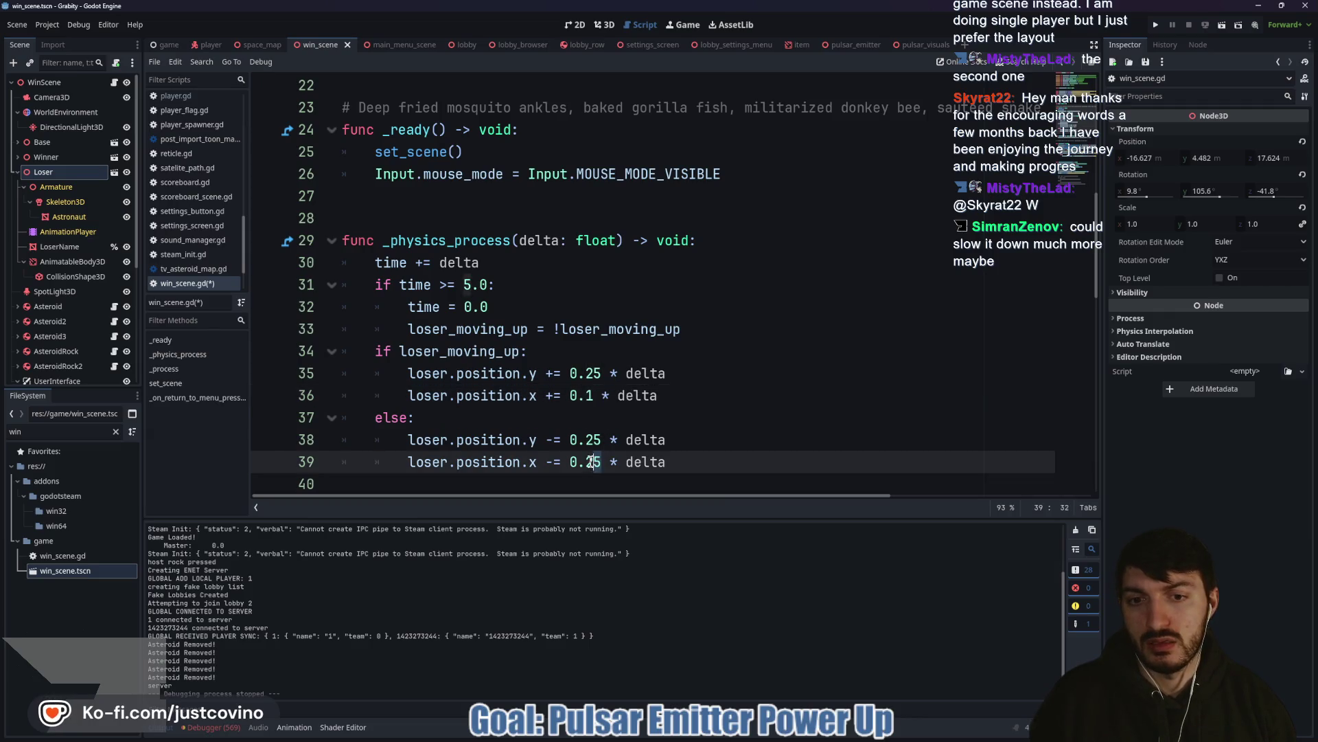
{"action": "type", "text": "1"}
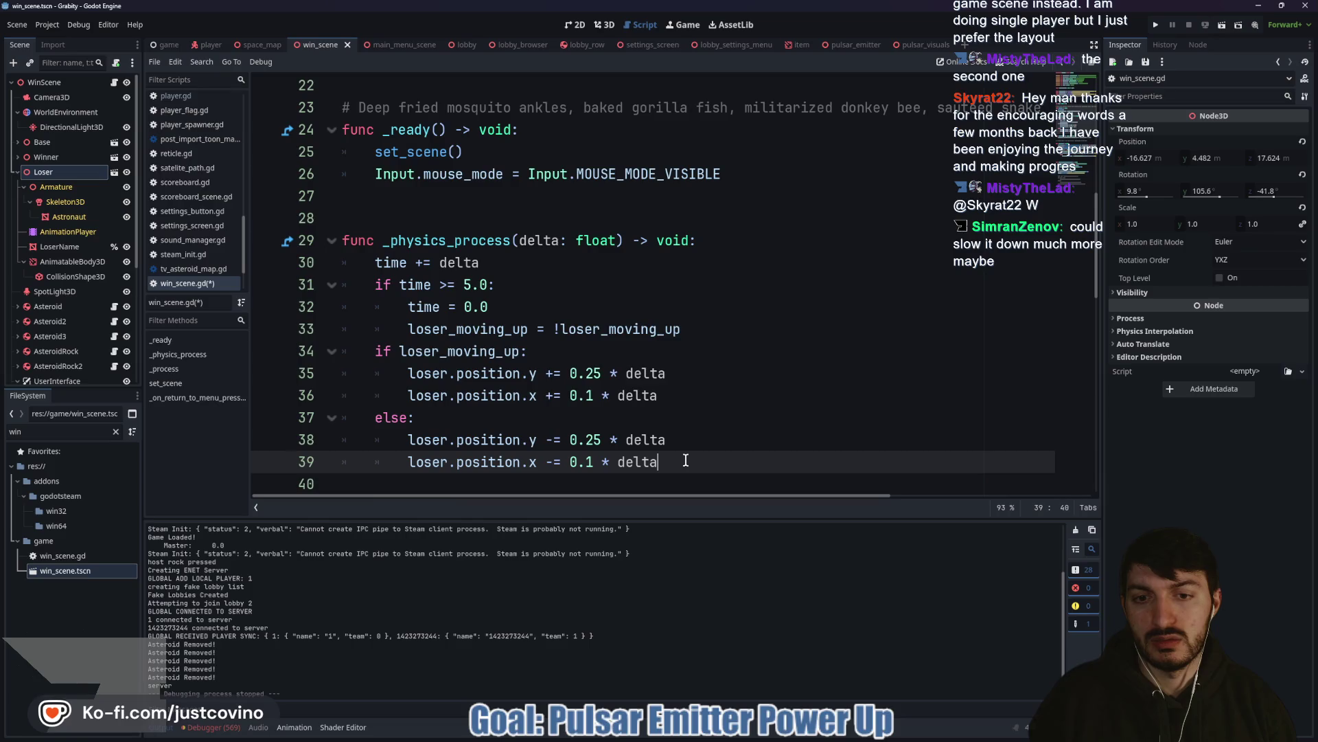
{"action": "key", "text": "ctrl+s"}
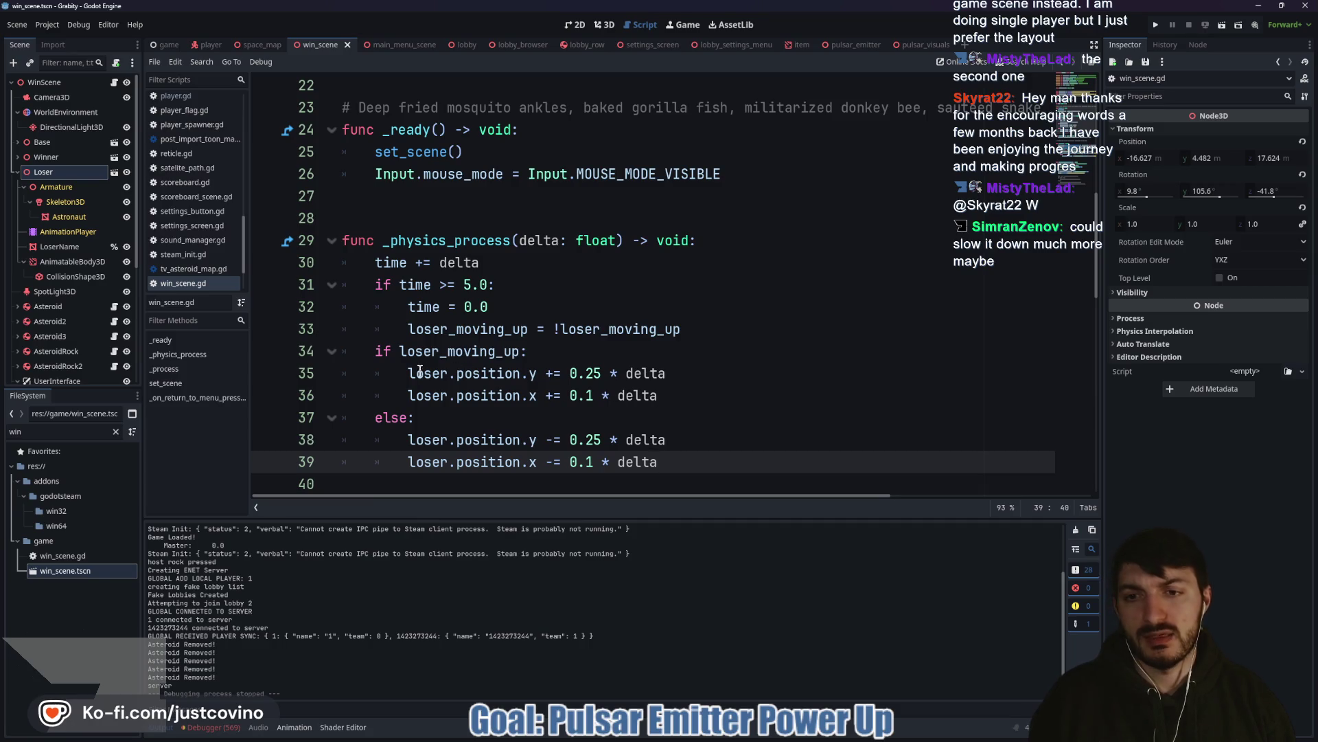
Switch lines 35–39 from position to global_position and run the scene to test.
{"action": "left_click", "coordinate": [456, 372]}
{"action": "left_click", "coordinate": [456, 396], "text": "alt"}
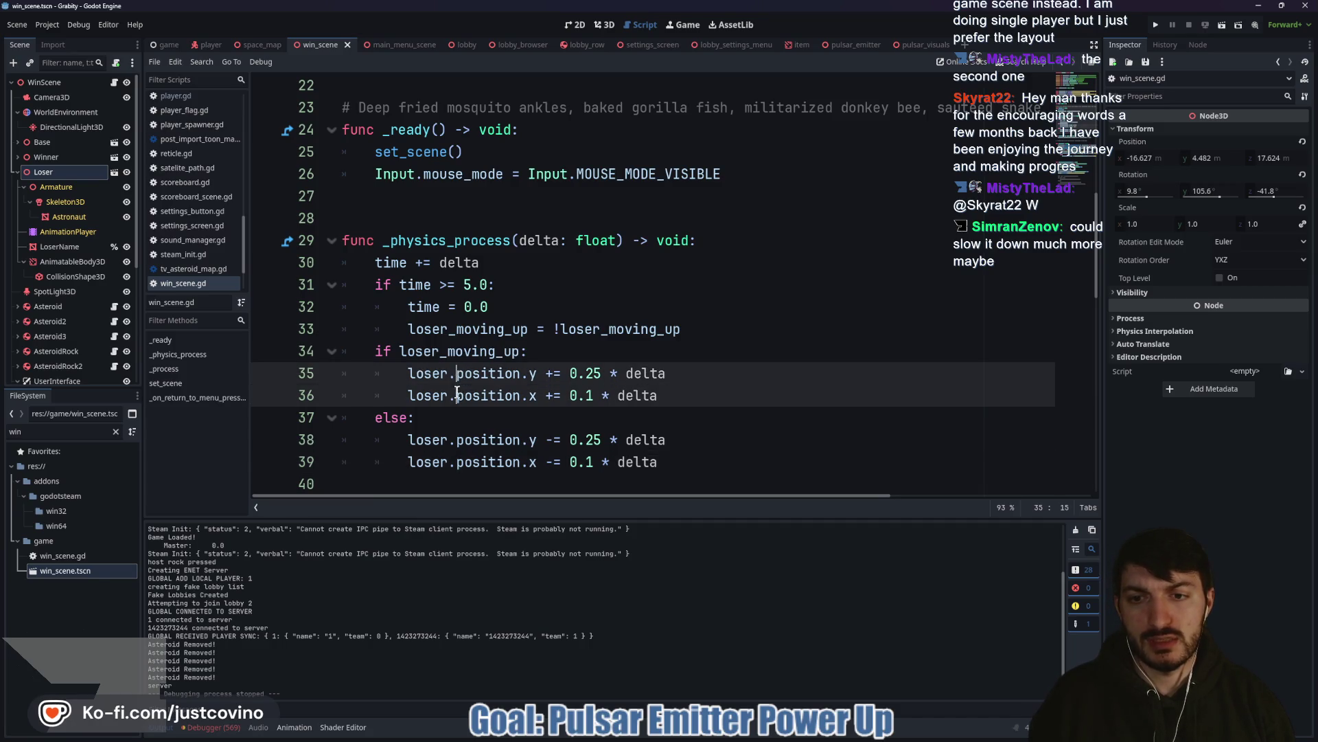
{"action": "left_click", "coordinate": [456, 440], "text": "alt"}
{"action": "left_click", "coordinate": [456, 462], "text": "alt"}
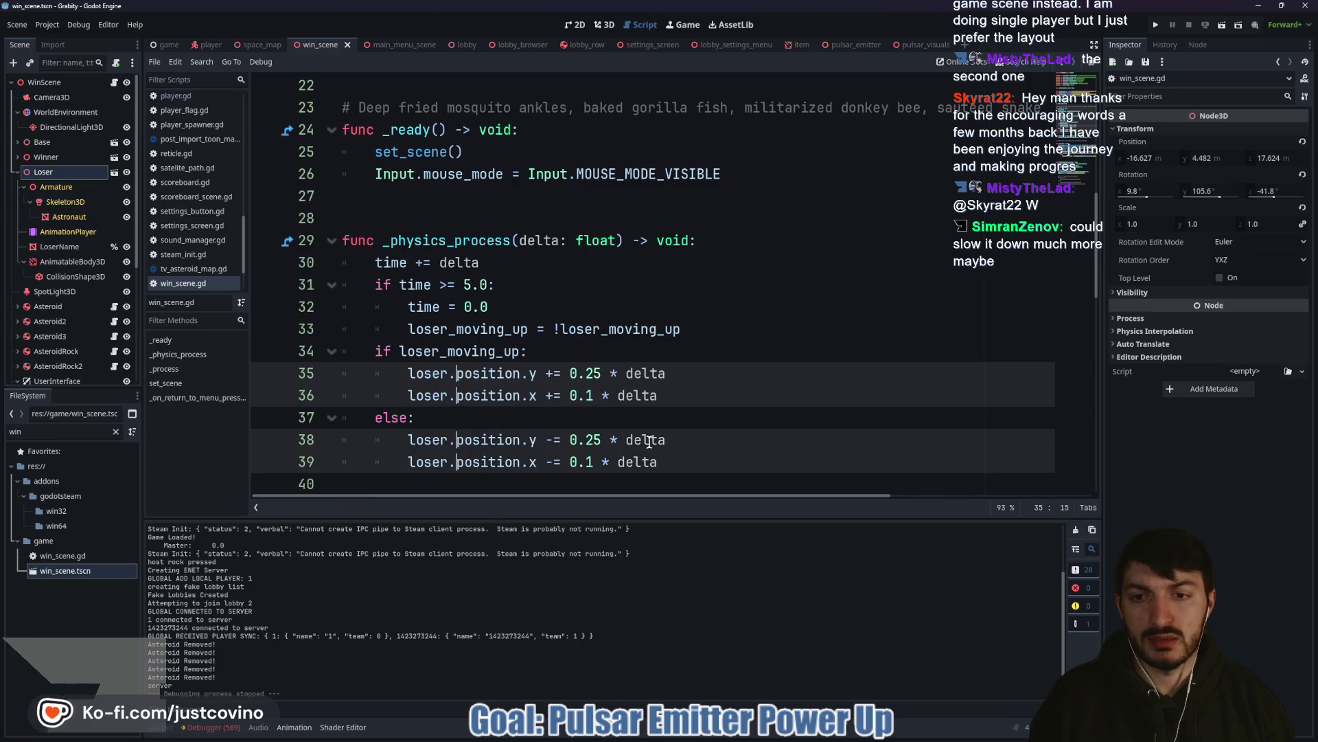
{"action": "type", "text": "global_"}
{"action": "left_click", "coordinate": [710, 417]}
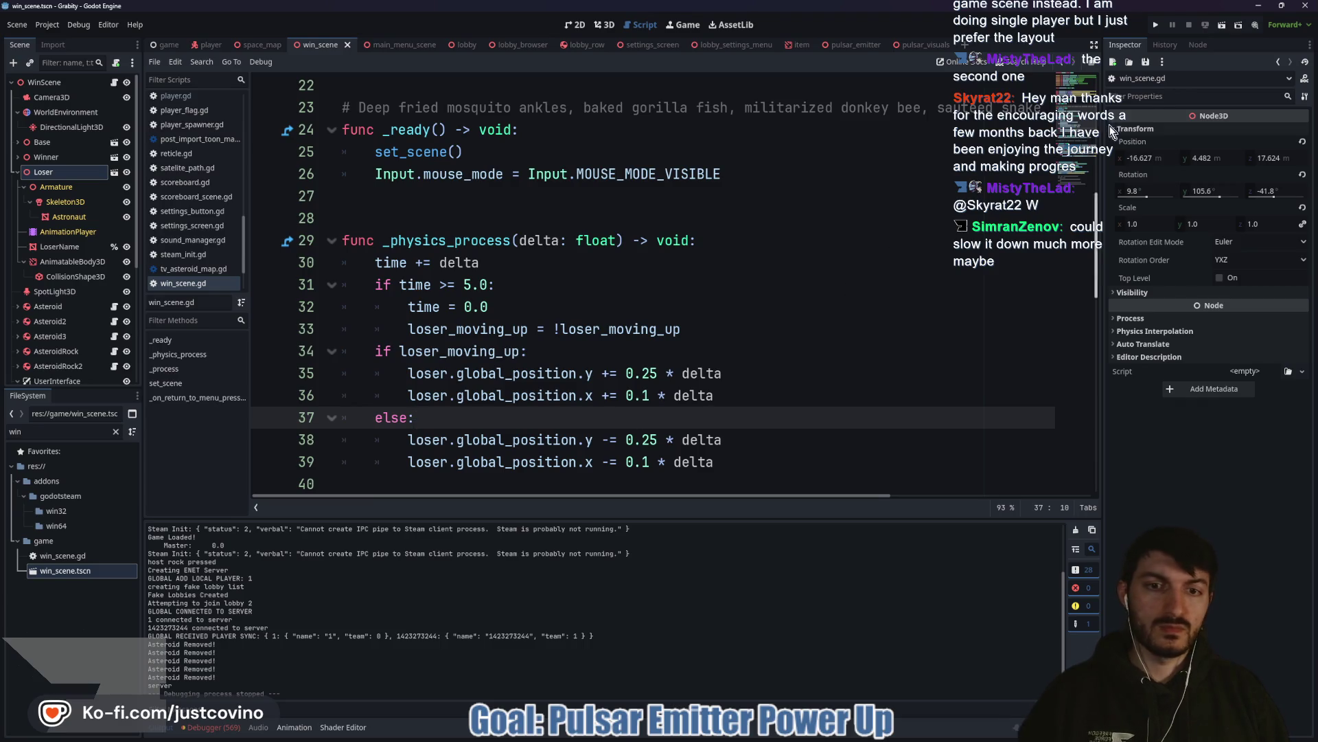
{"action": "key", "text": "F6"}
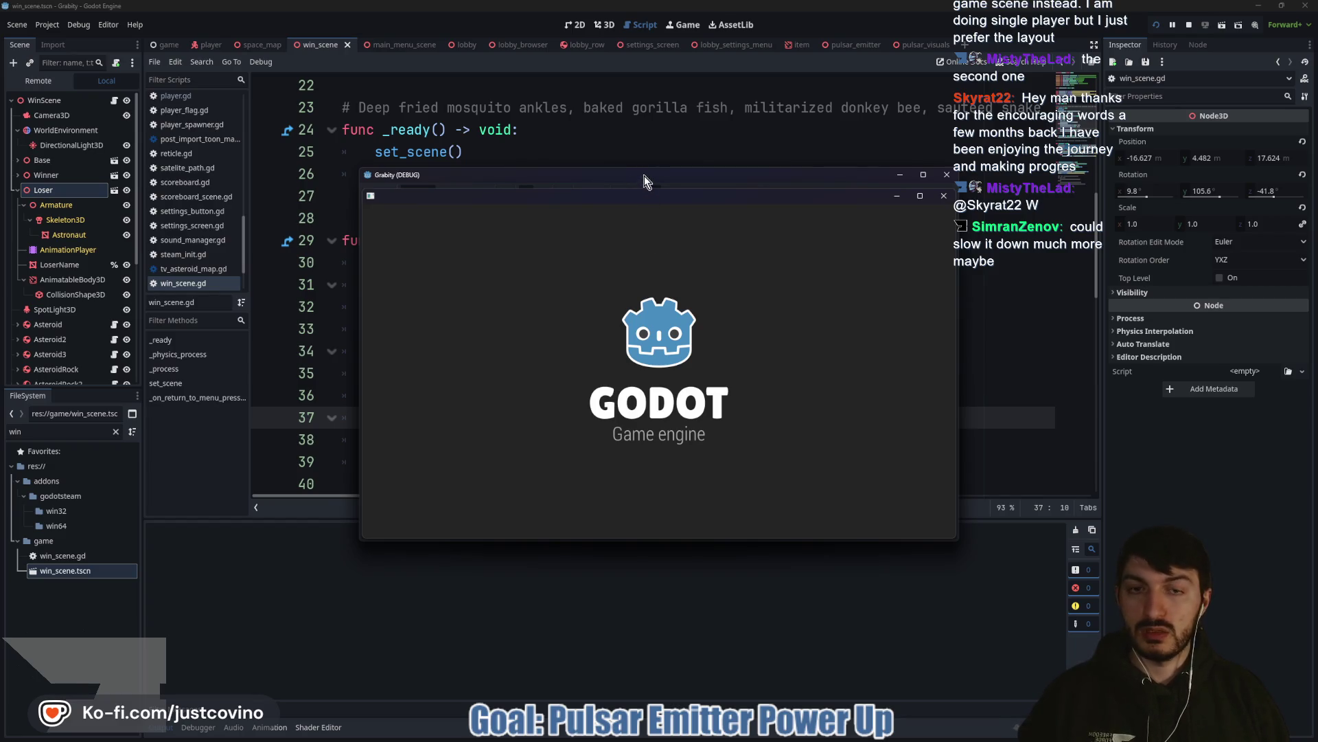
{"action": "left_click_drag", "start_coordinate": [646, 181], "coordinate": [316, 175]}
{"action": "left_click", "coordinate": [184, 320]}
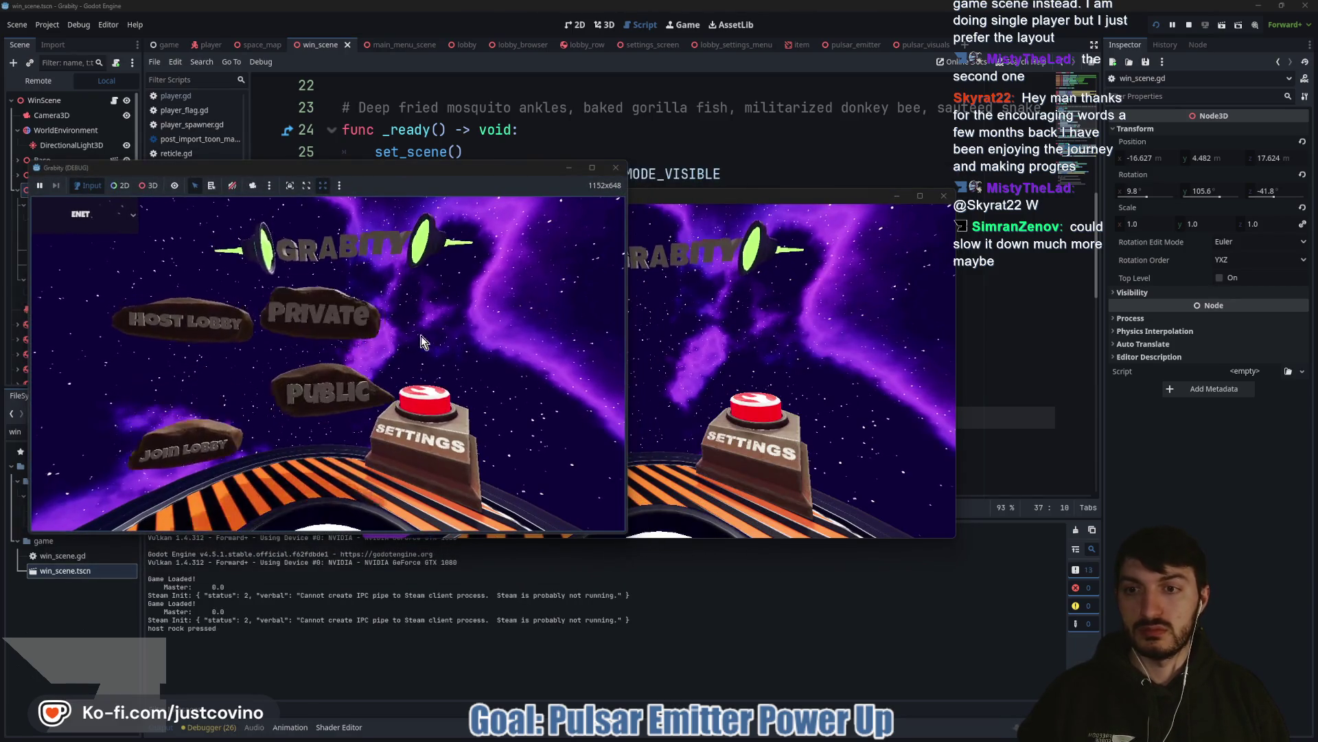
{"action": "left_click", "coordinate": [421, 335]}
{"action": "left_click_drag", "start_coordinate": [583, 184], "coordinate": [886, 168]}
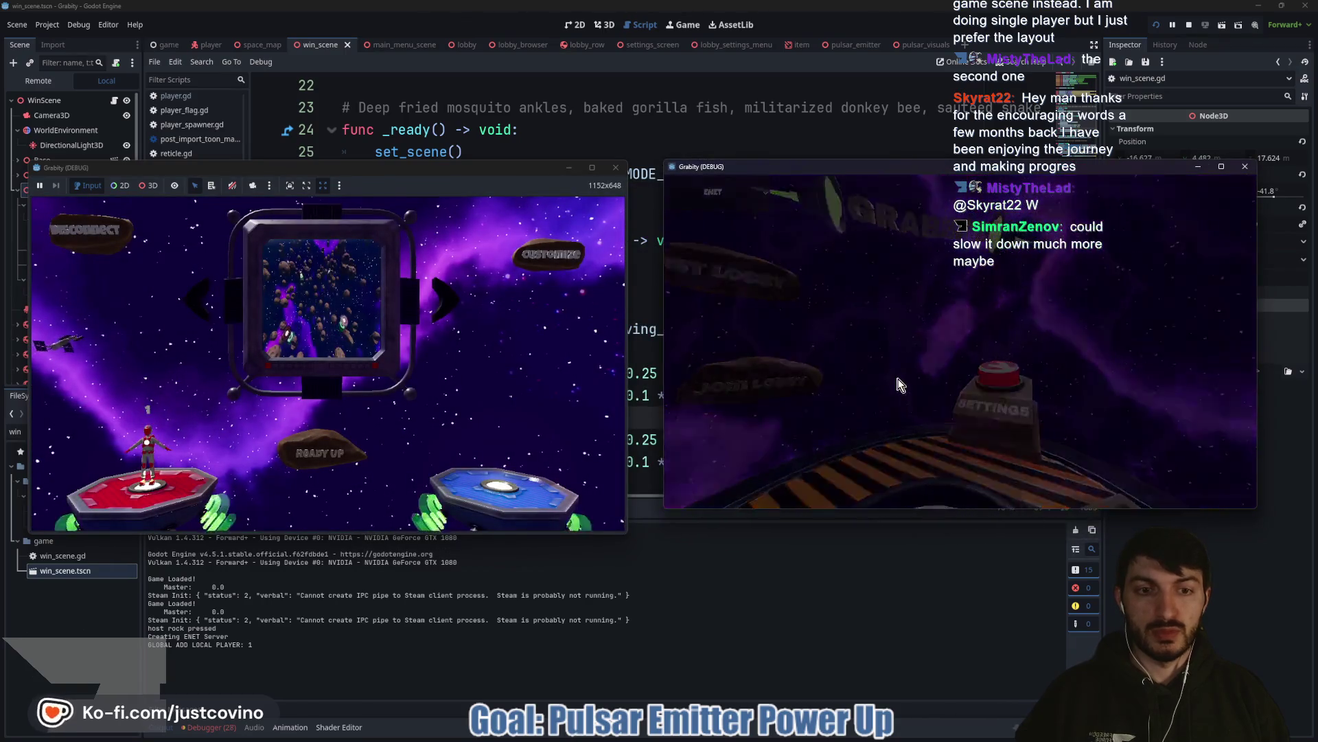
{"action": "left_click", "coordinate": [968, 419]}
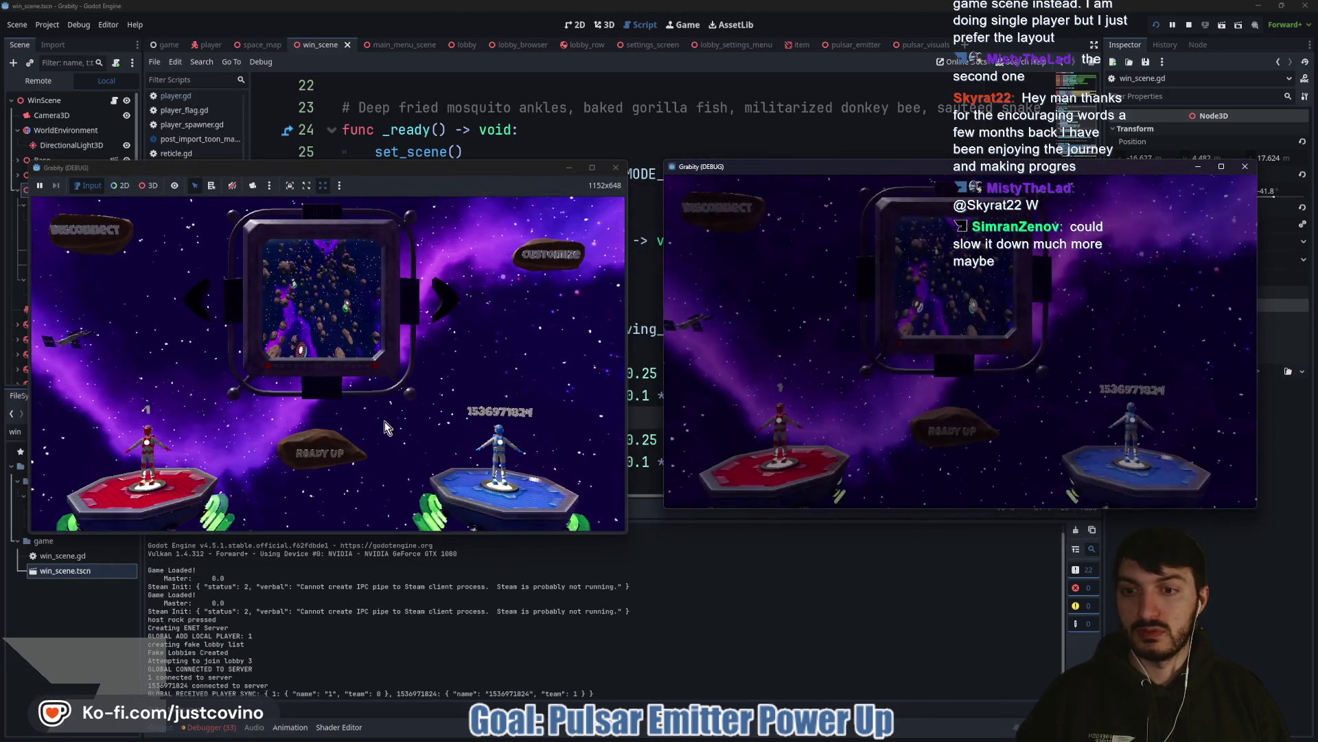
{"action": "left_click", "coordinate": [320, 452]}
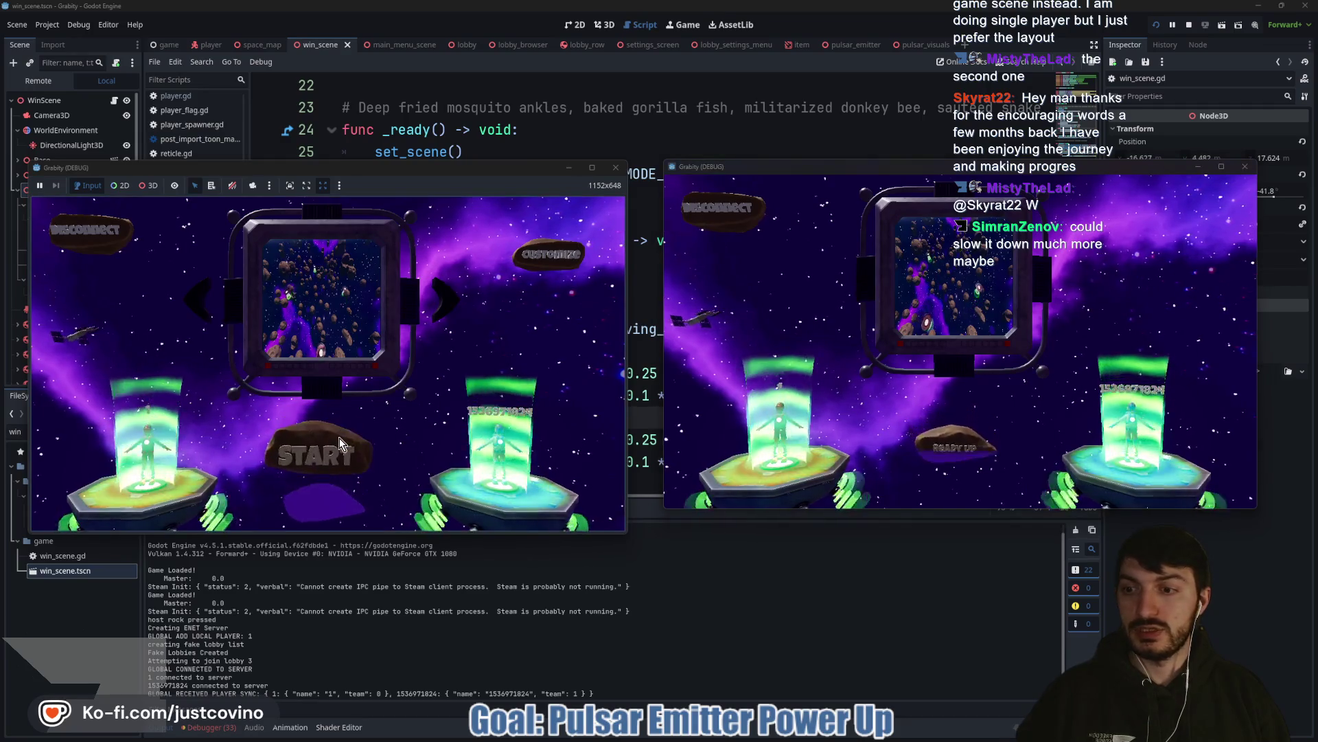
{"action": "left_click", "coordinate": [340, 439]}
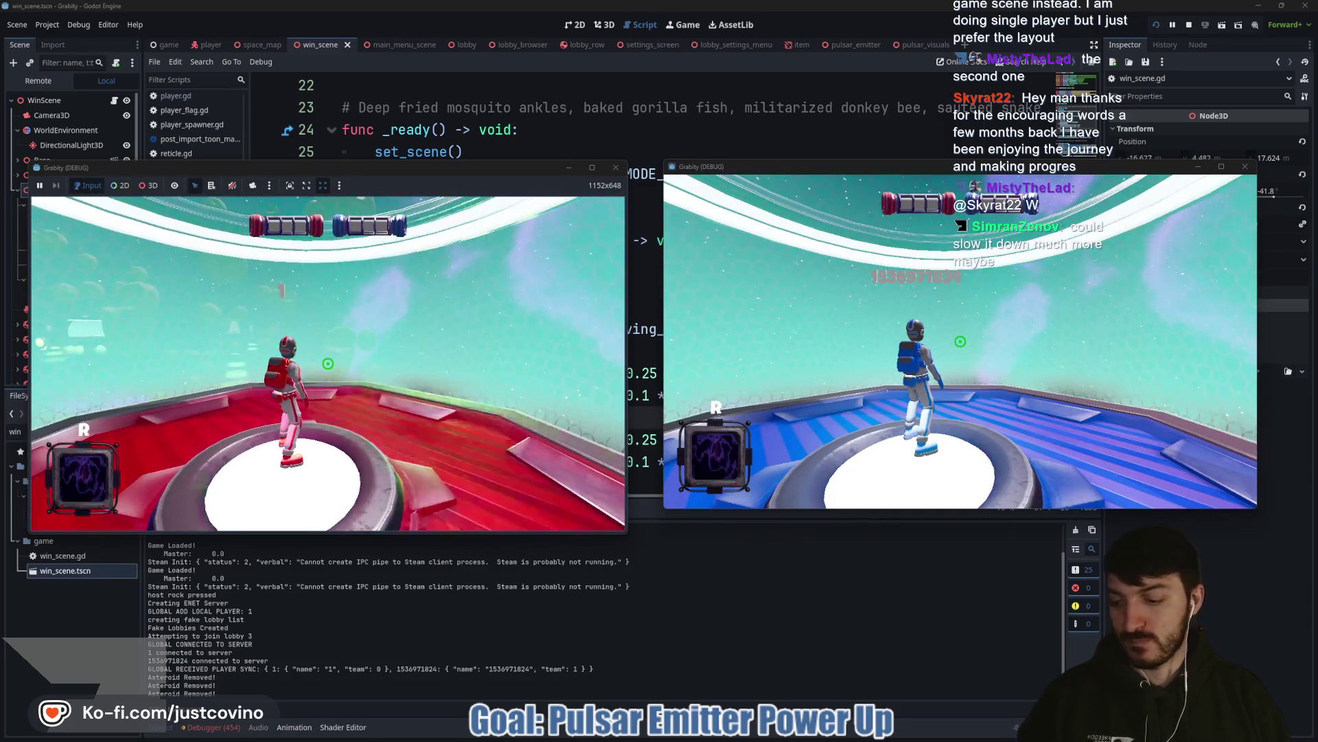
{"action": "key", "text": "grave"}
{"action": "type", "text": "score 1"}
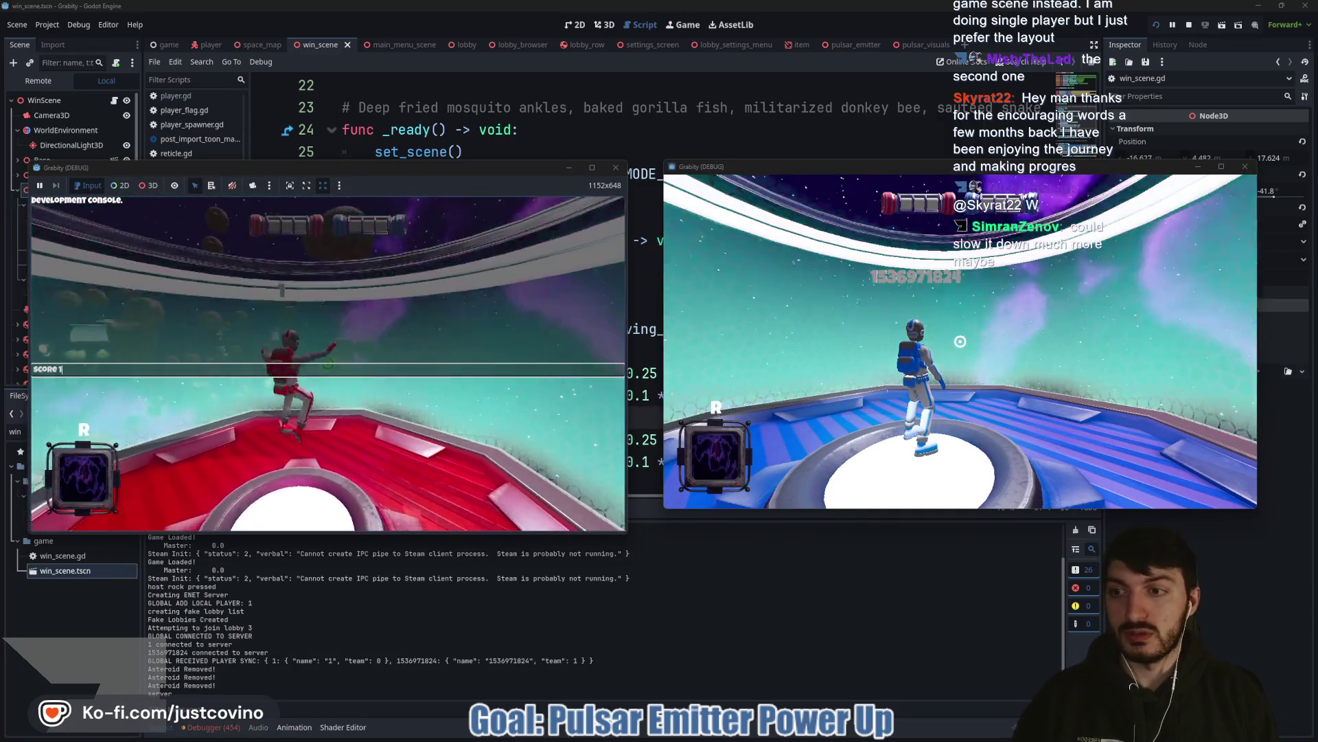
{"action": "key", "text": "Return"}
{"action": "key", "text": "grave"}
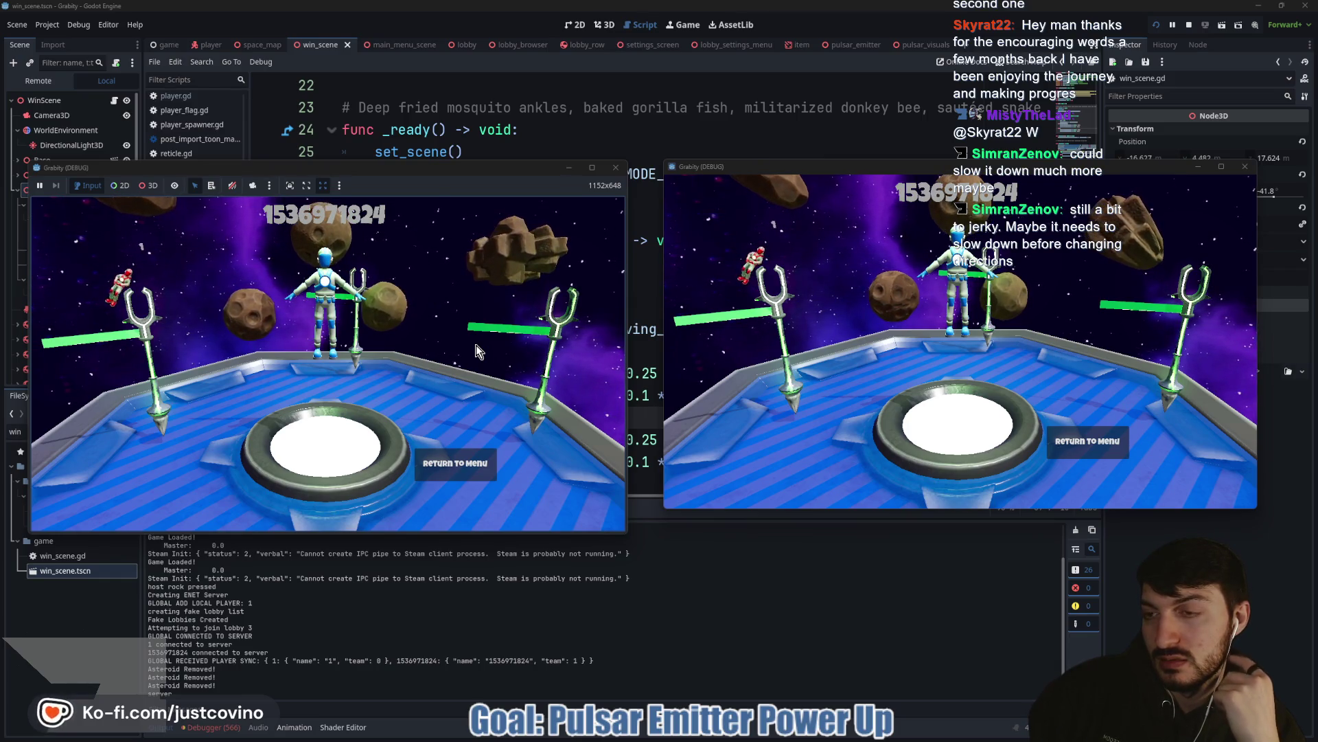
{"action": "key", "text": "F8"}
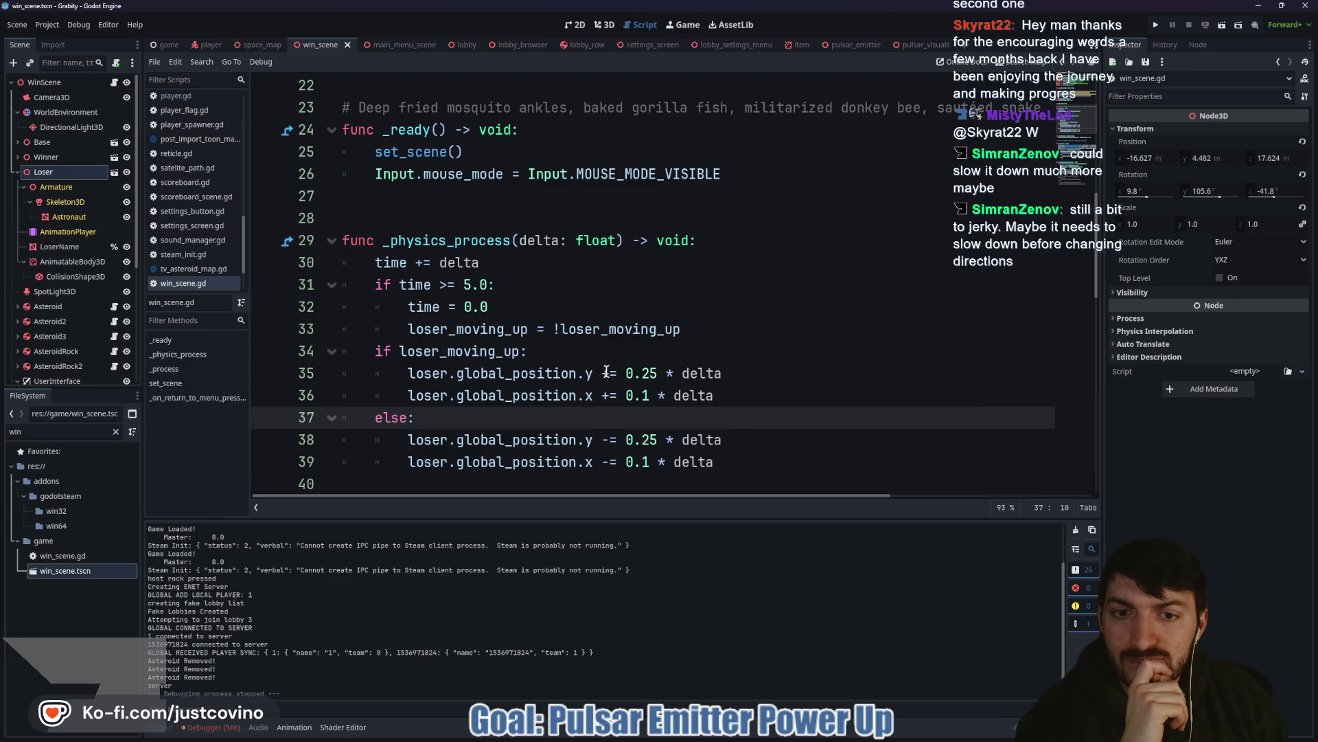
Rewrite line 35 to assign a lerp of the loser's y toward y + 0.25 with weight 0.15.
{"action": "left_click", "coordinate": [607, 373]}
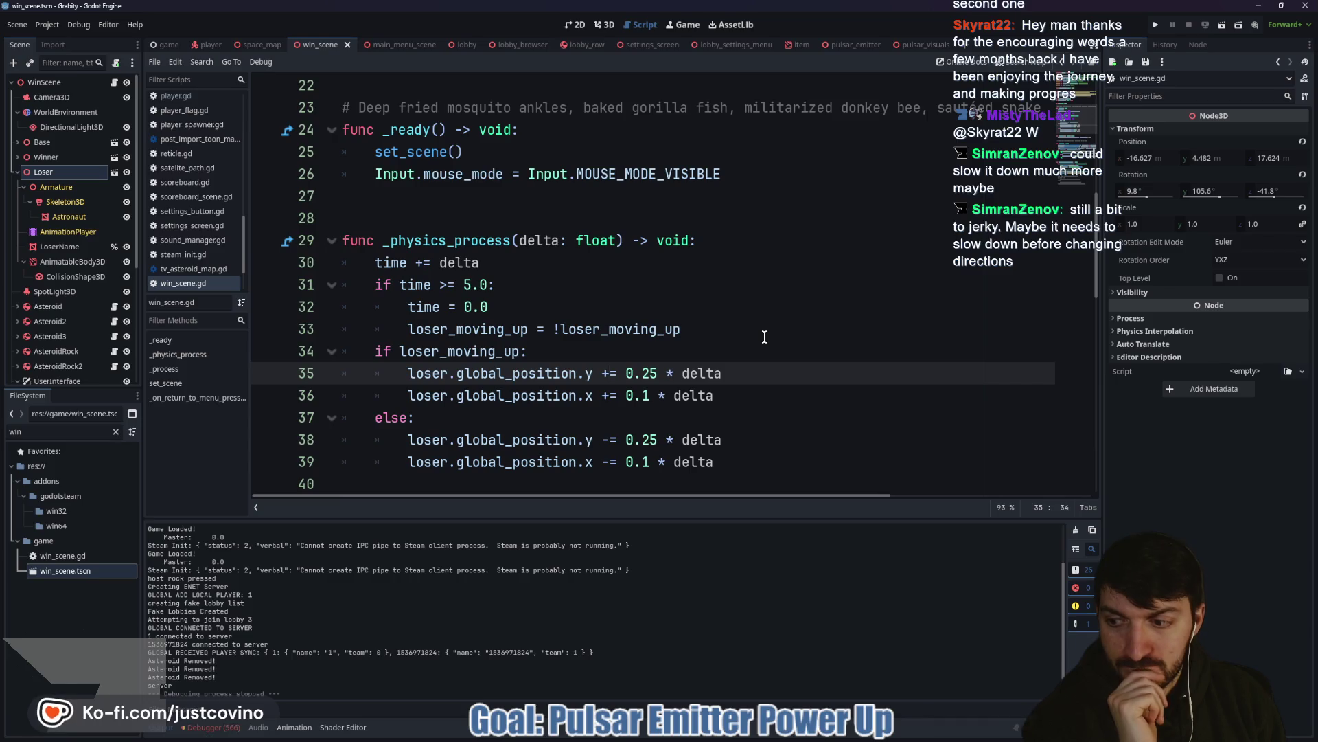
{"action": "key", "text": "BackSpace"}
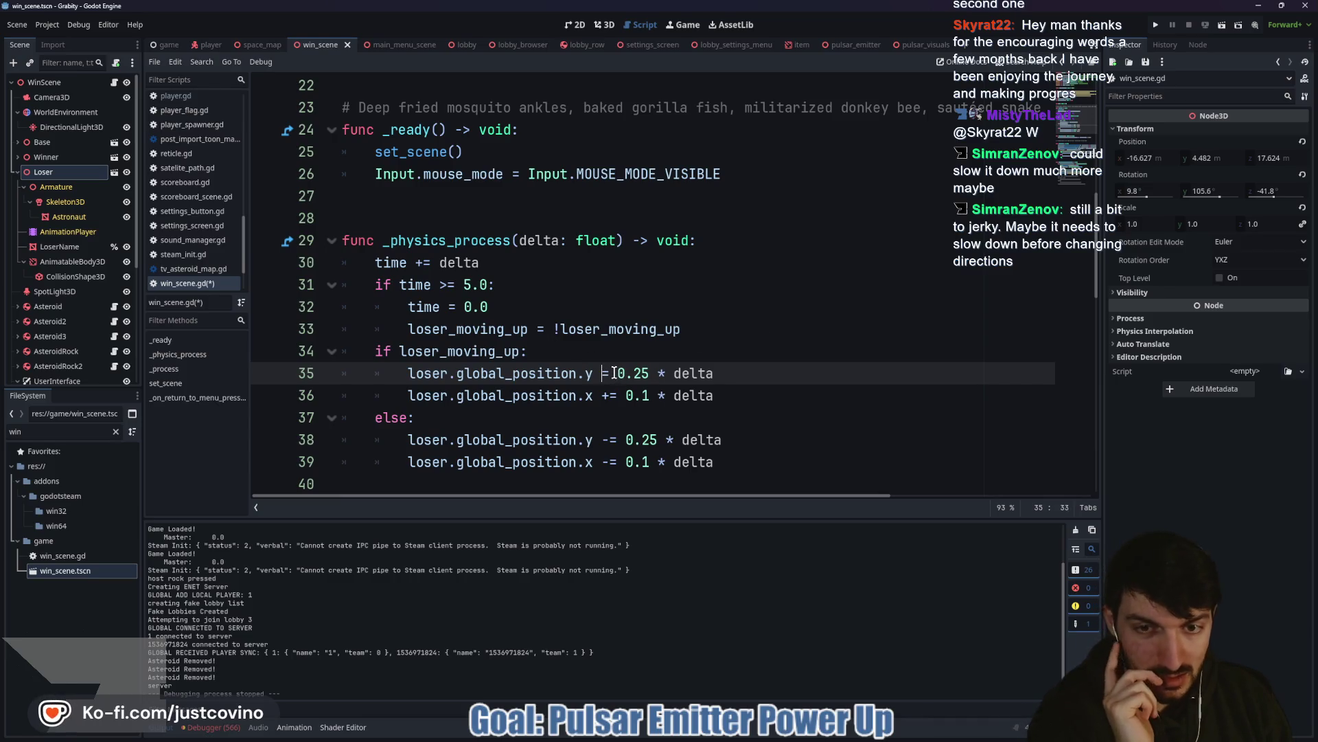
{"action": "type", "text": "+"}
{"action": "left_click", "coordinate": [626, 367]}
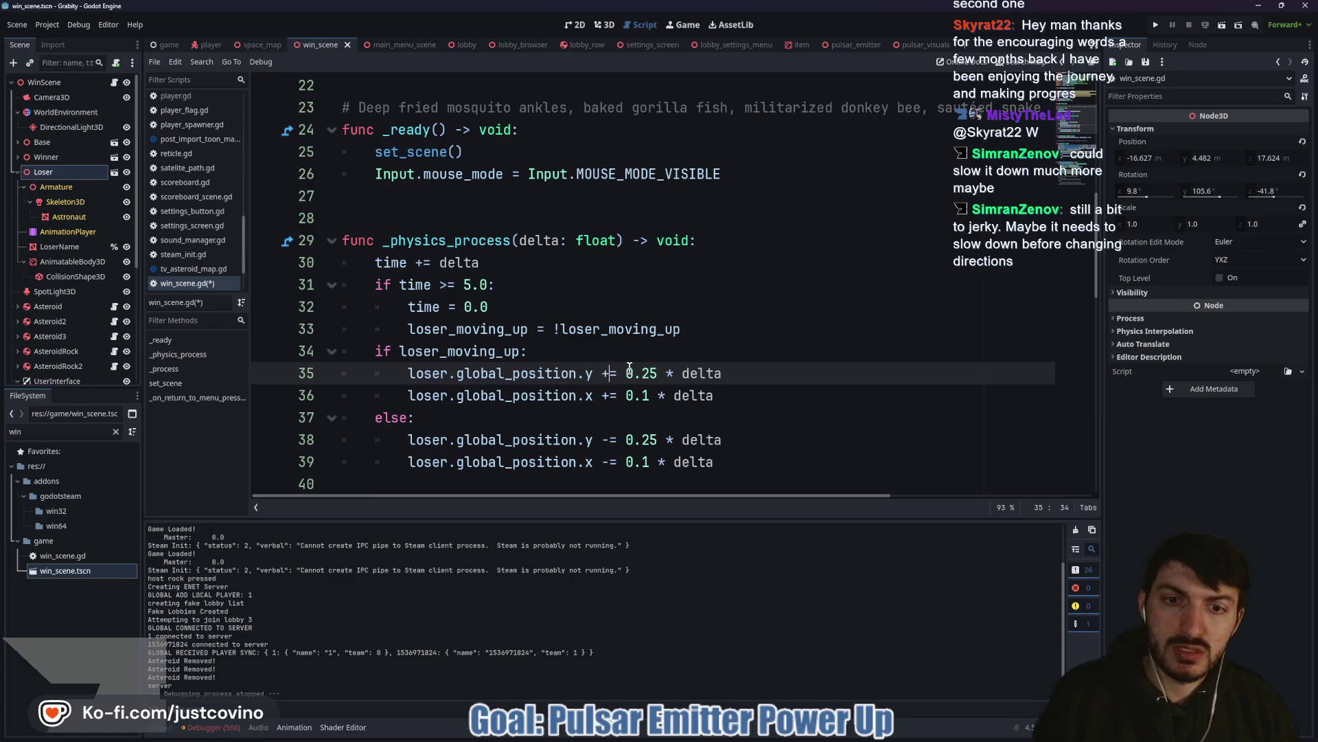
{"action": "type", "text": "lerp"}
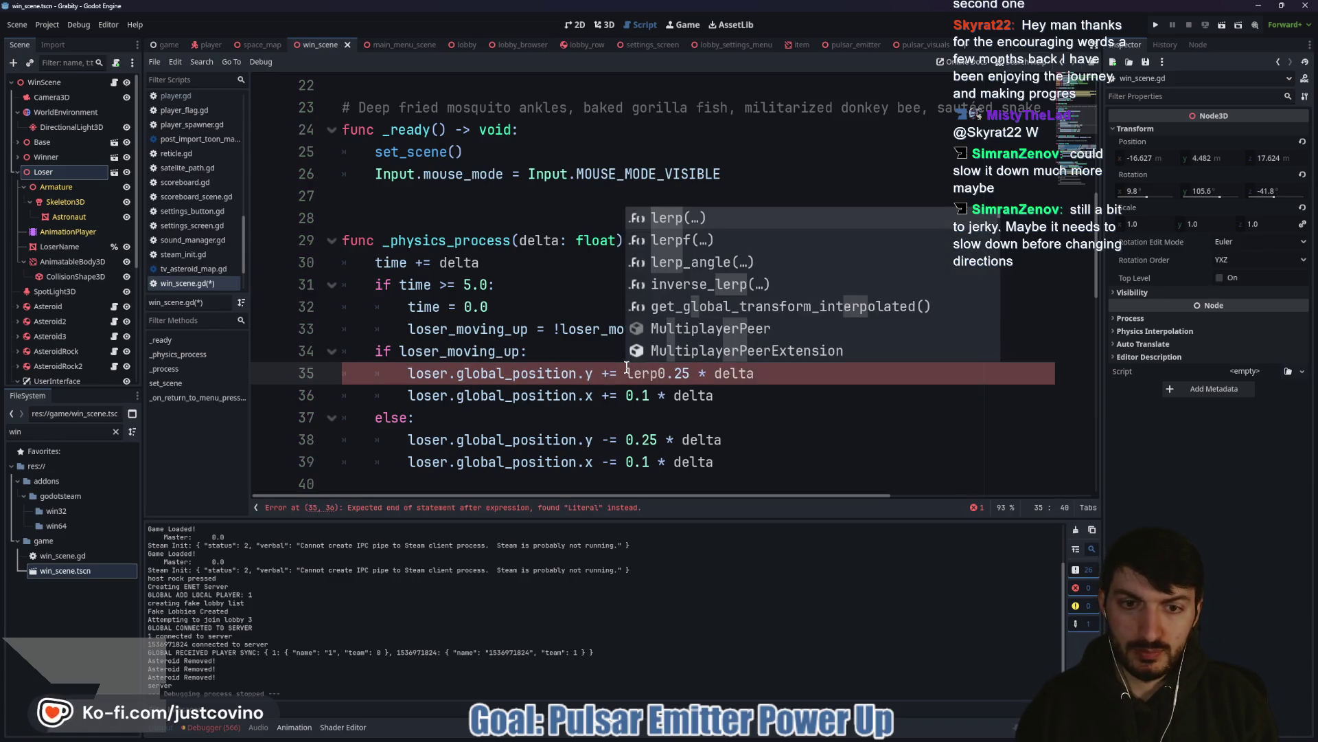
{"action": "key", "text": "Escape"}
{"action": "type", "text": "("}
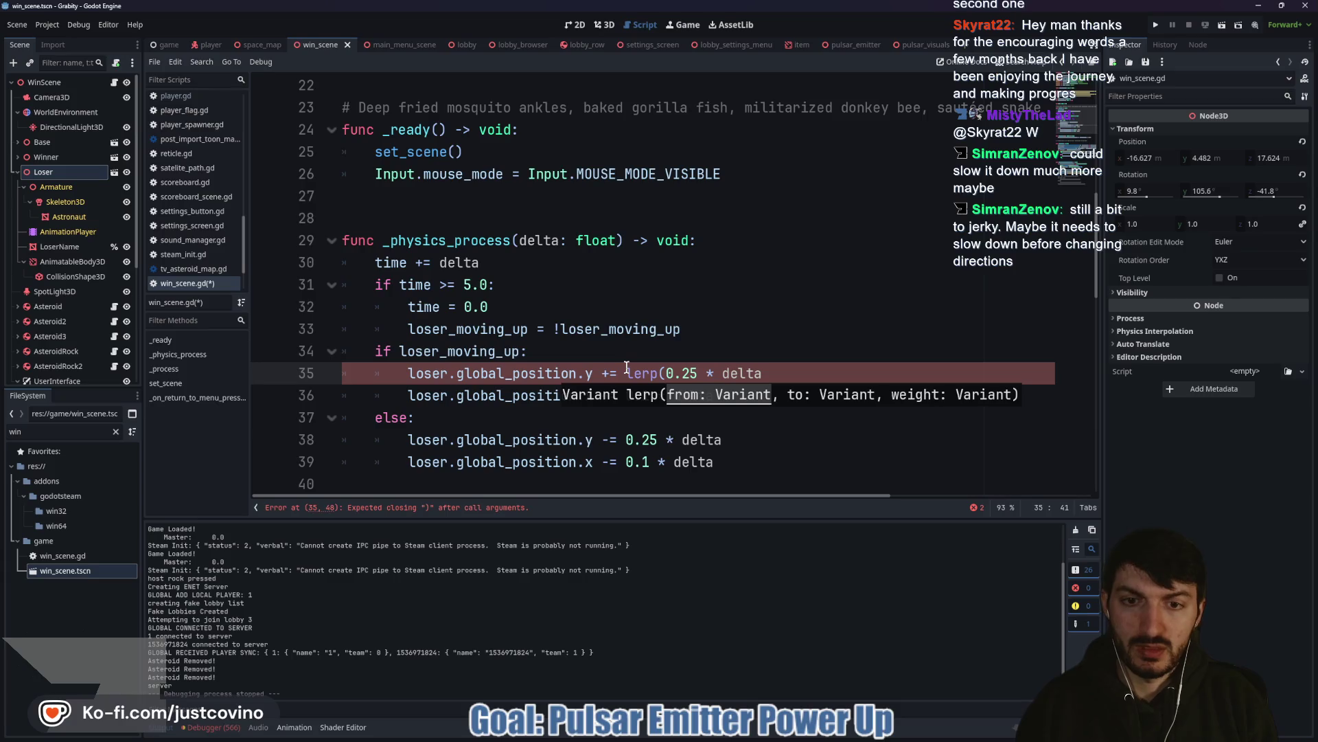
{"action": "type", "text": "loser."}
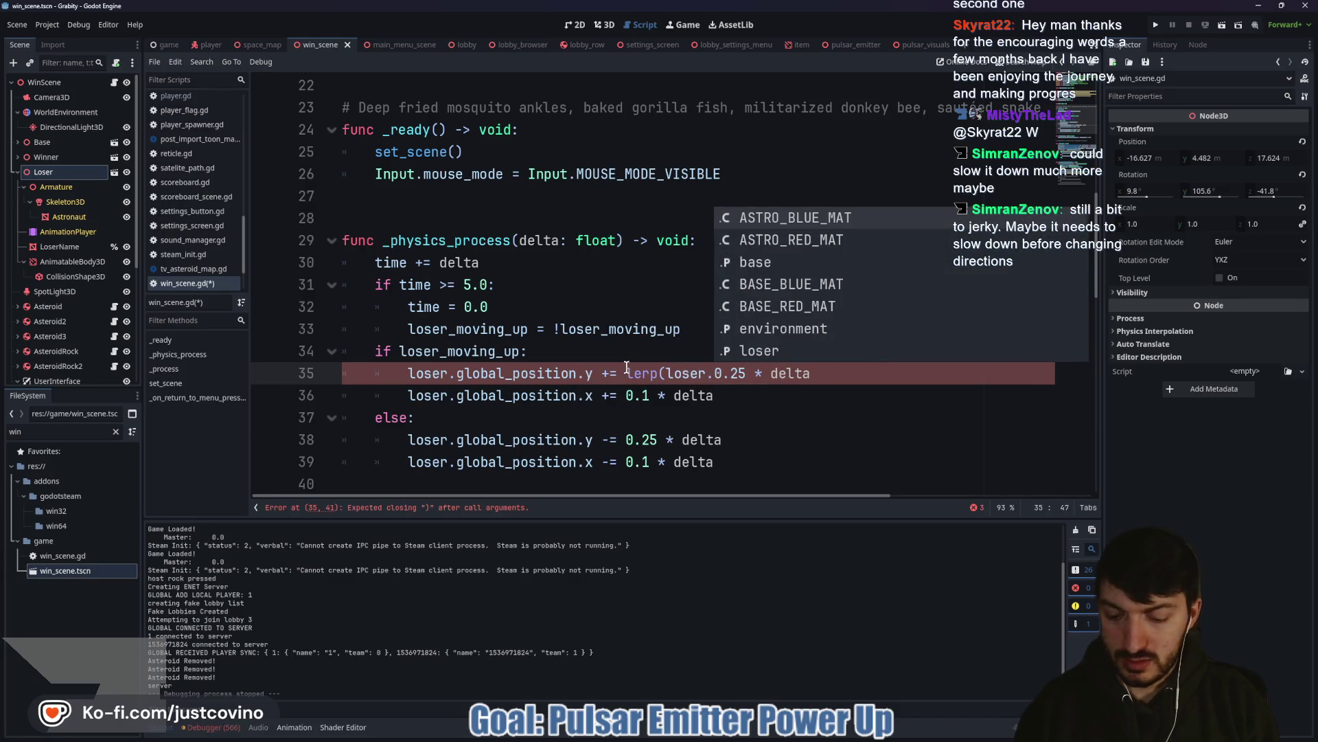
{"action": "type", "text": "global.position."}
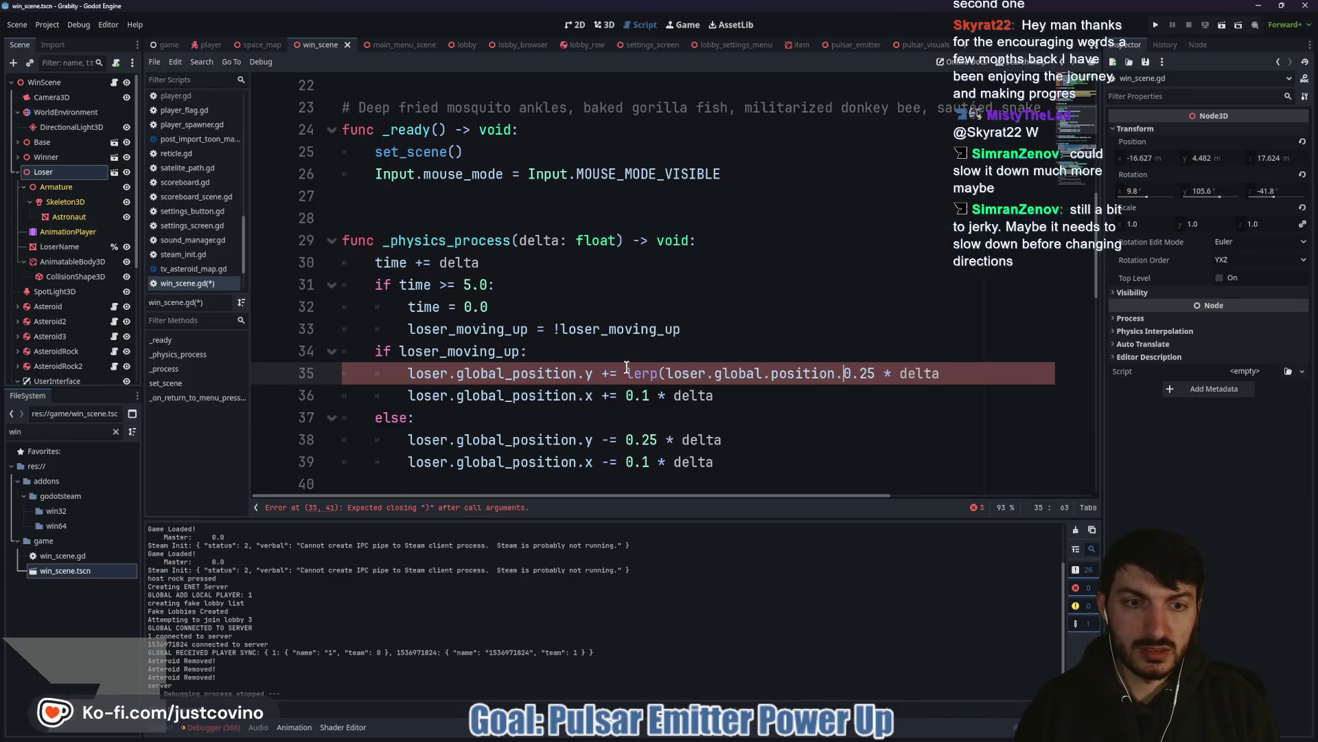
{"action": "type", "text": "y, "}
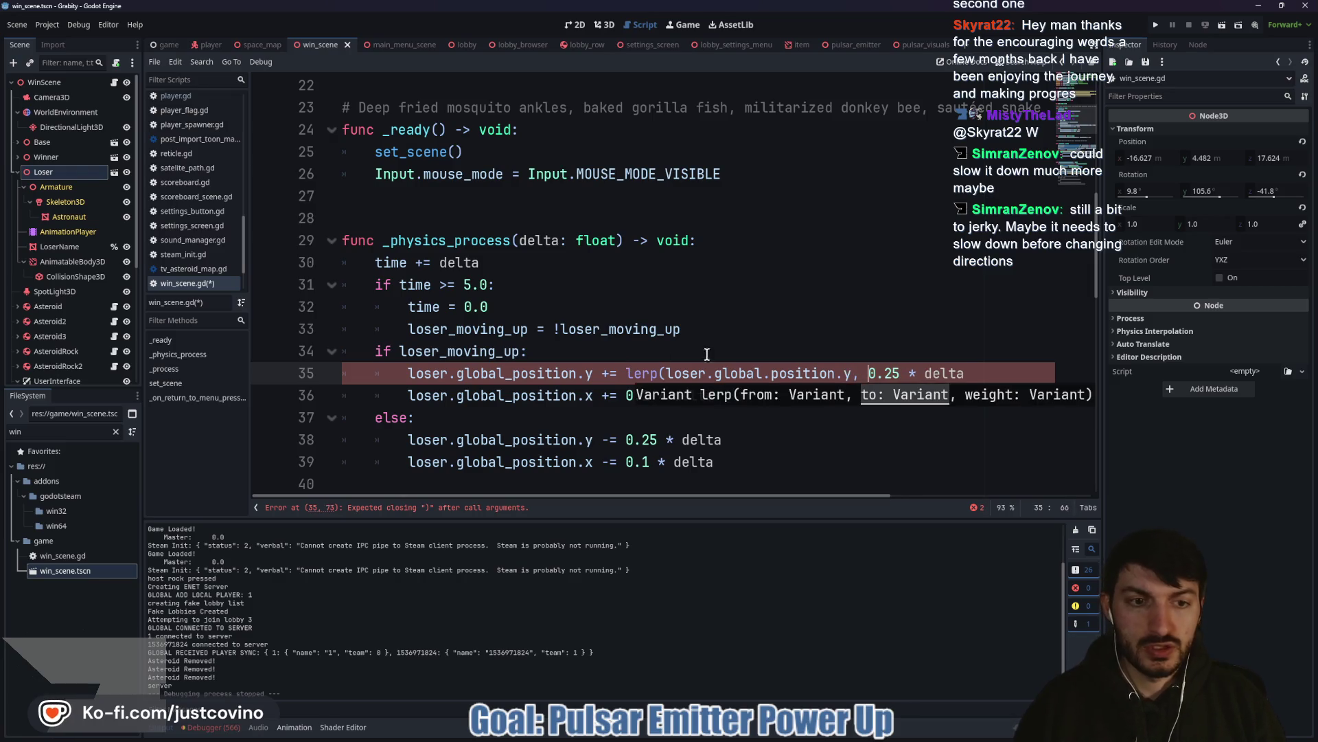
{"action": "type", "text": "loser.global"}
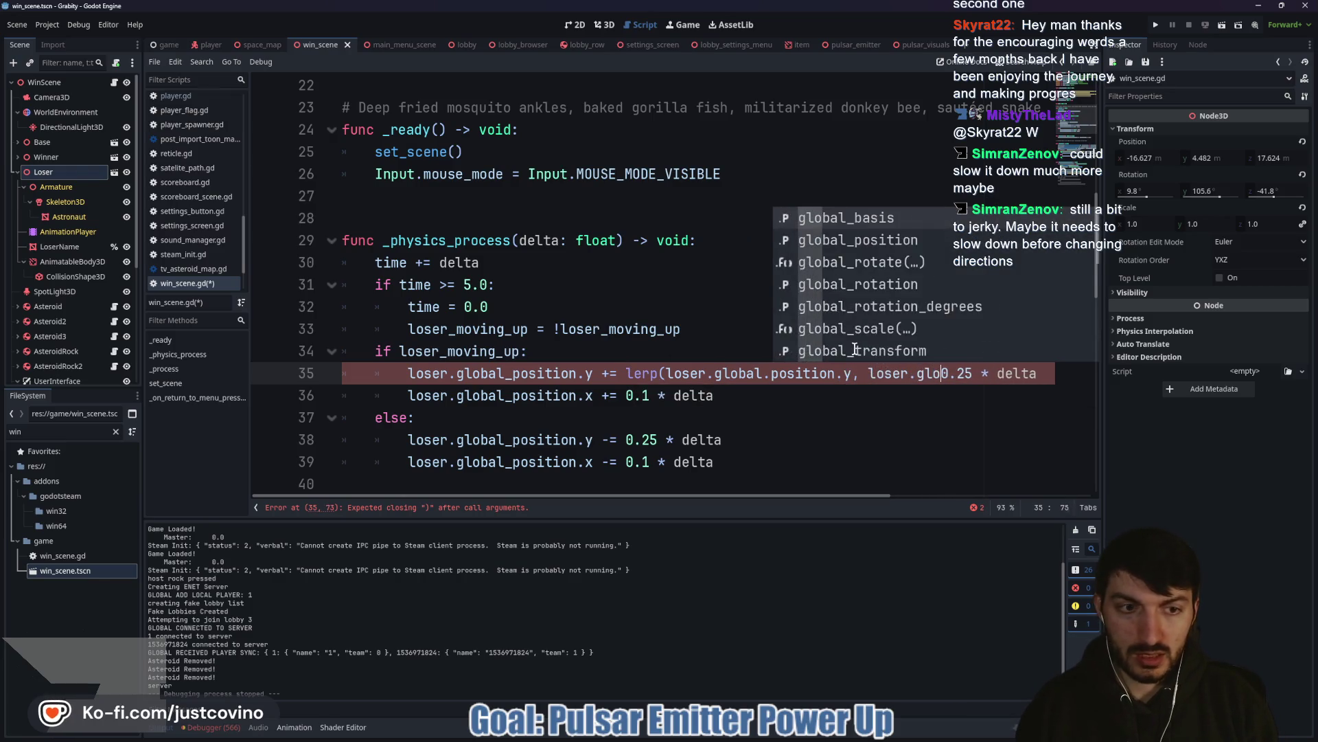
{"action": "type", "text": "_position "}
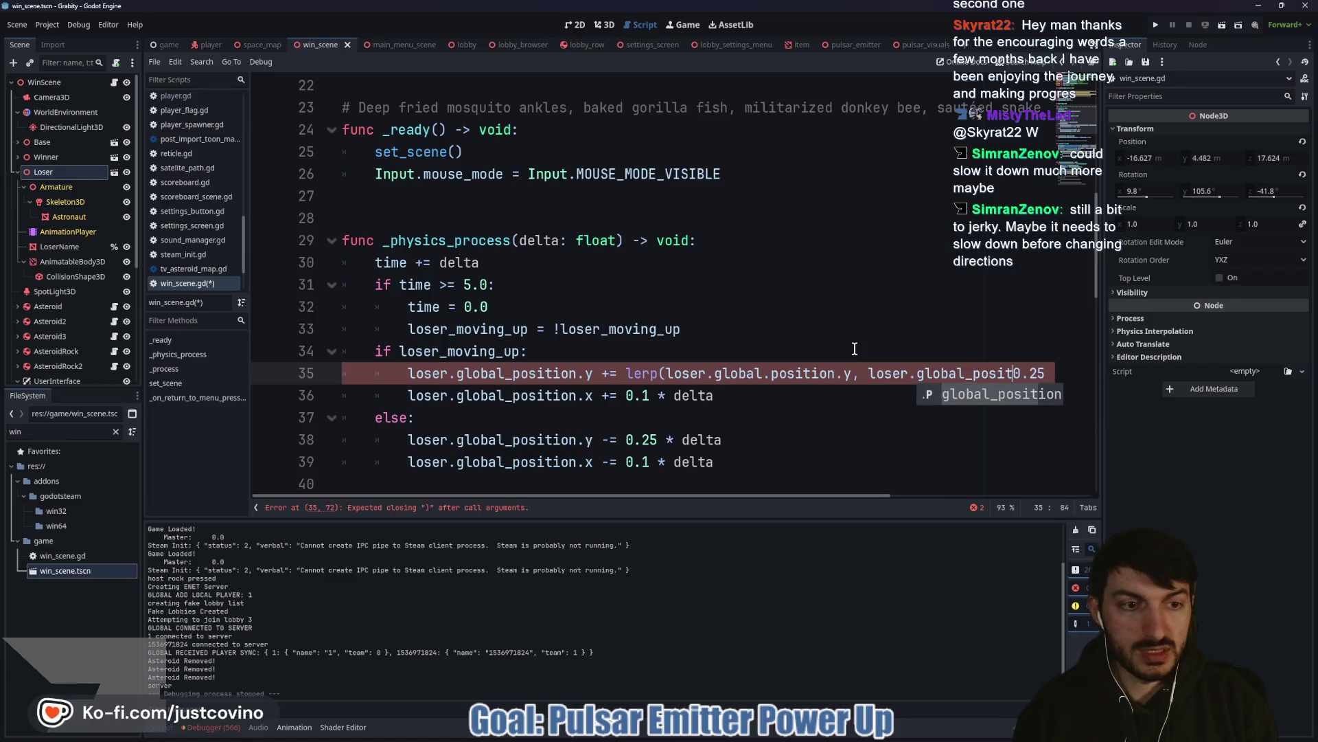
{"action": "type", "text": "+"}
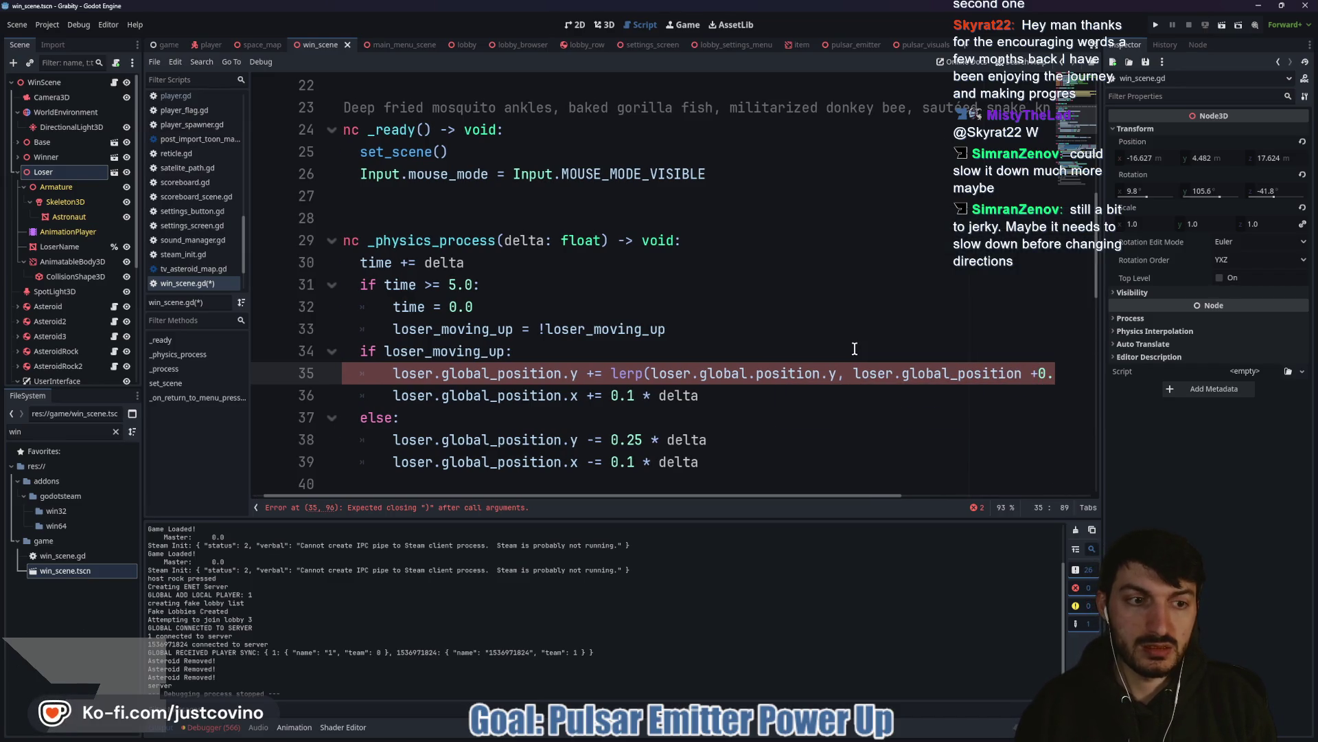
{"action": "scroll", "coordinate": [839, 386], "scroll_direction": "right", "scroll_amount": 3}
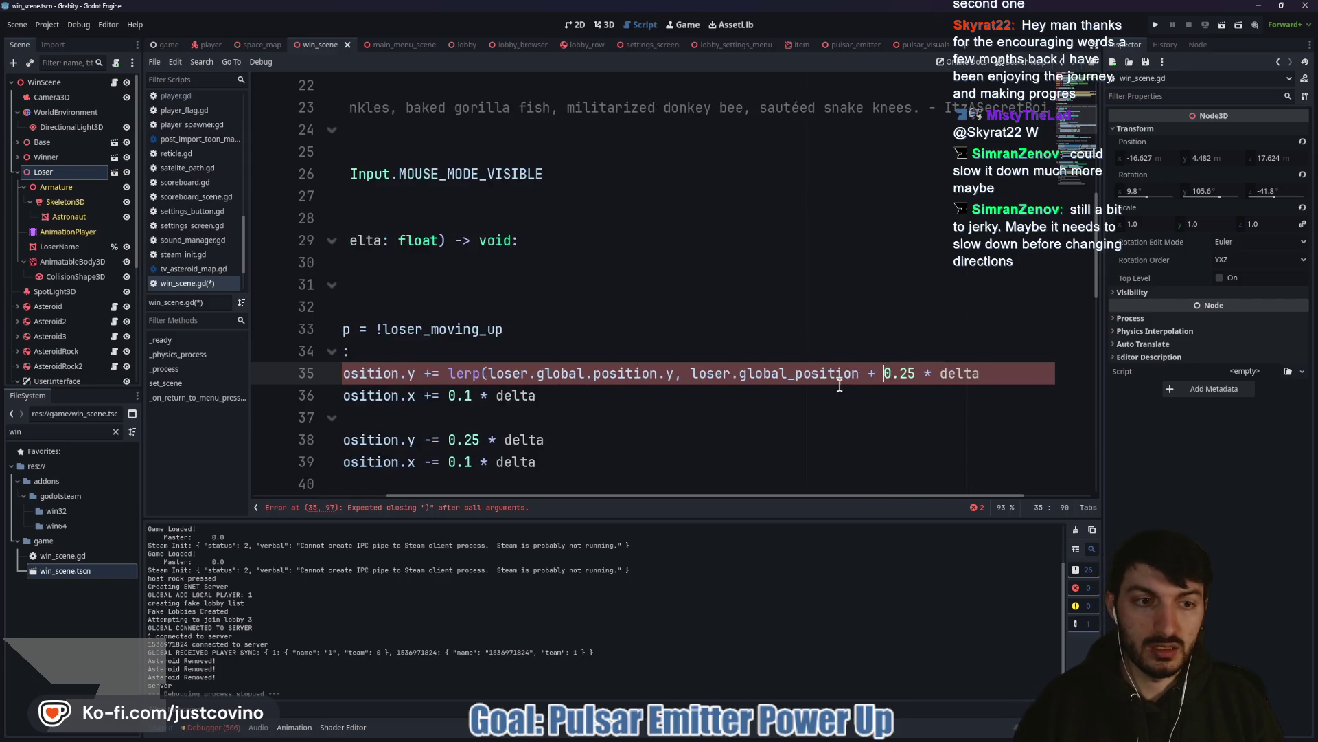
{"action": "left_click", "coordinate": [914, 372]}
{"action": "type", "text": ", "}
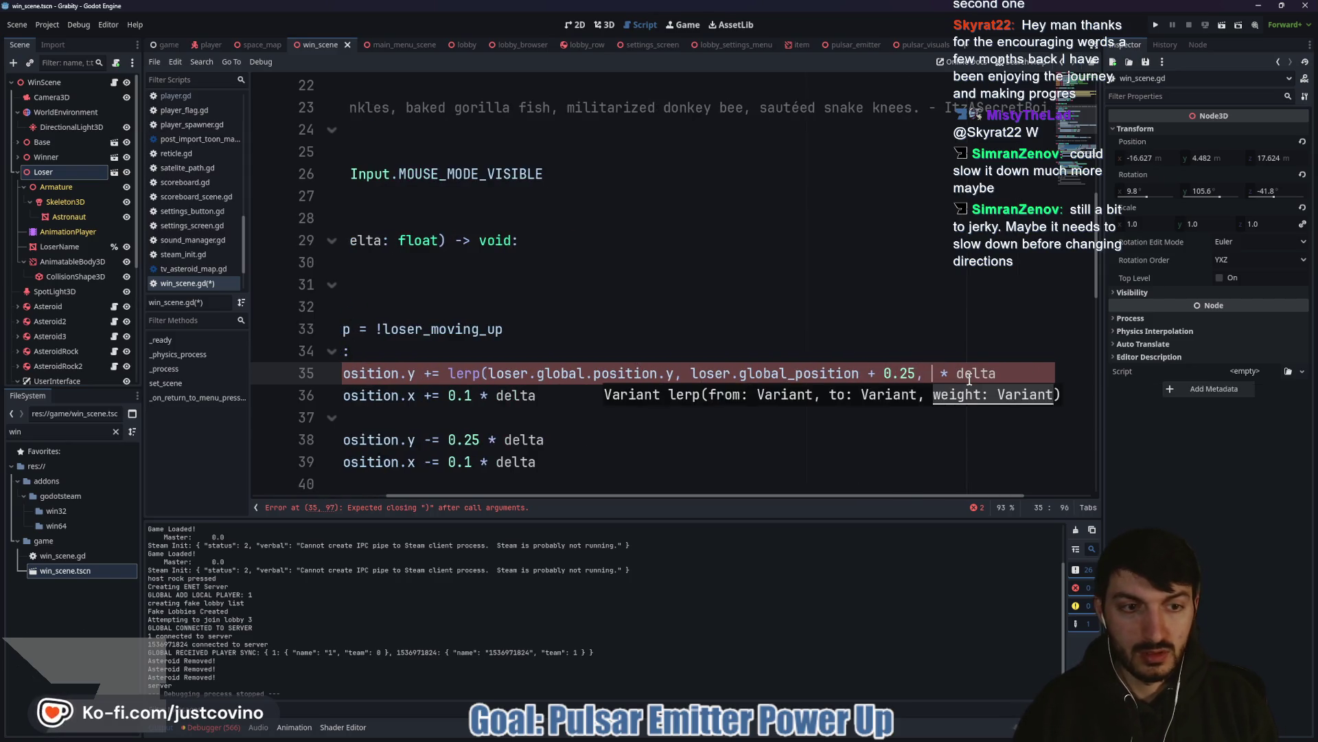
{"action": "type", "text": "0.15"}
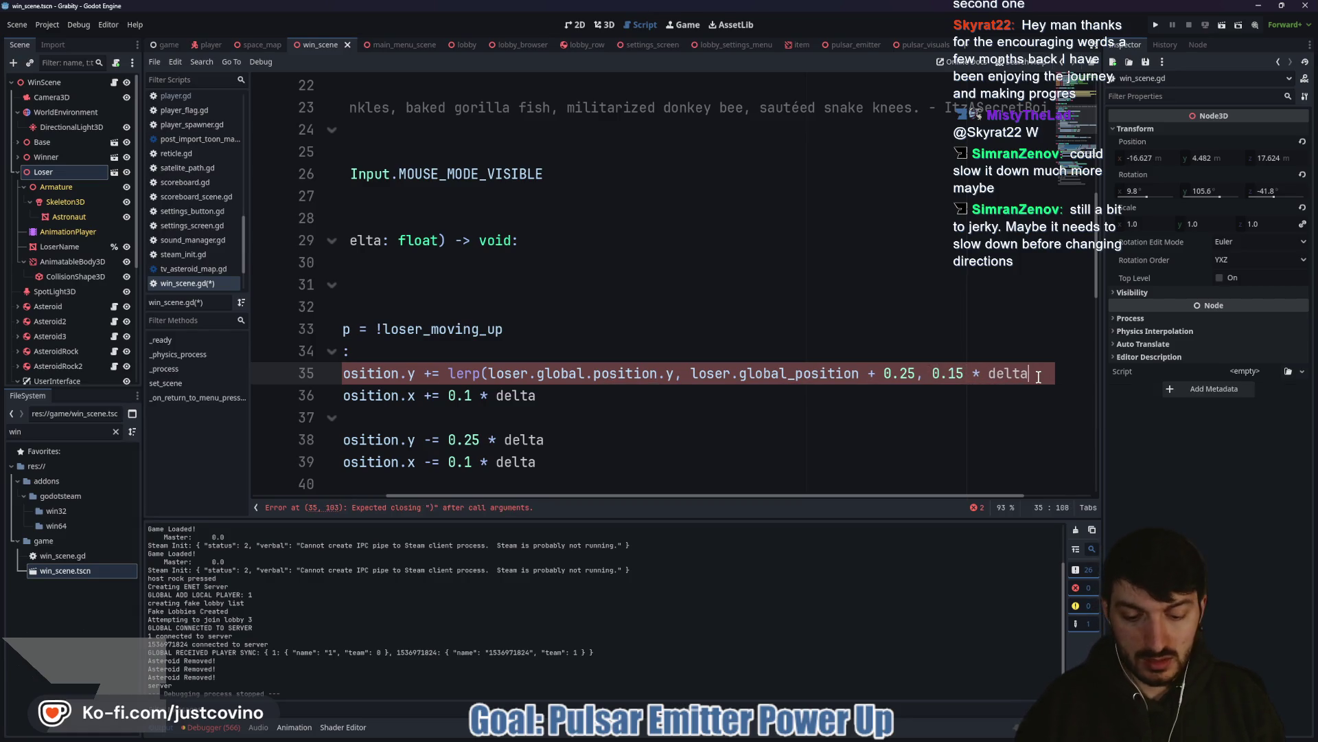
{"action": "type", "text": ")"}
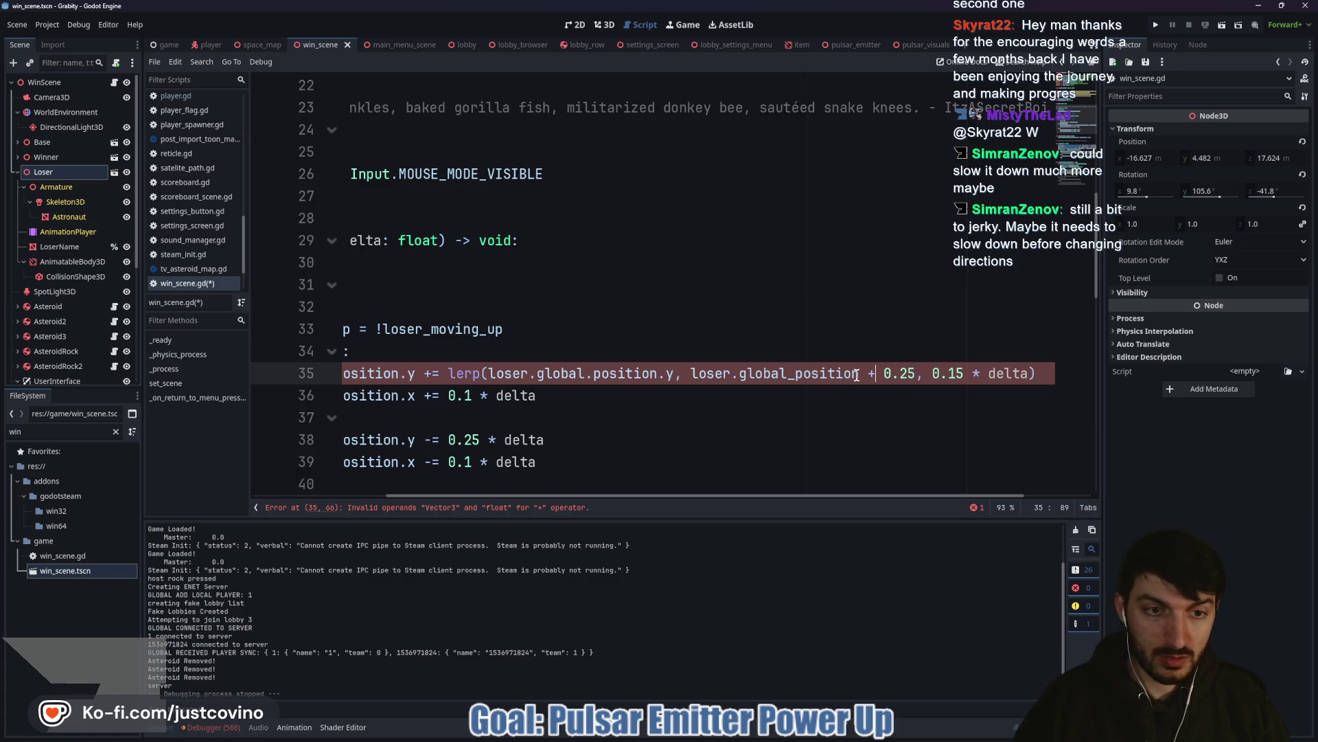
{"action": "type", "text": ".y"}
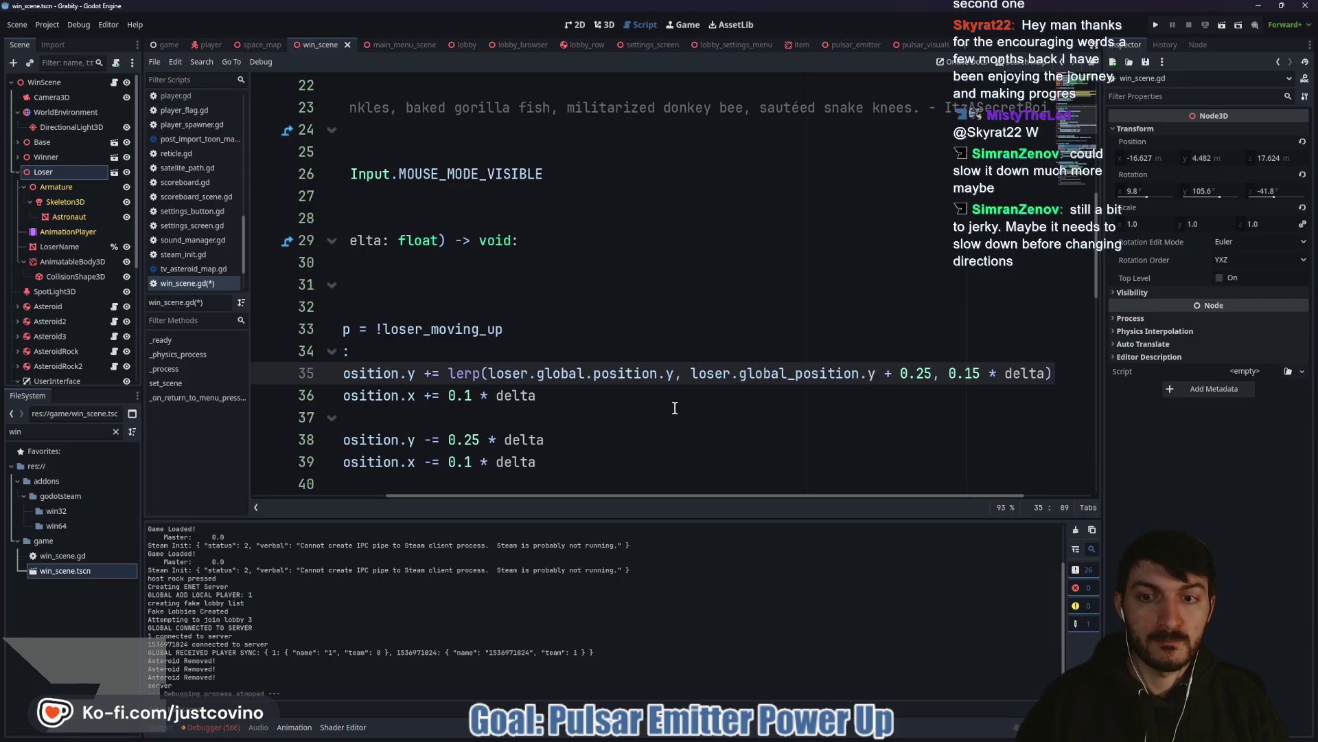
{"action": "scroll", "coordinate": [679, 405], "scroll_direction": "left", "scroll_amount": 3}
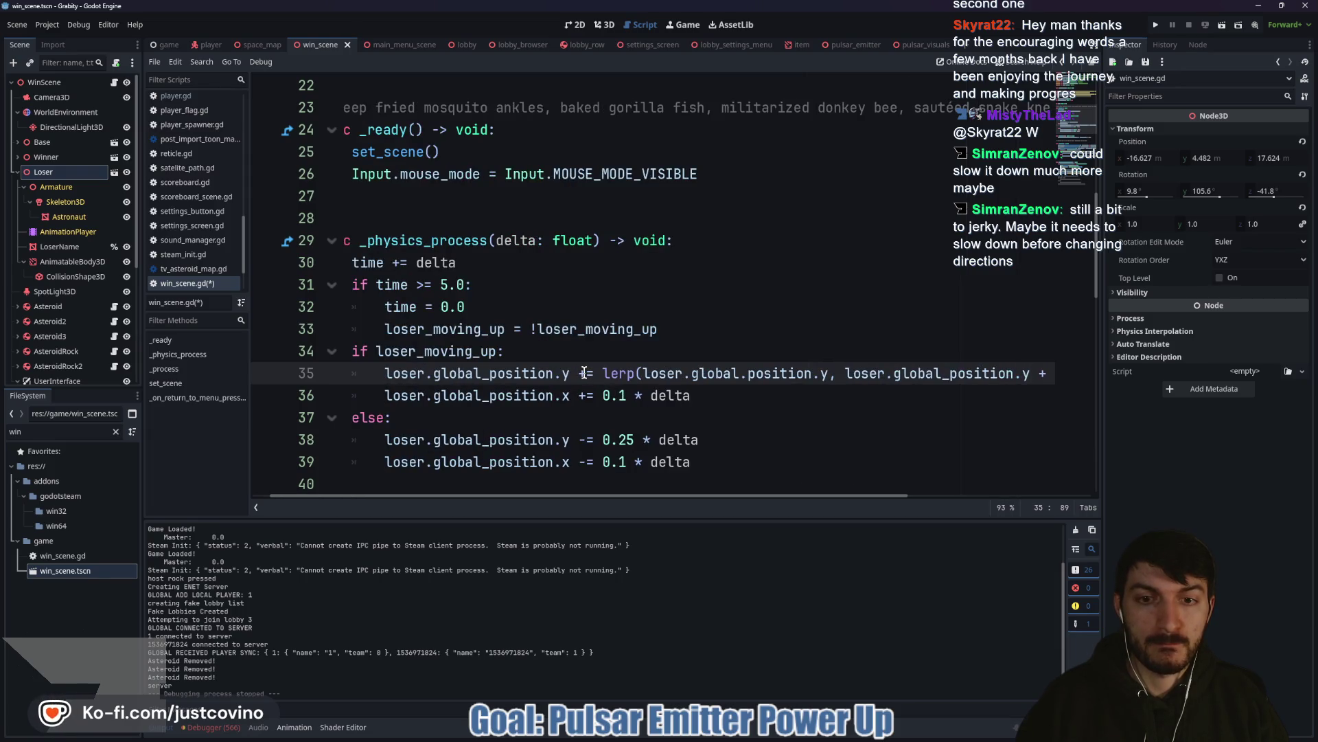
{"action": "key", "text": "BackSpace"}
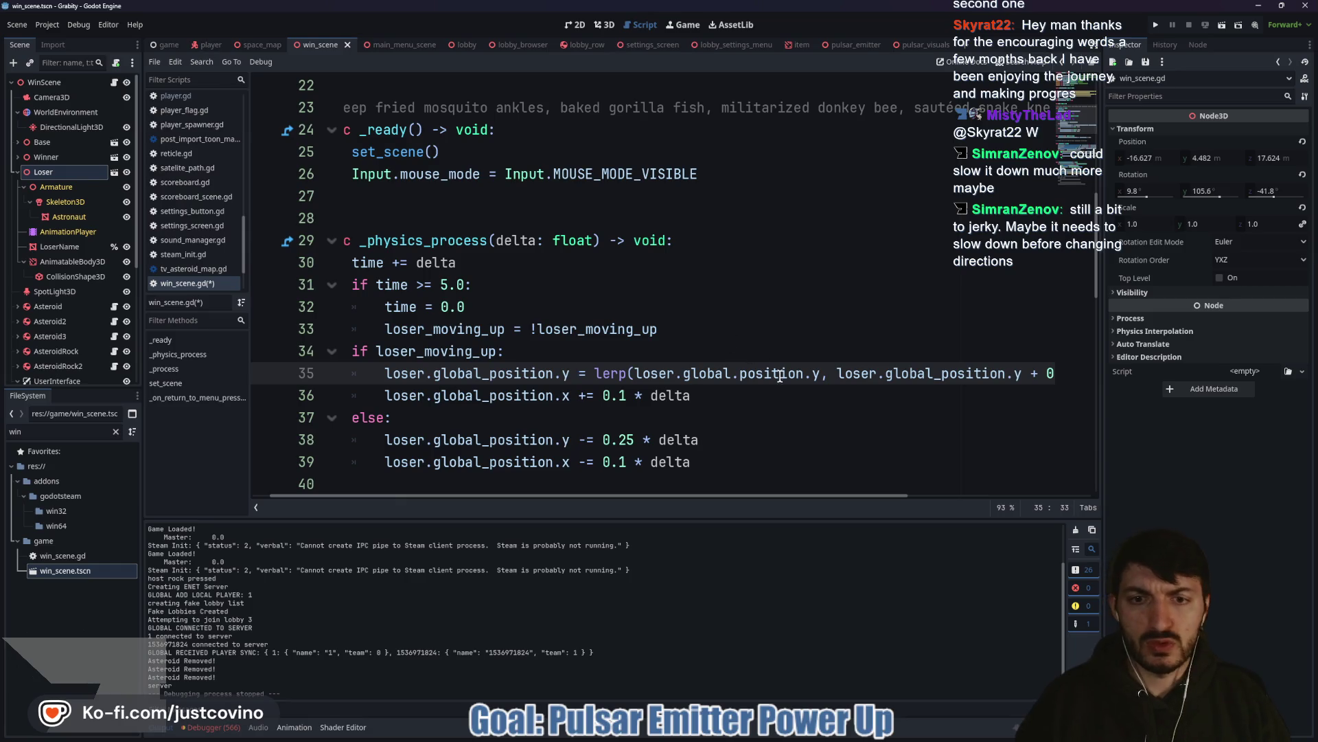
{"action": "scroll", "coordinate": [774, 404], "scroll_direction": "right", "scroll_amount": 3}
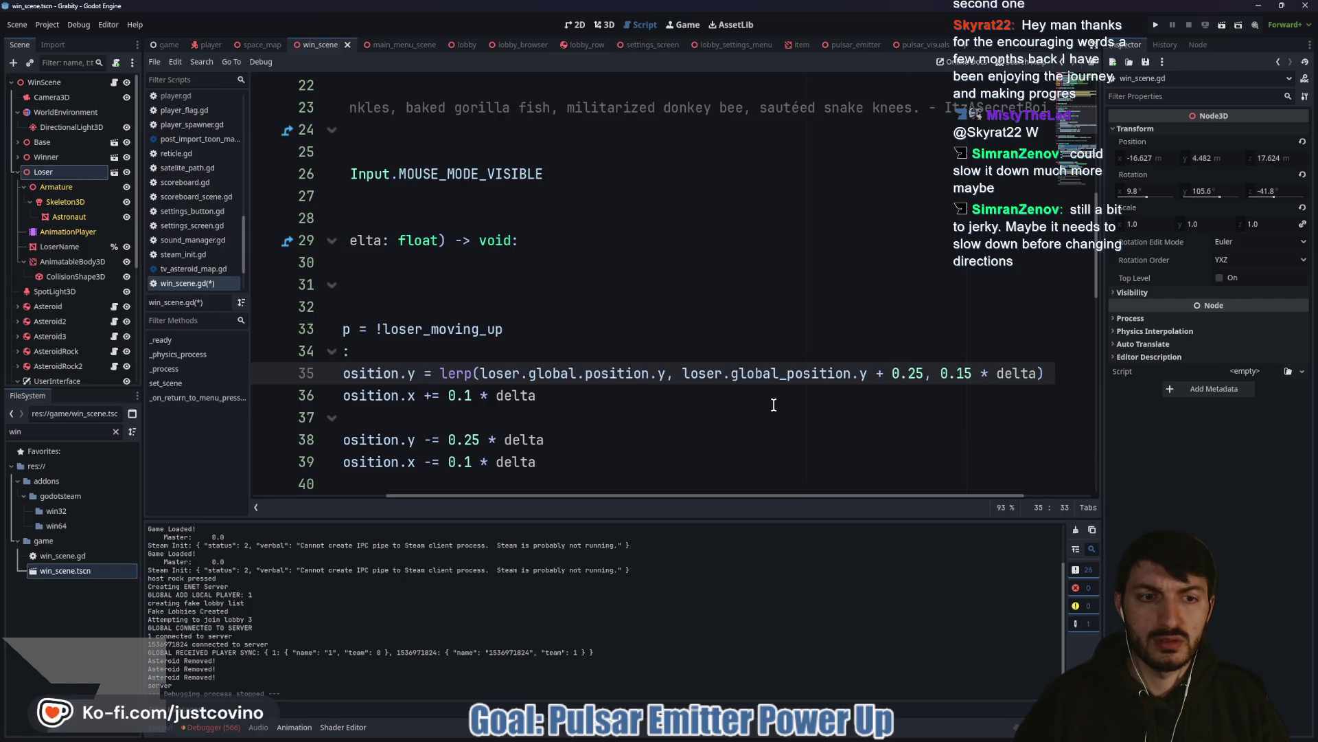
{"action": "scroll", "coordinate": [774, 405], "scroll_direction": "left", "scroll_amount": 3}
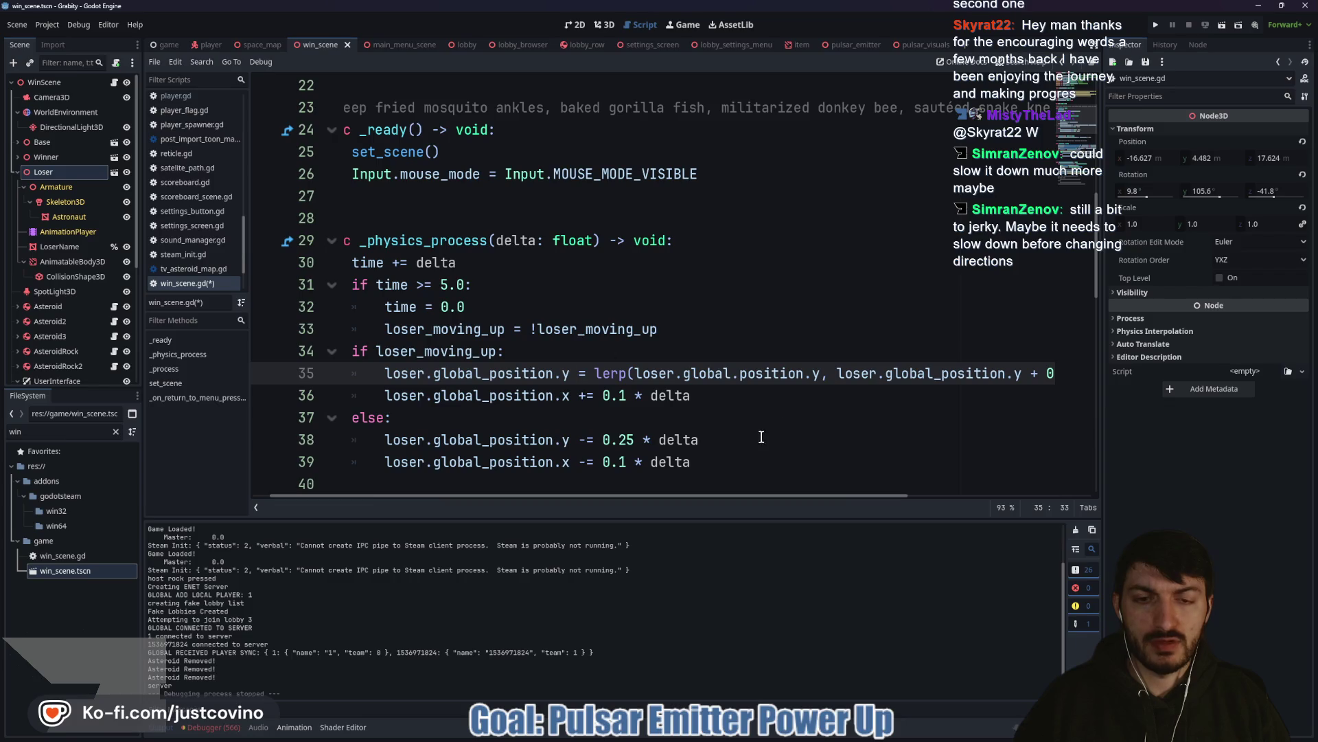
Delete the old x movement lines and the else branch below the lerp.
{"action": "mouse_move", "coordinate": [763, 456]}
{"action": "left_mouse_down"}
{"action": "mouse_move", "coordinate": [382, 419]}
{"action": "mouse_move", "coordinate": [377, 402]}
{"action": "left_mouse_up"}
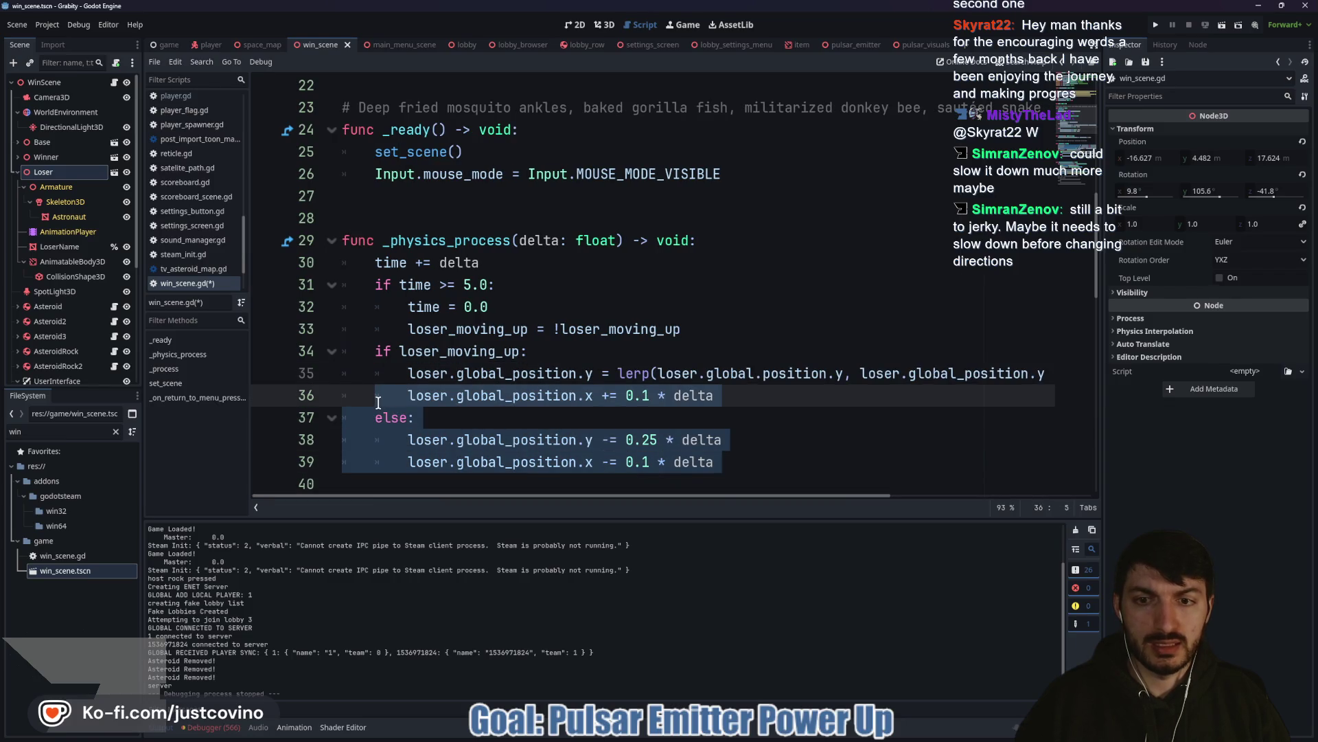
{"action": "key", "text": "BackSpace"}
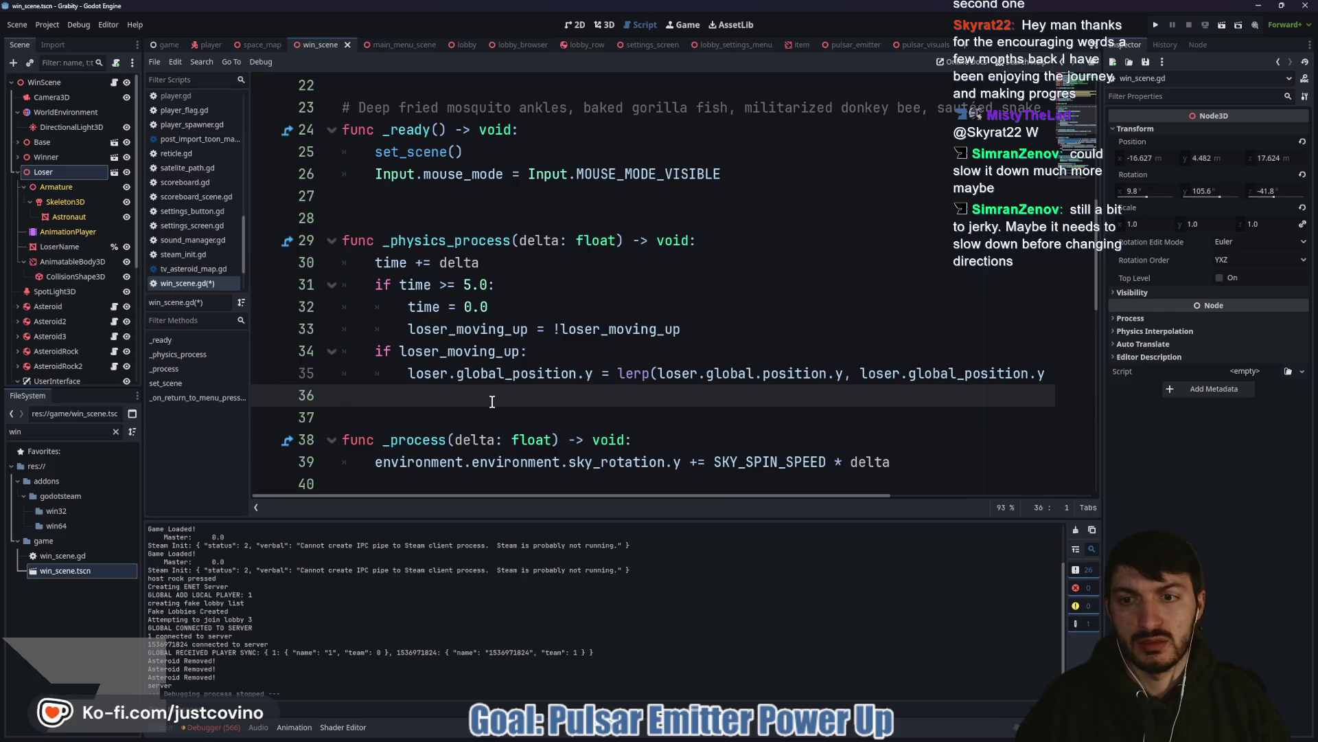
{"action": "key", "text": "Up"}
{"action": "key", "text": "End"}
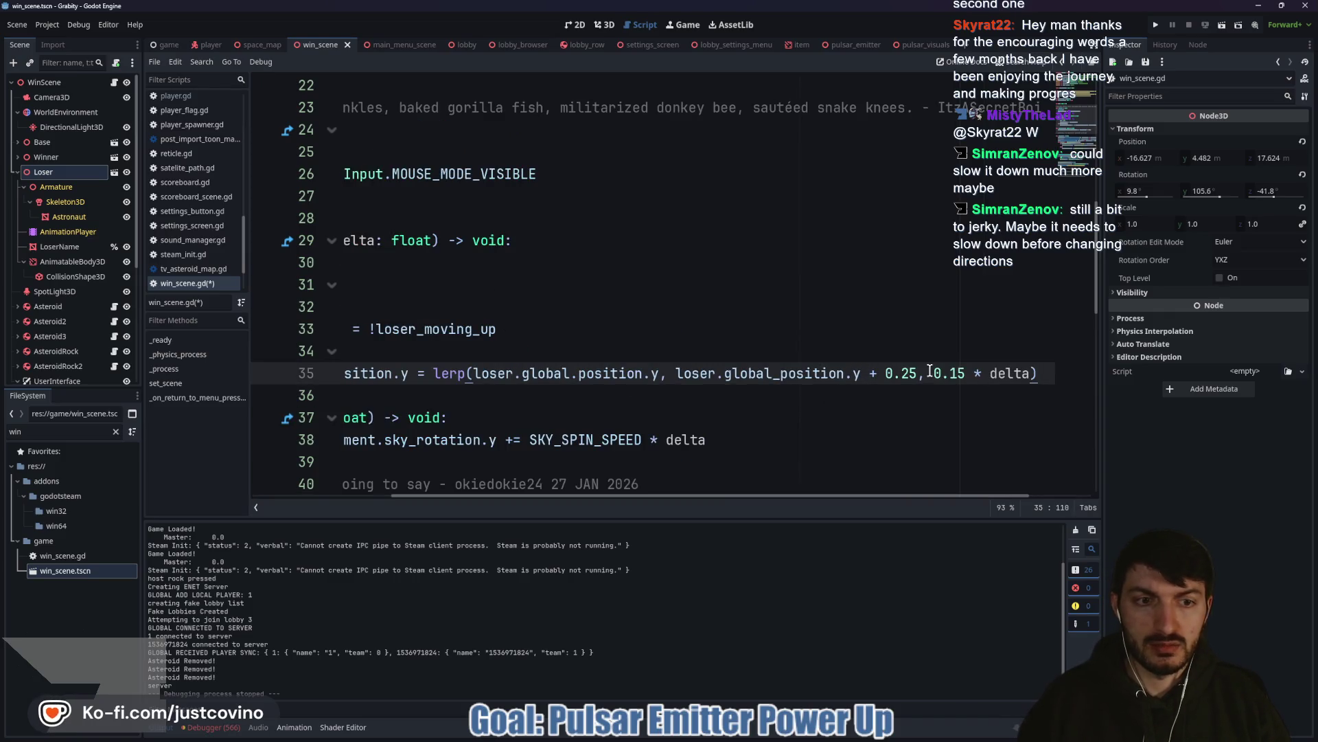
Make the lerp target y + 0.25 if loser_moving_up, else y - 0.25.
{"action": "left_click_drag", "start_coordinate": [917, 371], "coordinate": [674, 380]}
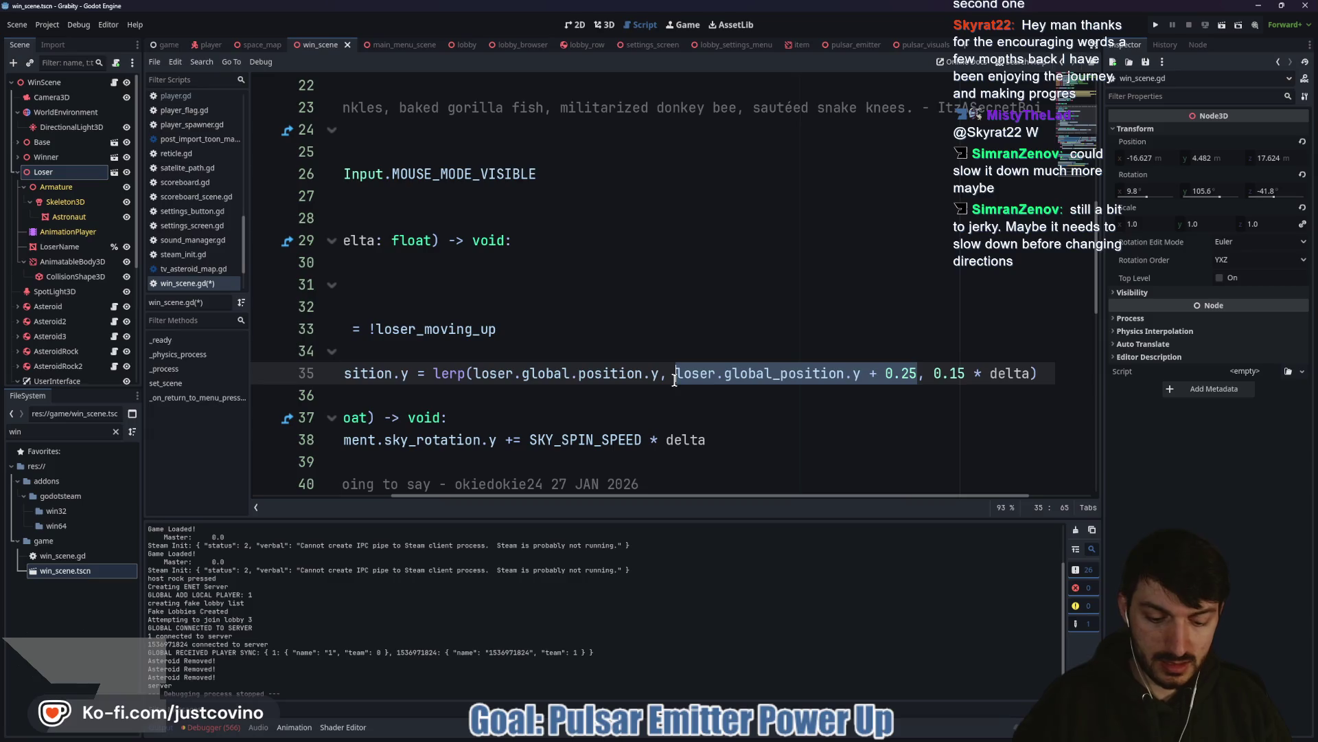
{"action": "type", "text": "("}
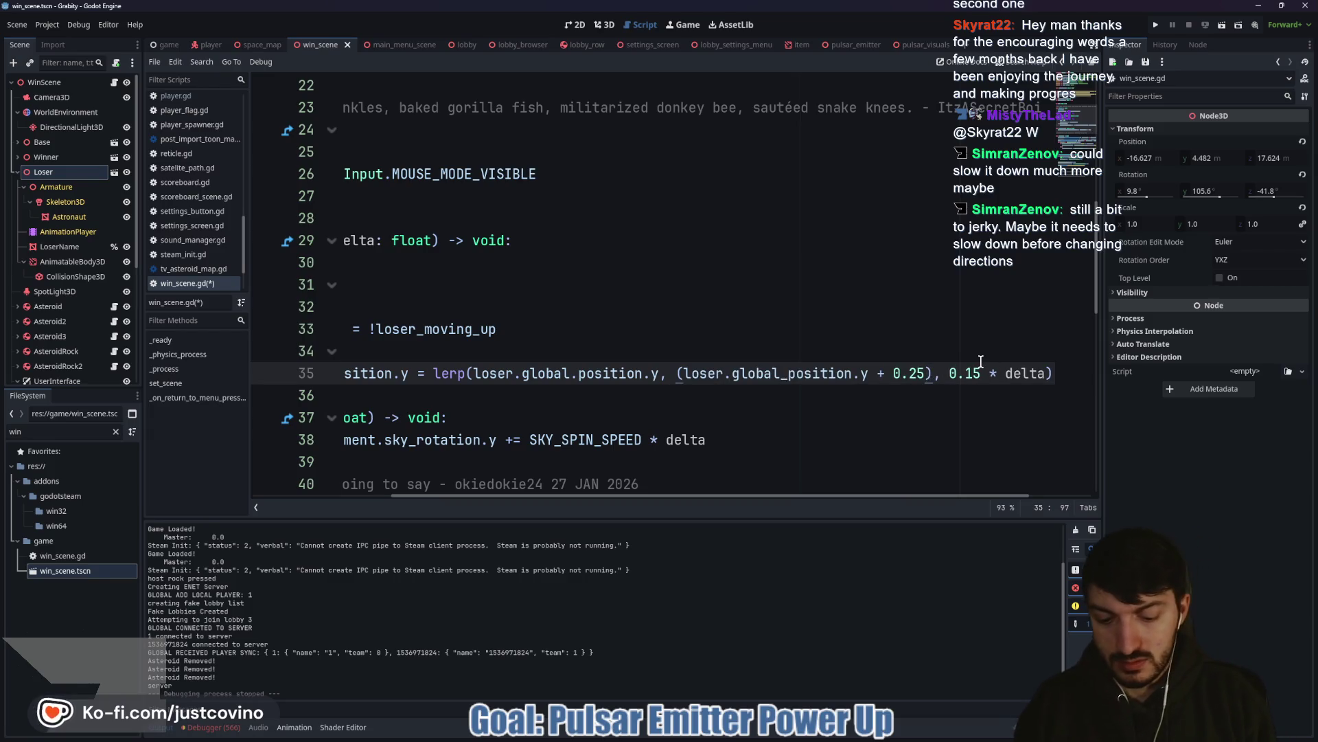
{"action": "type", "text": " if loser"}
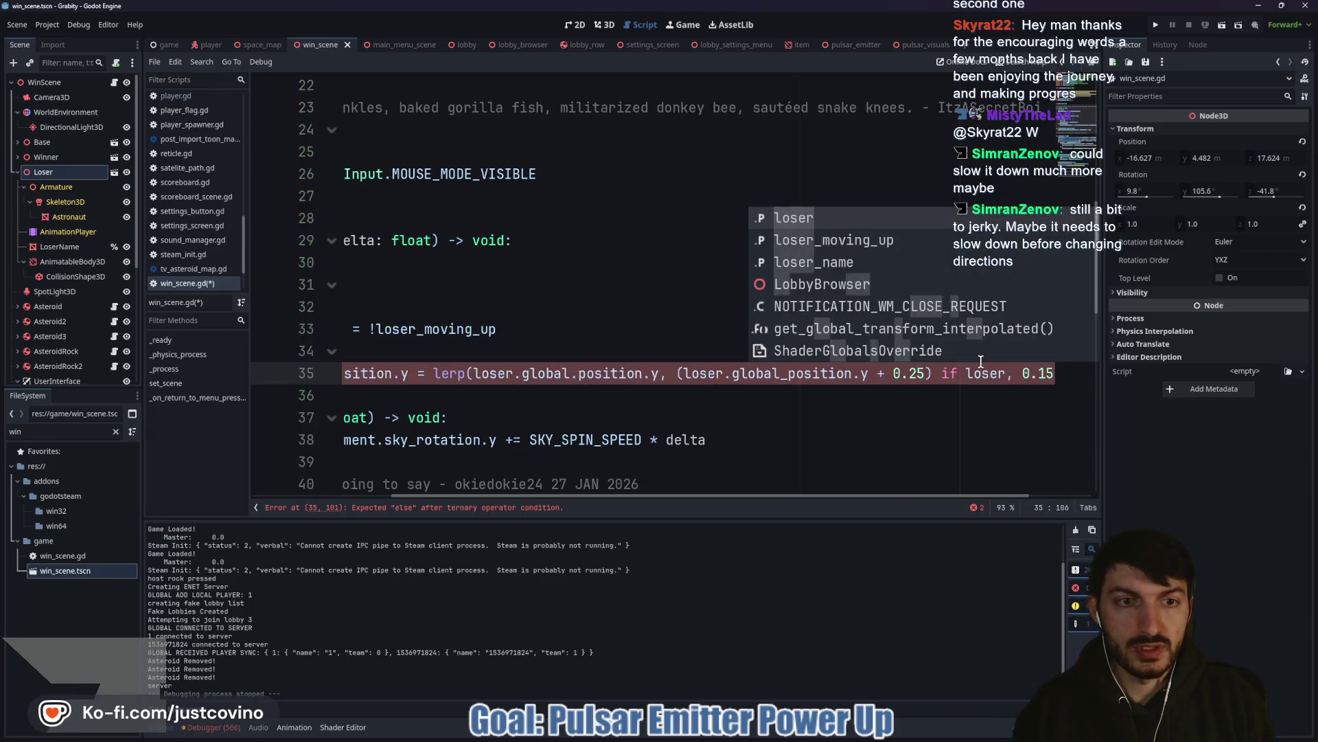
{"action": "key", "text": "Down"}
{"action": "key", "text": "Return"}
{"action": "type", "text": "else loser."}
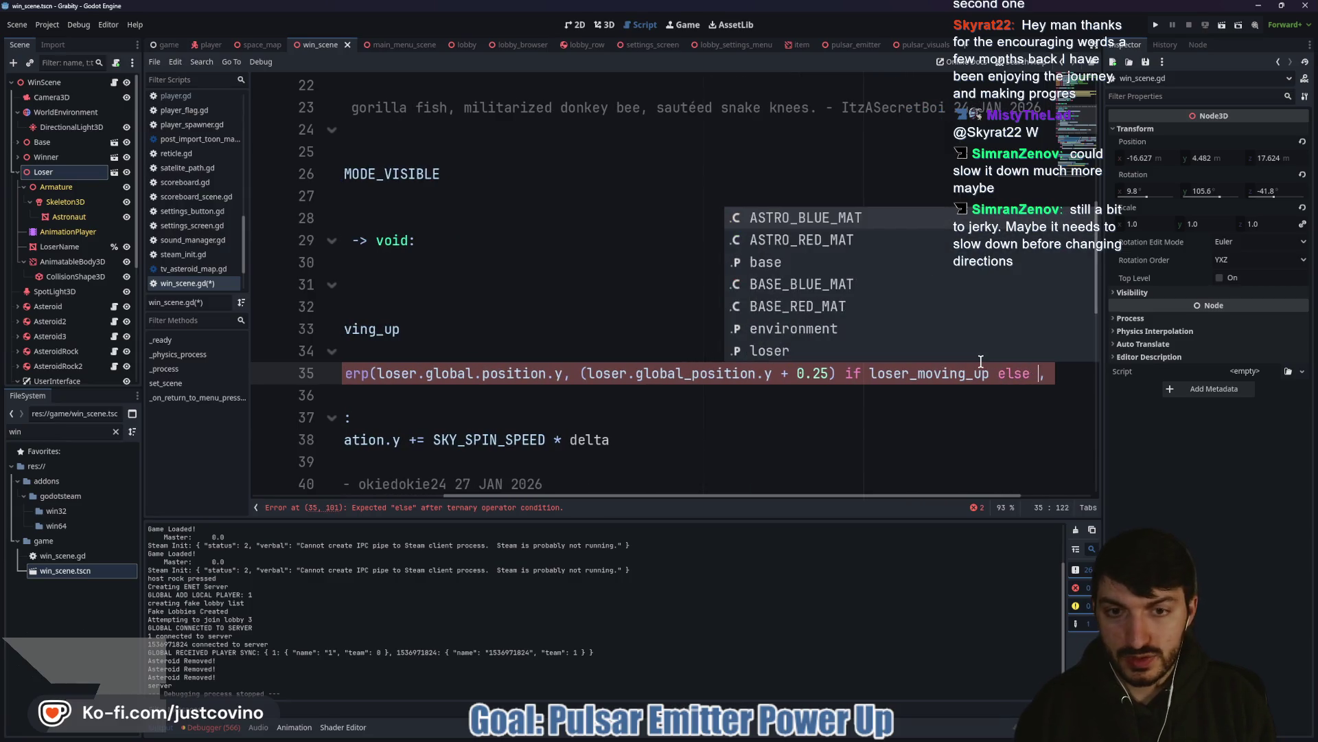
{"action": "type", "text": "b"}
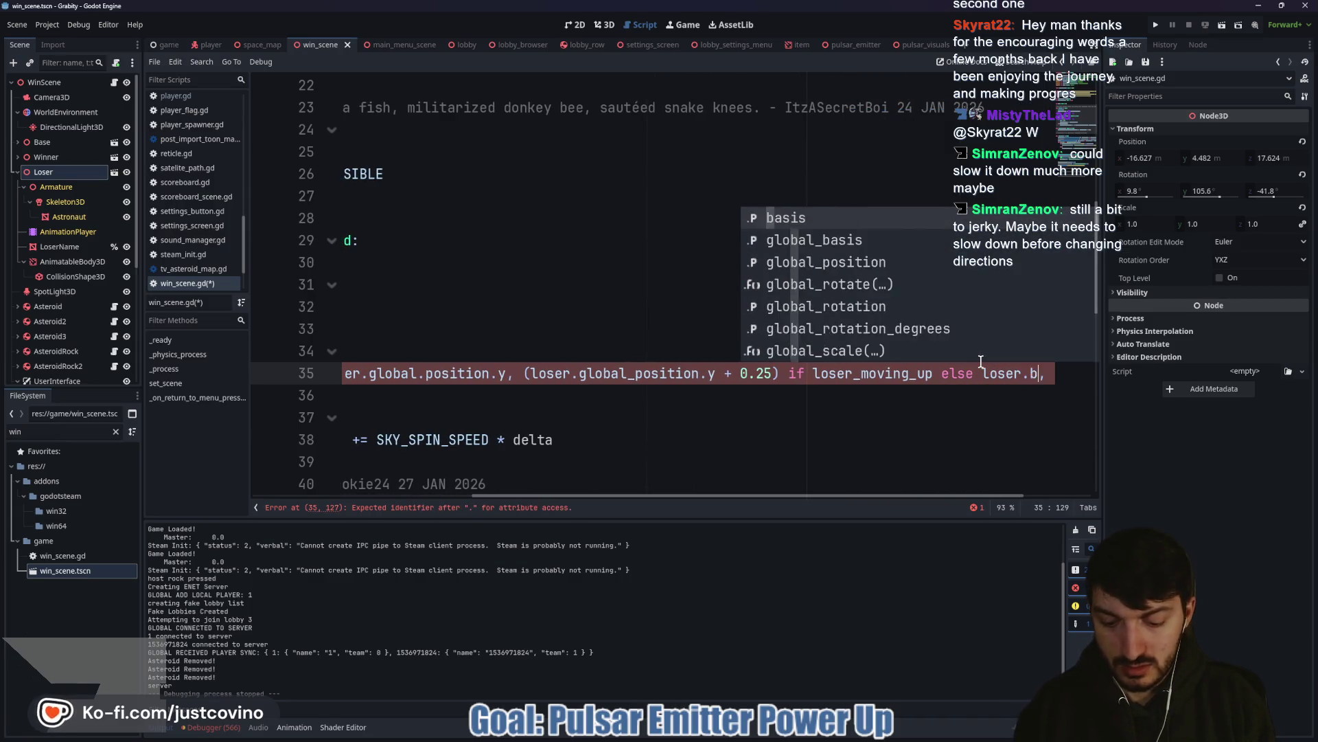
{"action": "key", "text": "BackSpace"}
{"action": "type", "text": "global"}
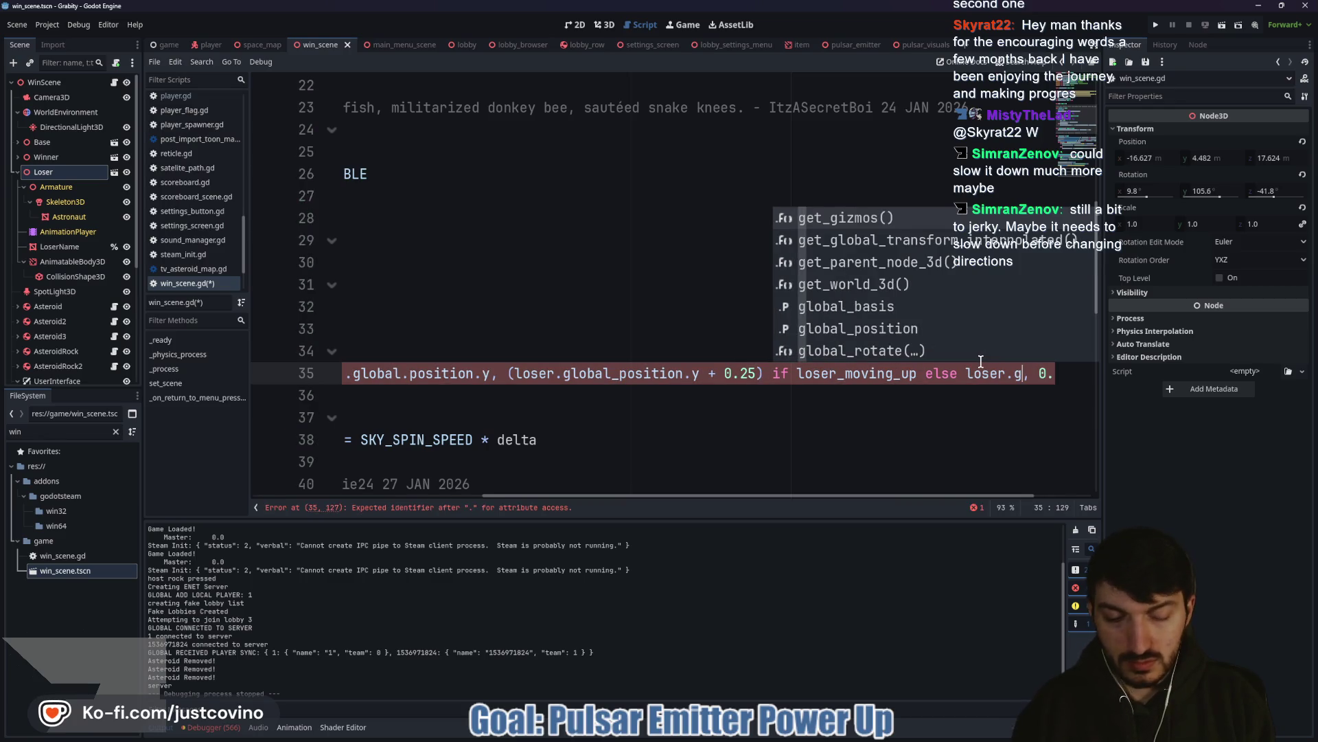
{"action": "type", "text": "_posit"}
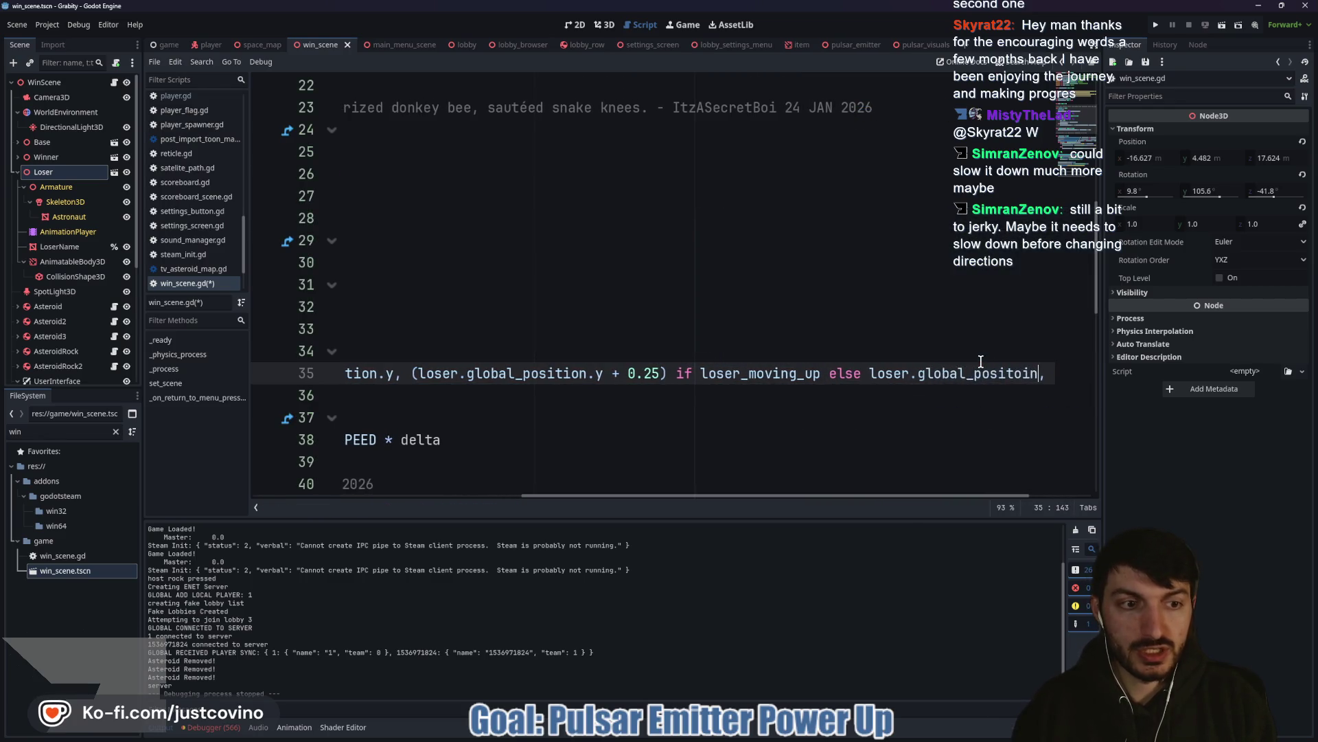
{"action": "type", "text": "ion.y"}
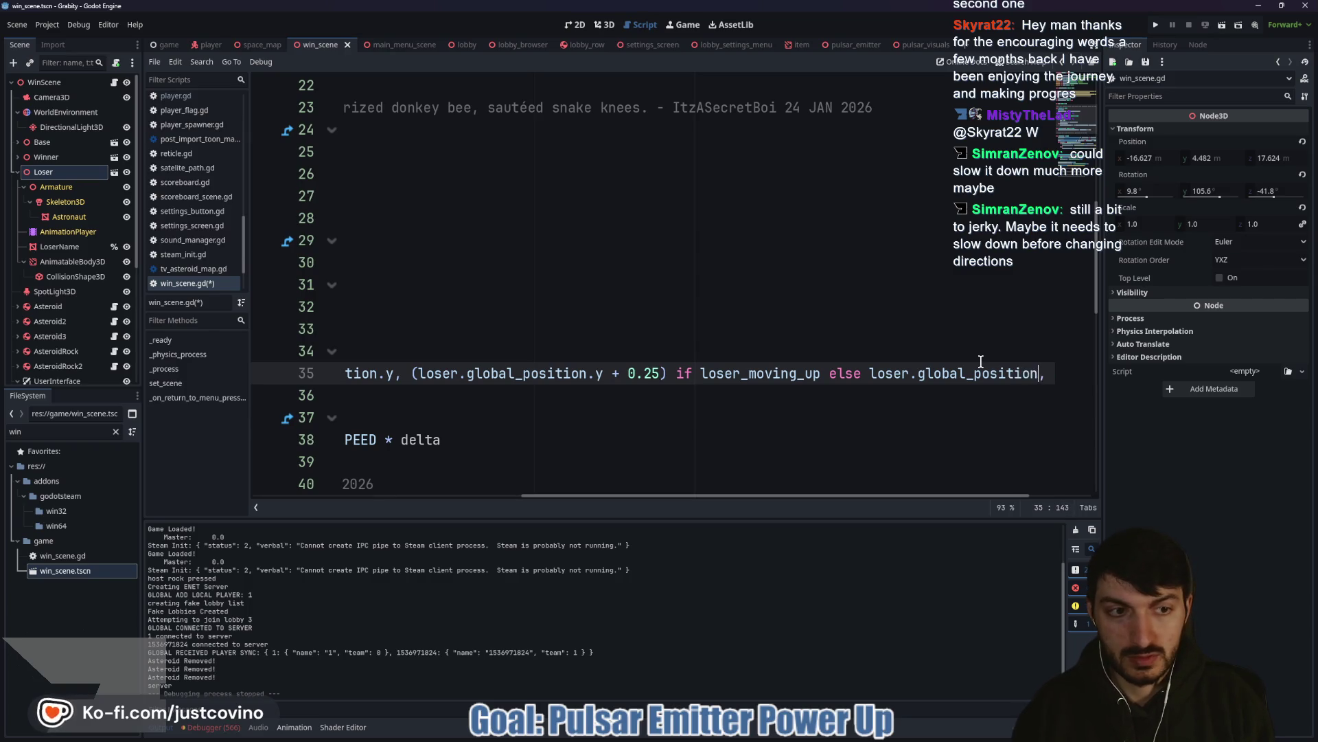
{"action": "type", "text": " -"}
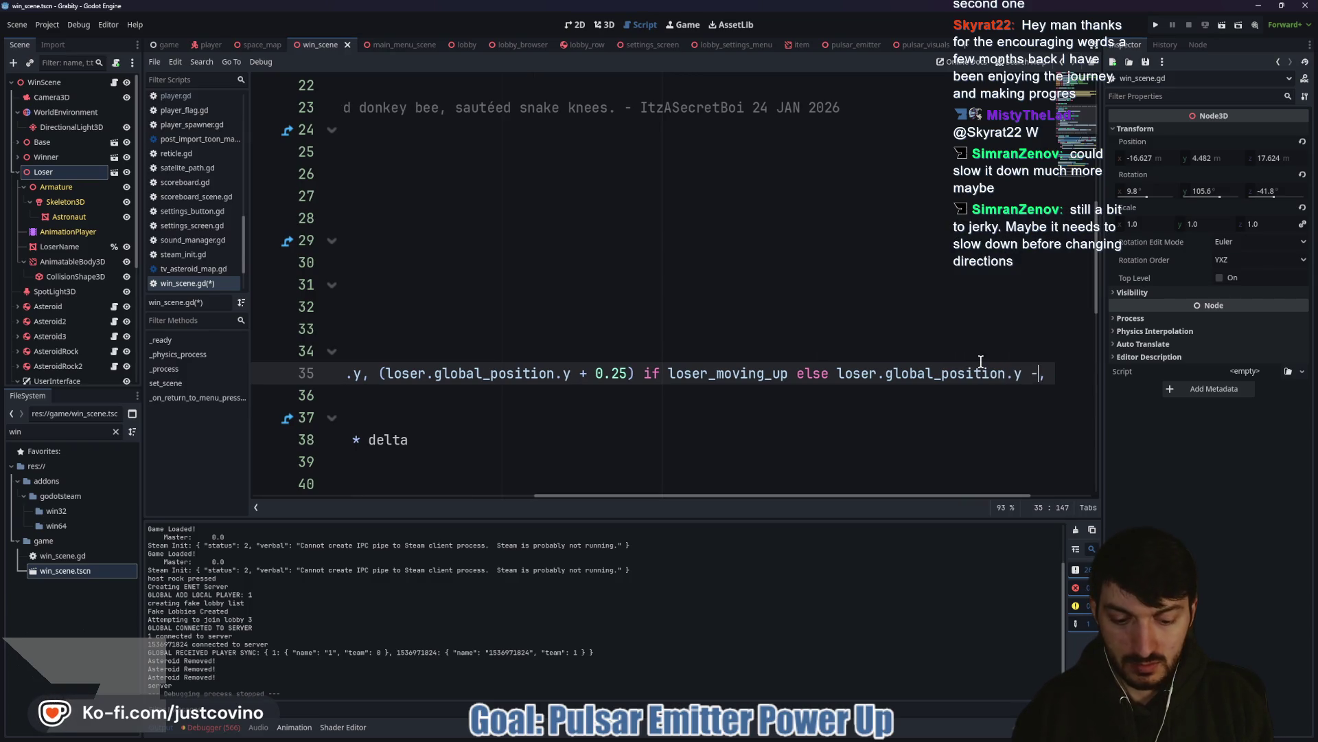
{"action": "type", "text": " 0.25"}
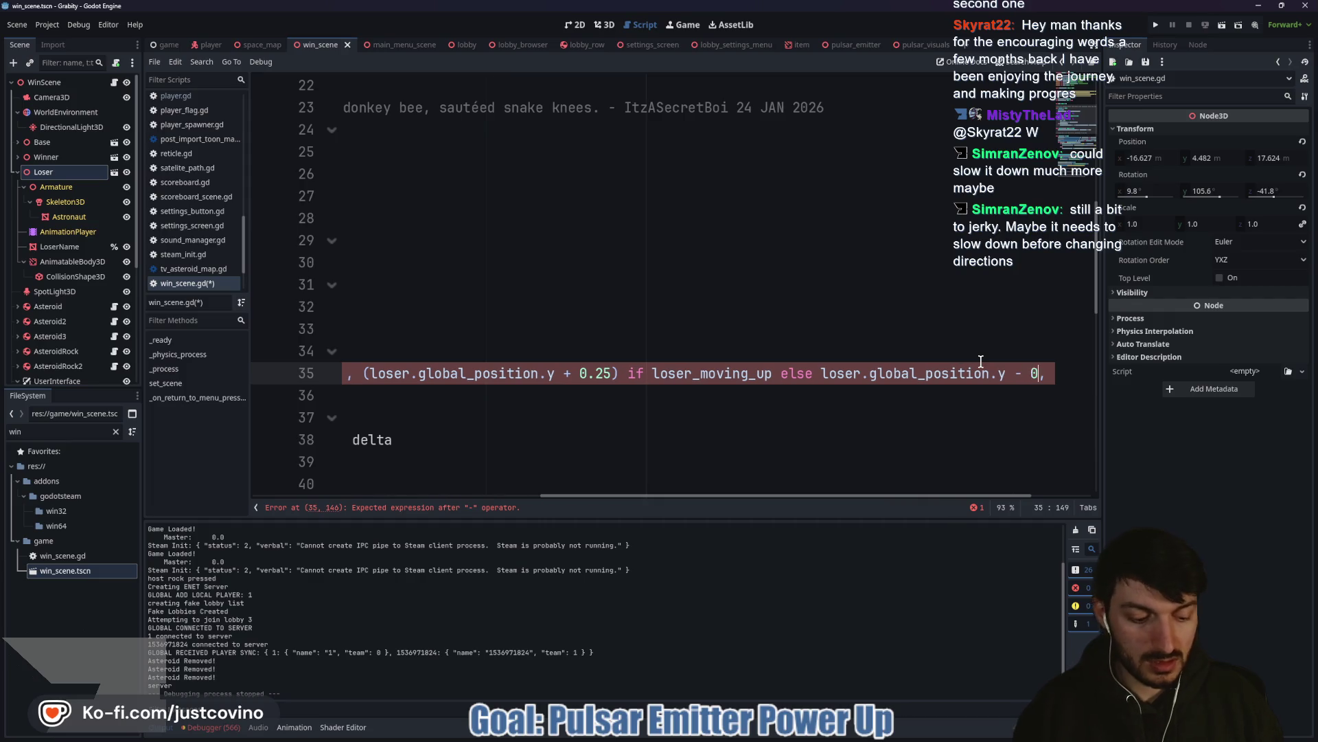
{"action": "left_click_drag", "start_coordinate": [1039, 373], "coordinate": [797, 377]}
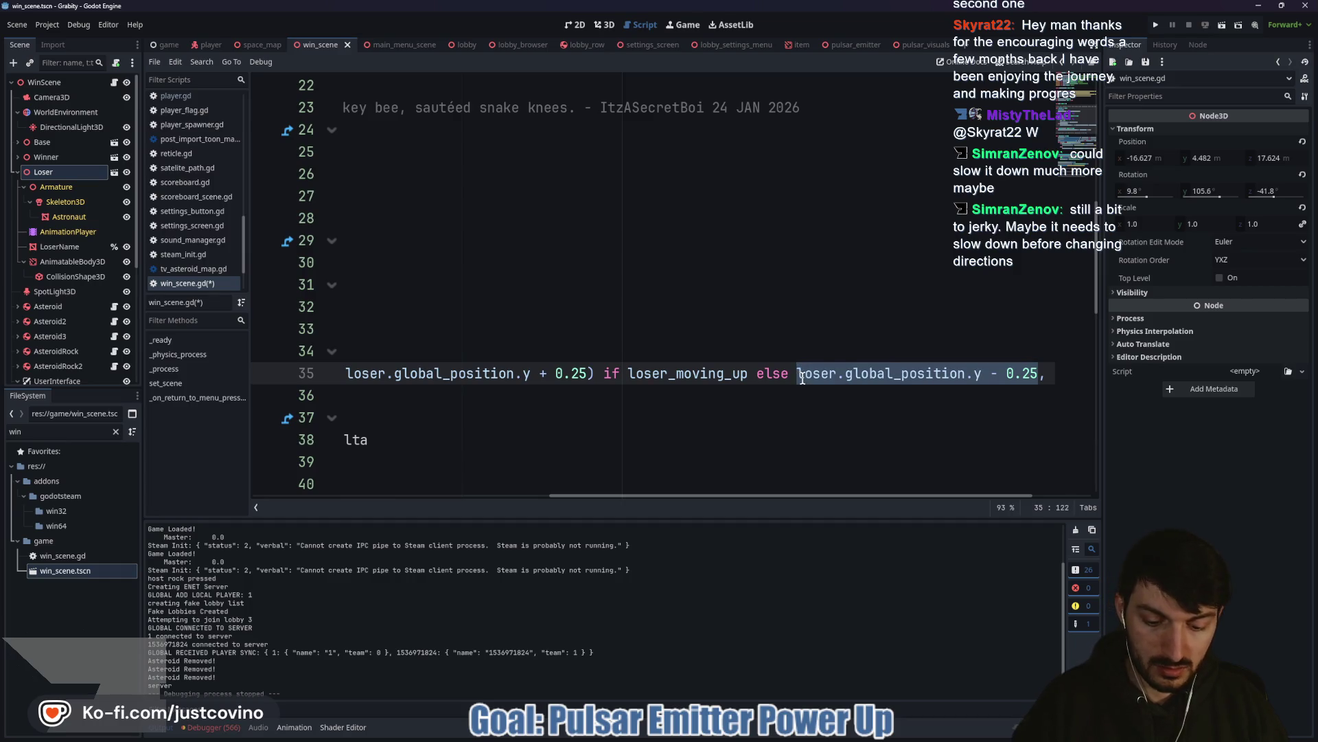
{"action": "type", "text": "("}
{"action": "key", "text": "Down"}
{"action": "key", "text": "Down"}
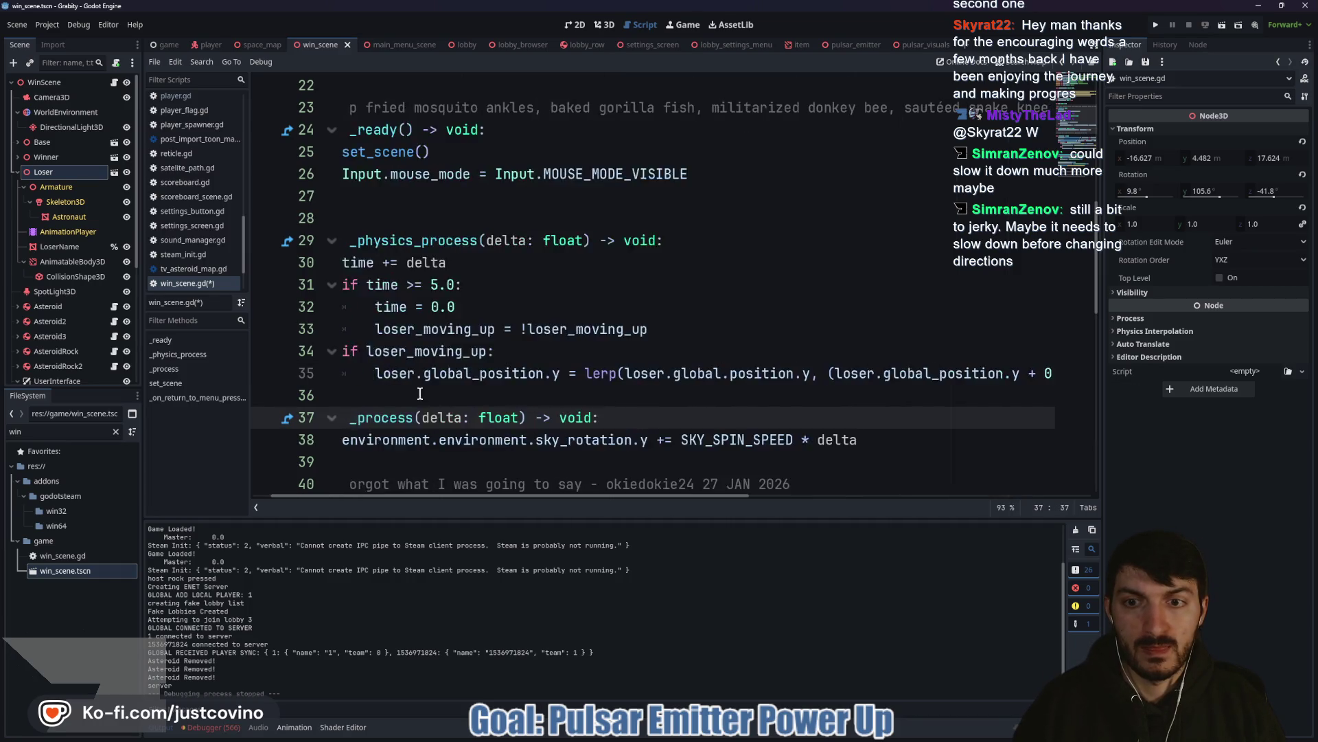
Remove the redundant if loser_moving_up line, outdent the lerp, and save win_scene.gd.
{"action": "left_click_drag", "start_coordinate": [589, 351], "coordinate": [315, 353]}
{"action": "key", "text": "BackSpace"}
{"action": "key", "text": "BackSpace"}
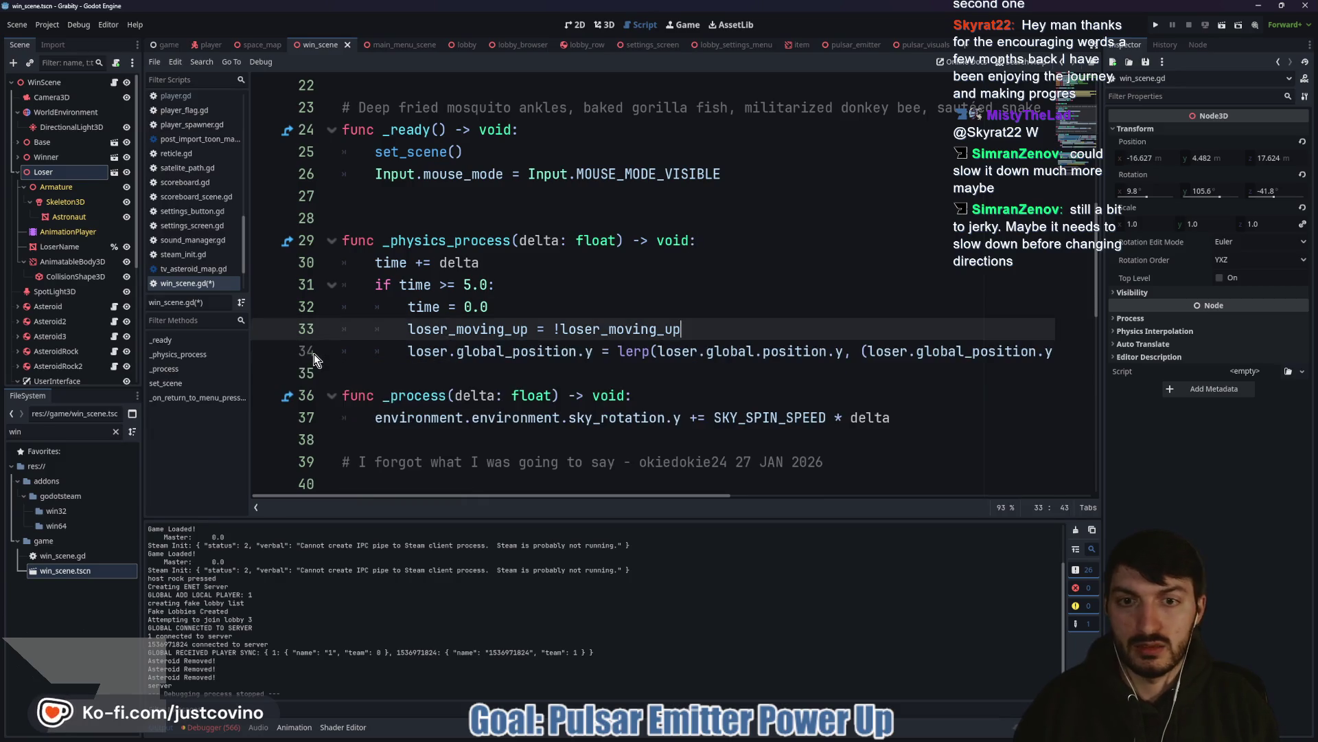
{"action": "left_click", "coordinate": [403, 351]}
{"action": "key", "text": "BackSpace"}
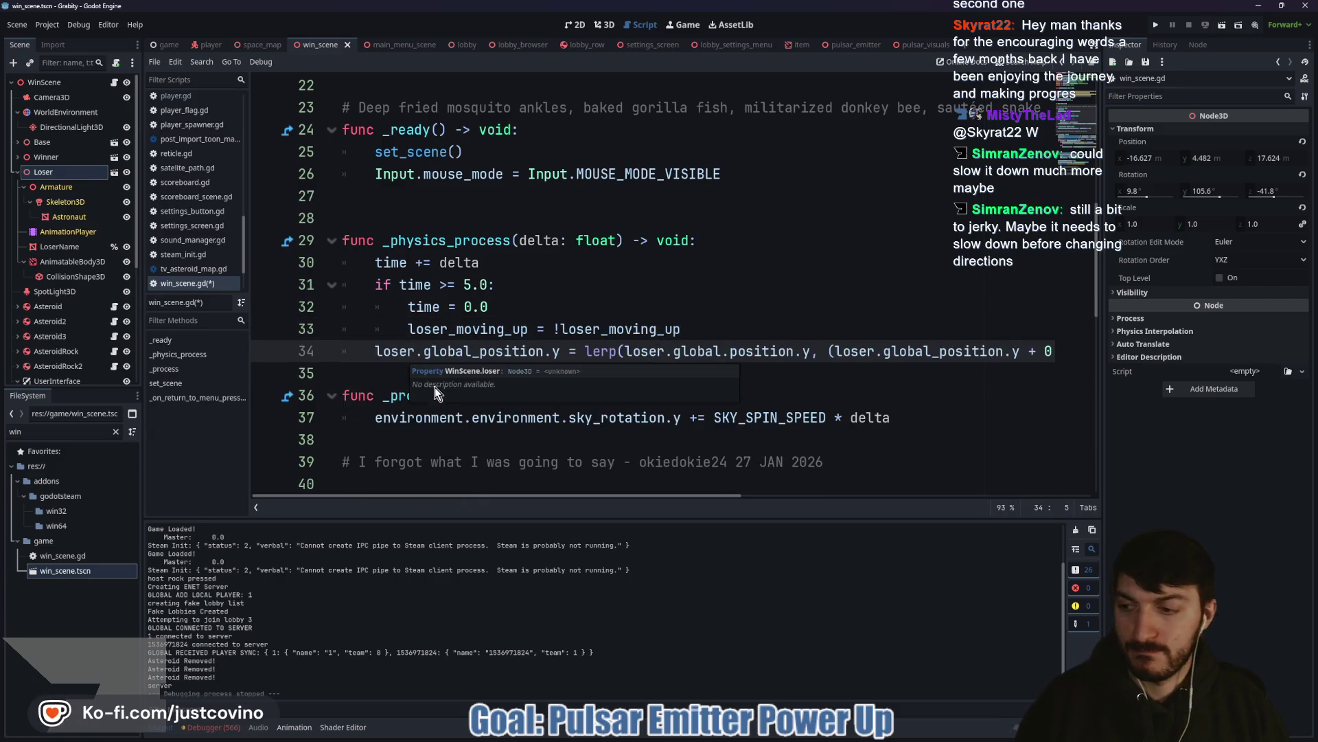
{"action": "left_click", "coordinate": [375, 375]}
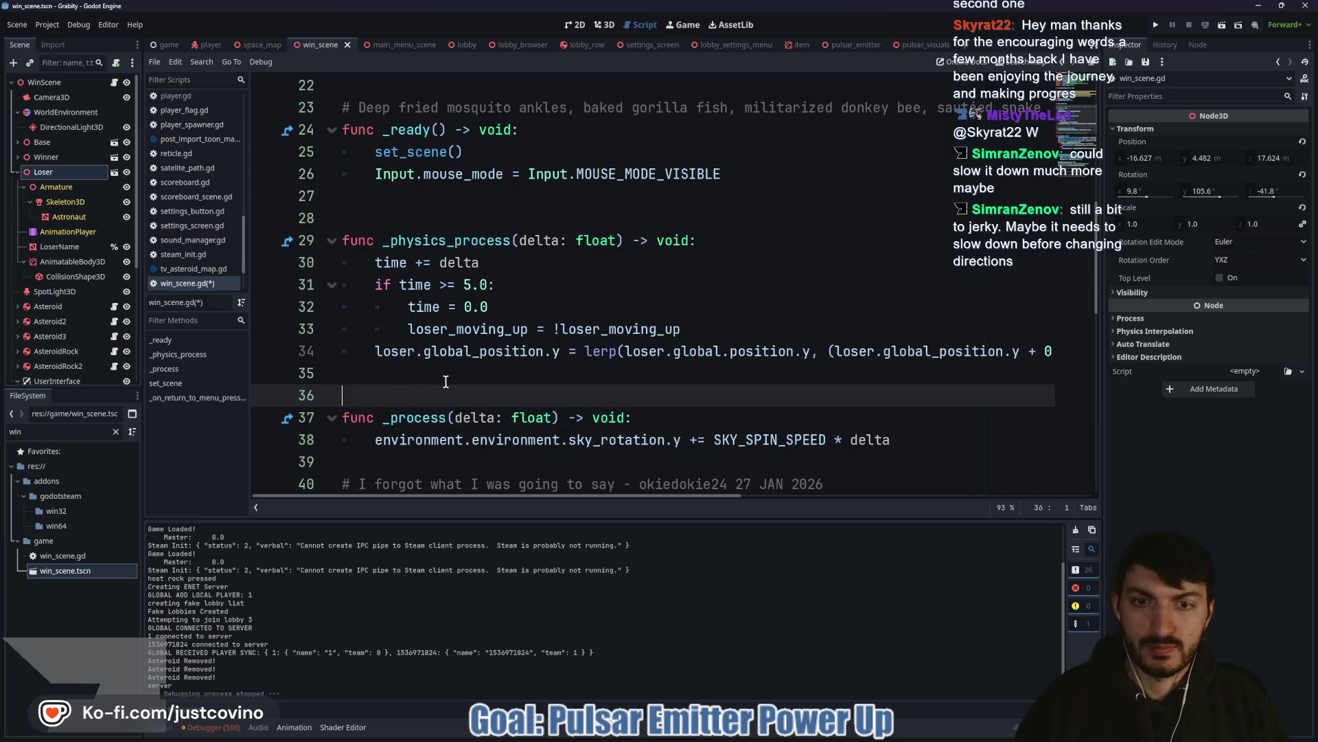
{"action": "left_click", "coordinate": [446, 382]}
{"action": "key", "text": "ctrl+s"}
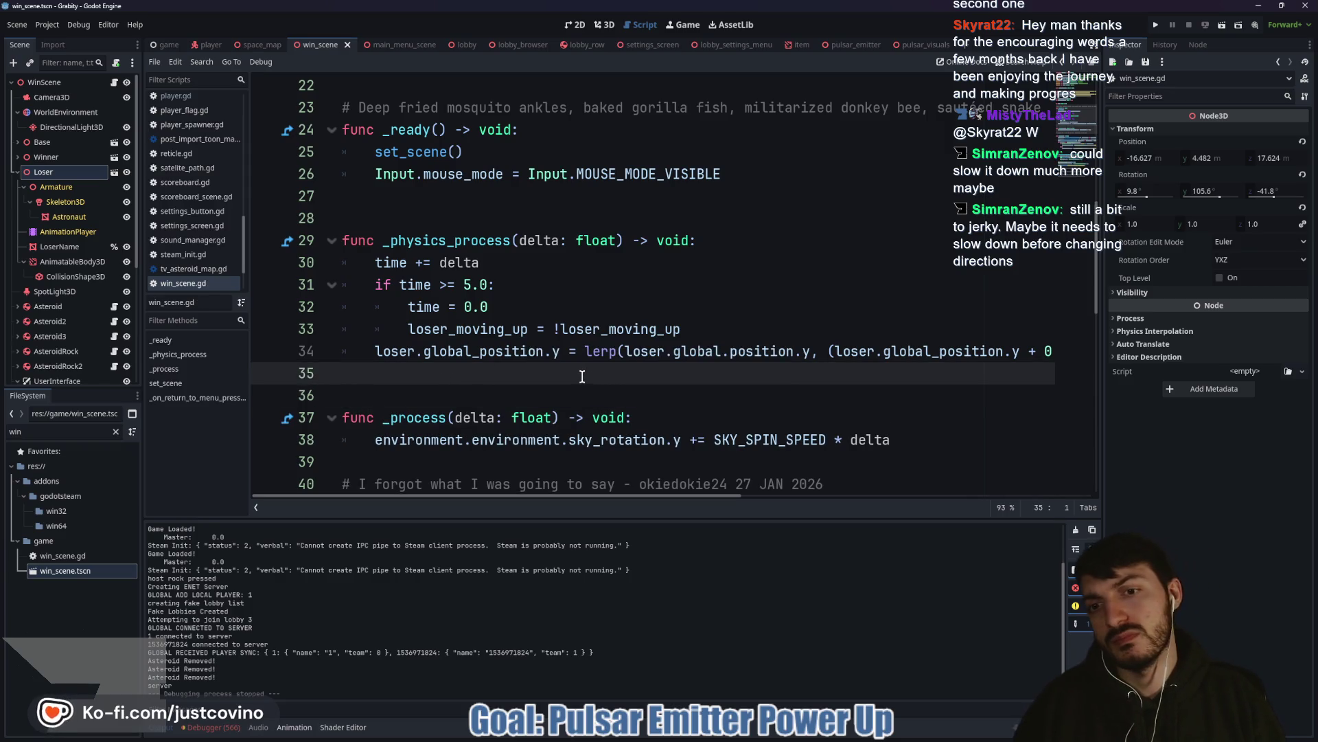
Launch the game, place both windows side by side, host a lobby, and browse lobbies.
{"action": "left_click", "coordinate": [1158, 26]}
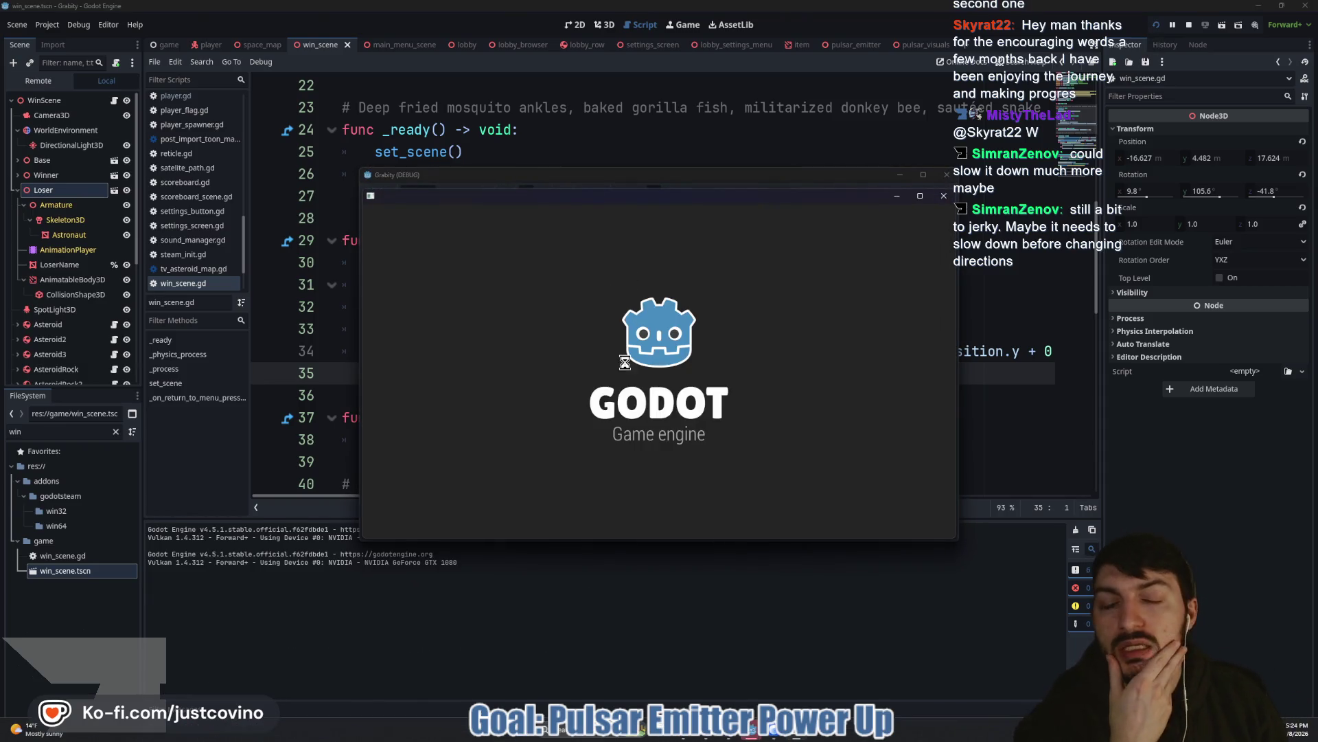
{"action": "left_click_drag", "start_coordinate": [687, 171], "coordinate": [405, 165]}
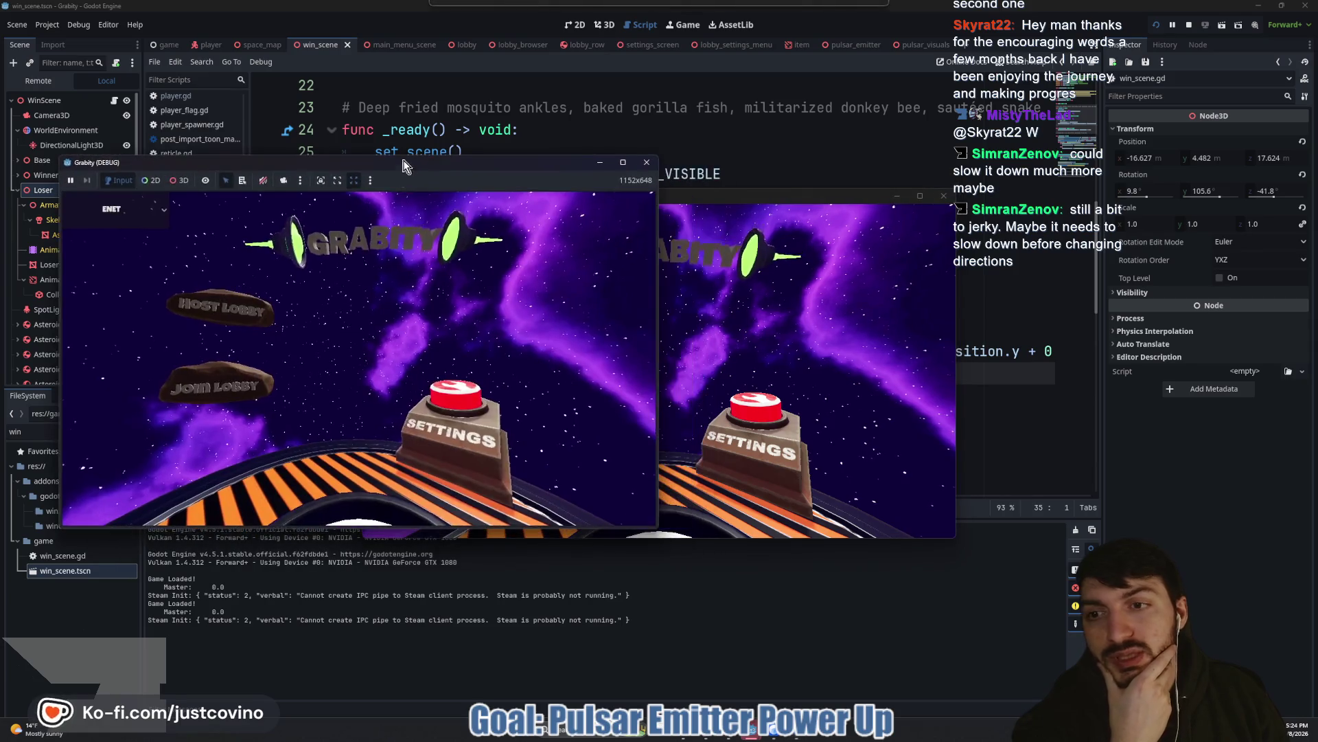
{"action": "left_click", "coordinate": [220, 305]}
{"action": "left_click_drag", "start_coordinate": [695, 204], "coordinate": [984, 163]}
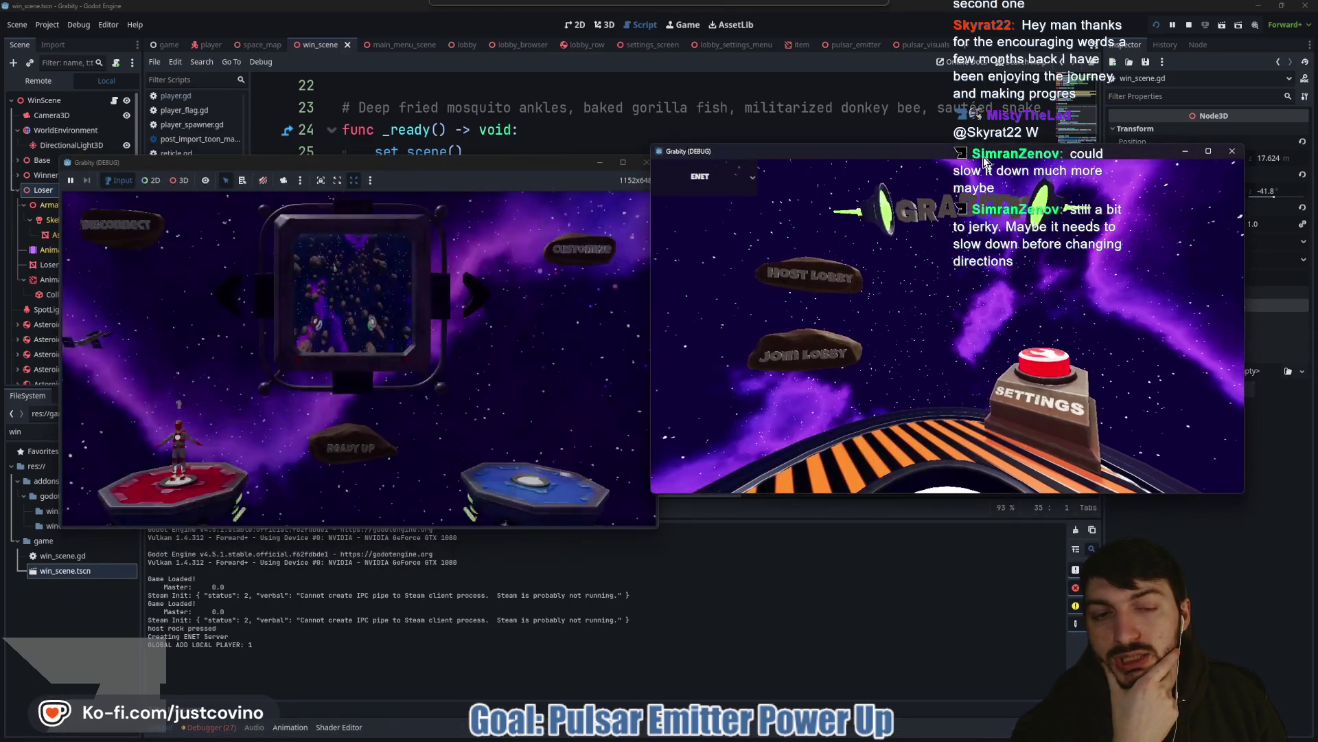
{"action": "left_click", "coordinate": [845, 363]}
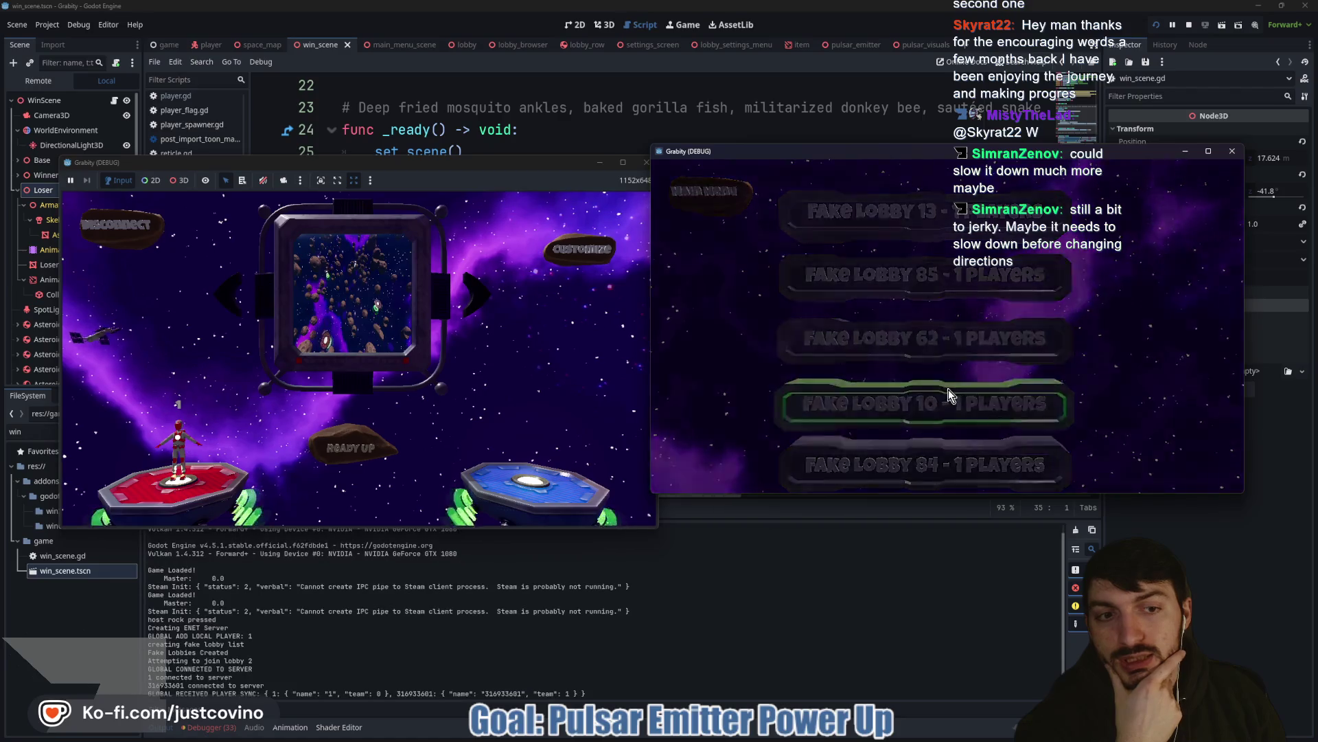
Ready up, start the match, and enter 'sq' in the dev console.
{"action": "left_click", "coordinate": [367, 434]}
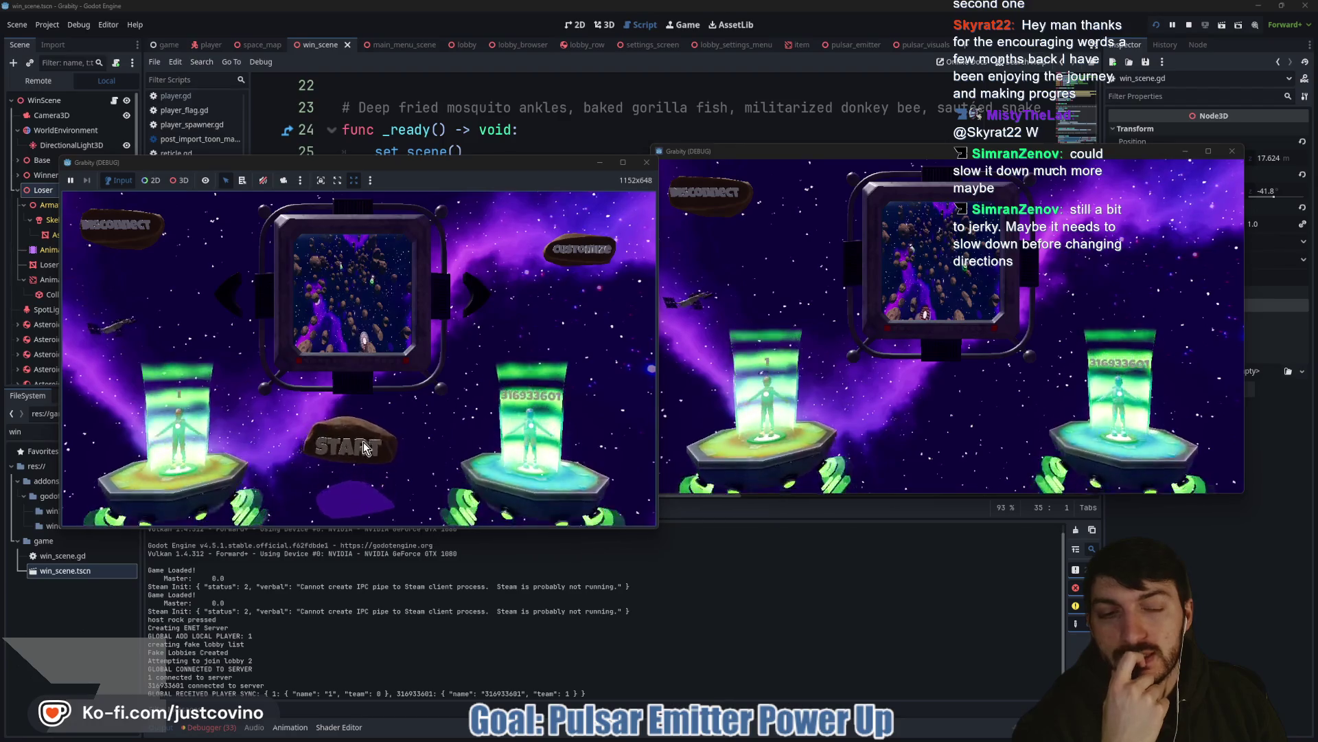
{"action": "left_click", "coordinate": [364, 445]}
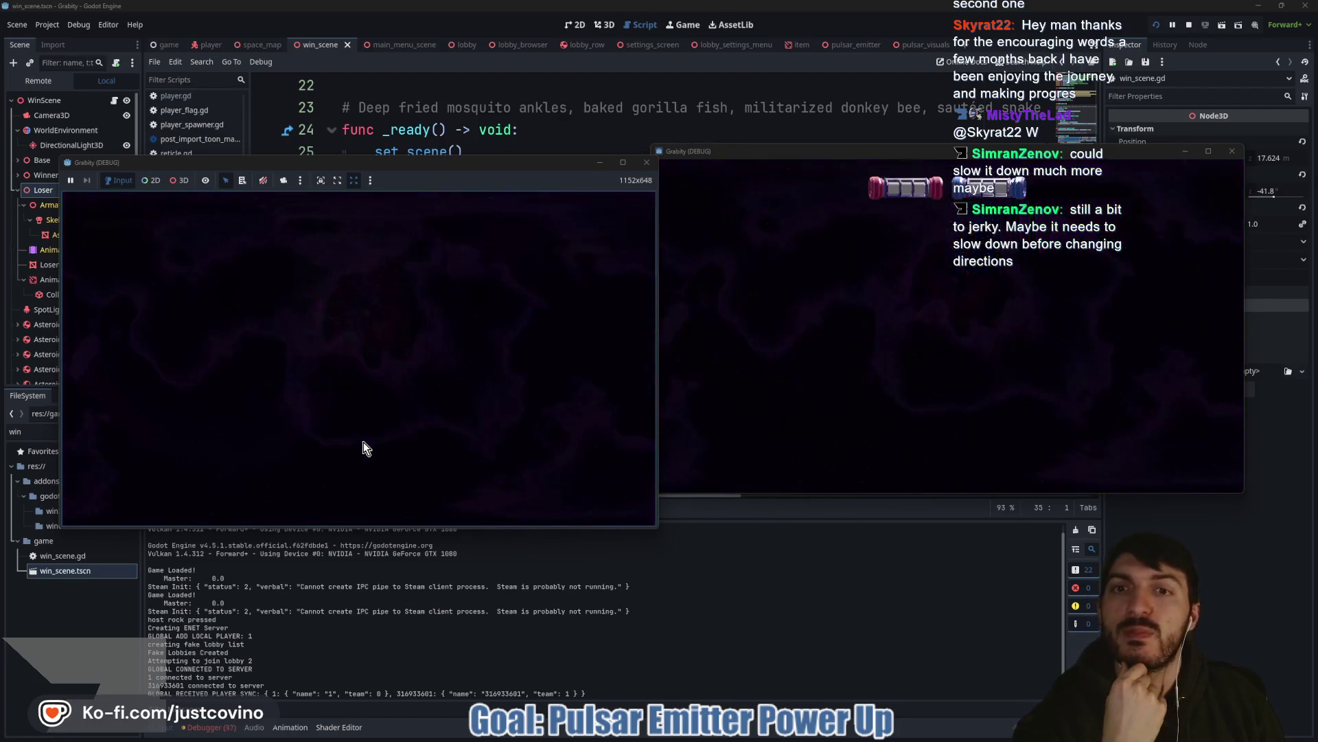
{"action": "key", "text": "grave"}
{"action": "type", "text": "sq"}
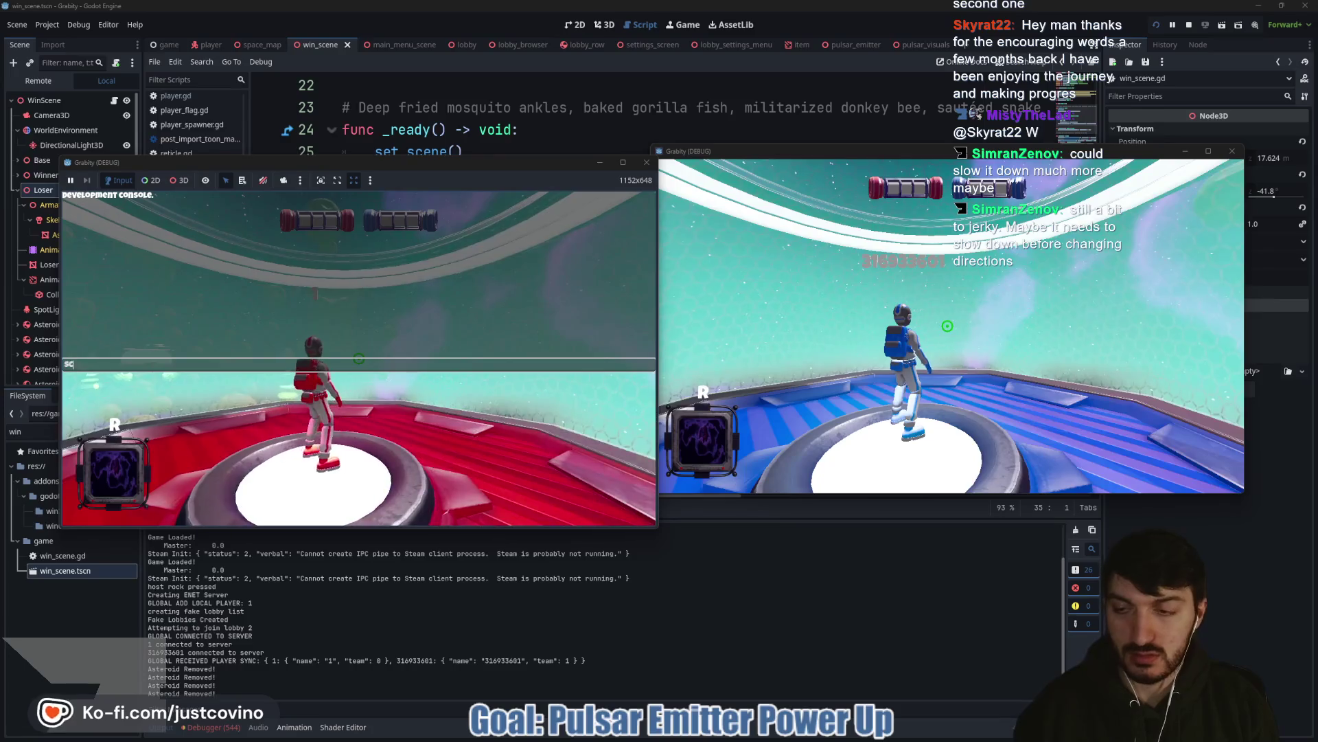
{"action": "key", "text": "grave"}
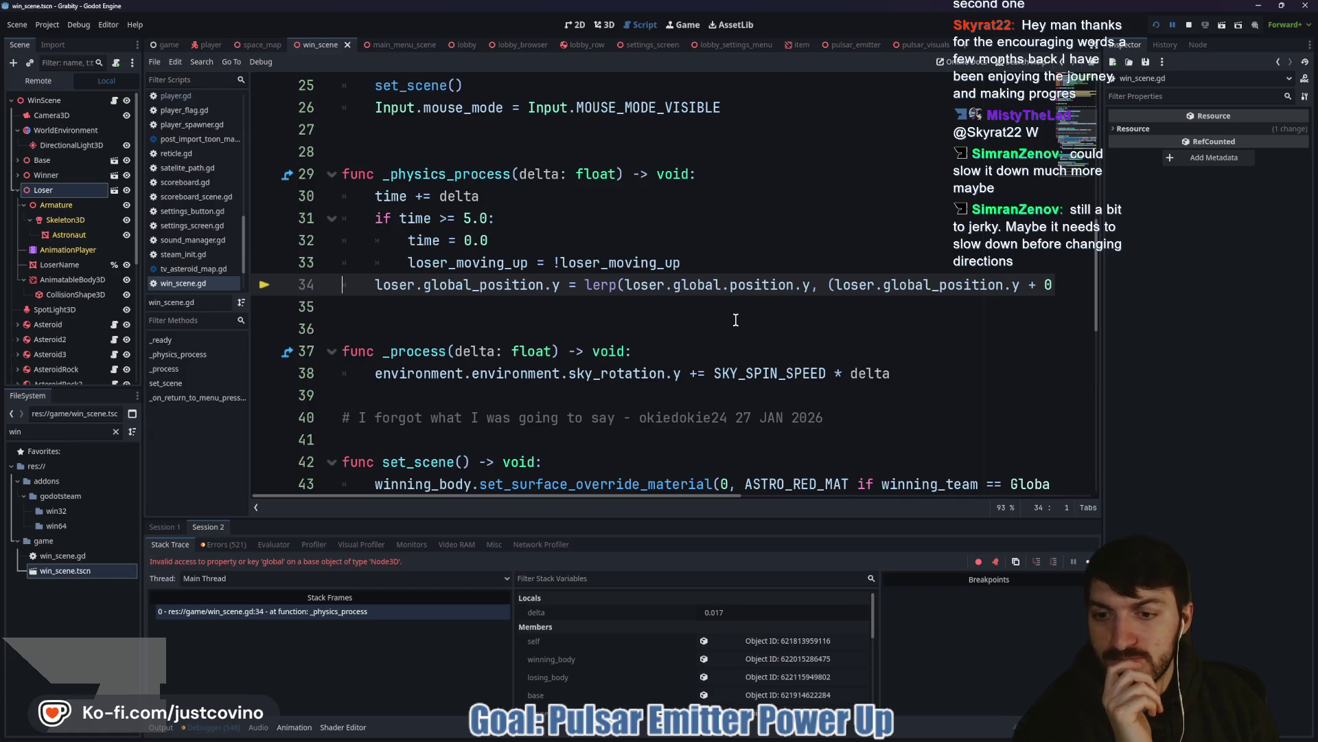
Correct line 34's loser.global.position to loser.global_position, then relaunch the game.
{"action": "scroll", "coordinate": [663, 326], "scroll_direction": "right", "scroll_amount": 6}
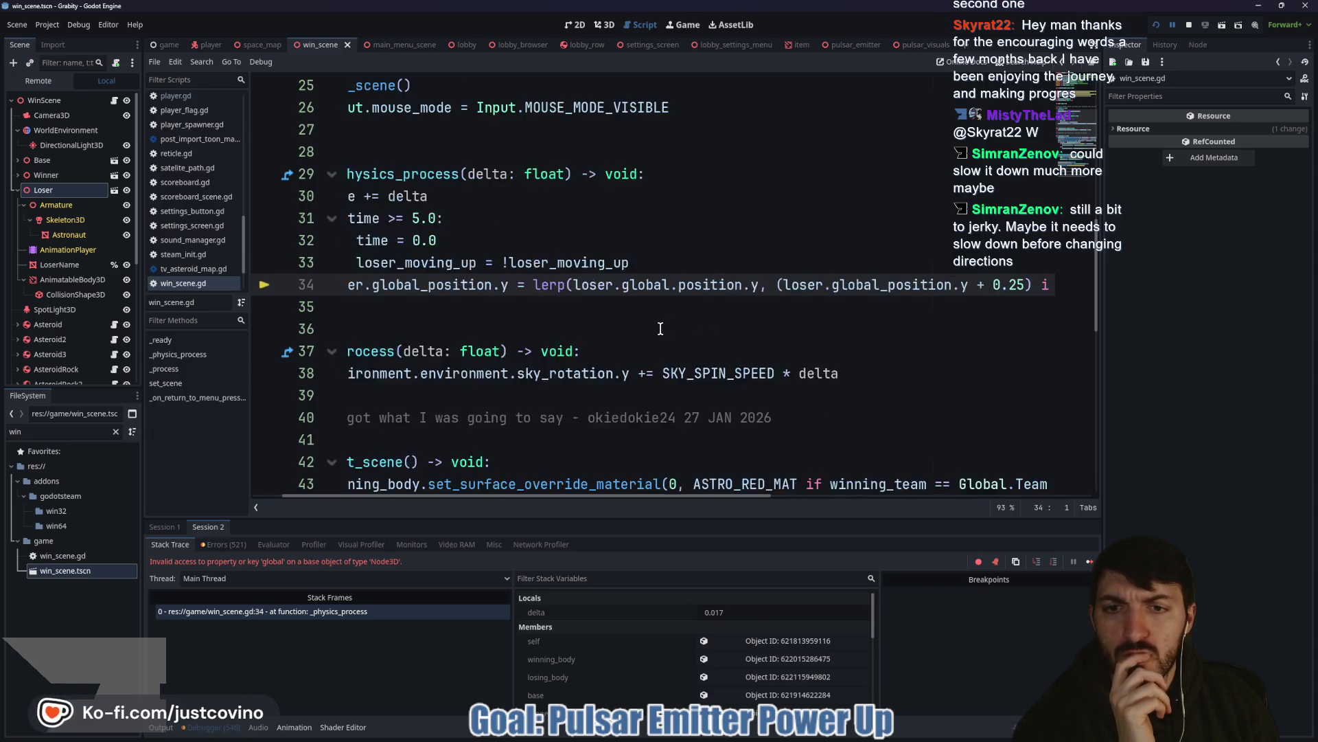
{"action": "scroll", "coordinate": [661, 329], "scroll_direction": "right", "scroll_amount": 5}
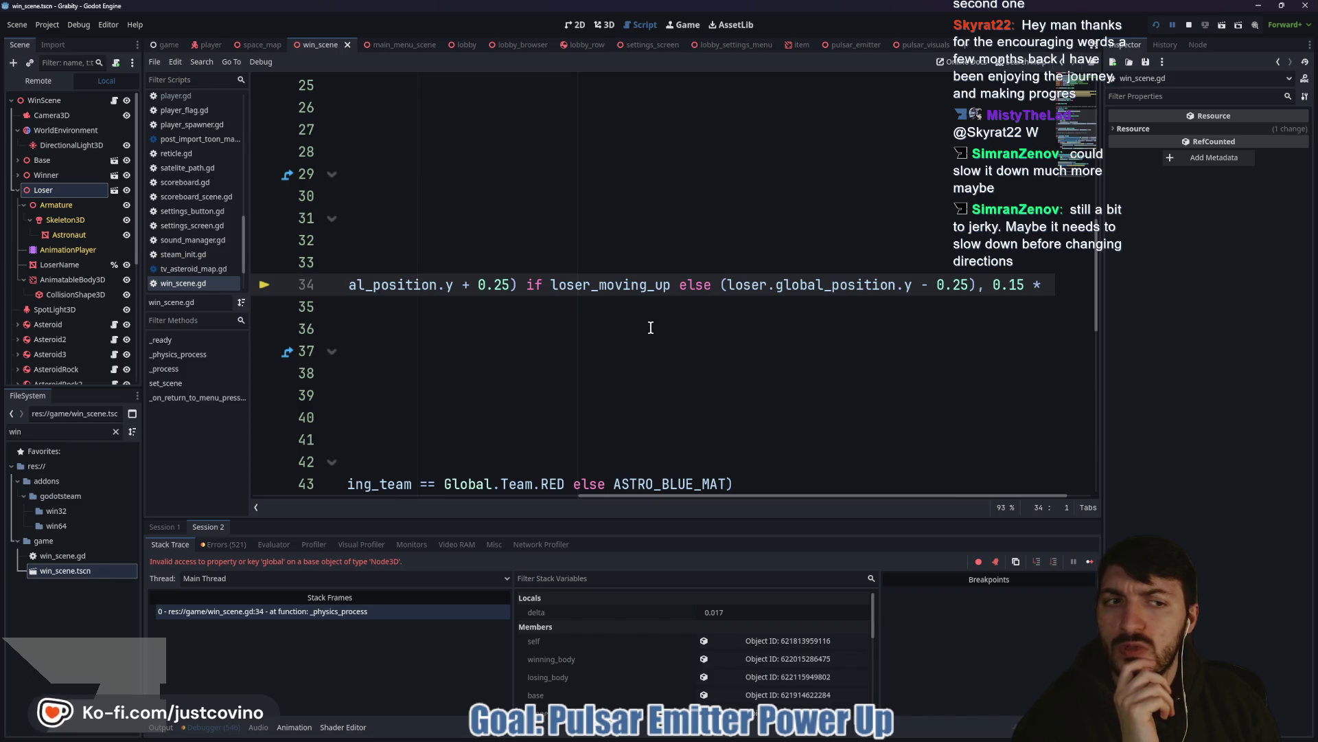
{"action": "scroll", "coordinate": [652, 329], "scroll_direction": "right", "scroll_amount": 1}
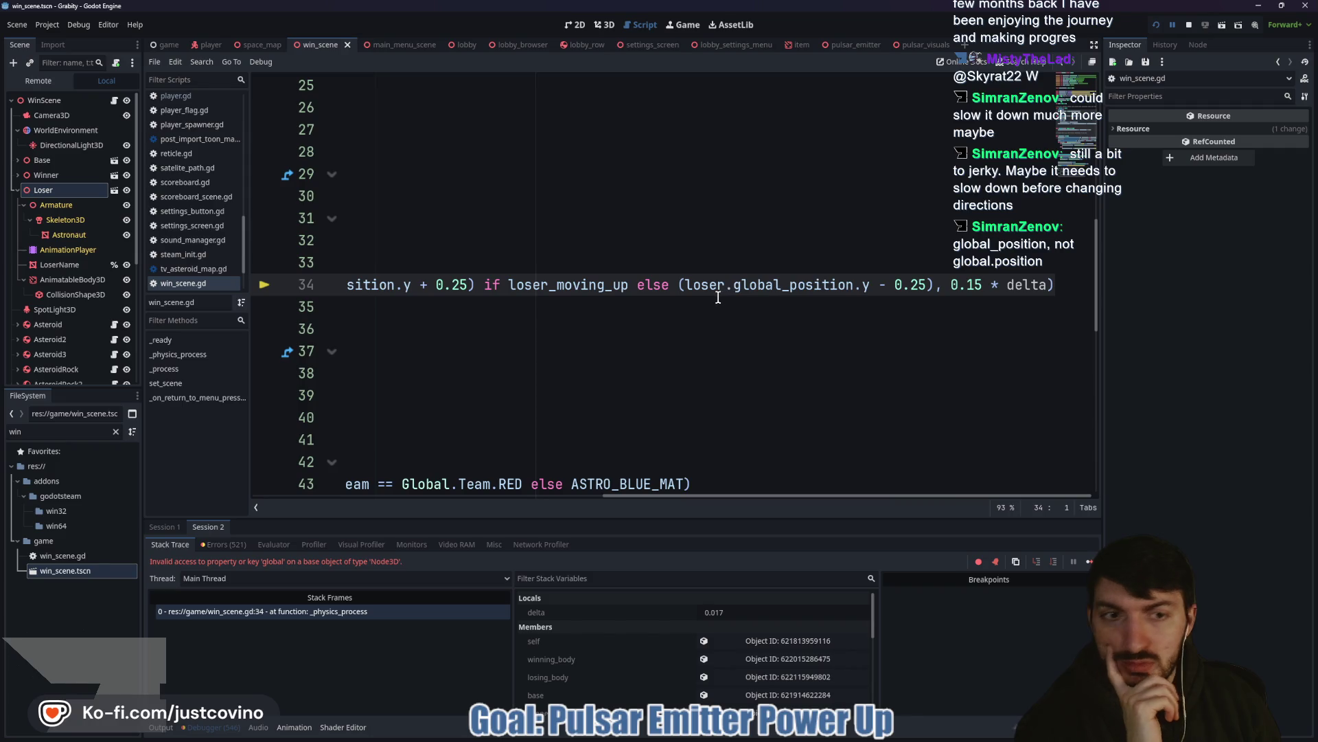
{"action": "scroll", "coordinate": [718, 297], "scroll_direction": "left", "scroll_amount": 5}
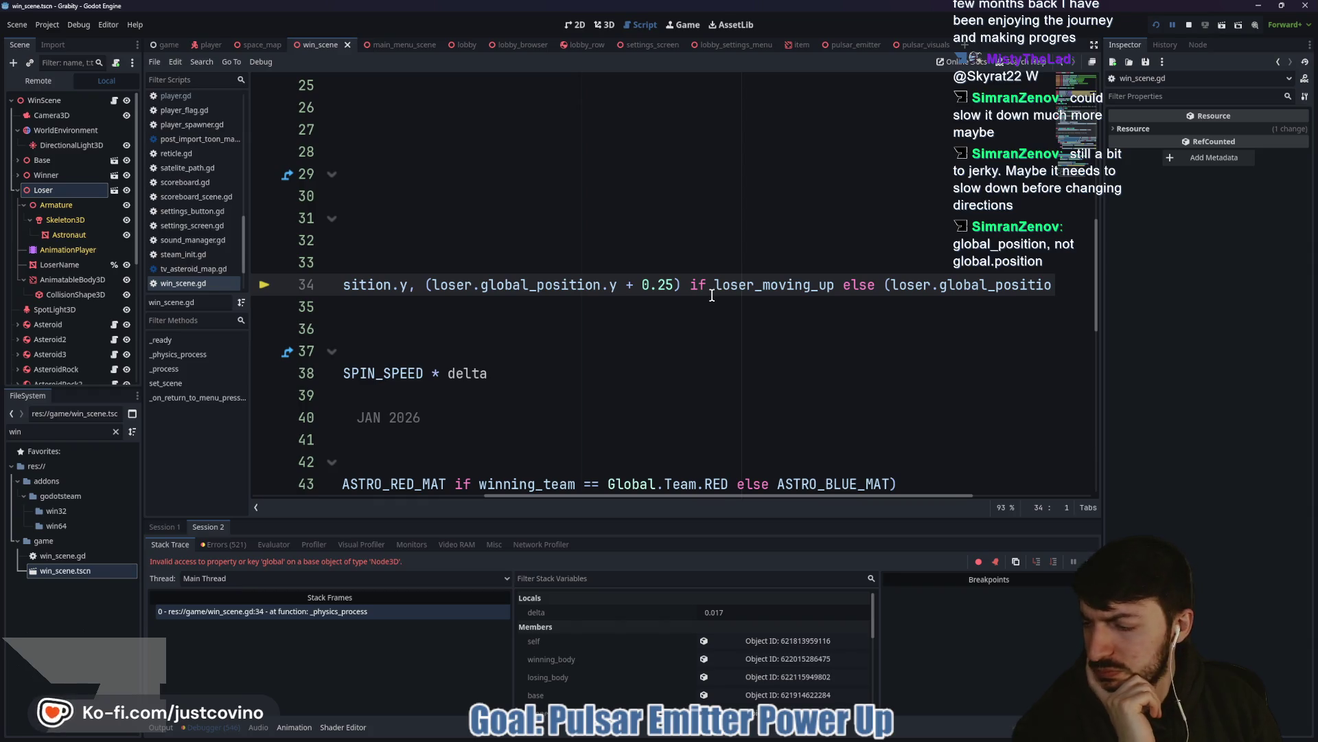
{"action": "mouse_move", "coordinate": [711, 296]}
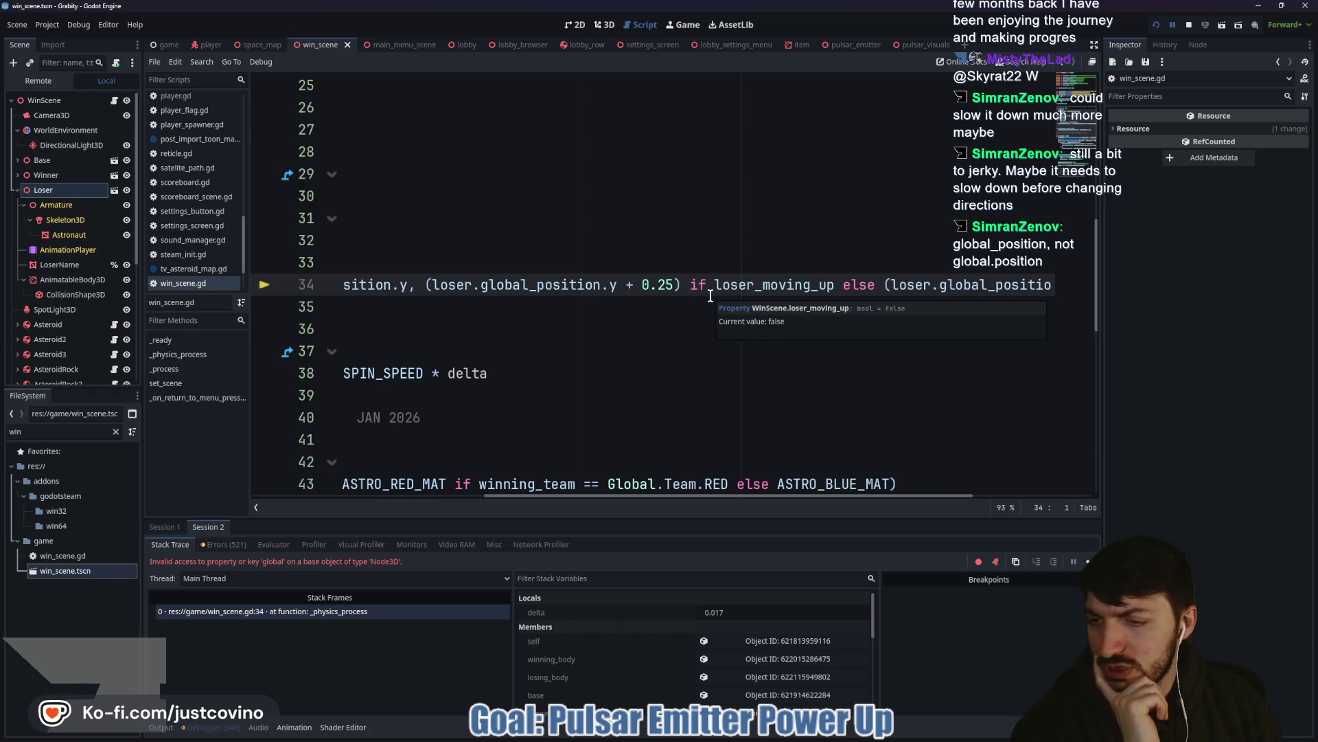
{"action": "scroll", "coordinate": [710, 297], "scroll_direction": "left", "scroll_amount": 5}
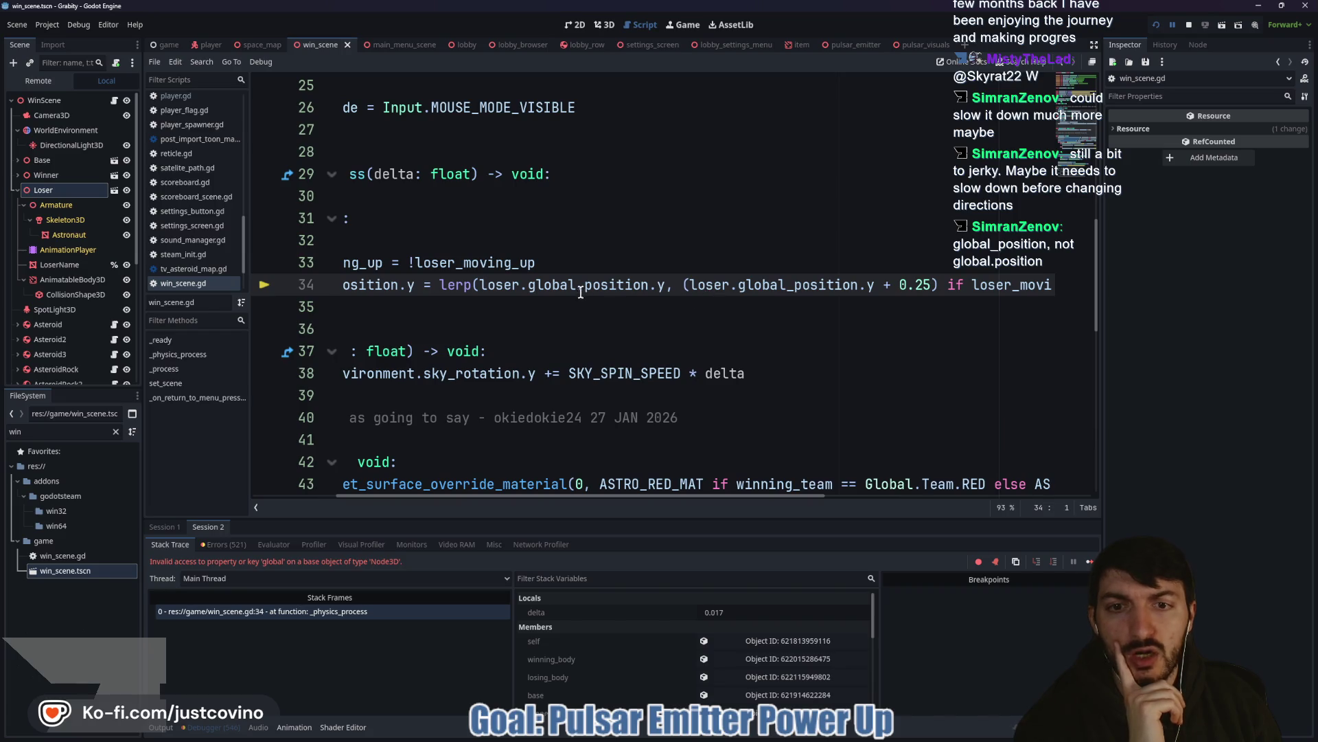
{"action": "left_click", "coordinate": [583, 289]}
{"action": "key", "text": "BackSpace"}
{"action": "type", "text": "_"}
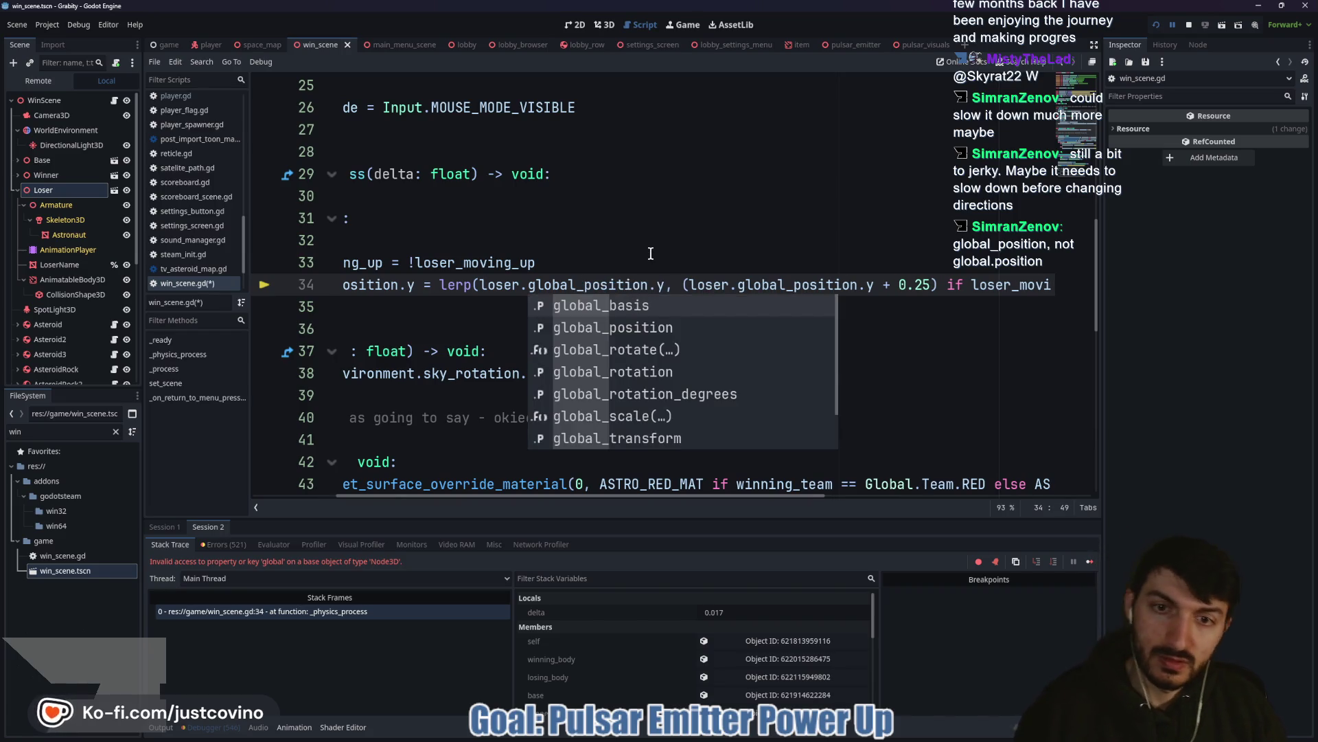
{"action": "key", "text": "Escape"}
{"action": "key", "text": "Up"}
{"action": "left_click", "coordinate": [1156, 25]}
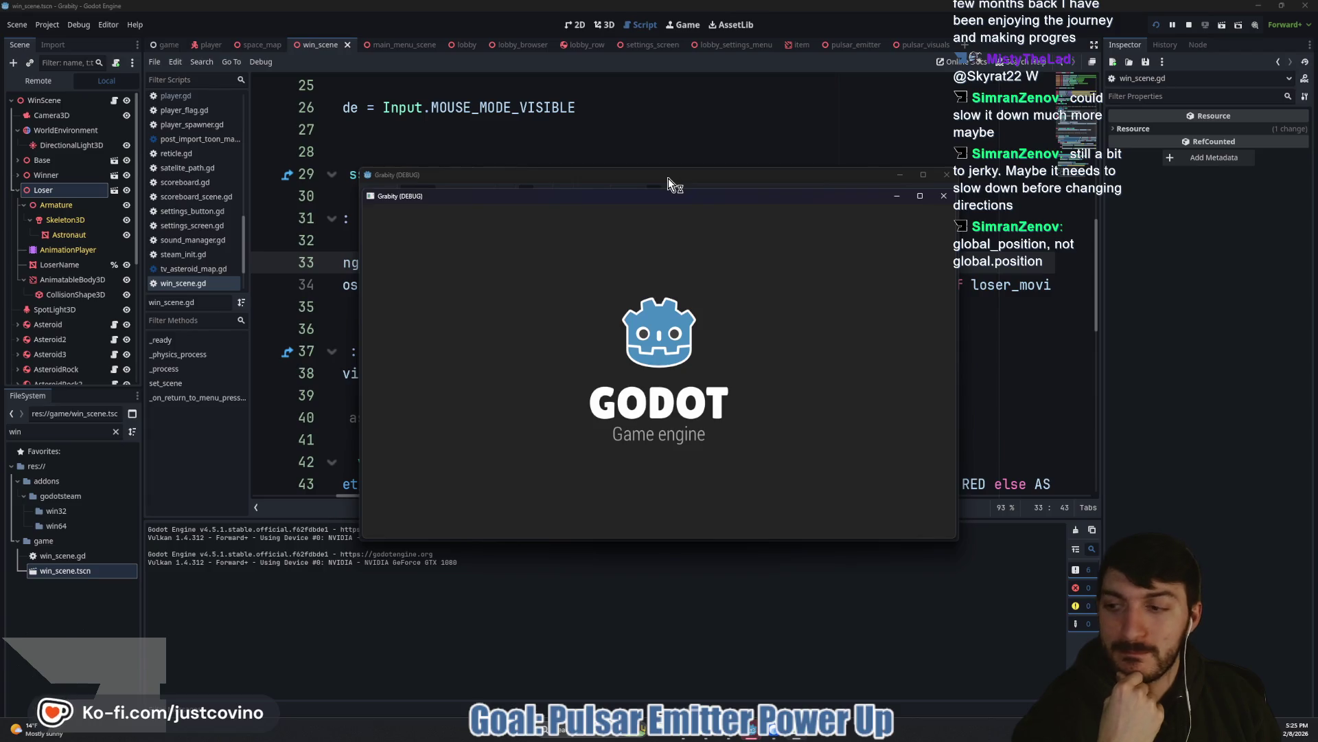
Arrange both game windows, host a lobby in one, and join it from the other.
{"action": "mouse_move", "coordinate": [669, 178]}
{"action": "left_mouse_down"}
{"action": "mouse_move", "coordinate": [501, 187]}
{"action": "mouse_move", "coordinate": [370, 159]}
{"action": "left_mouse_up"}
{"action": "left_click", "coordinate": [219, 300]}
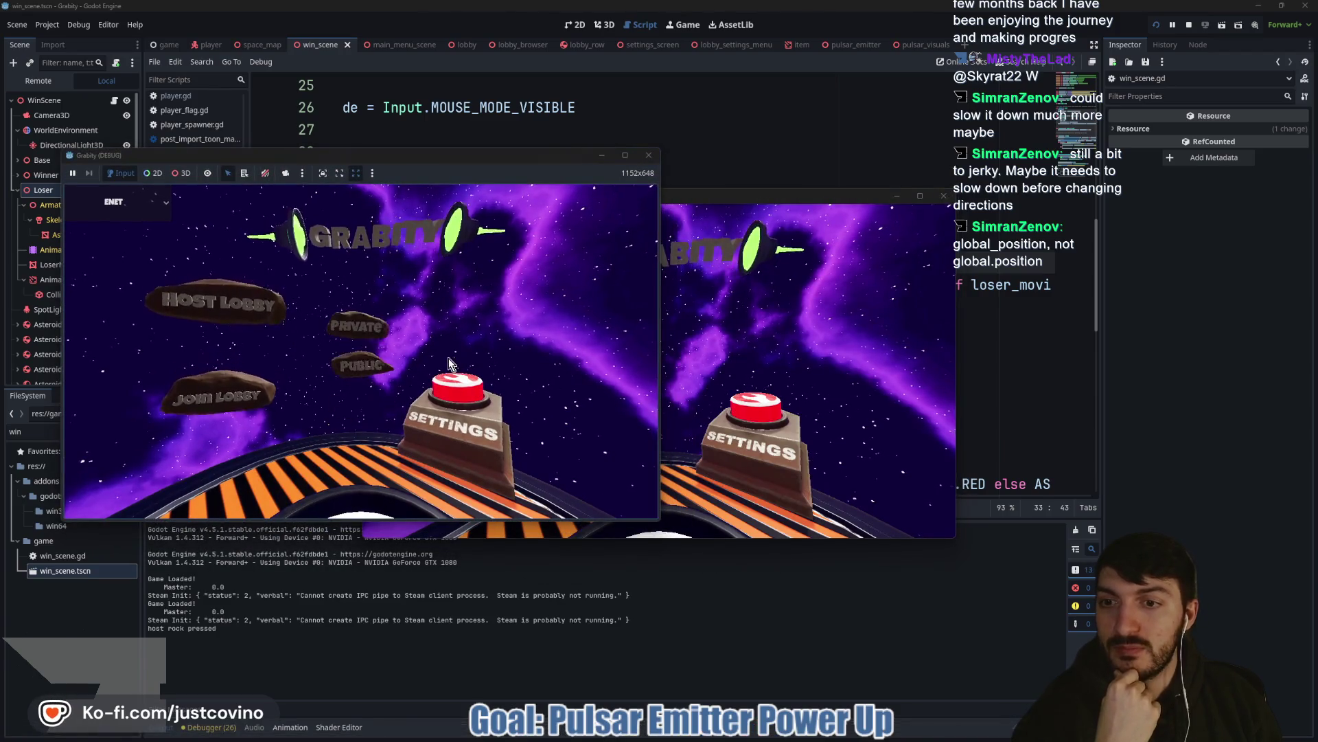
{"action": "left_click", "coordinate": [341, 298]}
{"action": "left_click_drag", "start_coordinate": [685, 199], "coordinate": [1025, 171]}
{"action": "left_click", "coordinate": [866, 370]}
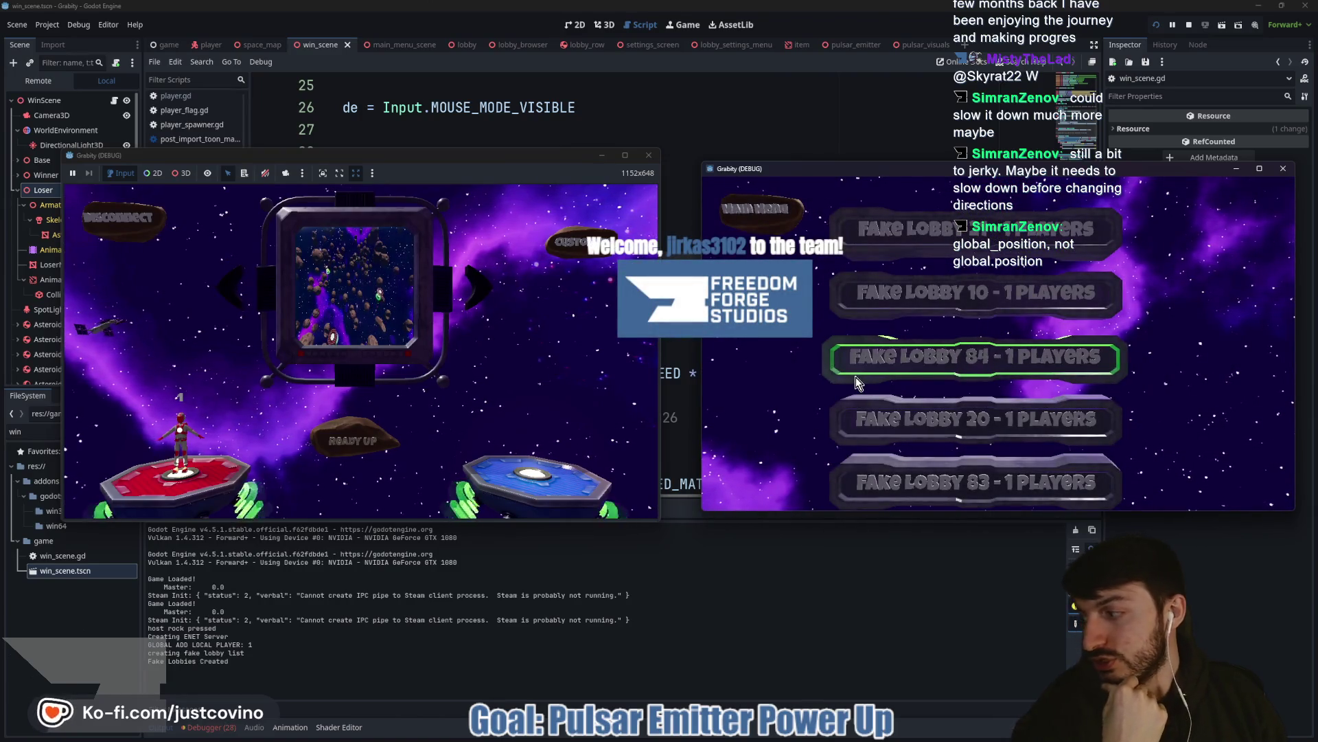
{"action": "left_click", "coordinate": [938, 374]}
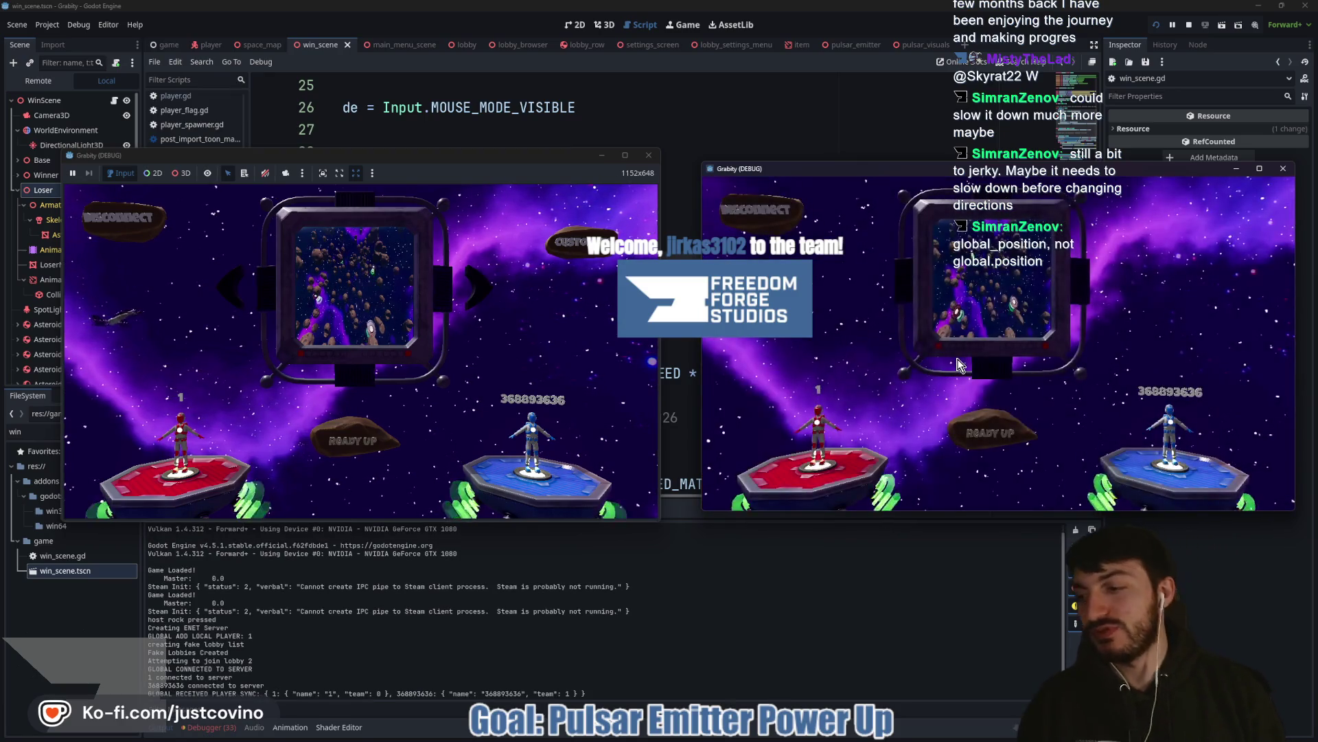
Ready up, start, end the match with console command 'score 1', then stop the game.
{"action": "left_click", "coordinate": [382, 436]}
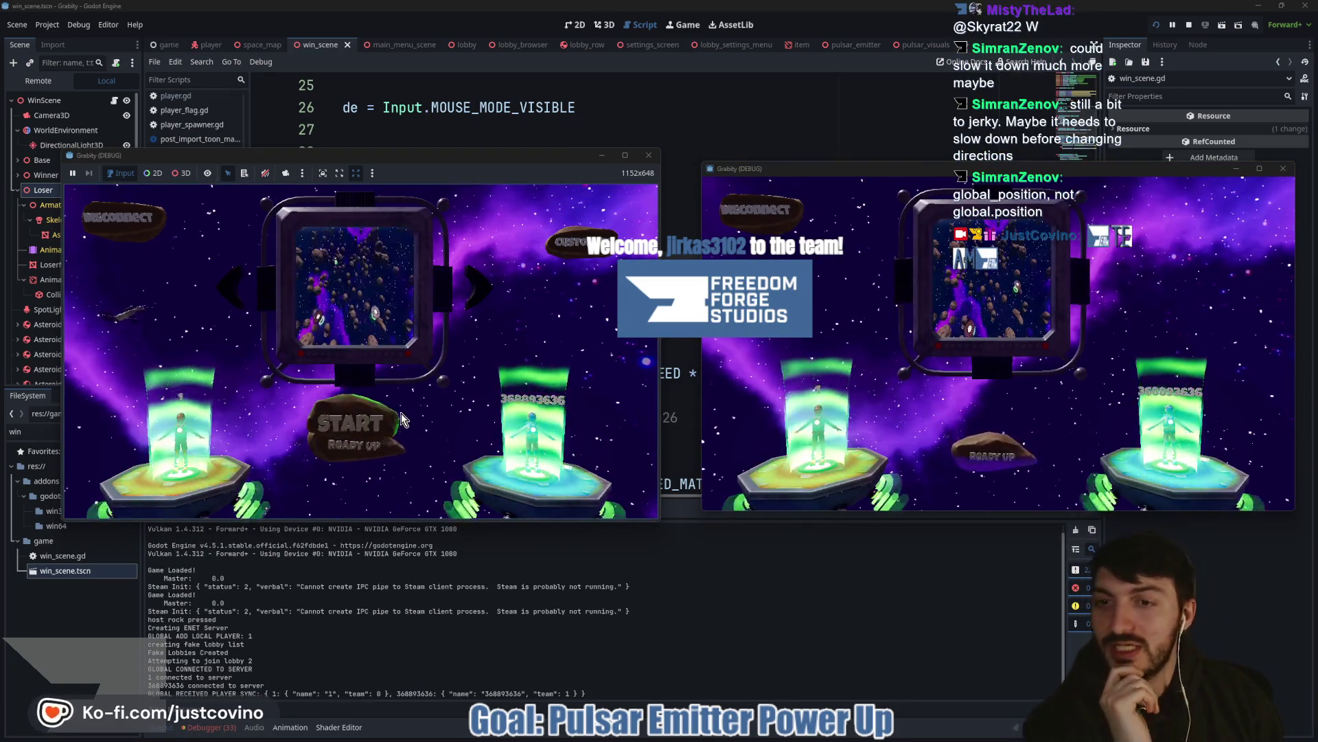
{"action": "left_click", "coordinate": [364, 431]}
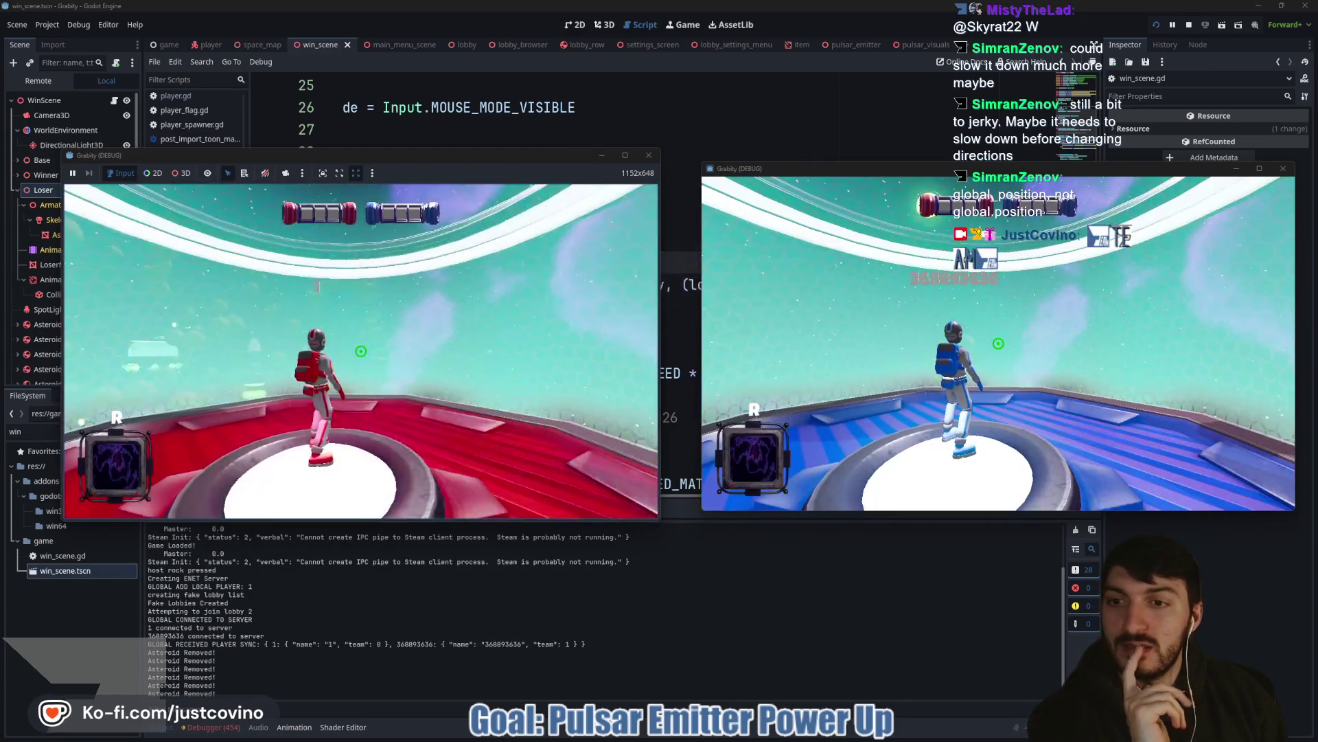
{"action": "key", "text": "grave"}
{"action": "type", "text": "score 1"}
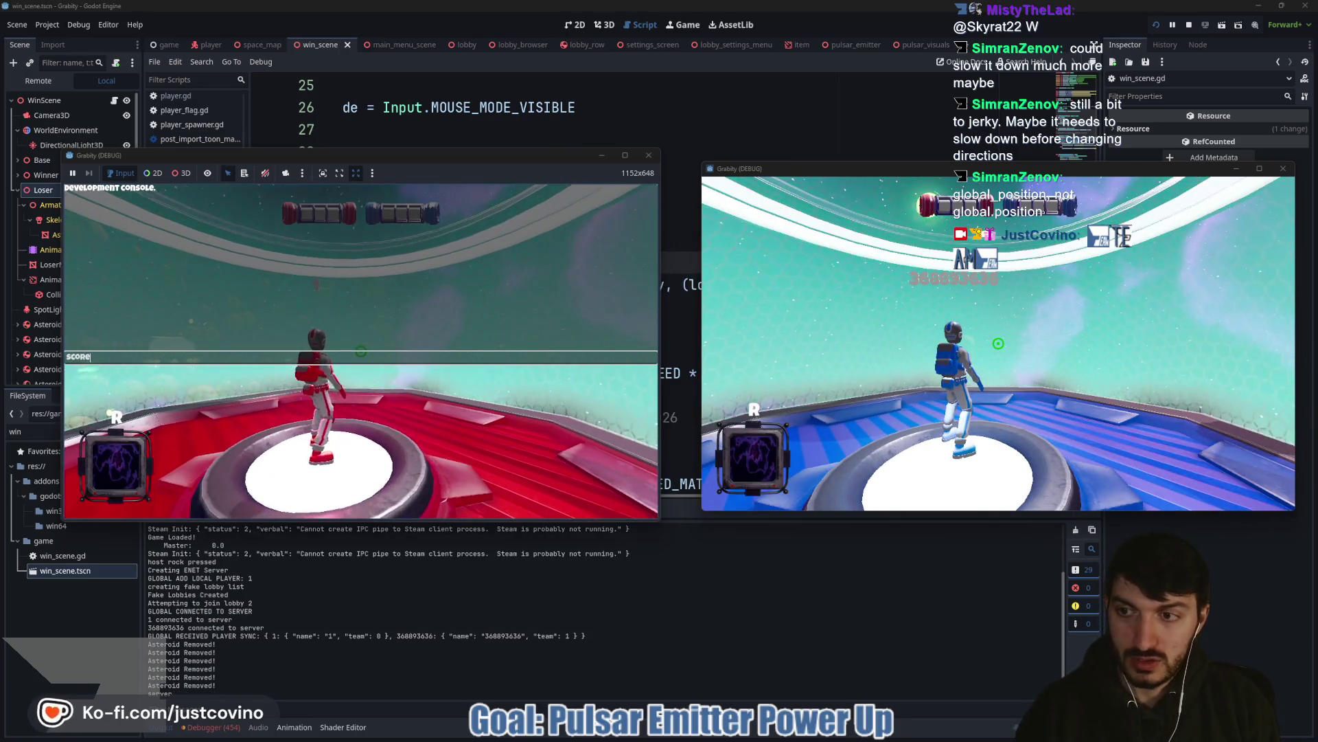
{"action": "key", "text": "Return"}
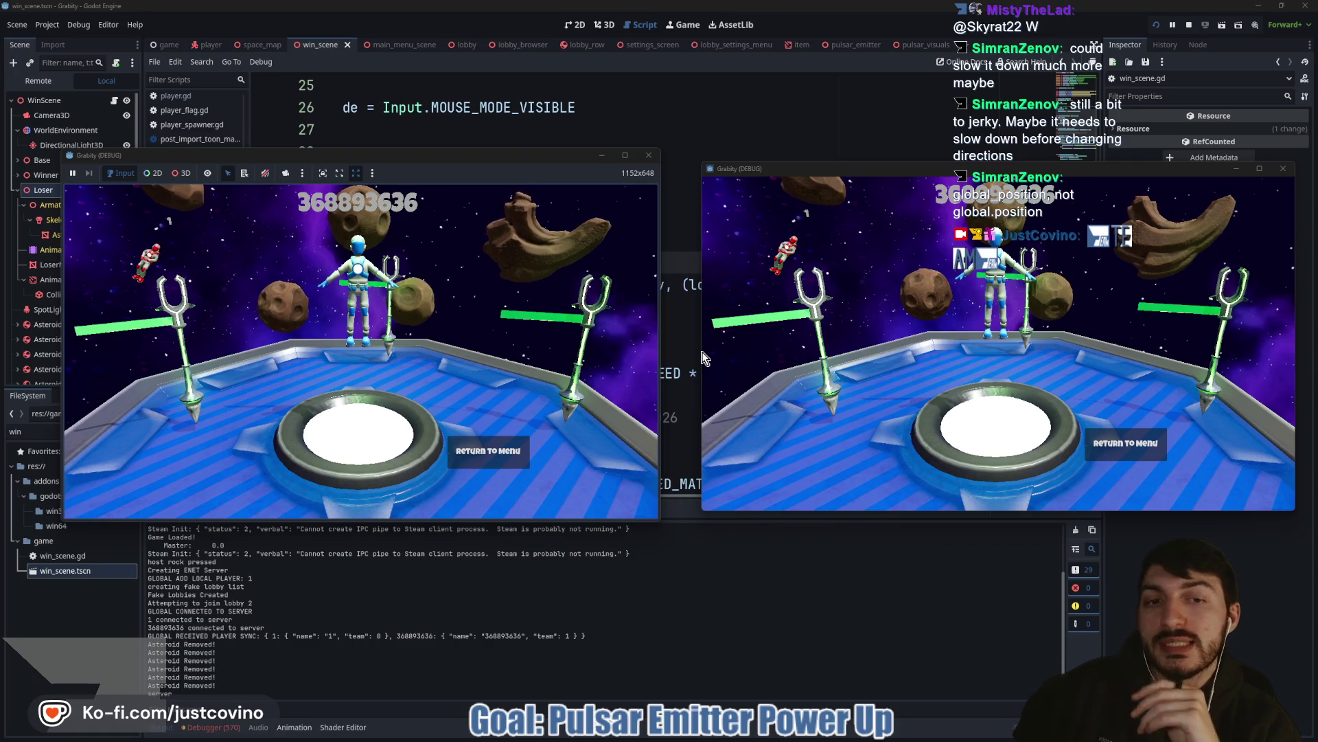
{"action": "key", "text": "F8"}
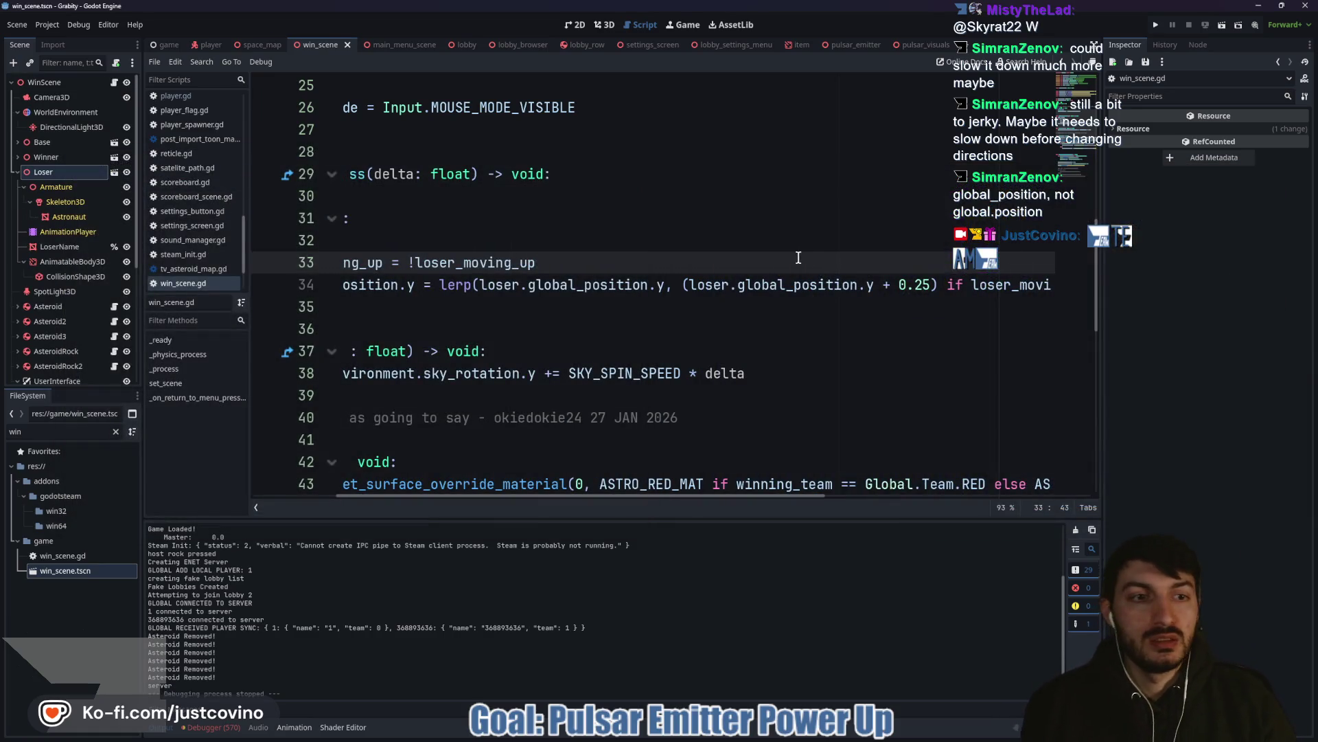
Change line 34's lerp weight from 0.15 to 0.5, then save and rerun with F5.
{"action": "scroll", "coordinate": [798, 257], "scroll_direction": "right", "scroll_amount": 10}
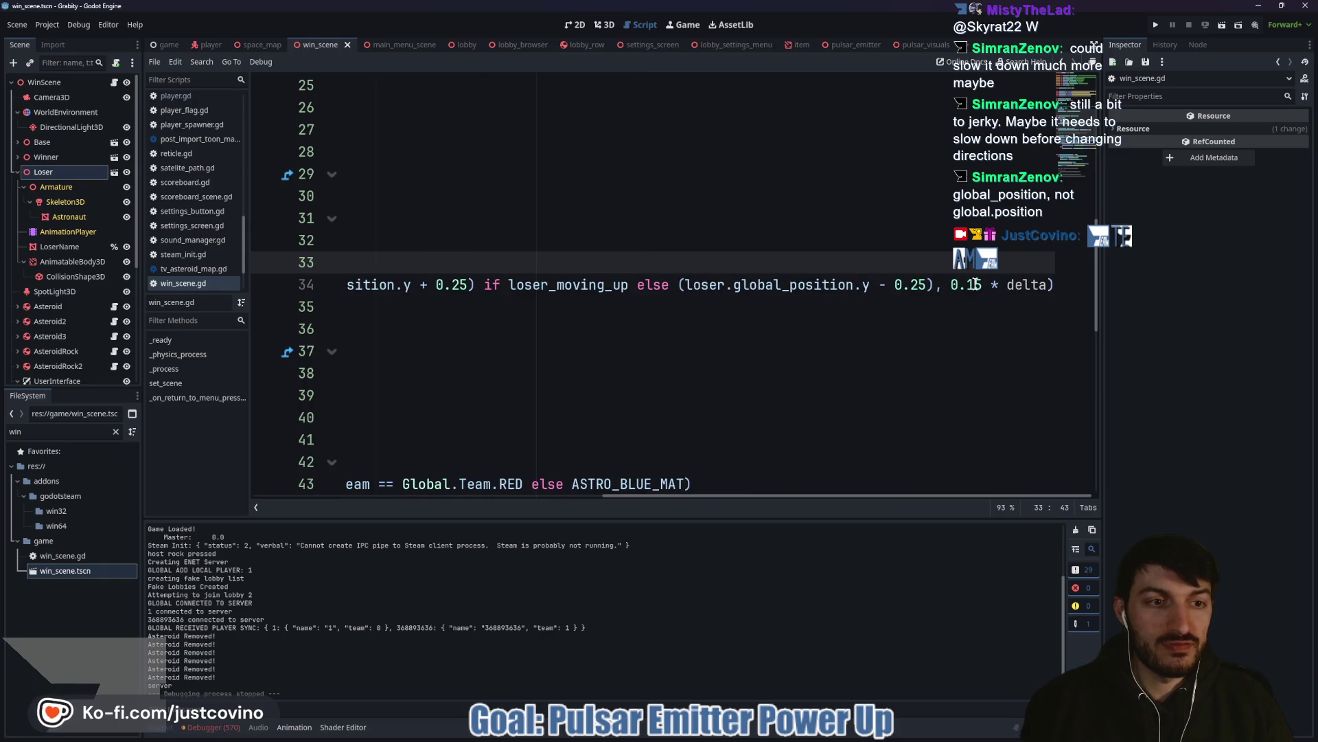
{"action": "left_click", "coordinate": [975, 284]}
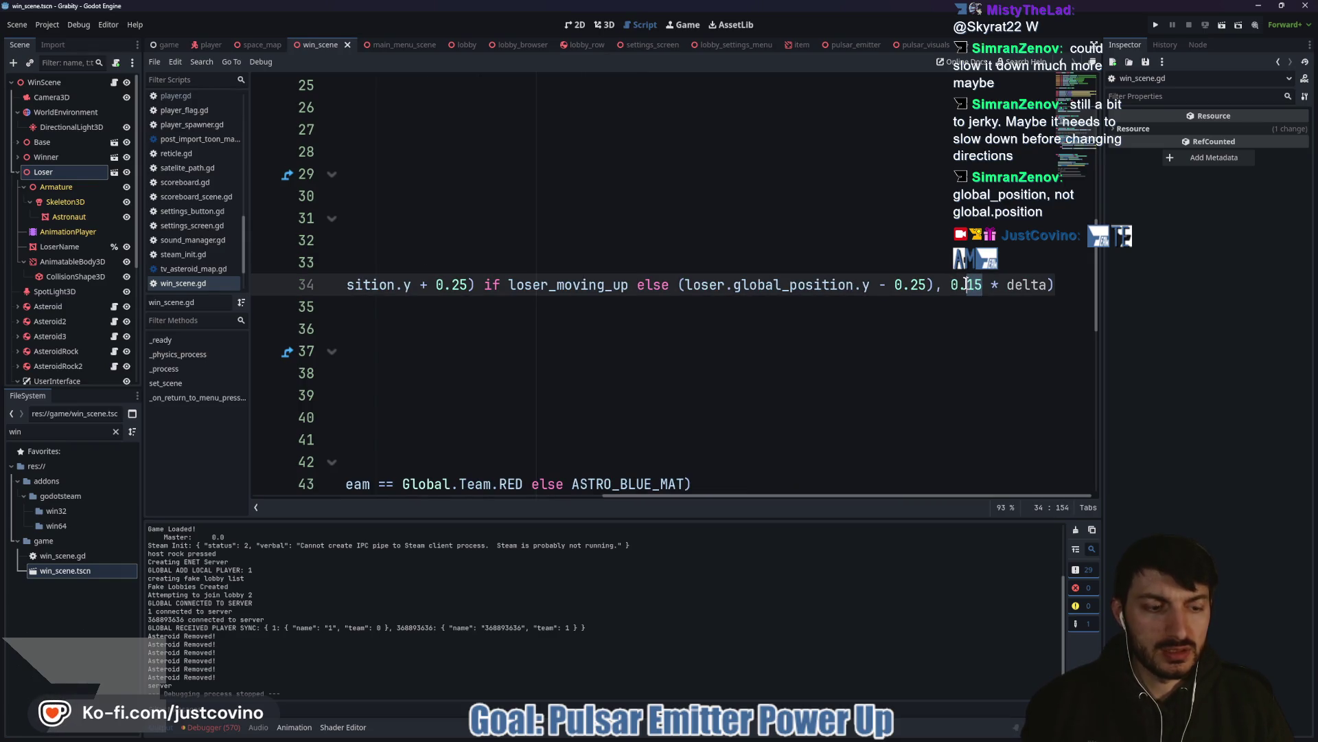
{"action": "type", "text": "5"}
{"action": "left_click", "coordinate": [816, 265]}
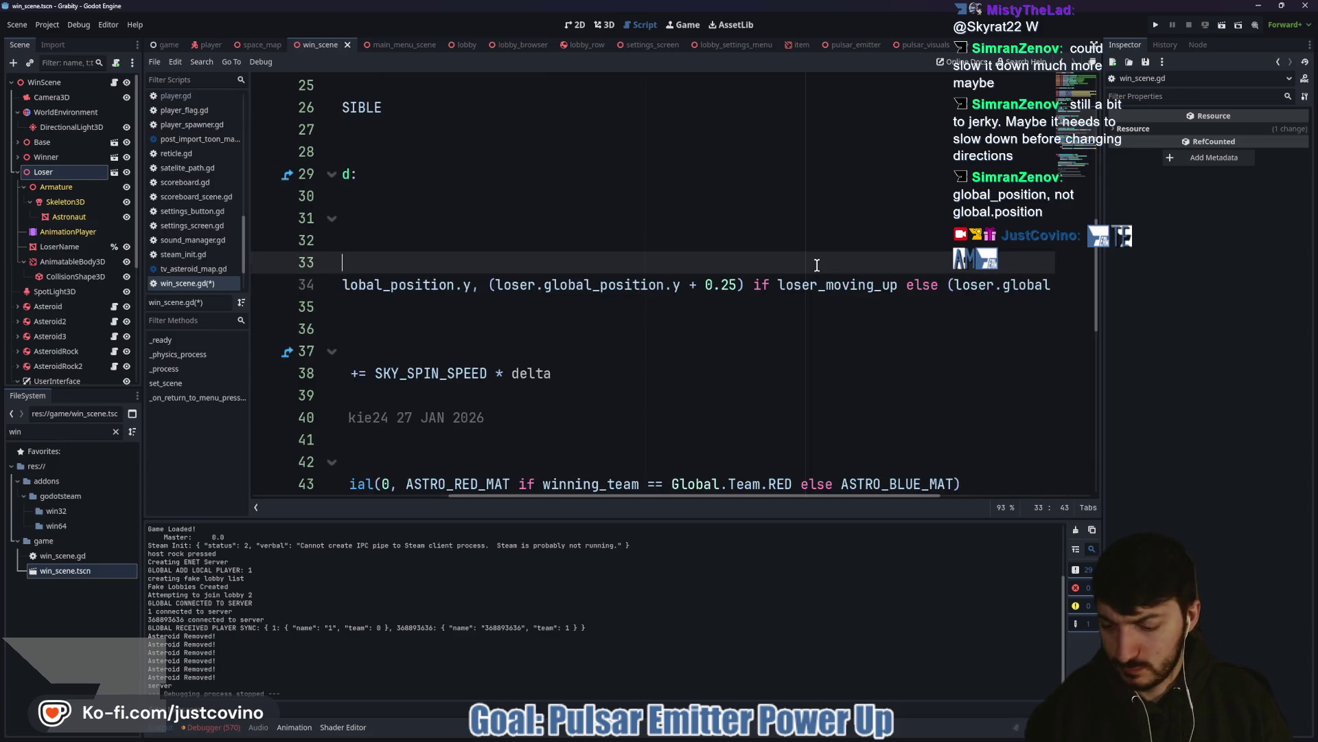
{"action": "key", "text": "F5"}
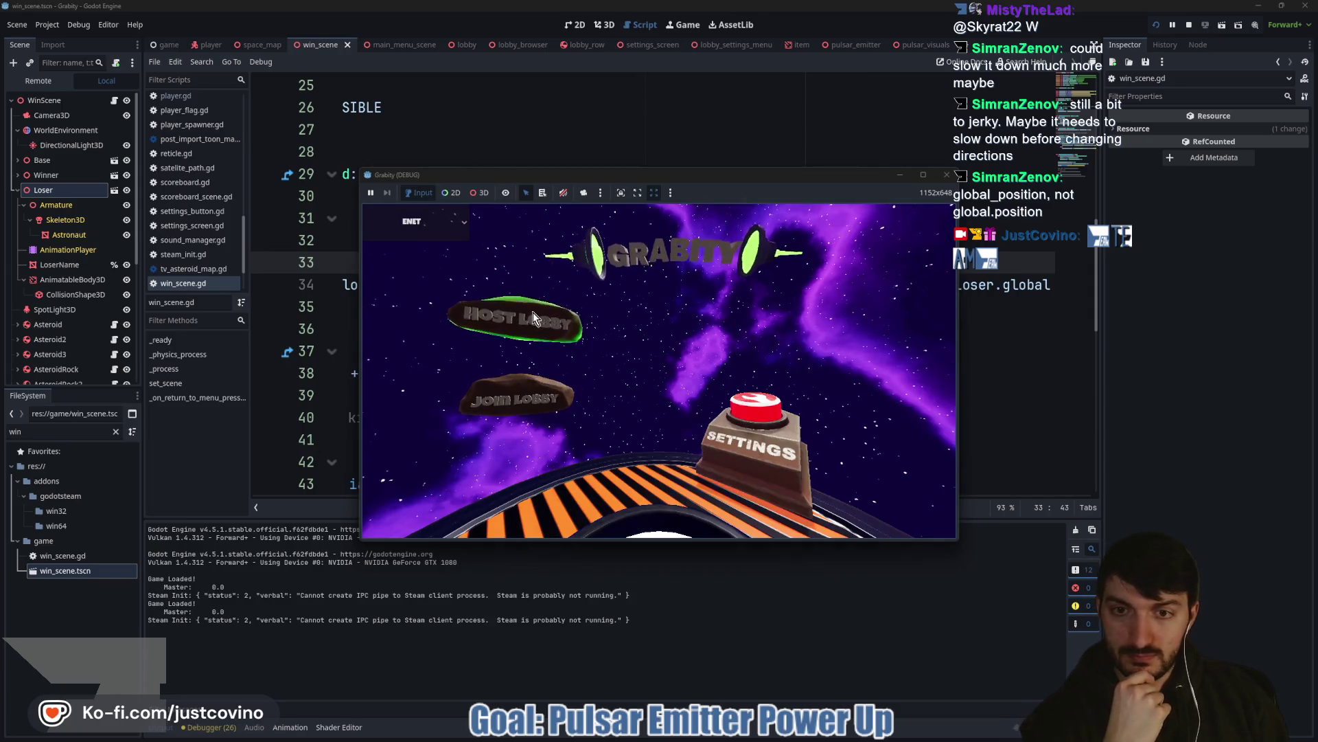
Arrange both game windows, host a lobby on the left, and browse lobbies on the right.
{"action": "left_click_drag", "start_coordinate": [722, 179], "coordinate": [403, 176]}
{"action": "left_click", "coordinate": [210, 334]}
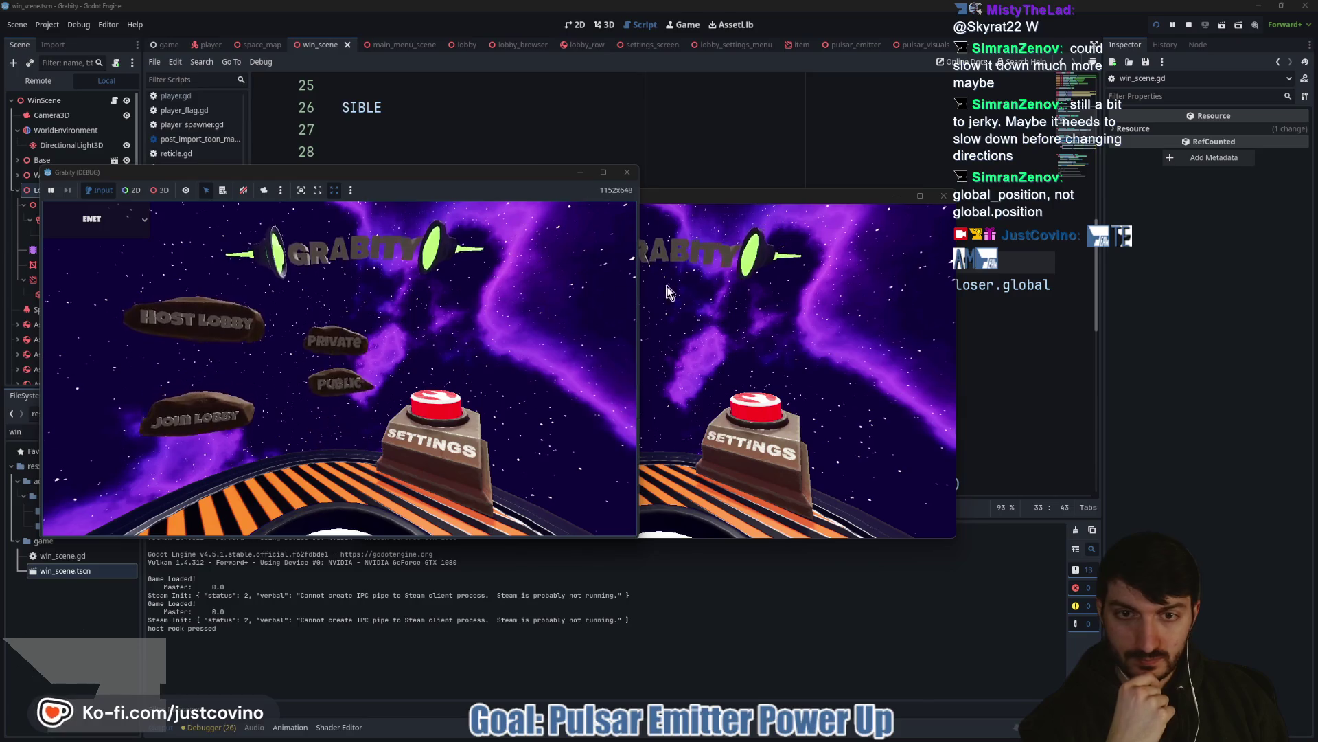
{"action": "left_click_drag", "start_coordinate": [691, 199], "coordinate": [988, 187]}
{"action": "left_click", "coordinate": [766, 385]}
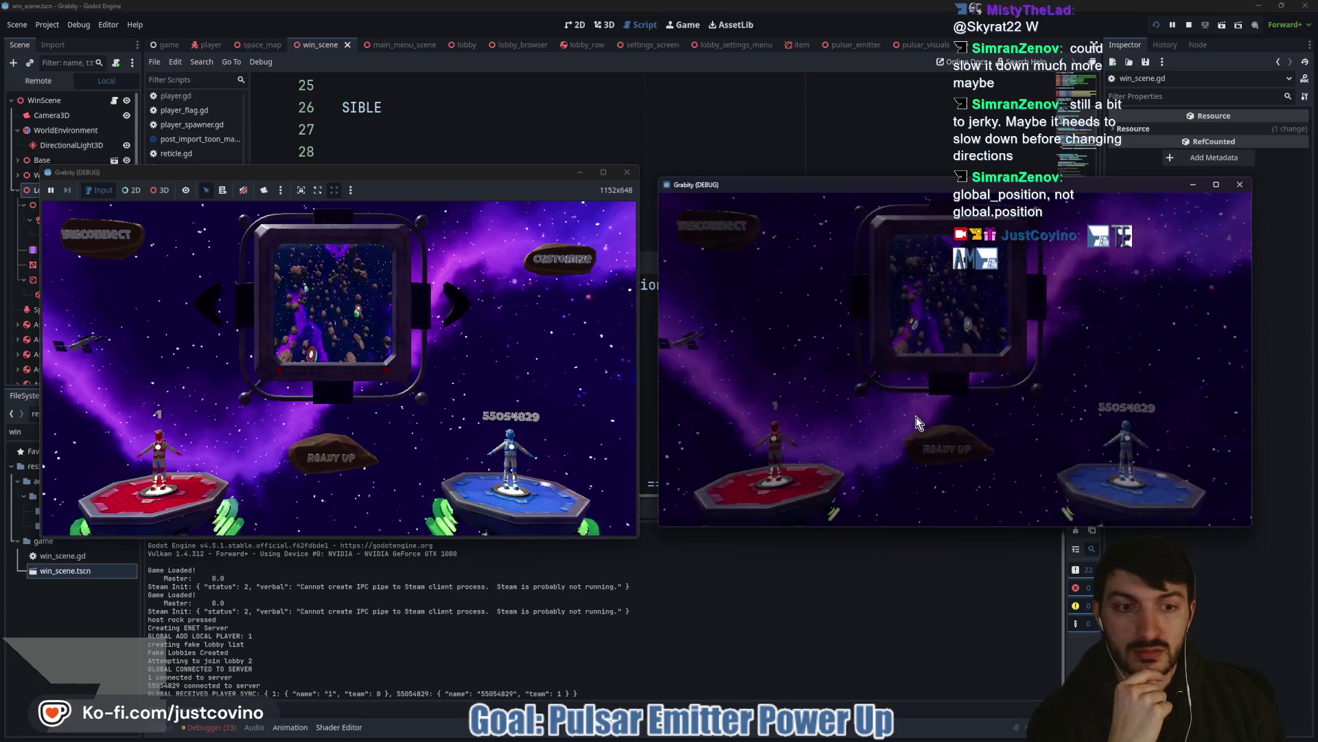
Ready up, start, finish the match with 'score 1', watch the win screen, then stop.
{"action": "left_click", "coordinate": [332, 456]}
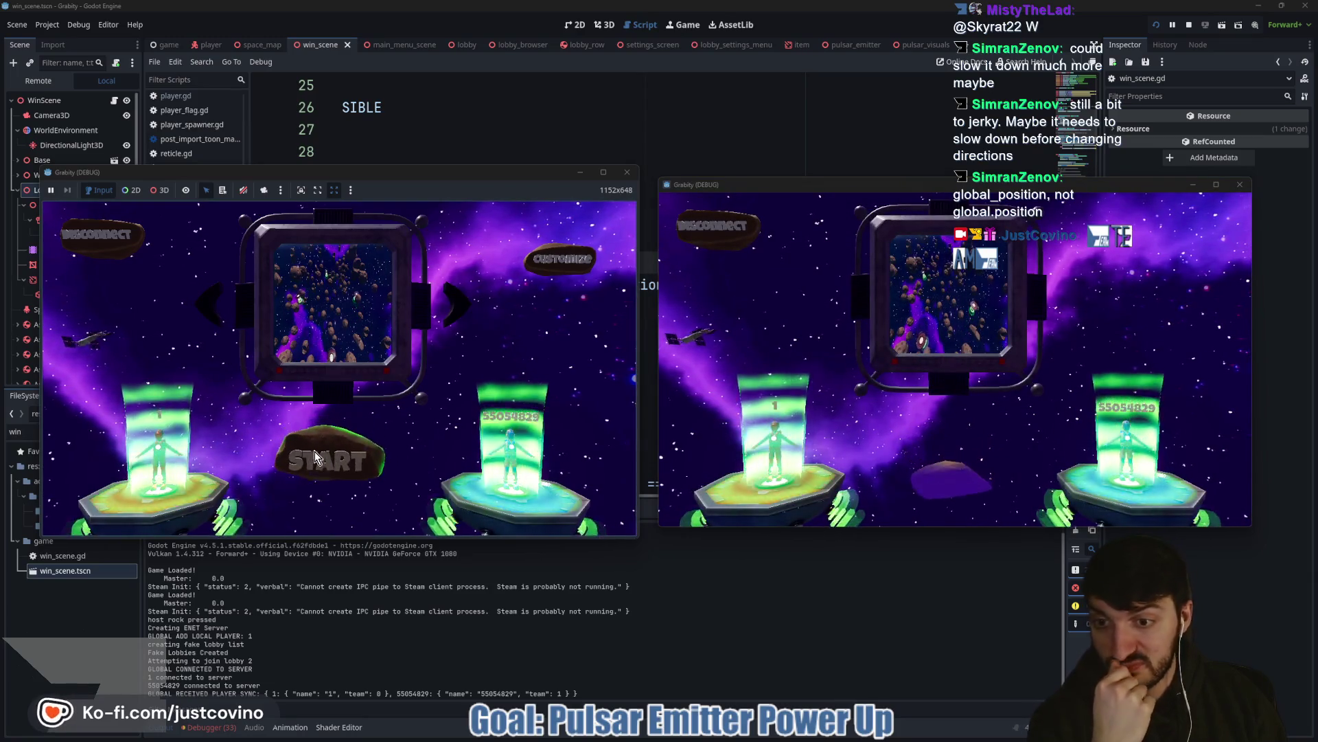
{"action": "left_click", "coordinate": [315, 452]}
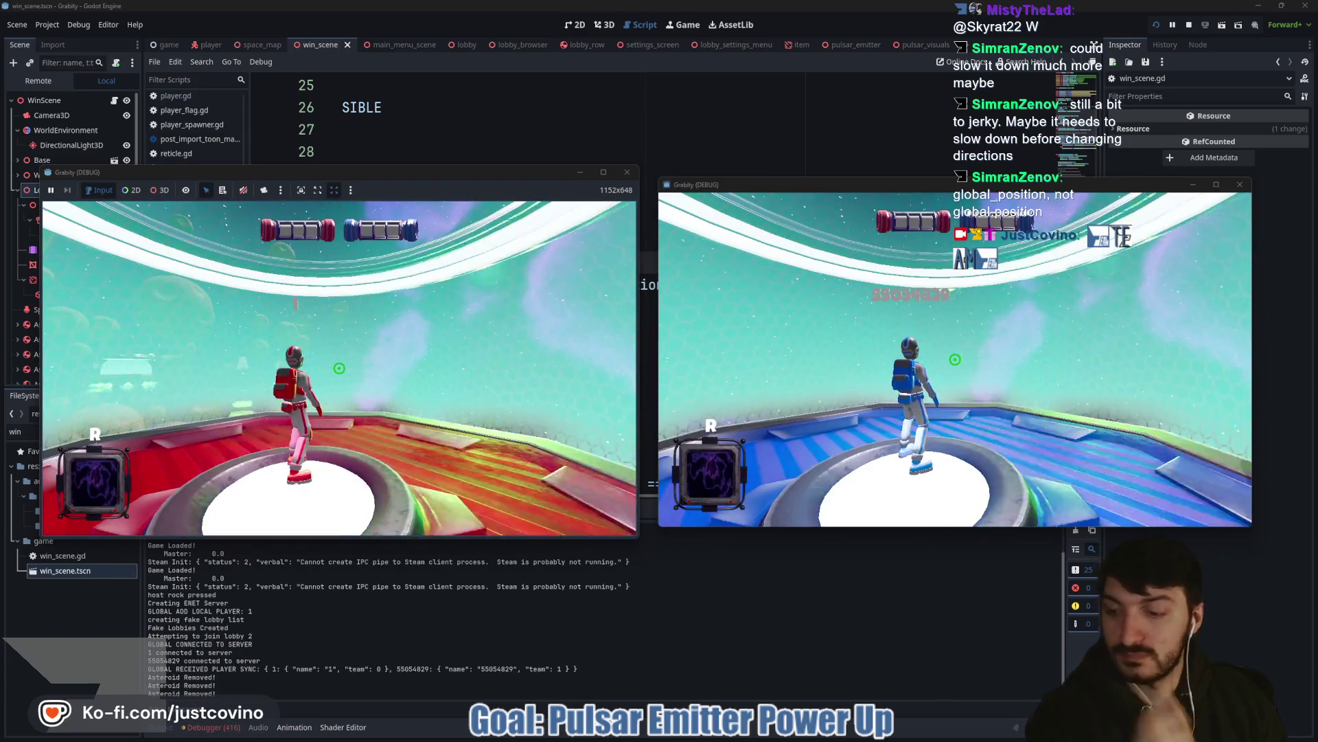
{"action": "key", "text": "grave"}
{"action": "type", "text": "score 1"}
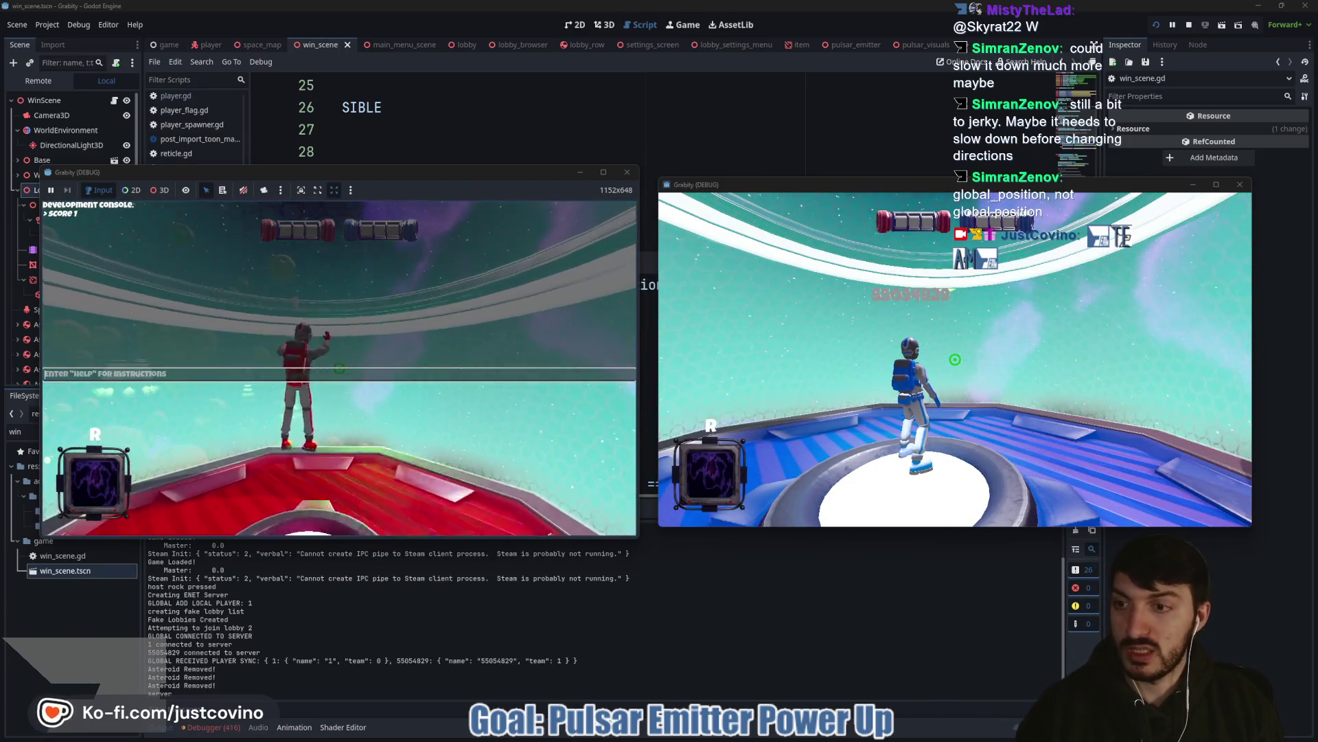
{"action": "key", "text": "Return"}
{"action": "key", "text": "Return"}
{"action": "key", "text": "grave"}
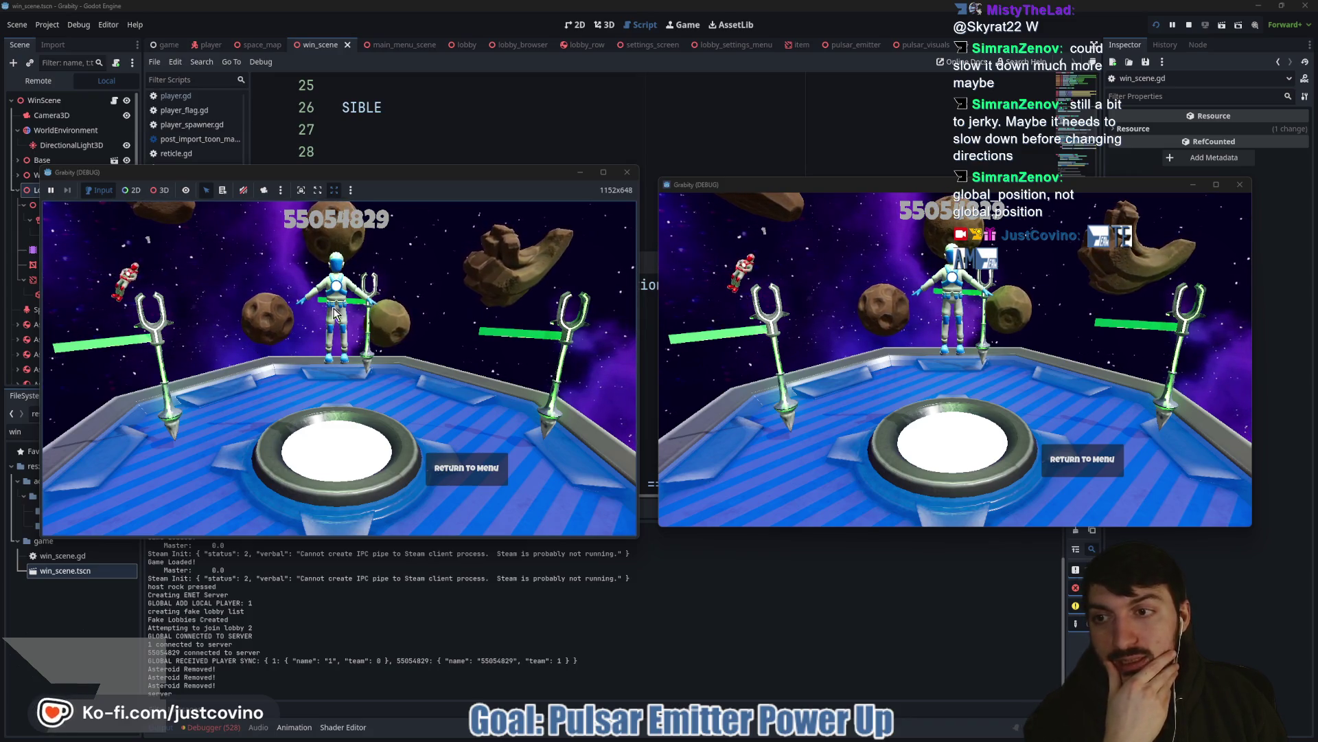
{"action": "left_click", "coordinate": [1192, 26]}
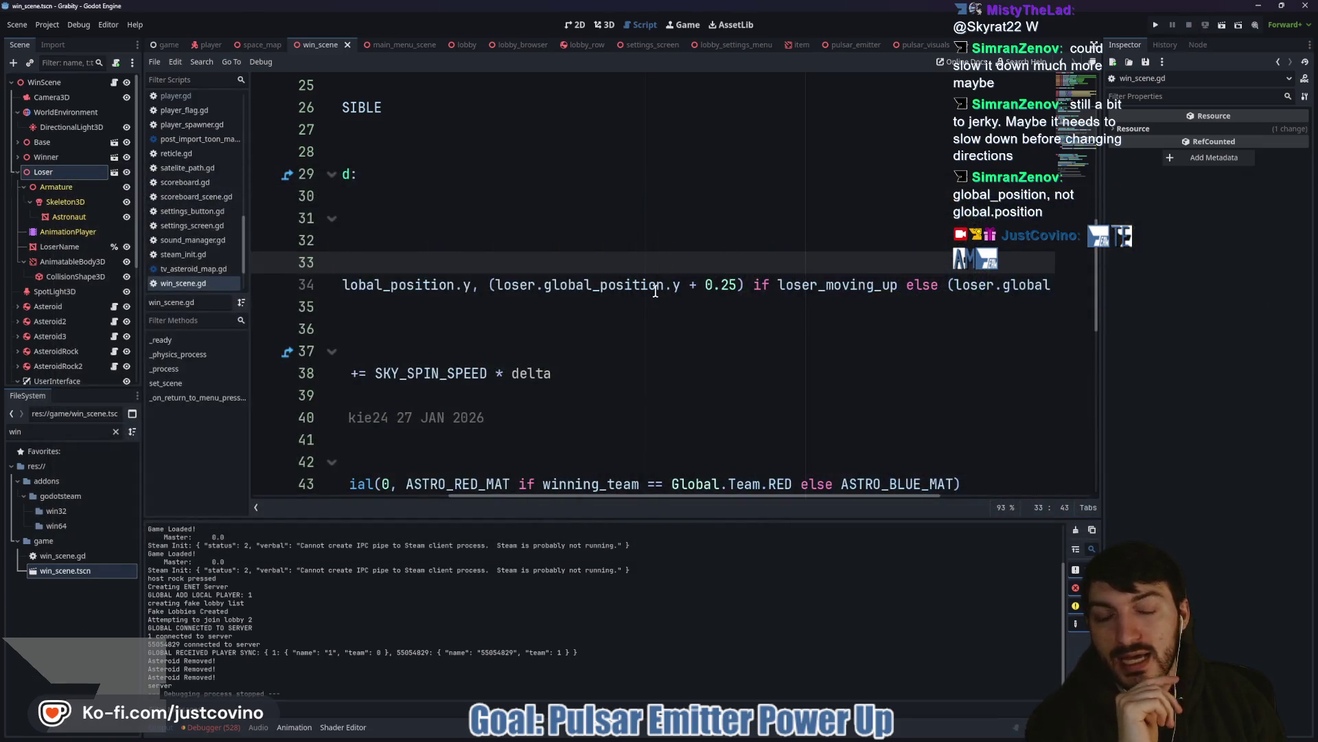
{"action": "scroll", "coordinate": [683, 302], "scroll_direction": "left", "scroll_amount": 4}
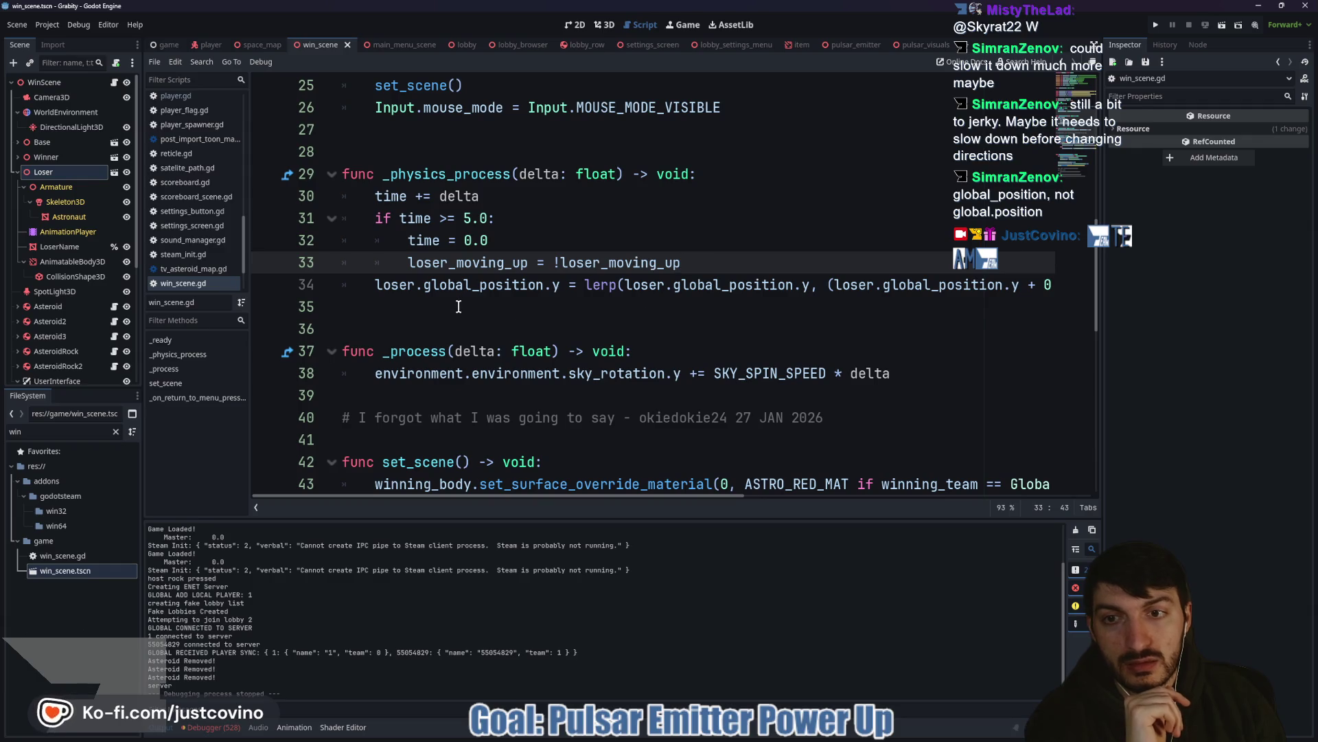
{"action": "left_click", "coordinate": [638, 311]}
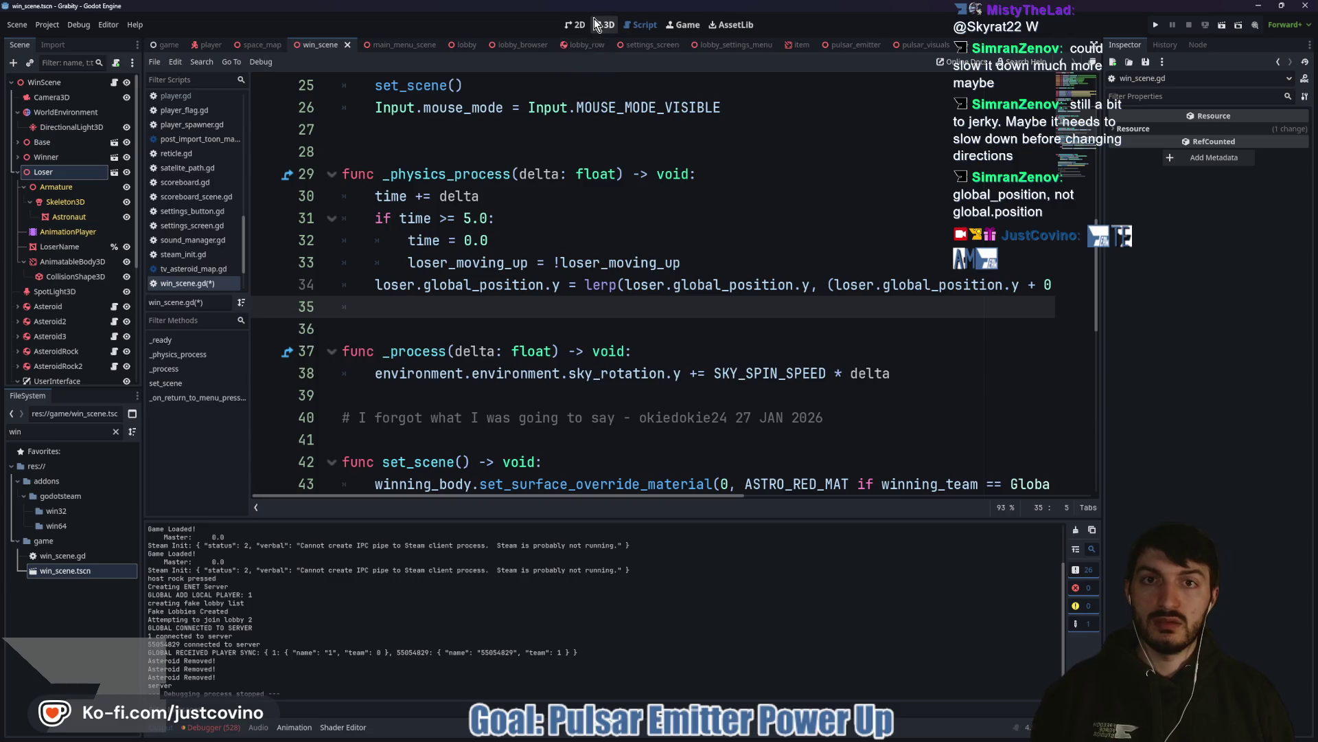
{"action": "key", "text": "ctrl+F2"}
{"action": "key", "text": "g"}
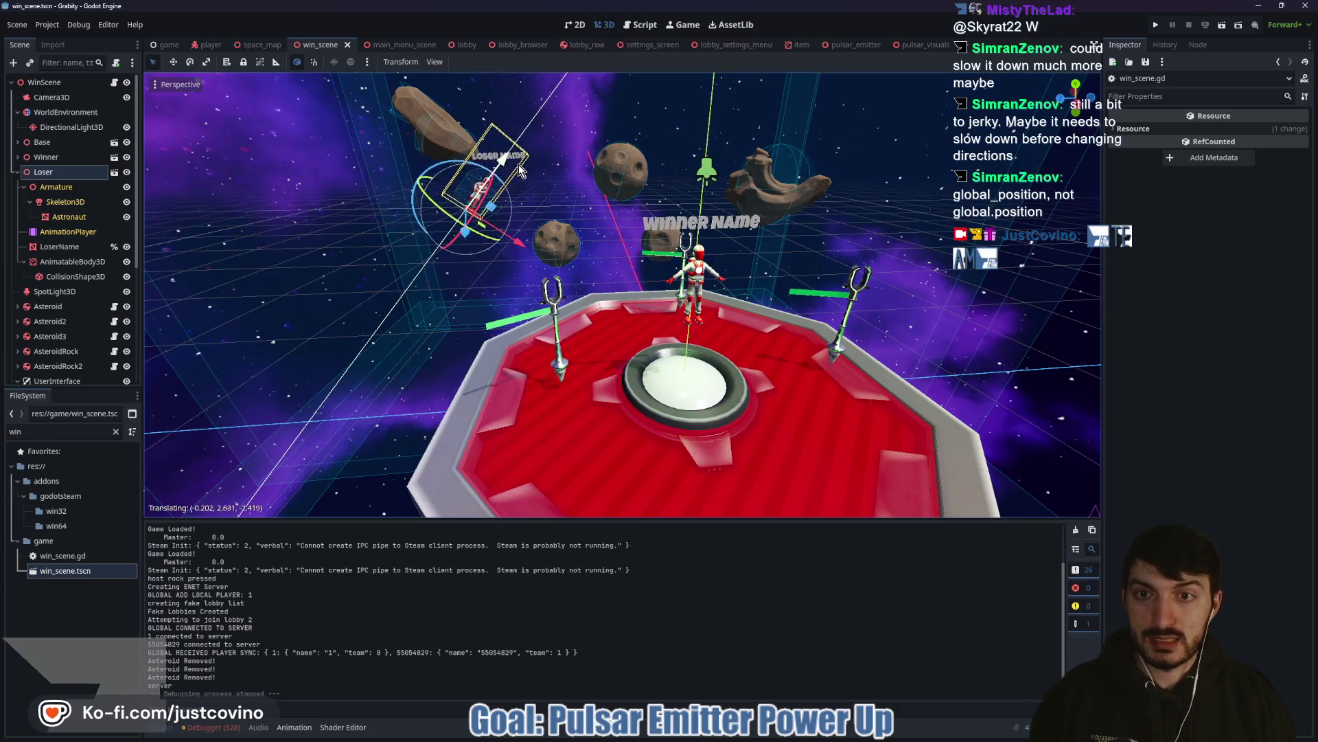
{"action": "key", "text": "Escape"}
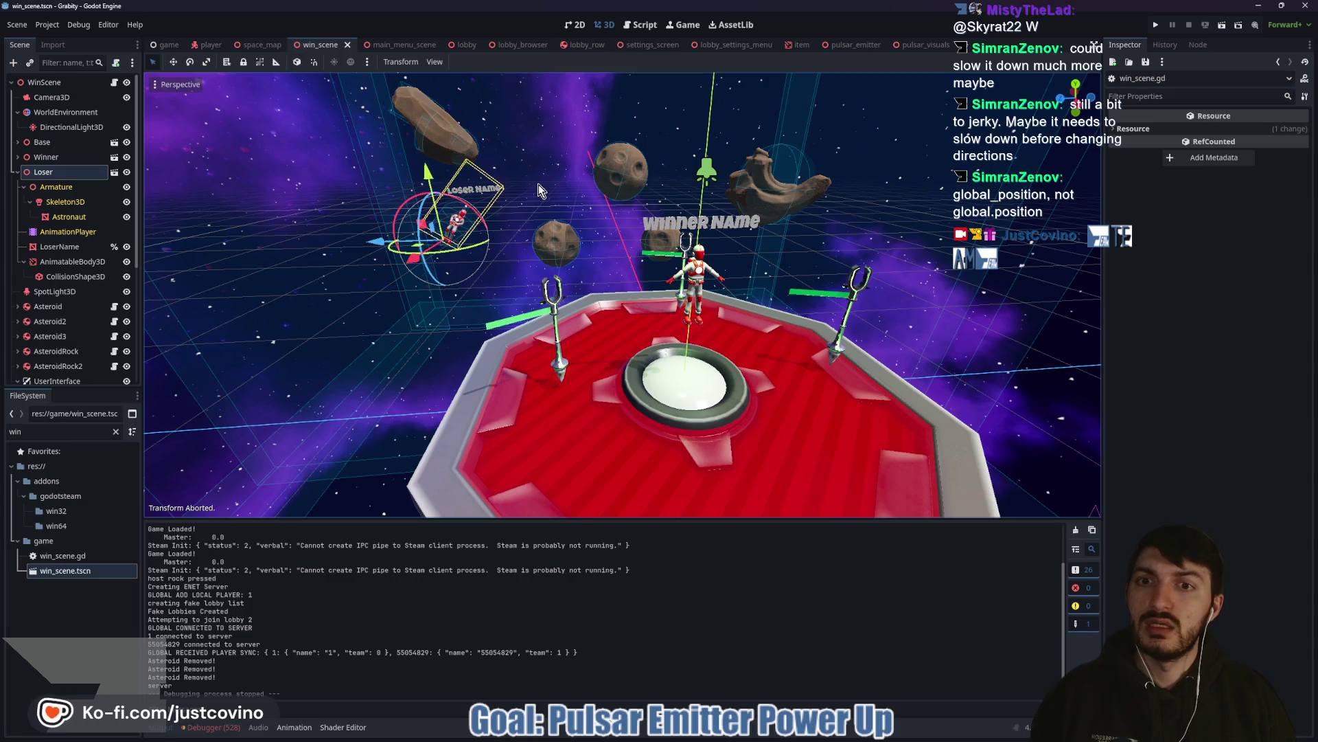
{"action": "key", "text": "g"}
{"action": "key", "text": "y"}
{"action": "key", "text": "Escape"}
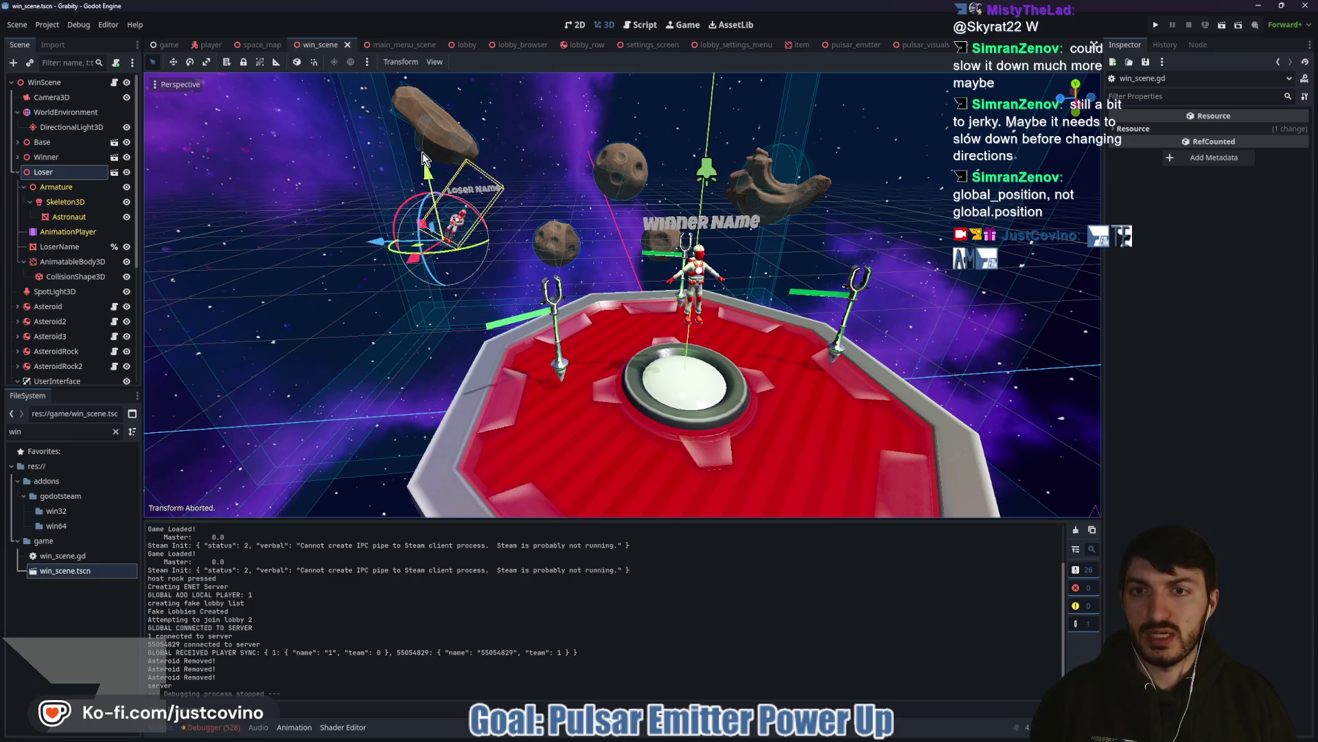
{"action": "key", "text": "t"}
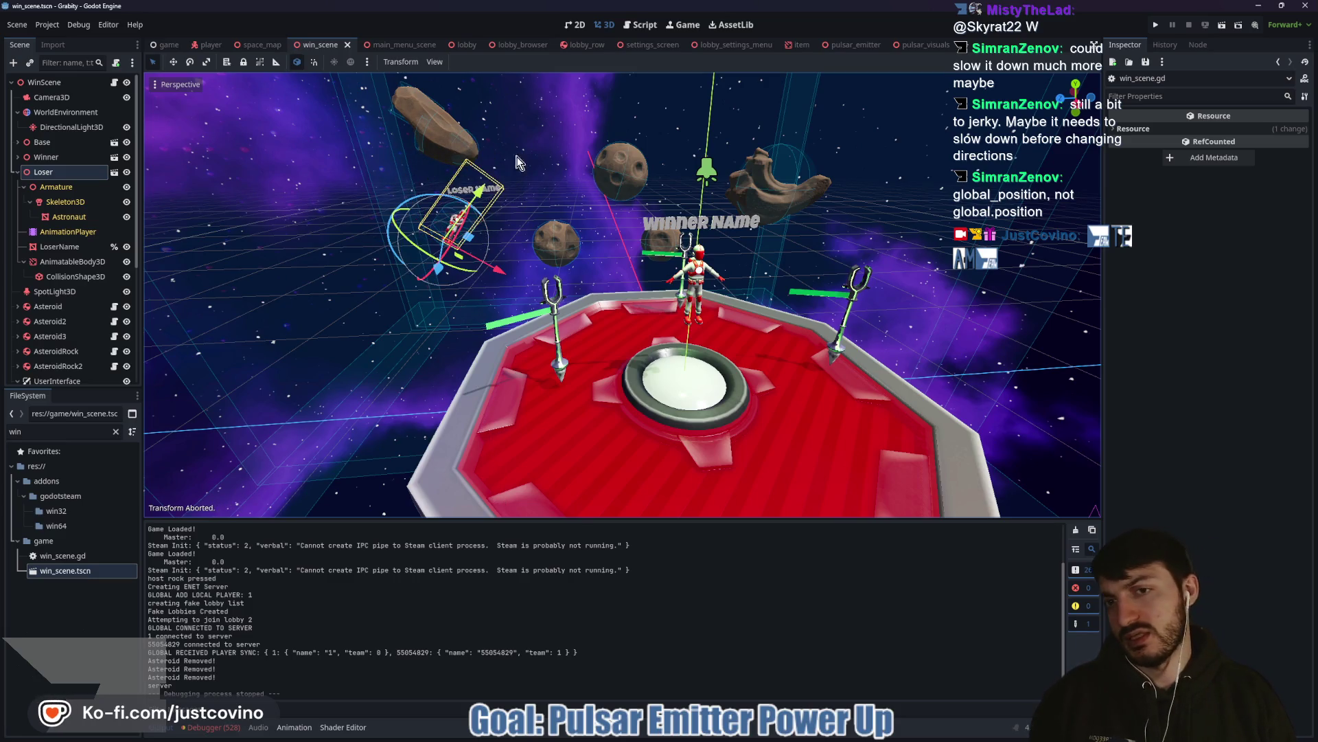
{"action": "key", "text": "t"}
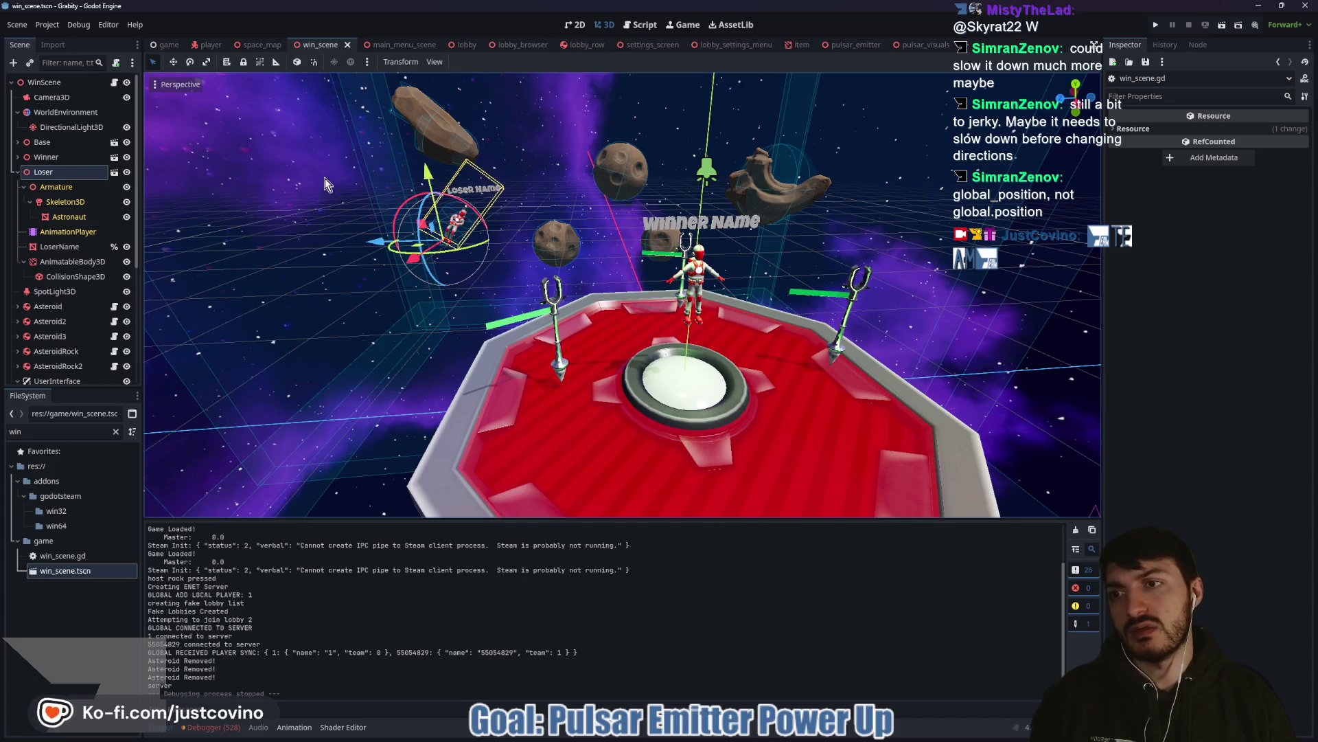
{"action": "left_click", "coordinate": [115, 82]}
{"action": "left_click_drag", "start_coordinate": [480, 287], "coordinate": [426, 287]}
{"action": "key", "text": "ctrl+d"}
{"action": "key", "text": "ctrl+d"}
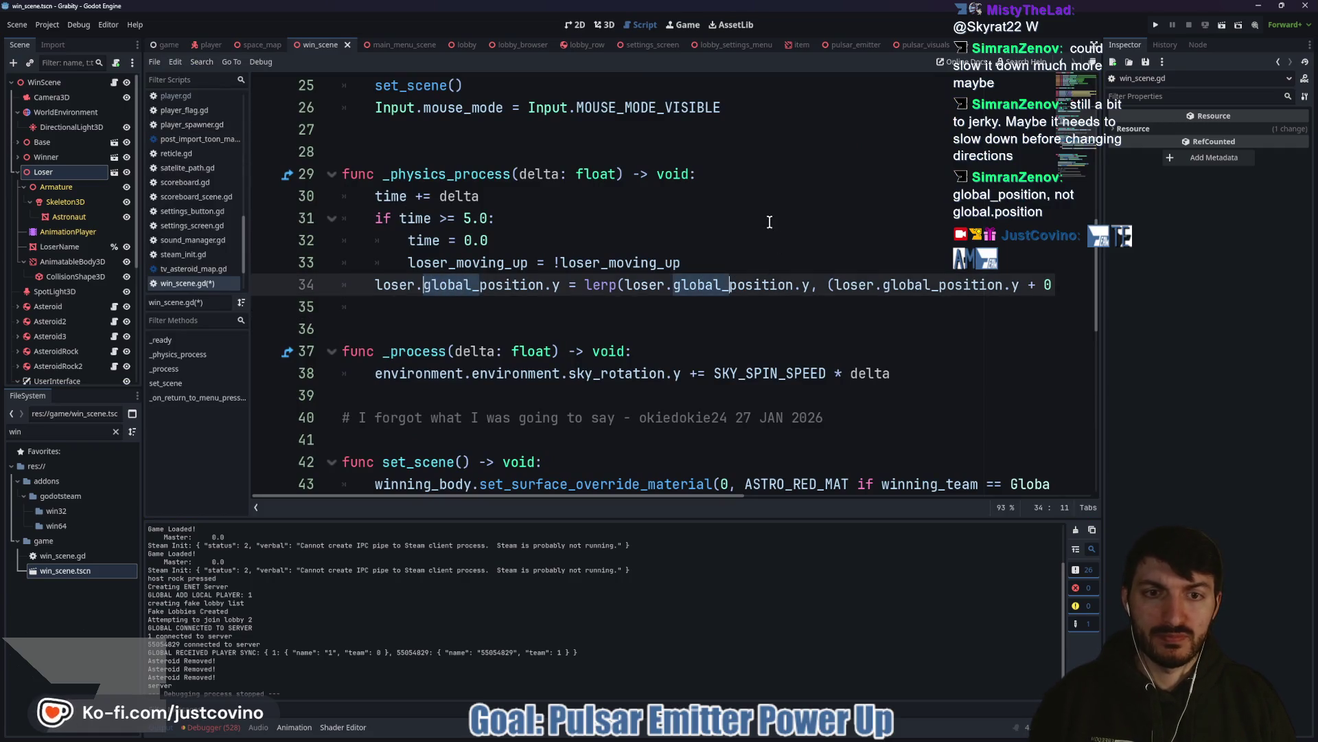
Remove 'global_' so line 34 lerps loser.position.y instead of global_position.
{"action": "key", "text": "ctrl+d"}
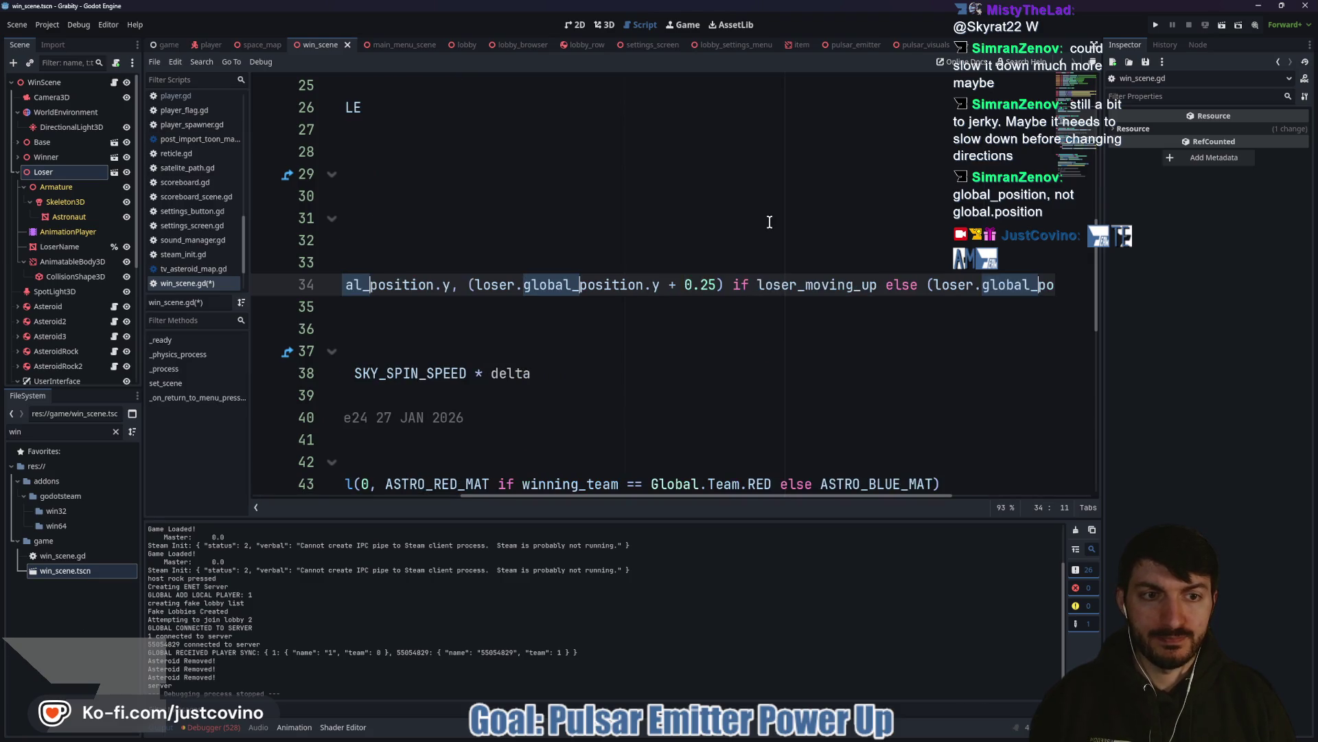
{"action": "key", "text": "Delete"}
{"action": "key", "text": "Delete"}
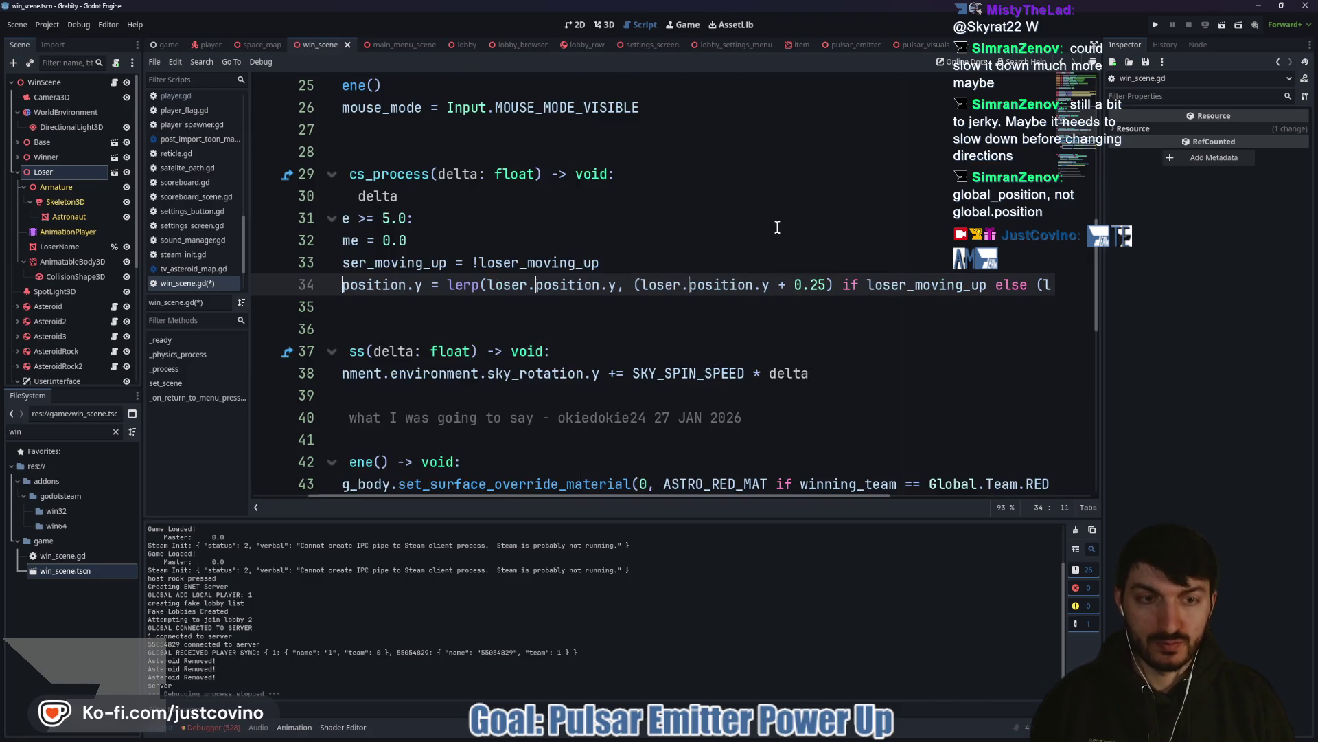
{"action": "scroll", "coordinate": [817, 246], "scroll_direction": "right", "scroll_amount": 4}
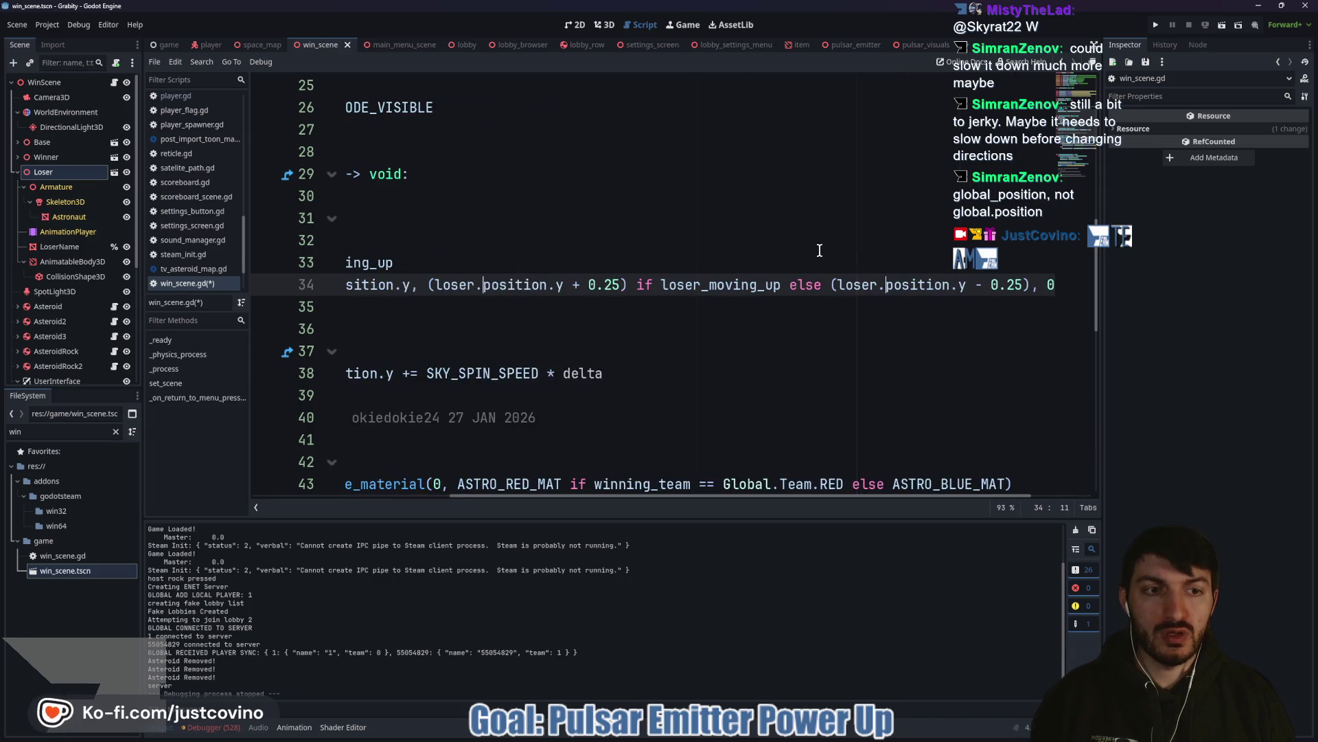
{"action": "scroll", "coordinate": [830, 251], "scroll_direction": "left", "scroll_amount": 4}
Begin line 35 with 'loser.rotation.' after checking the Loser node in the 3D view.
{"action": "left_click", "coordinate": [468, 309]}
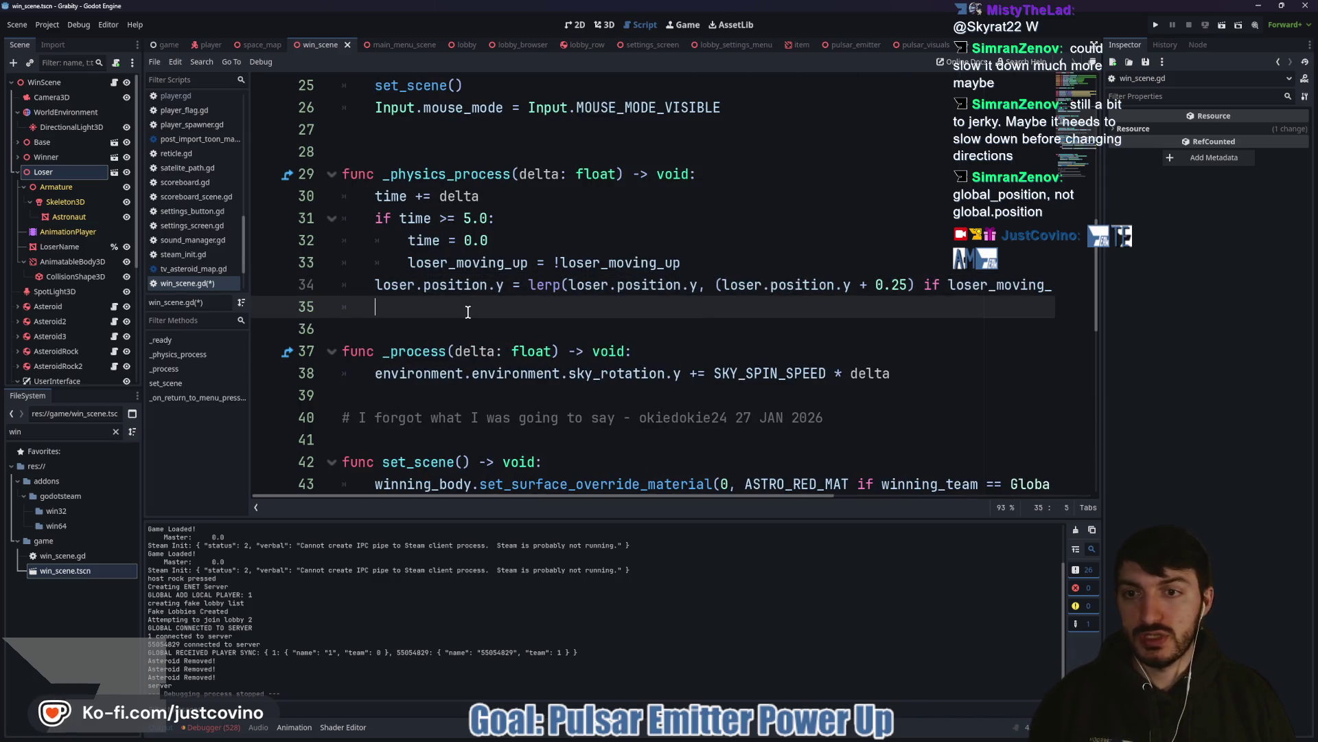
{"action": "type", "text": "loser.rotation"}
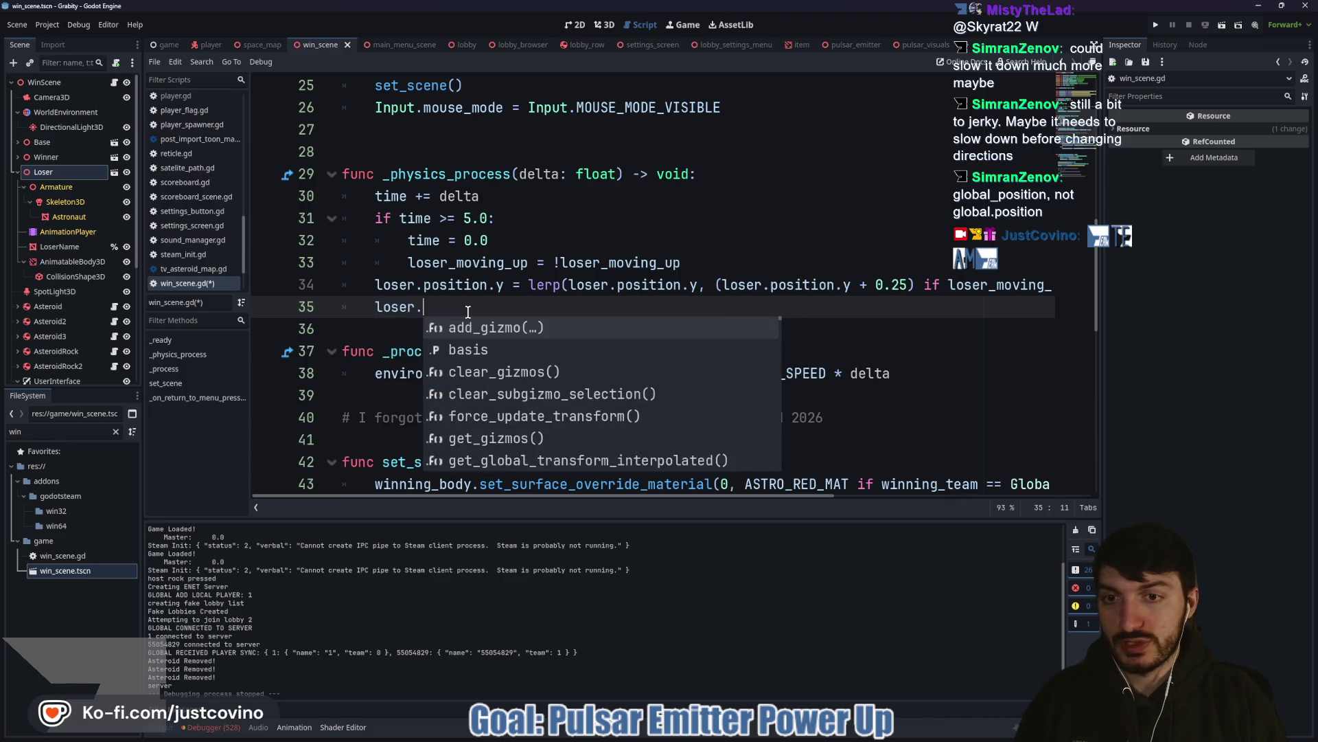
{"action": "type", "text": "."}
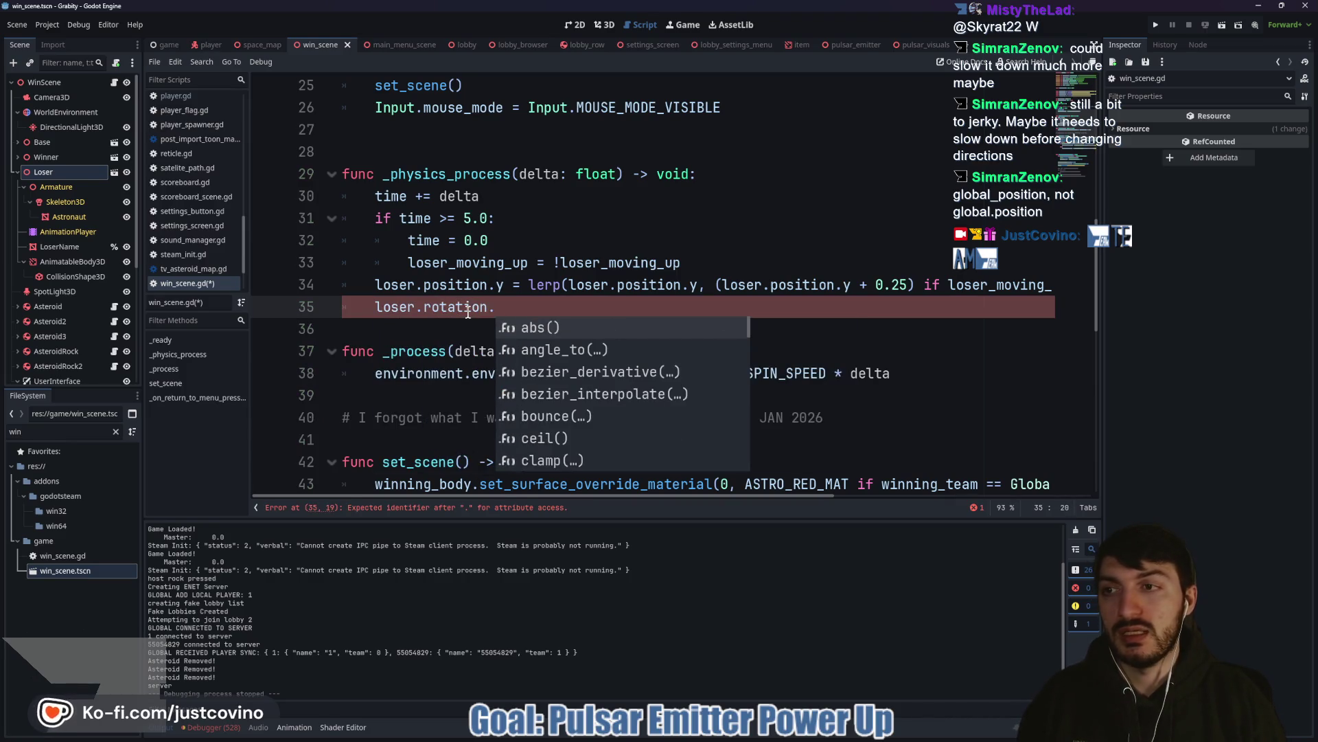
{"action": "key", "text": "ctrl+F2"}
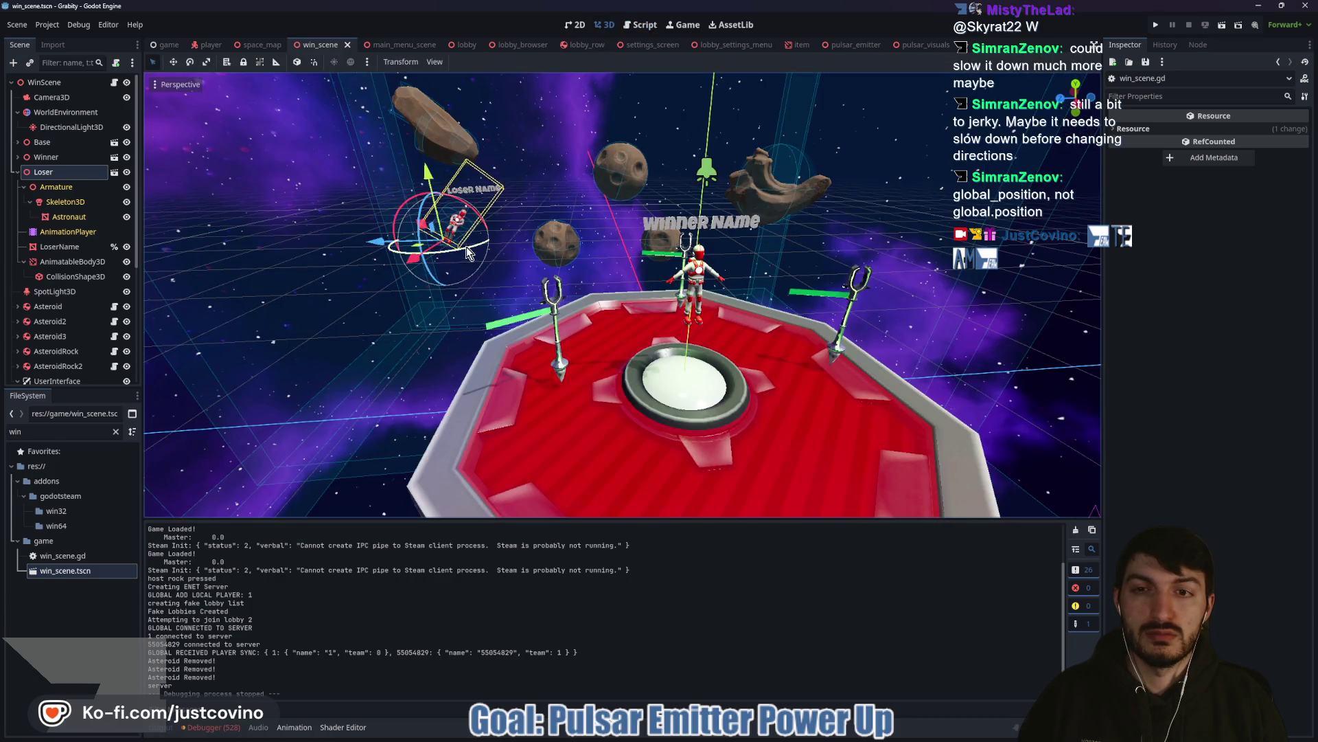
{"action": "left_click", "coordinate": [643, 25]}
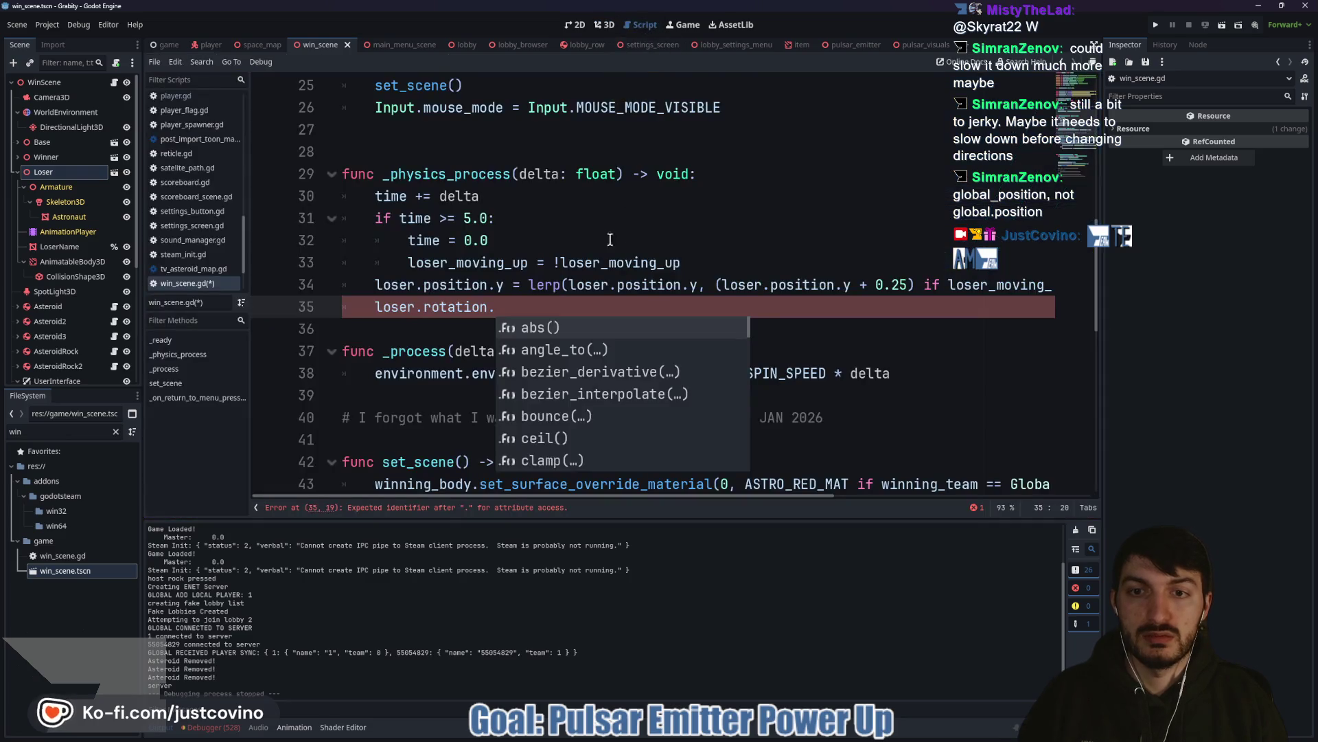
Write line 35's lerp_angle on rotation.z toward rotation.z + deg_to_rad(25) if loser_moving_up.
{"action": "type", "text": "z = lerp_angle("}
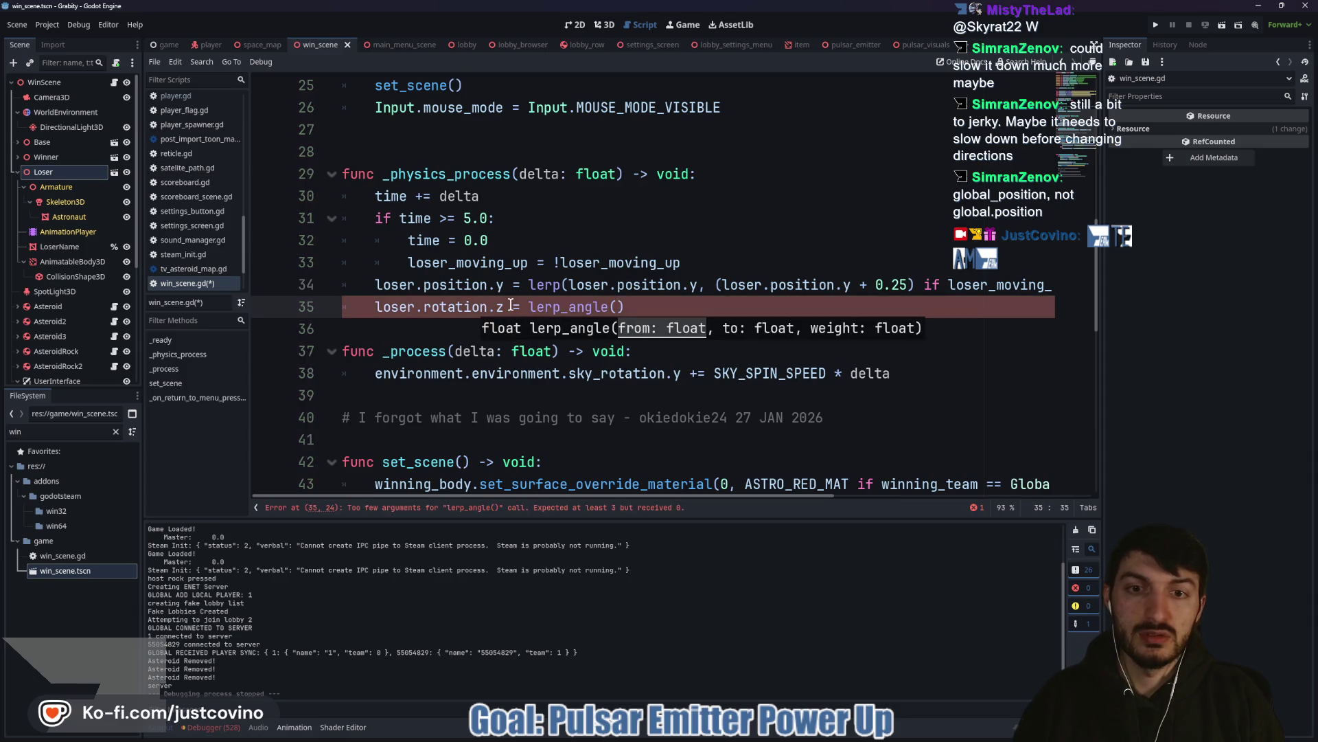
{"action": "type", "text": "loser.rotation.z"}
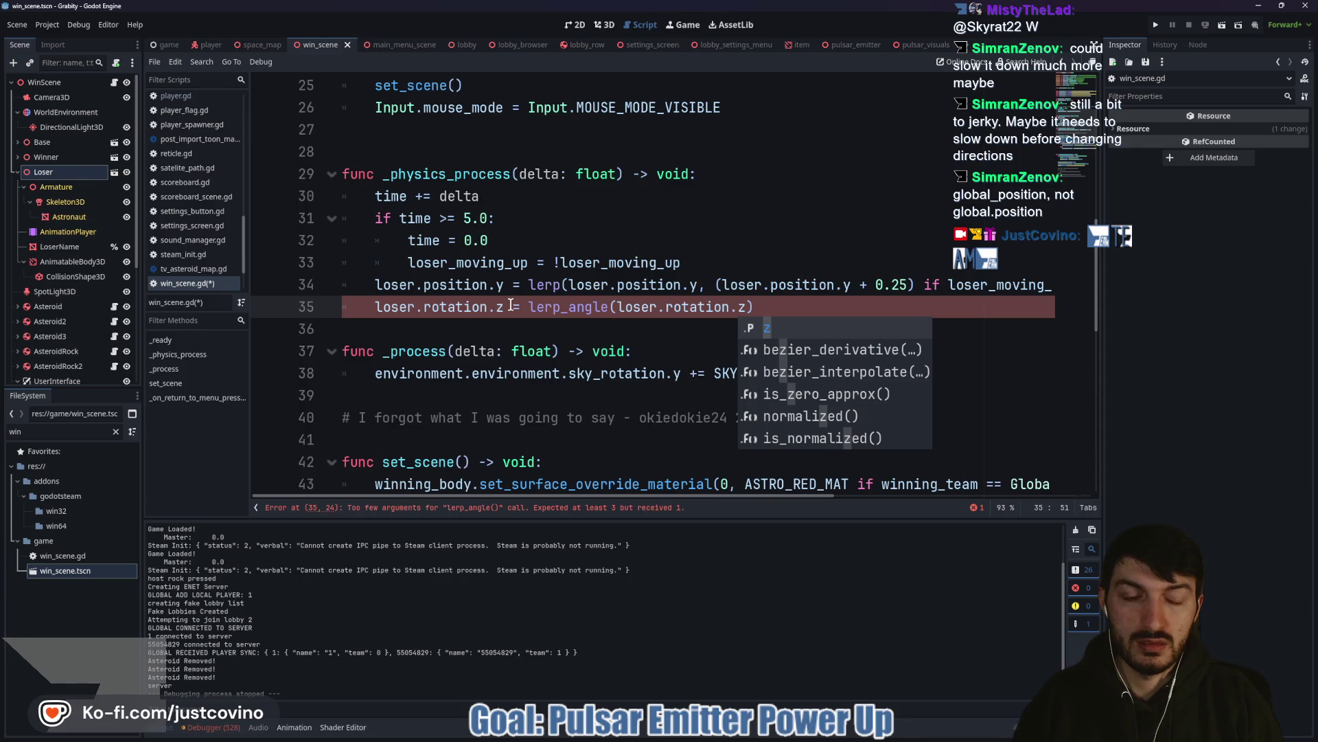
{"action": "type", "text": ", ("}
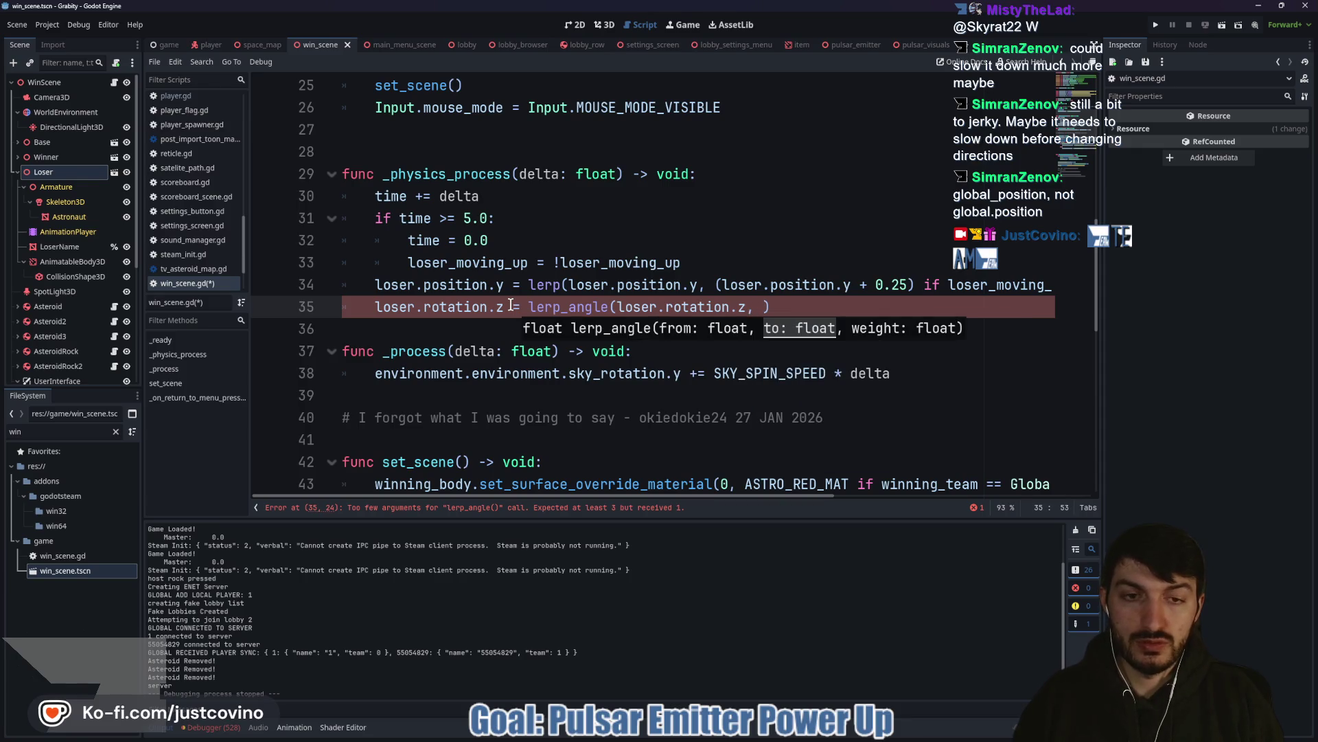
{"action": "type", "text": "loser.rotation"}
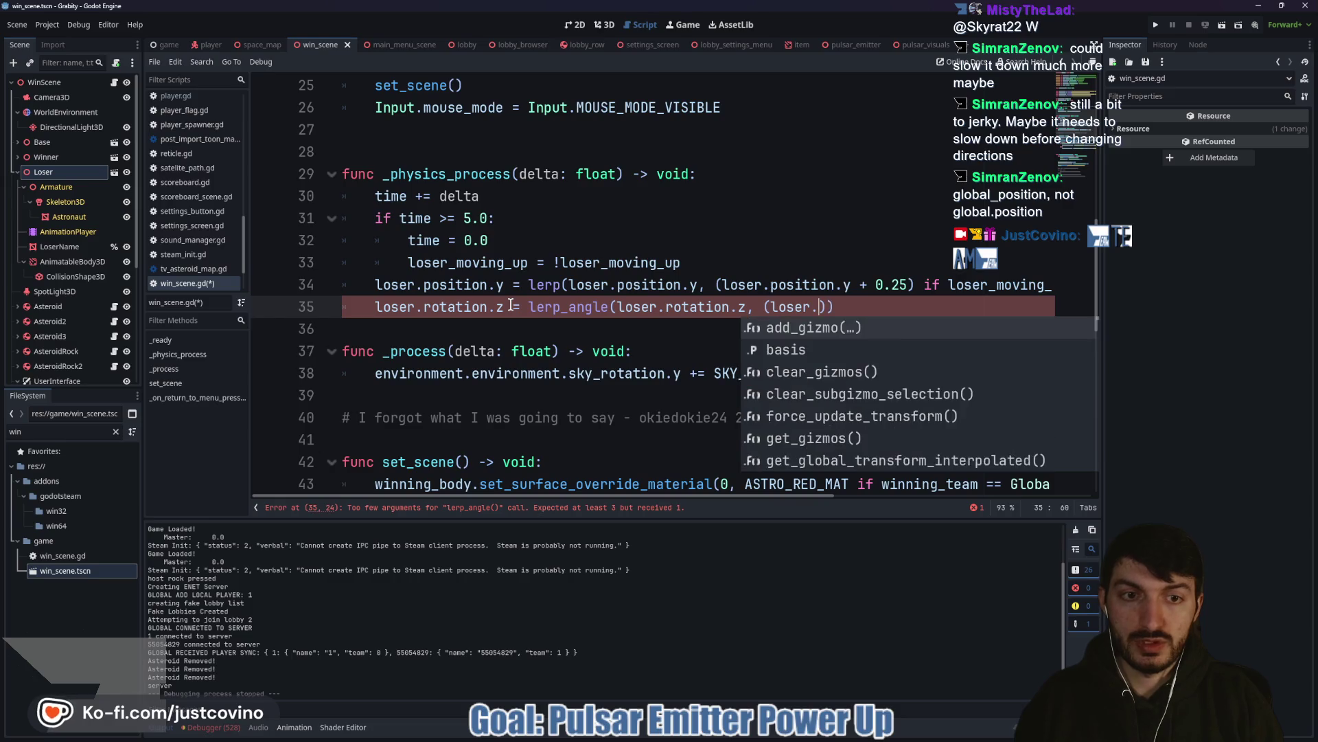
{"action": "type", "text": ".x"}
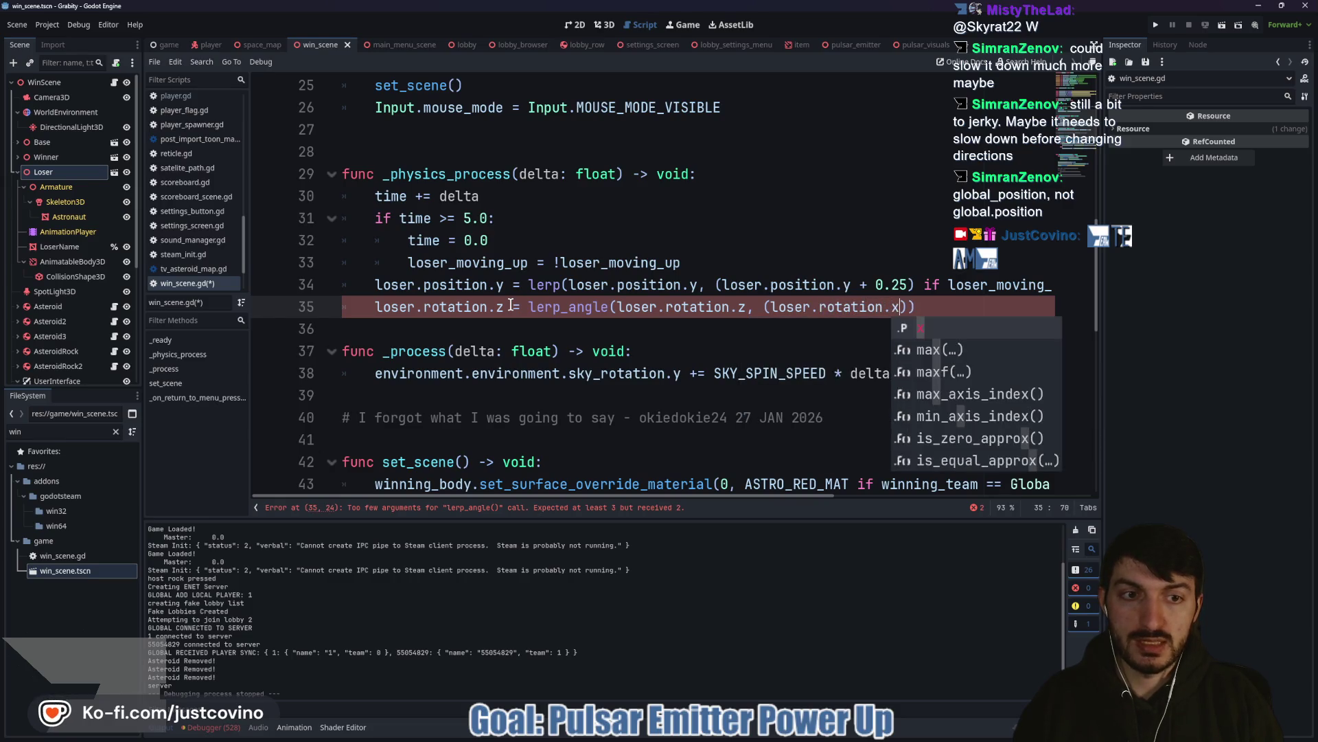
{"action": "key", "text": "BackSpace"}
{"action": "type", "text": "z"}
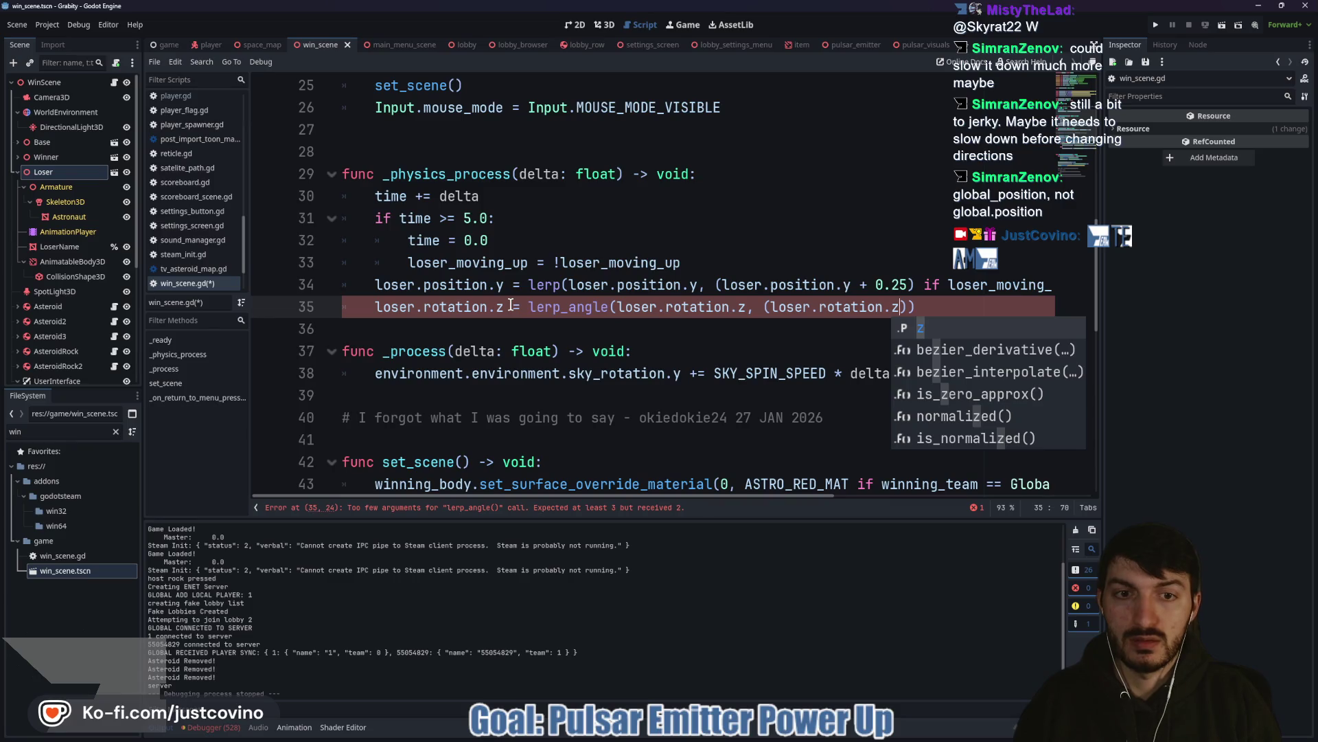
{"action": "type", "text": " +"}
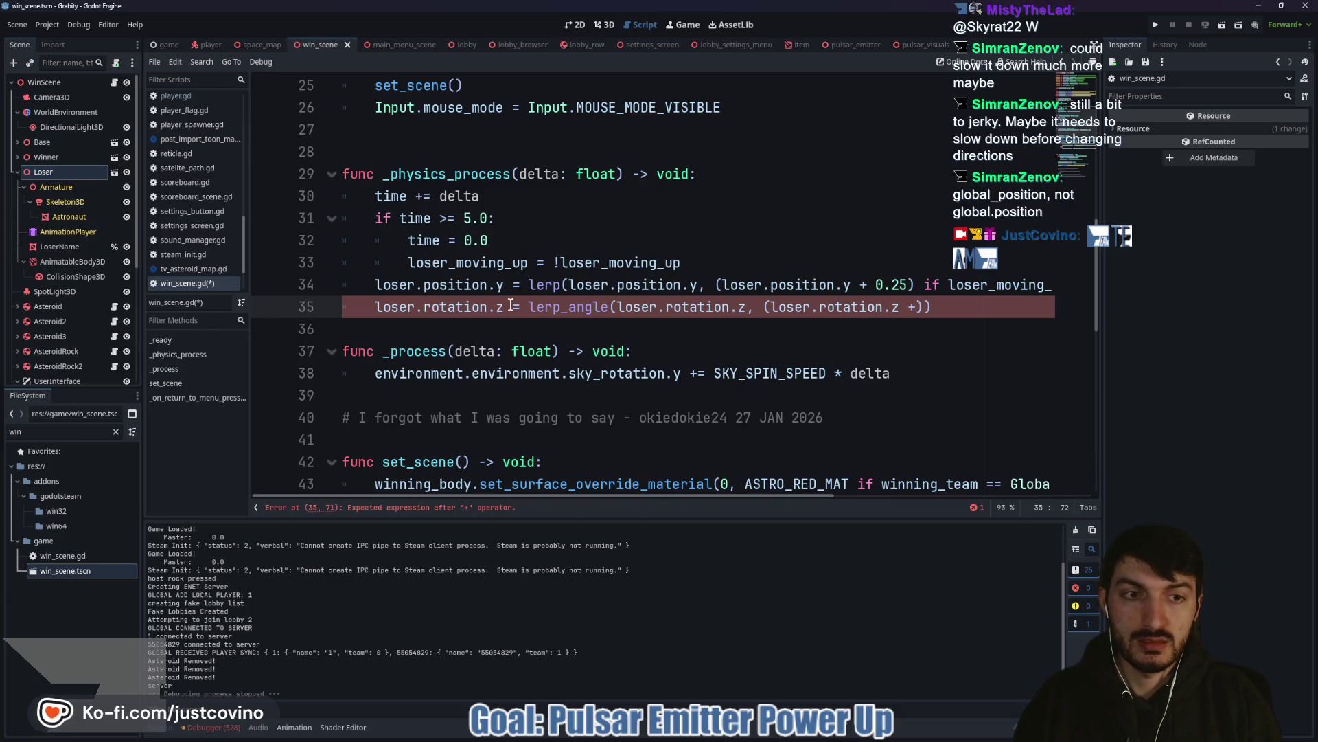
{"action": "type", "text": " deg"}
{"action": "key", "text": "Return"}
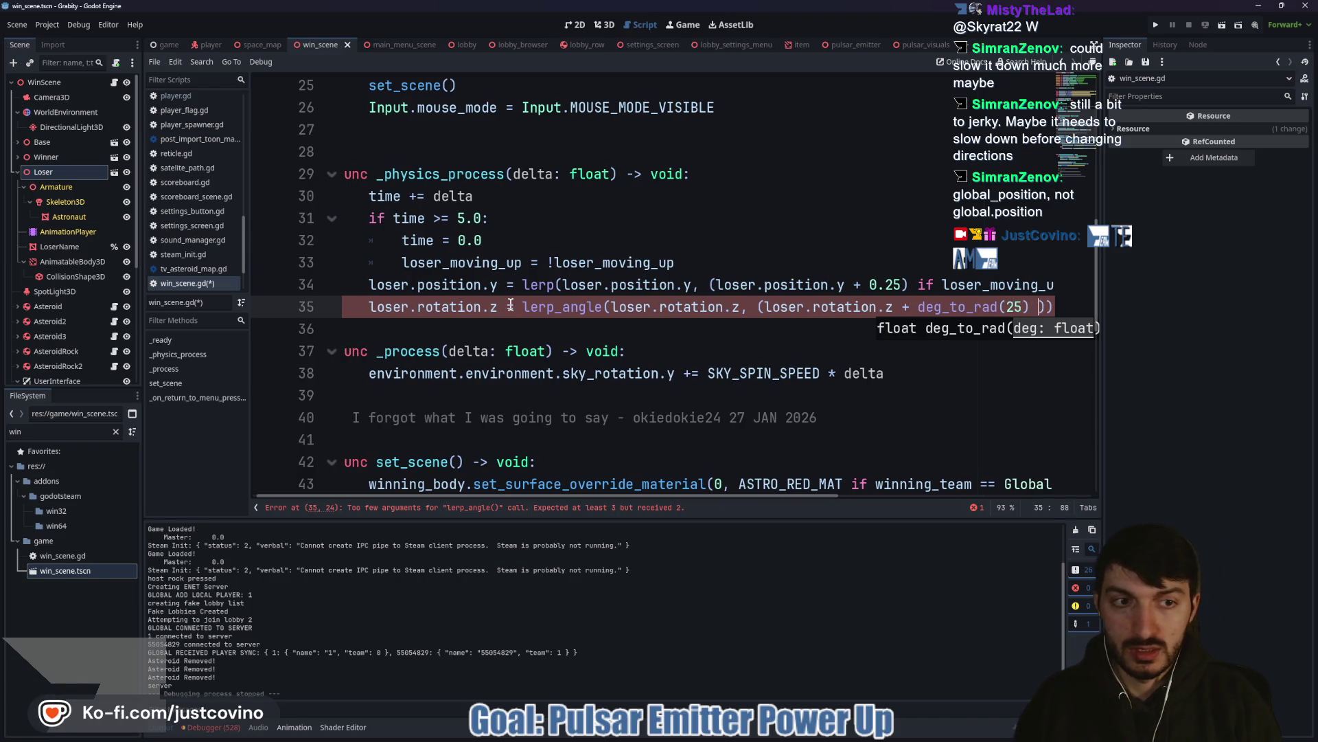
{"action": "type", "text": "if loser"}
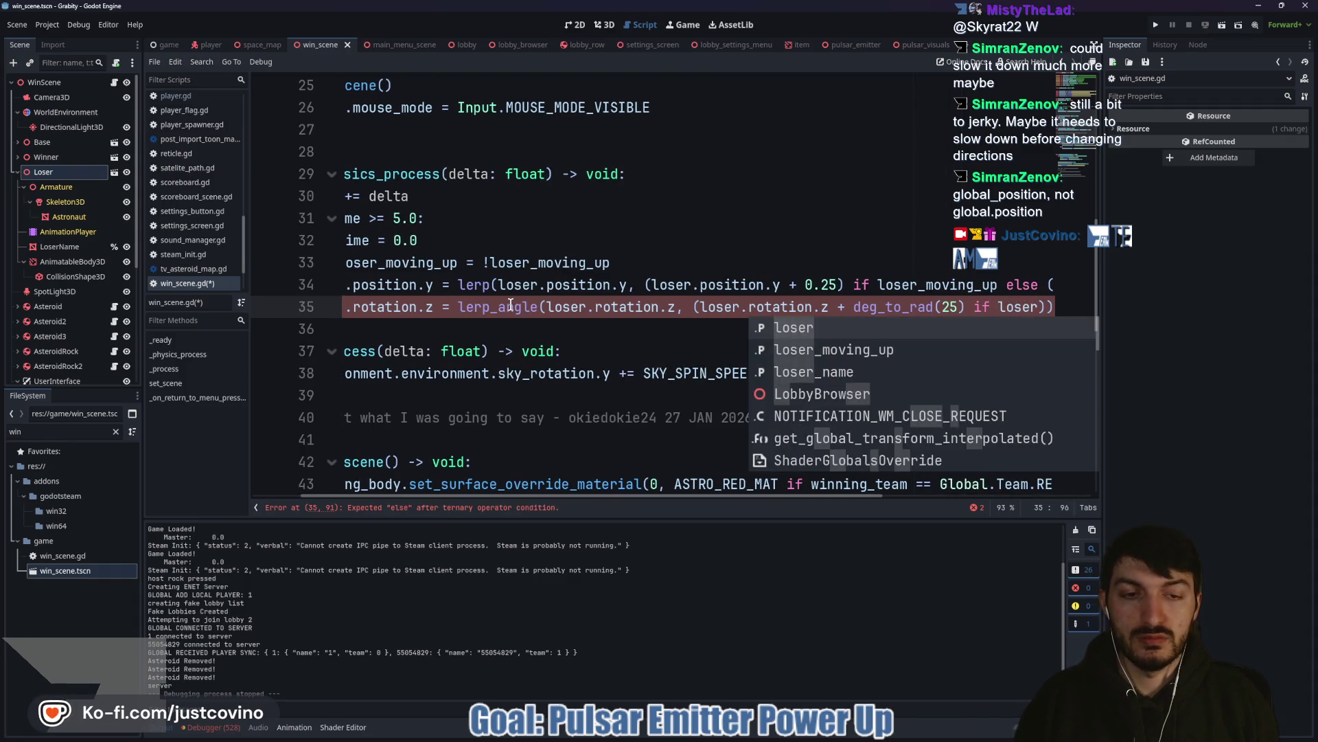
{"action": "key", "text": "Down"}
{"action": "key", "text": "Return"}
Add the else target loser.rotation.z minus a deg_to_rad(25) offset.
{"action": "type", "text": "else ( lose"}
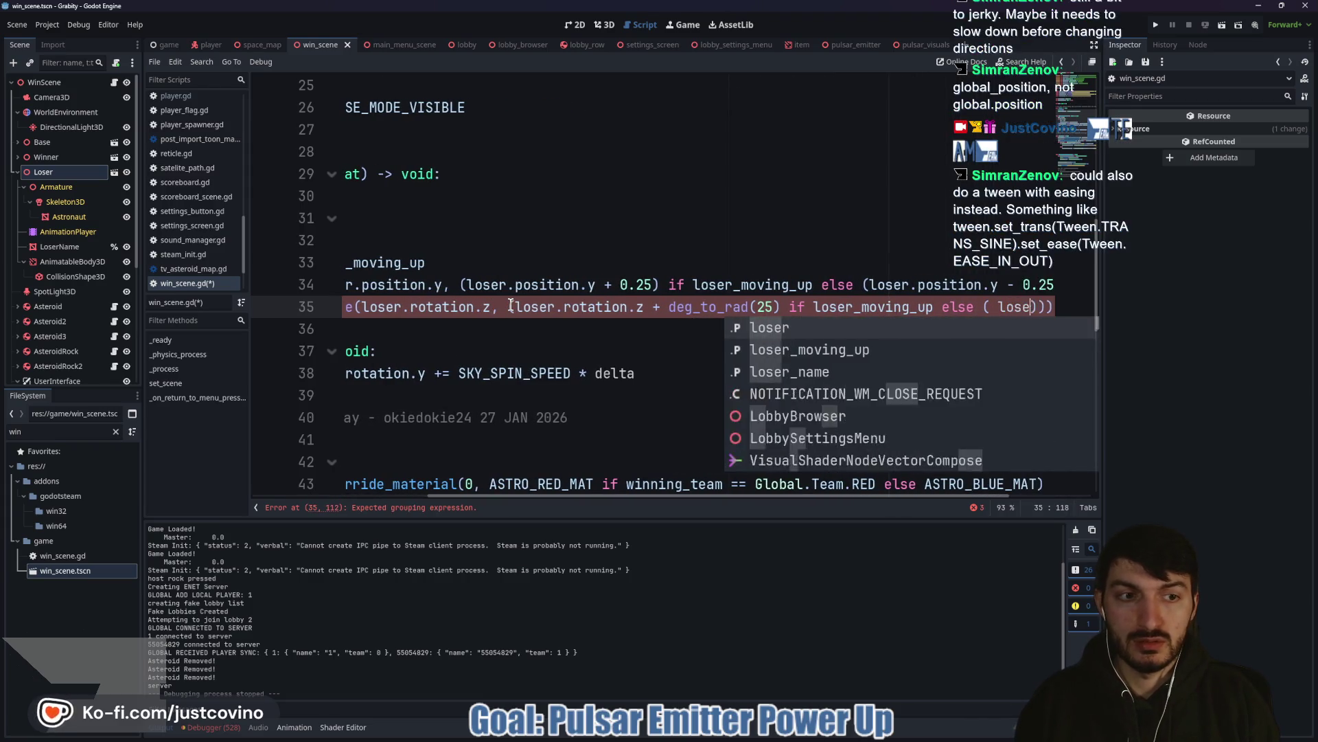
{"action": "key", "text": "BackSpace"}
{"action": "key", "text": "BackSpace"}
{"action": "type", "text": "loser.rotaito"}
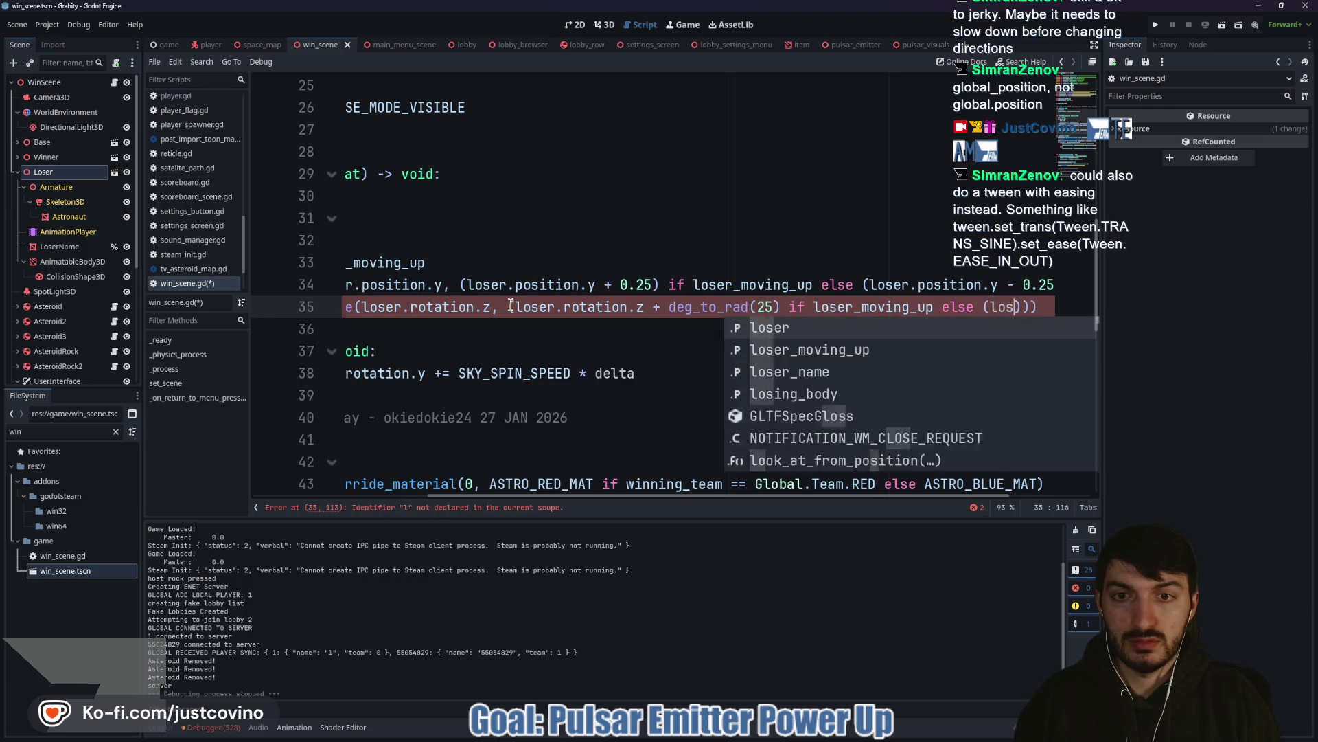
{"action": "key", "text": "BackSpace"}
{"action": "key", "text": "BackSpace"}
{"action": "key", "text": "BackSpace"}
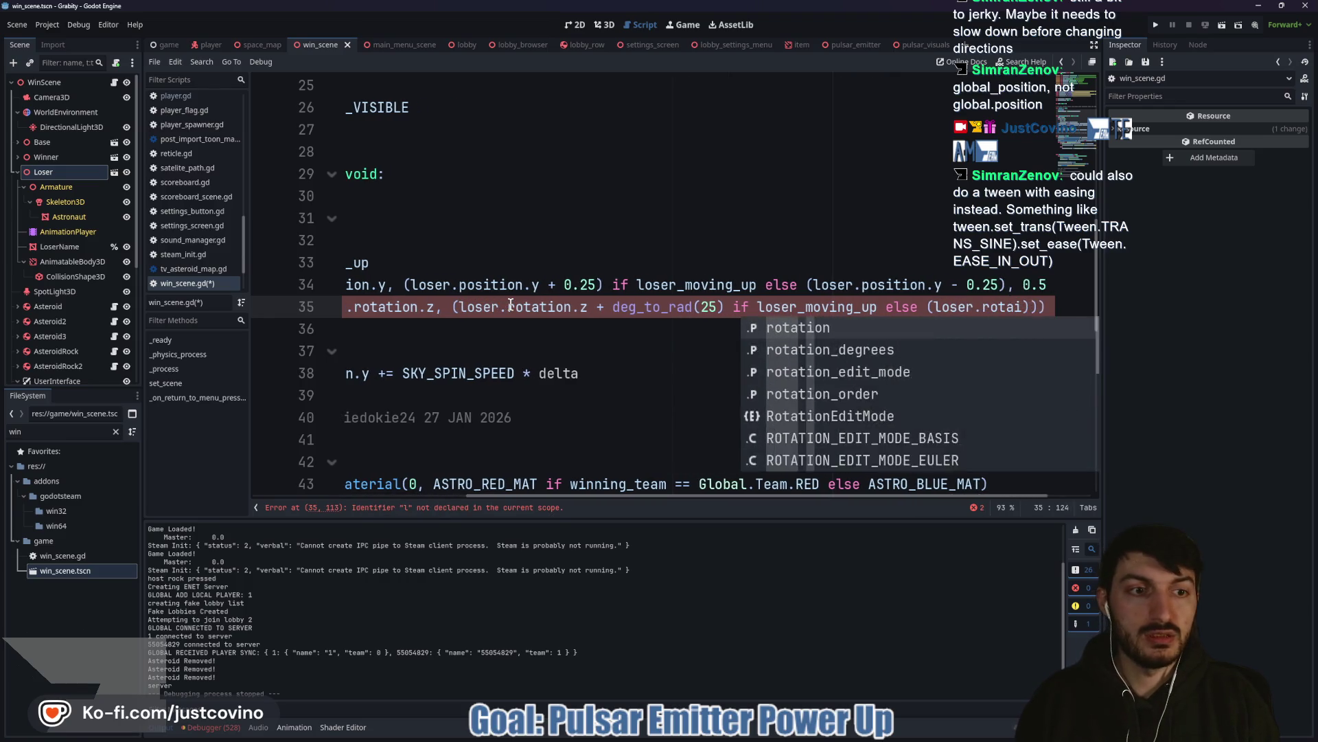
{"action": "type", "text": "tion"}
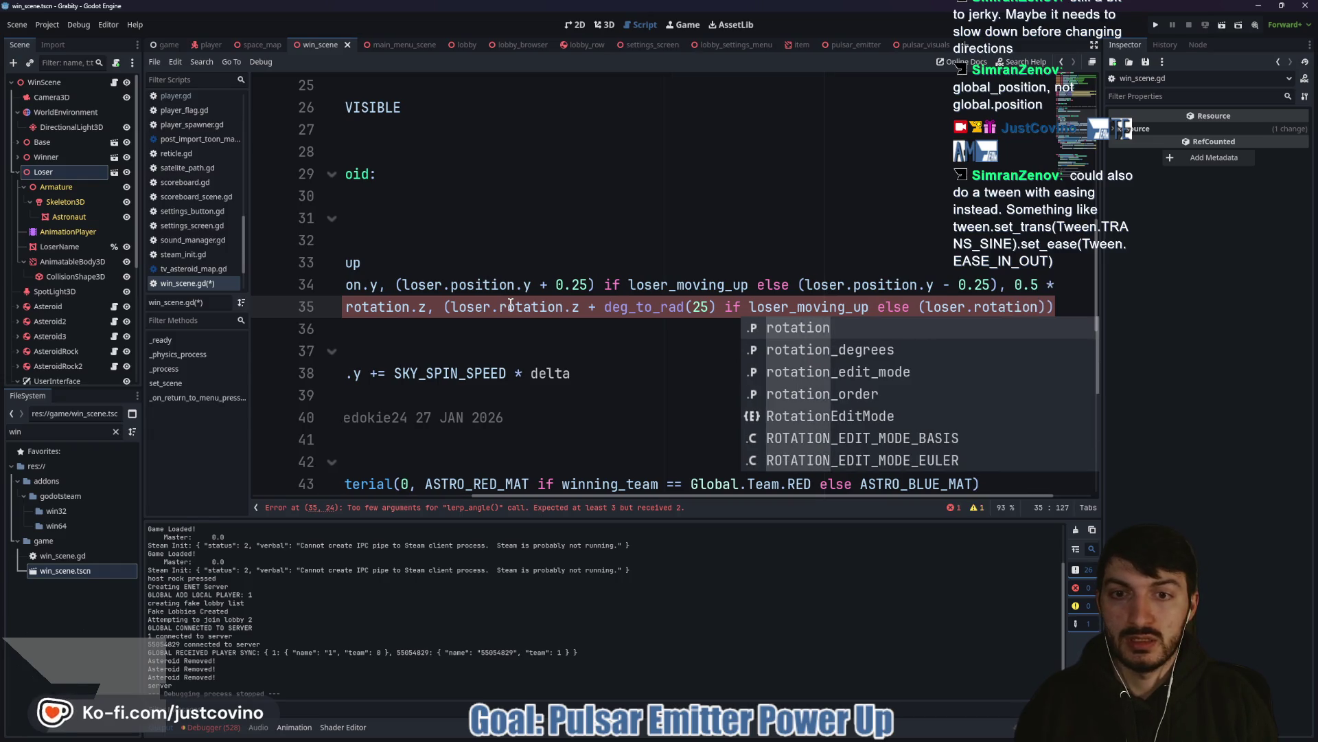
{"action": "type", "text": ".z + "}
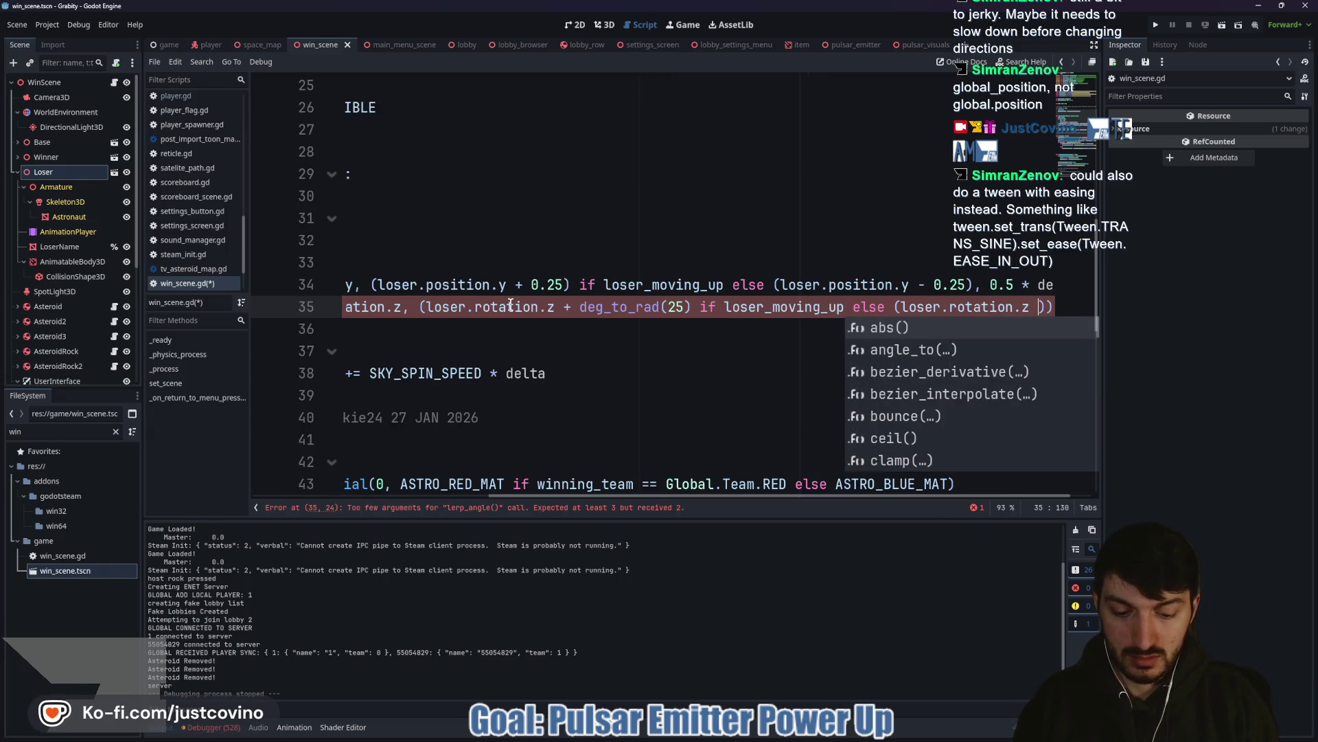
{"action": "type", "text": "- deg"}
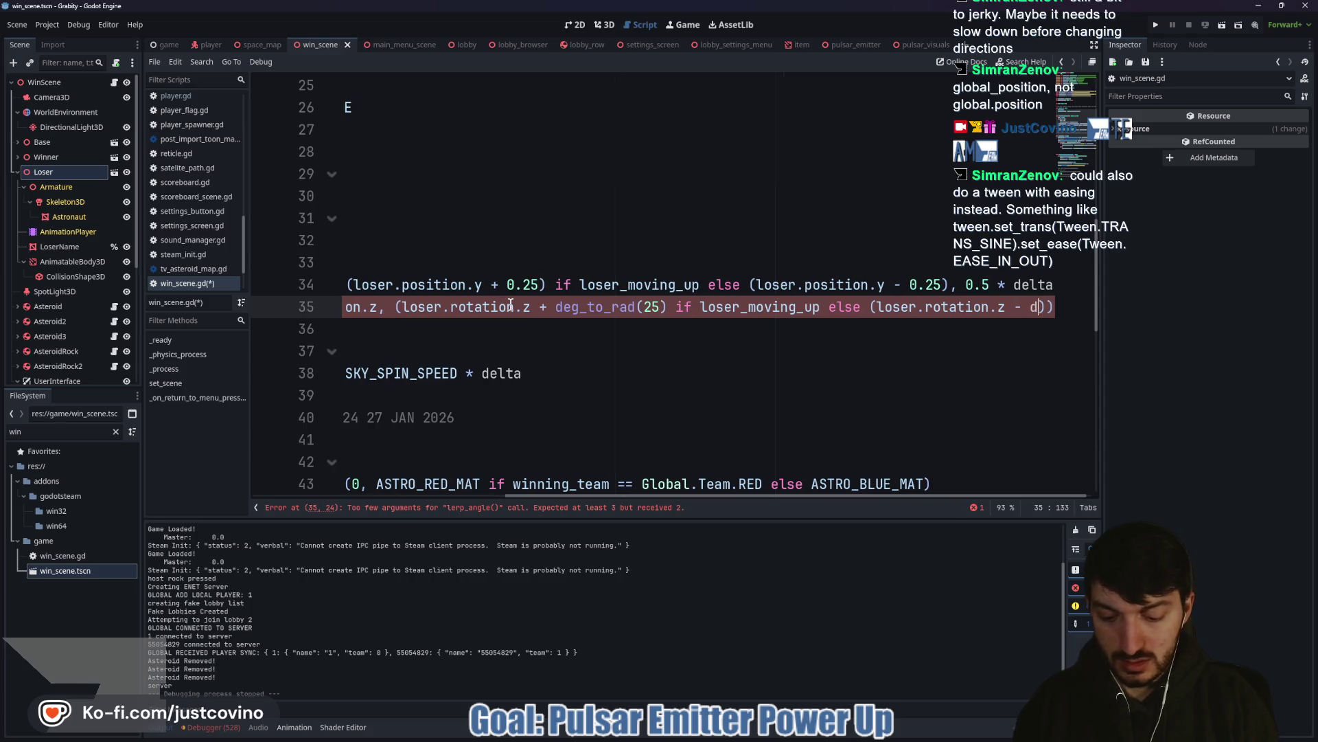
{"action": "key", "text": "Return"}
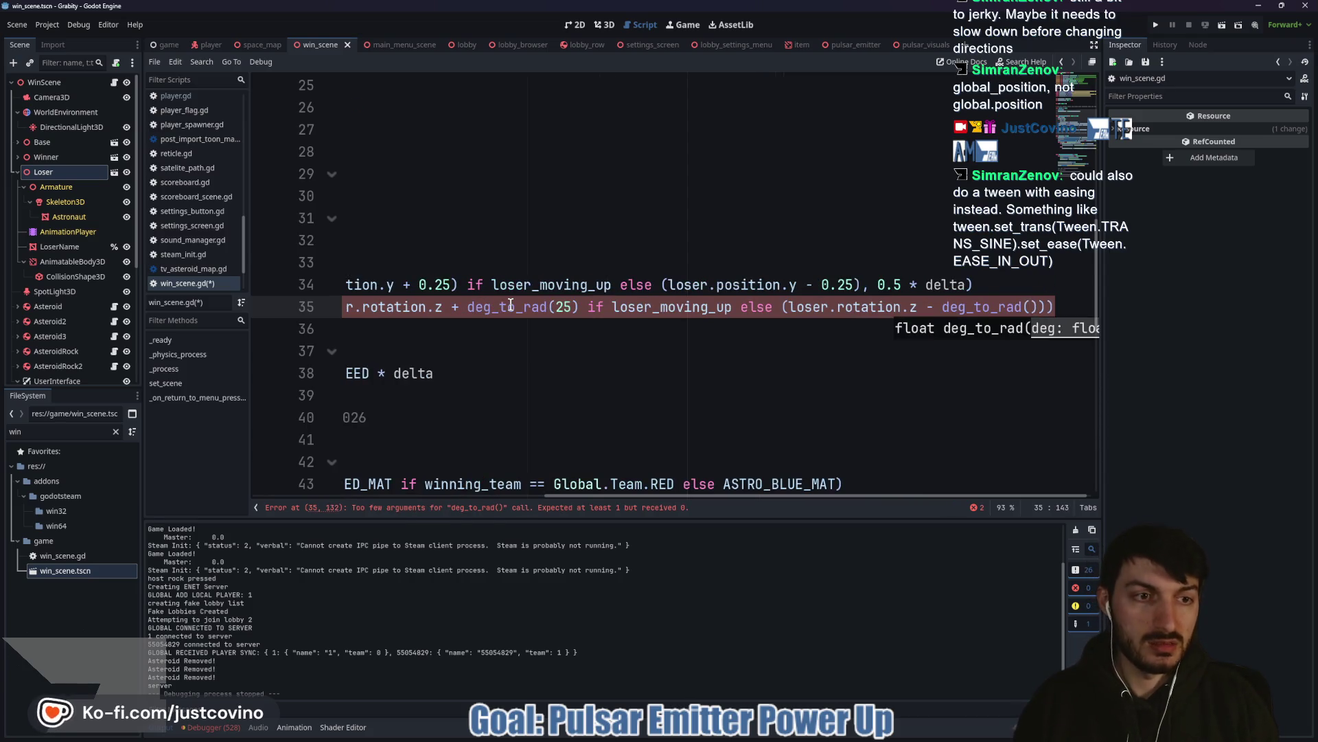
Change the first deg_to_rad value on line 35 from 25 to 25.0.
{"action": "type", "text": "25.0"}
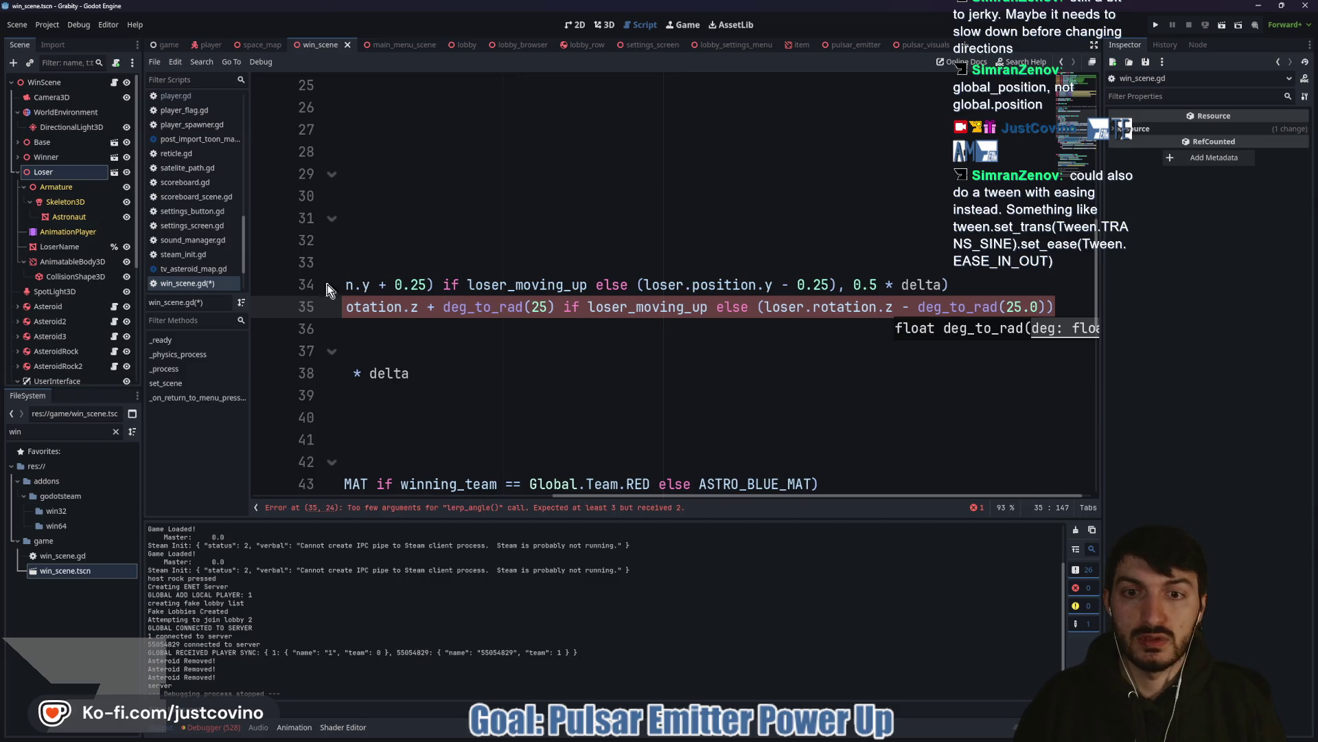
{"action": "left_click", "coordinate": [548, 306]}
{"action": "type", "text": ".0"}
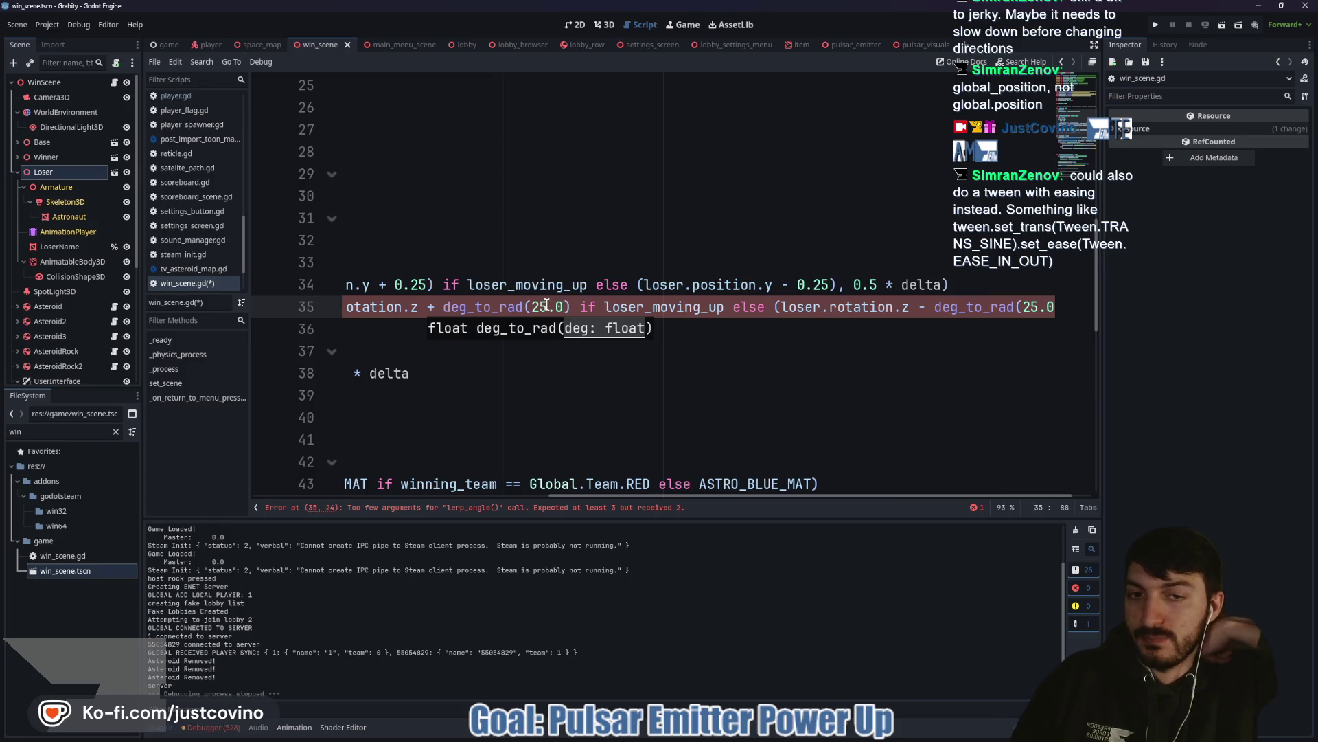
{"action": "scroll", "coordinate": [838, 343], "scroll_direction": "right", "scroll_amount": 1}
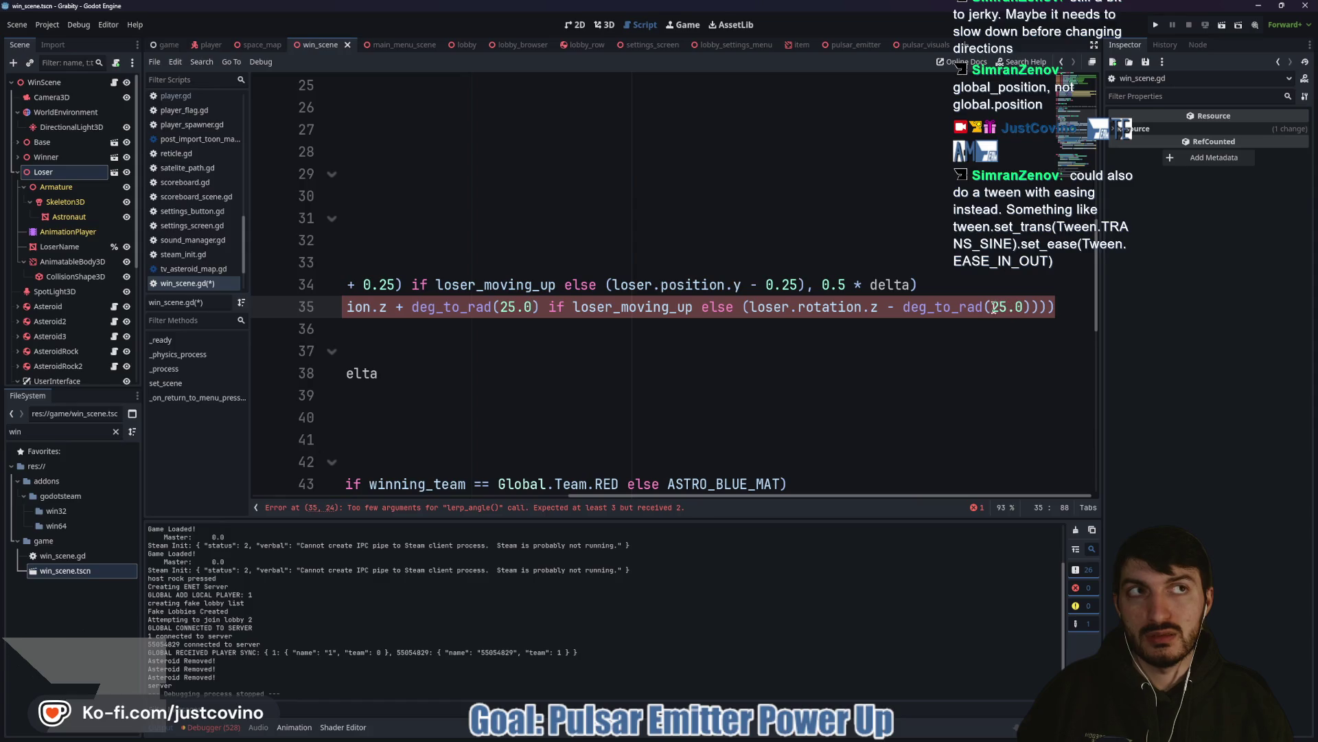
{"action": "mouse_move", "coordinate": [654, 194]}
{"action": "left_mouse_down"}
{"action": "mouse_move", "coordinate": [525, 267]}
{"action": "mouse_move", "coordinate": [755, 330]}
{"action": "mouse_move", "coordinate": [690, 251]}
{"action": "mouse_move", "coordinate": [733, 259]}
{"action": "left_mouse_up"}
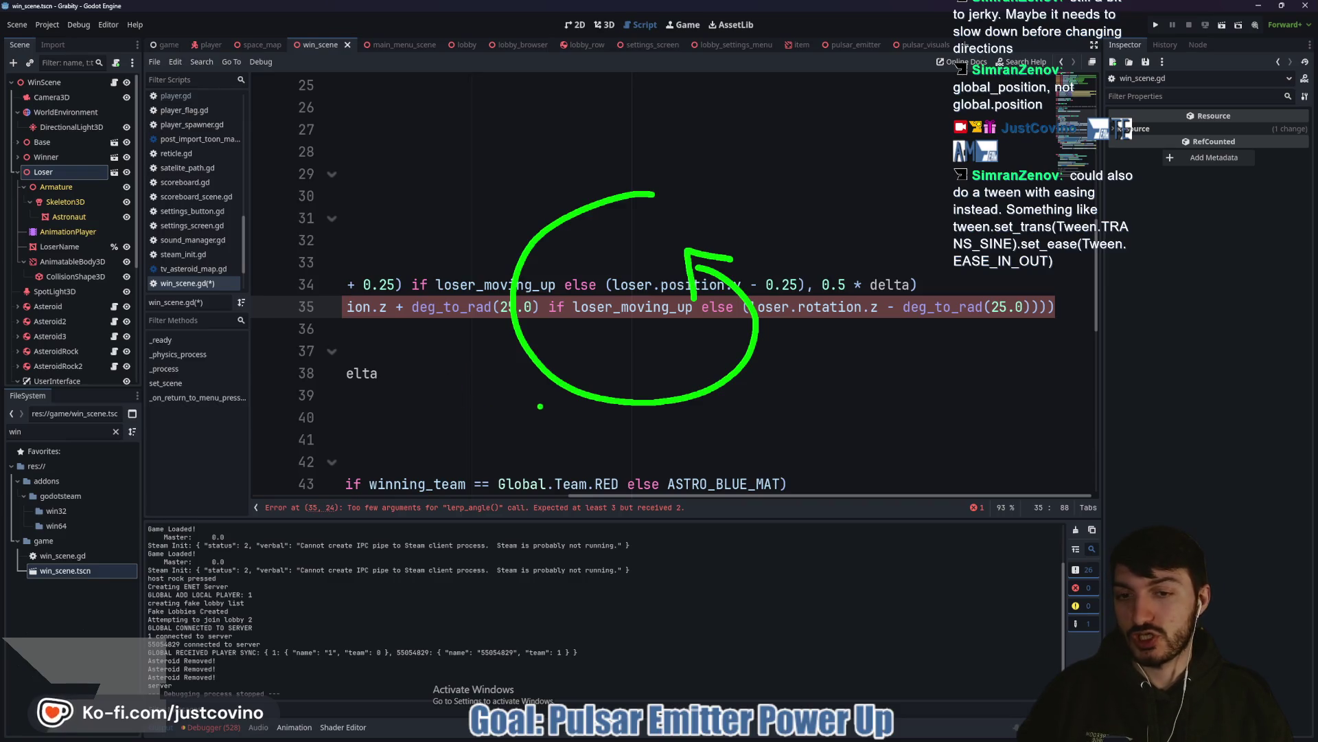
{"action": "left_click_drag", "start_coordinate": [378, 128], "coordinate": [378, 163]}
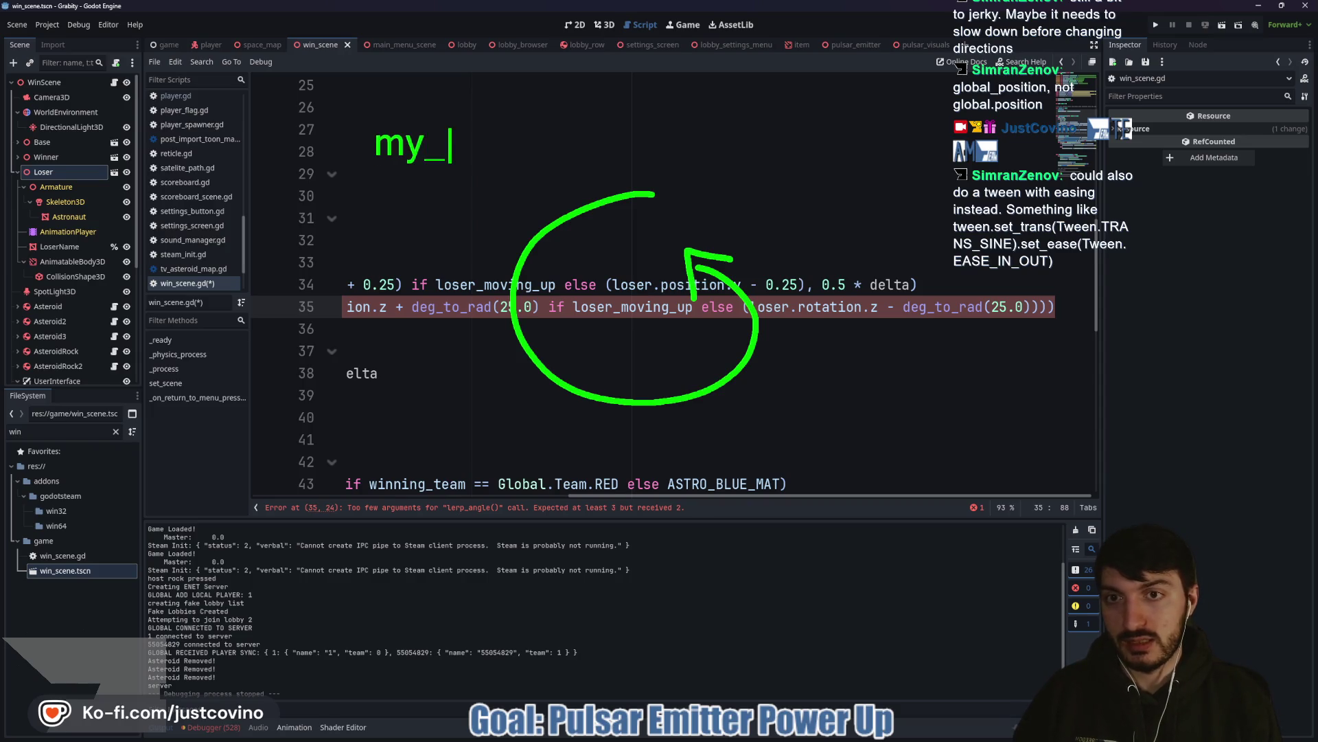
{"action": "type", "text": "tween()"}
{"action": "key", "text": "Return"}
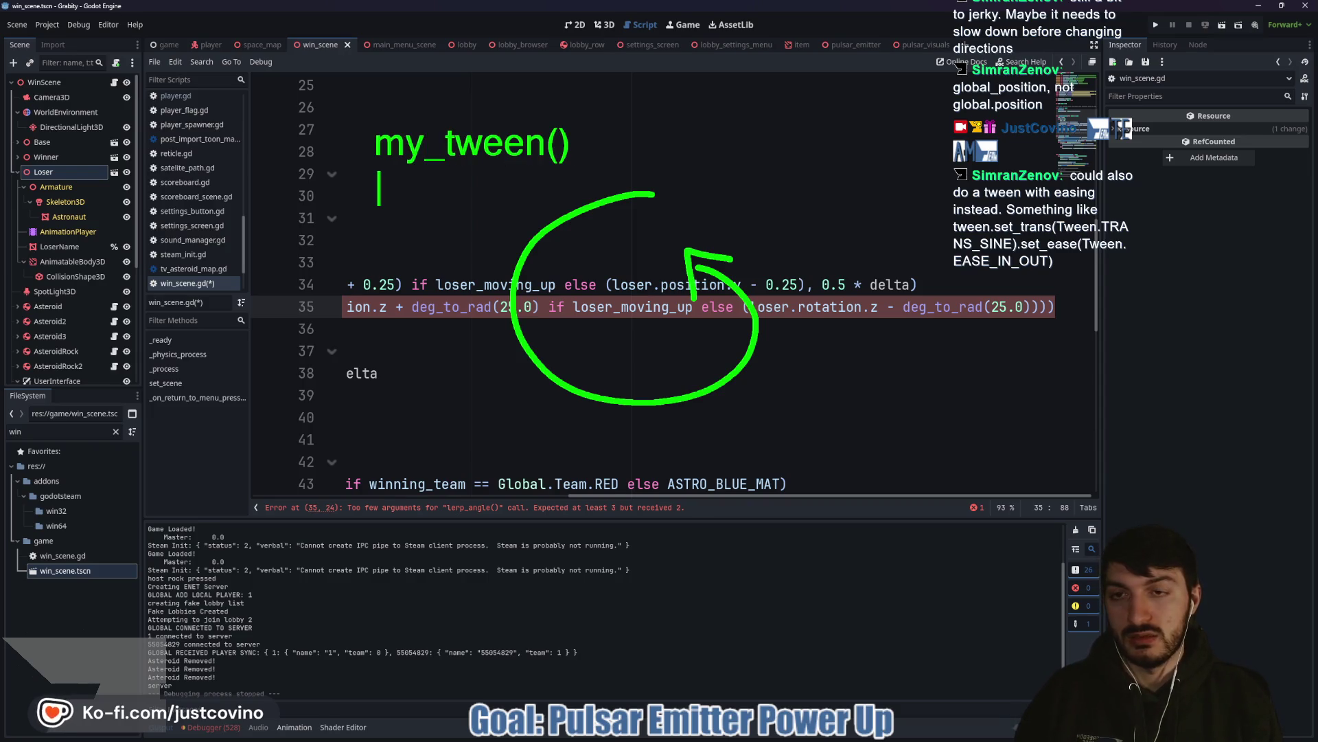
{"action": "type", "text": "var tween "}
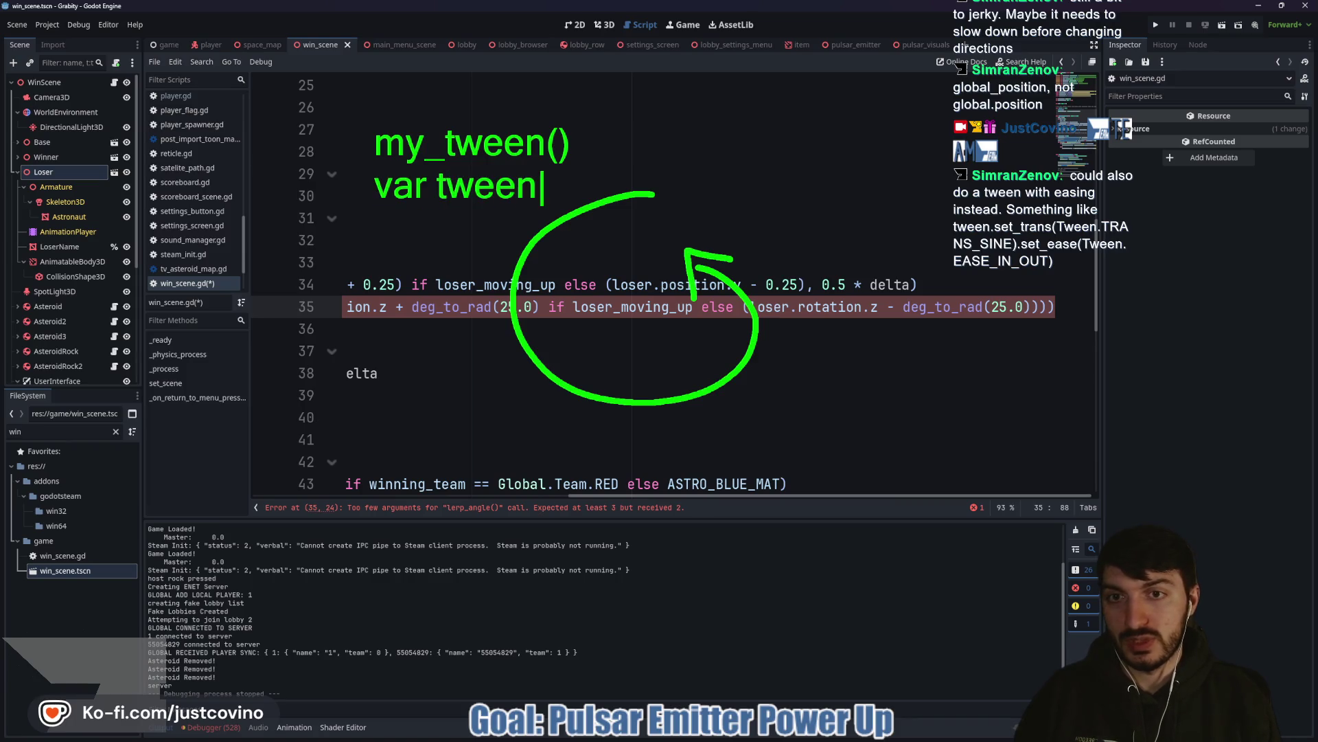
{"action": "type", "text": "await tween"}
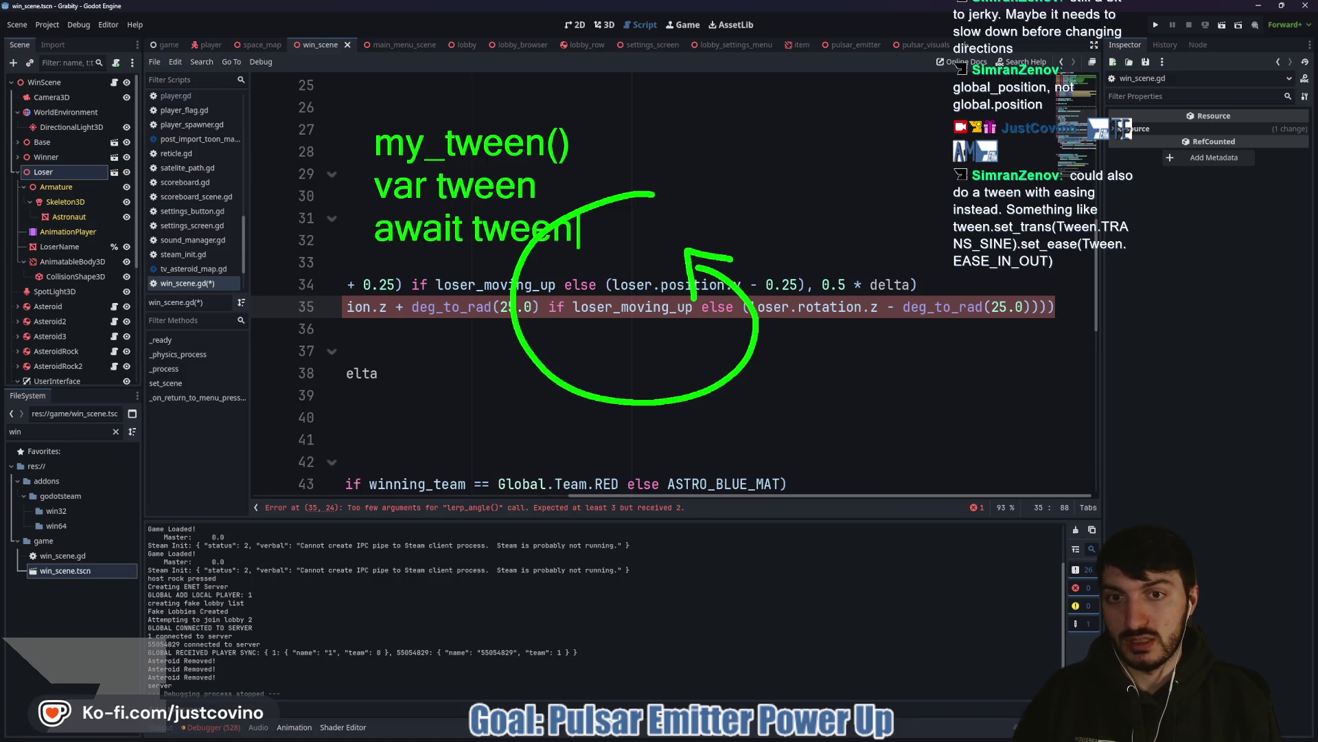
{"action": "type", "text": ".finished"}
{"action": "key", "text": "Return"}
{"action": "type", "text": "m"}
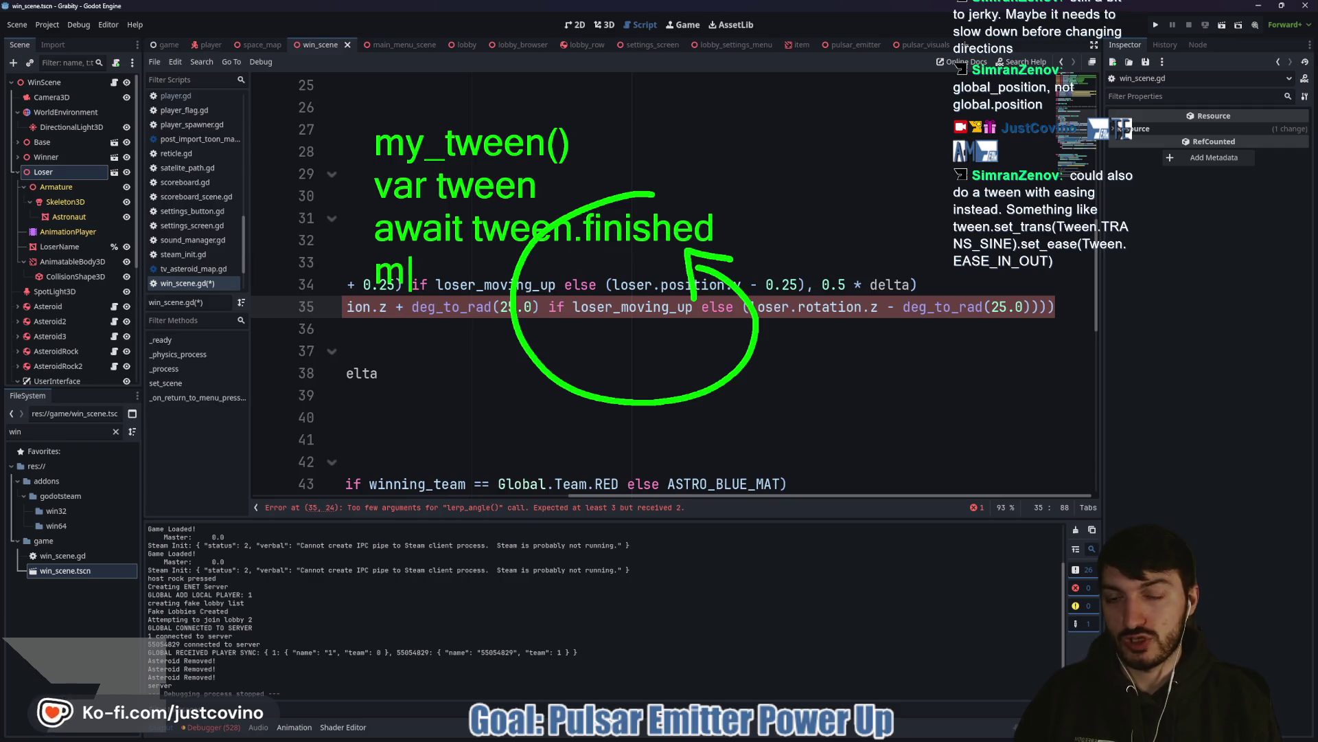
{"action": "type", "text": "y_tween("}
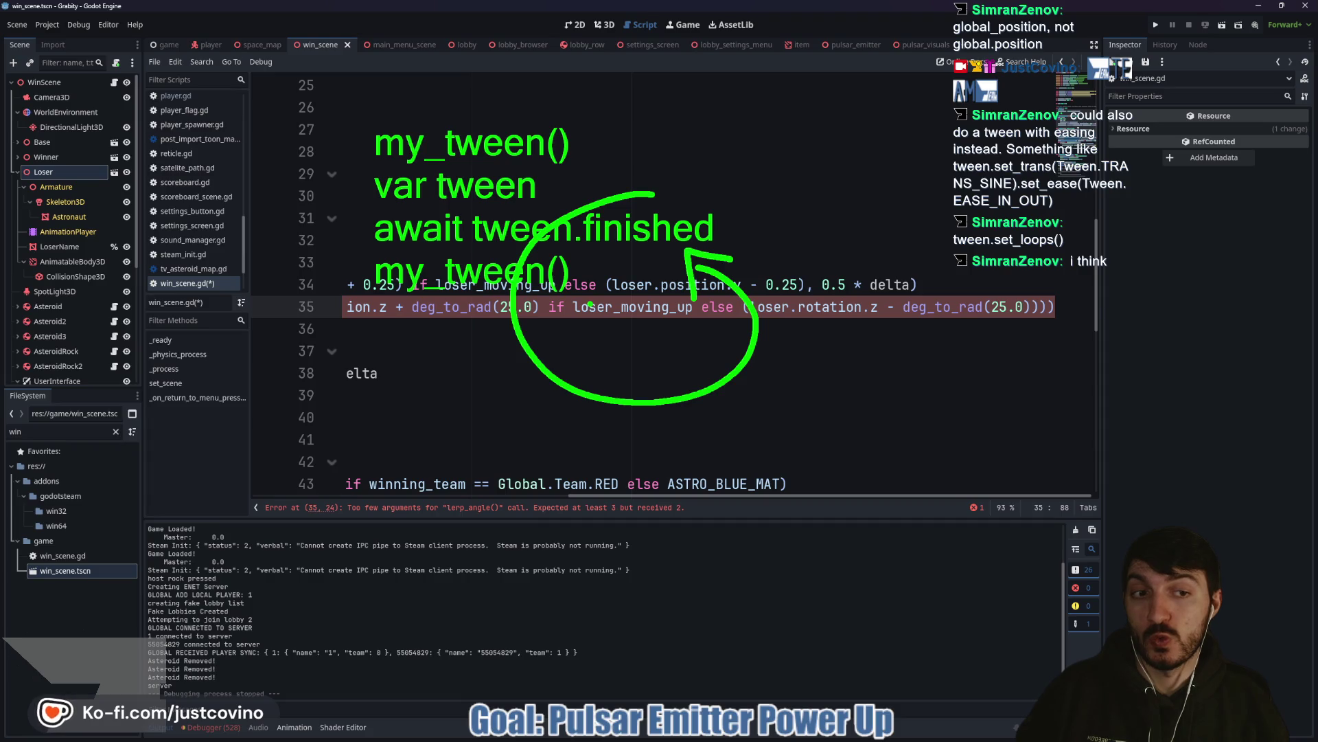
{"action": "key", "text": "Escape"}
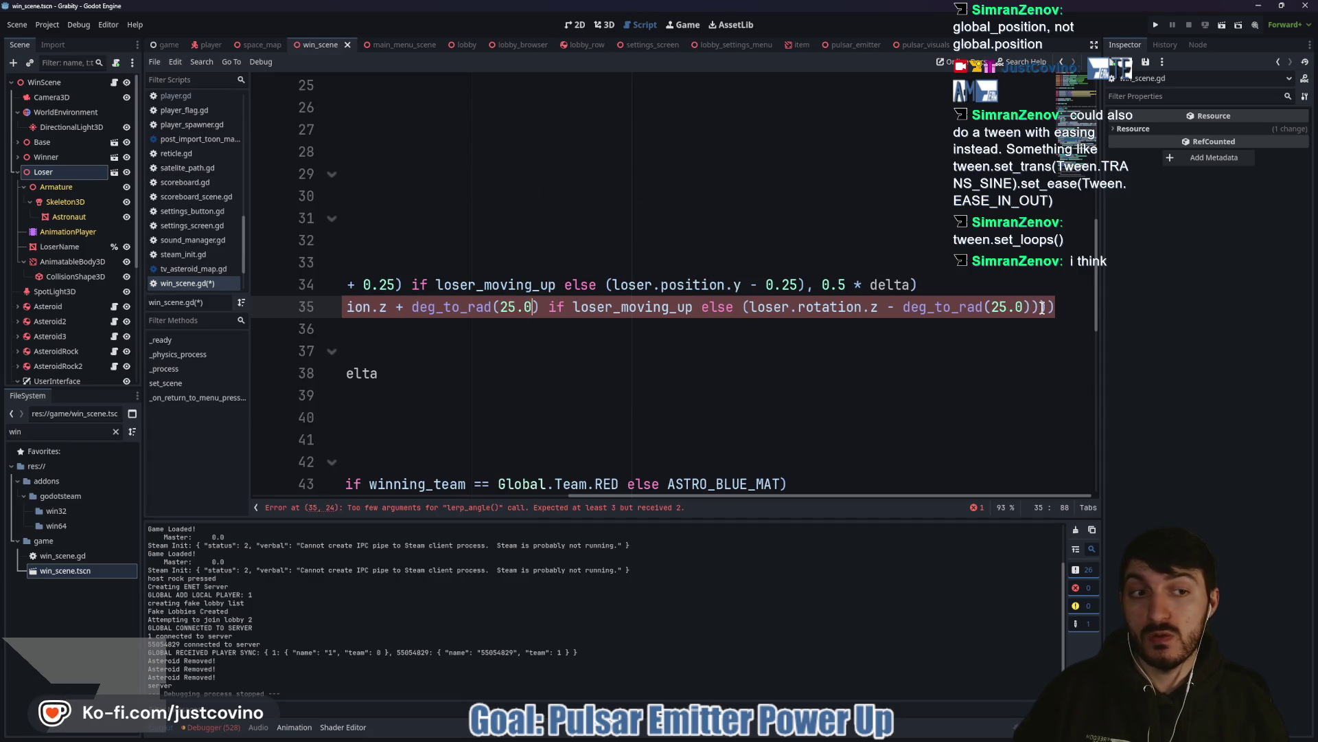
Give line 35's lerp_angle call a 0.5 * delta weight argument.
{"action": "left_click_drag", "start_coordinate": [745, 306], "coordinate": [1031, 306]}
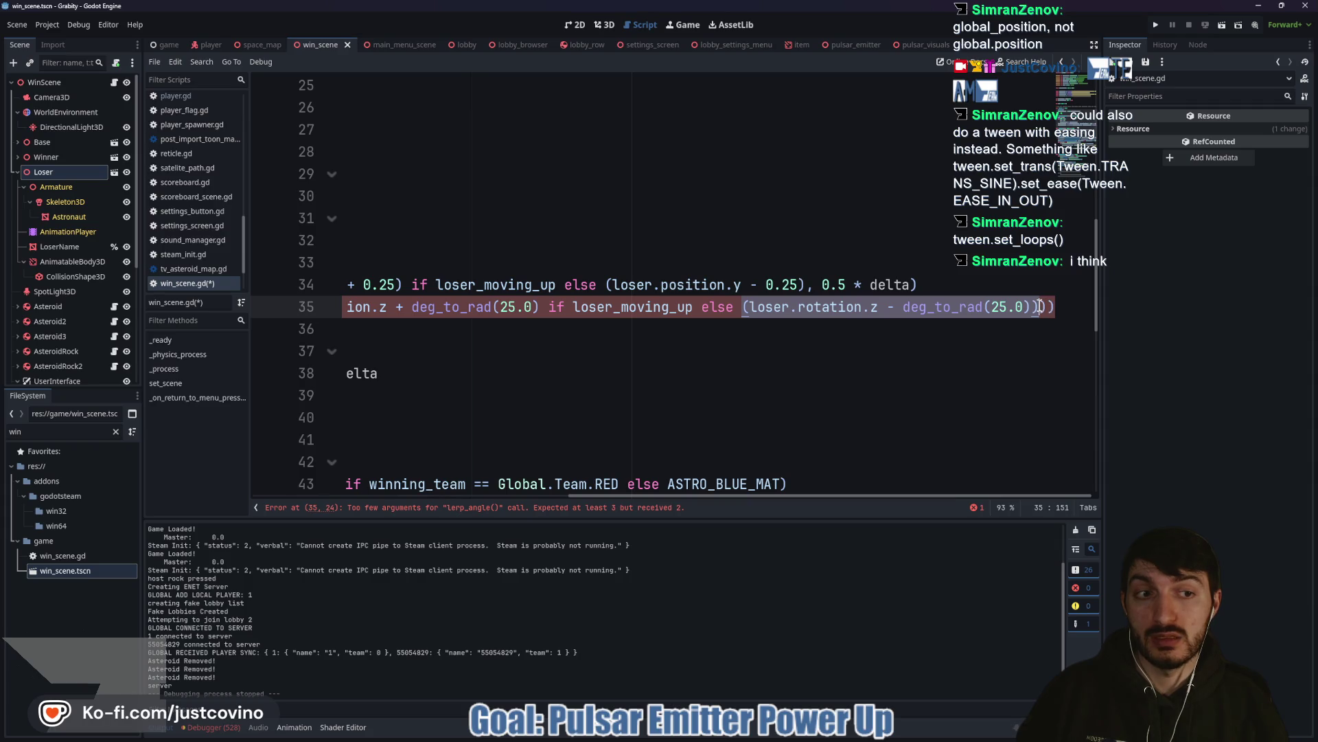
{"action": "scroll", "coordinate": [1004, 317], "scroll_direction": "left", "scroll_amount": 3}
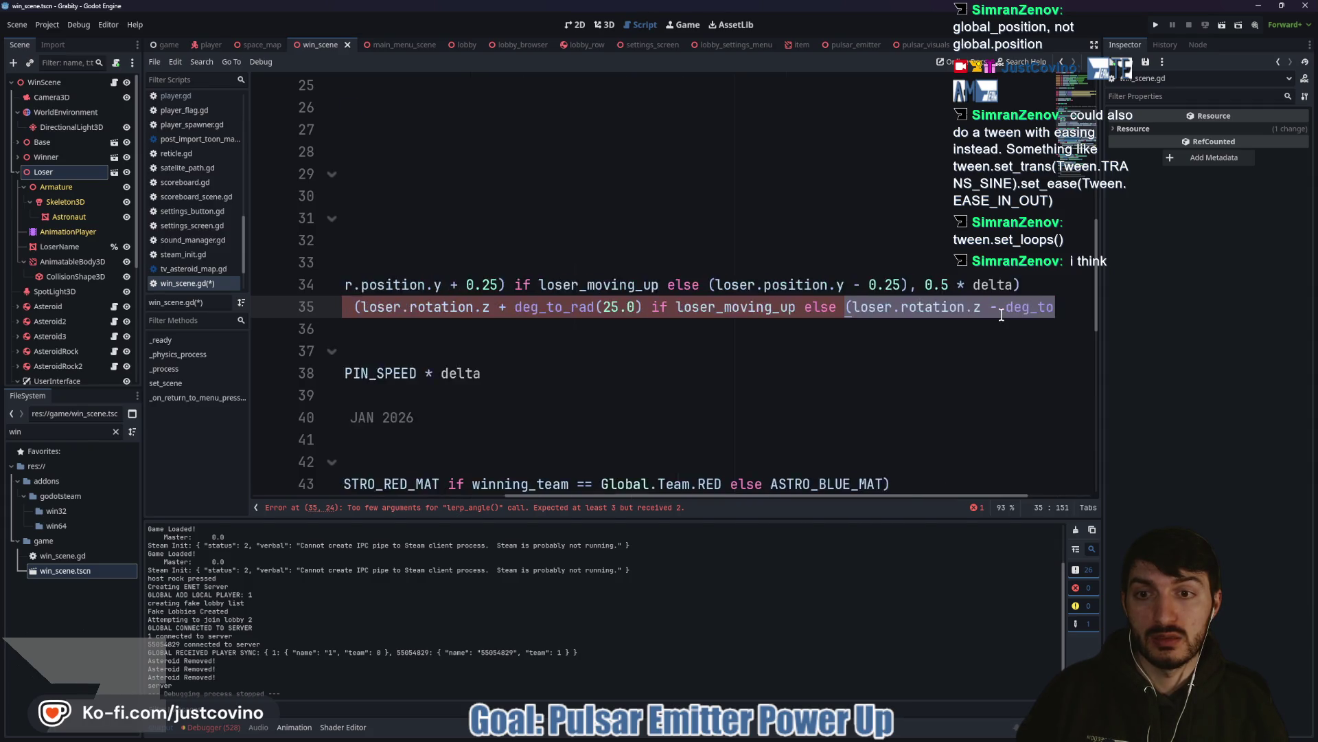
{"action": "scroll", "coordinate": [1005, 318], "scroll_direction": "right", "scroll_amount": 3}
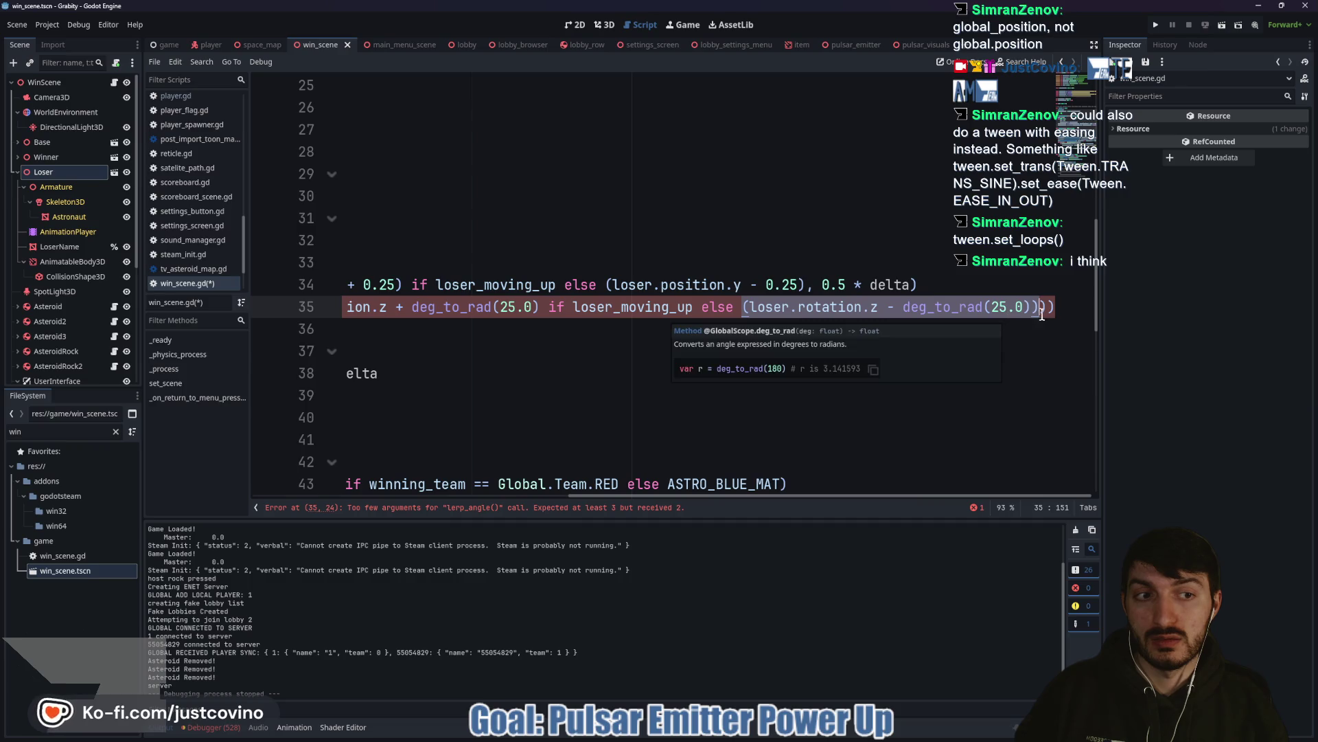
{"action": "left_click", "coordinate": [1038, 306]}
{"action": "type", "text": ", "}
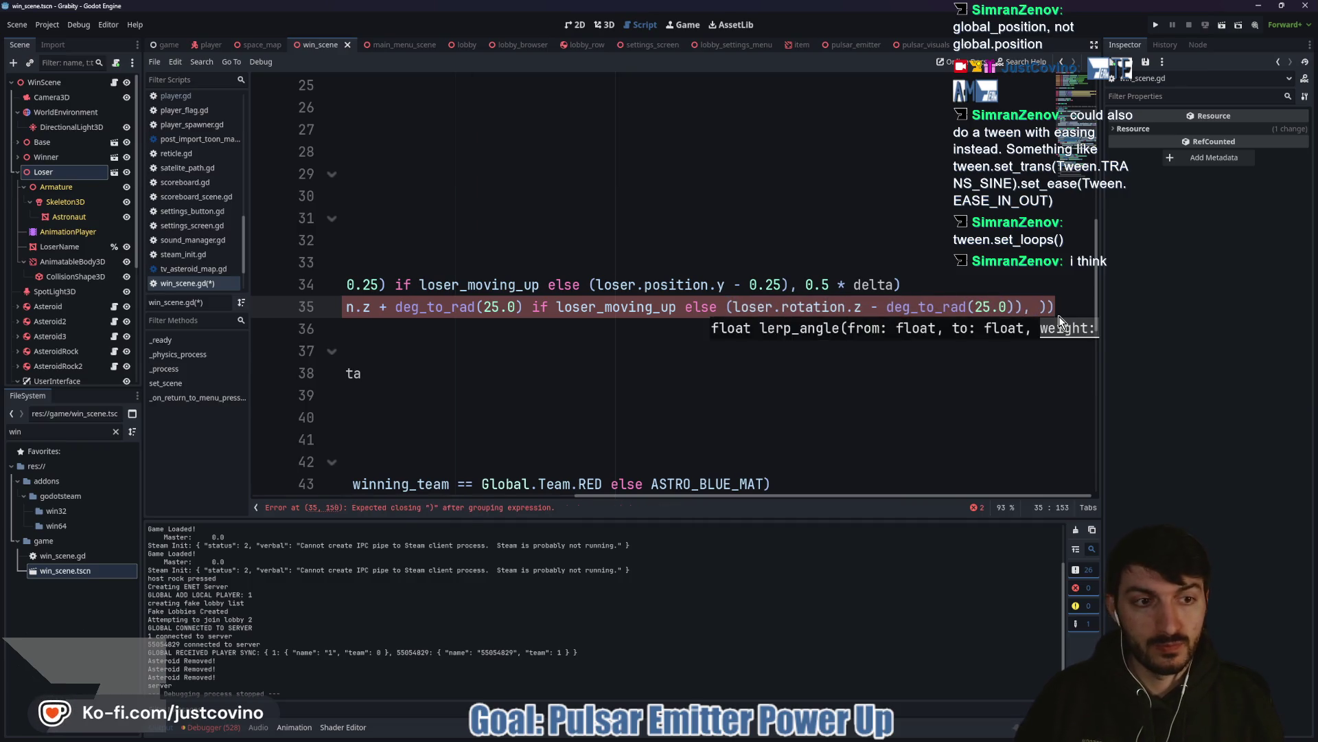
{"action": "type", "text": "0.5 "}
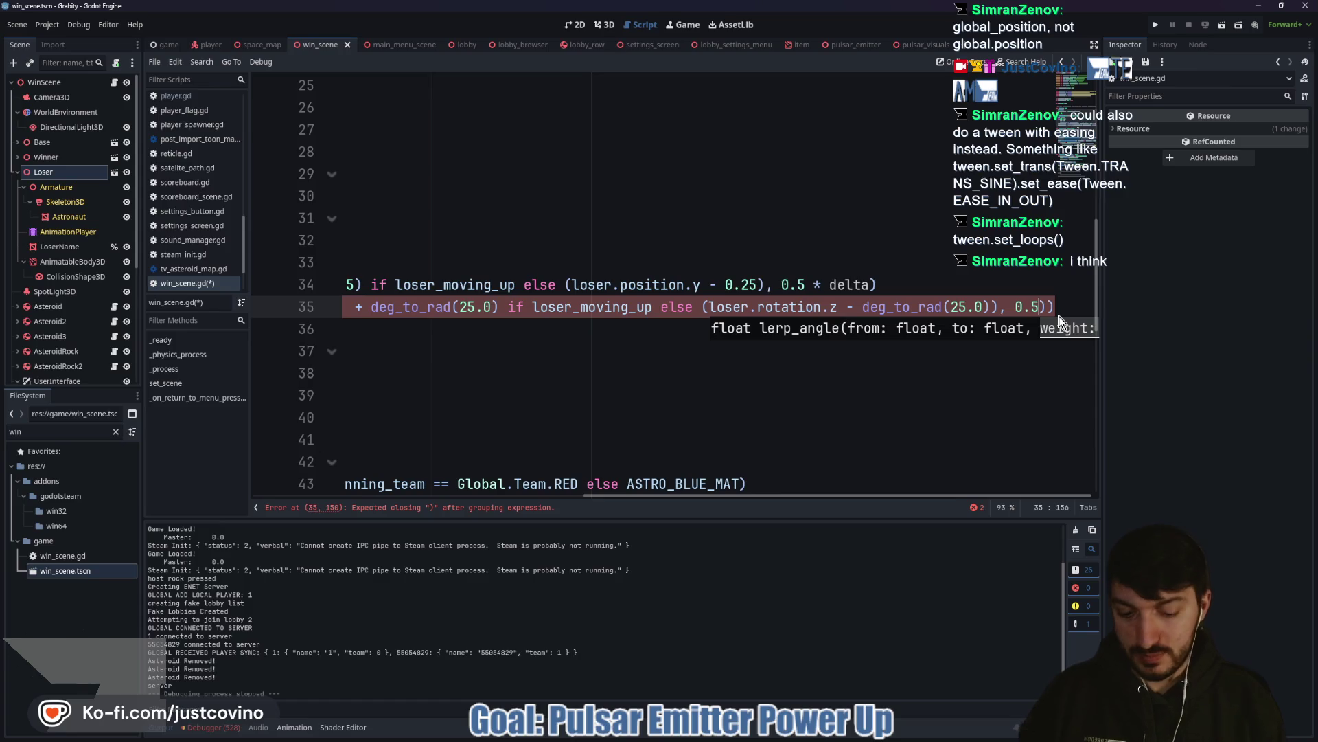
{"action": "type", "text": "* delta"}
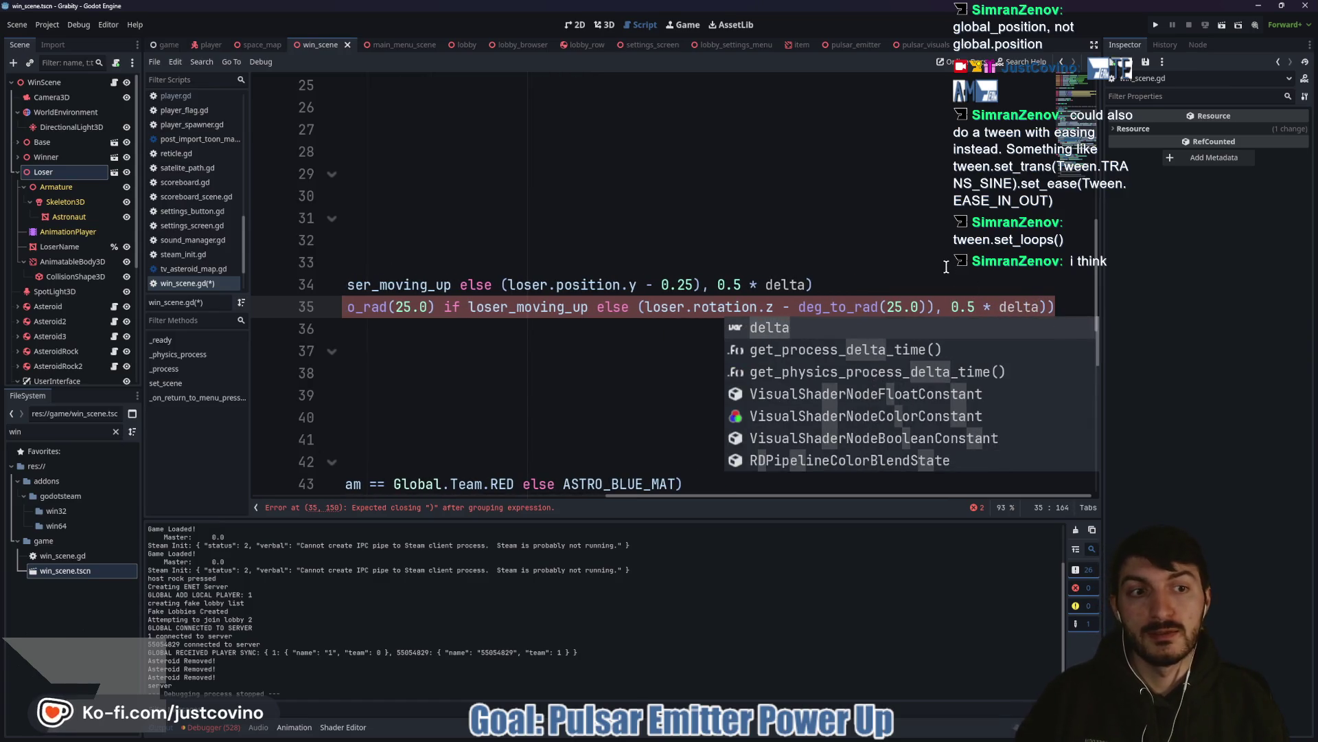
{"action": "left_click", "coordinate": [939, 277]}
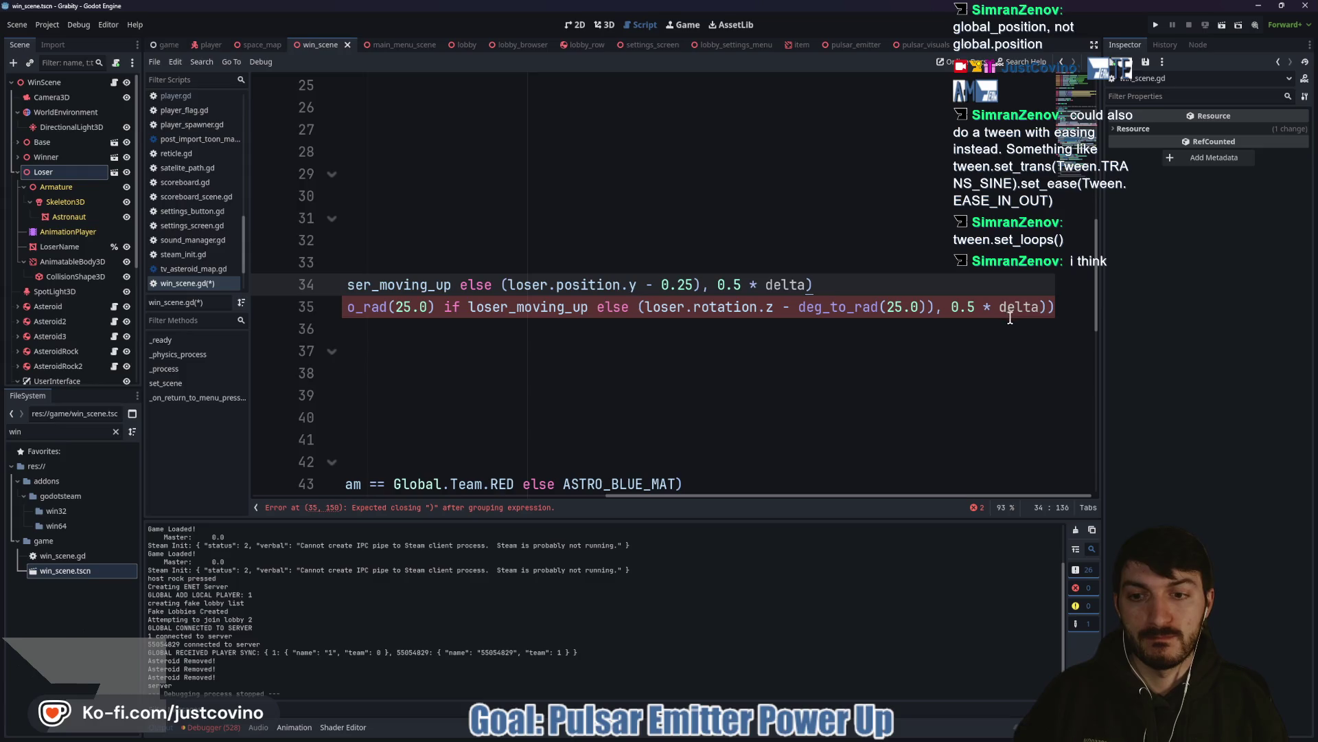
{"action": "left_click", "coordinate": [1053, 309]}
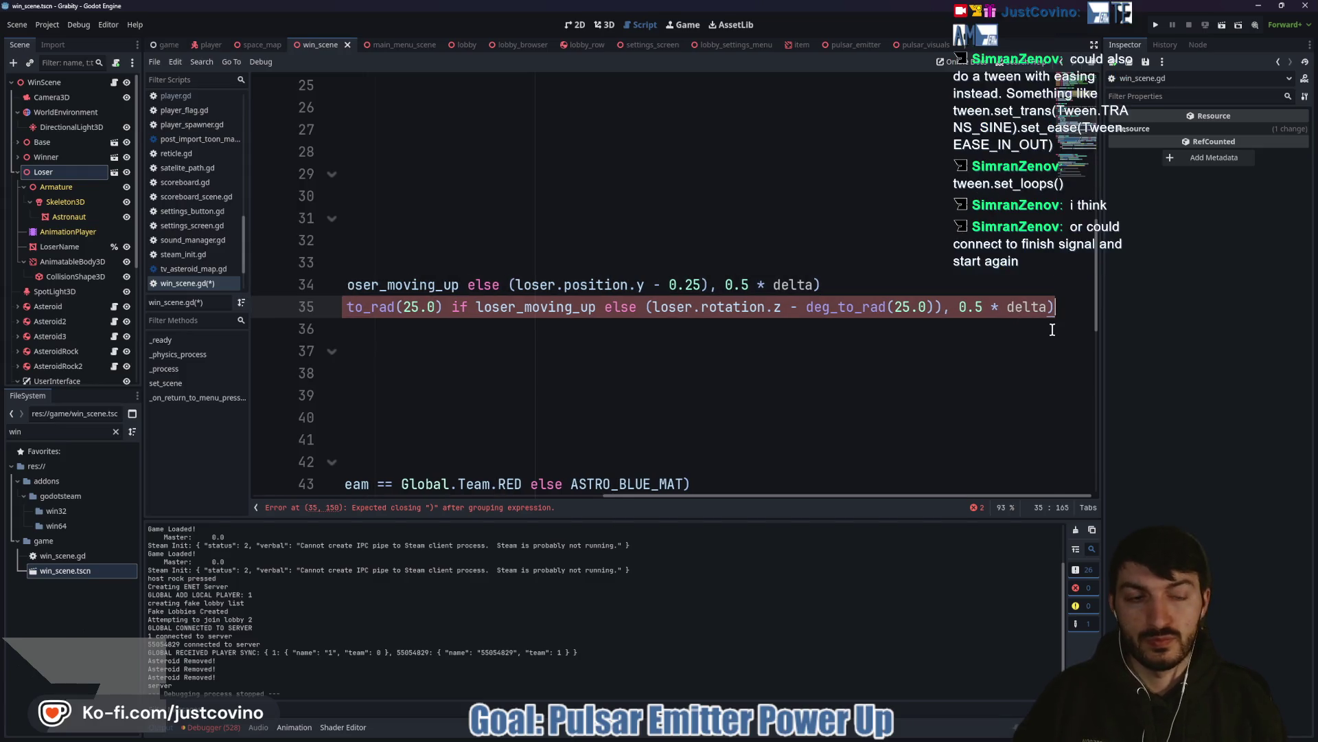
{"action": "type", "text": "))"}
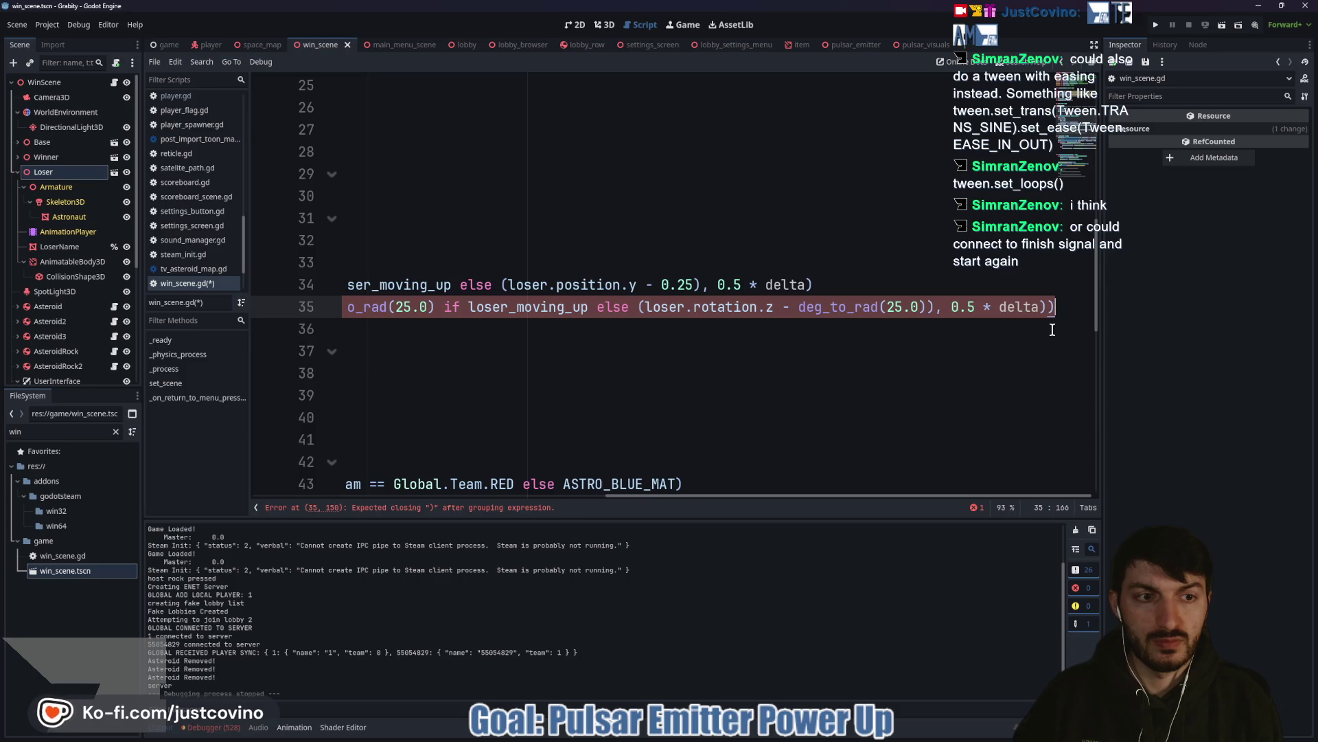
{"action": "key", "text": "BackSpace"}
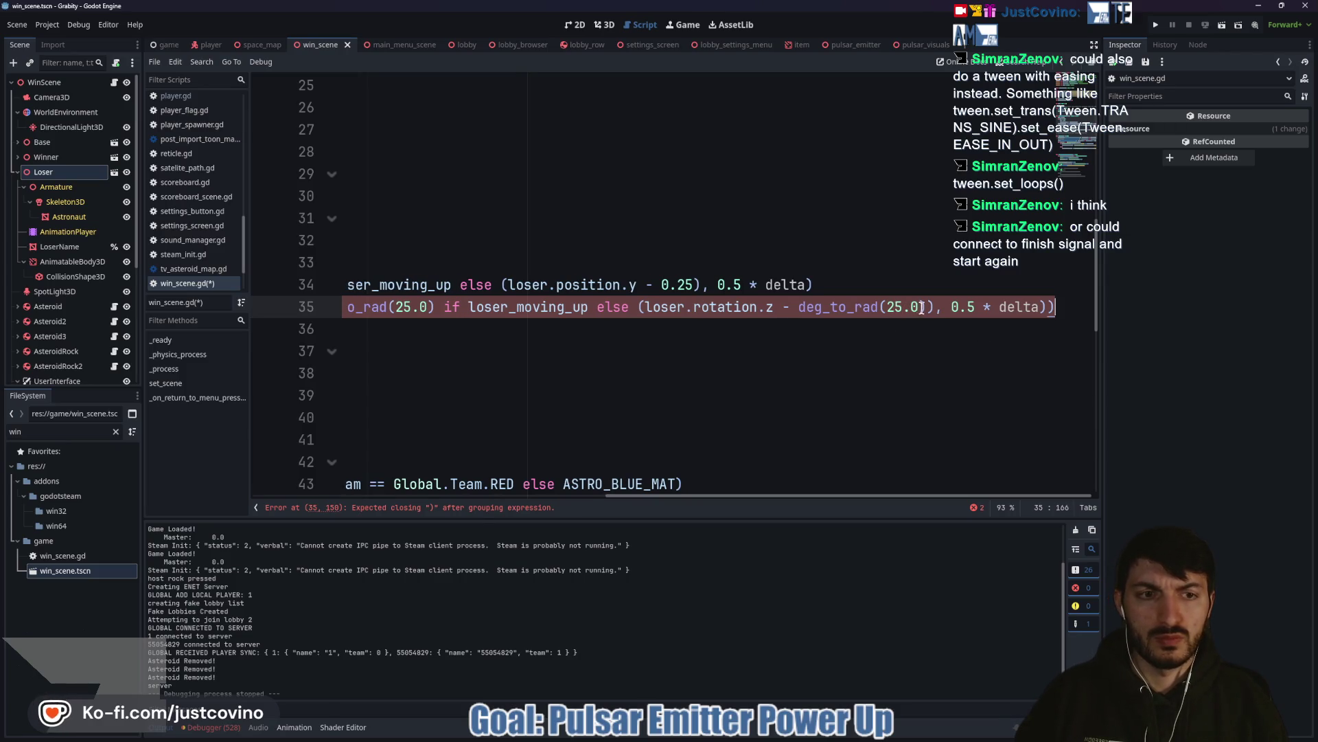
Close deg_to_rad(25.0) with its own parenthesis and delete the stray one at the line end.
{"action": "scroll", "coordinate": [611, 328], "scroll_direction": "left", "scroll_amount": 8}
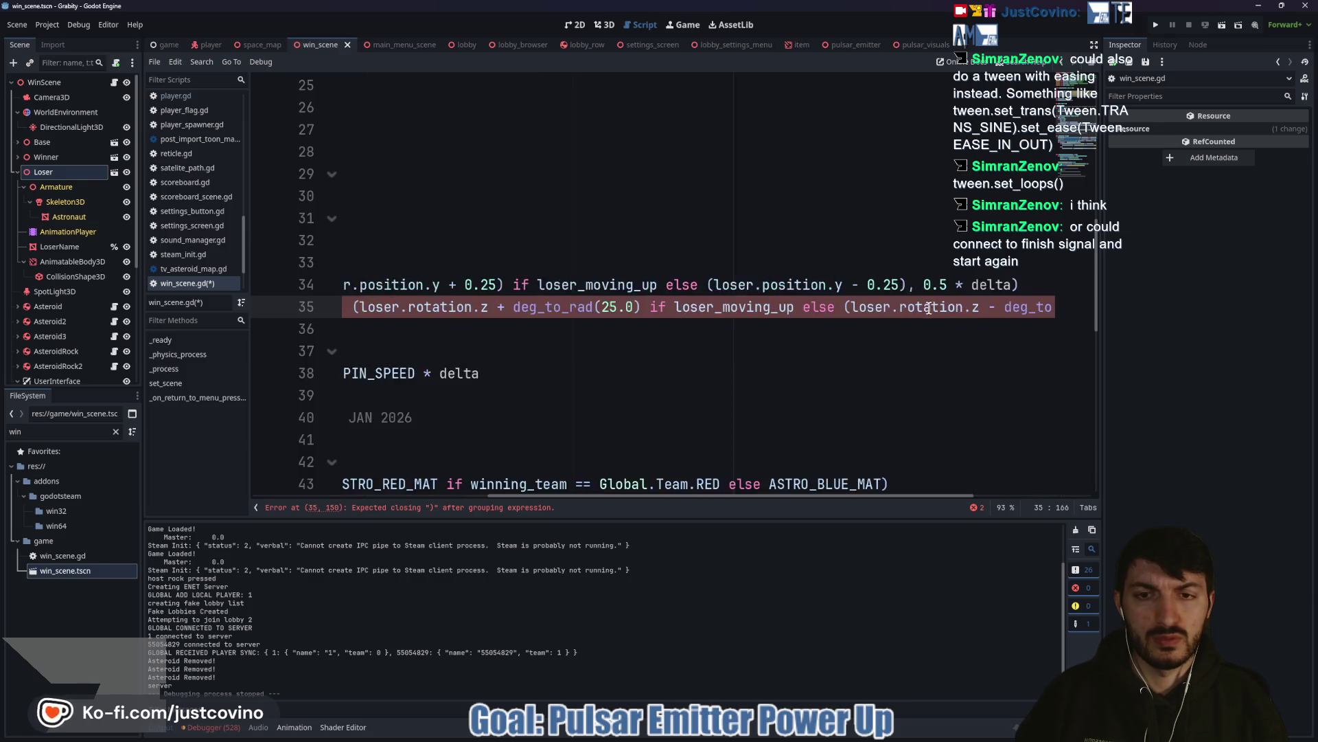
{"action": "left_click_drag", "start_coordinate": [612, 305], "coordinate": [882, 306]}
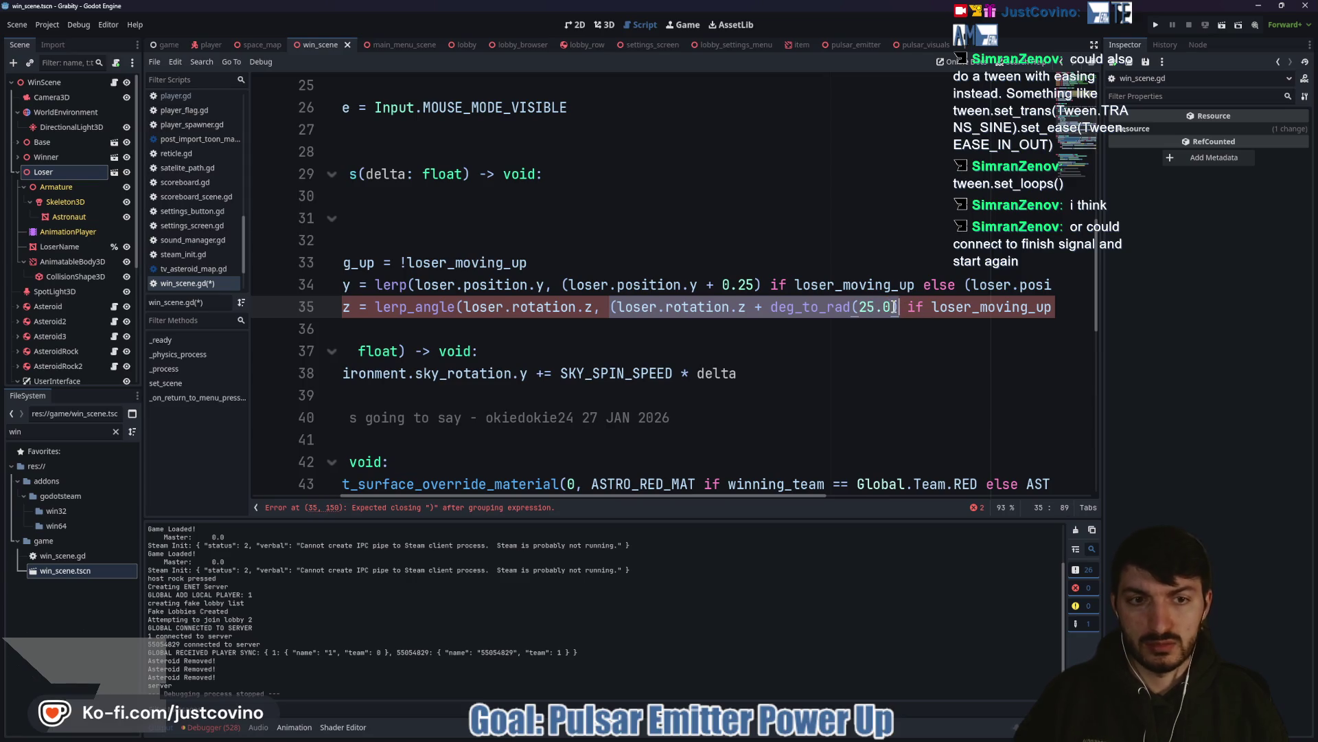
{"action": "left_click", "coordinate": [901, 307]}
{"action": "type", "text": ")"}
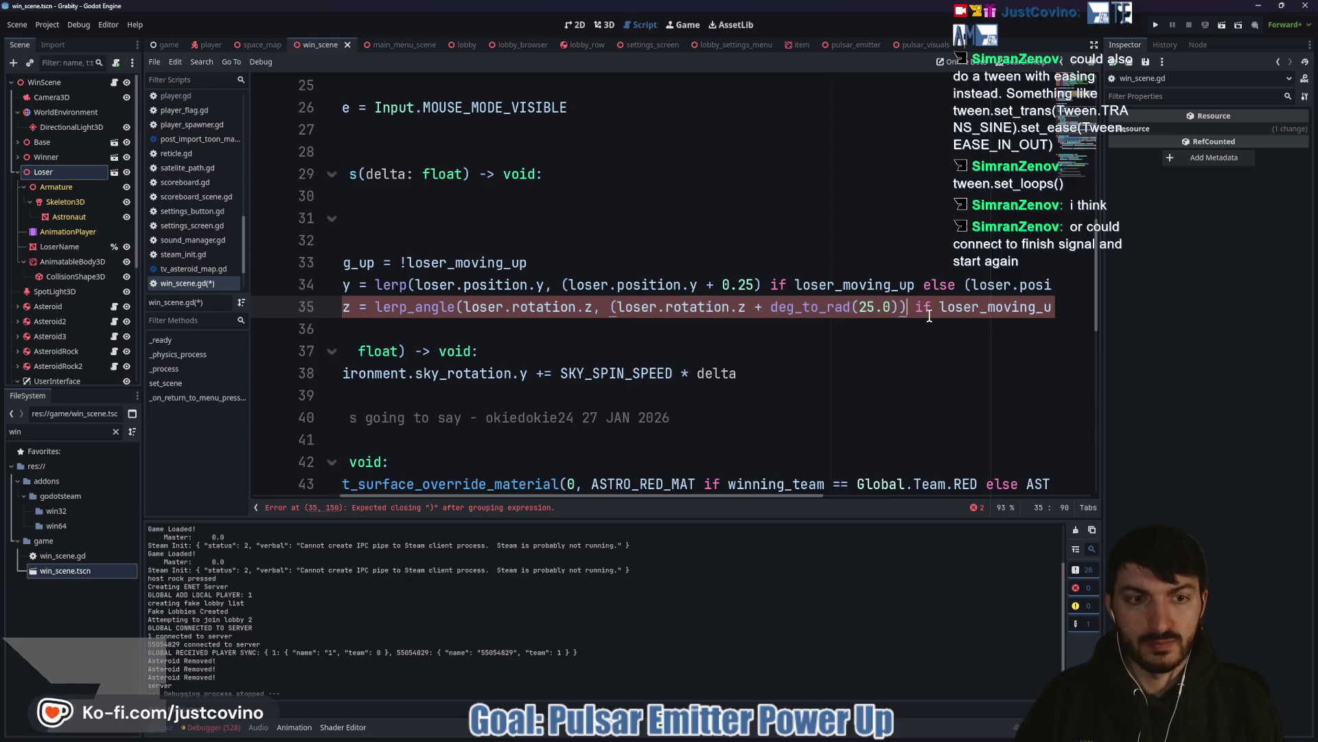
{"action": "scroll", "coordinate": [921, 310], "scroll_direction": "right", "scroll_amount": 5}
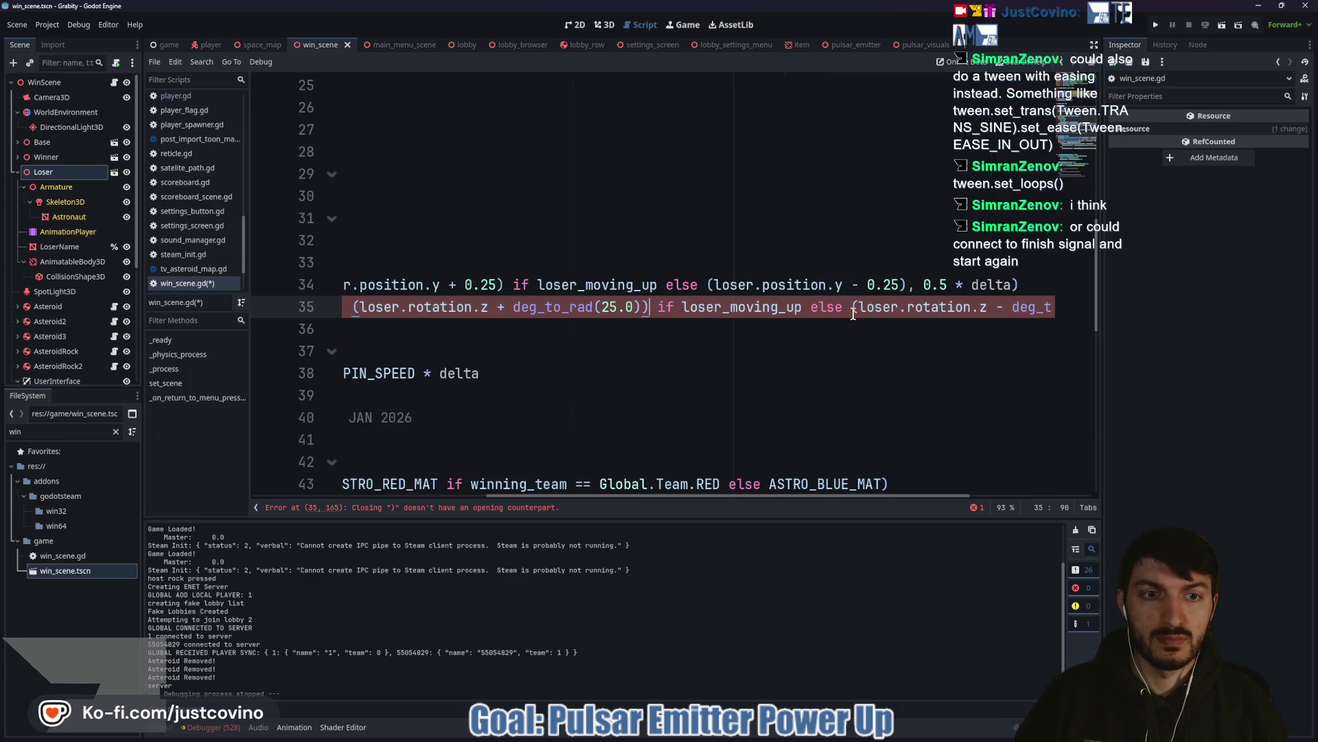
{"action": "scroll", "coordinate": [853, 312], "scroll_direction": "right", "scroll_amount": 4}
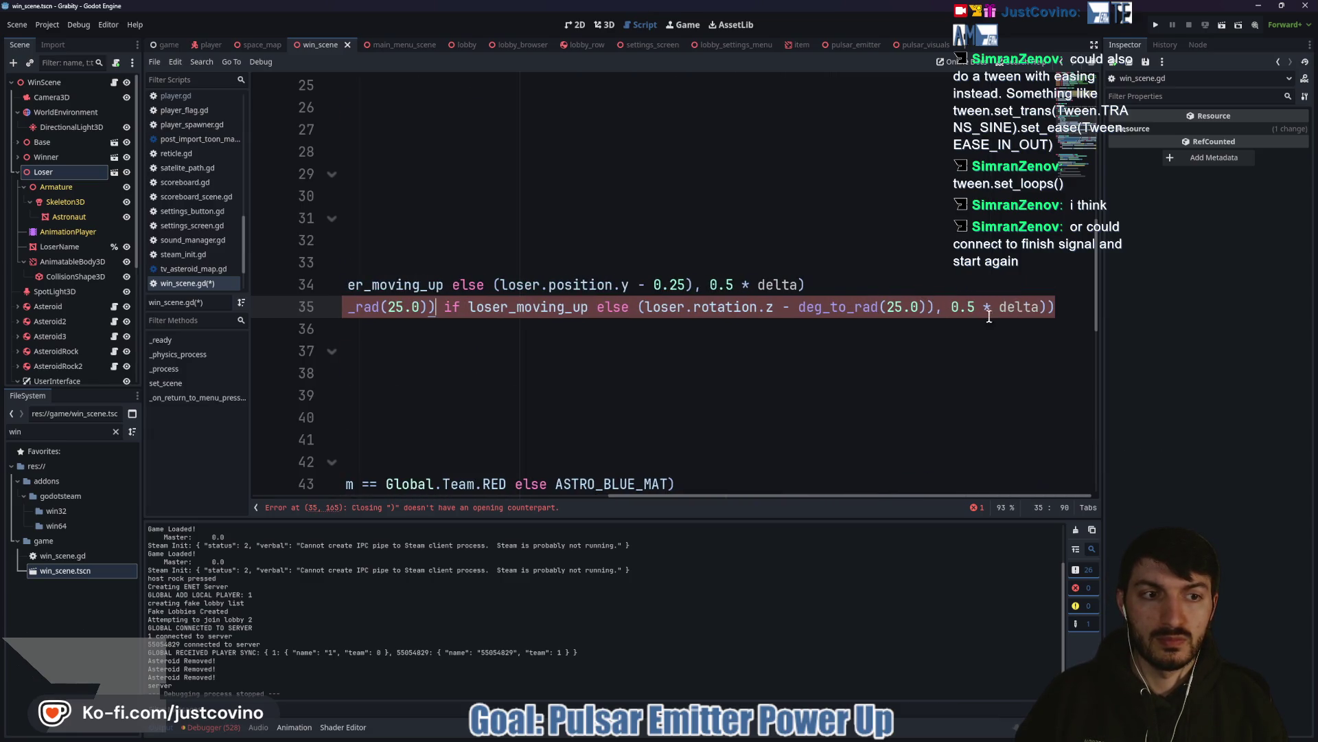
{"action": "key", "text": "BackSpace"}
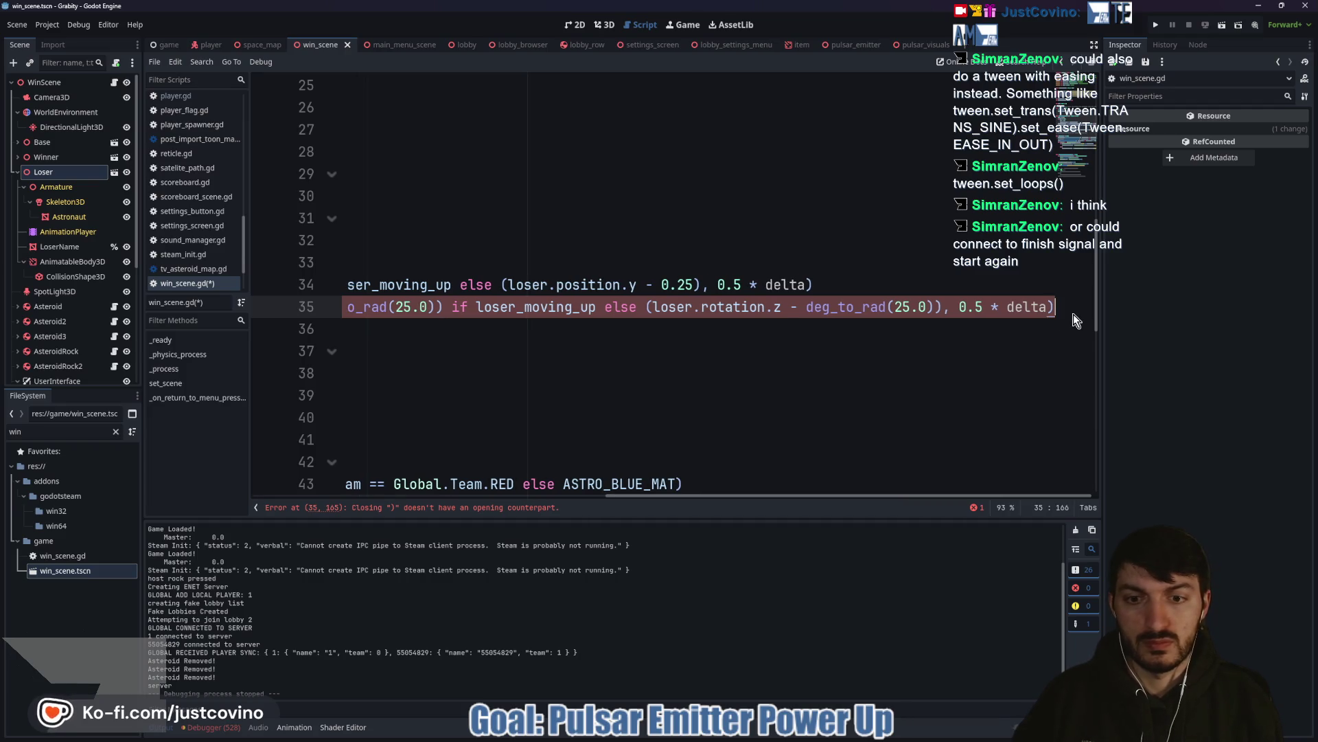
Add a blank line before _process and launch the game to test the fix.
{"action": "left_click", "coordinate": [757, 351]}
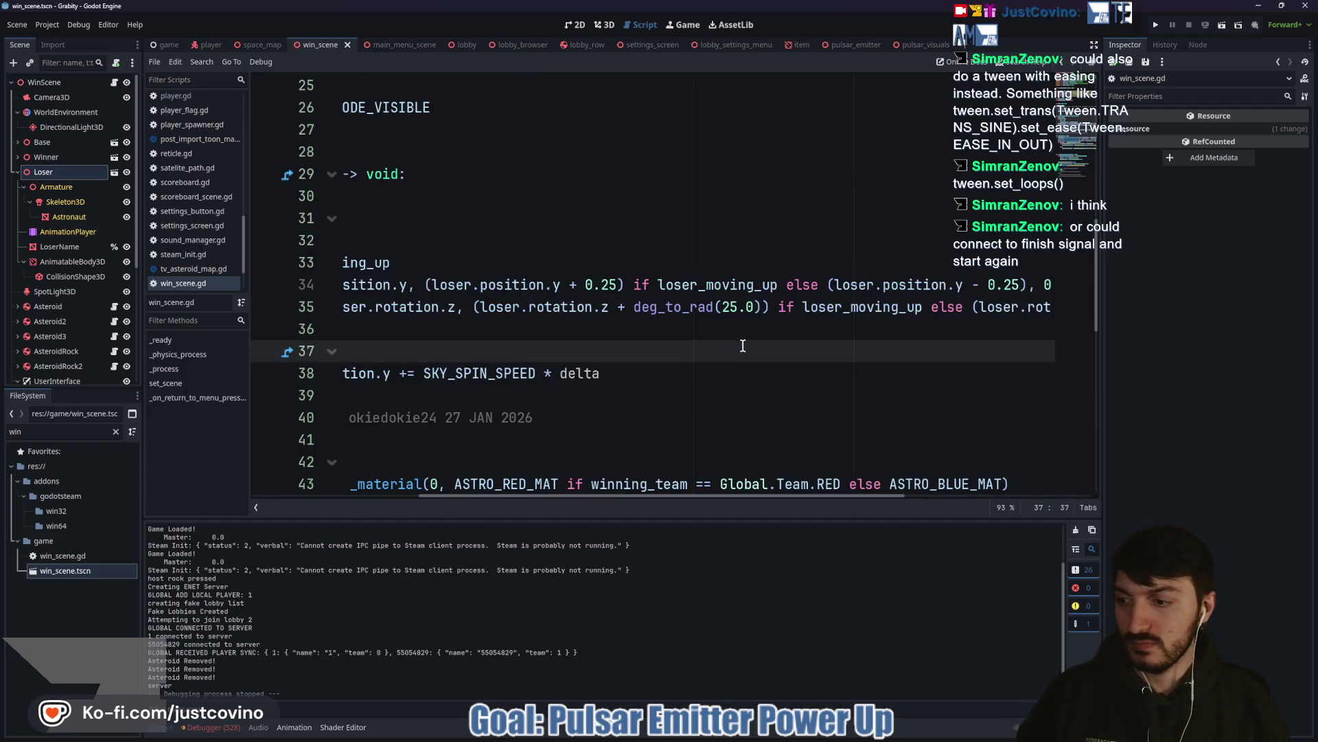
{"action": "scroll", "coordinate": [741, 346], "scroll_direction": "left", "scroll_amount": 5}
{"action": "left_click", "coordinate": [480, 329]}
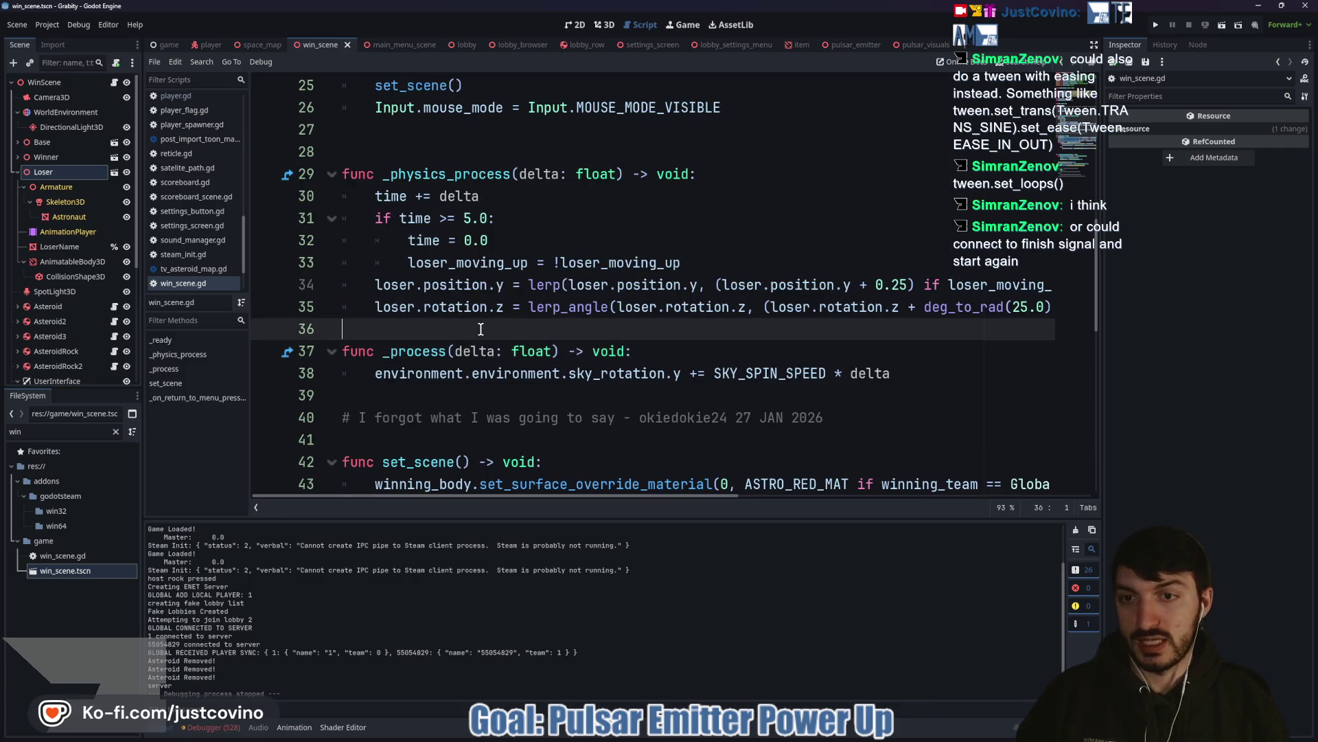
{"action": "key", "text": "Return"}
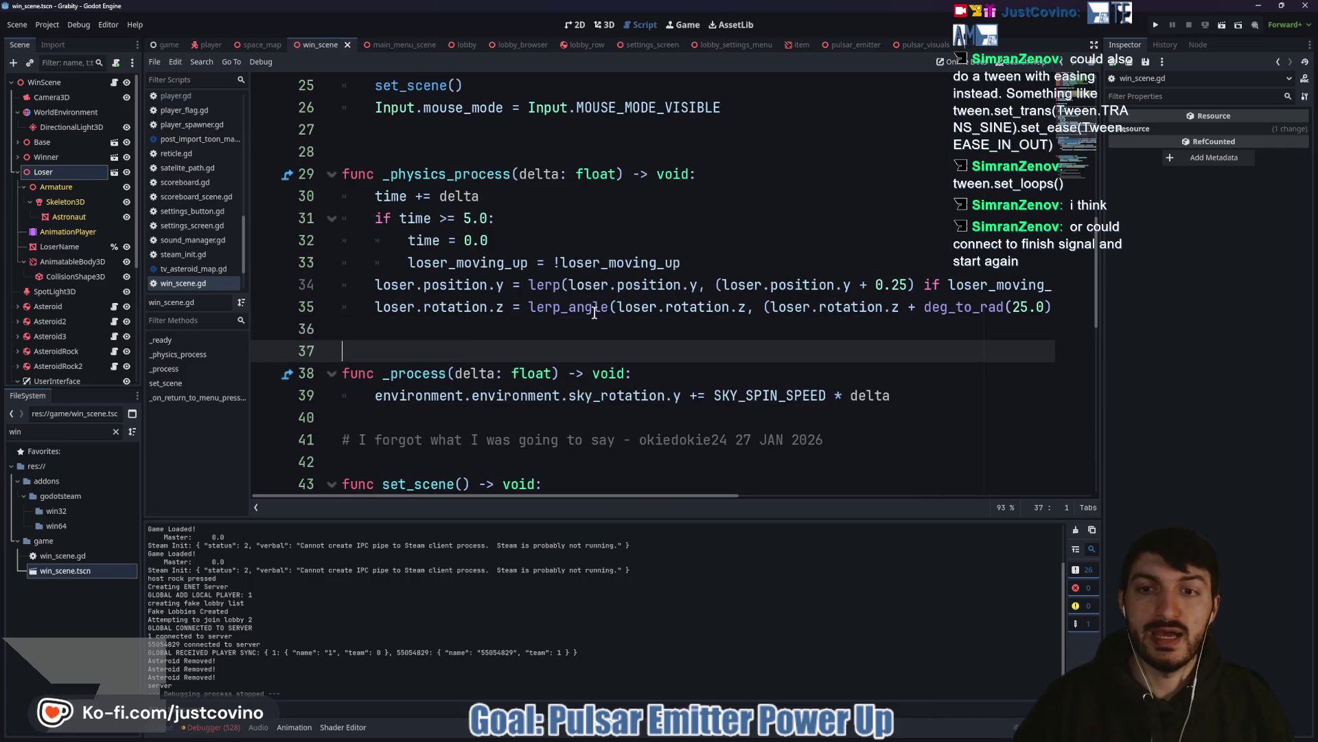
{"action": "left_click", "coordinate": [1155, 27]}
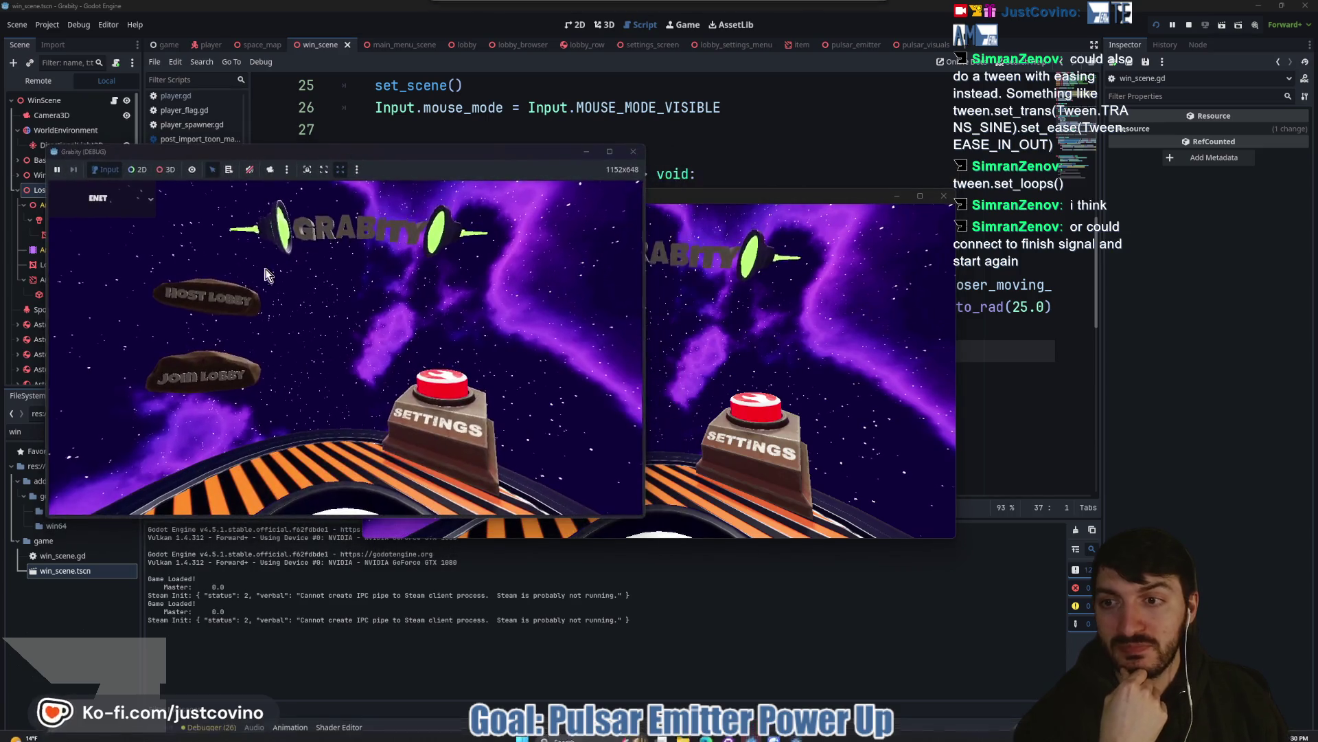
{"action": "left_click", "coordinate": [227, 297]}
{"action": "left_click", "coordinate": [323, 268]}
{"action": "mouse_move", "coordinate": [755, 196]}
{"action": "left_mouse_down"}
{"action": "mouse_move", "coordinate": [776, 172]}
{"action": "mouse_move", "coordinate": [1040, 126]}
{"action": "left_mouse_up"}
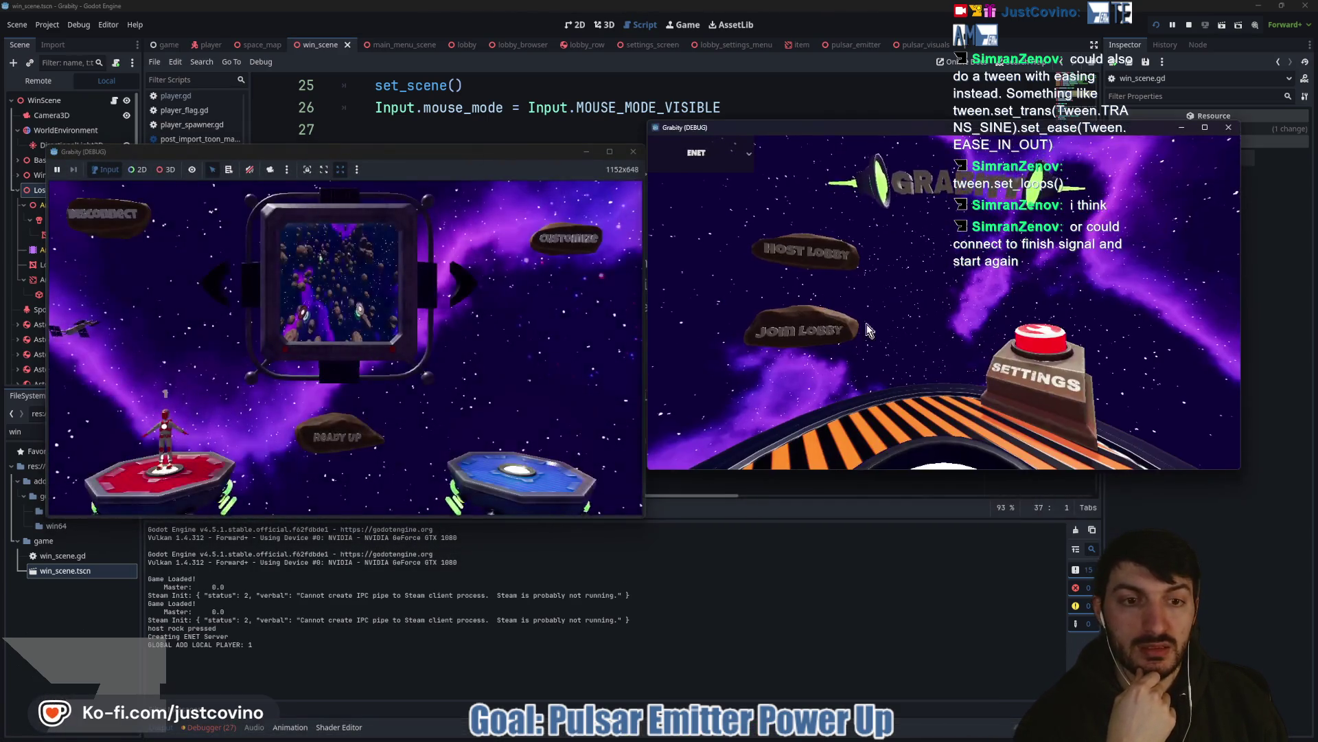
{"action": "left_click", "coordinate": [838, 328]}
{"action": "left_click", "coordinate": [889, 319]}
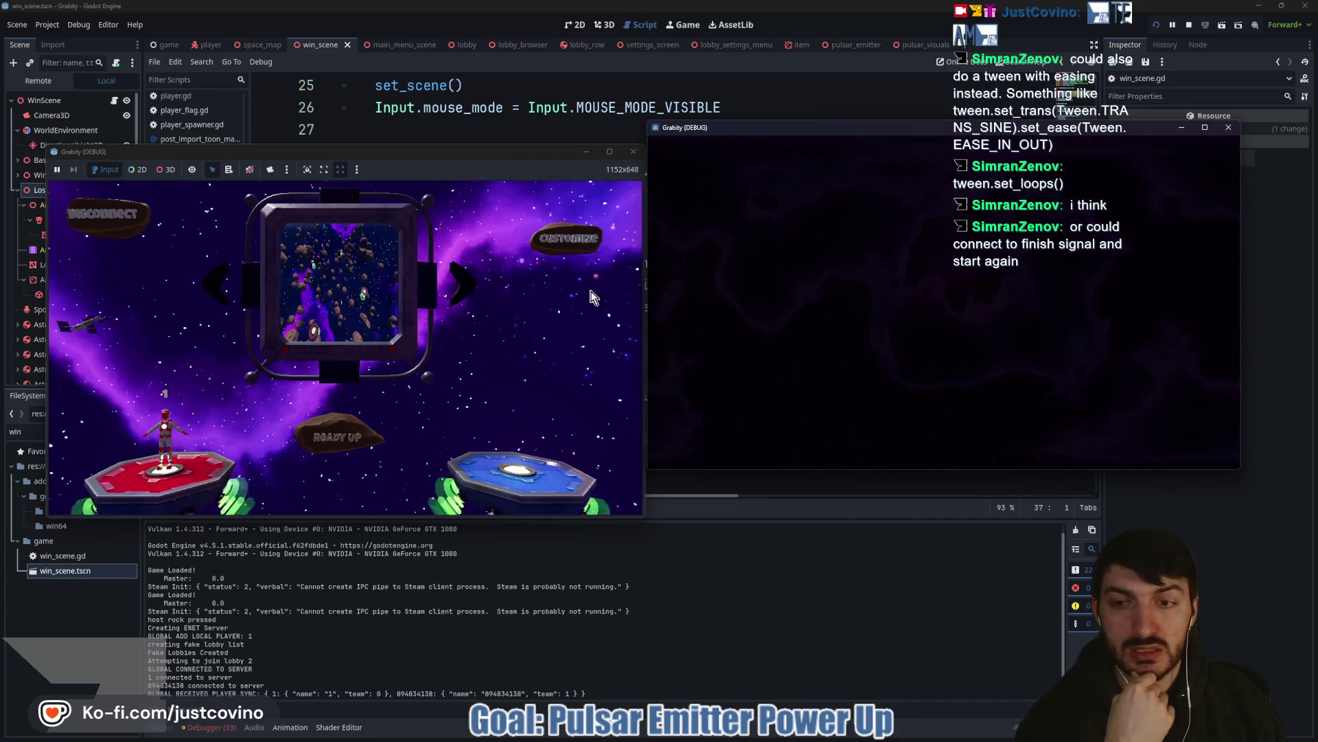
{"action": "left_click", "coordinate": [380, 431]}
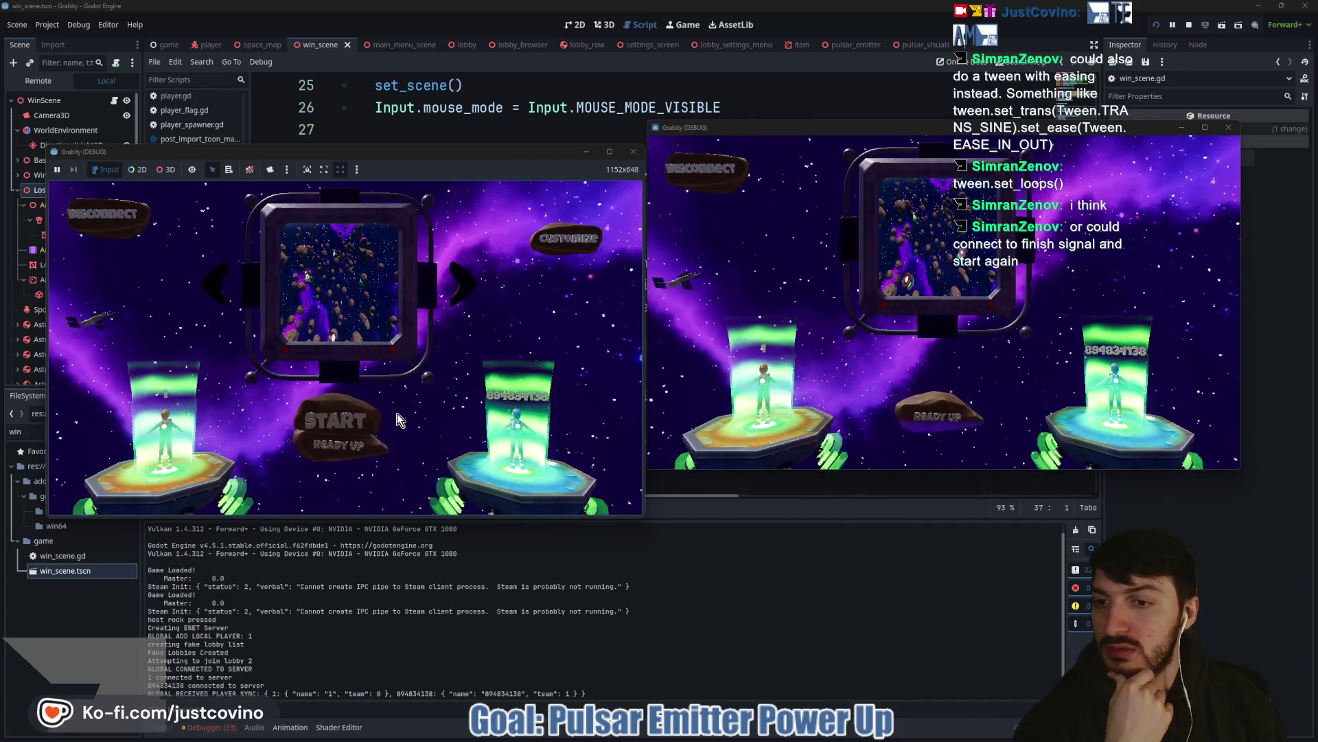
{"action": "left_click", "coordinate": [316, 426]}
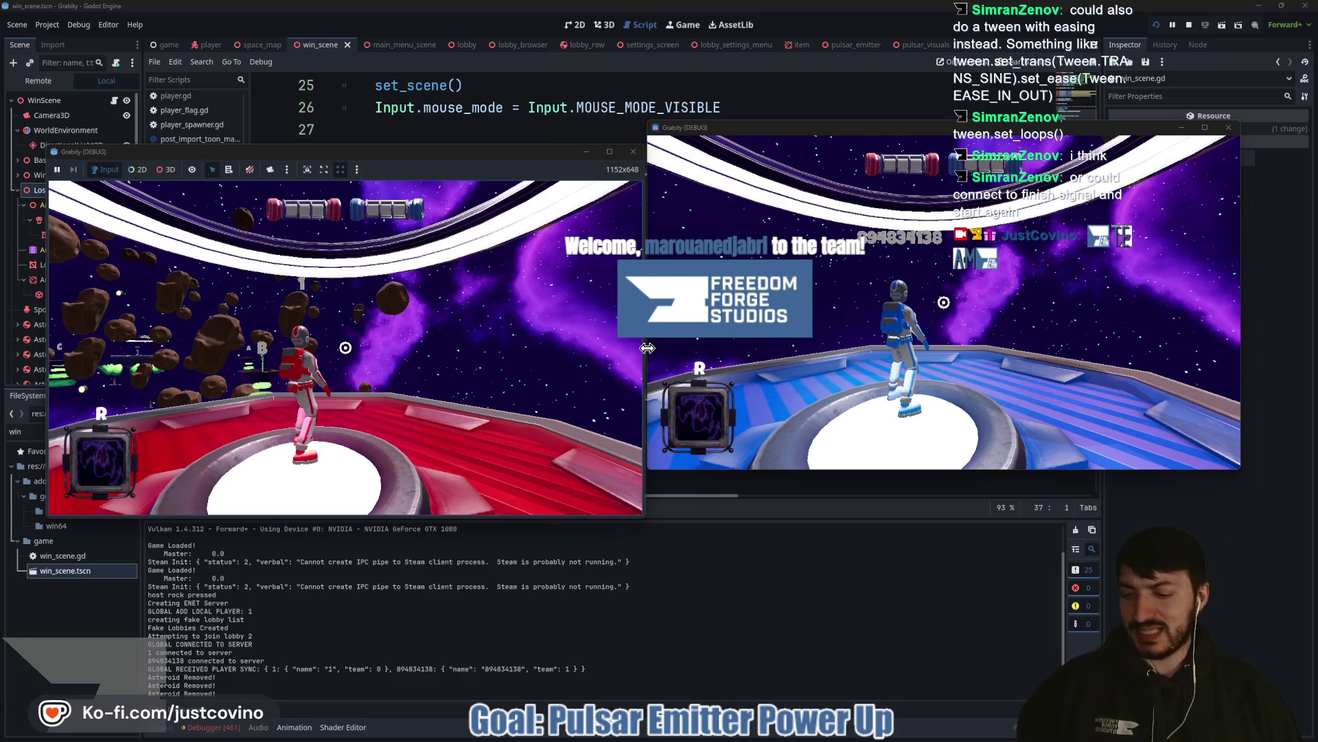
{"action": "key", "text": "grave"}
{"action": "type", "text": "score 1"}
{"action": "key", "text": "Return"}
{"action": "key", "text": "Return"}
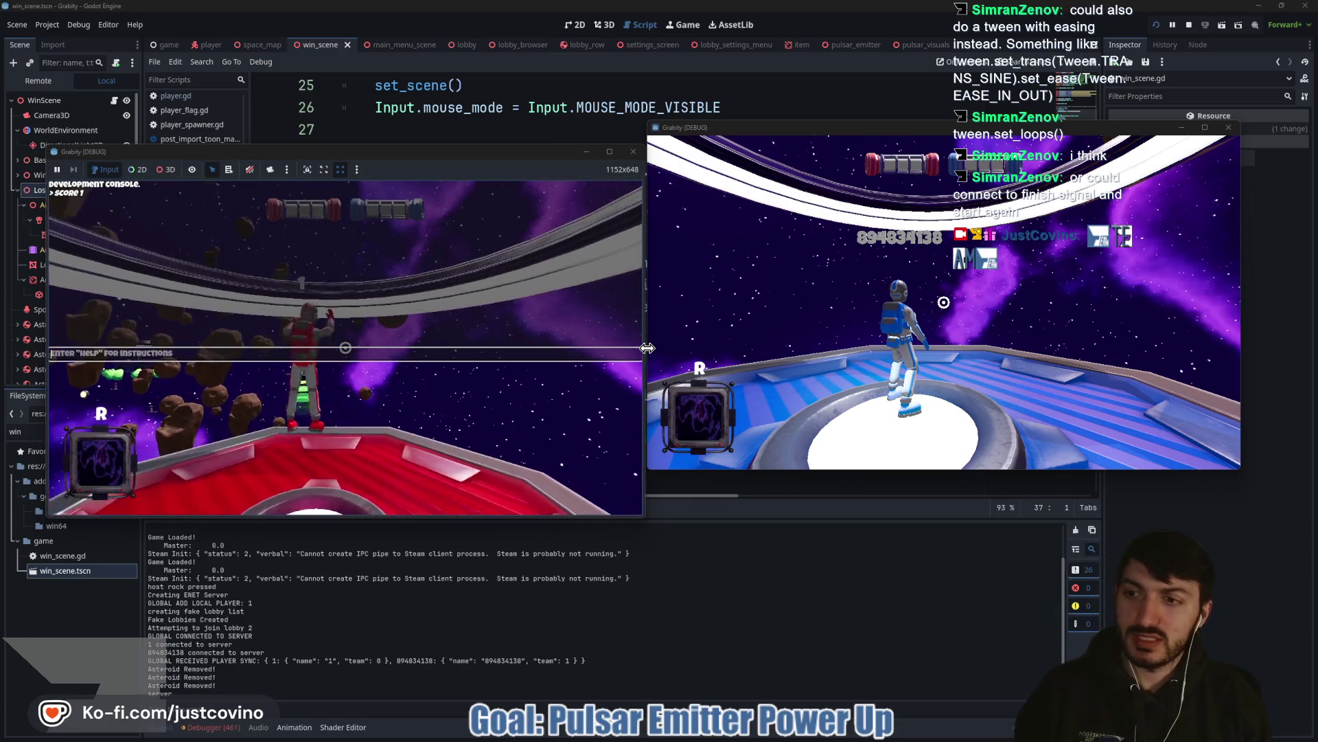
{"action": "key", "text": "Return"}
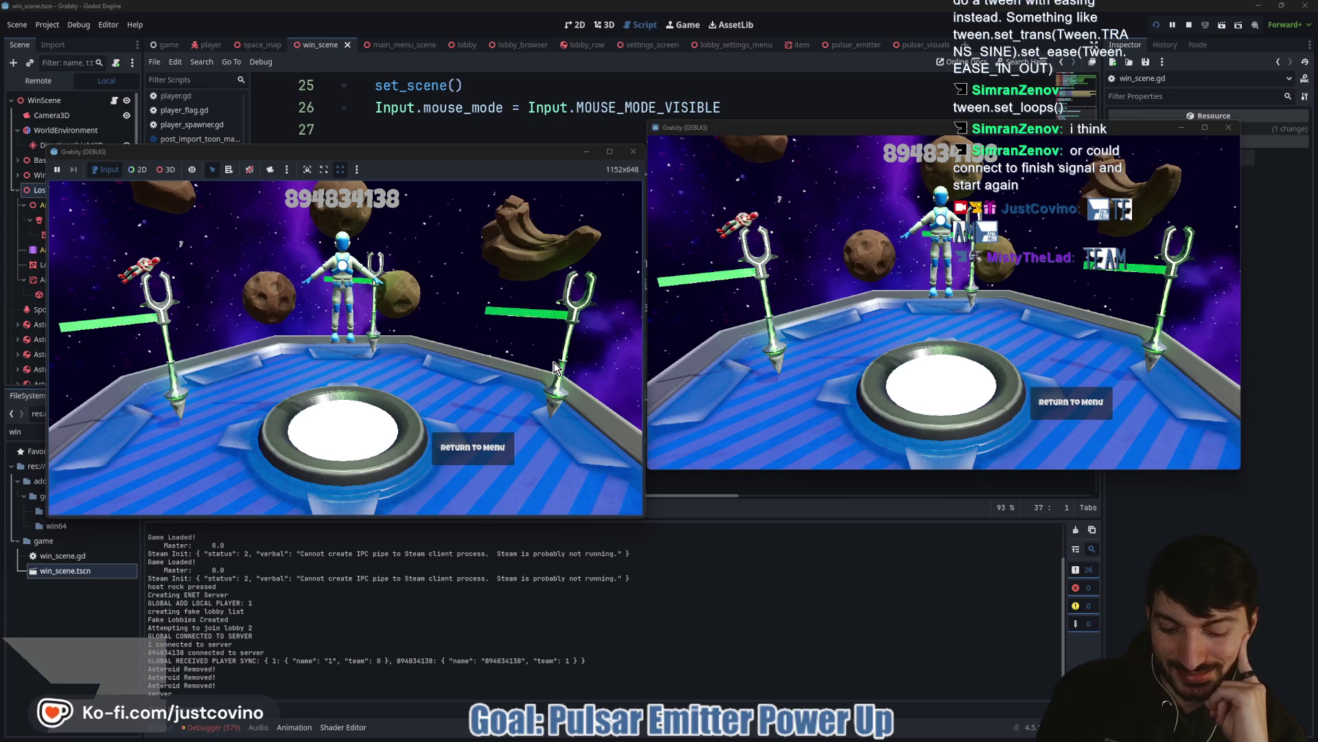
{"action": "key", "text": "F8"}
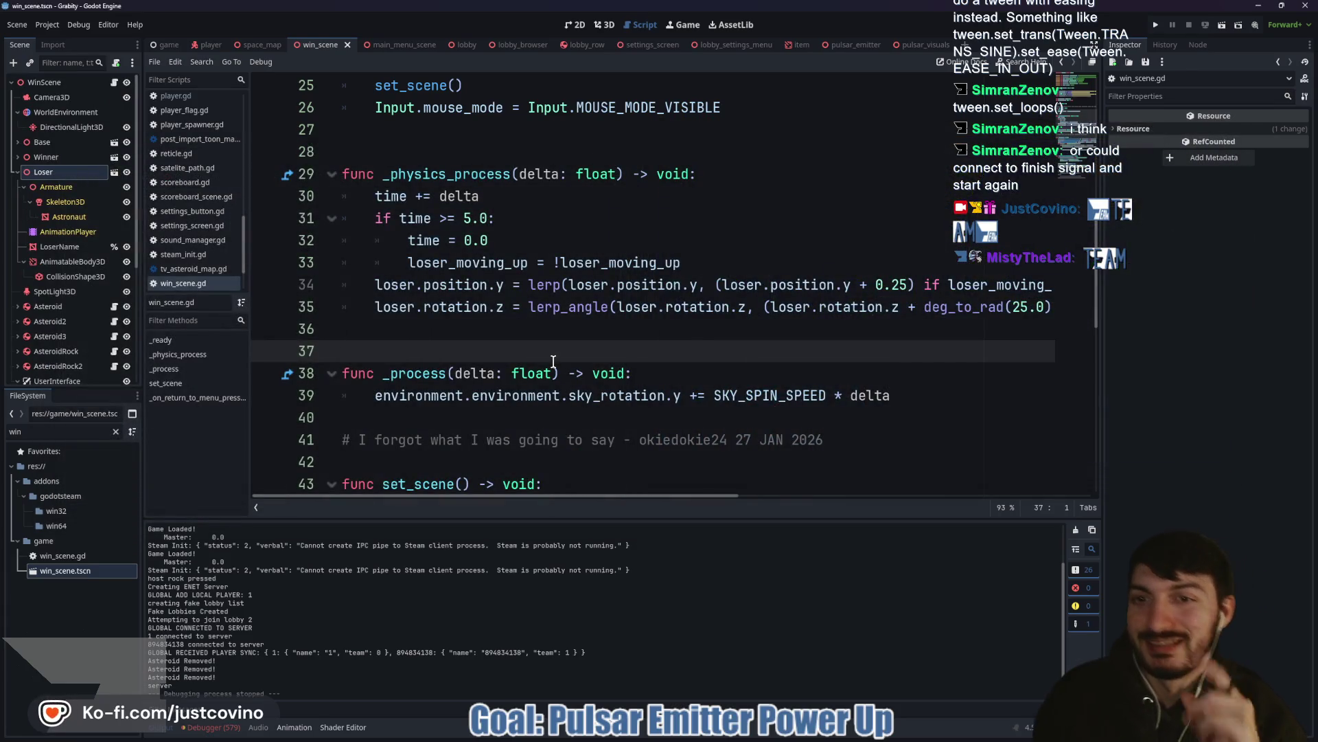
Comment out the _physics_process lines 29–35 with Ctrl+K.
{"action": "scroll", "coordinate": [468, 350], "scroll_direction": "up", "scroll_amount": 2}
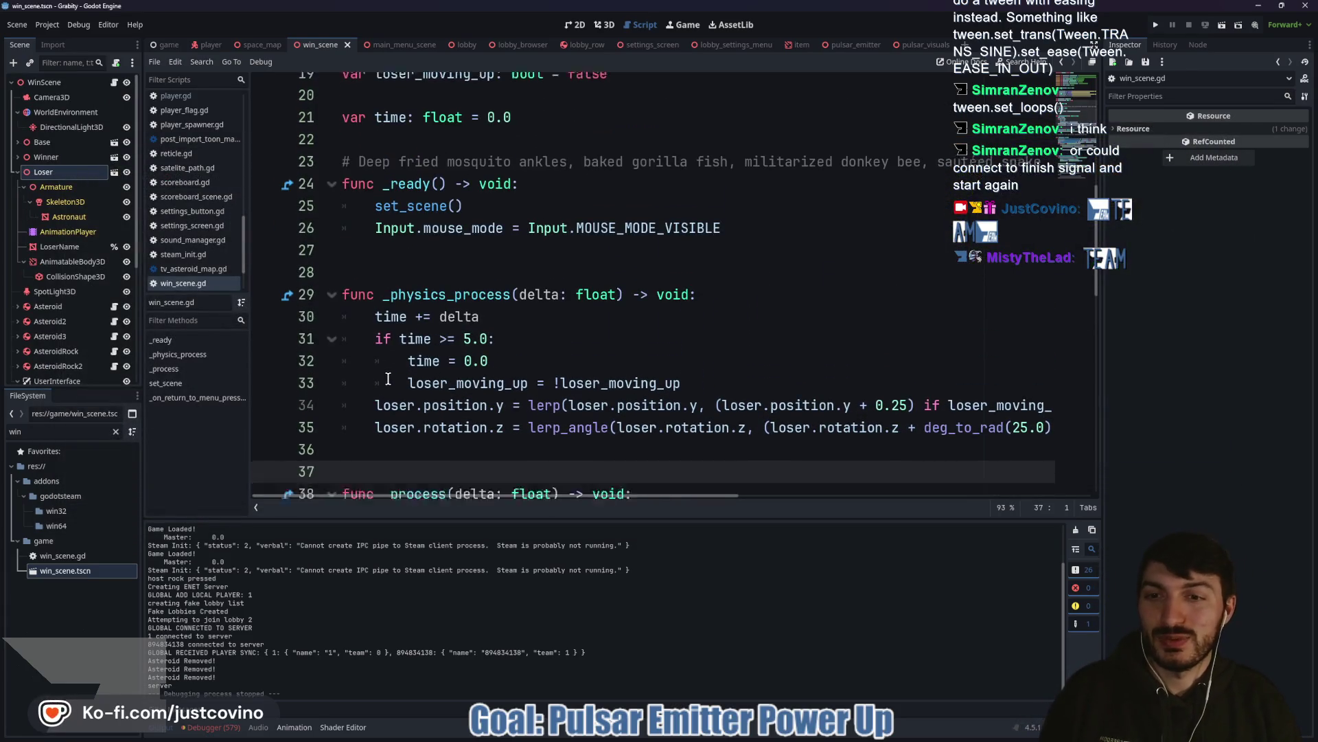
{"action": "left_click_drag", "start_coordinate": [1054, 373], "coordinate": [290, 248]}
{"action": "key", "text": "ctrl+k"}
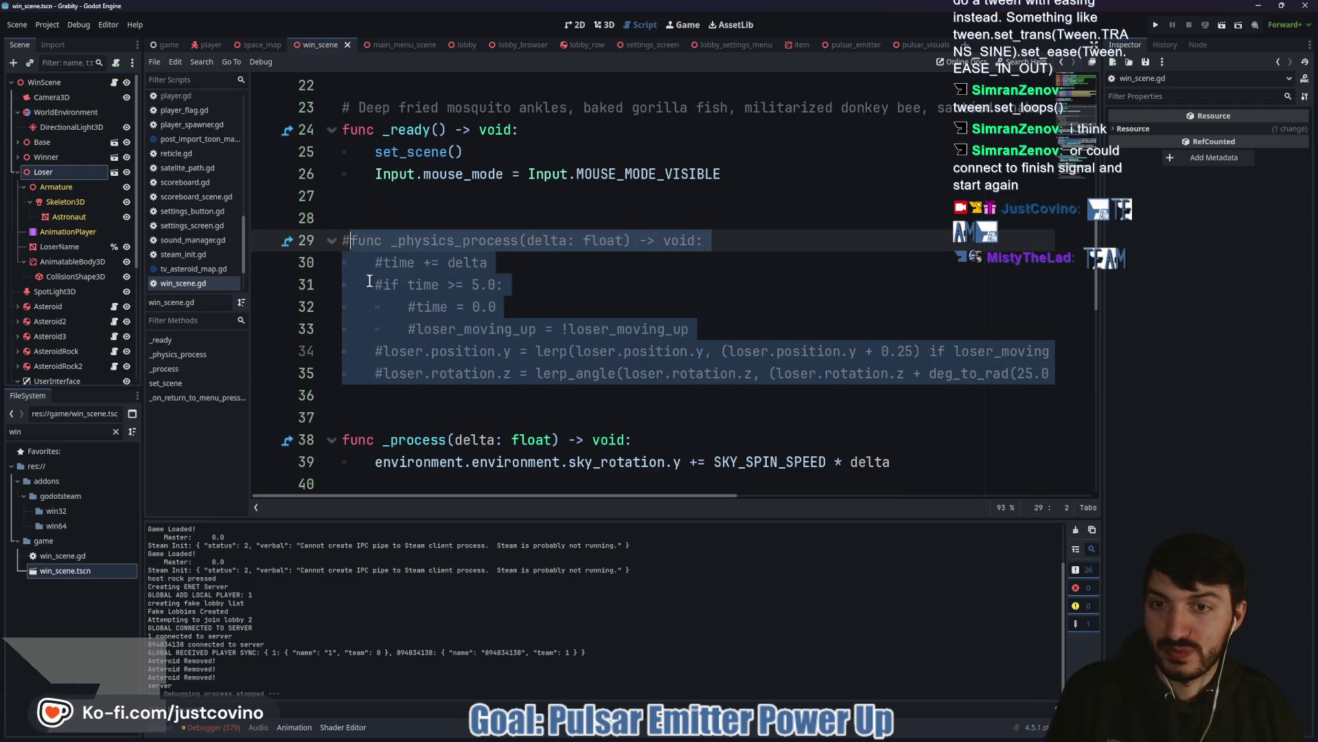
{"action": "scroll", "coordinate": [434, 210], "scroll_direction": "down", "scroll_amount": 2}
{"action": "left_click", "coordinate": [402, 344]}
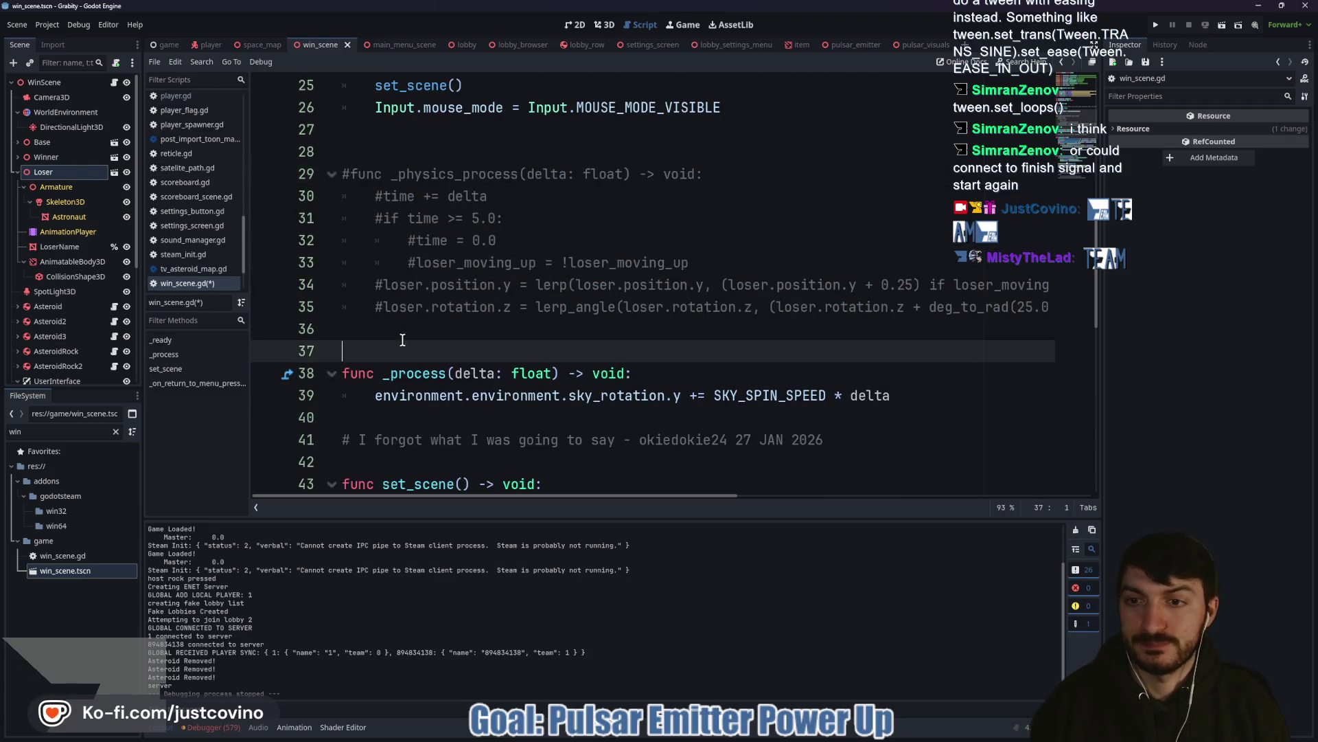
{"action": "scroll", "coordinate": [460, 329], "scroll_direction": "down", "scroll_amount": 8}
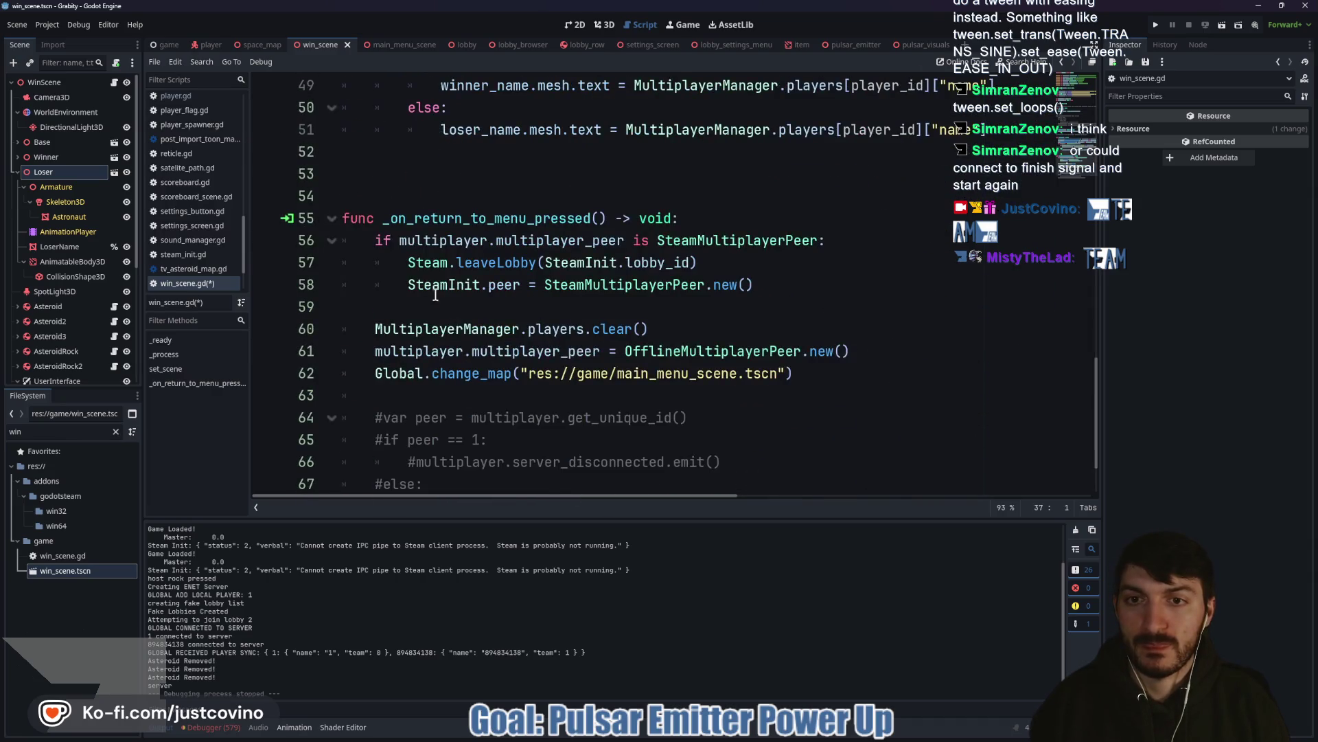
{"action": "scroll", "coordinate": [435, 295], "scroll_direction": "up", "scroll_amount": 1}
{"action": "left_click", "coordinate": [442, 244]}
Start a new tween_loser() function whose body creates a tween with create_tween().
{"action": "key", "text": "Return"}
{"action": "key", "text": "Return"}
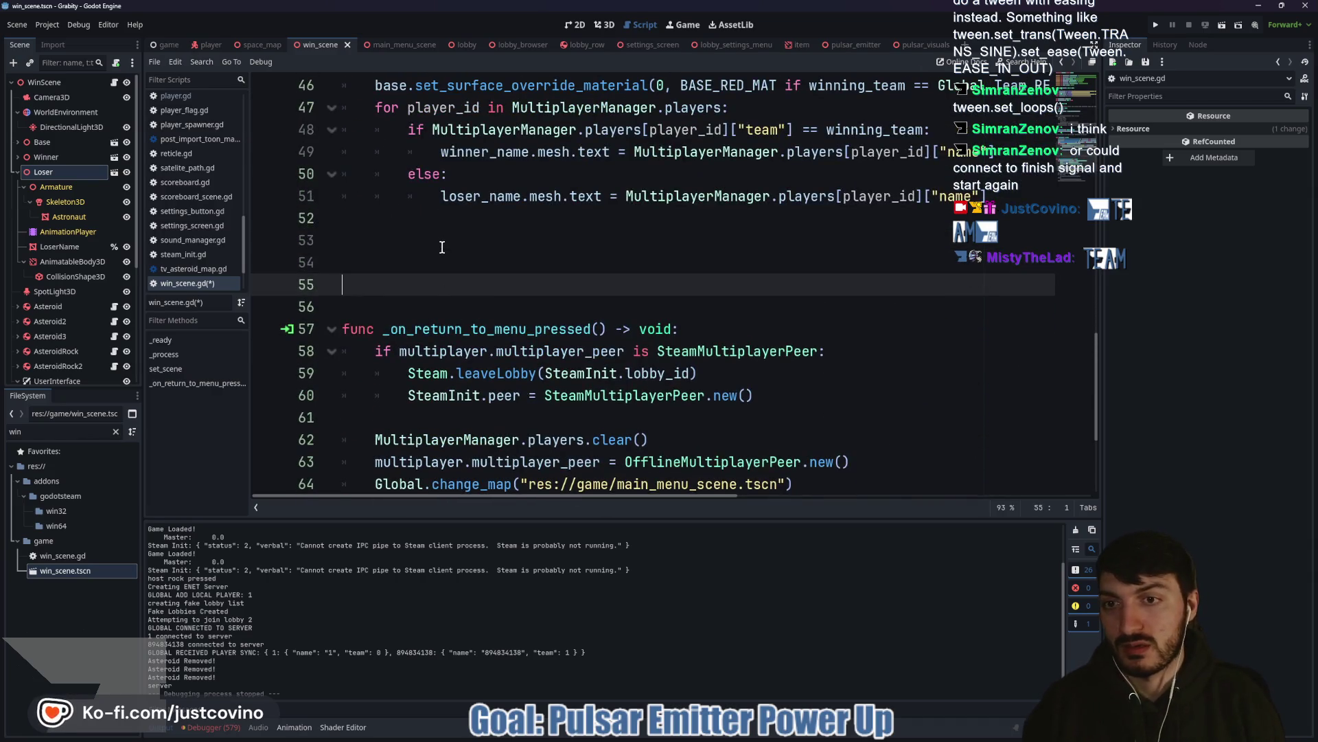
{"action": "left_click", "coordinate": [442, 247]}
{"action": "key", "text": "Down"}
{"action": "type", "text": "func tw"}
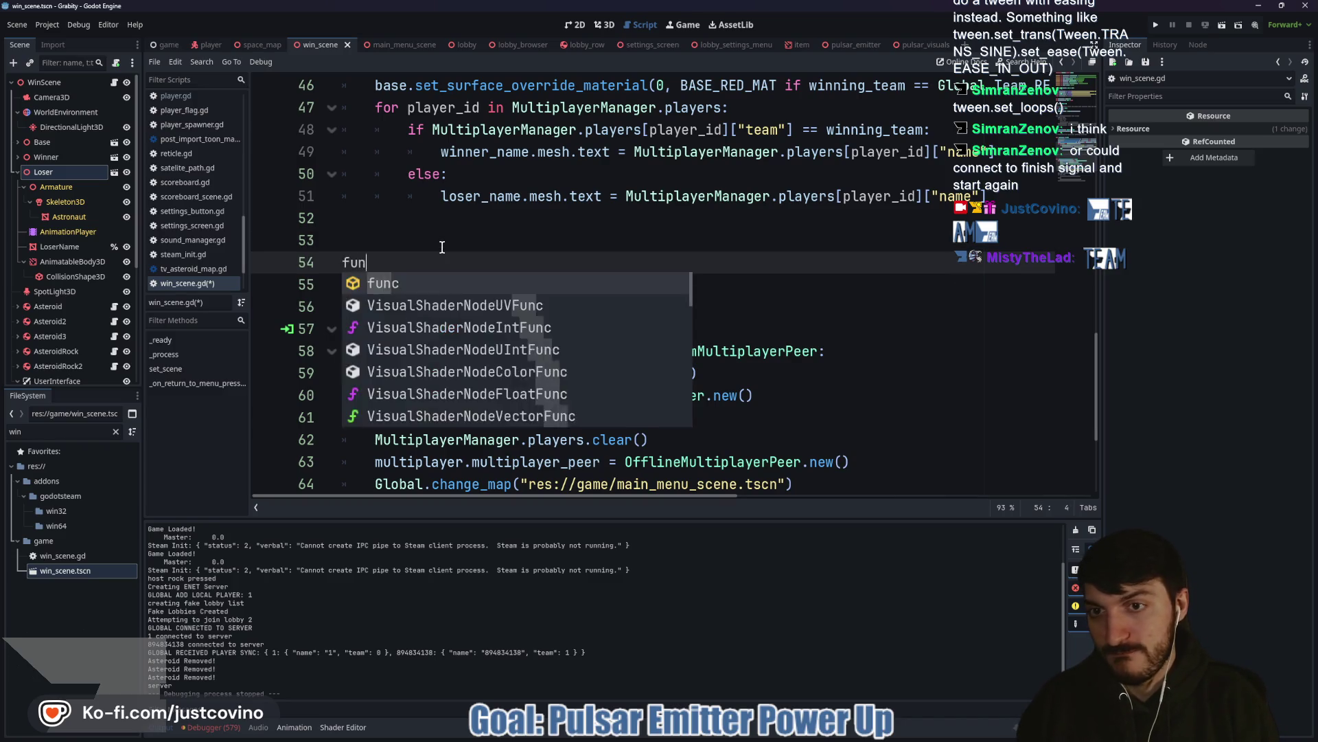
{"action": "key", "text": "BackSpace"}
{"action": "key", "text": "BackSpace"}
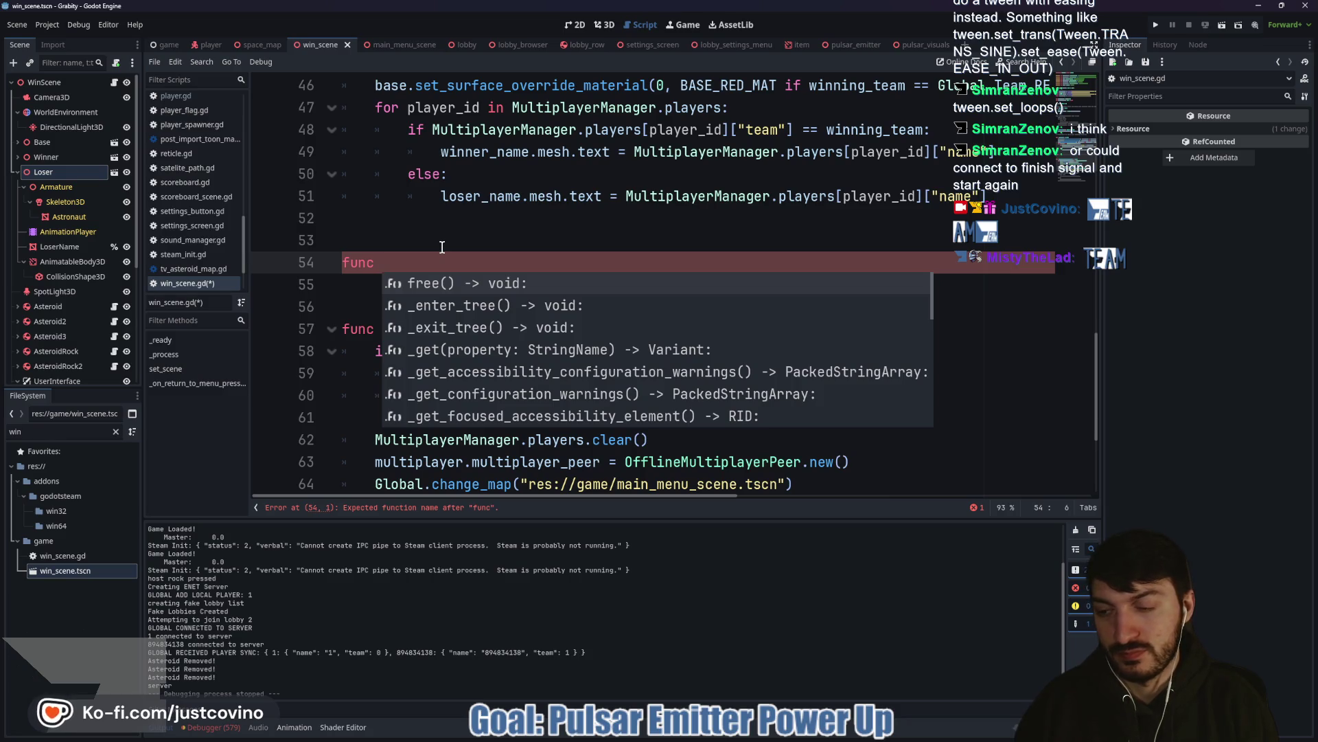
{"action": "type", "text": "tween_loser() -> v"}
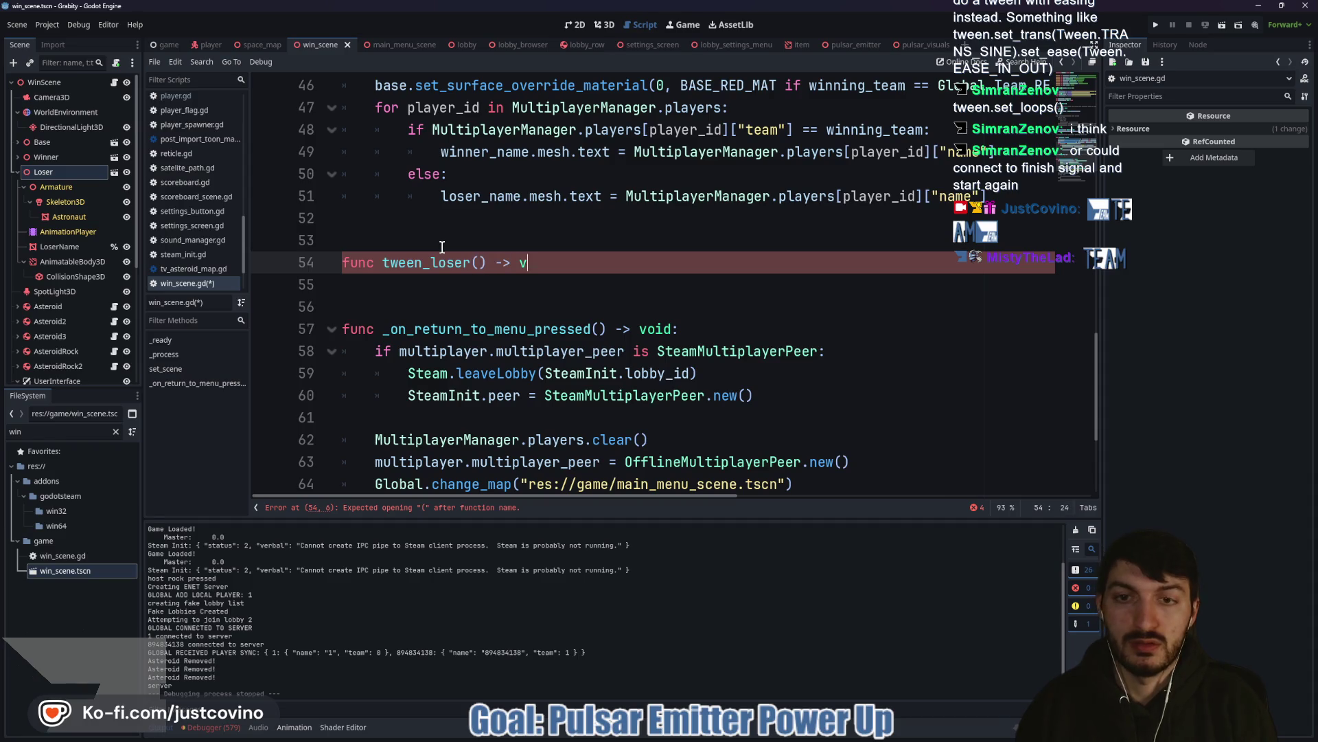
{"action": "type", "text": "oid:"}
{"action": "key", "text": "Return"}
{"action": "type", "text": "var t"}
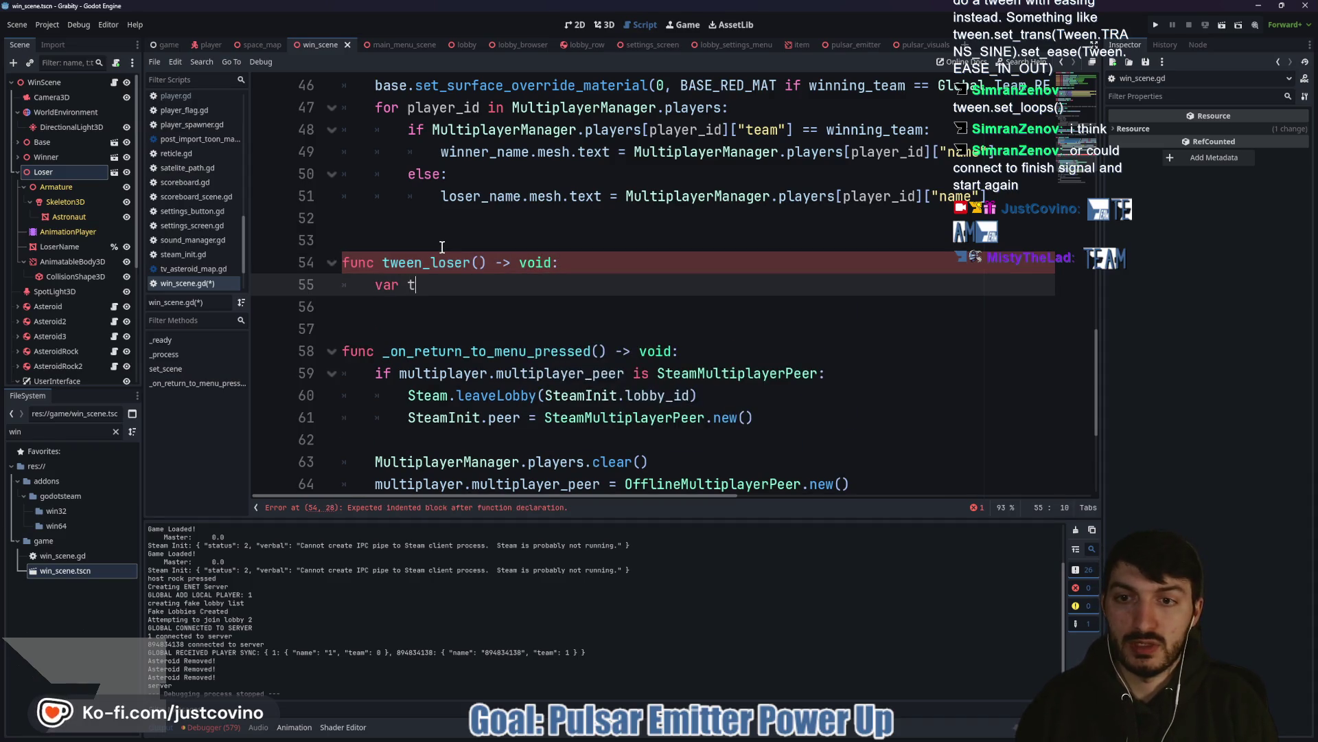
{"action": "type", "text": "ween = creat"}
{"action": "key", "text": "Return"}
{"action": "key", "text": "Return"}
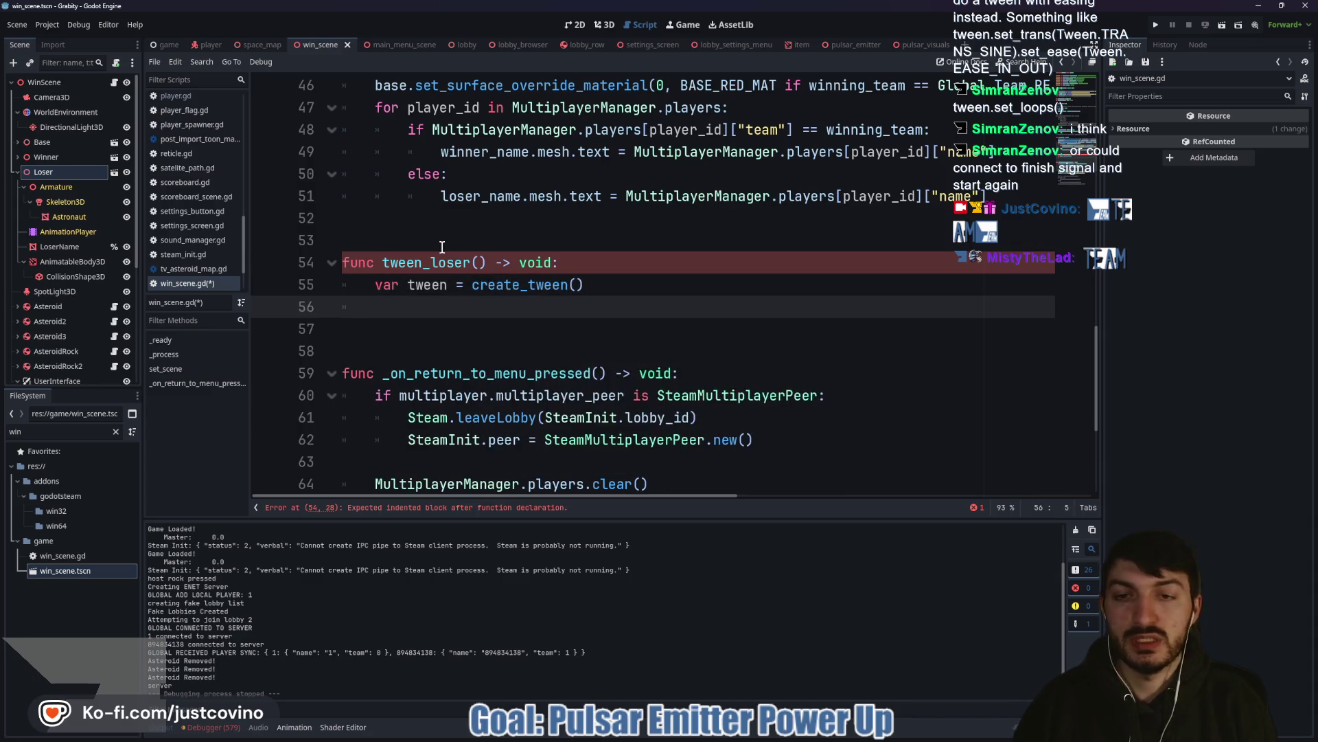
Write tween.tween_property(loser, "position:y", ) with the final value left empty.
{"action": "type", "text": "tween.tween_pro"}
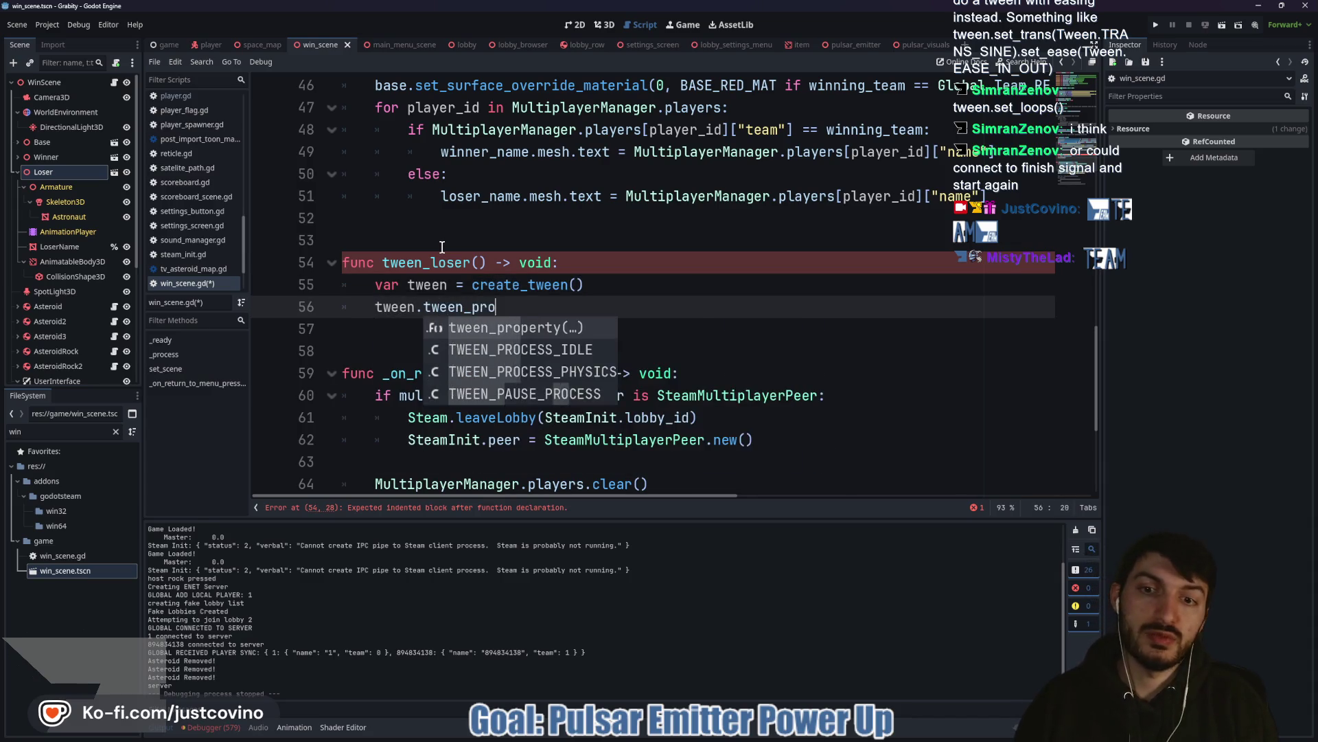
{"action": "key", "text": "Return"}
{"action": "type", "text": "loser."}
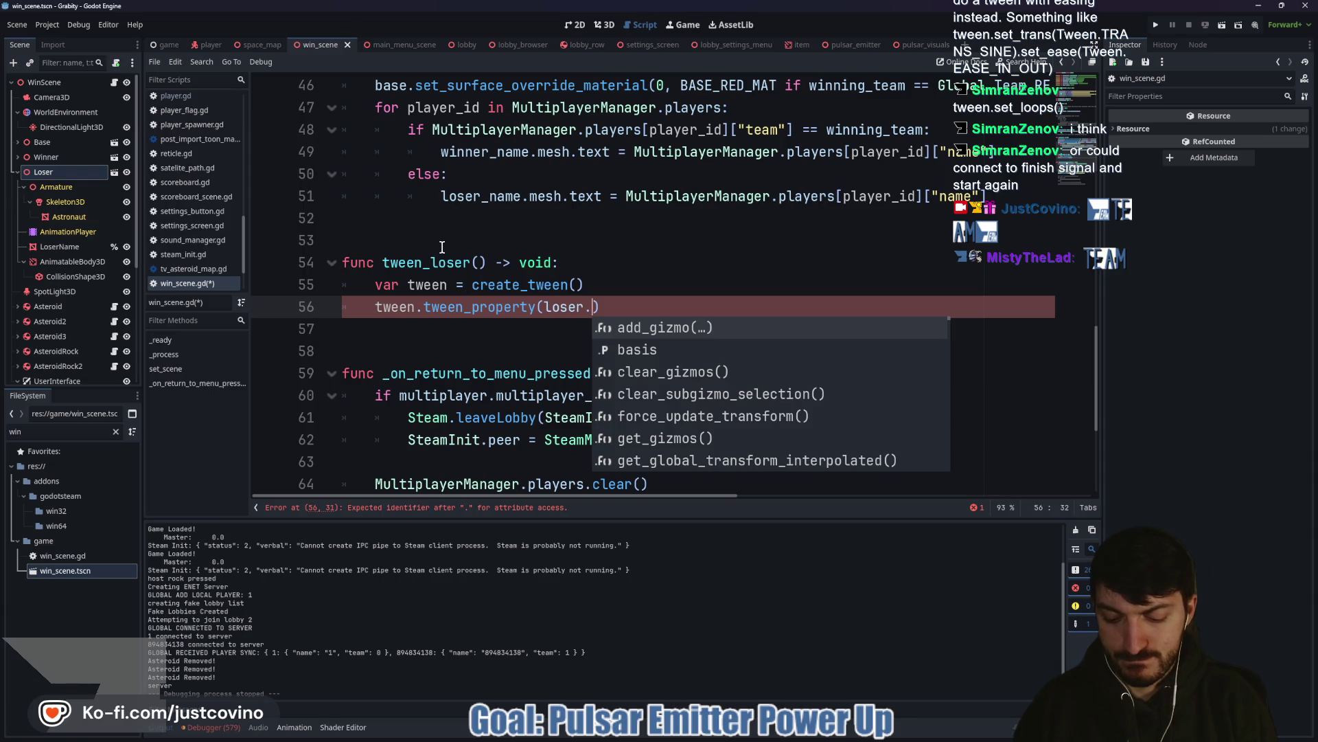
{"action": "type", "text": "position"}
{"action": "key", "text": "Return"}
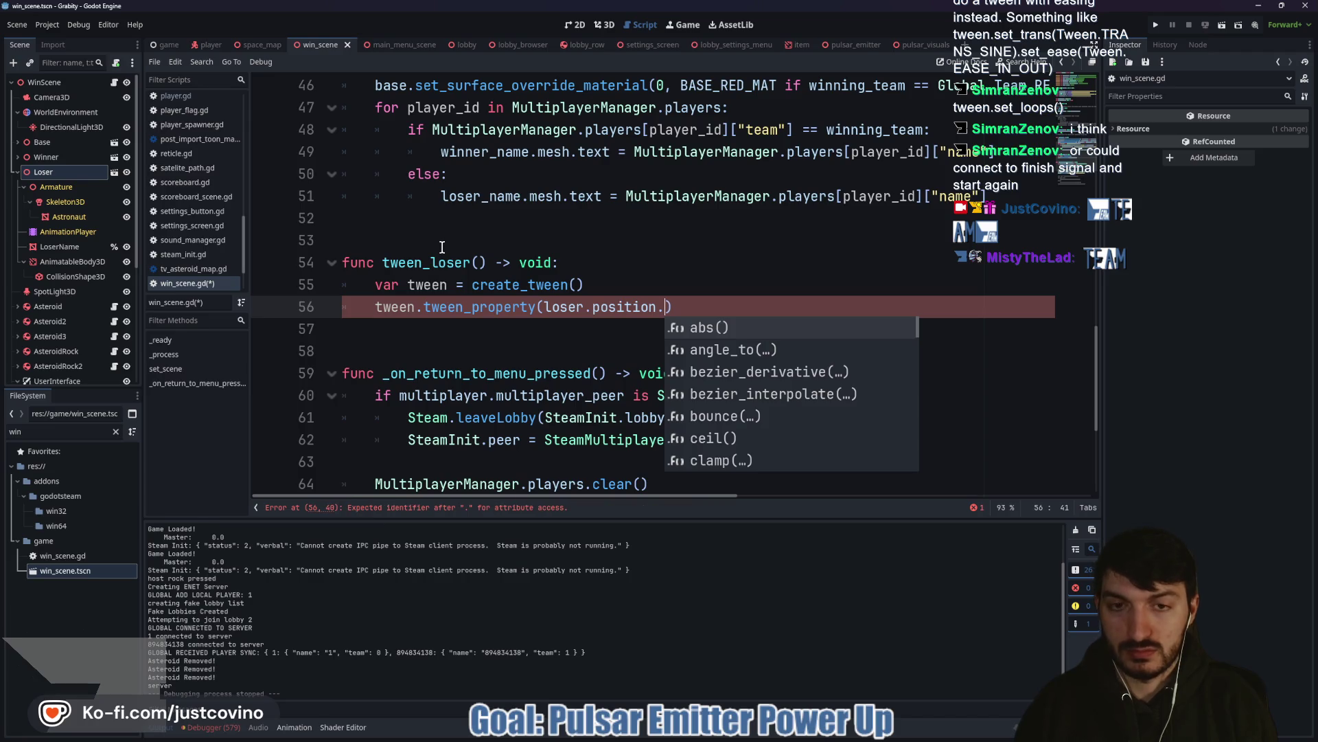
{"action": "type", "text": "y,"}
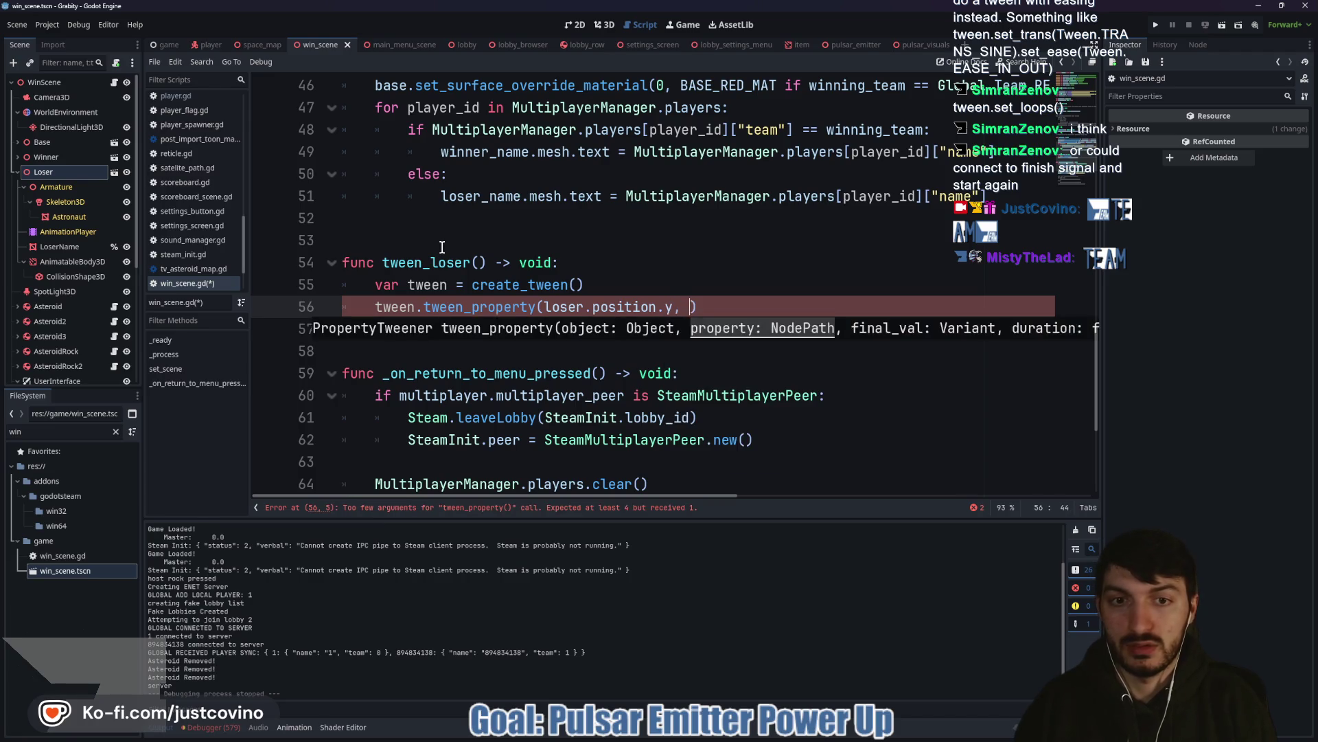
{"action": "key", "text": "BackSpace"}
{"action": "key", "text": "BackSpace"}
{"action": "key", "text": "BackSpace"}
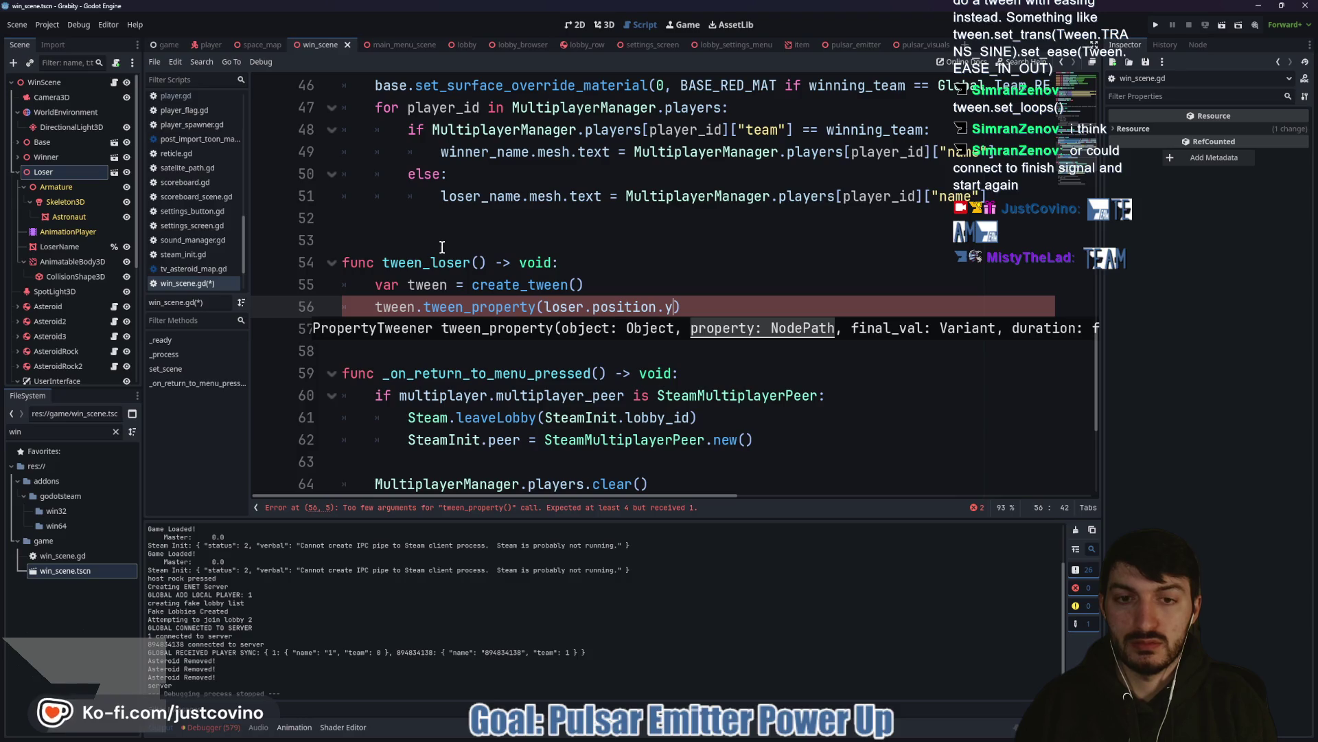
{"action": "type", "text": ", "}
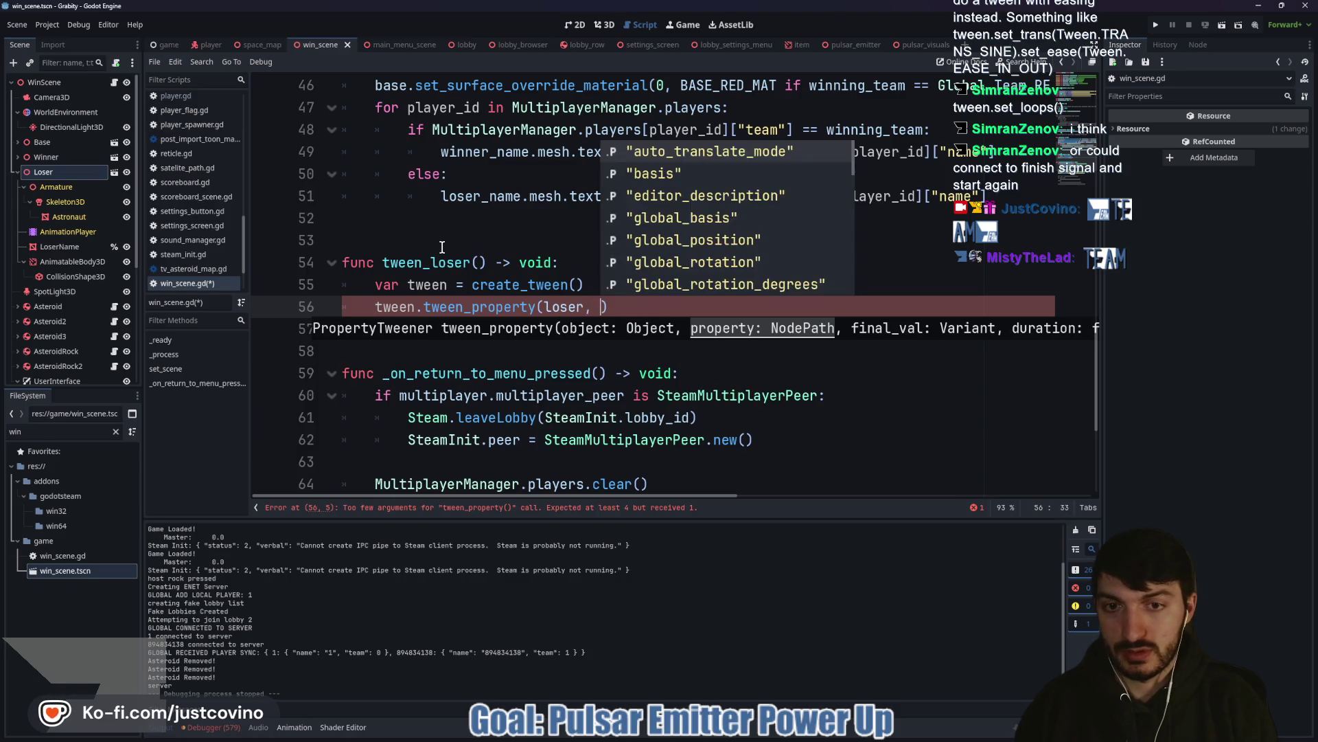
{"action": "type", "text": "\"posi"}
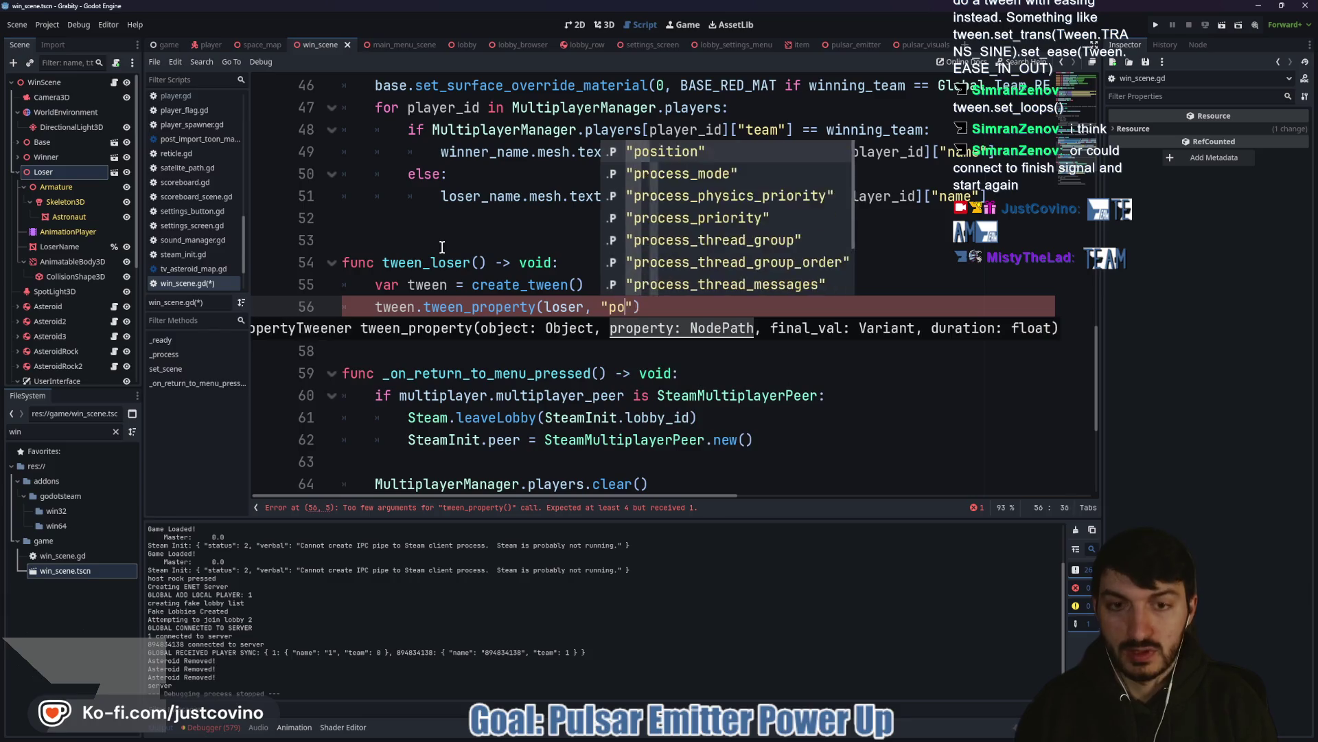
{"action": "key", "text": "Return"}
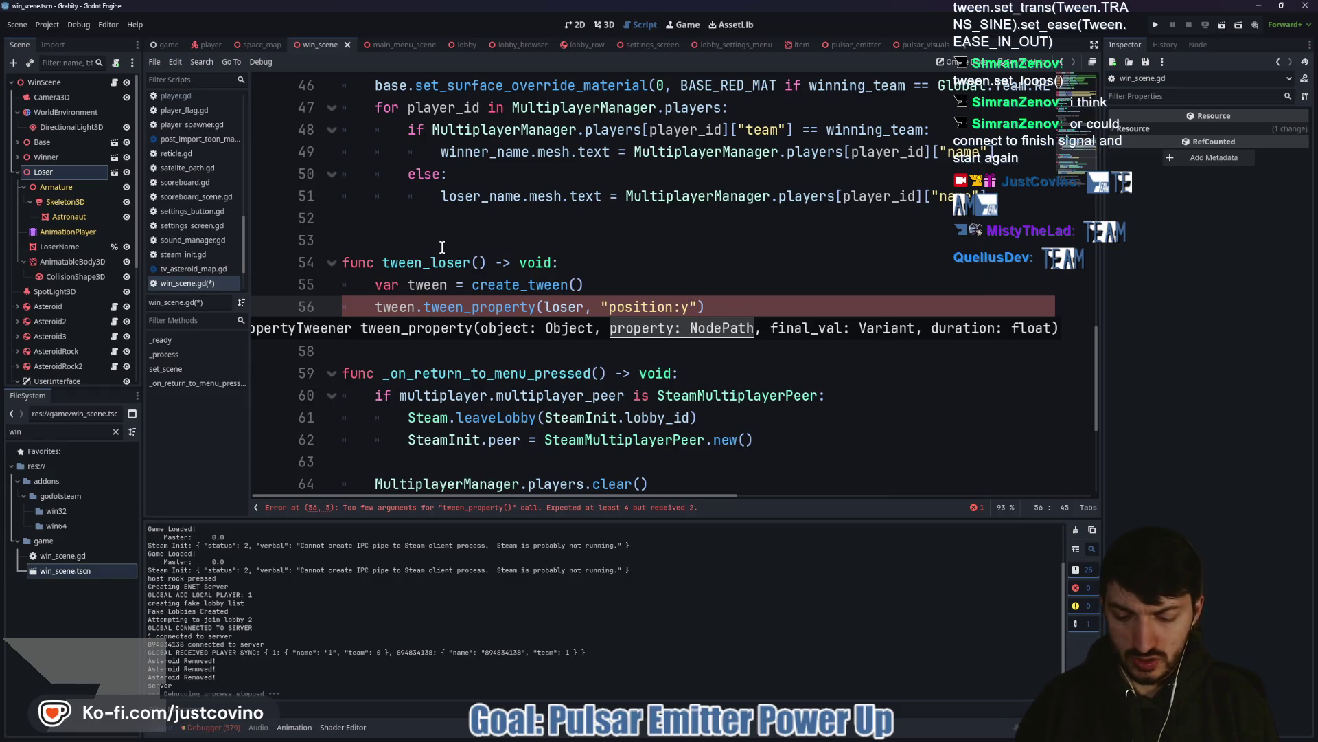
{"action": "type", "text": ","}
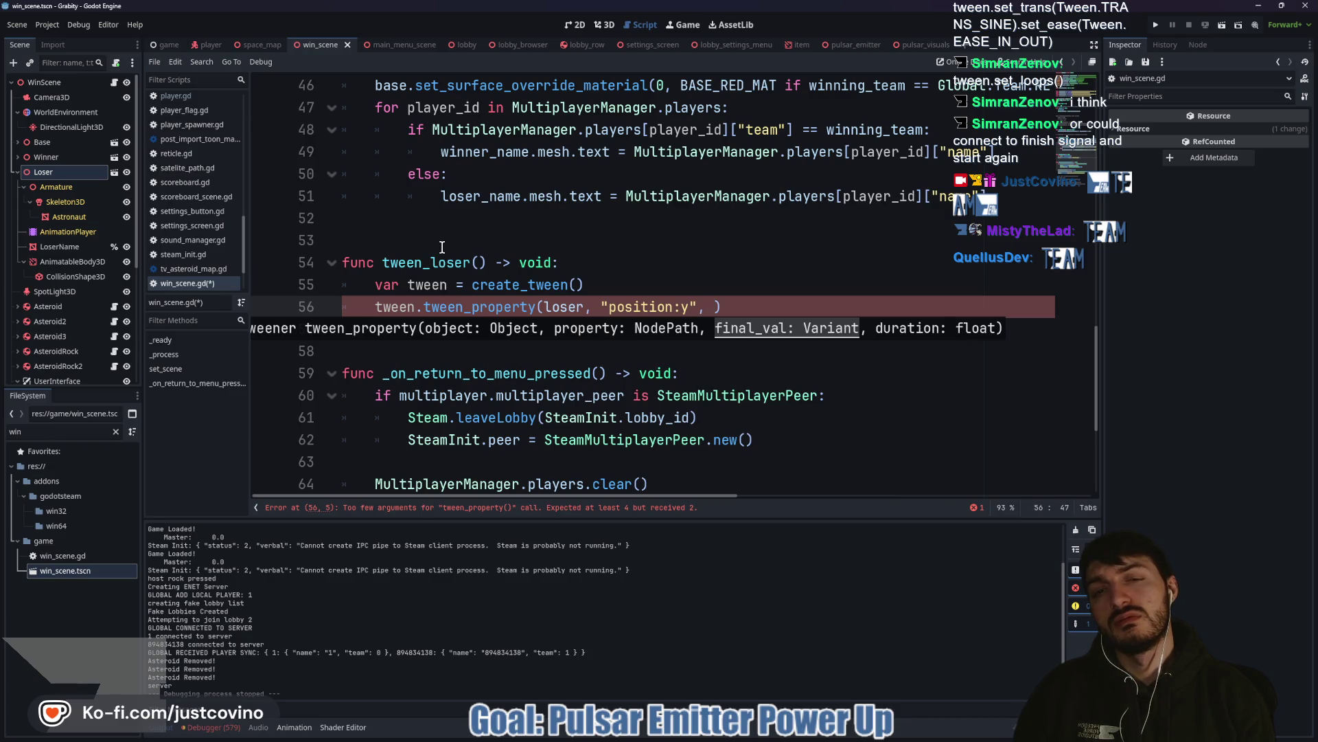
{"action": "type", "text": "loser.pos"}
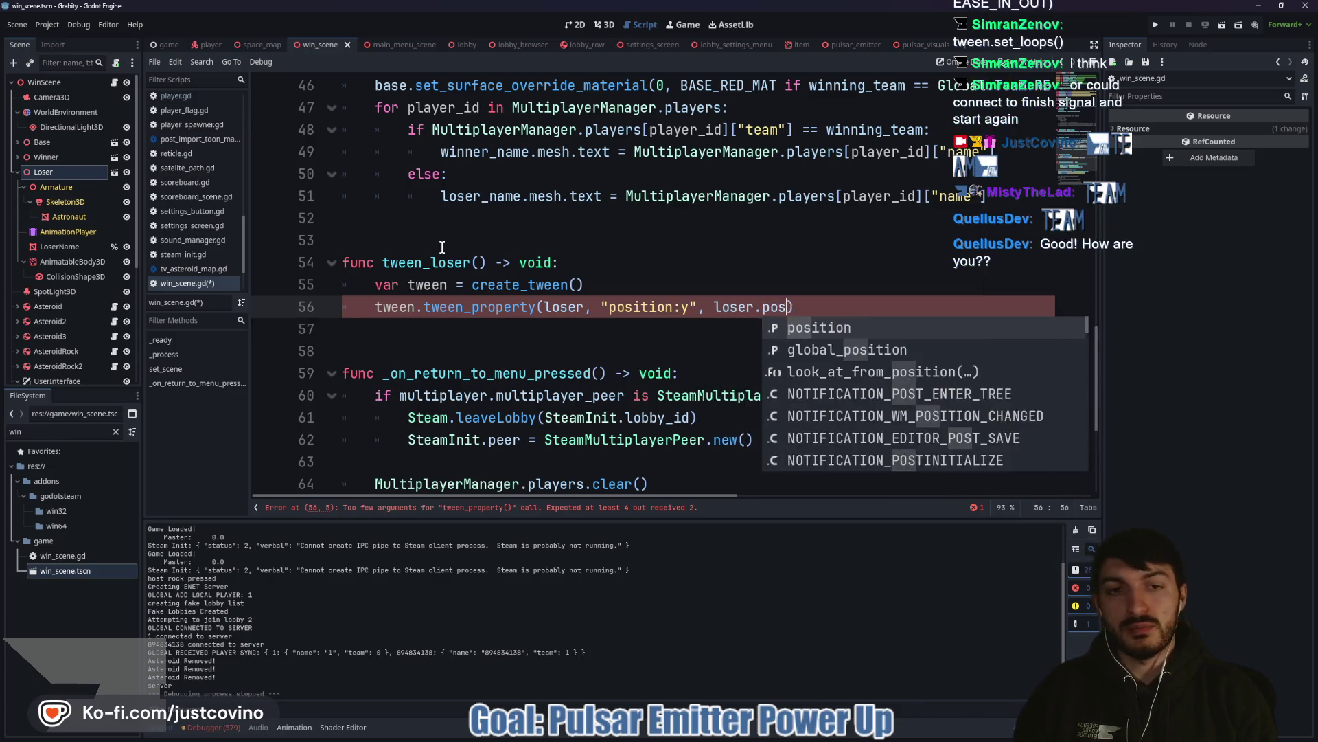
{"action": "type", "text": "ition.y "}
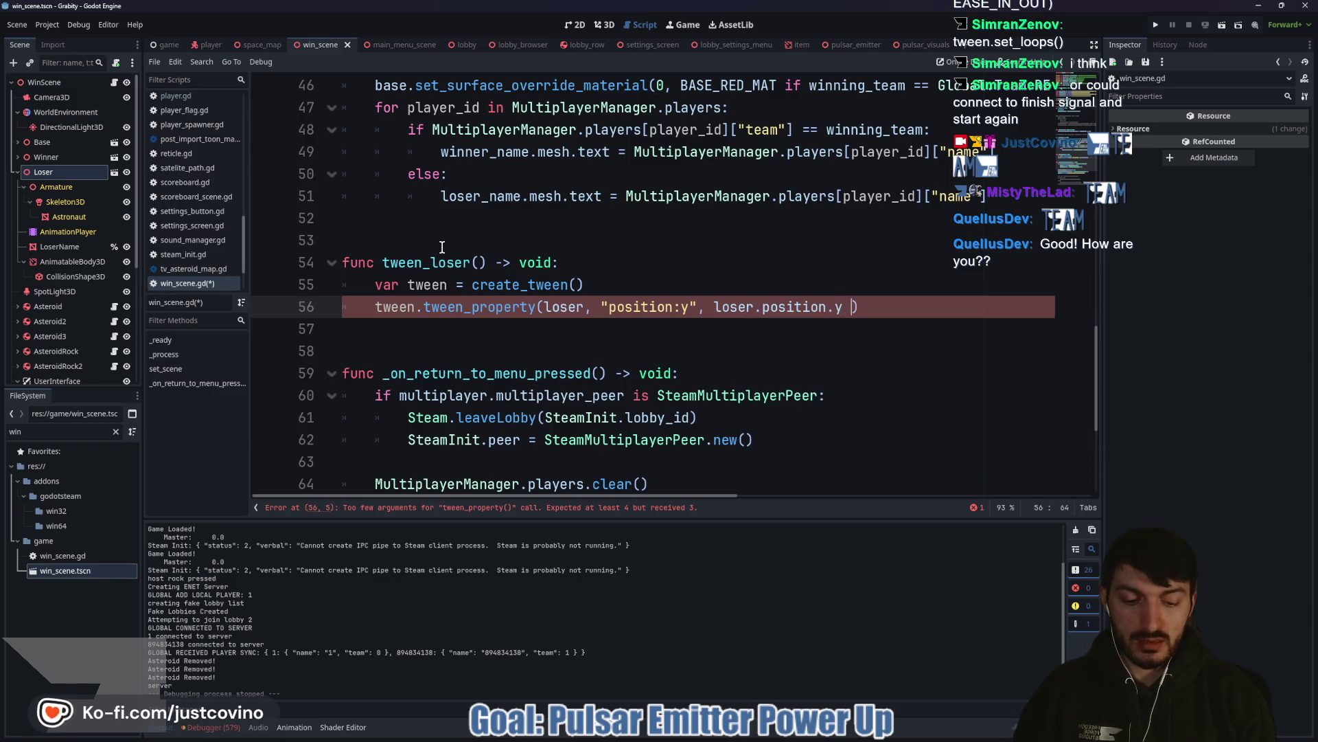
{"action": "type", "text": "+"}
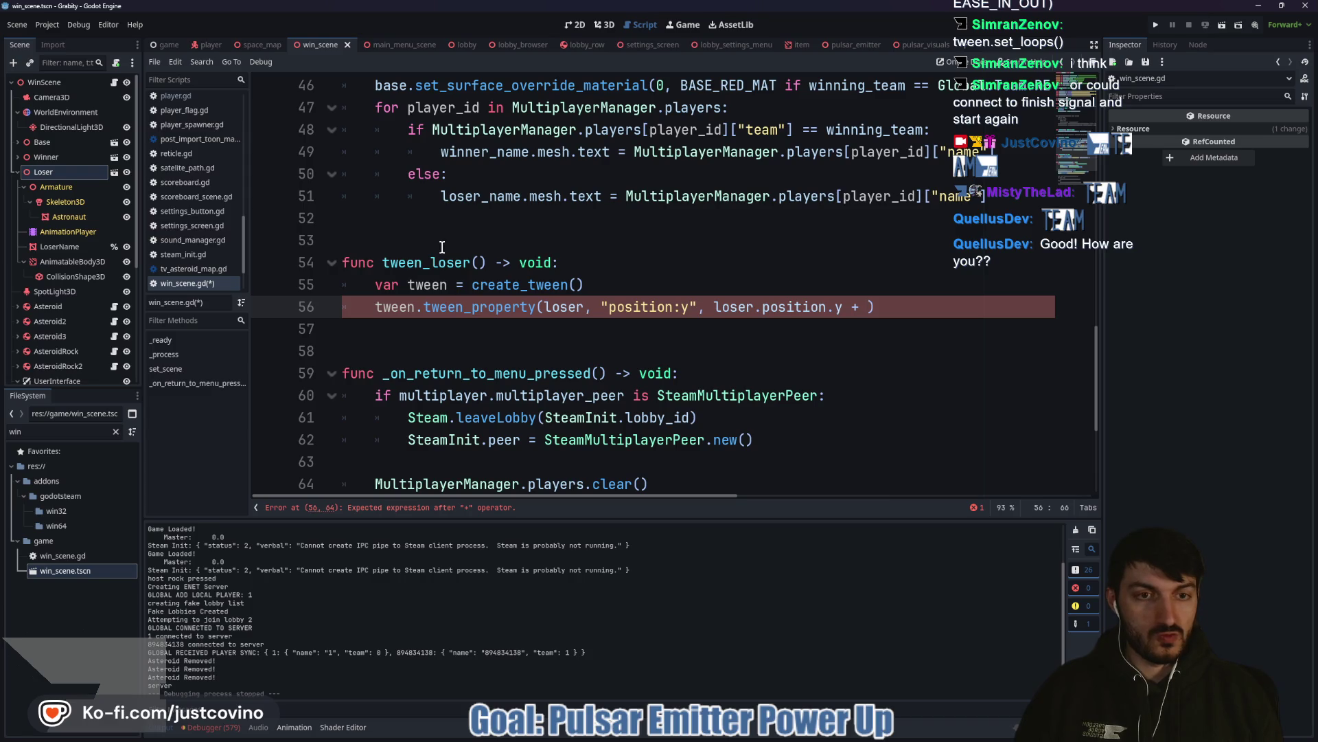
{"action": "key", "text": "BackSpace"}
{"action": "key", "text": "BackSpace"}
{"action": "key", "text": "BackSpace"}
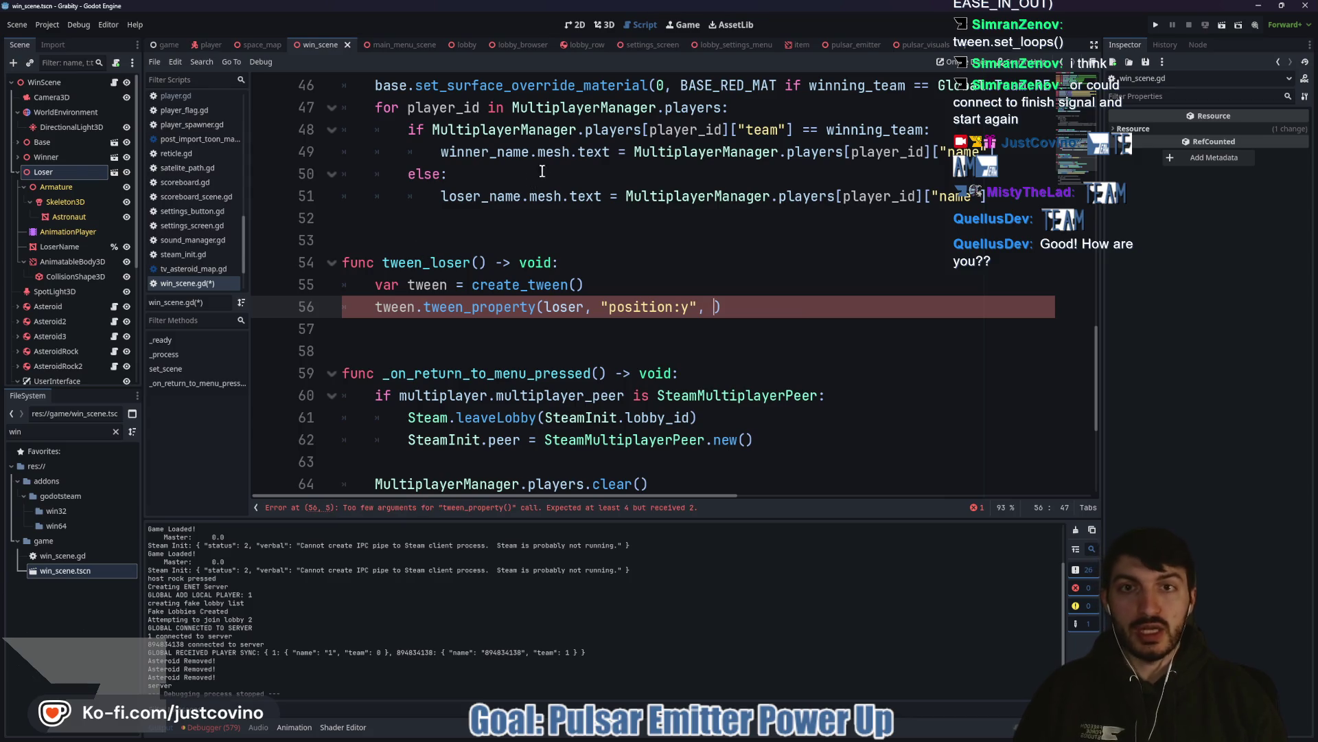
{"action": "left_click", "coordinate": [604, 26]}
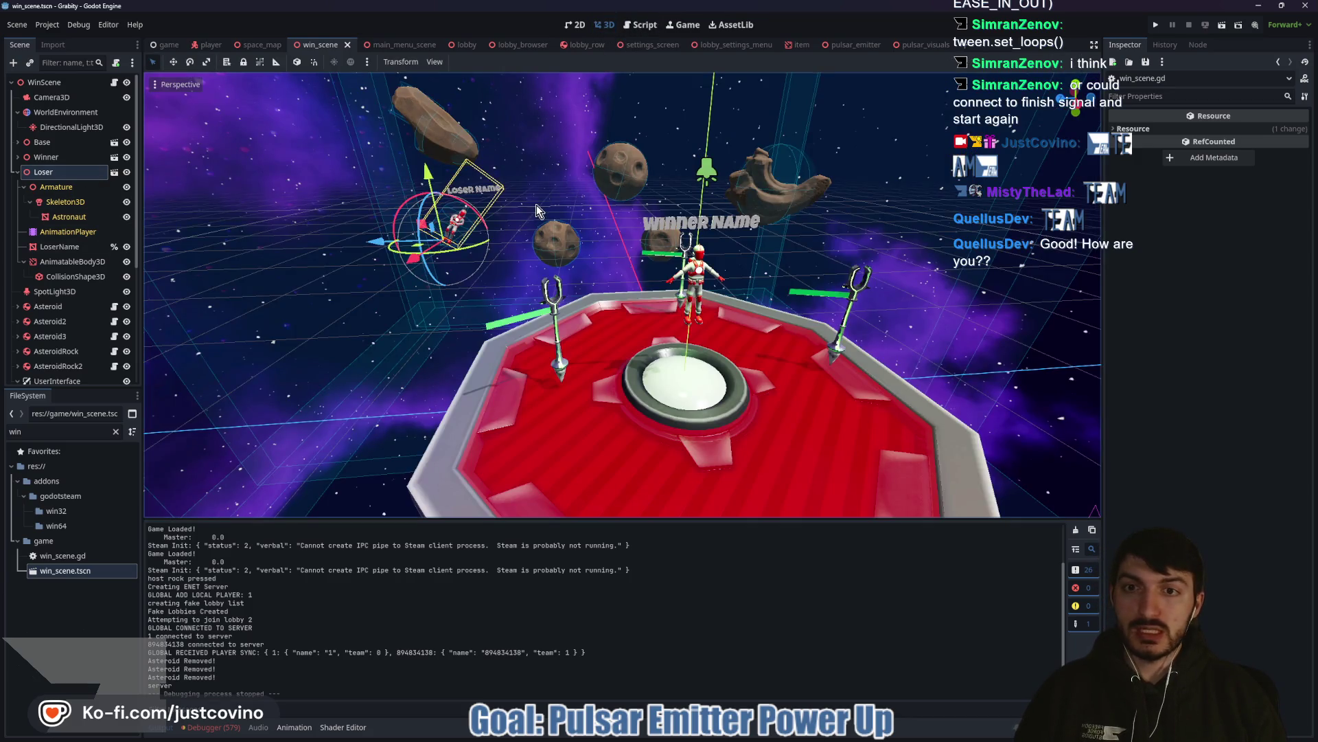
Select the Loser node, drag it upward to check its Y height, then return to the script.
{"action": "key", "text": "r"}
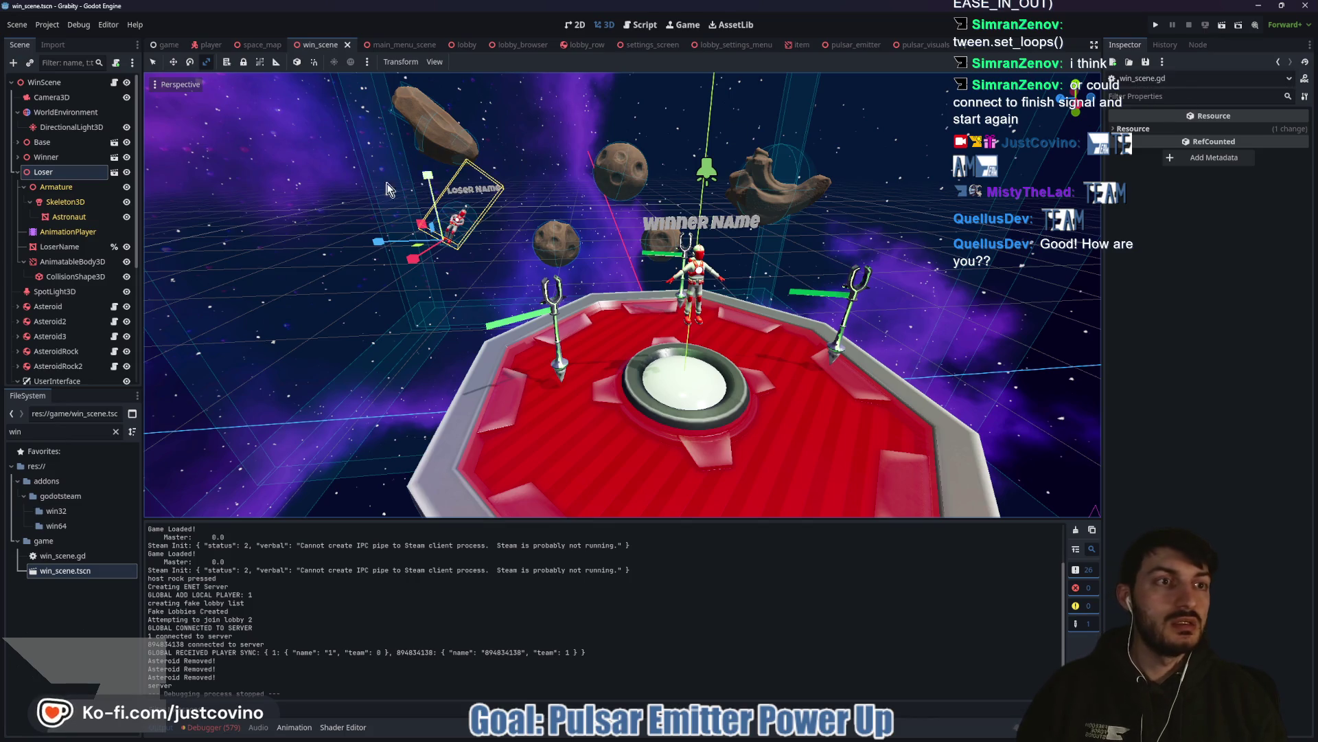
{"action": "left_click", "coordinate": [43, 171]}
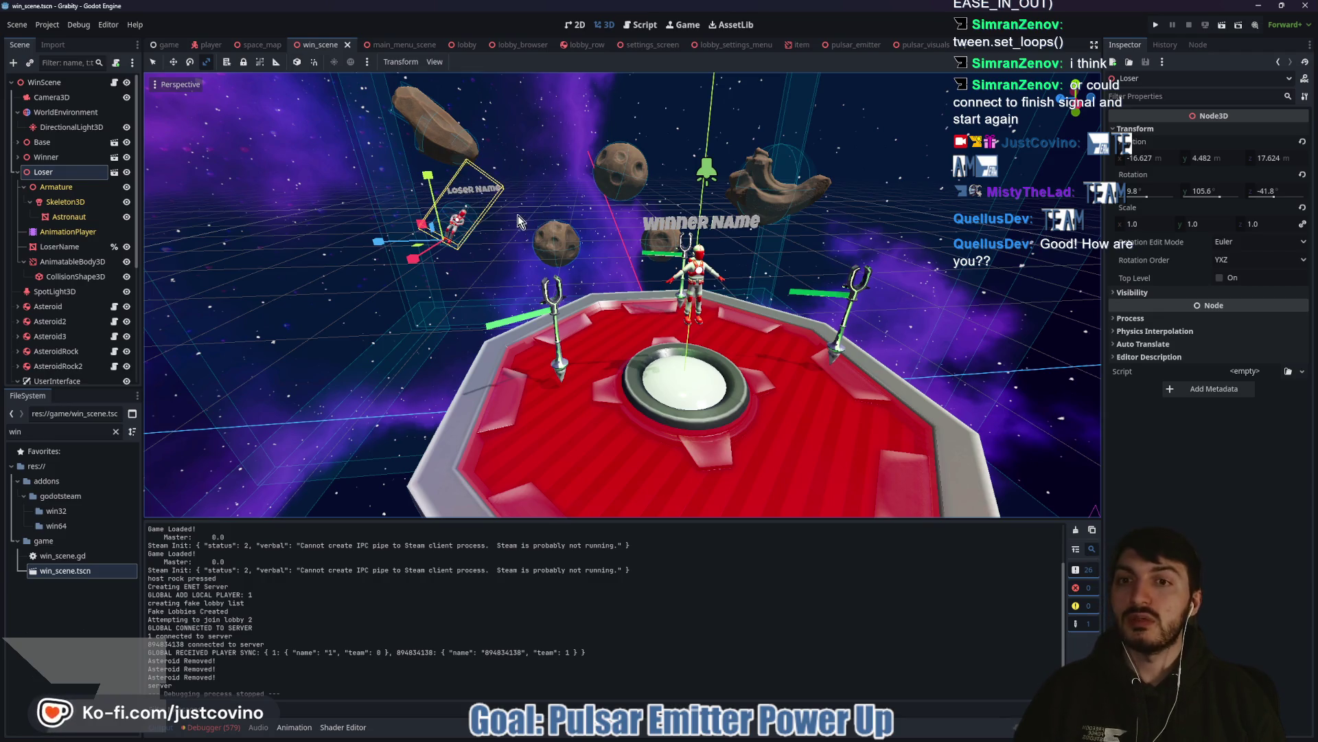
{"action": "key", "text": "q"}
{"action": "mouse_move", "coordinate": [480, 194]}
{"action": "left_mouse_down"}
{"action": "mouse_move", "coordinate": [544, 154]}
{"action": "mouse_move", "coordinate": [474, 248]}
{"action": "left_mouse_up"}
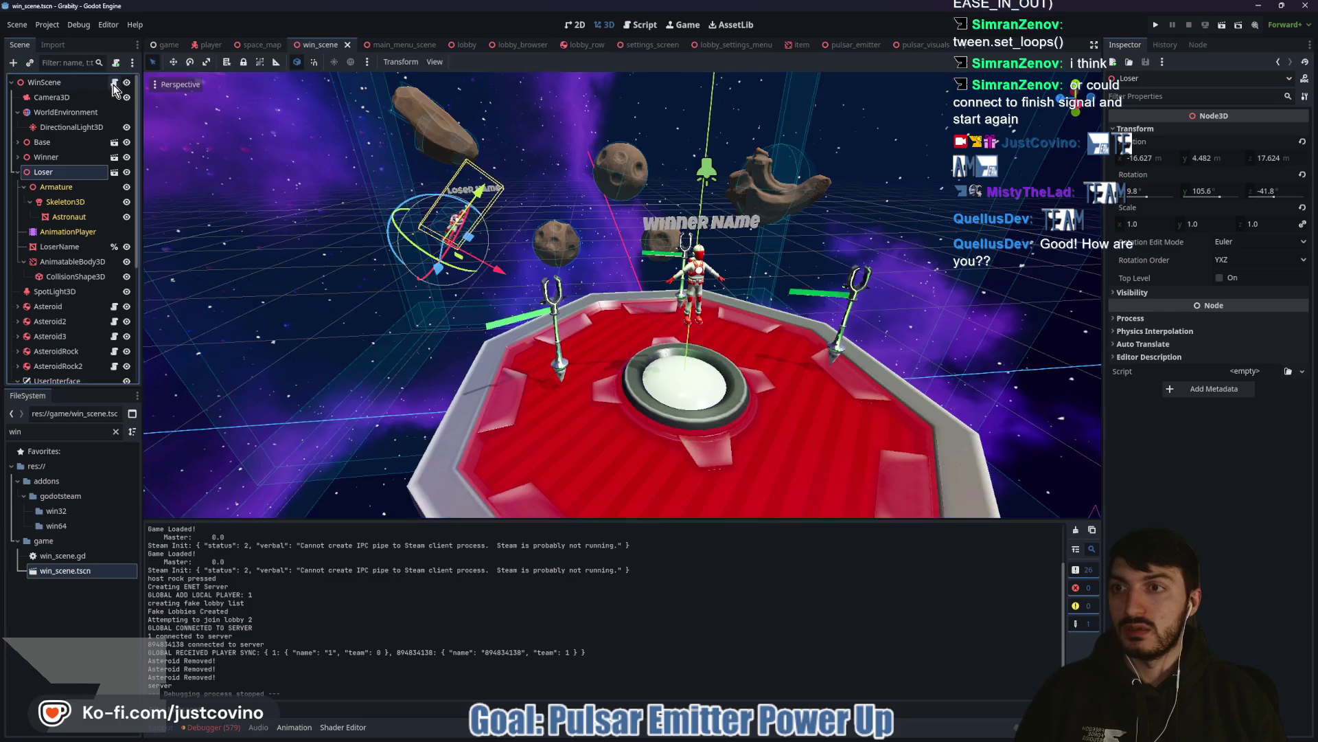
{"action": "left_click", "coordinate": [114, 81]}
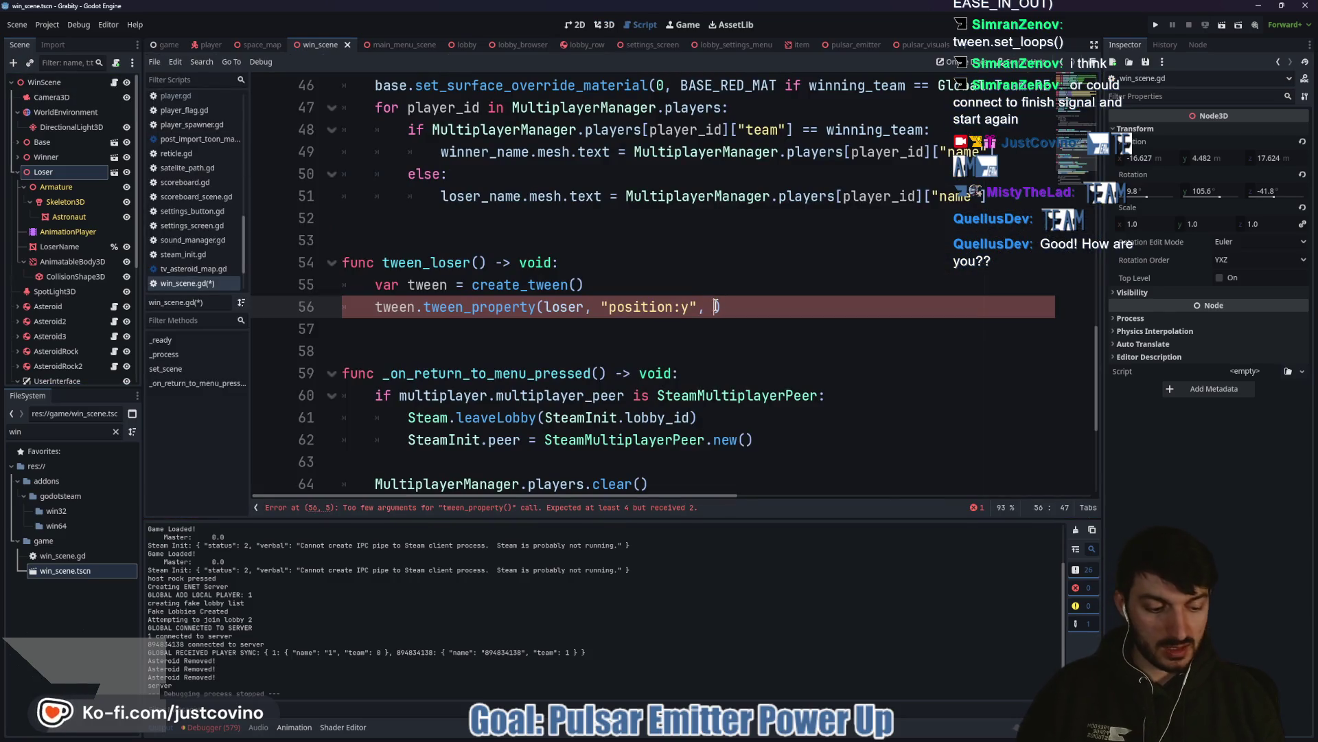
Tween position:y to 9.0 over 6.0, then add a second tween_property back to 1.0.
{"action": "type", "text": "0"}
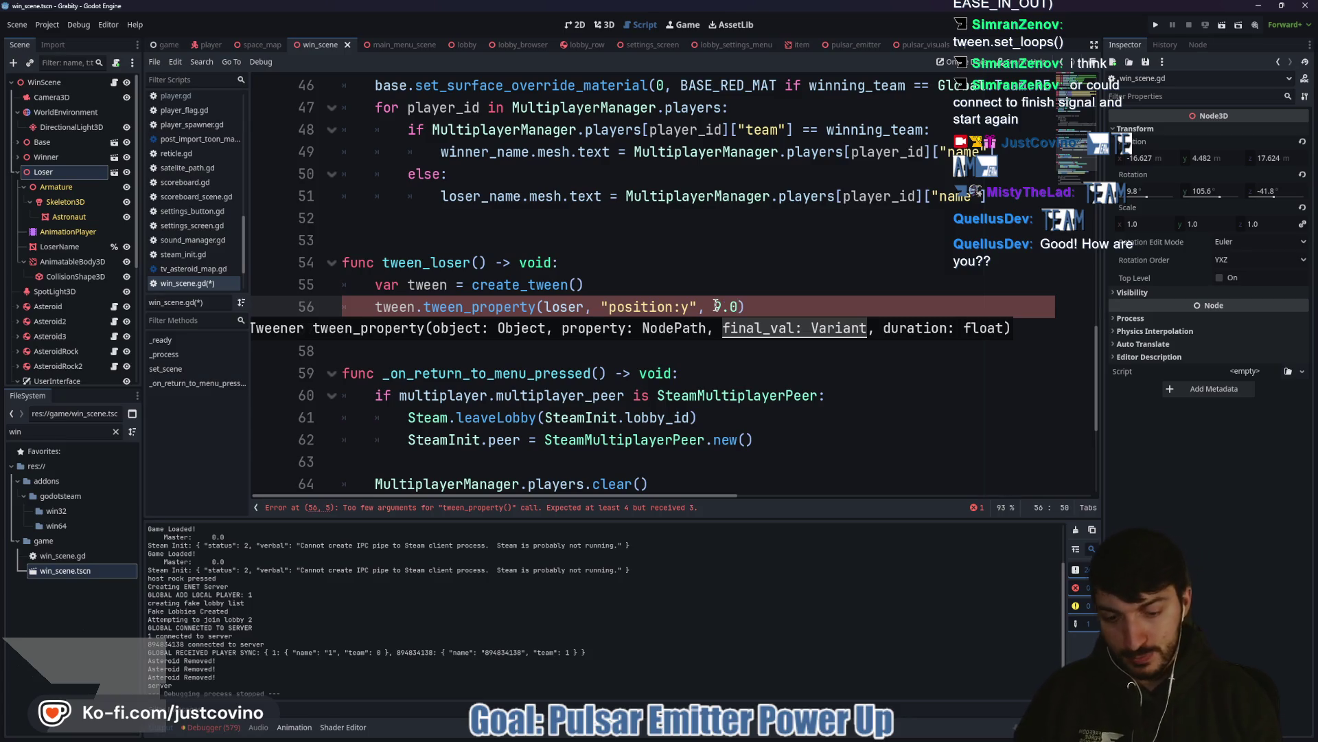
{"action": "type", "text": ", "}
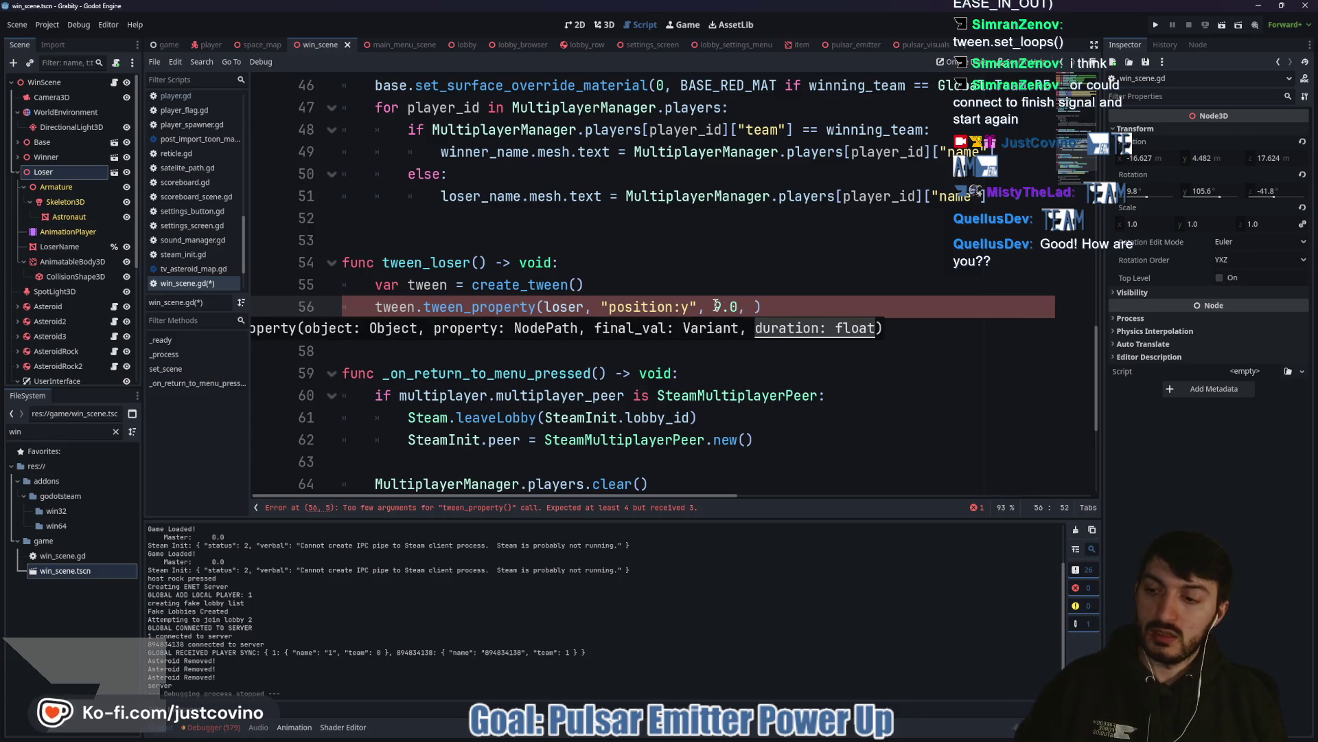
{"action": "type", "text": "2"}
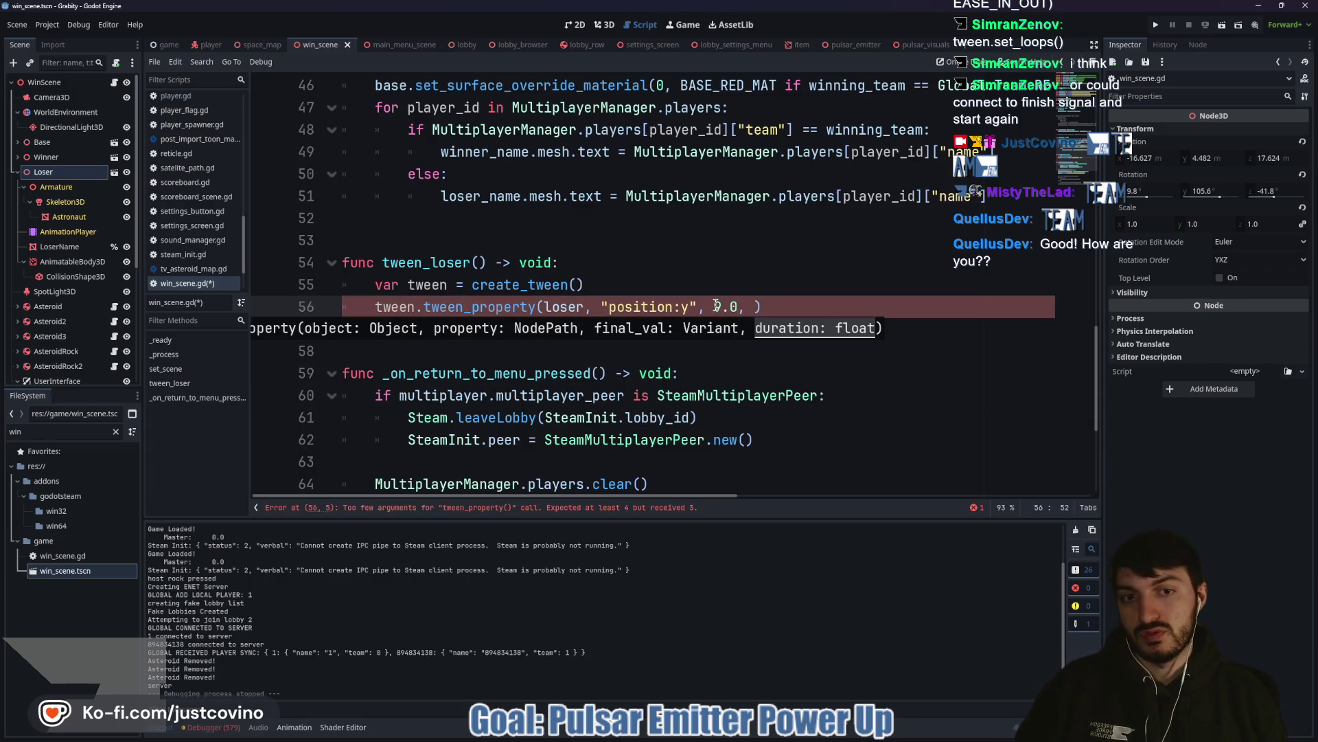
{"action": "type", "text": "6.0"}
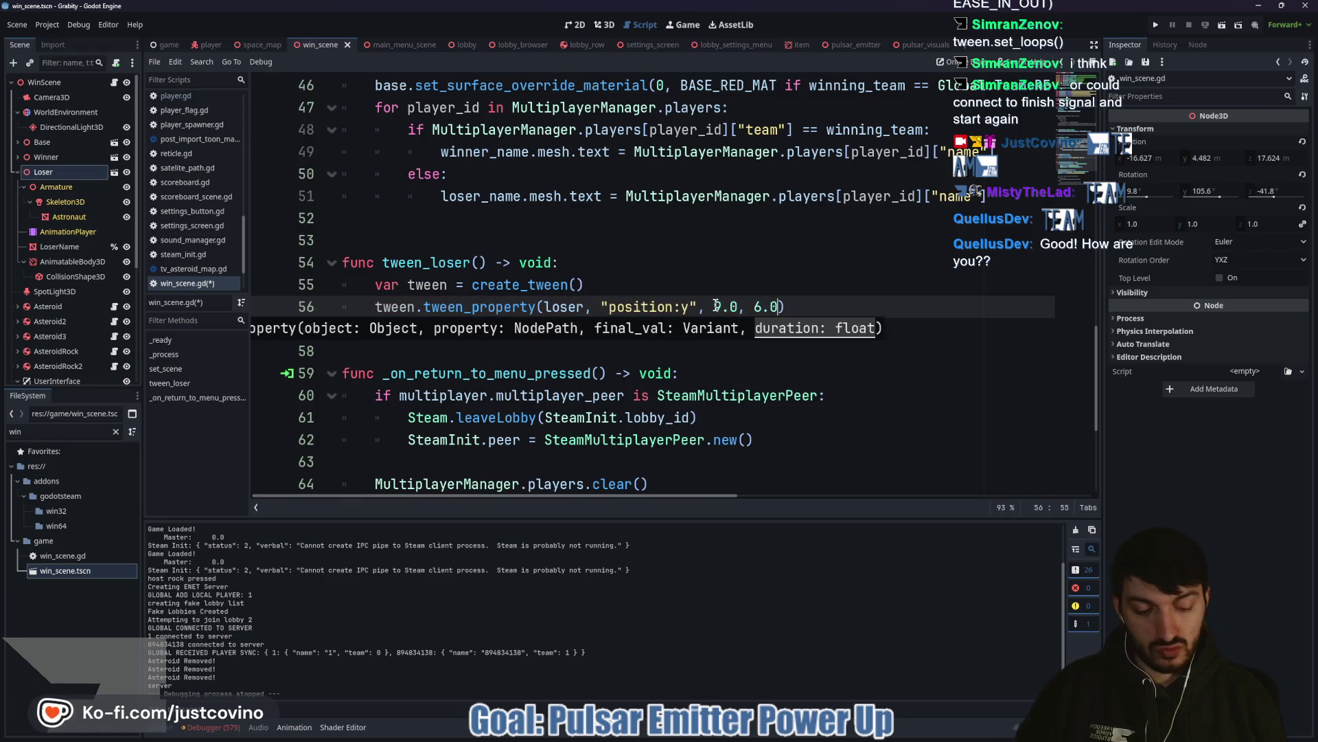
{"action": "key", "text": "End"}
{"action": "key", "text": "Return"}
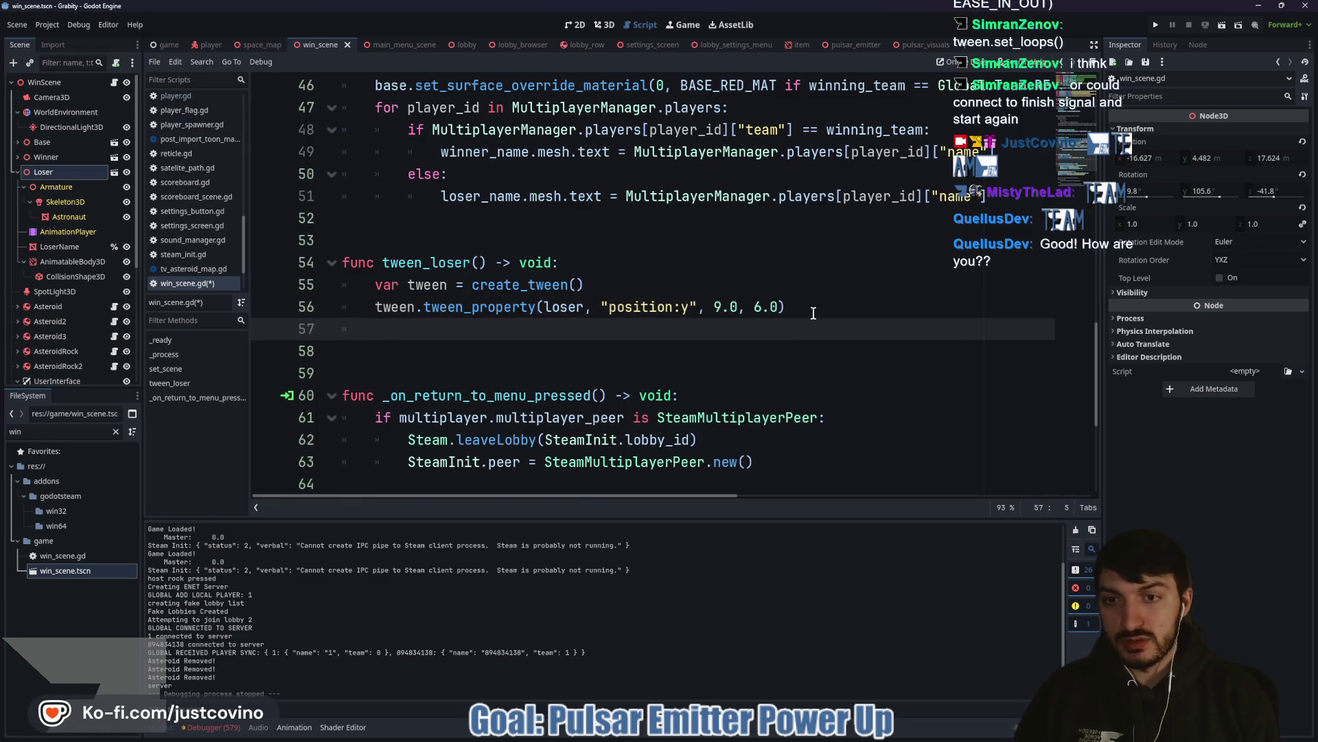
{"action": "type", "text": "tween.tween_pro"}
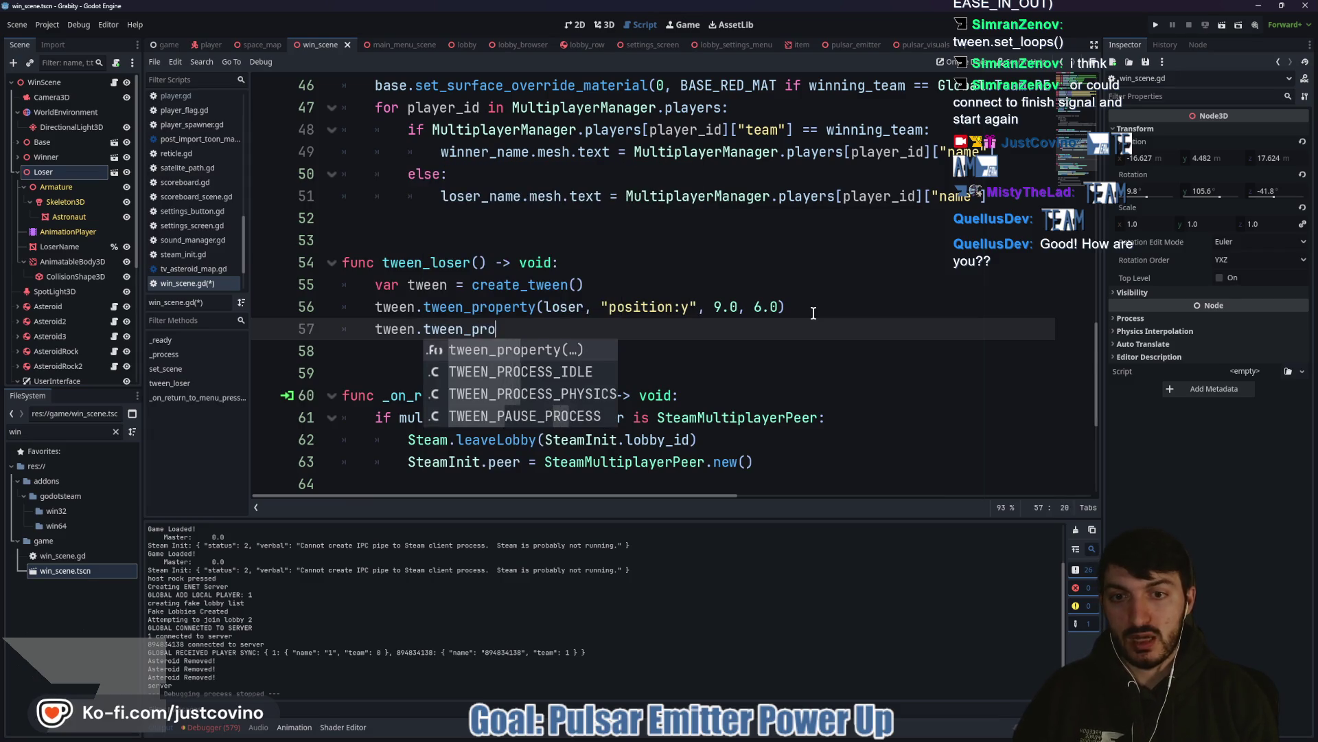
{"action": "key", "text": "Return"}
{"action": "type", "text": "loser, \""}
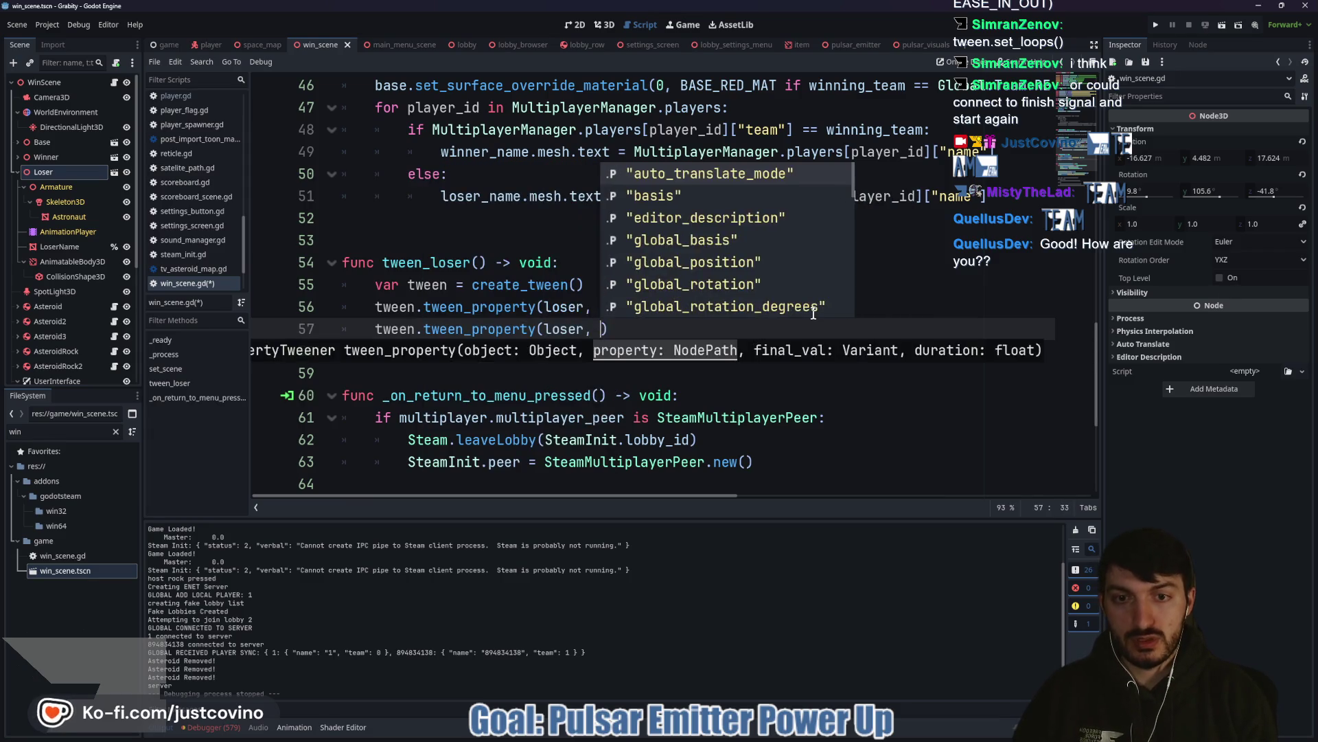
{"action": "type", "text": "positio"}
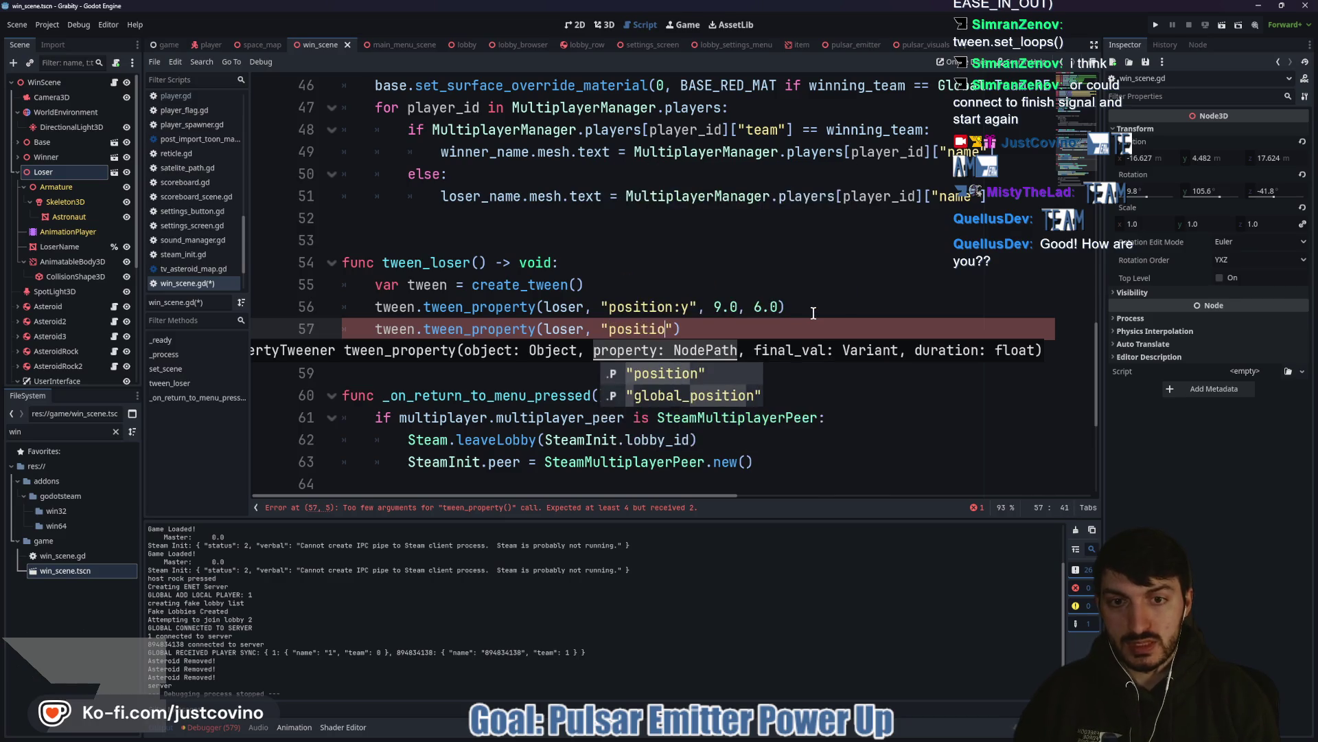
{"action": "key", "text": "Return"}
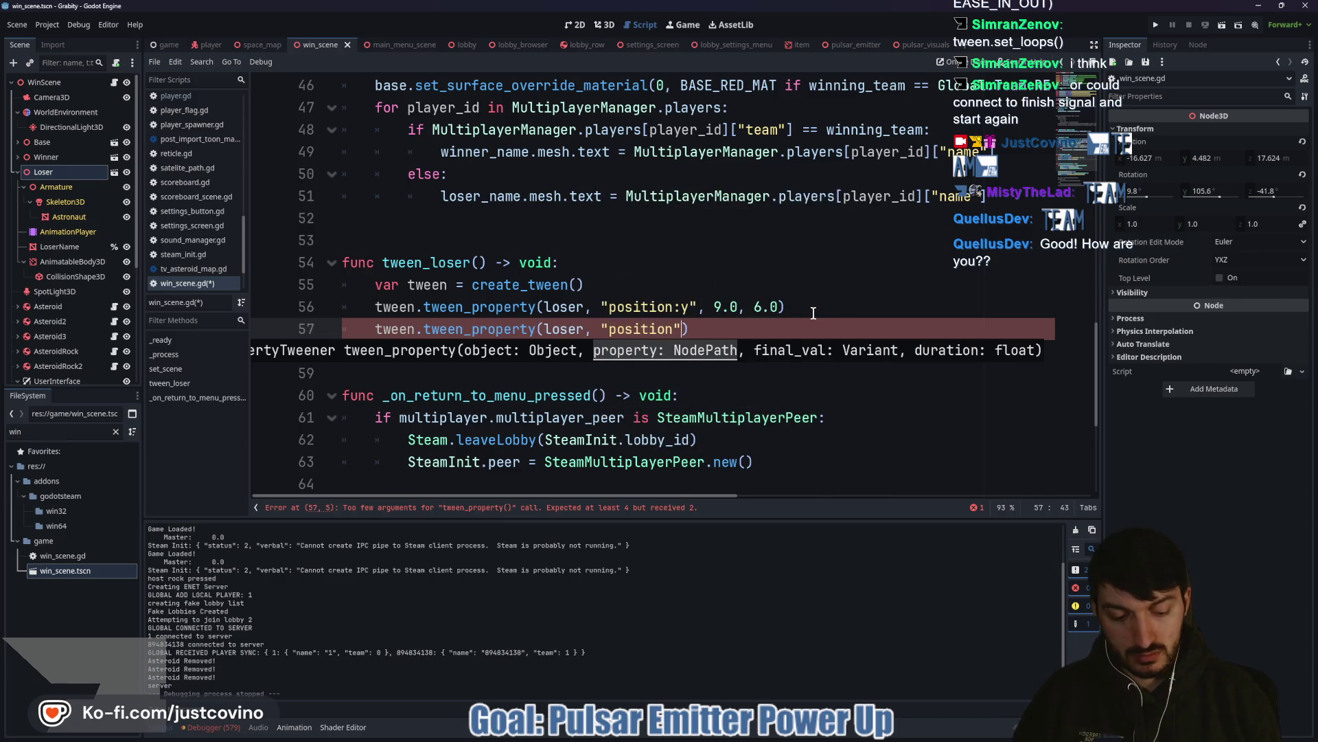
{"action": "type", "text": ":y\""}
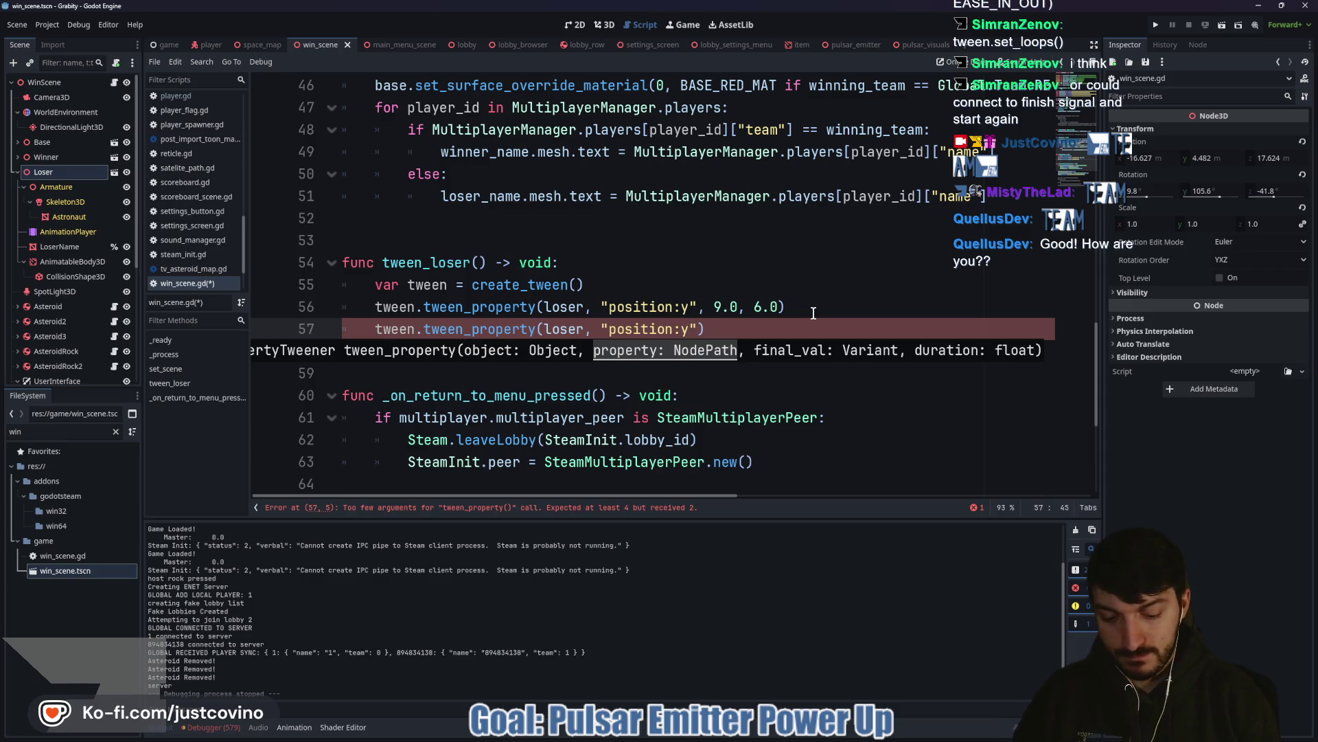
{"action": "type", "text": ", 1.0, 6.0"}
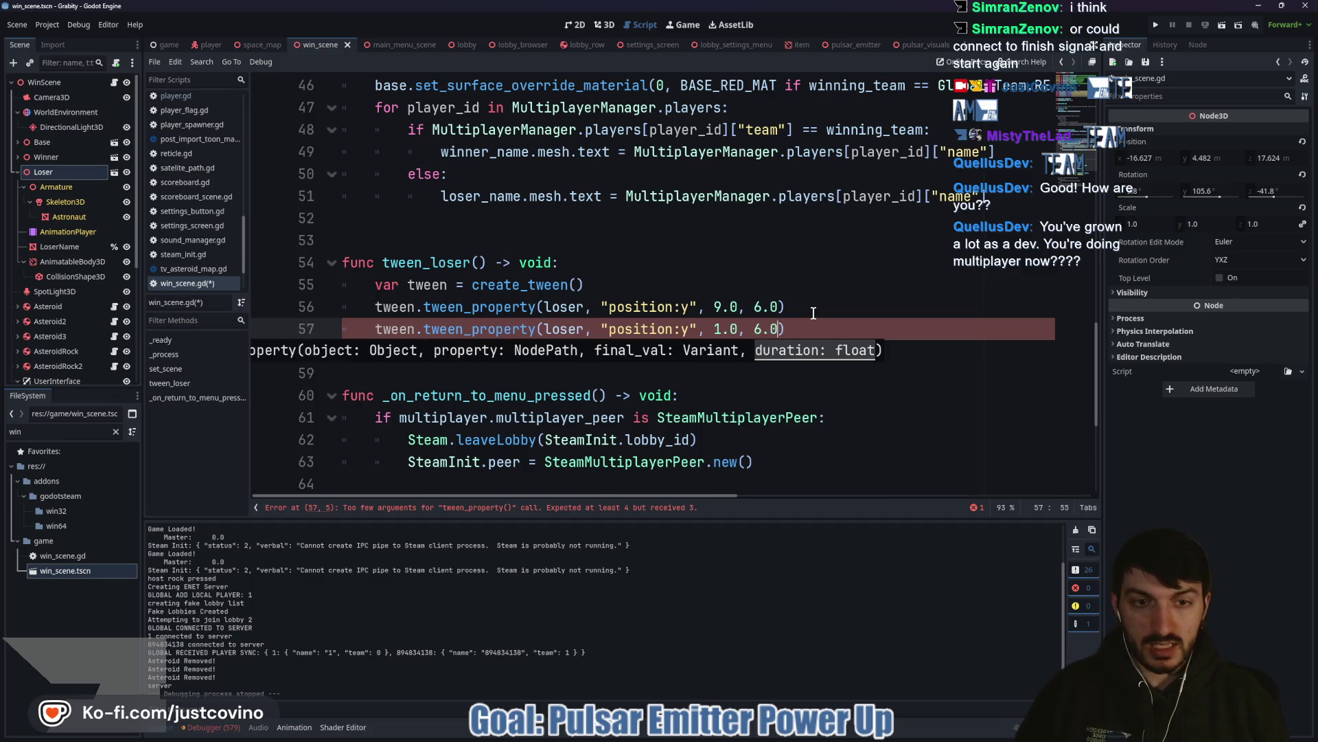
{"action": "left_click", "coordinate": [808, 307]}
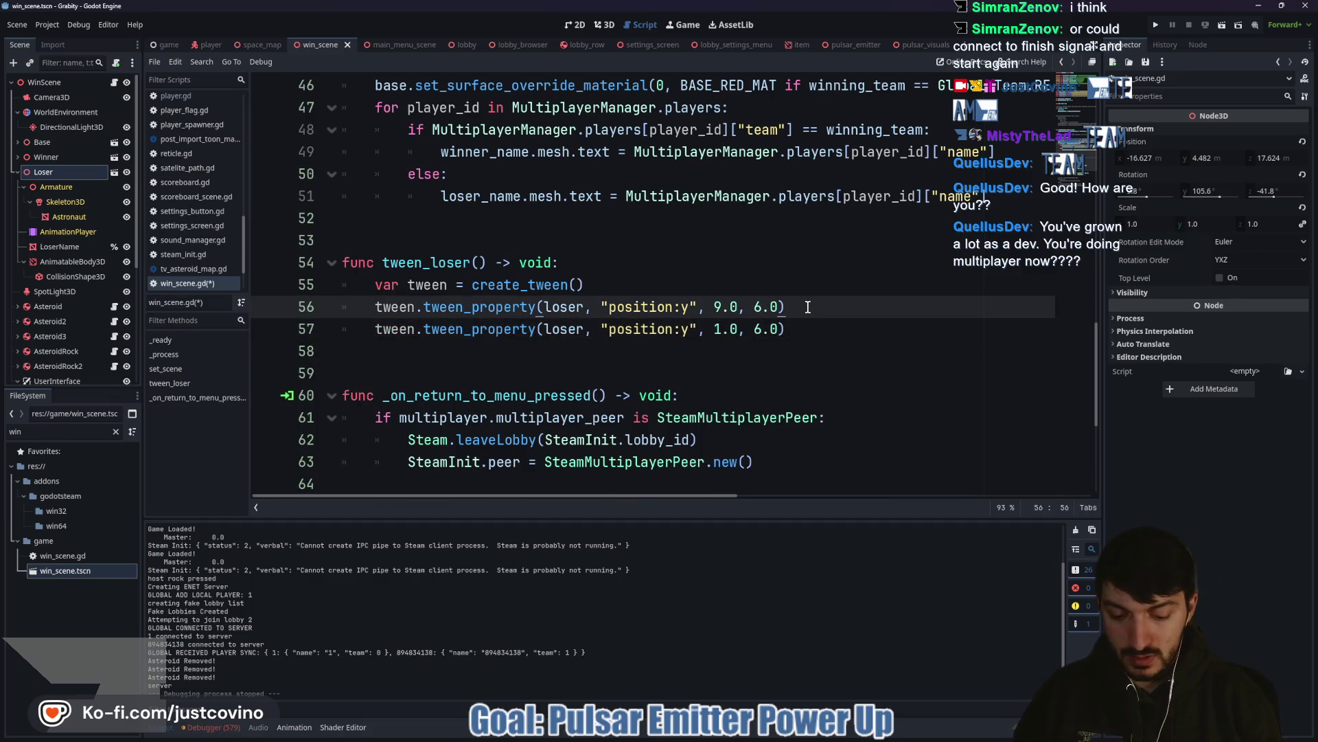
Chain .set_ease(Tween.EASE_IN_OUT) onto both tween_property calls and save the script.
{"action": "type", "text": ".set_e"}
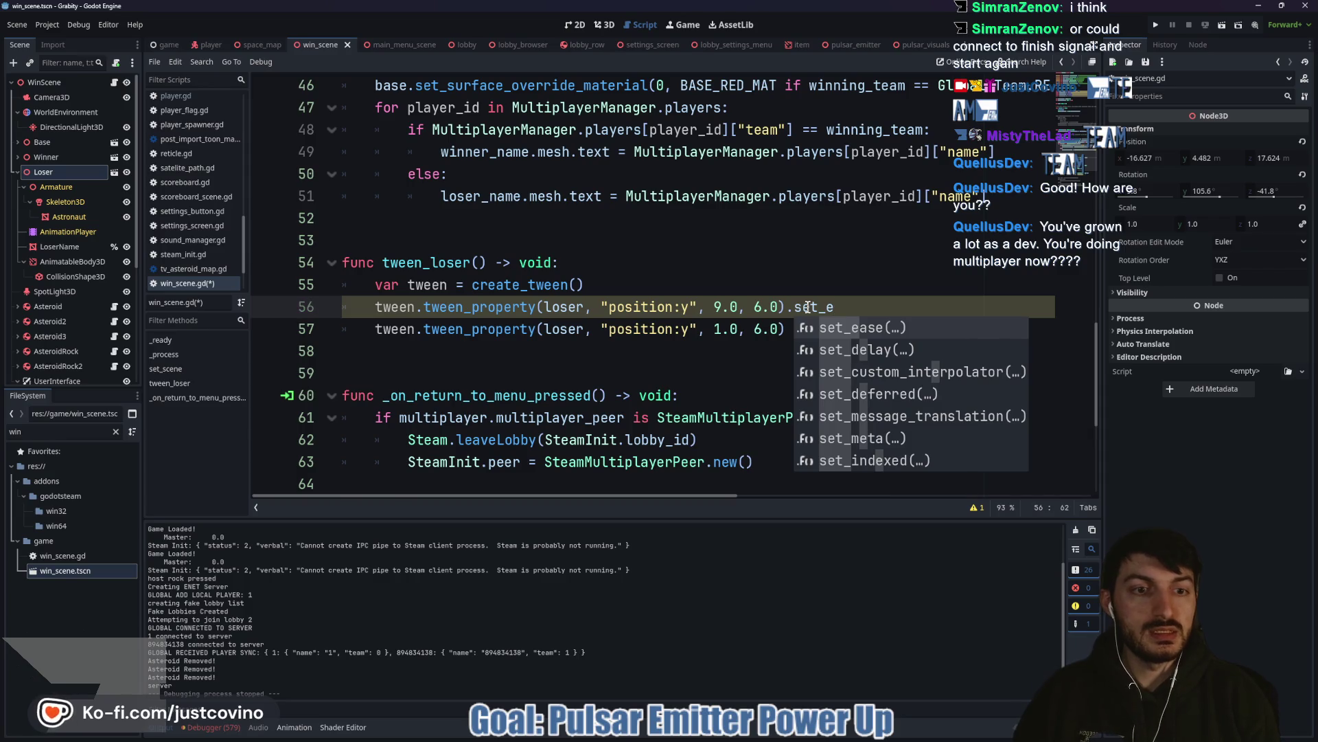
{"action": "key", "text": "Return"}
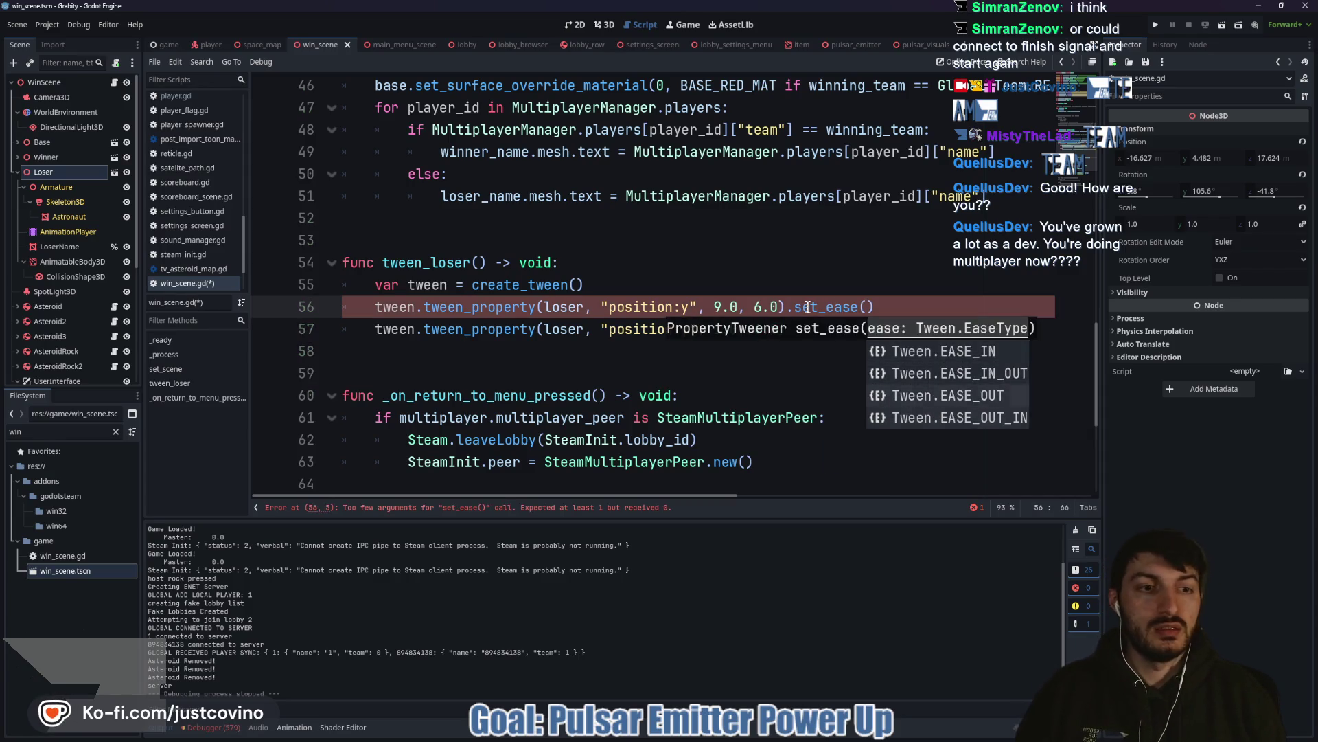
{"action": "key", "text": "Down"}
{"action": "key", "text": "Return"}
{"action": "left_click", "coordinate": [843, 306]}
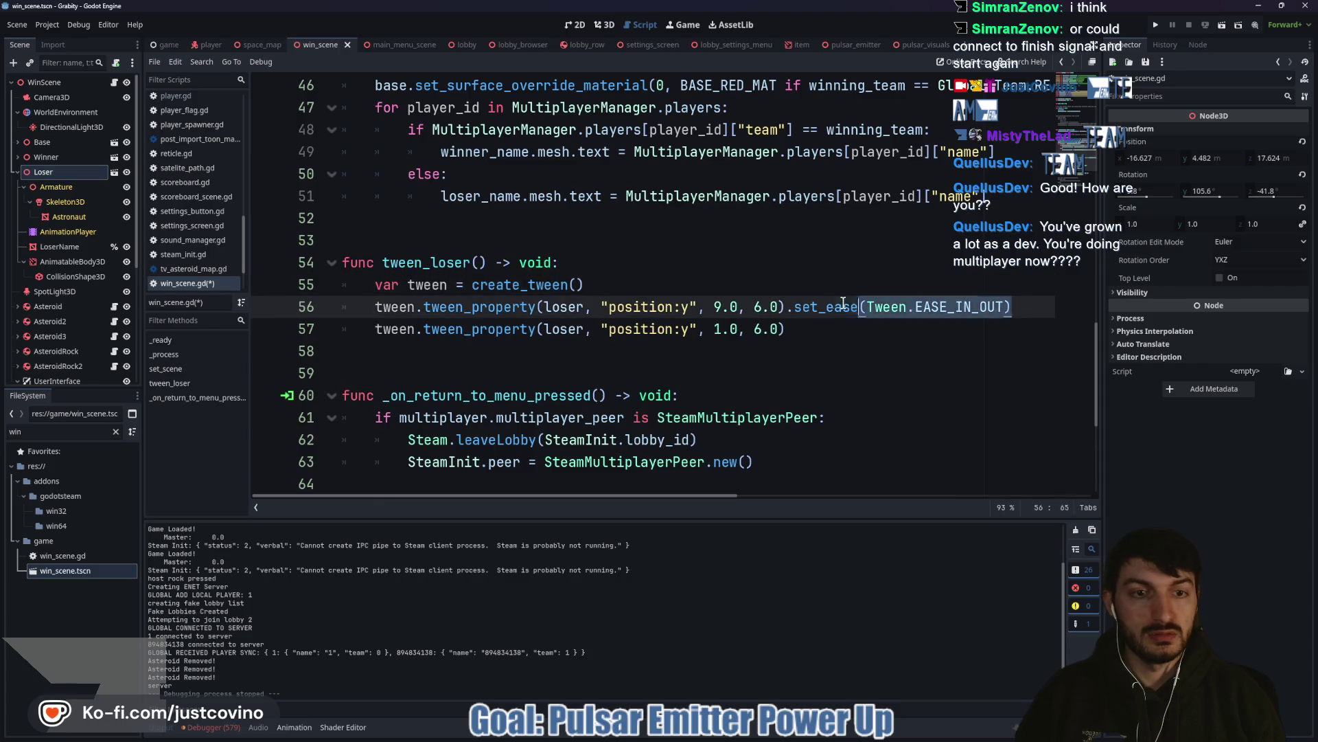
{"action": "left_click", "coordinate": [806, 330]}
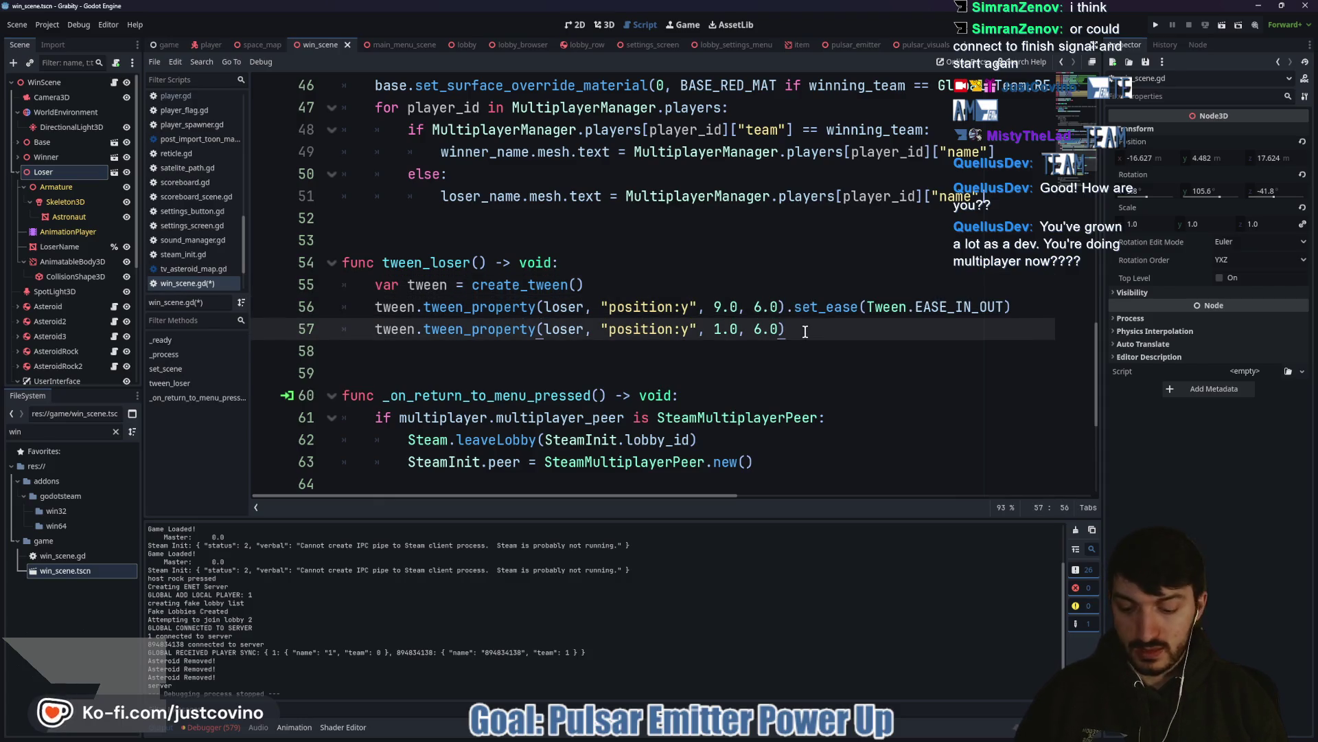
{"action": "type", "text": ".set_ease(Tween.EASE_IN_OUT)"}
{"action": "key", "text": "Down"}
{"action": "key", "text": "ctrl+s"}
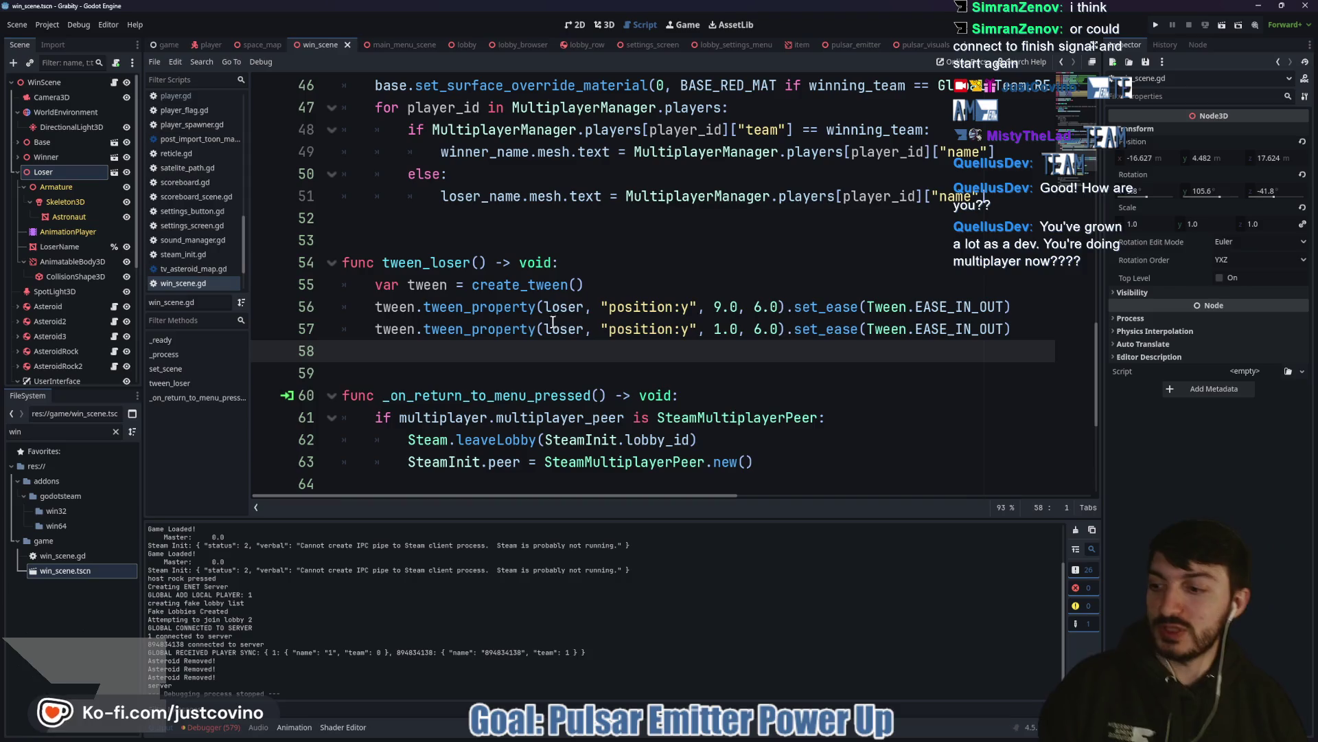
{"action": "scroll", "coordinate": [582, 298], "scroll_direction": "up", "scroll_amount": 1}
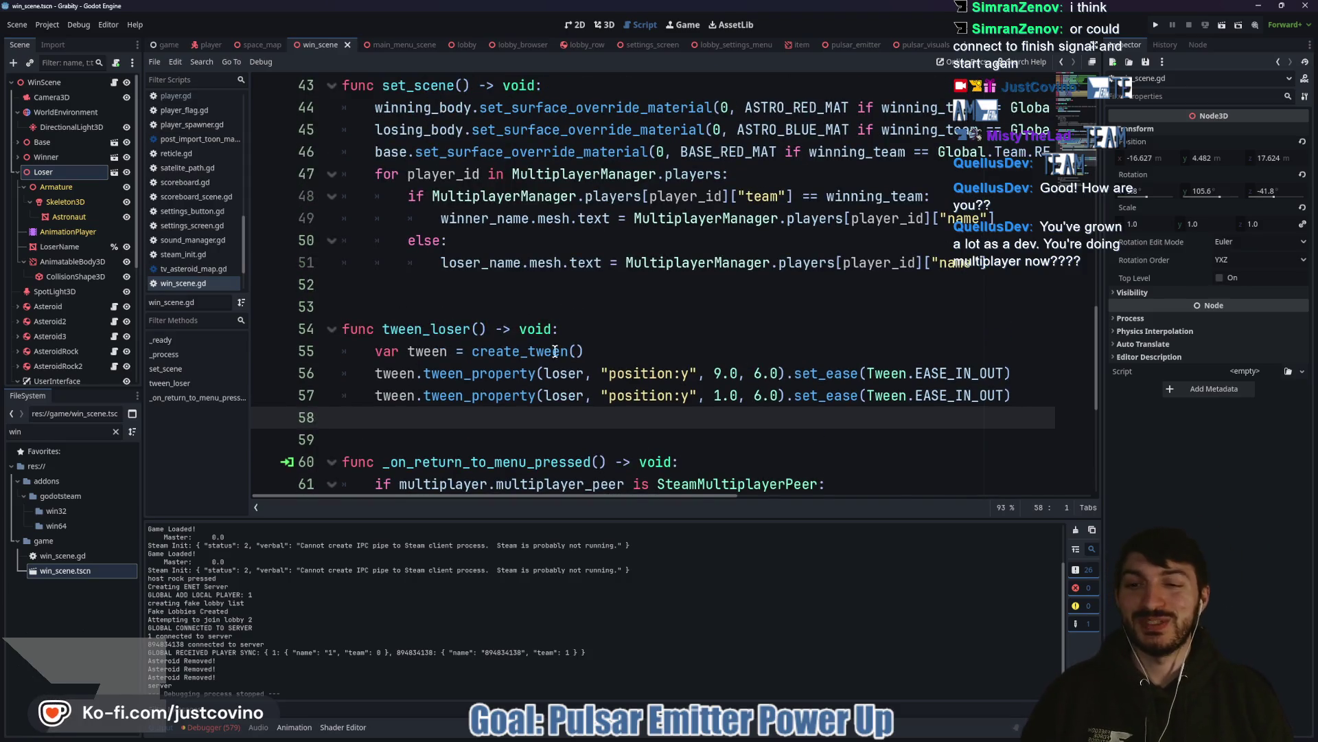
Restore .set_trans(Tween.TRANS_SINE) on line 56's tween_property call.
{"action": "scroll", "coordinate": [555, 351], "scroll_direction": "up", "scroll_amount": 9}
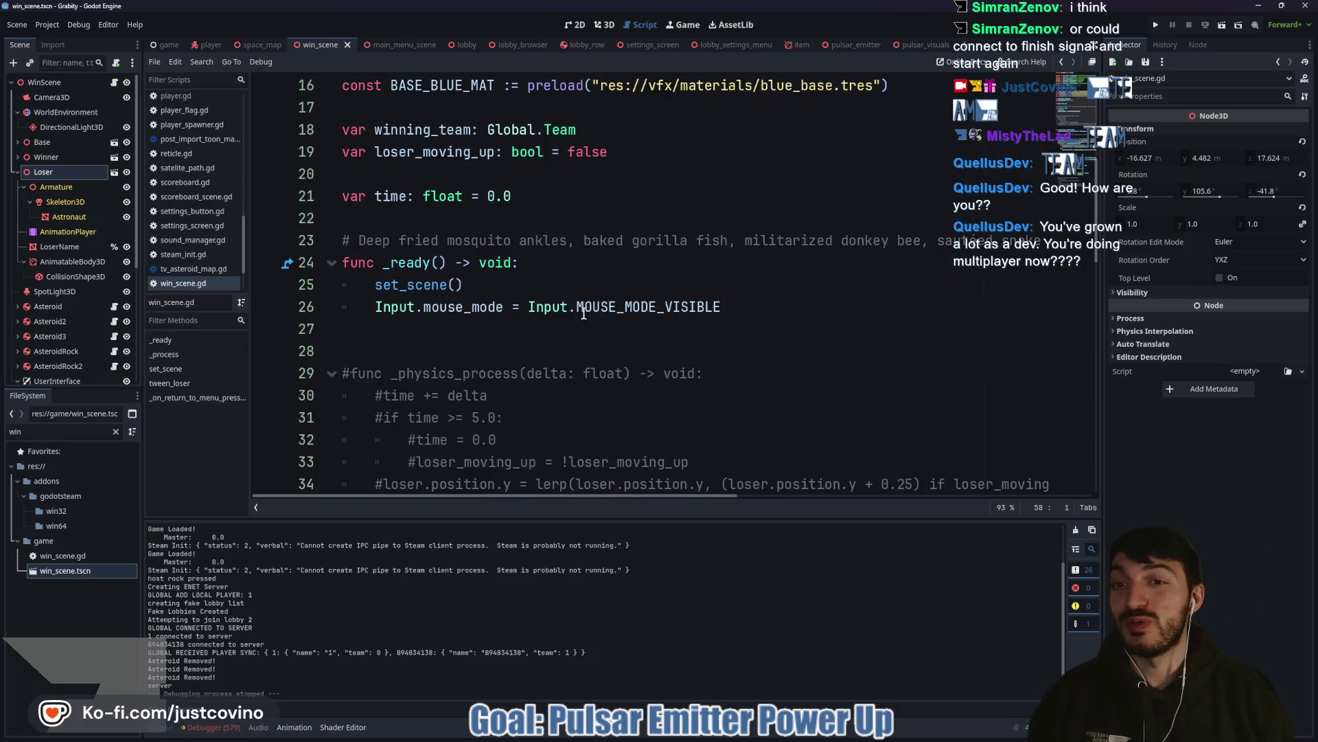
{"action": "left_click", "coordinate": [462, 331]}
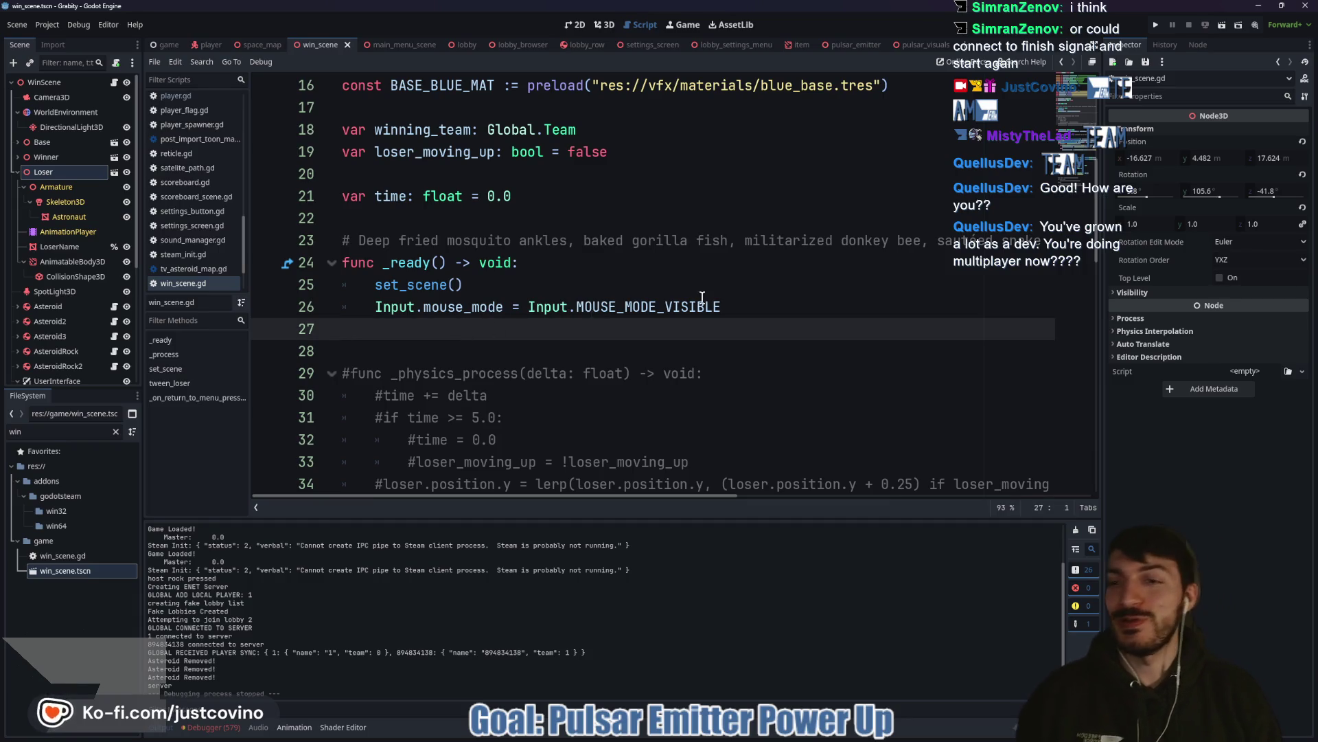
{"action": "scroll", "coordinate": [701, 306], "scroll_direction": "down", "scroll_amount": 3}
{"action": "scroll", "coordinate": [694, 286], "scroll_direction": "down", "scroll_amount": 2}
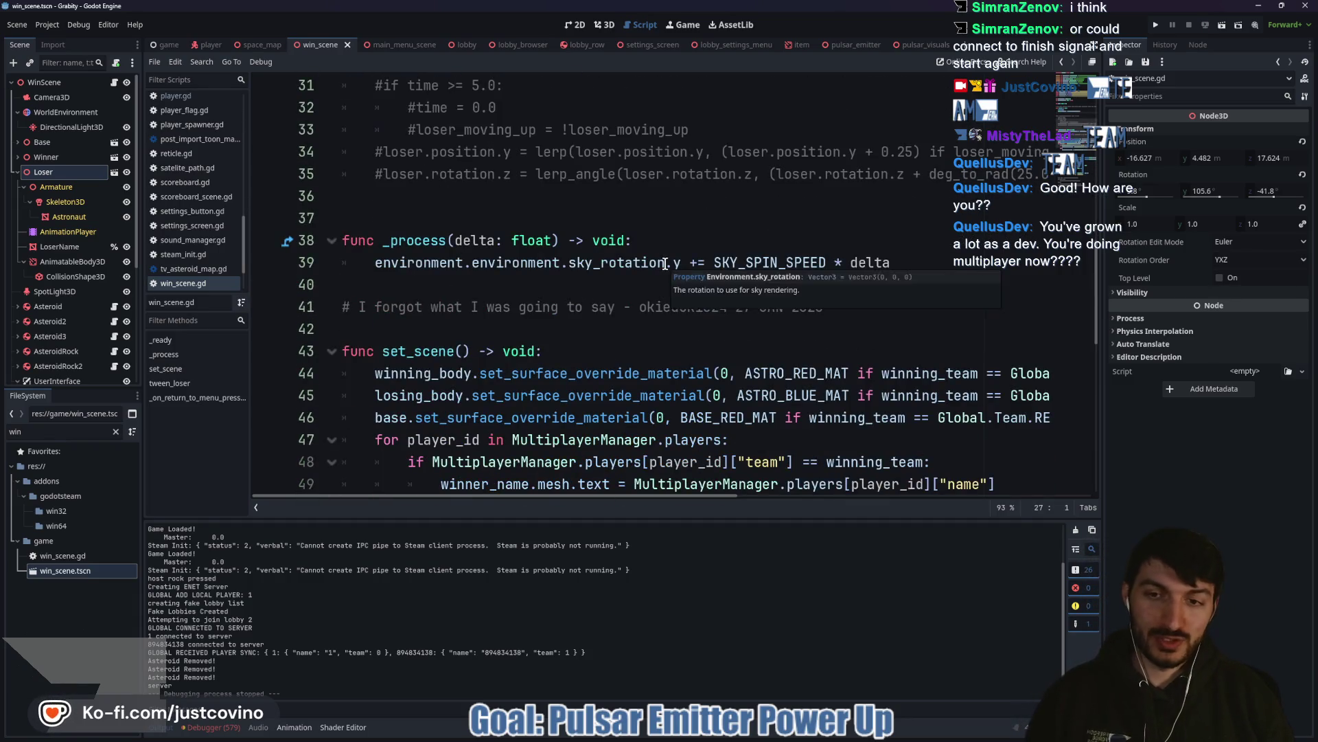
{"action": "scroll", "coordinate": [665, 264], "scroll_direction": "up", "scroll_amount": 2}
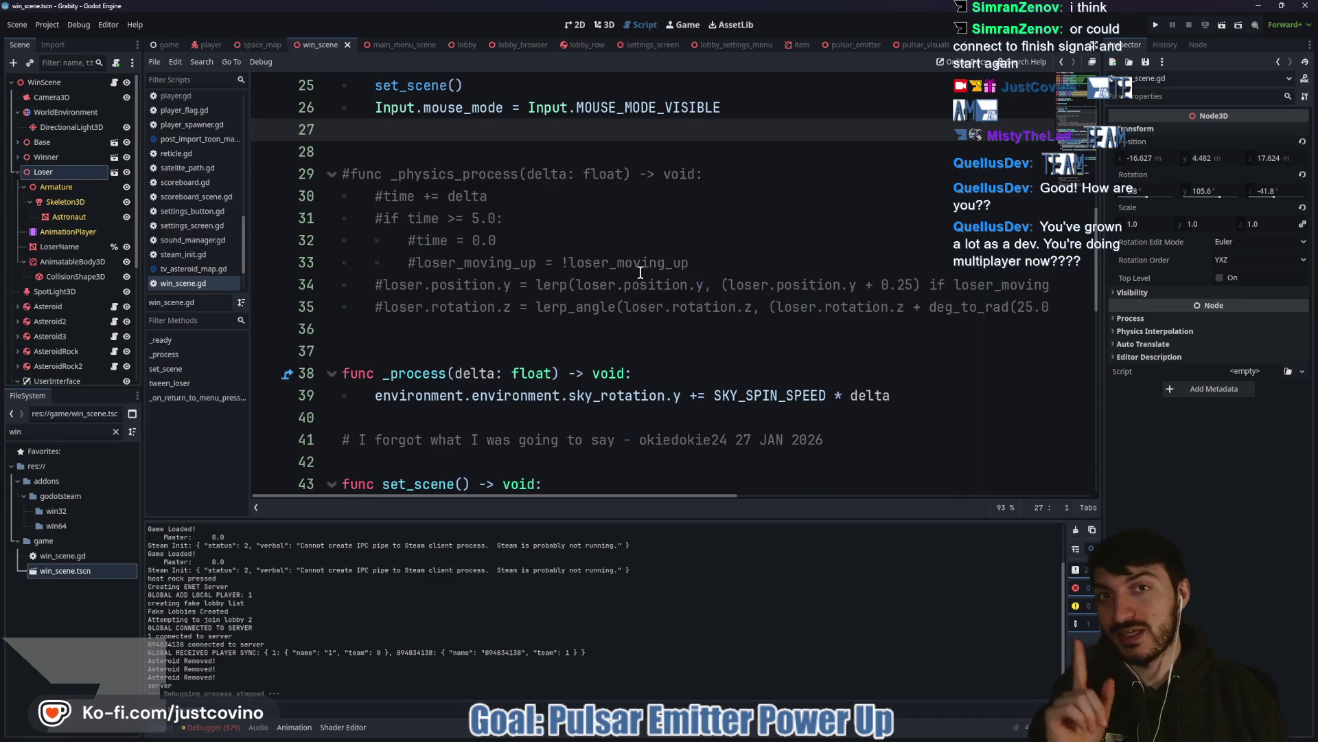
{"action": "scroll", "coordinate": [621, 263], "scroll_direction": "down", "scroll_amount": 5}
{"action": "scroll", "coordinate": [621, 263], "scroll_direction": "up", "scroll_amount": 7}
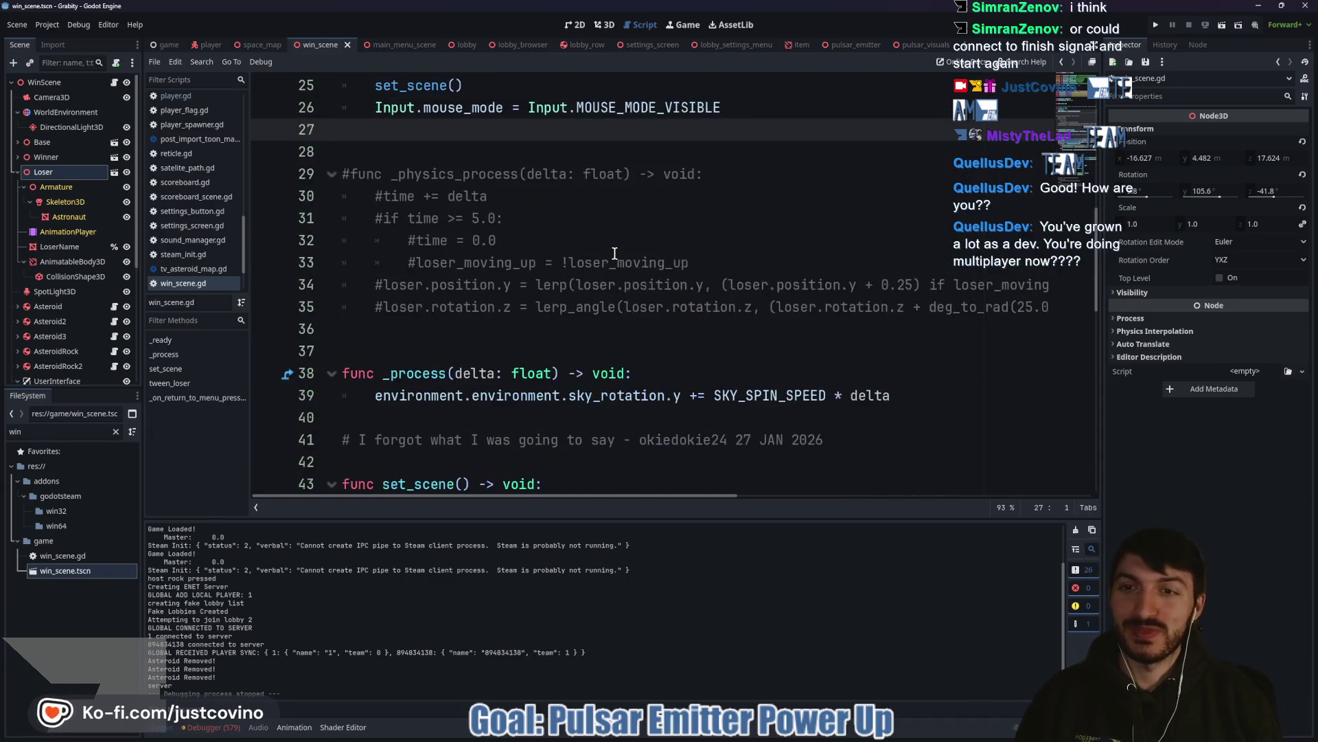
{"action": "key", "text": "ctrl+z"}
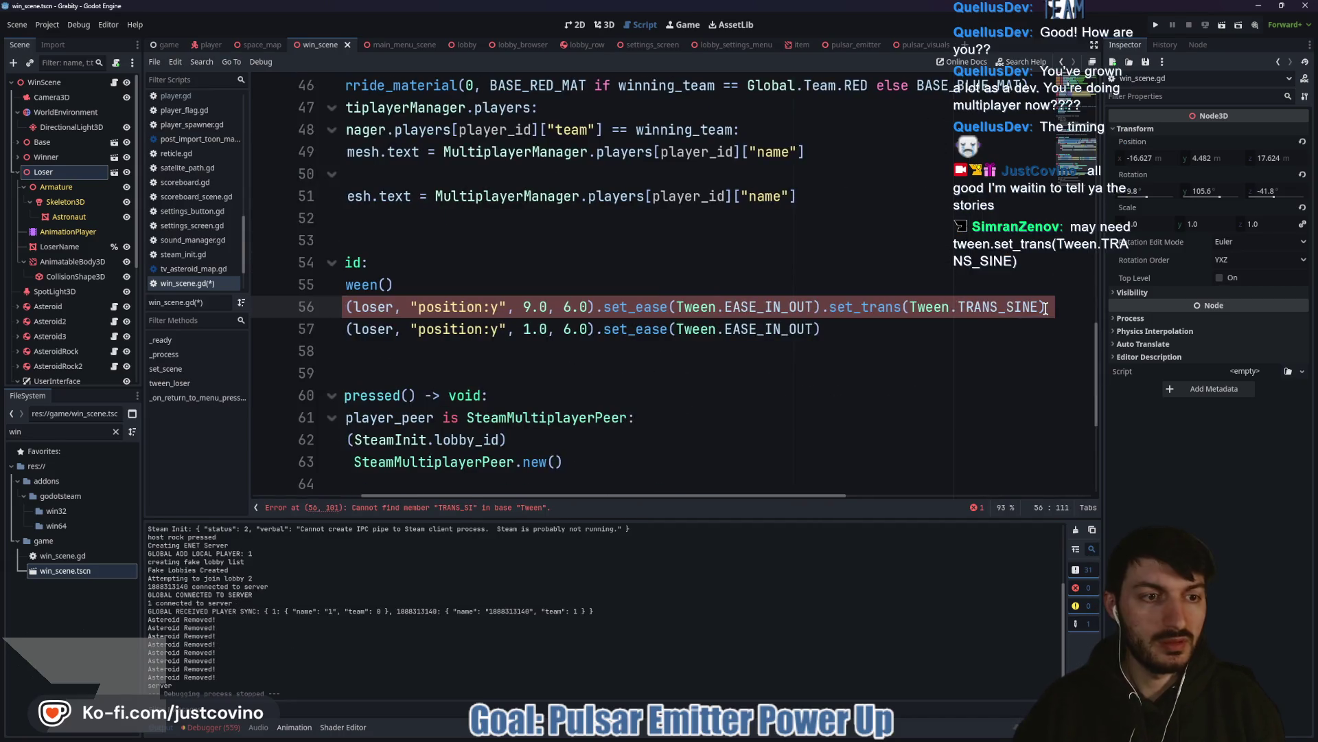
Copy the sine transition onto the end of line 57's tween call and save.
{"action": "left_click", "coordinate": [1016, 306]}
{"action": "left_click_drag", "start_coordinate": [1050, 305], "coordinate": [823, 305]}
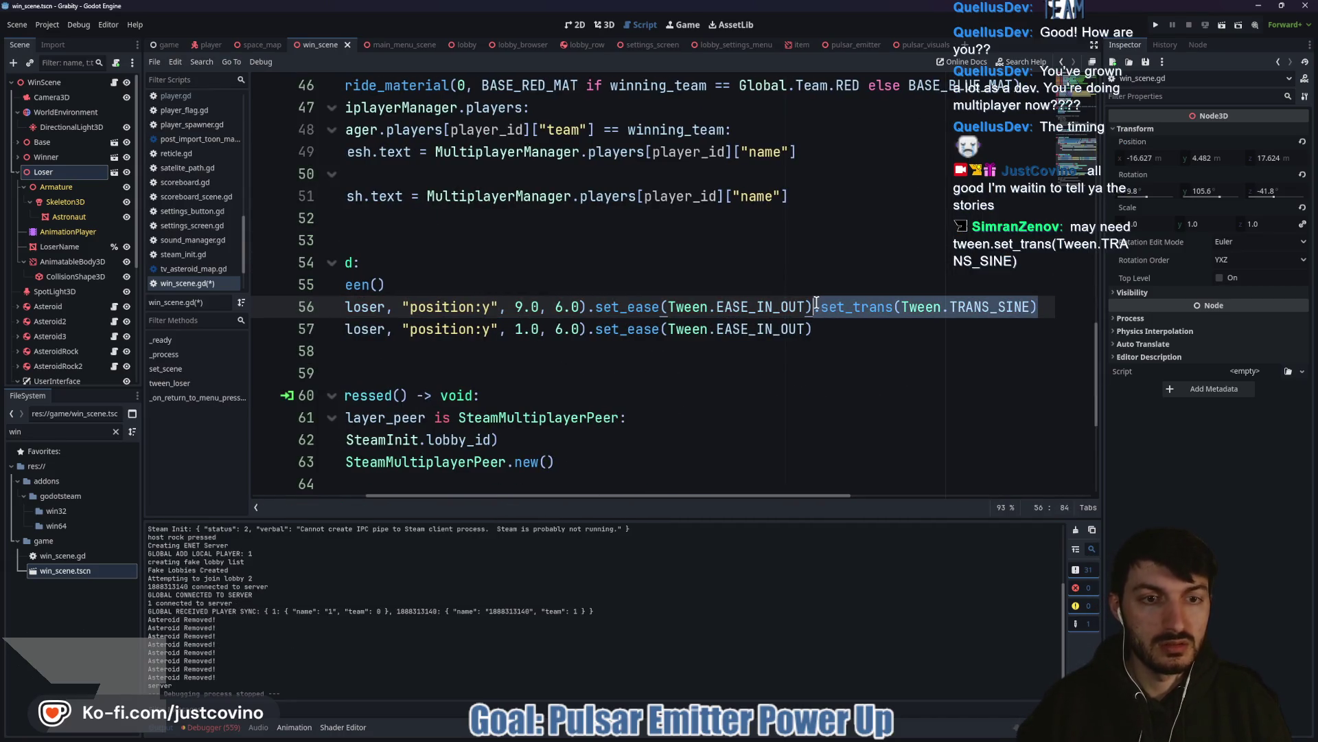
{"action": "key", "text": "ctrl+c"}
{"action": "left_click", "coordinate": [824, 329]}
{"action": "key", "text": "ctrl+v"}
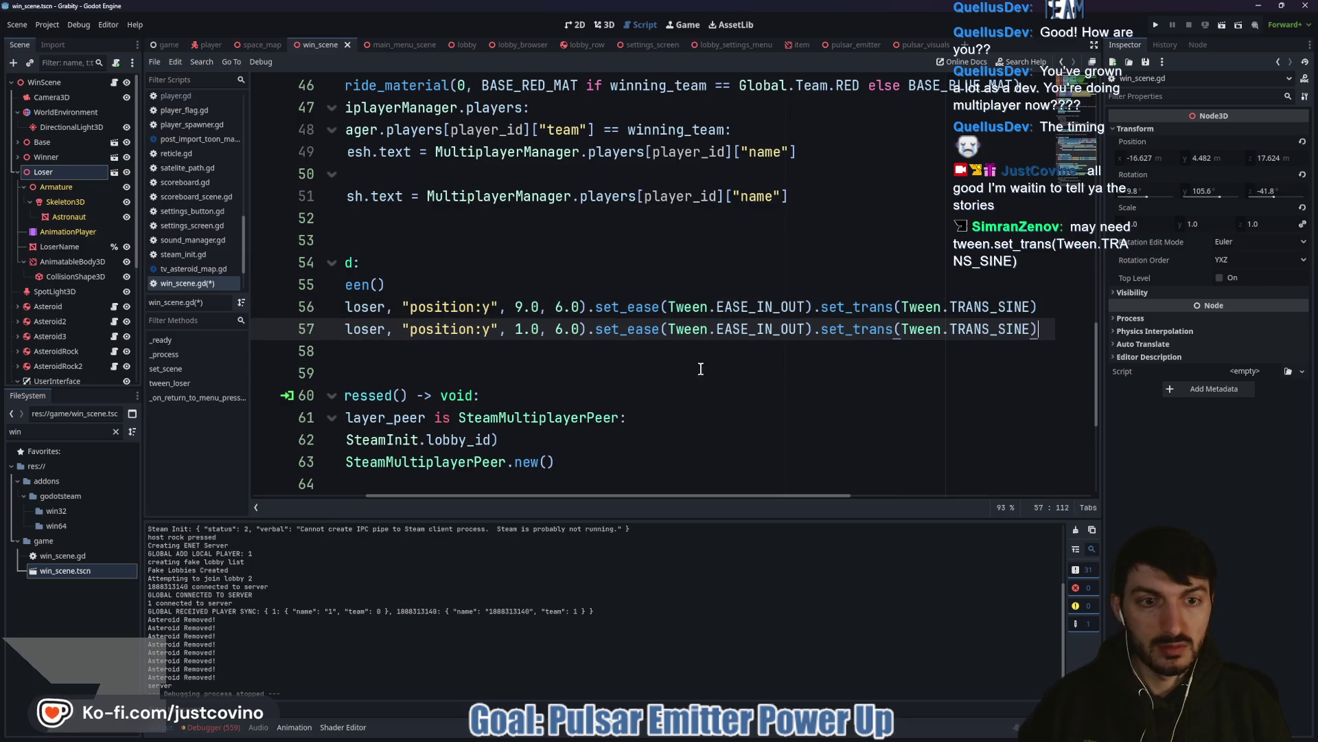
{"action": "left_click", "coordinate": [701, 369]}
{"action": "key", "text": "ctrl+s"}
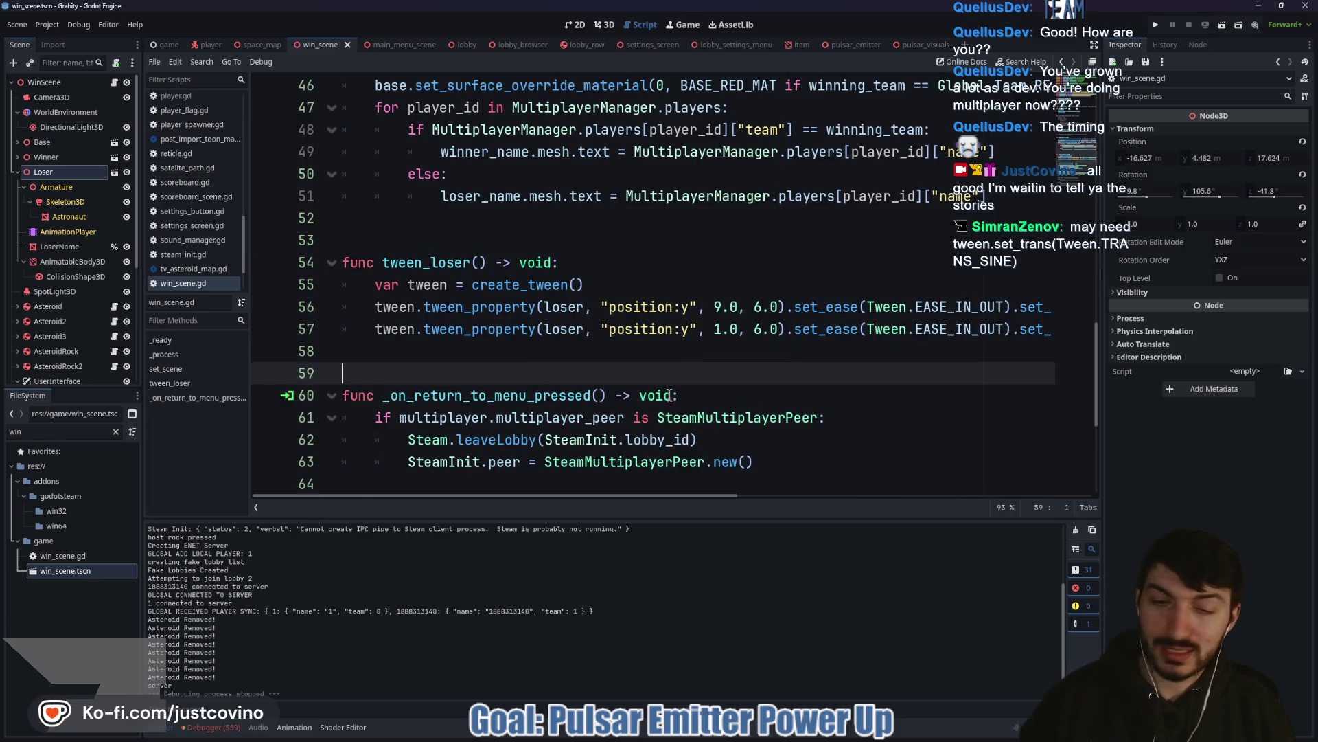
Add tween.set_loops(10) to tween_loser, save, and leave a blank line before the next function.
{"action": "left_click", "coordinate": [490, 348]}
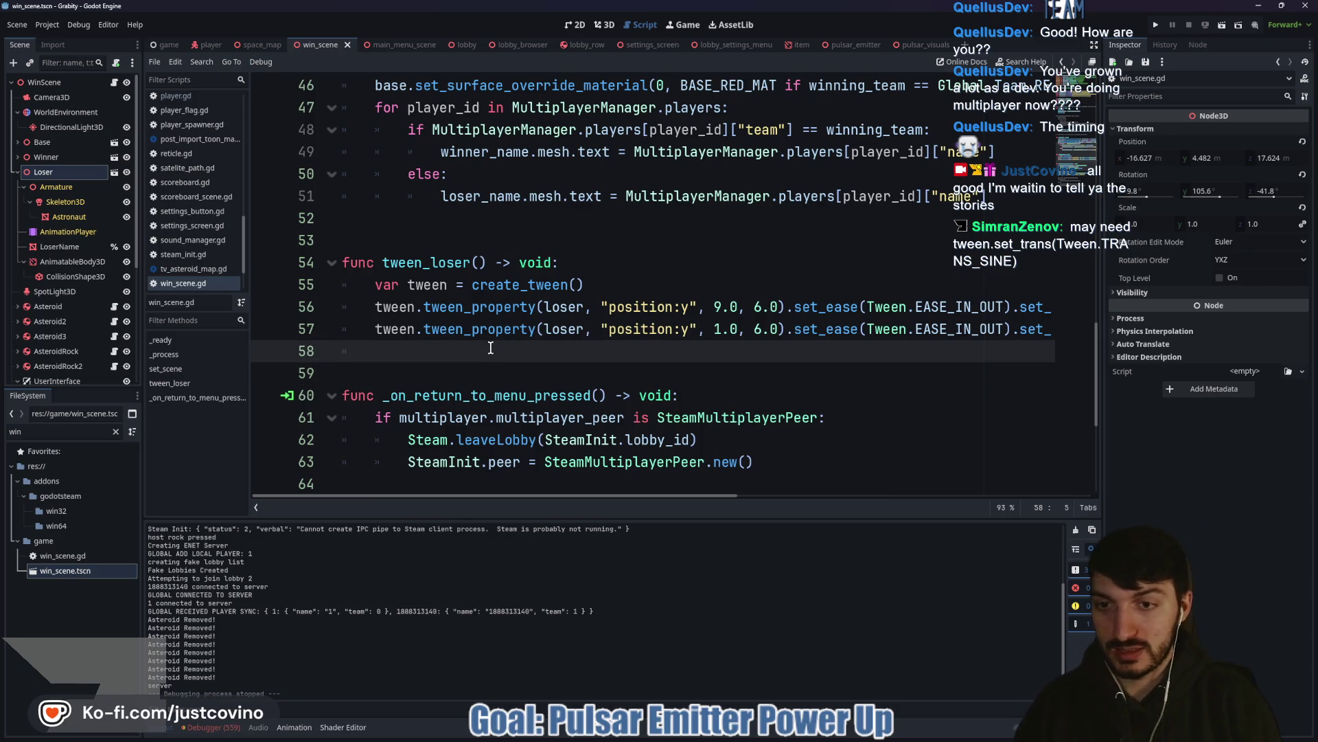
{"action": "type", "text": "tween.set_"}
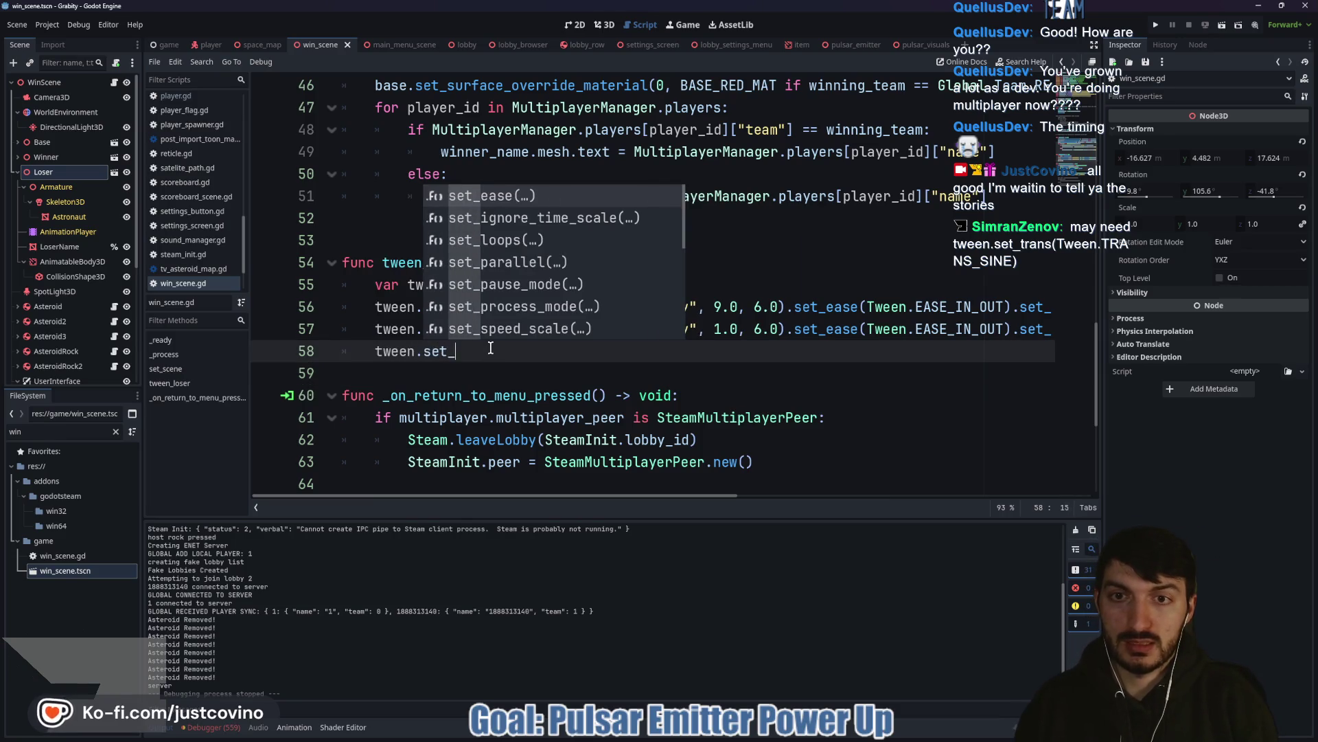
{"action": "type", "text": "l"}
{"action": "key", "text": "Return"}
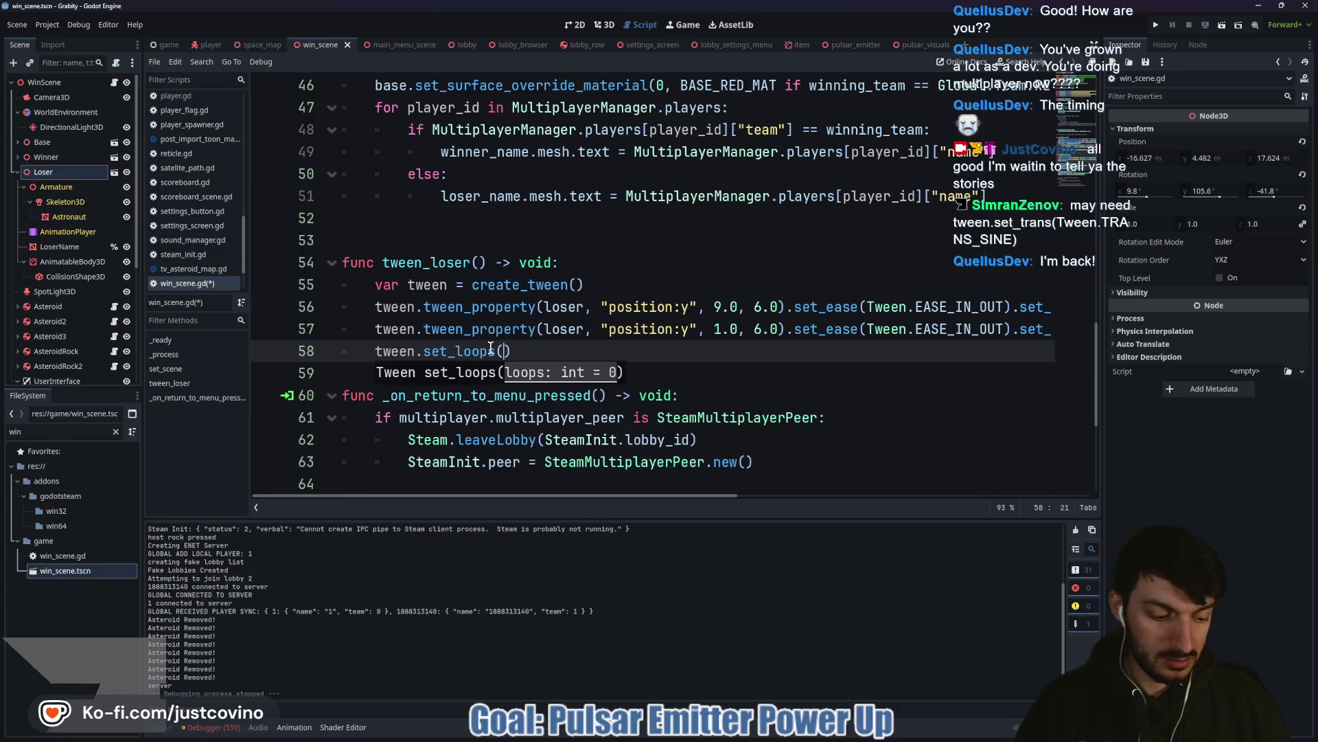
{"action": "key", "text": "ctrl+s"}
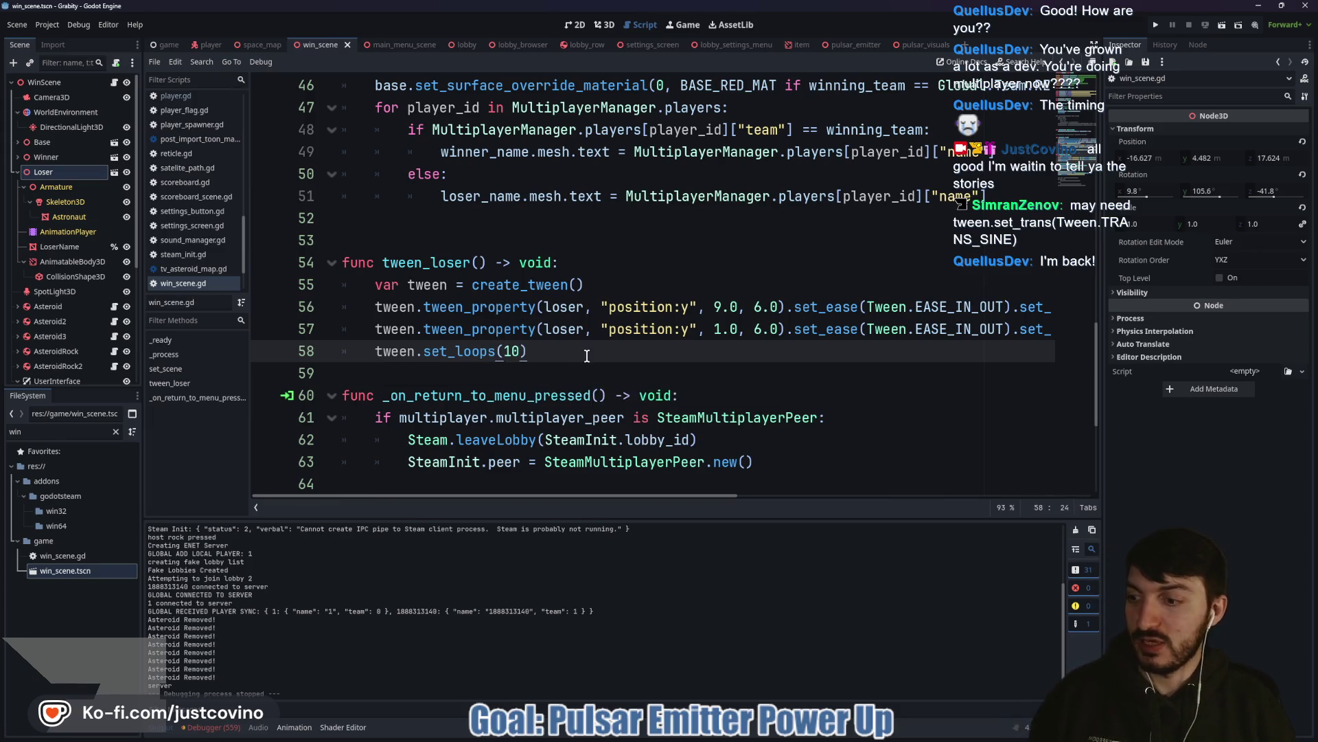
{"action": "left_click", "coordinate": [416, 387]}
{"action": "left_click", "coordinate": [397, 371]}
{"action": "key", "text": "Return"}
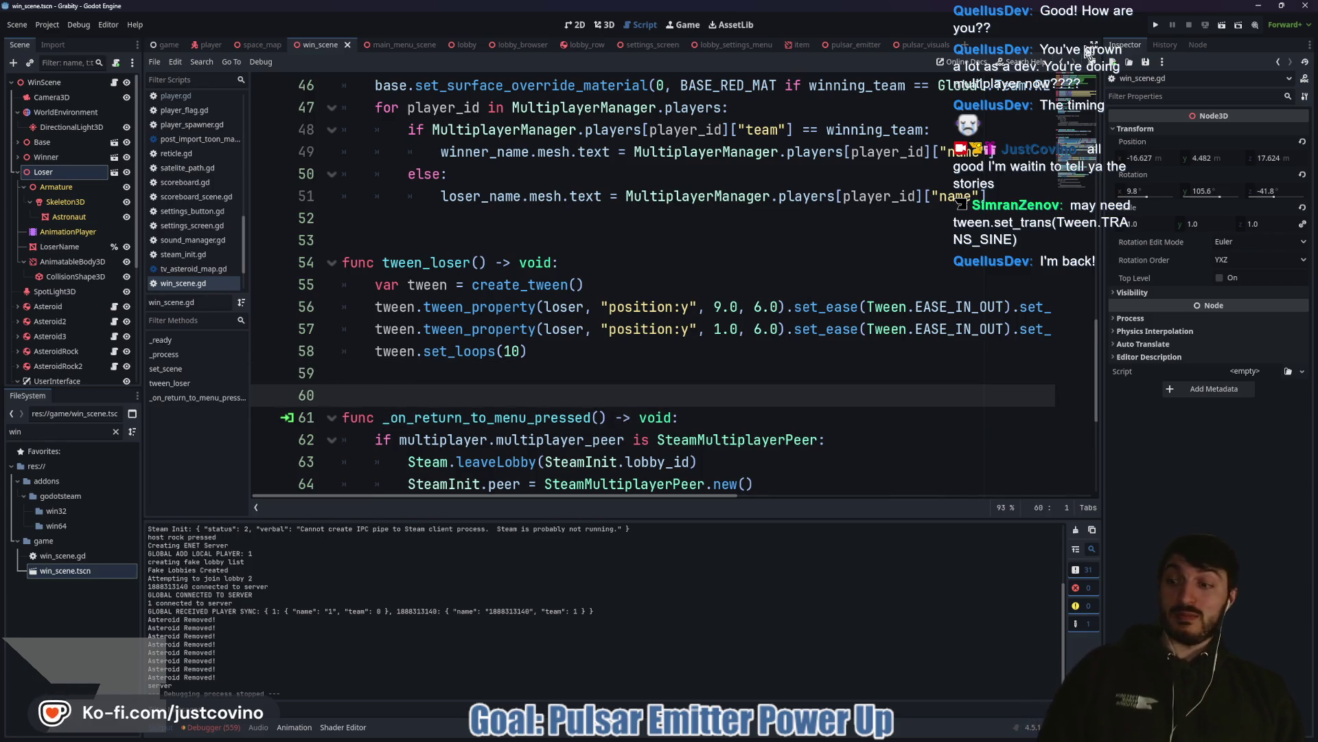
Playtest the loser bob across both game clients, then stop the game.
{"action": "left_click", "coordinate": [1155, 23]}
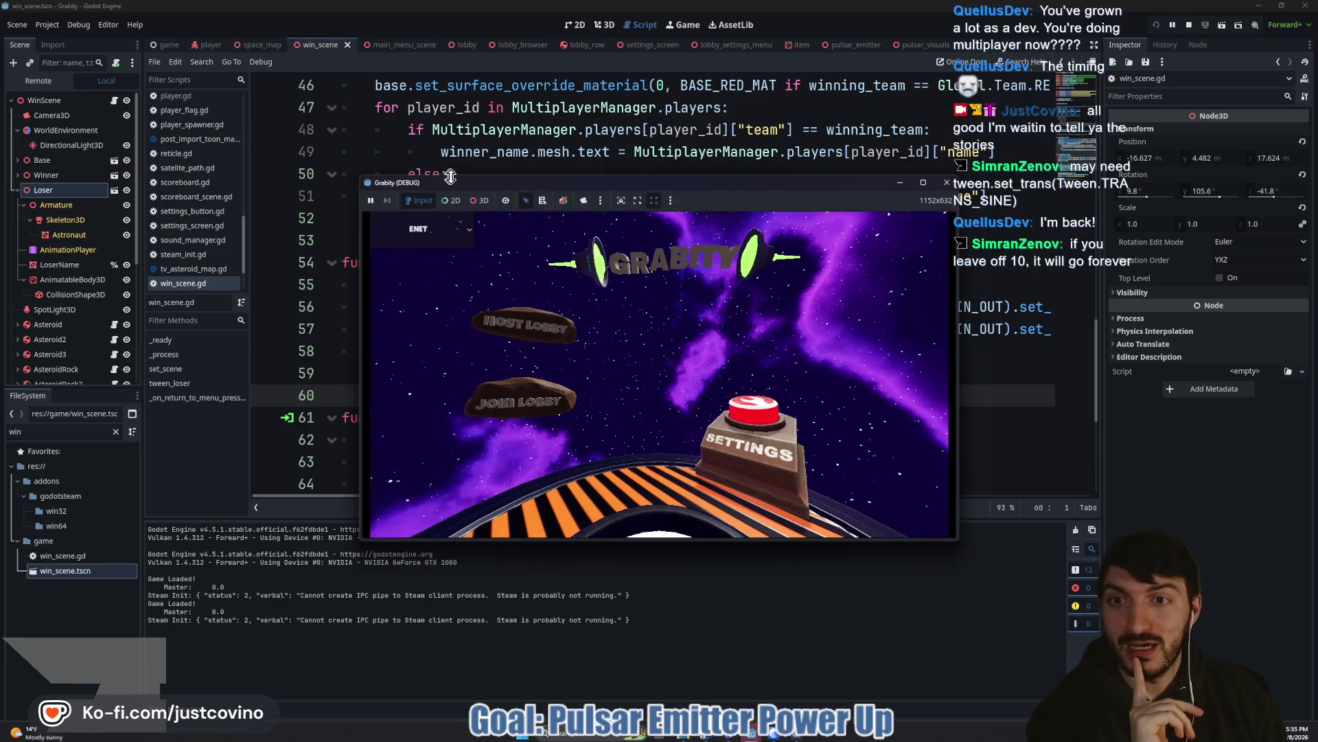
{"action": "left_click_drag", "start_coordinate": [530, 169], "coordinate": [207, 175]}
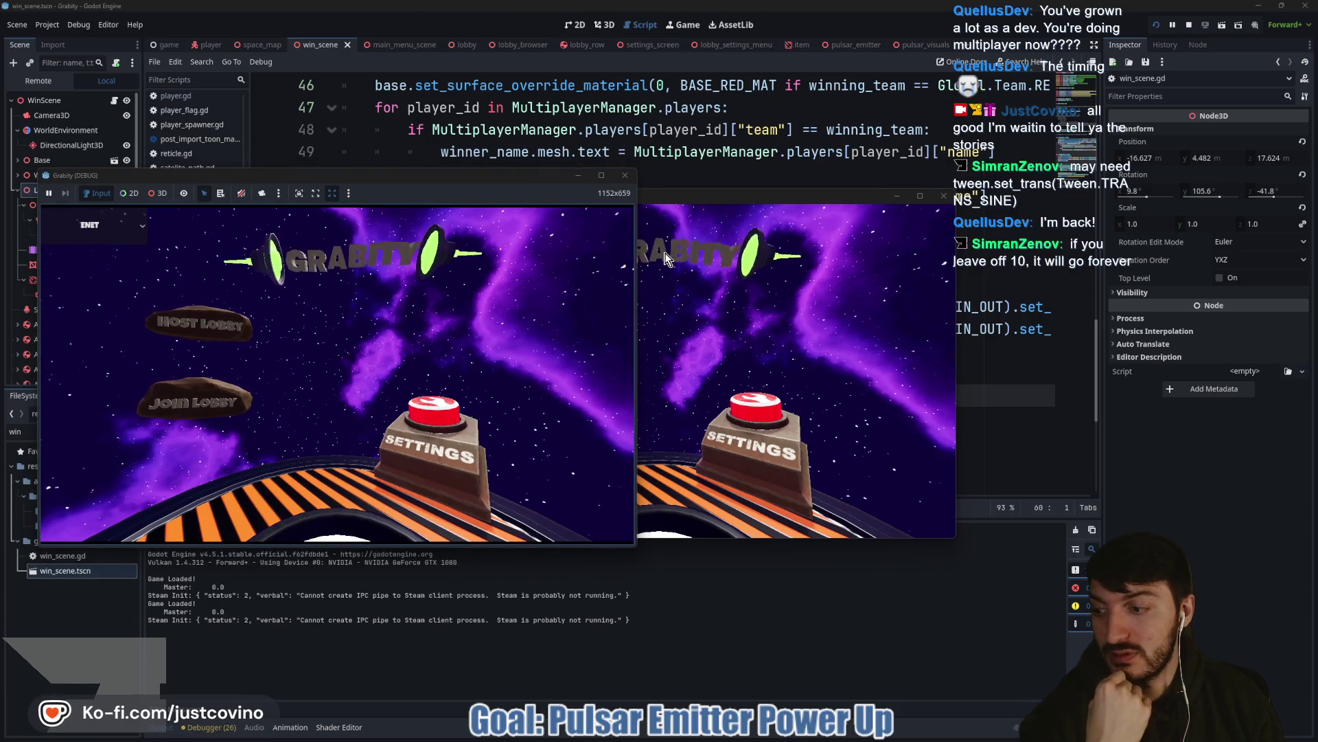
{"action": "left_click", "coordinate": [1189, 25]}
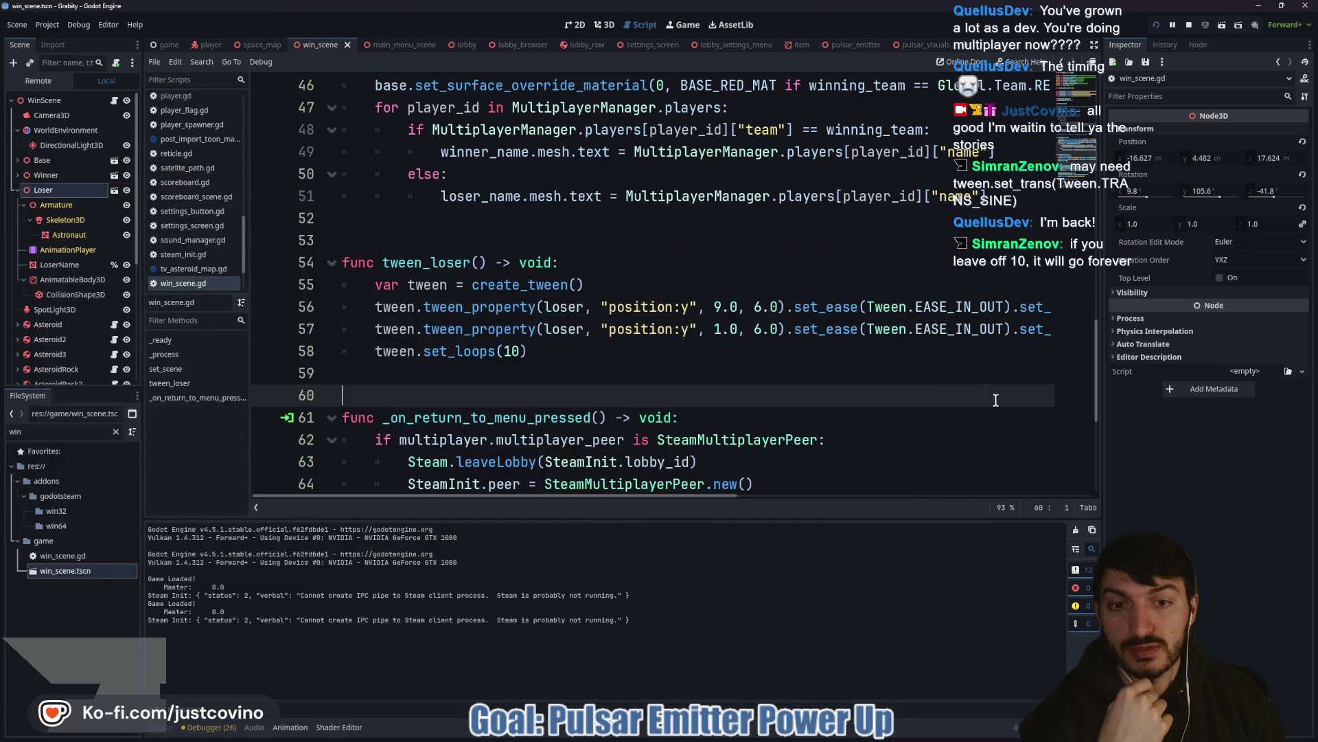
Change set_loops(10) to set_loops() so it loops forever, save, and run the game again.
{"action": "left_click", "coordinate": [520, 350]}
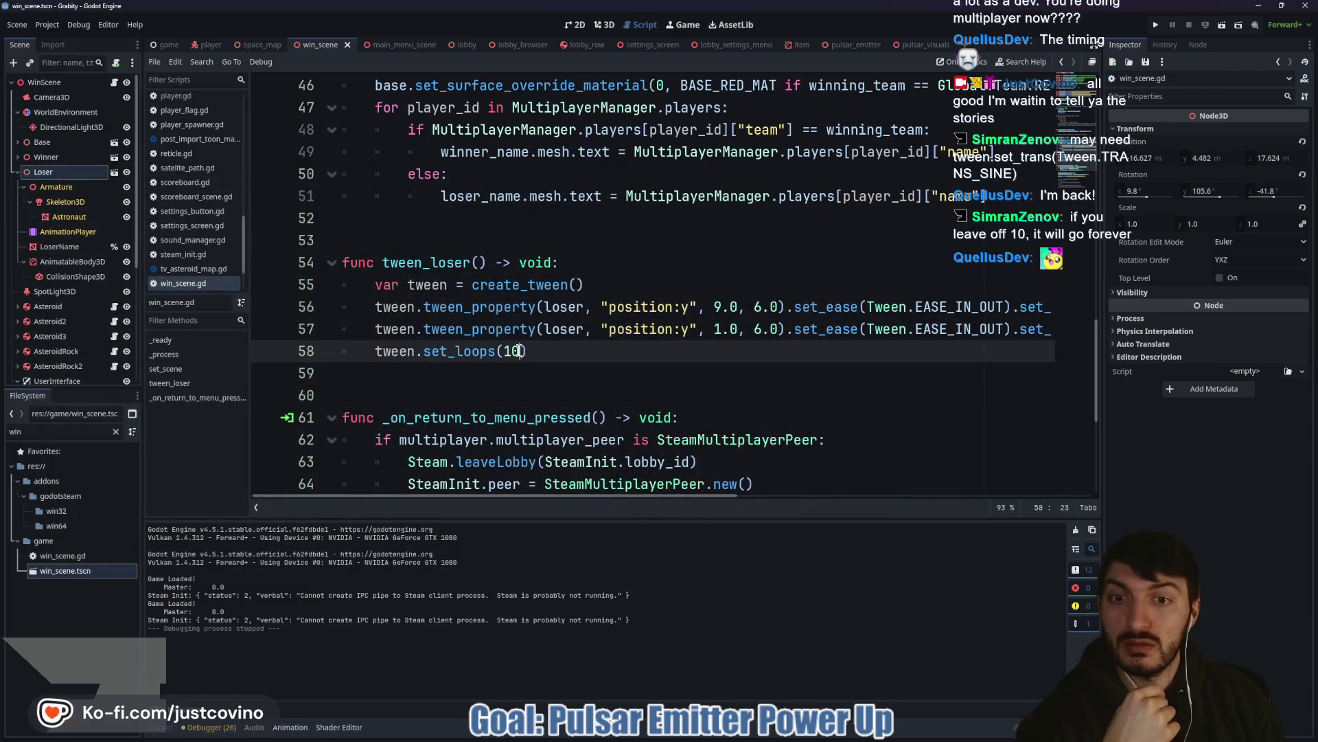
{"action": "key", "text": "BackSpace"}
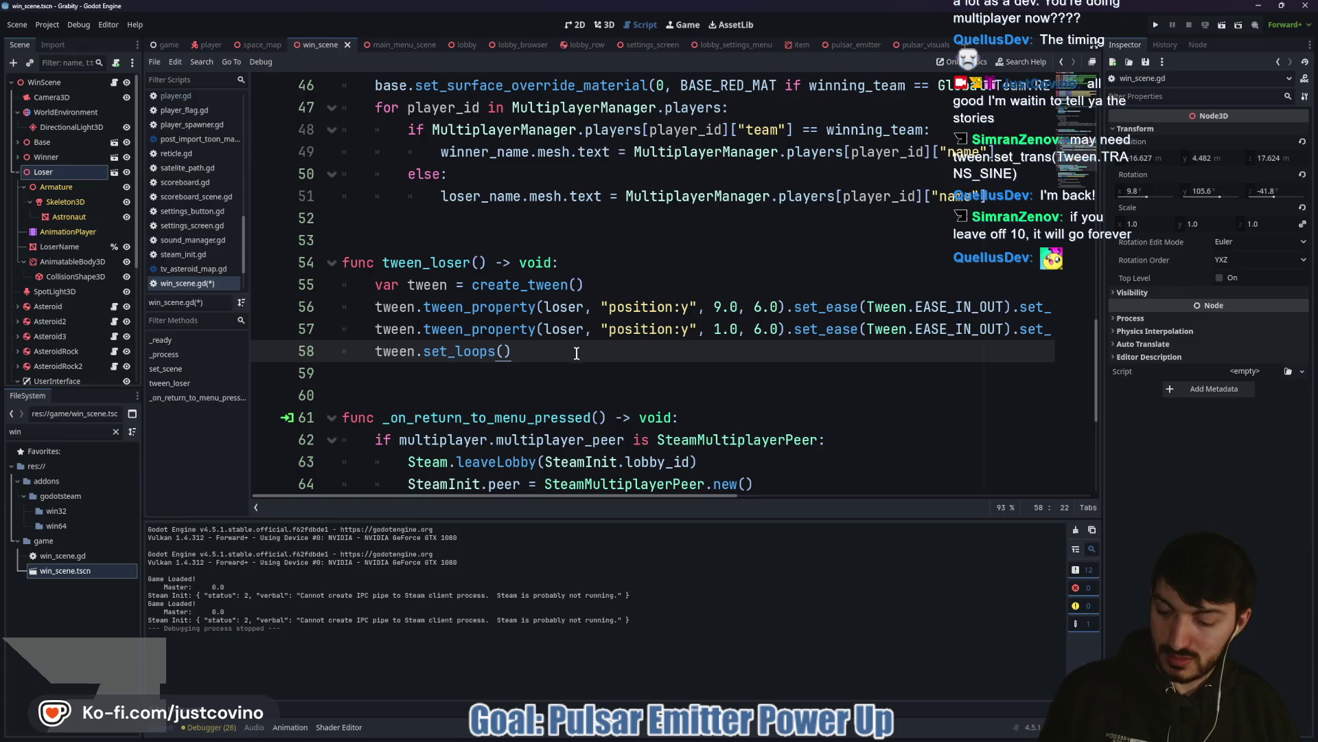
{"action": "key", "text": "ctrl+s"}
{"action": "left_click", "coordinate": [1155, 25]}
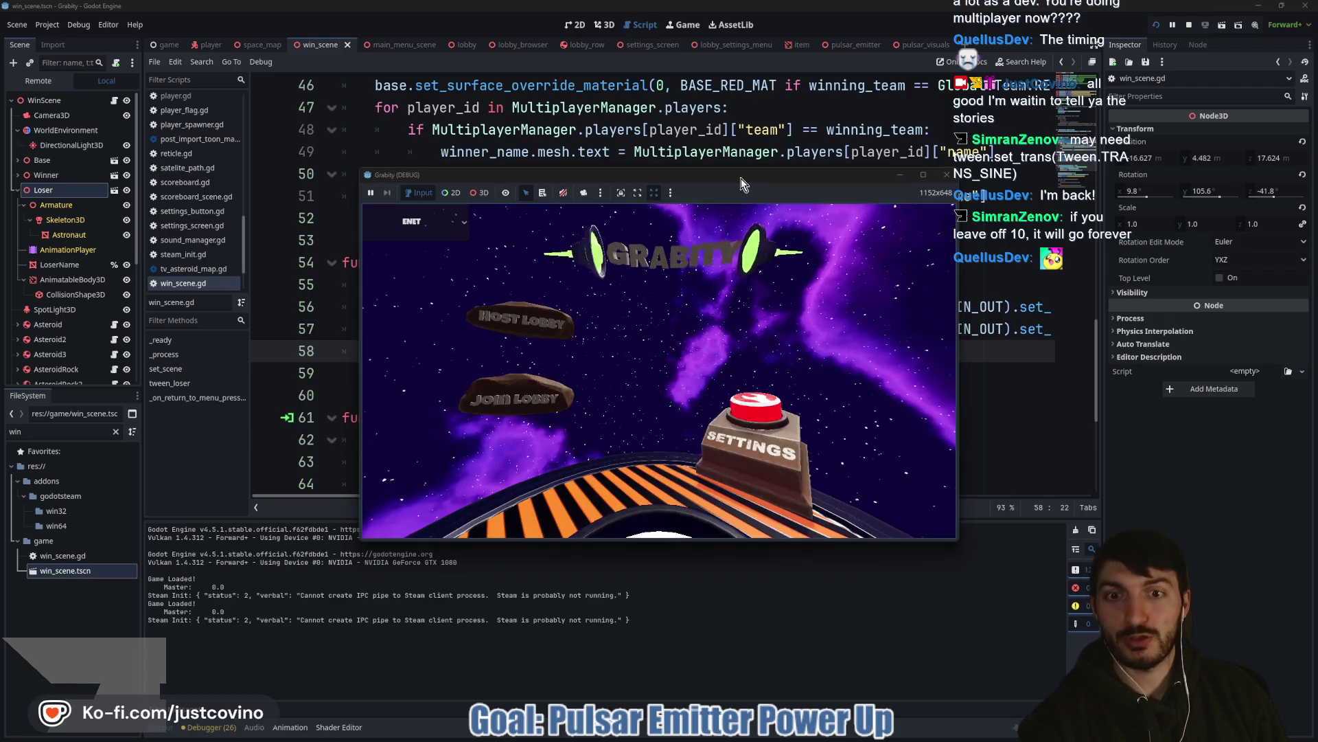
Place the two game windows side by side, host a private lobby left, join from the right.
{"action": "left_click_drag", "start_coordinate": [740, 179], "coordinate": [428, 177]}
{"action": "left_click", "coordinate": [221, 319]}
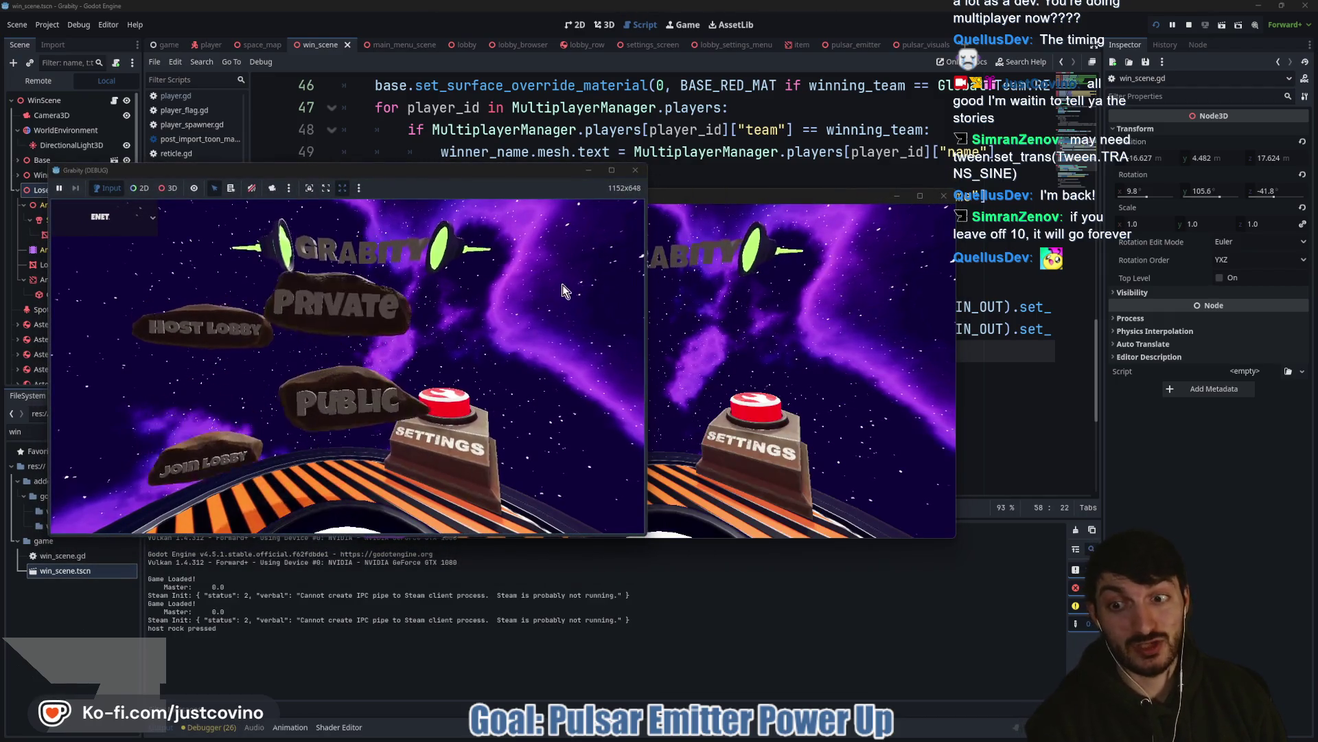
{"action": "left_click_drag", "start_coordinate": [768, 201], "coordinate": [1109, 159]}
{"action": "left_click", "coordinate": [879, 365]}
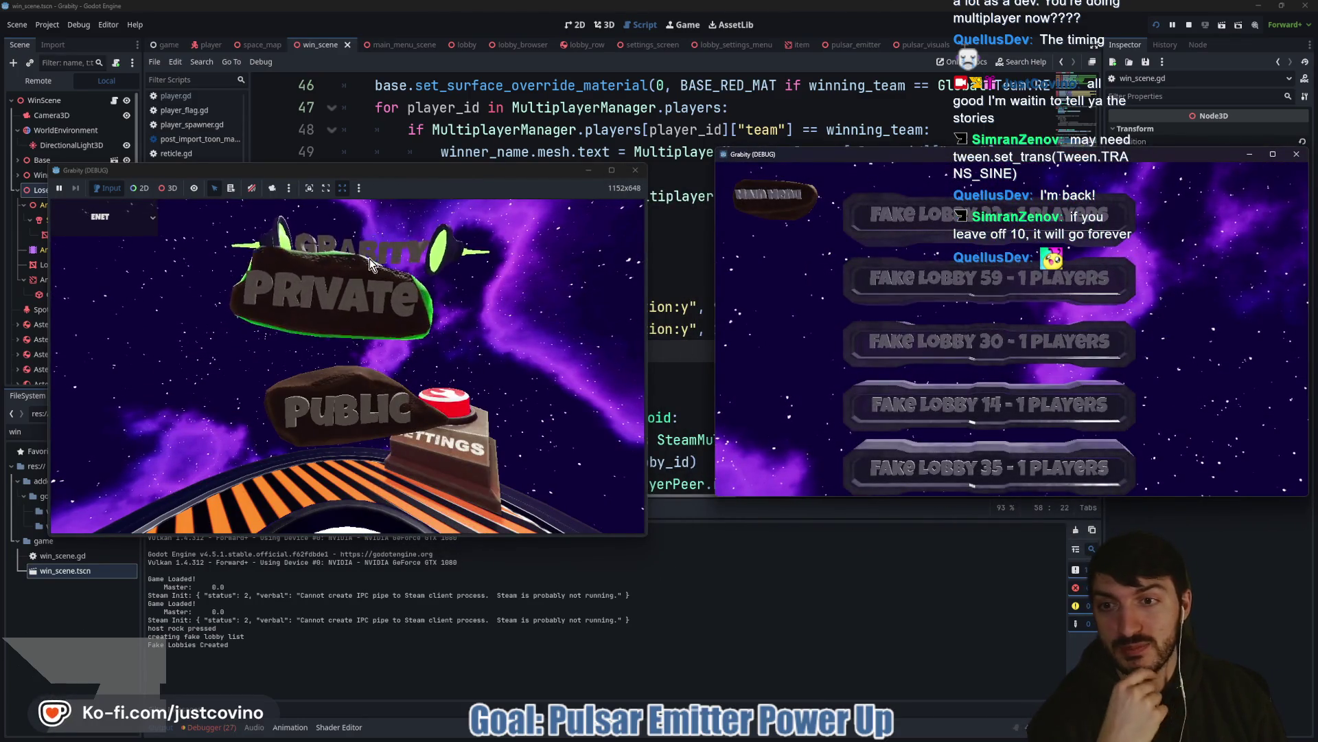
{"action": "left_click", "coordinate": [336, 292]}
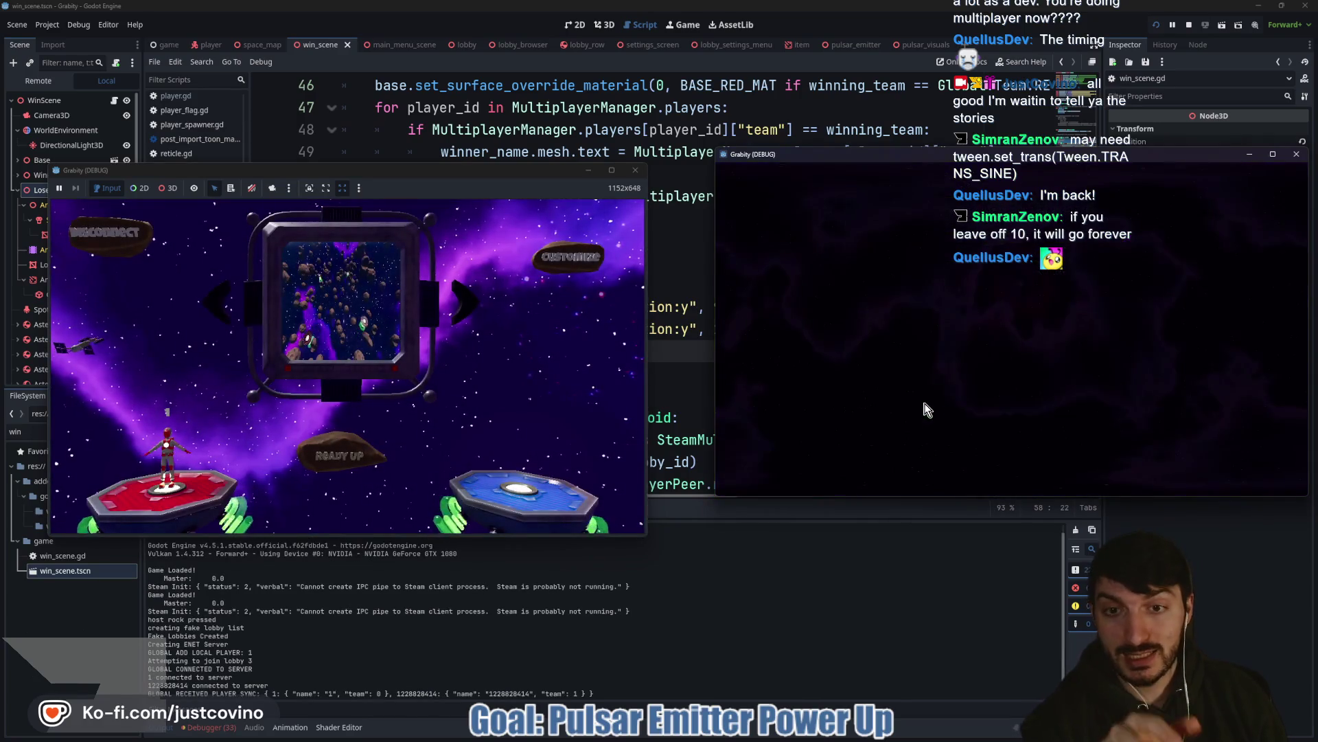
Ready up and start the match, then move the red player forward.
{"action": "left_click", "coordinate": [350, 455]}
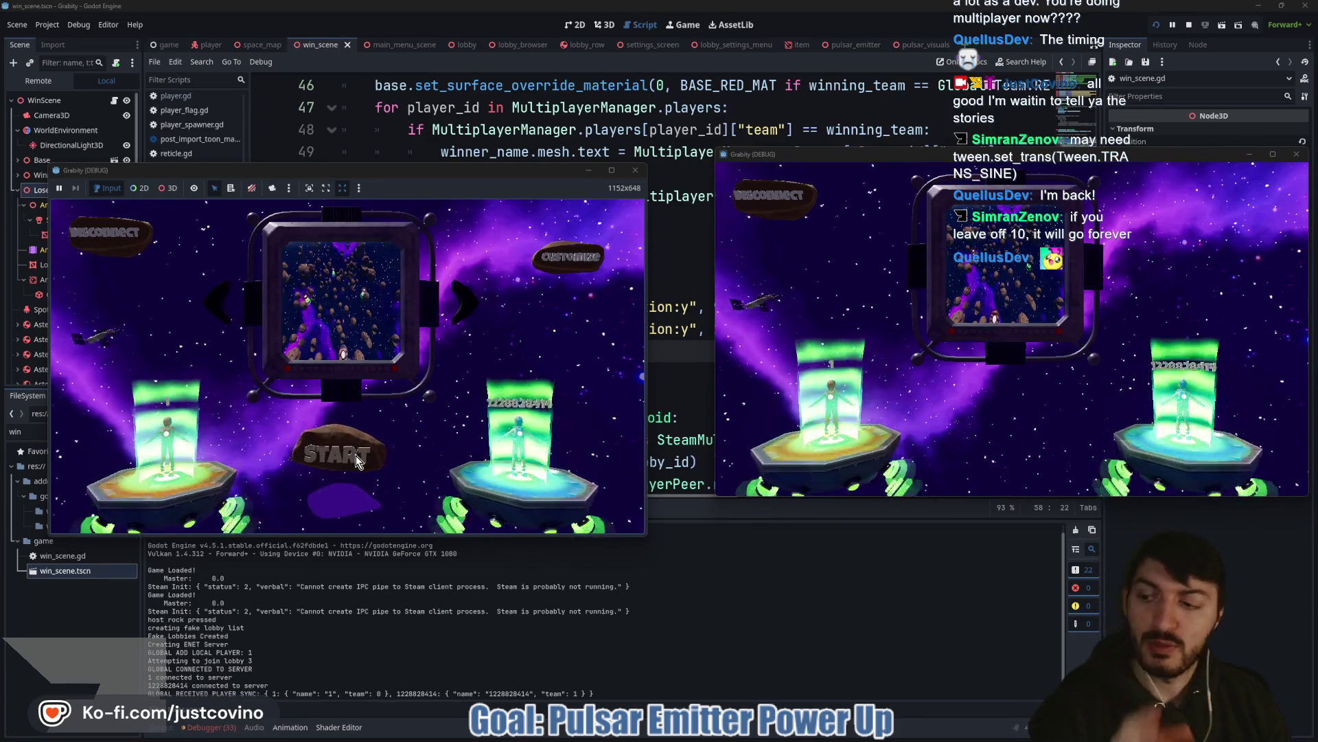
{"action": "left_click", "coordinate": [355, 455]}
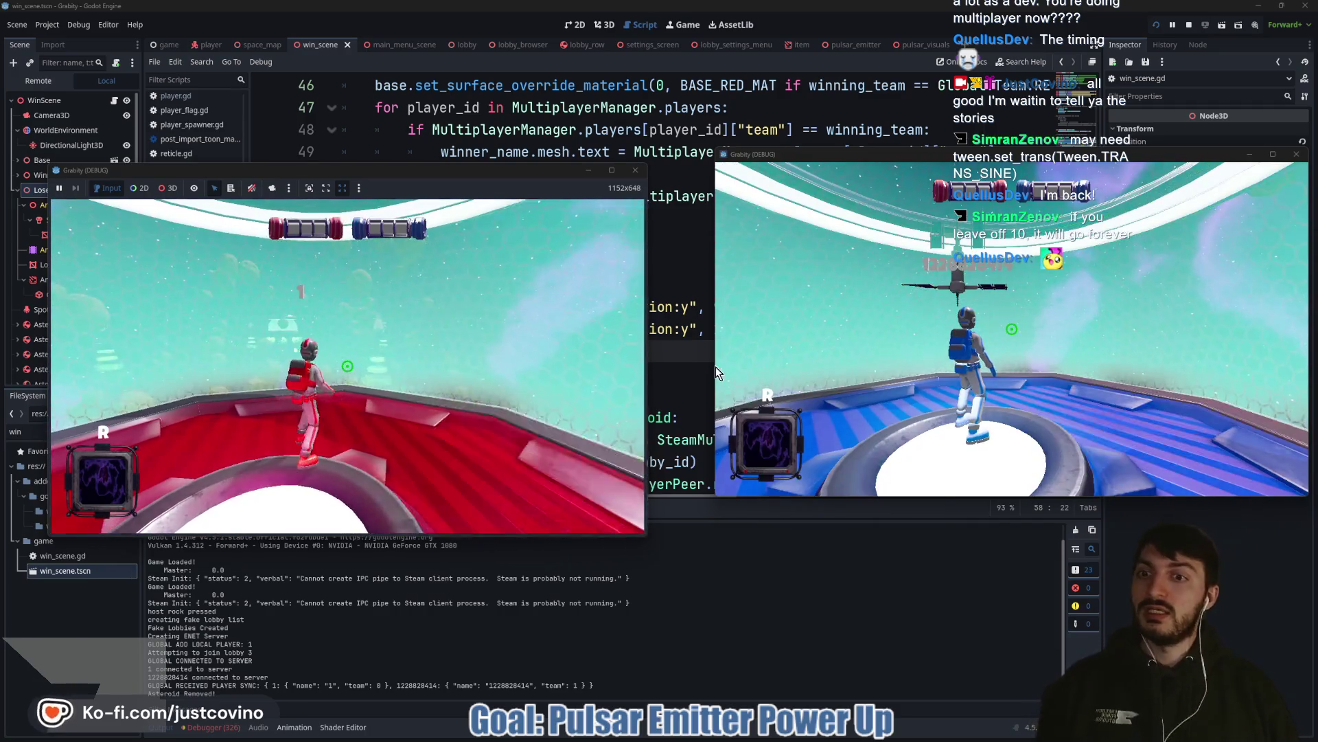
{"action": "key", "text": "super"}
{"action": "key", "text": "super"}
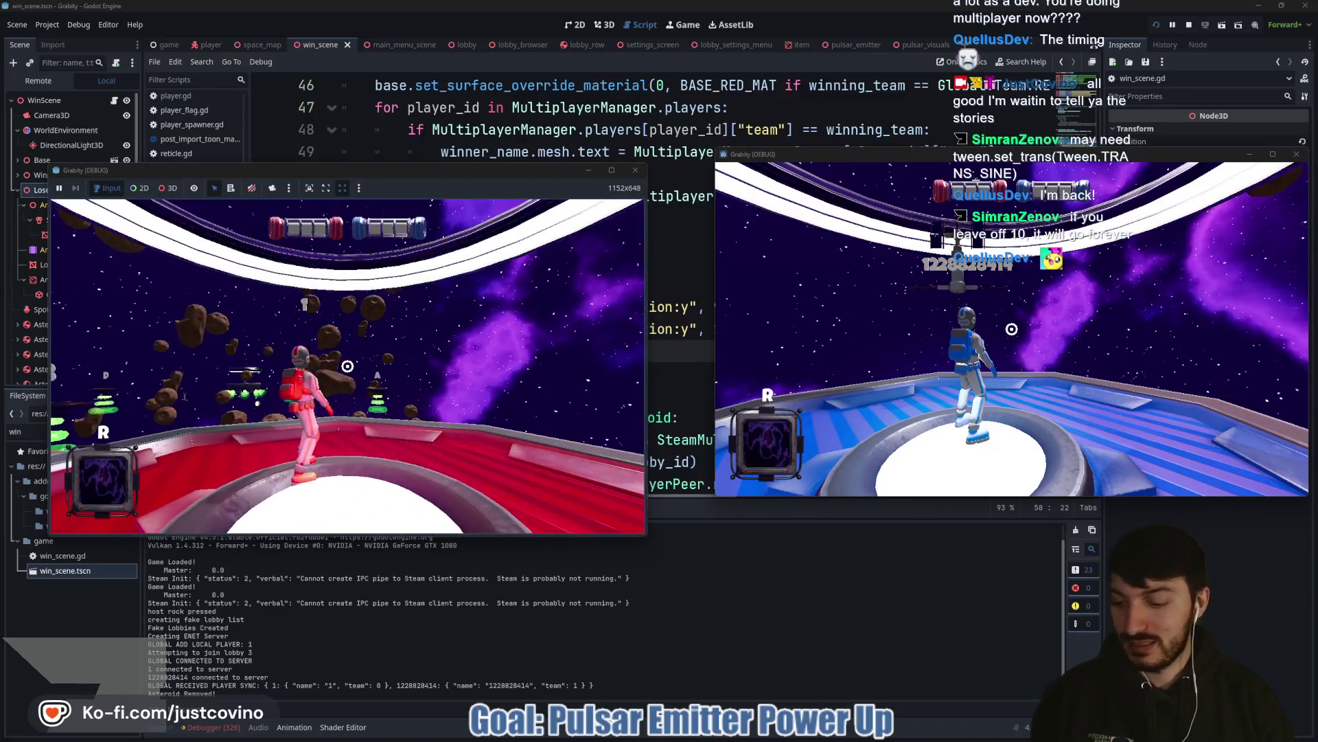
Grant an orbital strike with the 'cheat_item orbital_strike' console command.
{"action": "key", "text": "grave"}
{"action": "type", "text": "chea"}
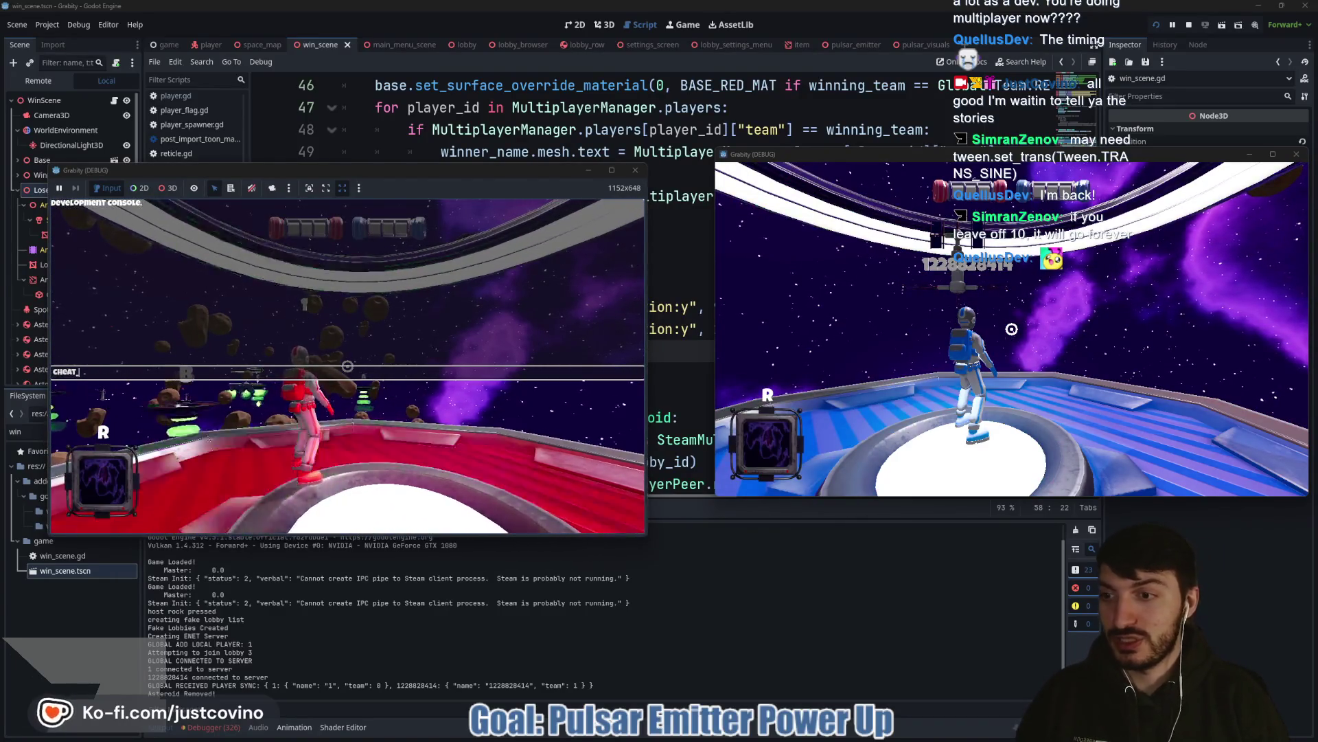
{"action": "type", "text": "t_item orbit"}
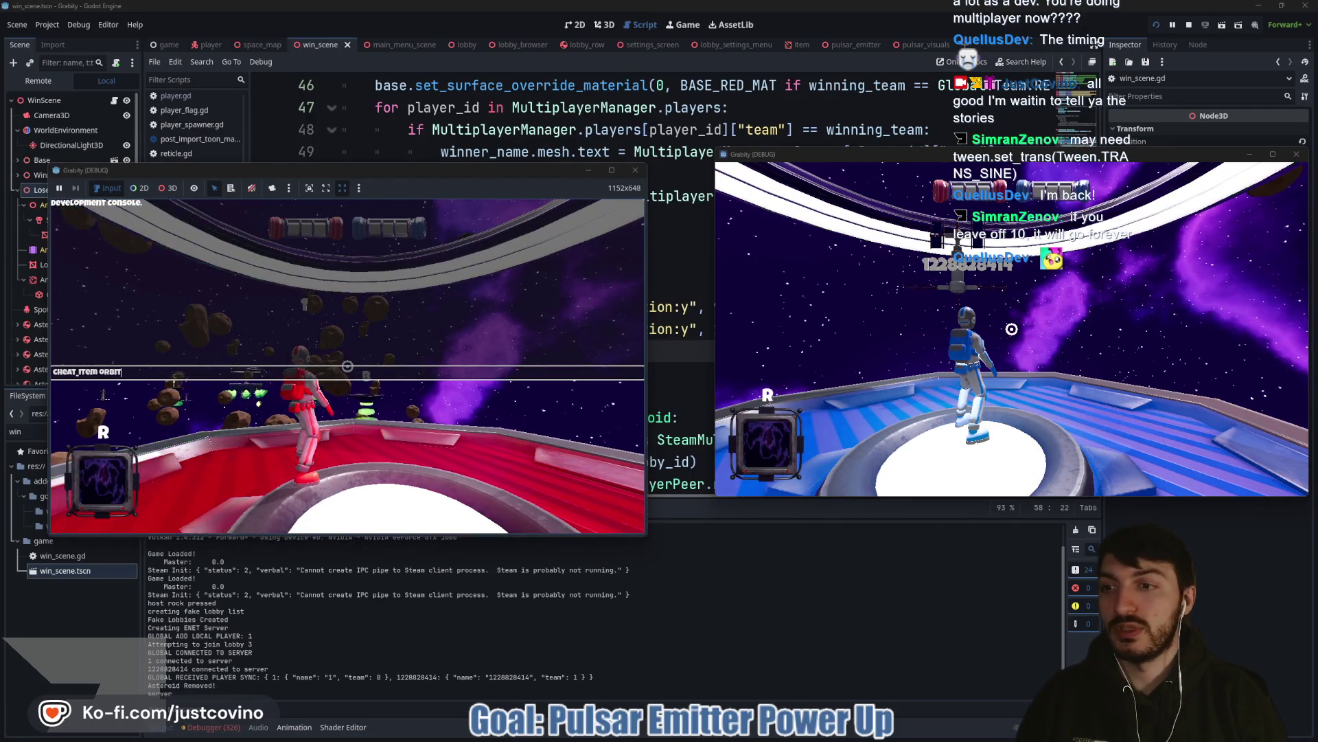
{"action": "type", "text": "al_strike"}
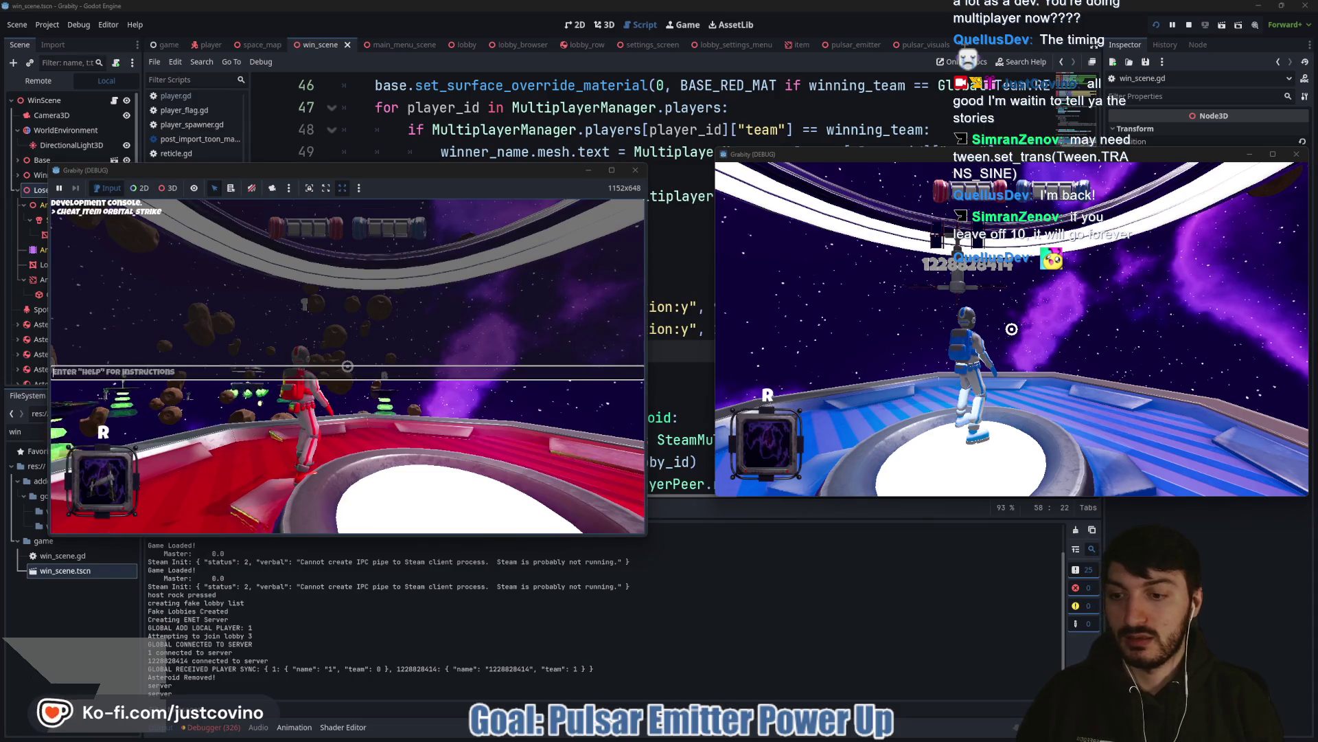
{"action": "key", "text": "Return"}
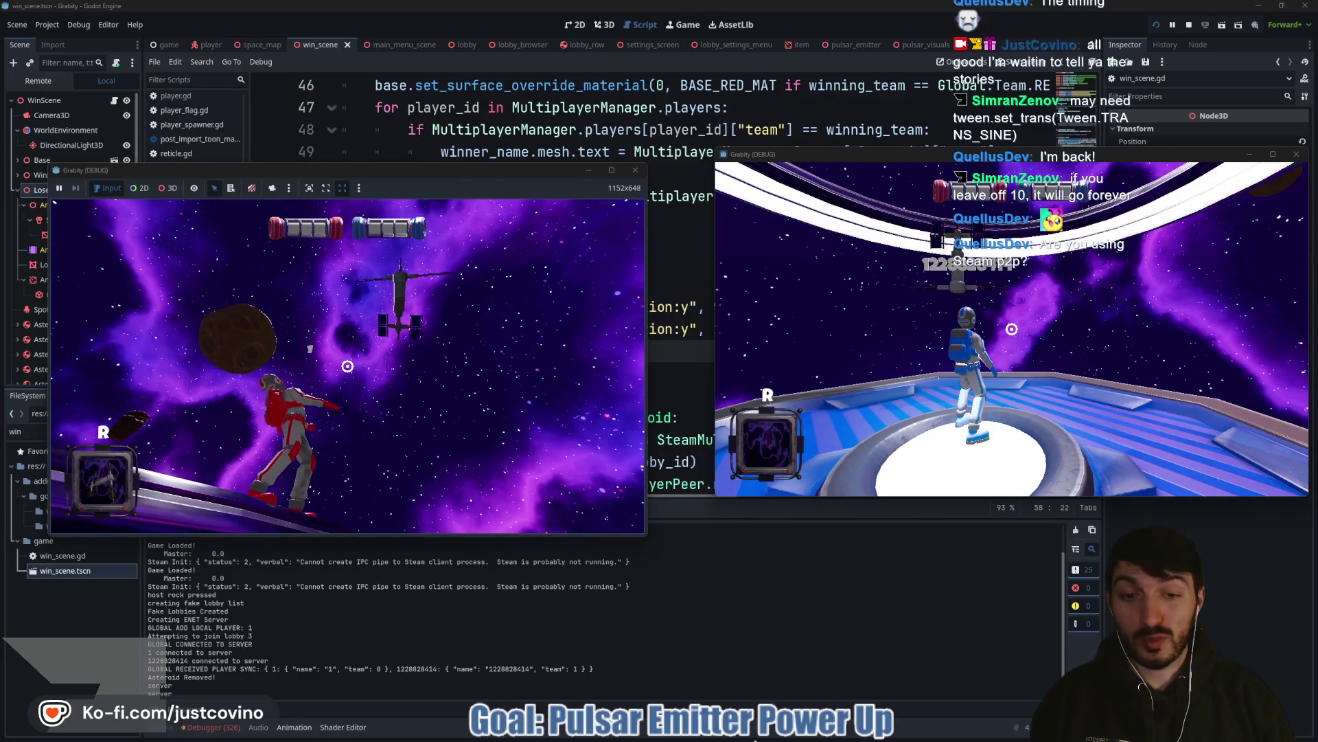
Run the right client's character to the platform edge and launch the orbital strike.
{"action": "key", "text": "w"}
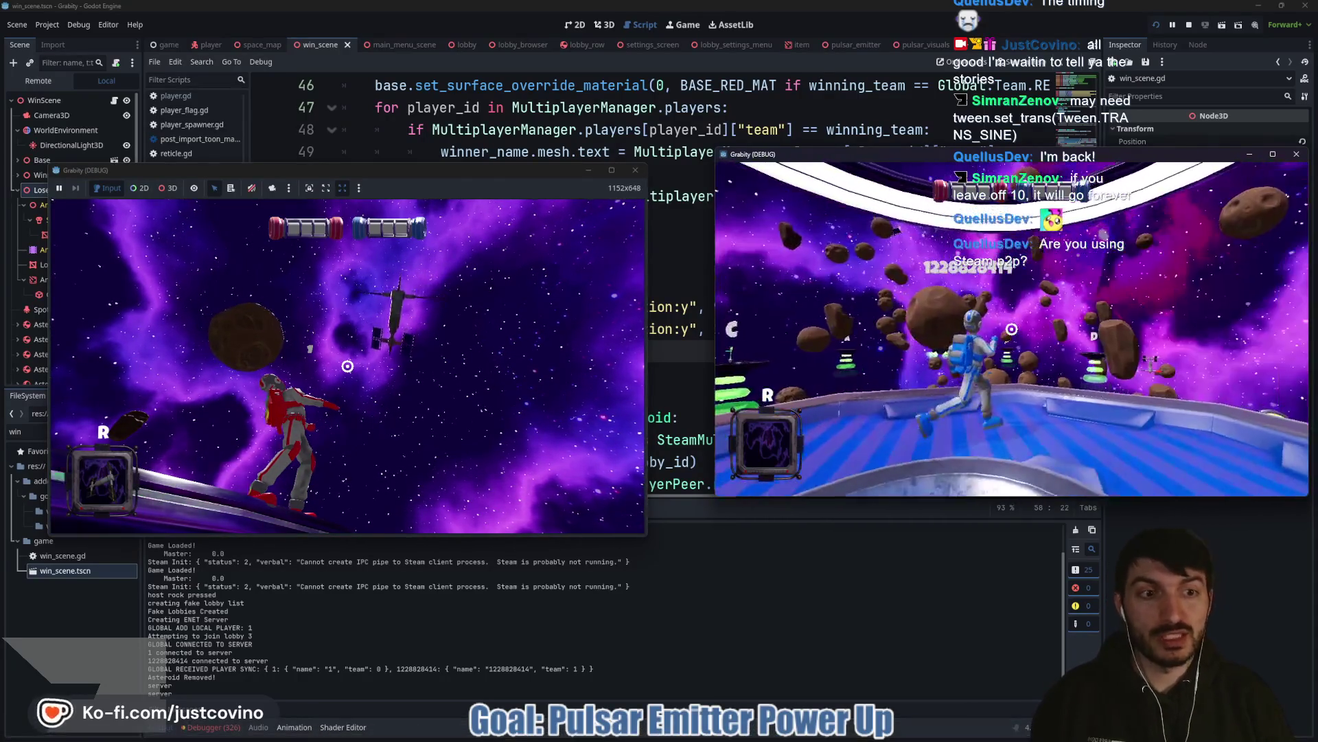
{"action": "key", "text": "w"}
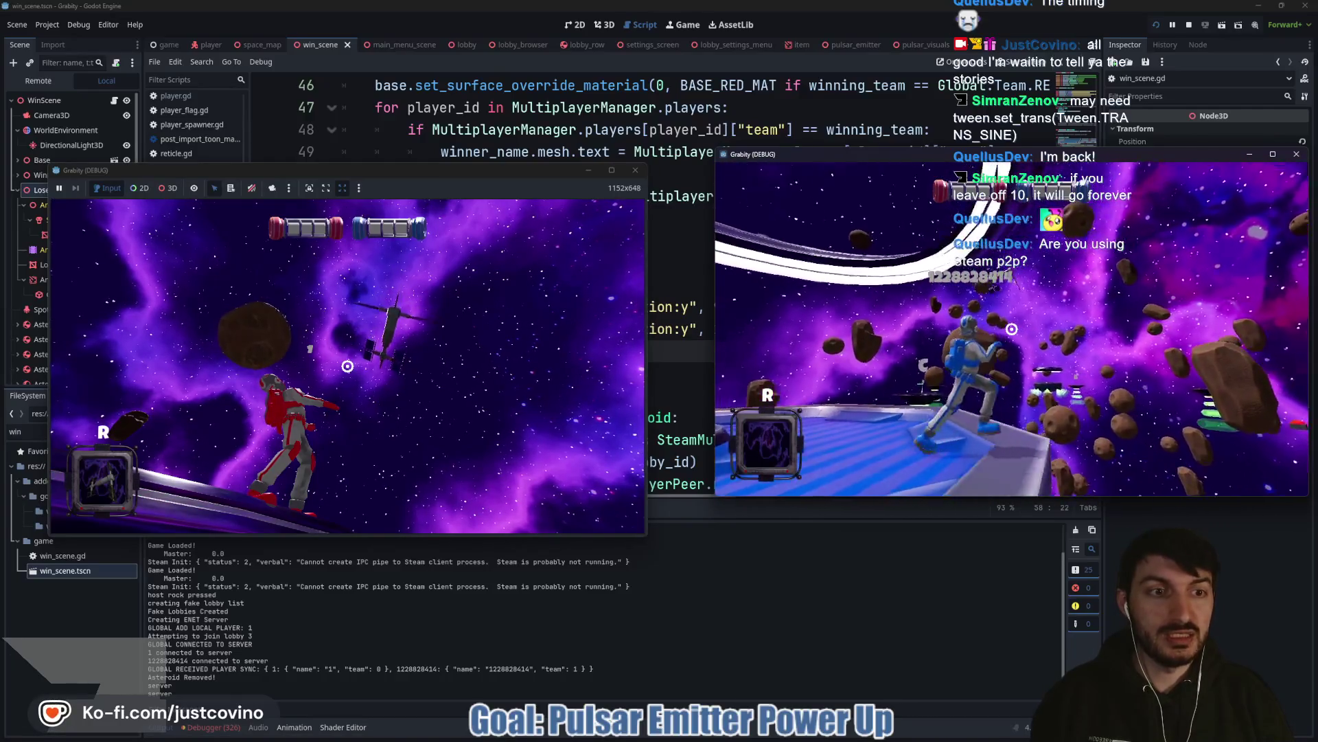
{"action": "key", "text": "w"}
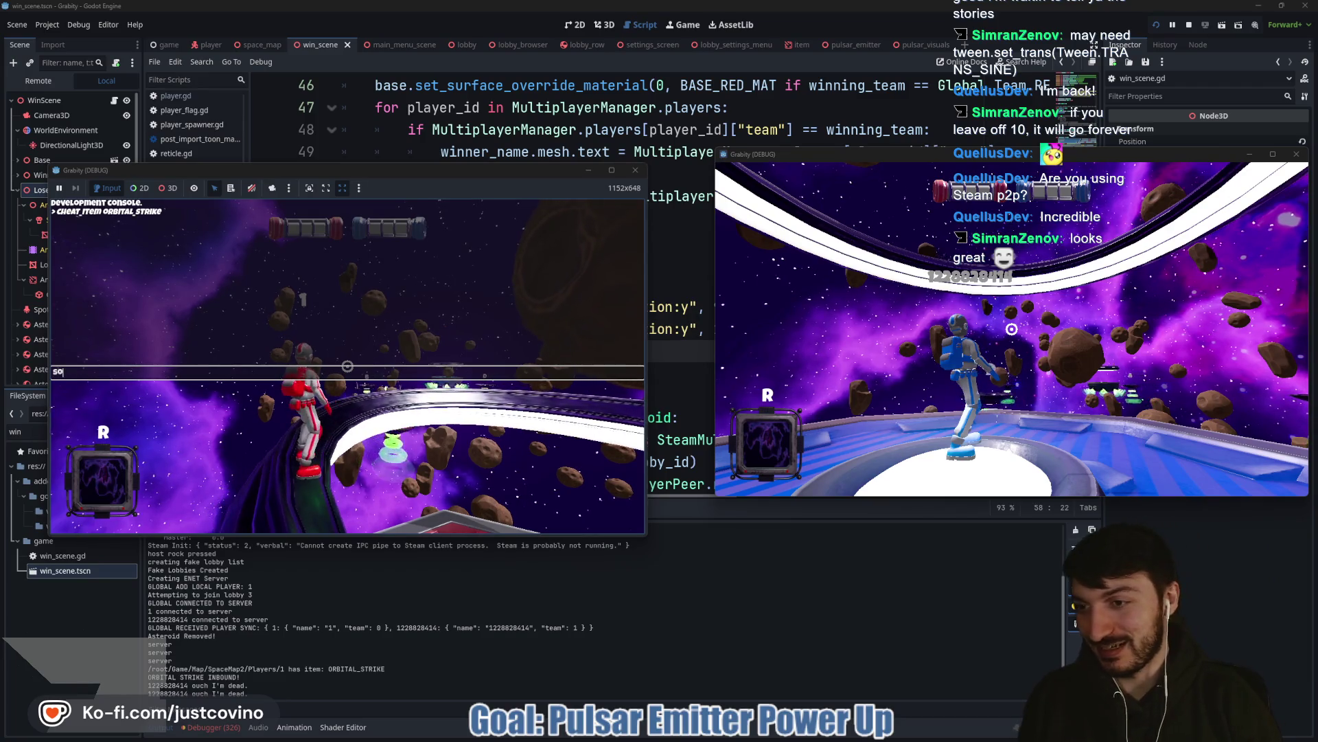
{"action": "type", "text": "ore"}
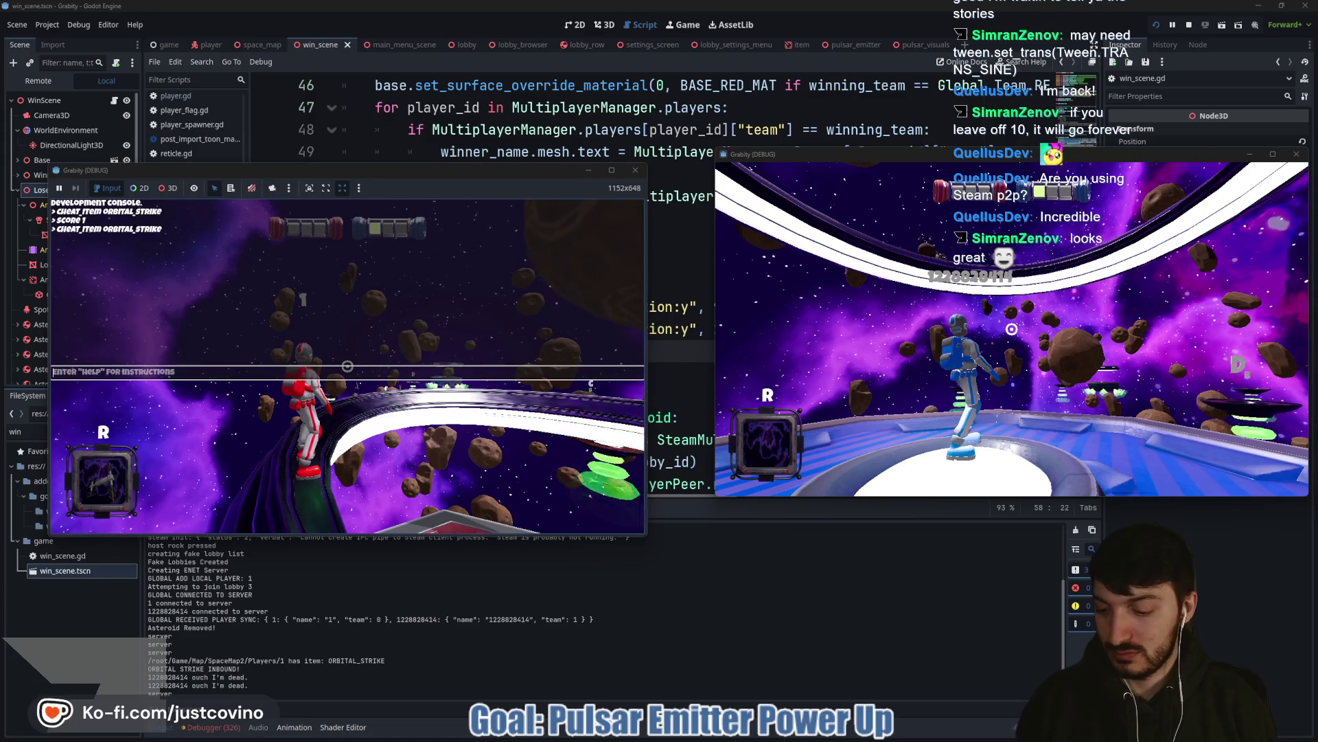
{"action": "key", "text": "grave"}
{"action": "key", "text": "e"}
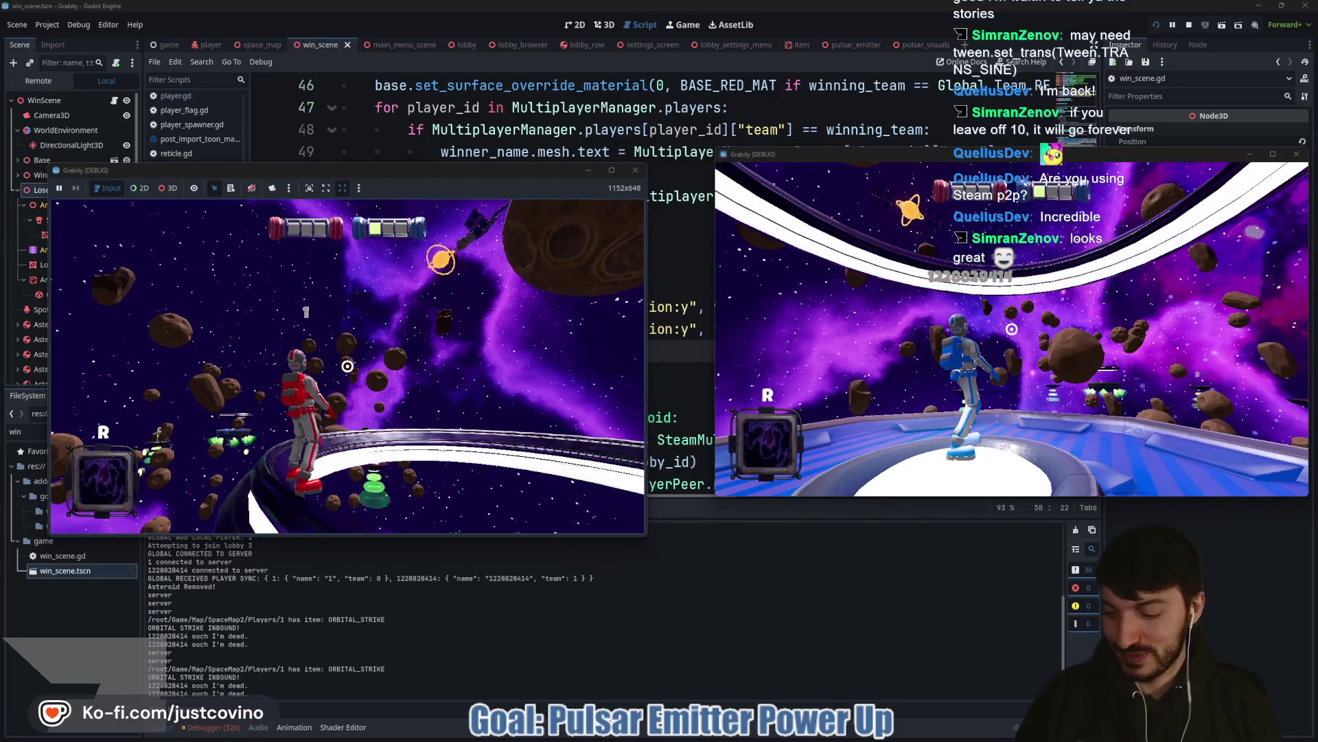
{"action": "key", "text": "grave"}
Submit 'score 1' twice in the dev console to reach the win scene, then stop the playtest.
{"action": "type", "text": "score 1"}
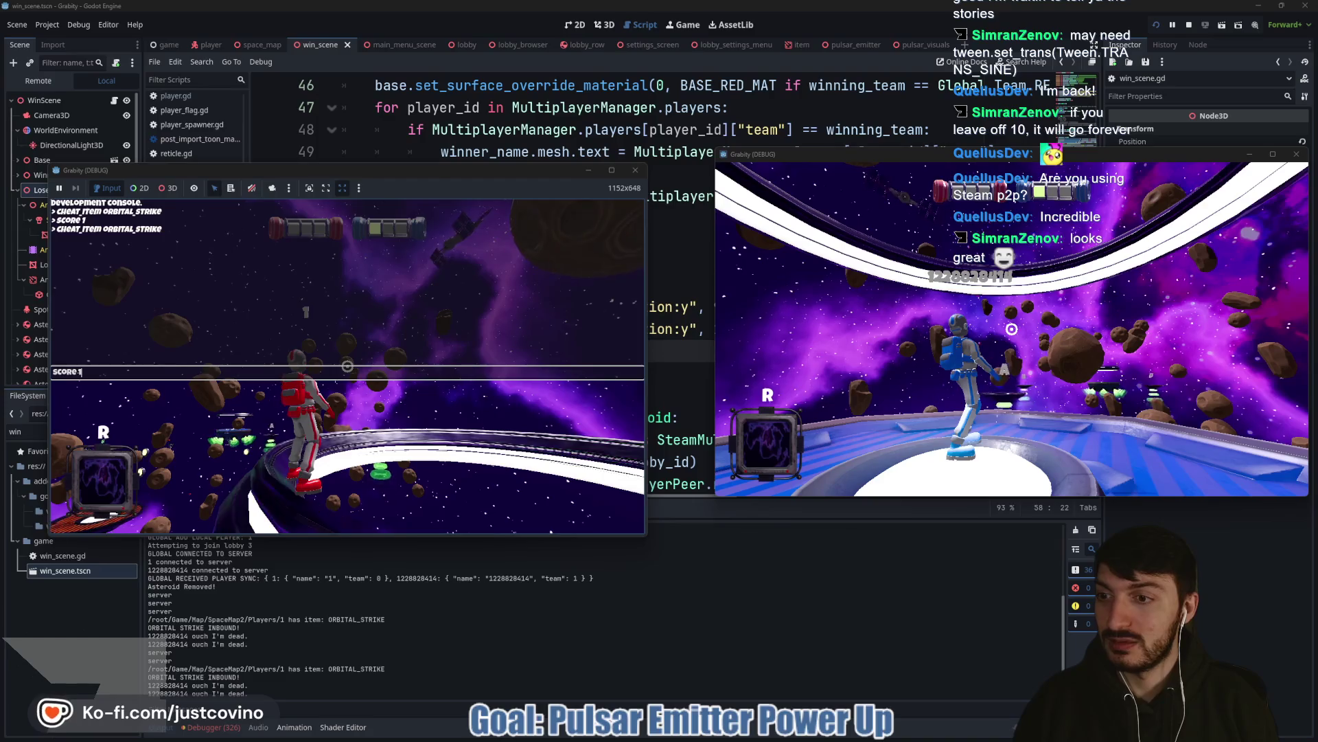
{"action": "key", "text": "Return"}
{"action": "key", "text": "Up"}
{"action": "key", "text": "Return"}
{"action": "key", "text": "grave"}
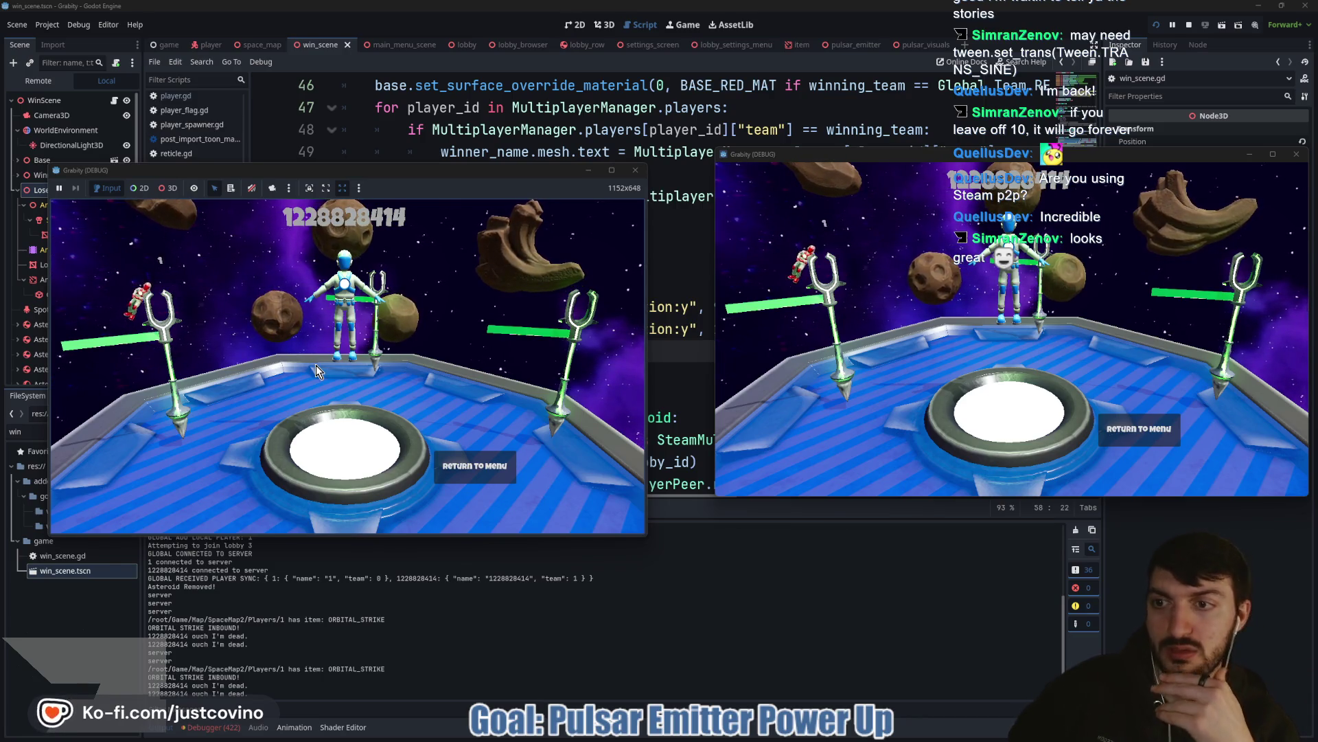
{"action": "key", "text": "F8"}
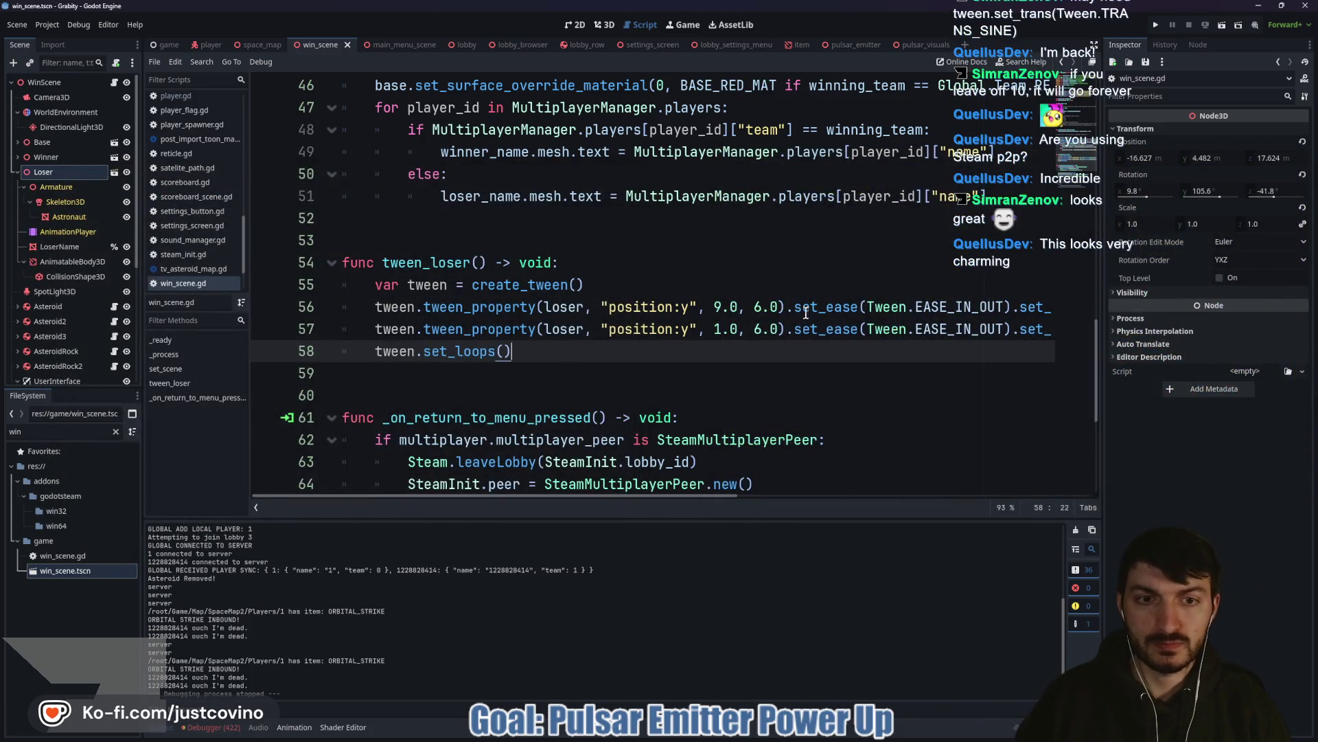
Change both loser tween durations on lines 56–57 from 6.0 to 24.0 and save.
{"action": "left_click", "coordinate": [754, 306]}
{"action": "key", "text": "shift+alt+Down"}
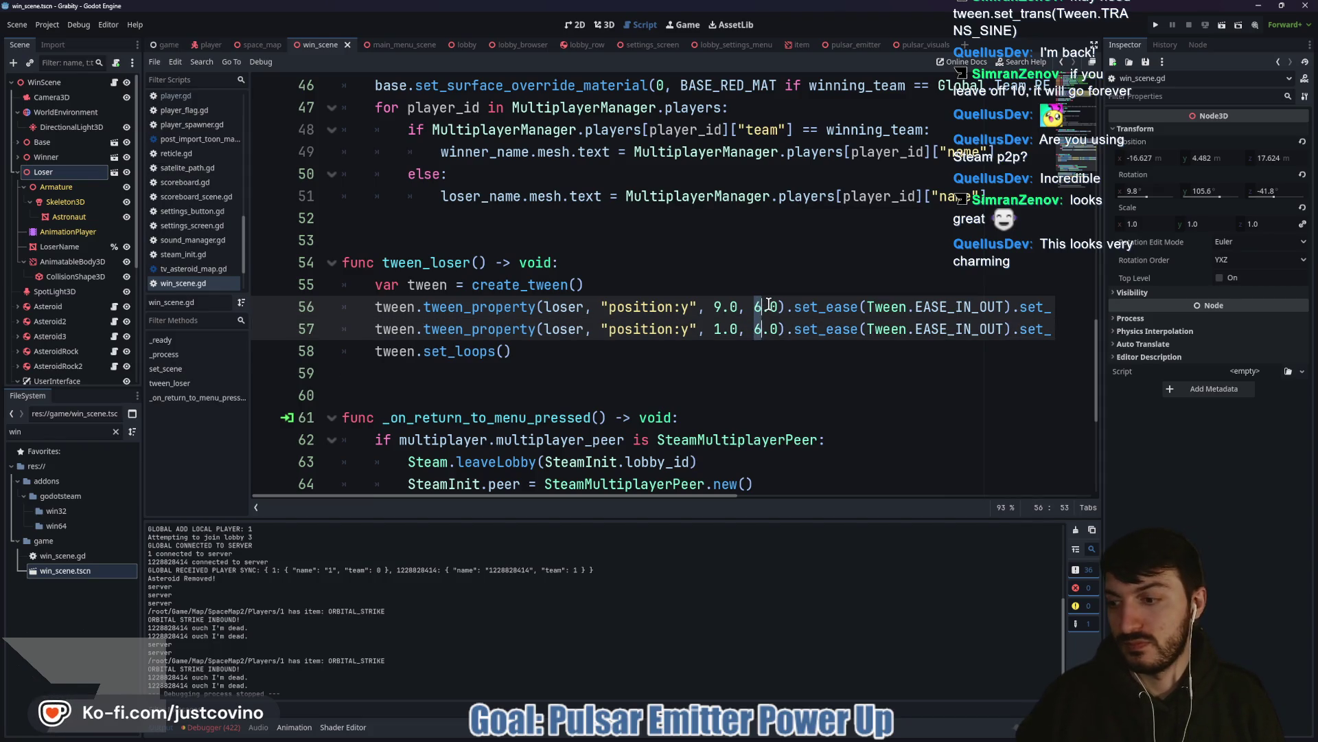
{"action": "key", "text": "BackSpace"}
{"action": "type", "text": "24"}
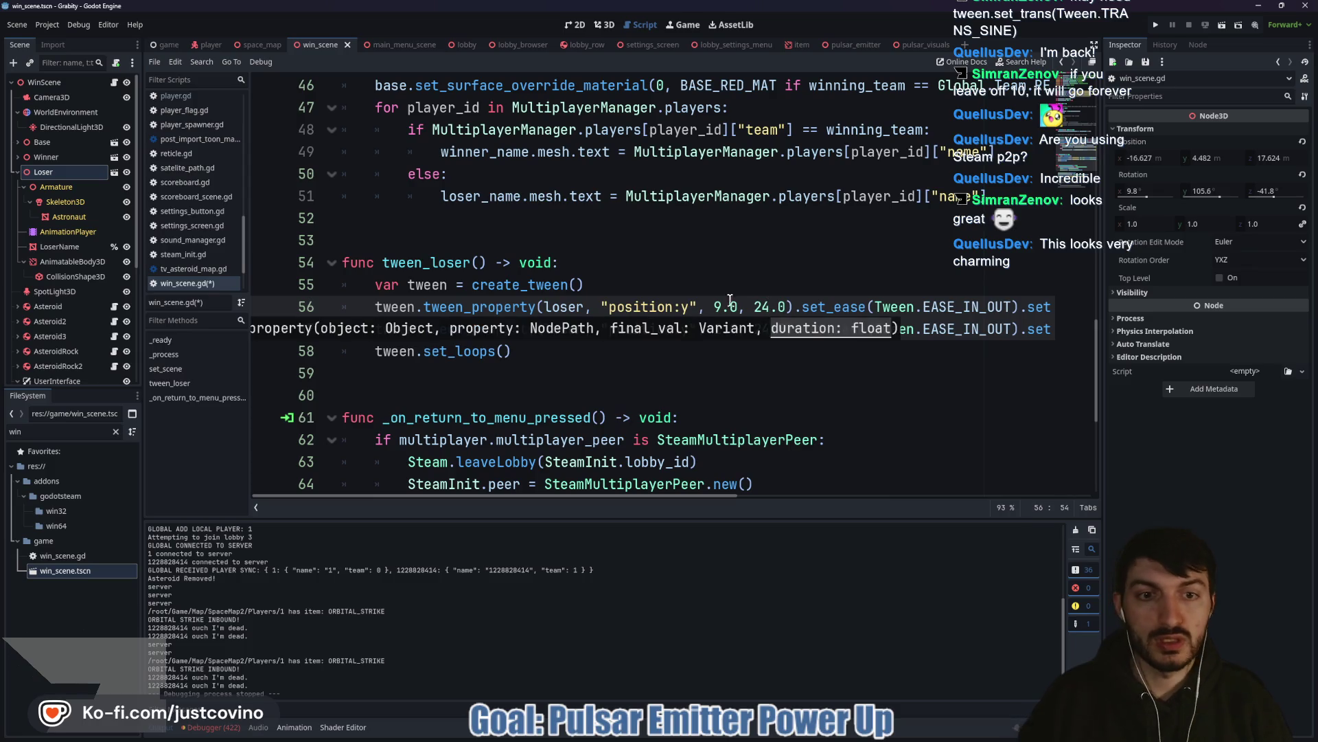
{"action": "key", "text": "Escape"}
{"action": "key", "text": "ctrl+s"}
Change position:y to global_position:y on both lines, save, and run the project.
{"action": "left_click", "coordinate": [608, 306]}
{"action": "key", "text": "shift+alt+Down"}
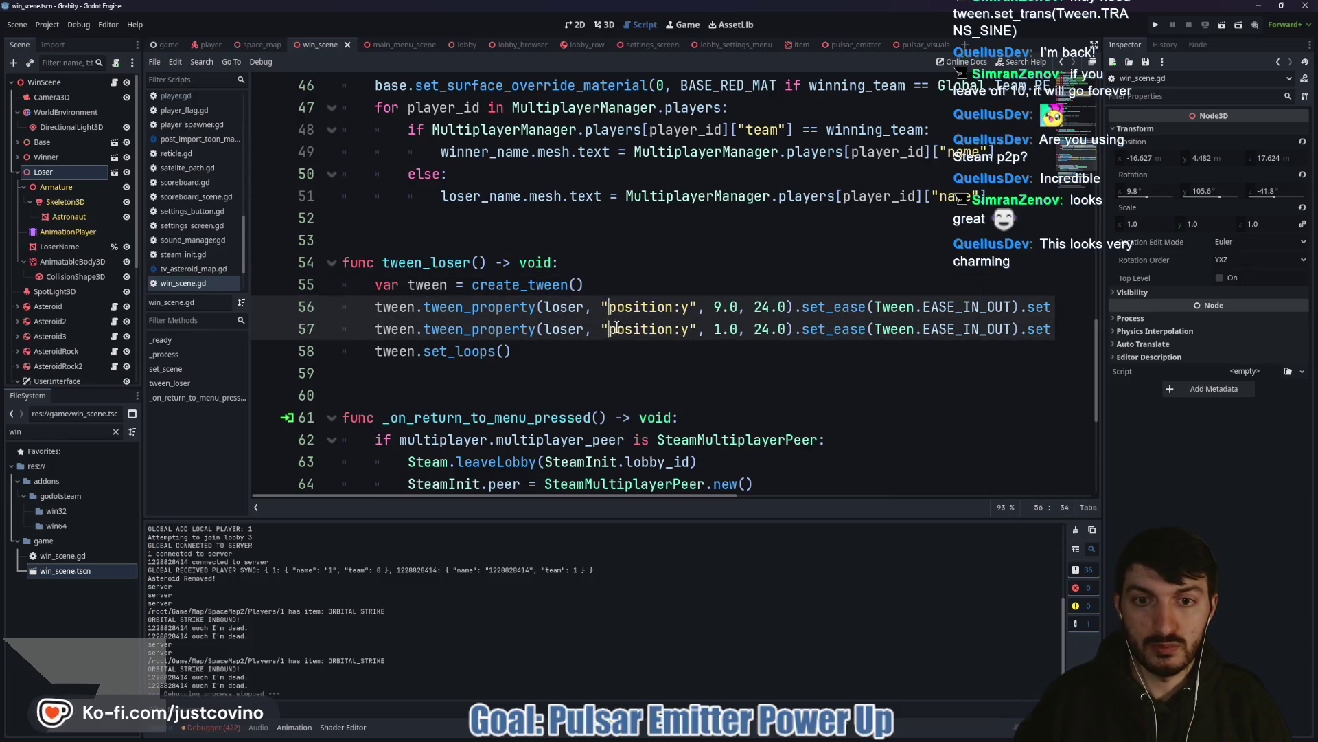
{"action": "type", "text": "global_"}
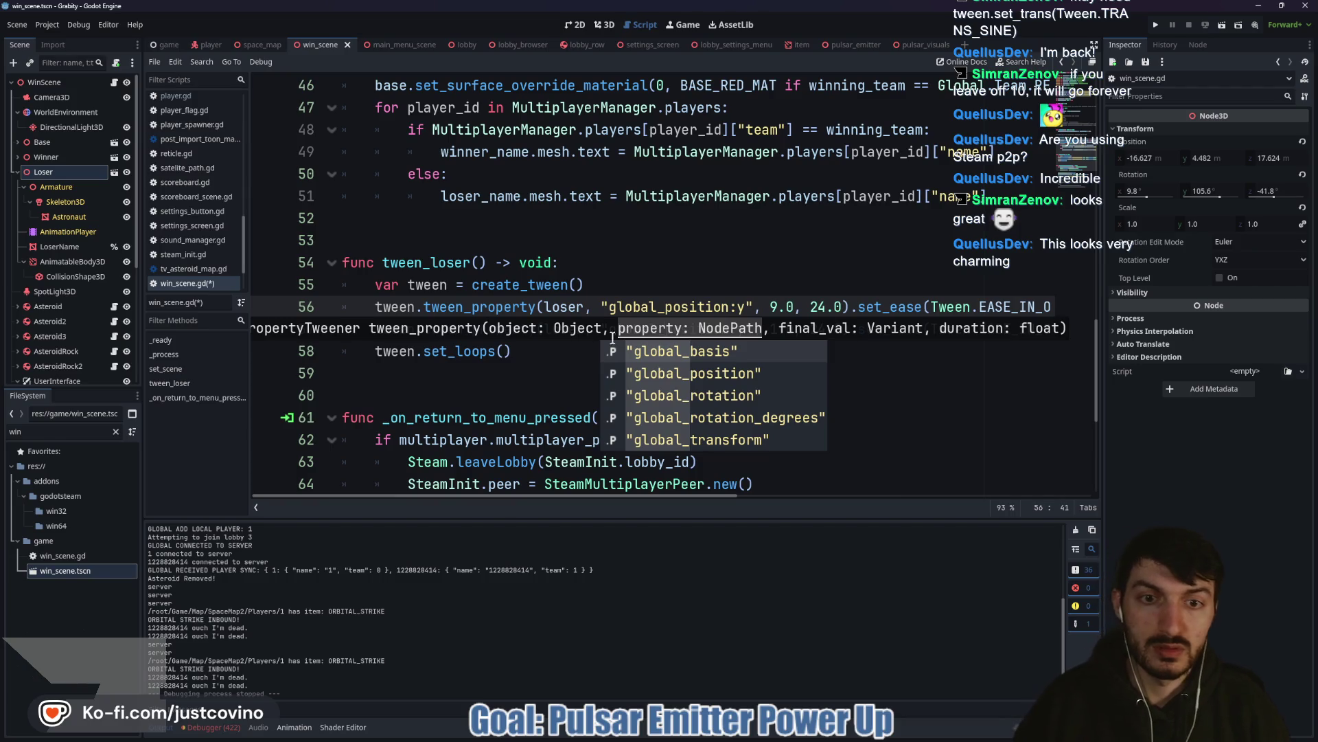
{"action": "left_click", "coordinate": [635, 284]}
{"action": "key", "text": "ctrl+s"}
{"action": "left_click", "coordinate": [1156, 25]}
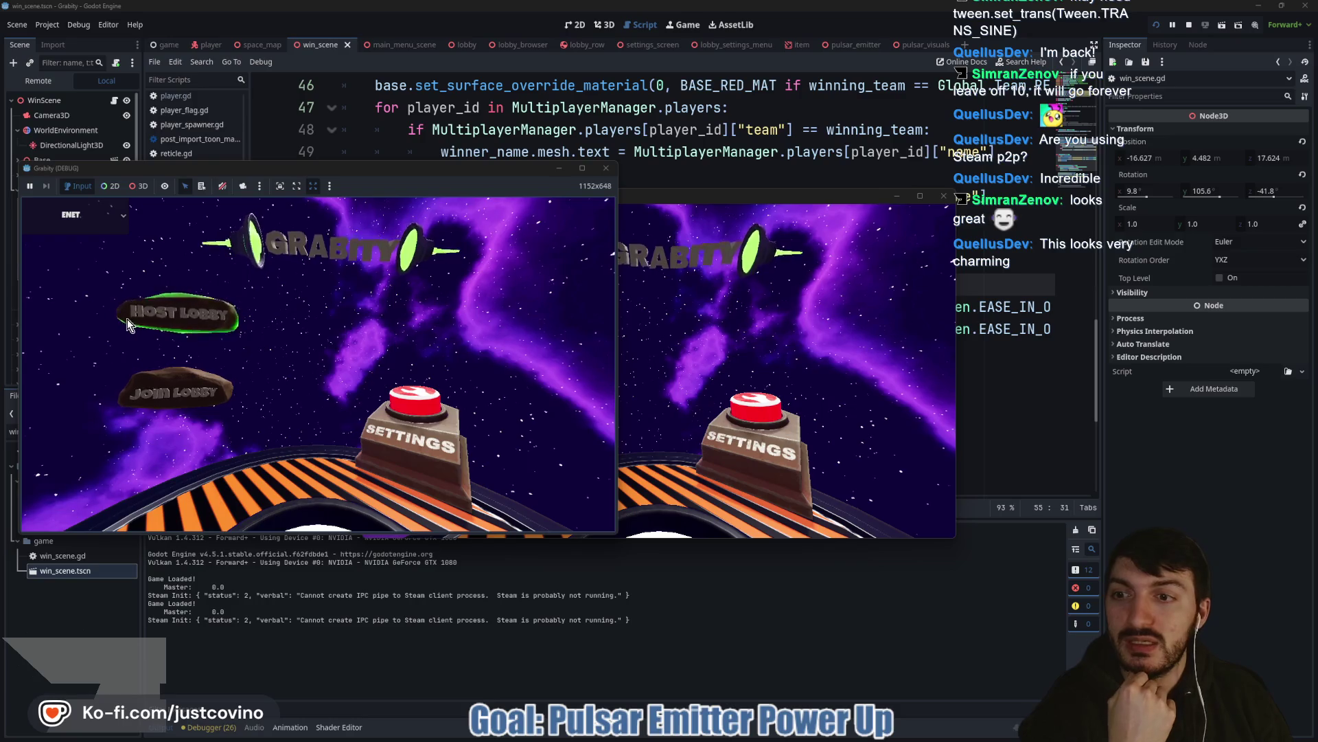
Host a private lobby, join it from the second client, then ready up and start.
{"action": "left_click", "coordinate": [126, 319]}
{"action": "left_click", "coordinate": [400, 283]}
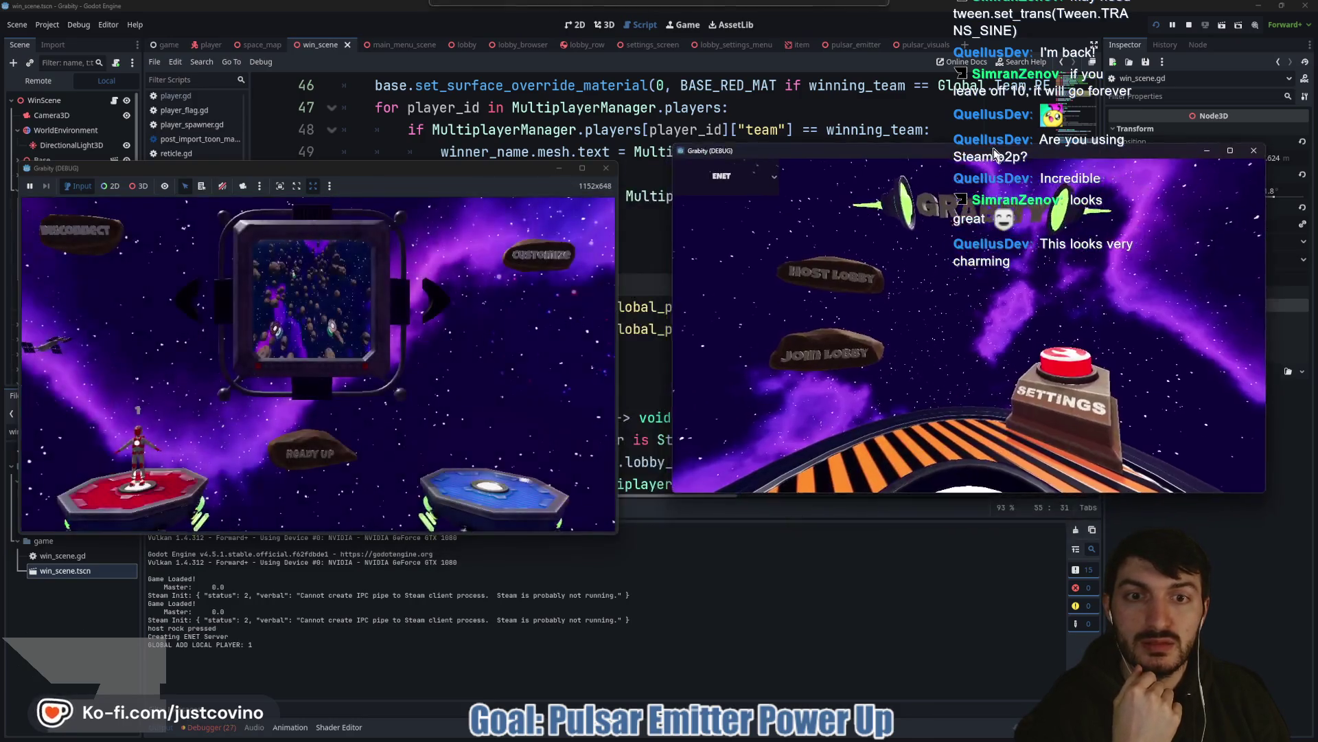
{"action": "left_click", "coordinate": [767, 365]}
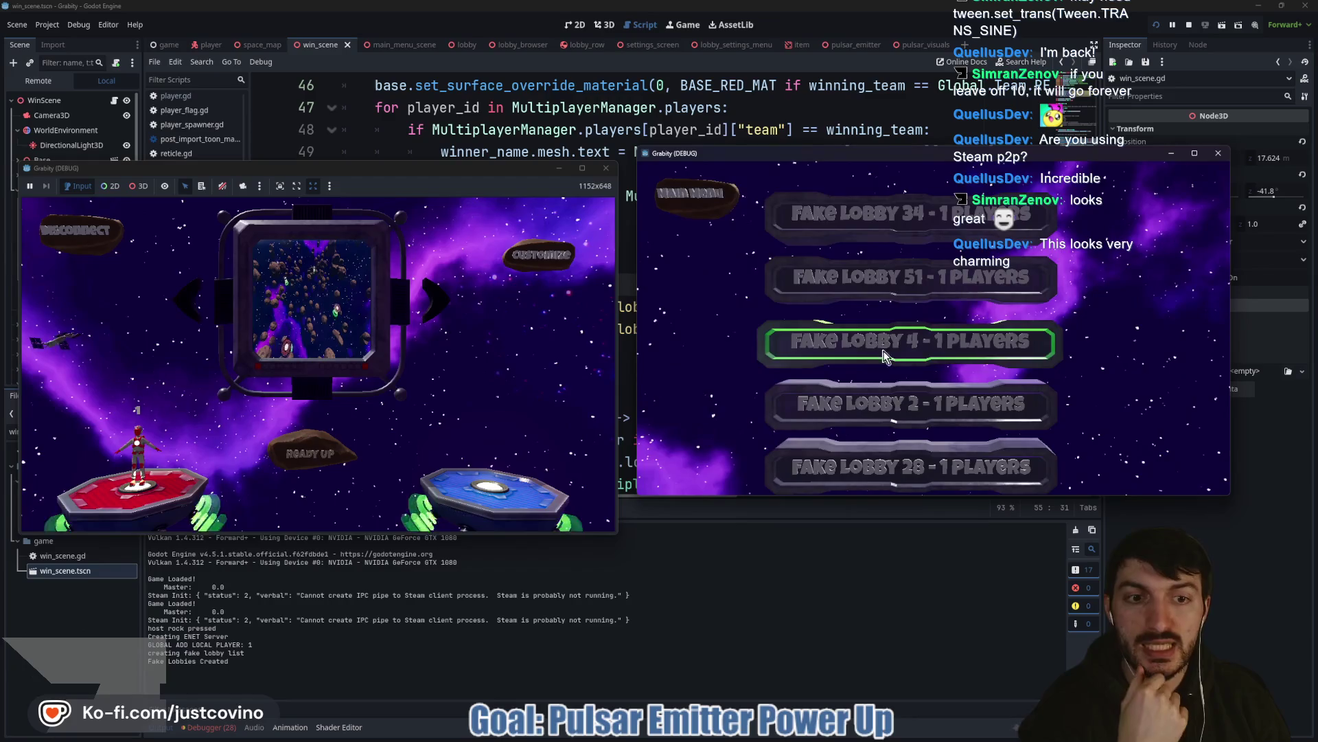
{"action": "left_click", "coordinate": [886, 357]}
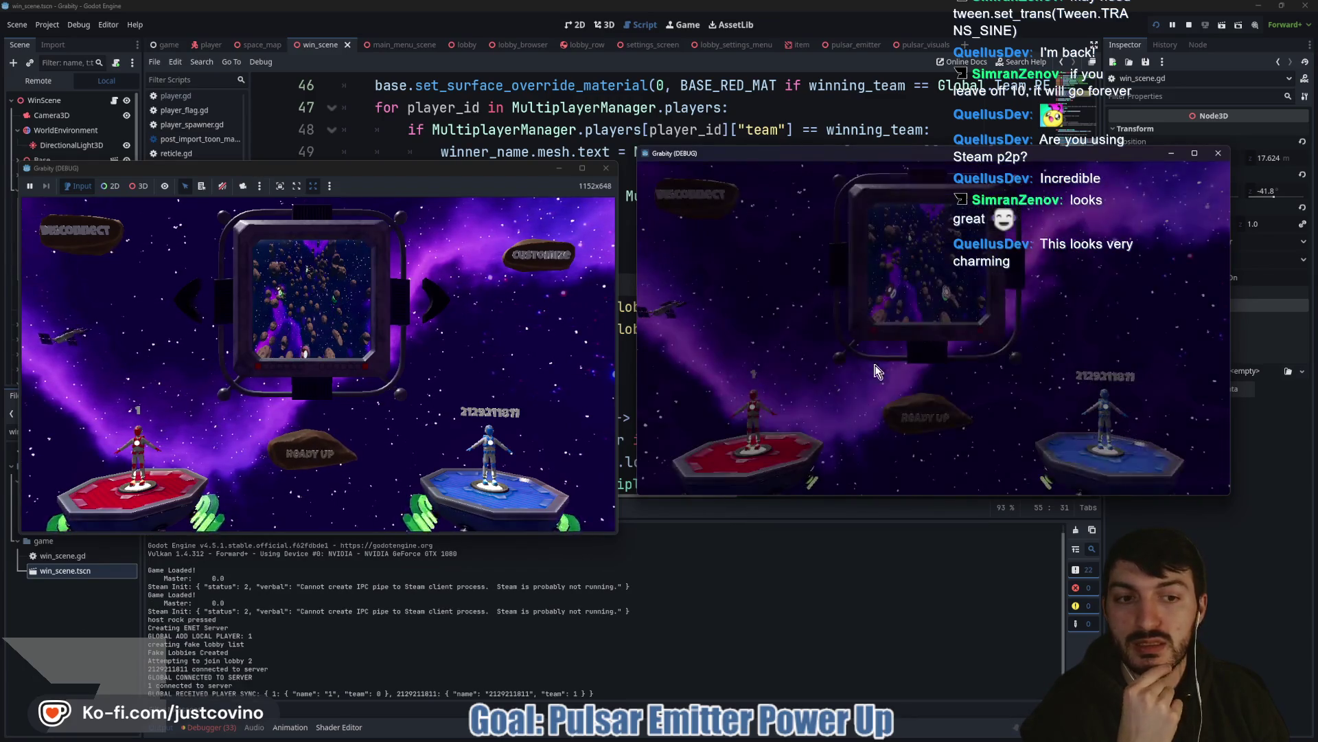
{"action": "left_click", "coordinate": [351, 445]}
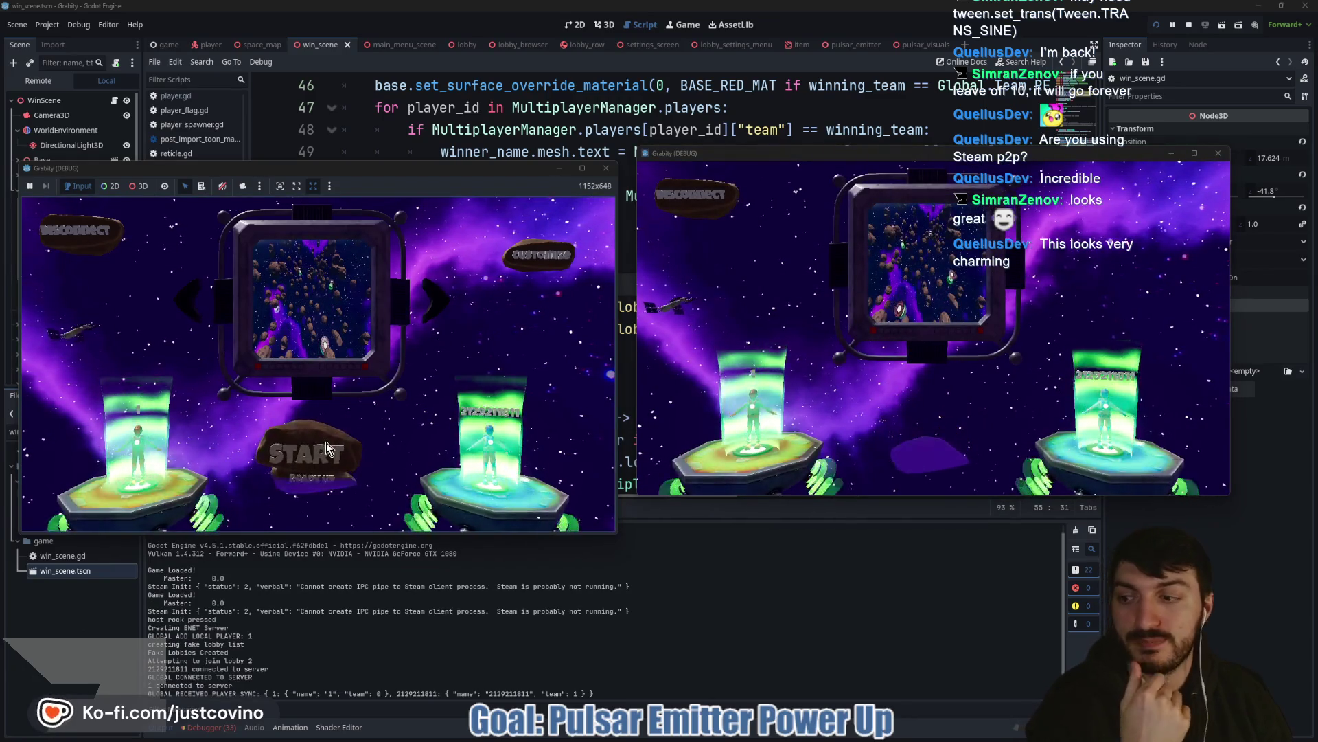
{"action": "left_click", "coordinate": [335, 440]}
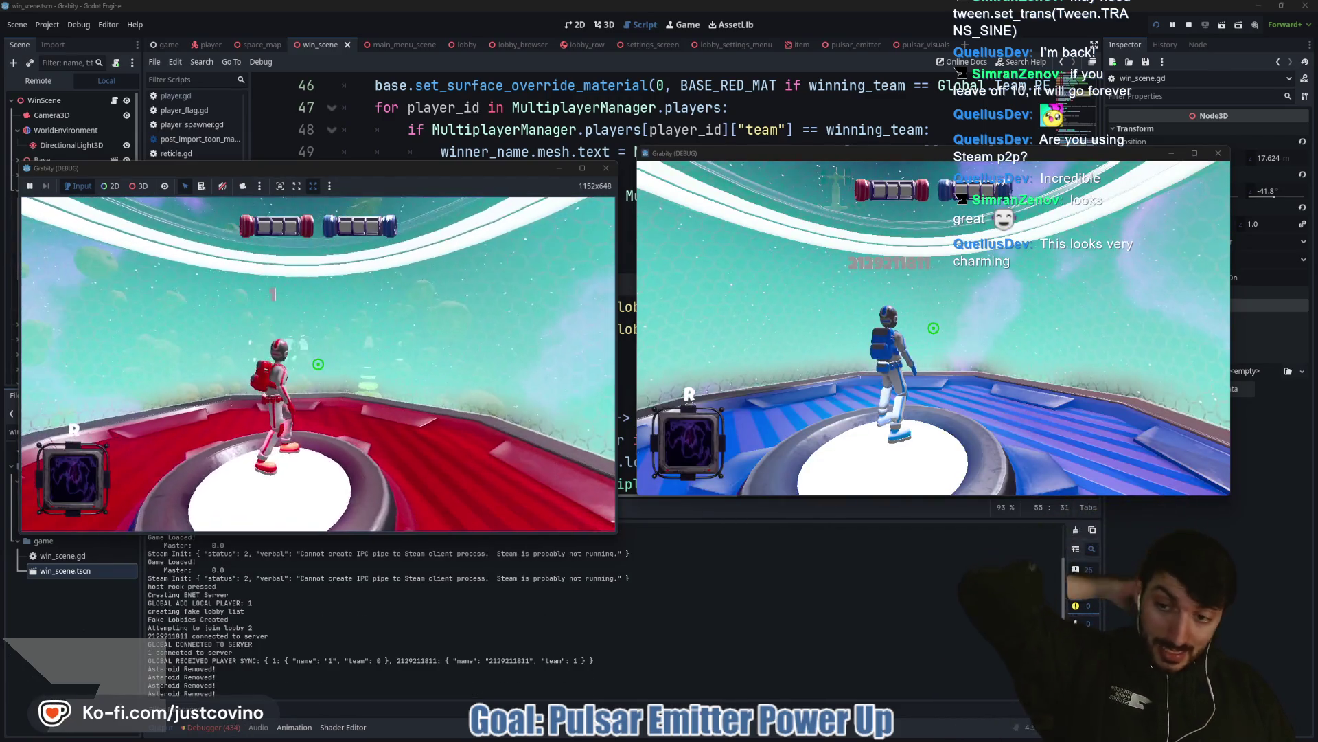
Enter 'score 1' in the left game's dev console to end the match.
{"action": "key", "text": "grave"}
{"action": "type", "text": "score 1"}
{"action": "key", "text": "Return"}
{"action": "key", "text": "Return"}
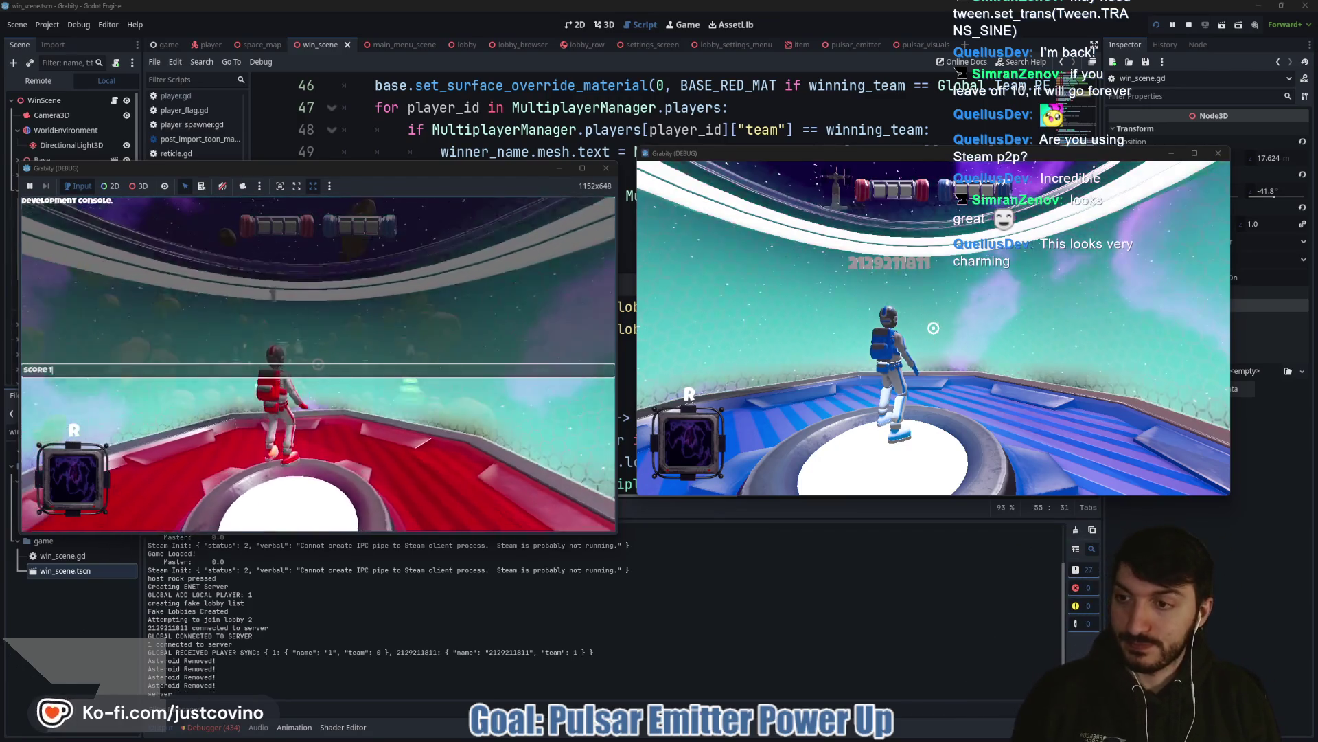
{"action": "key", "text": "grave"}
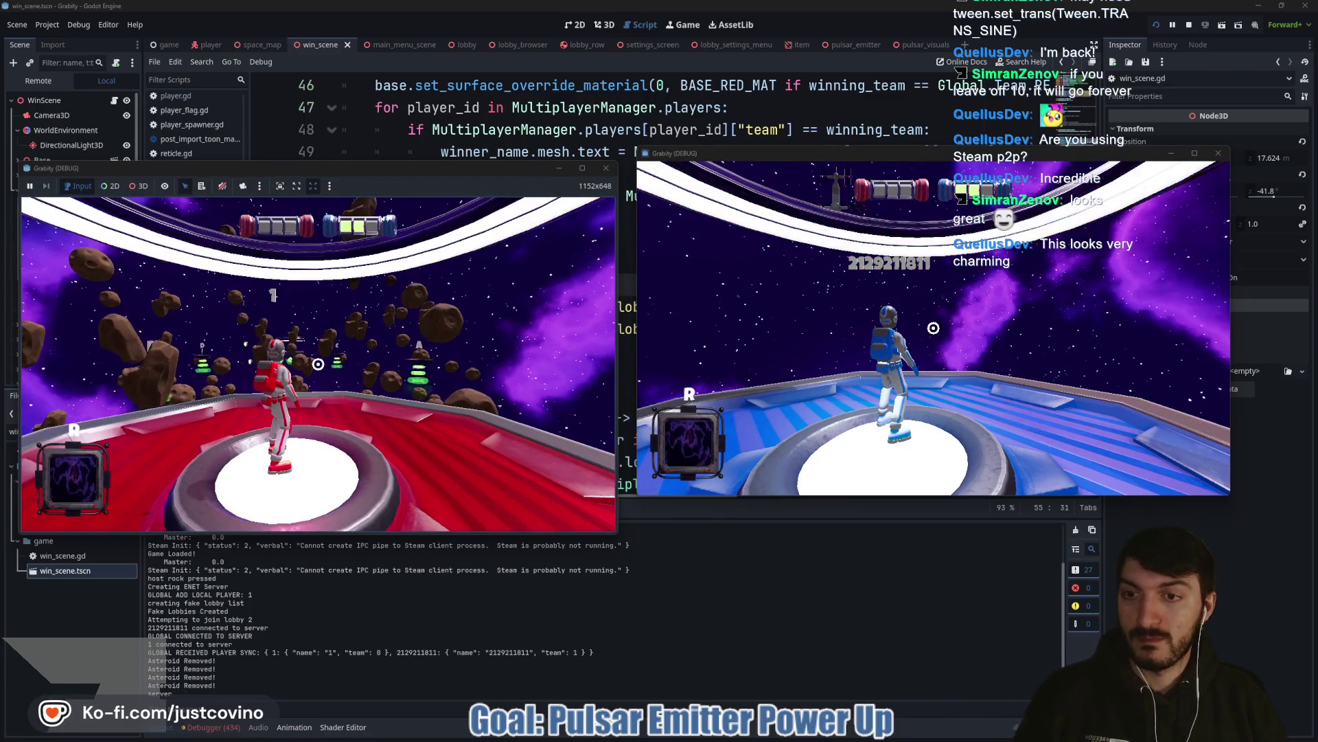
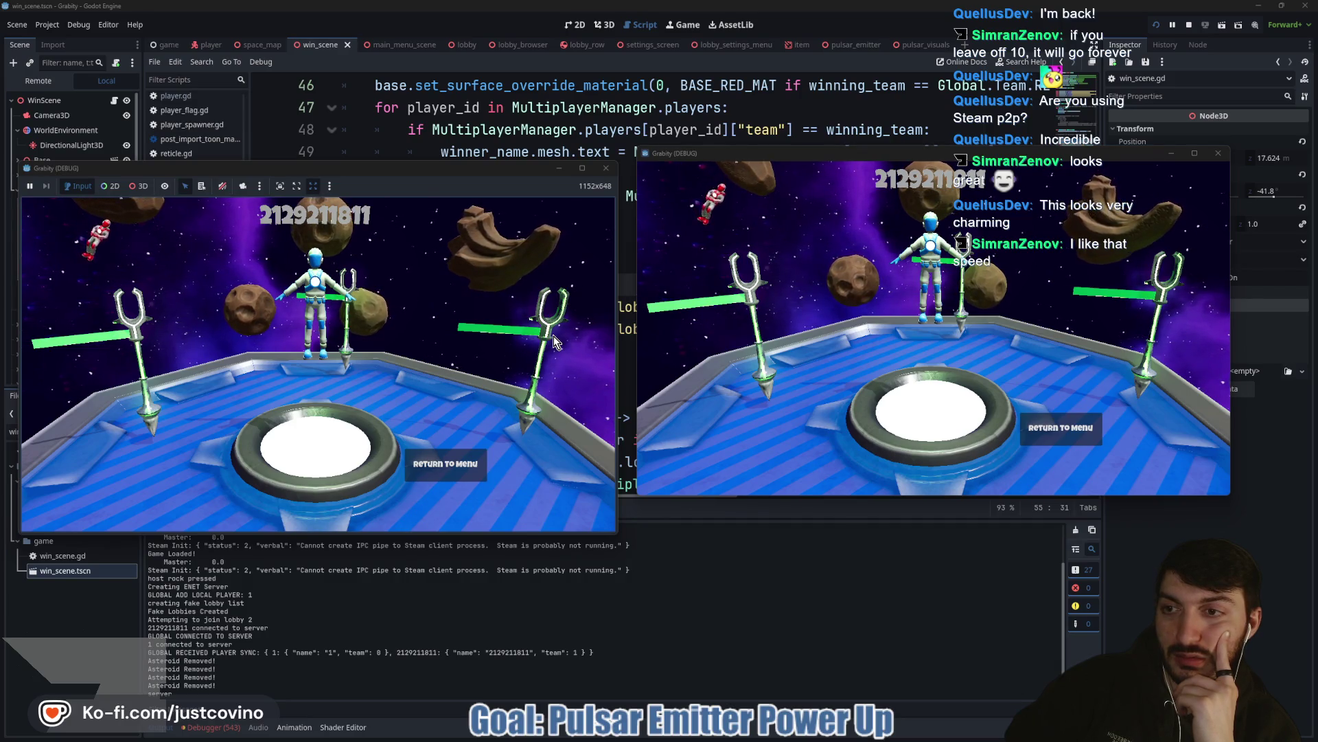
Stop the running game and open an empty line above the second float tween.
{"action": "key", "text": "F8"}
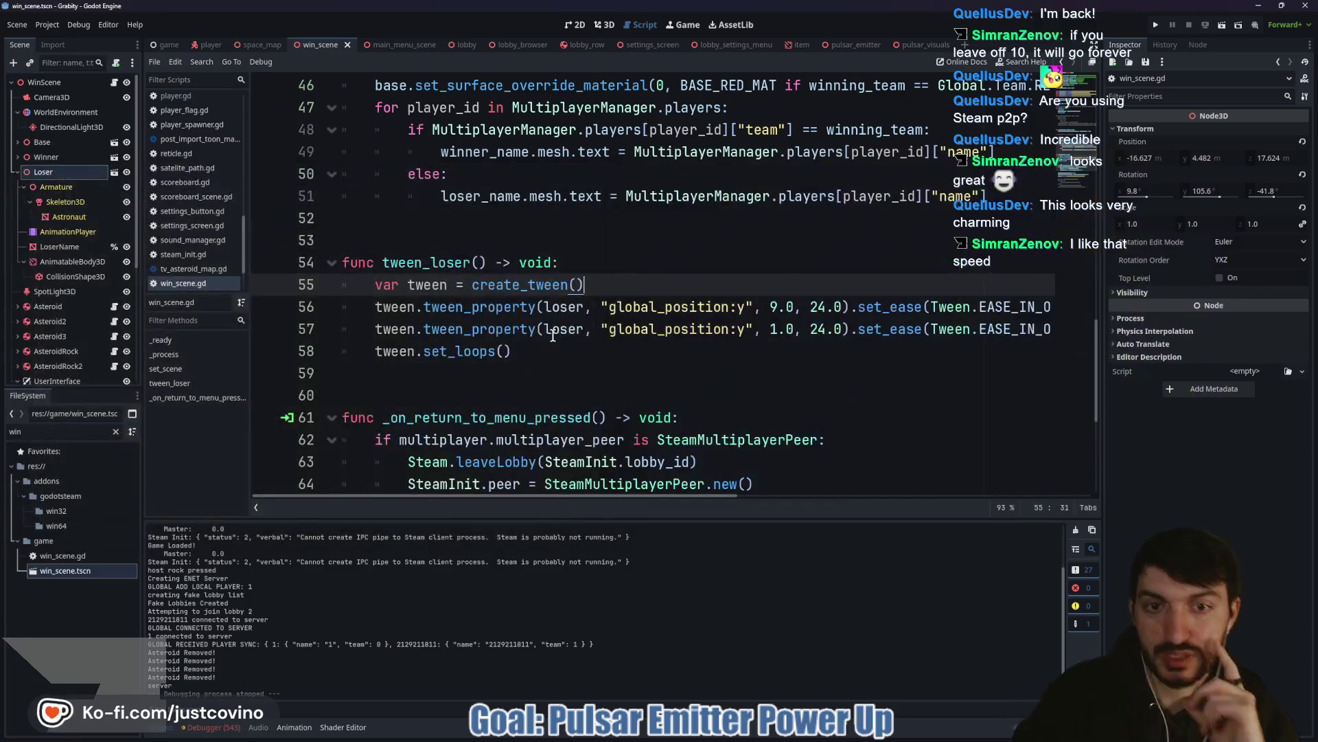
{"action": "left_click", "coordinate": [377, 323]}
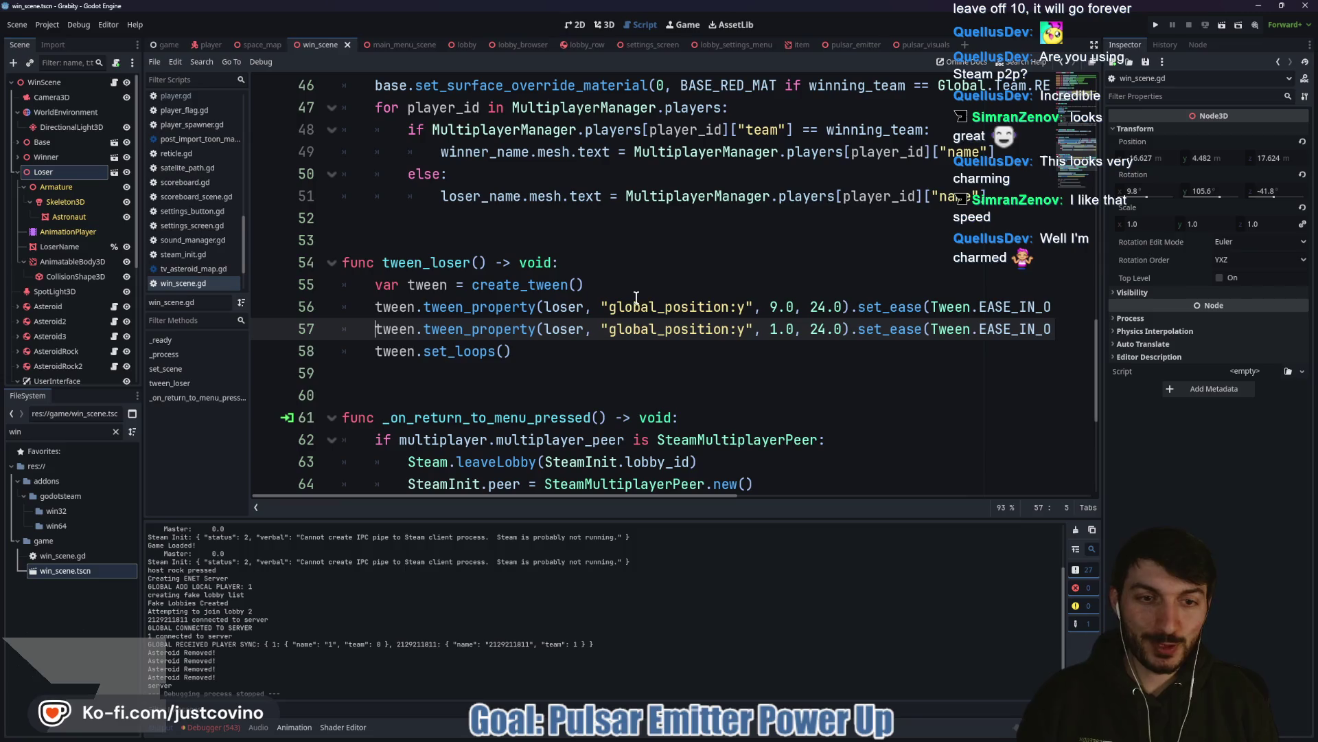
{"action": "key", "text": "Return"}
{"action": "key", "text": "Up"}
Write tween.parallel().tween_property(loser, "global_position:x", ) on the new line 57.
{"action": "type", "text": "tween"}
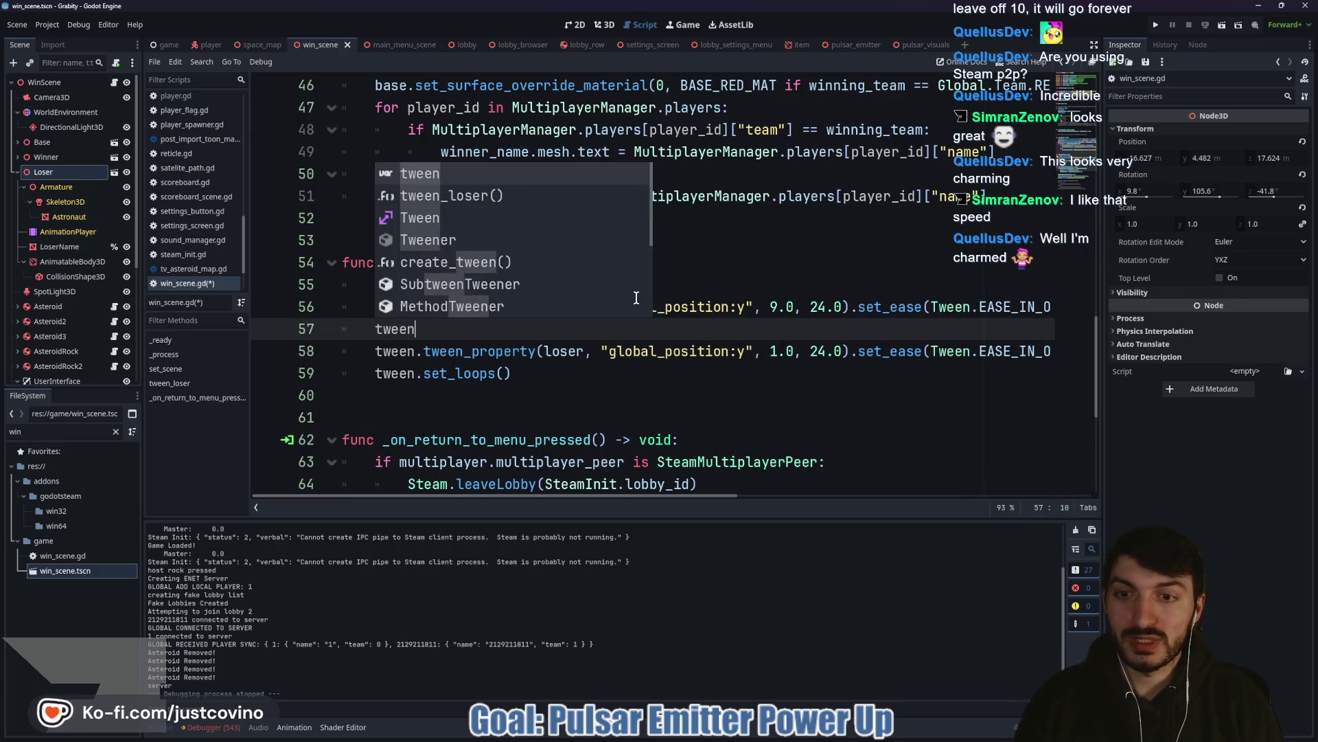
{"action": "type", "text": ".parallel().tween"}
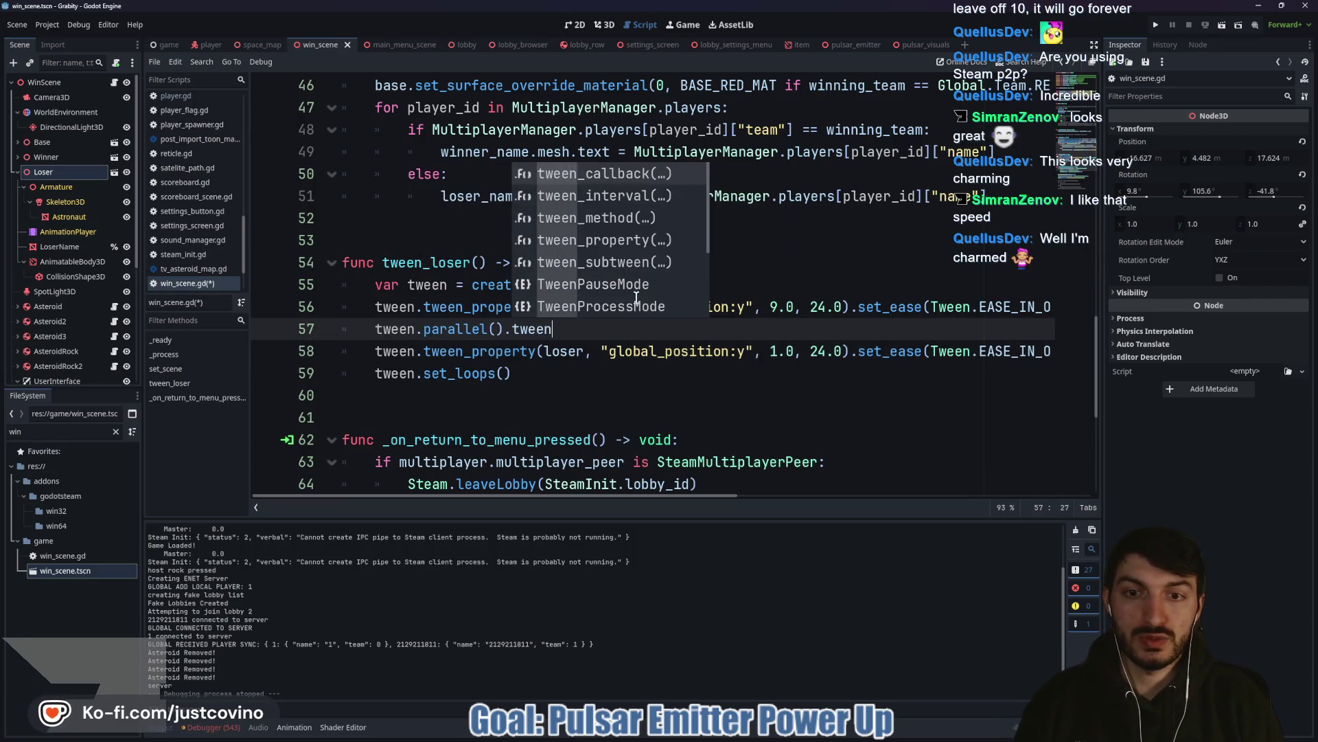
{"action": "type", "text": "_pro"}
{"action": "key", "text": "Return"}
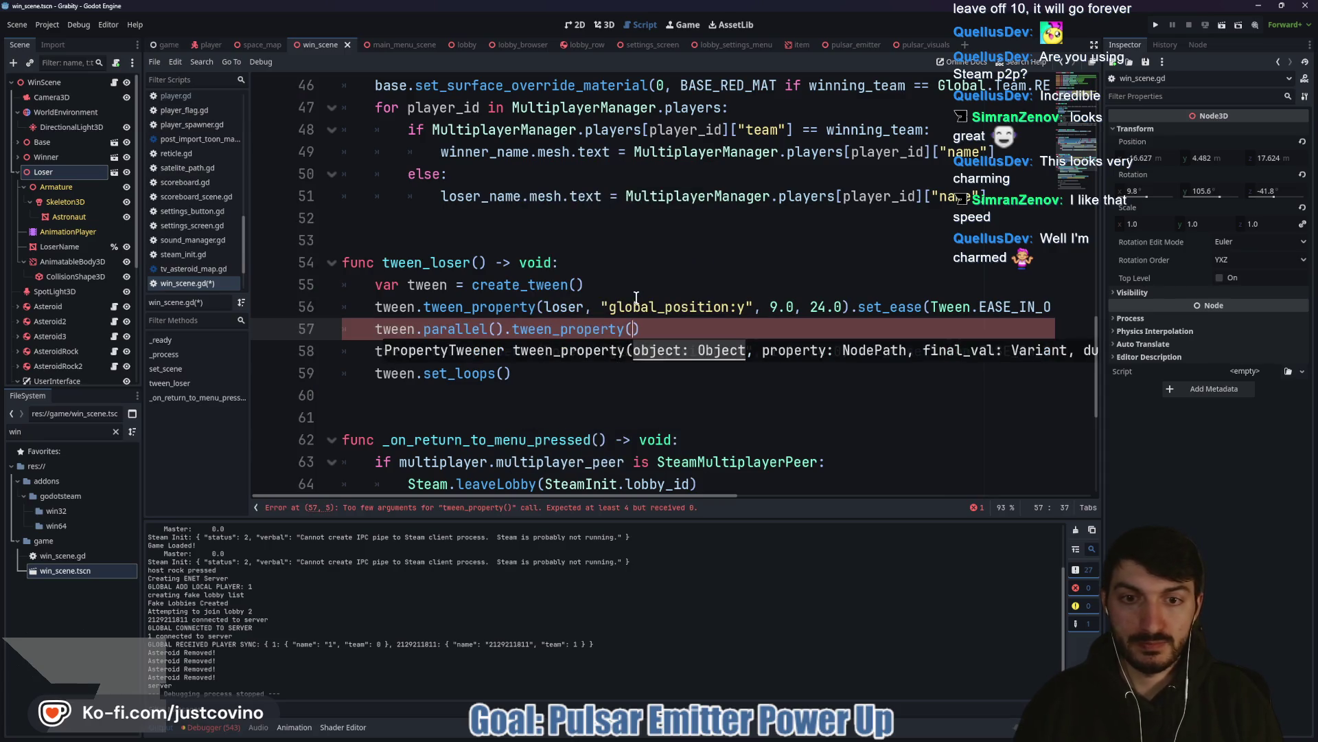
{"action": "type", "text": "loser, \""}
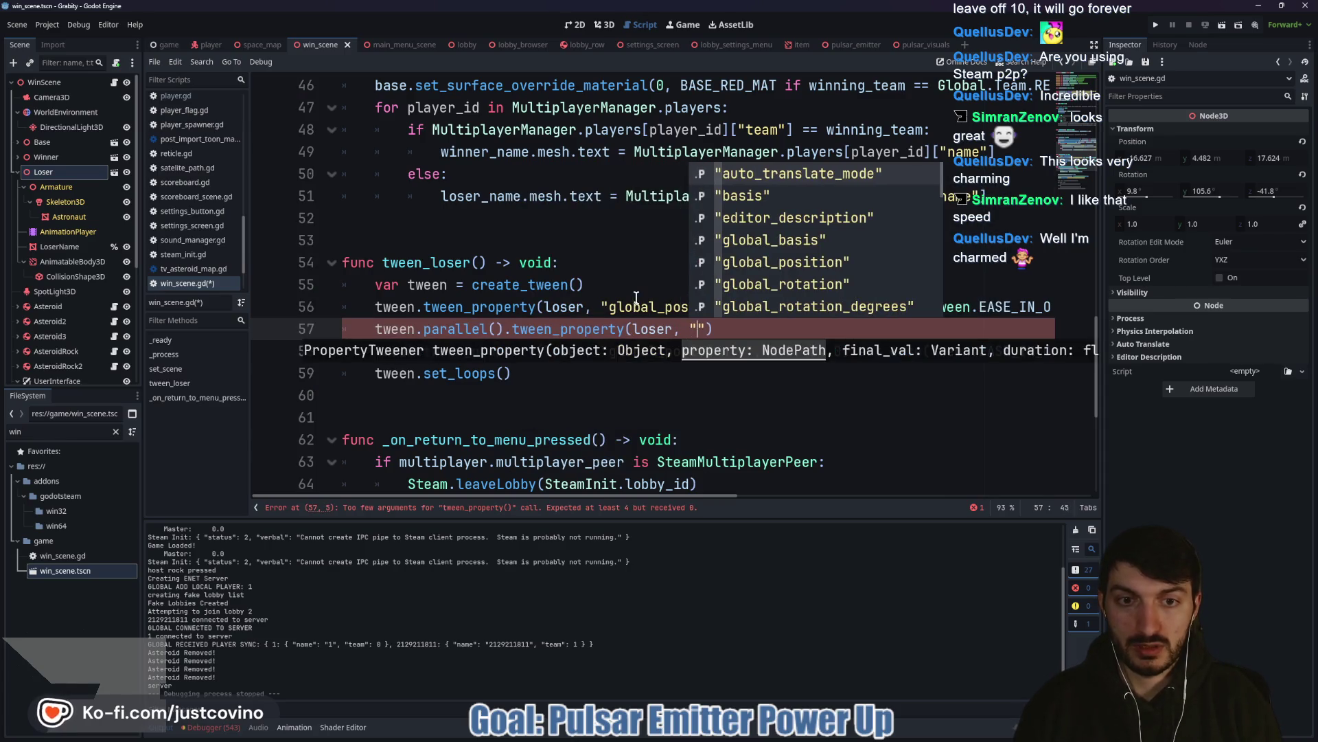
{"action": "type", "text": "global_position"}
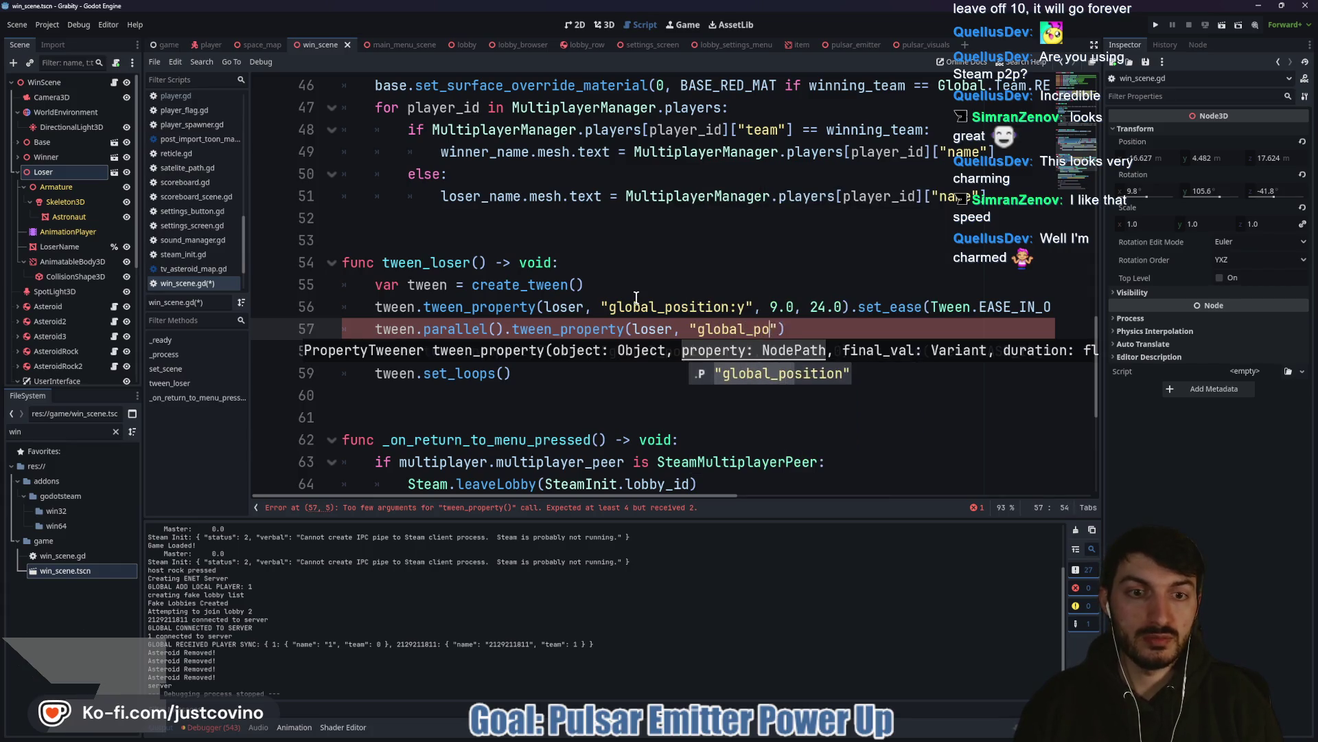
{"action": "type", "text": ":x\""}
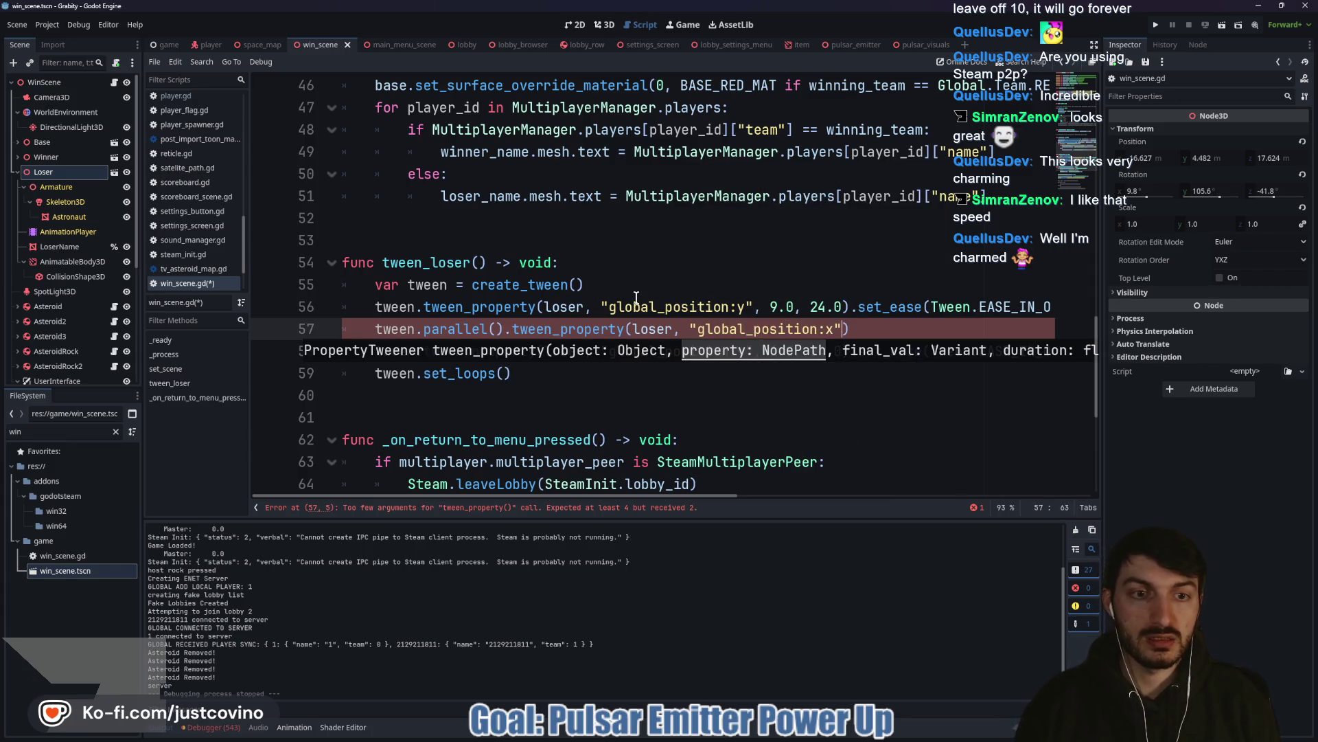
{"action": "type", "text": ","}
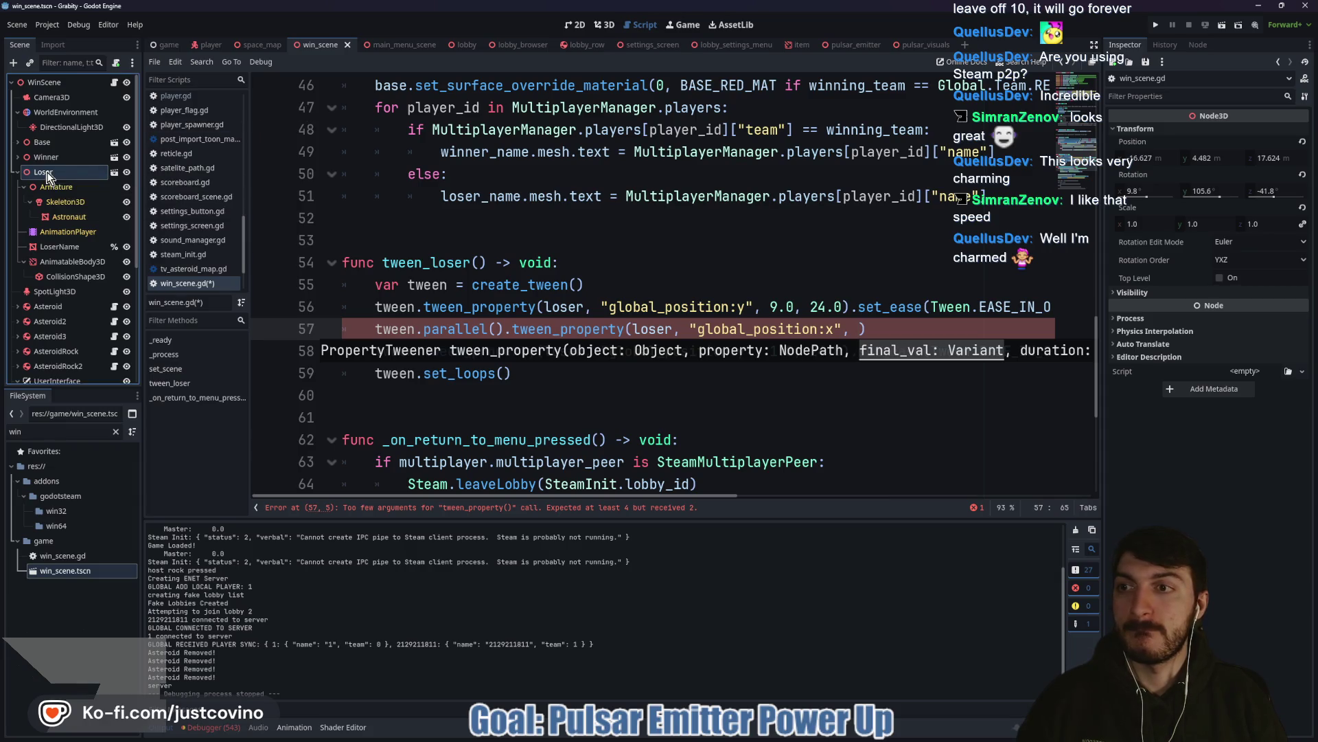
{"action": "key", "text": "ctrl+F2"}
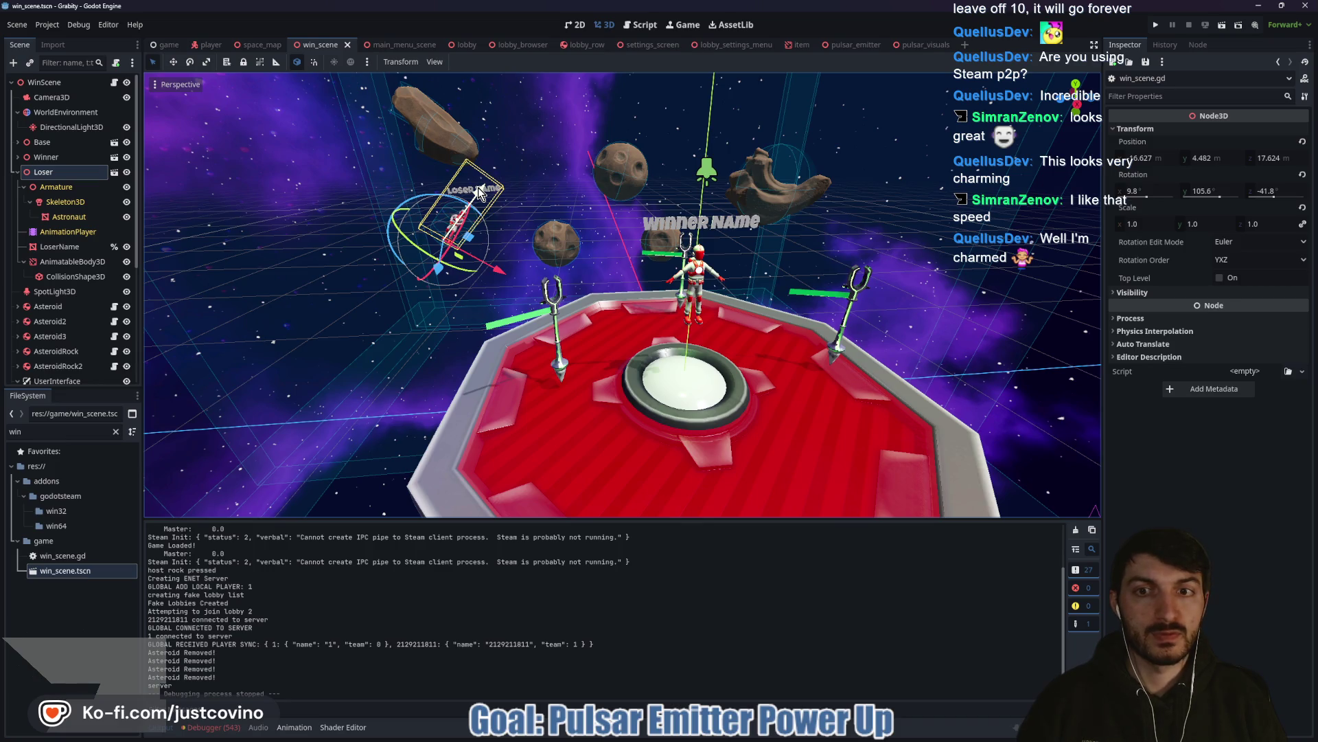
{"action": "left_click_drag", "start_coordinate": [479, 192], "coordinate": [433, 180]}
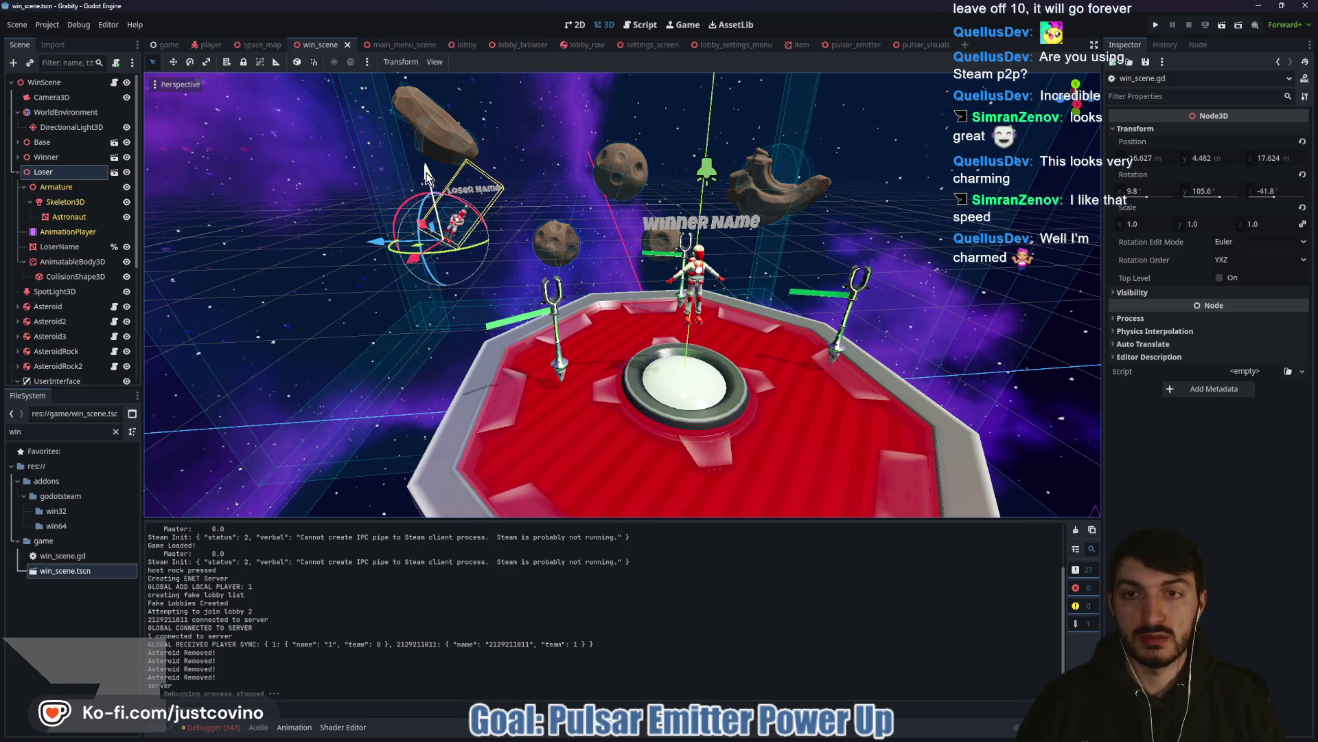
{"action": "key", "text": "g"}
{"action": "key", "text": "y"}
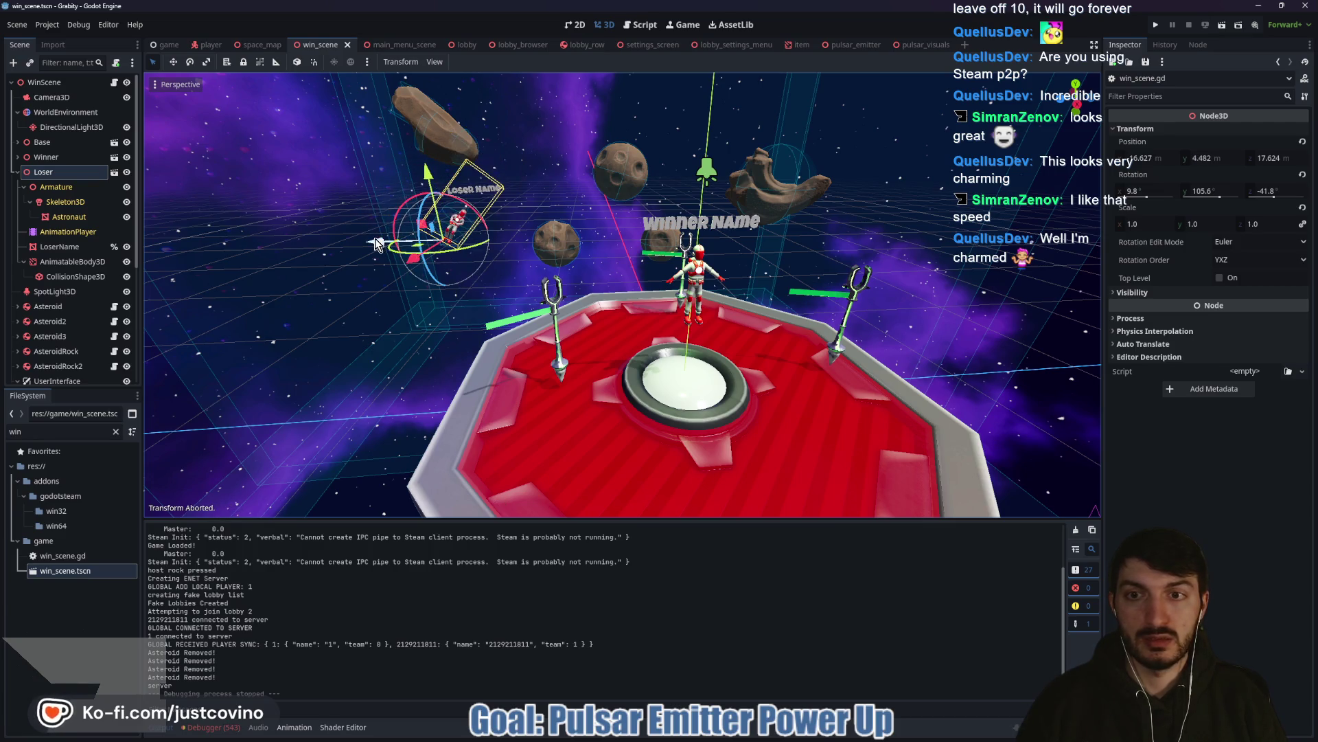
{"action": "key", "text": "z"}
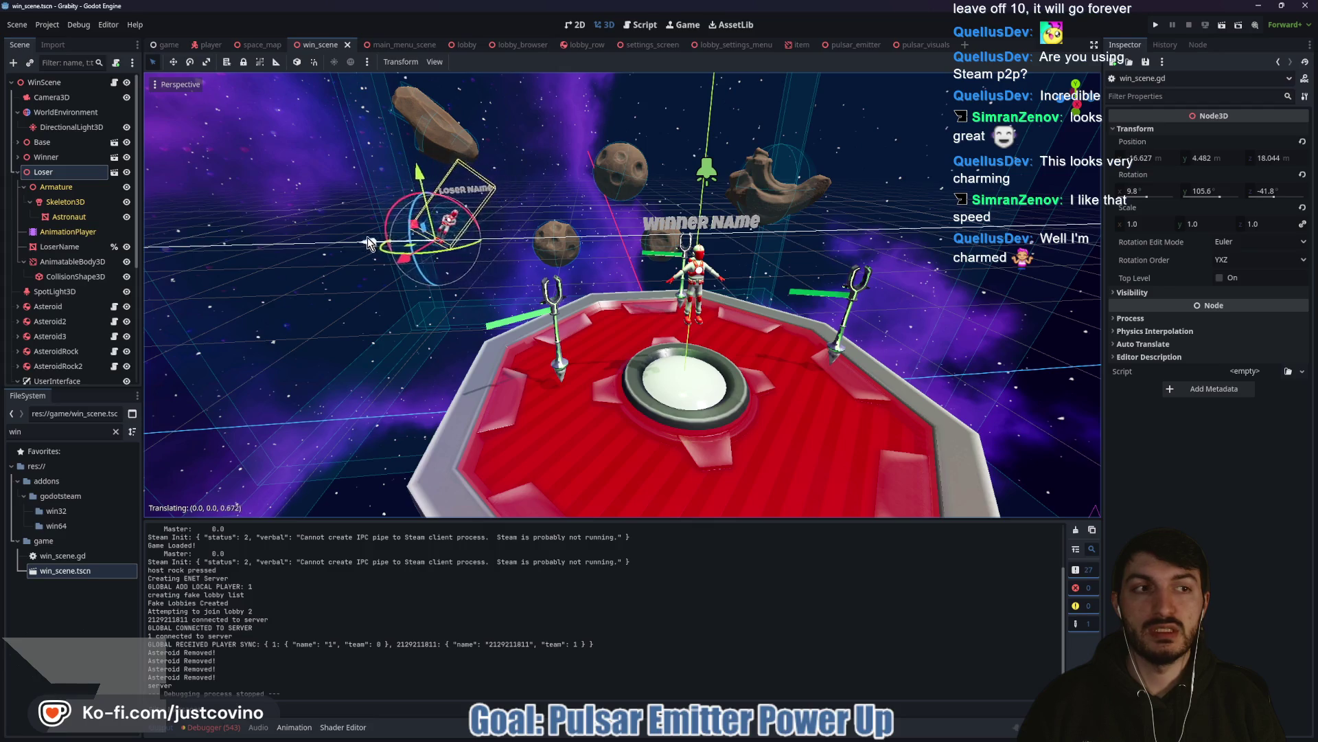
{"action": "key", "text": "Escape"}
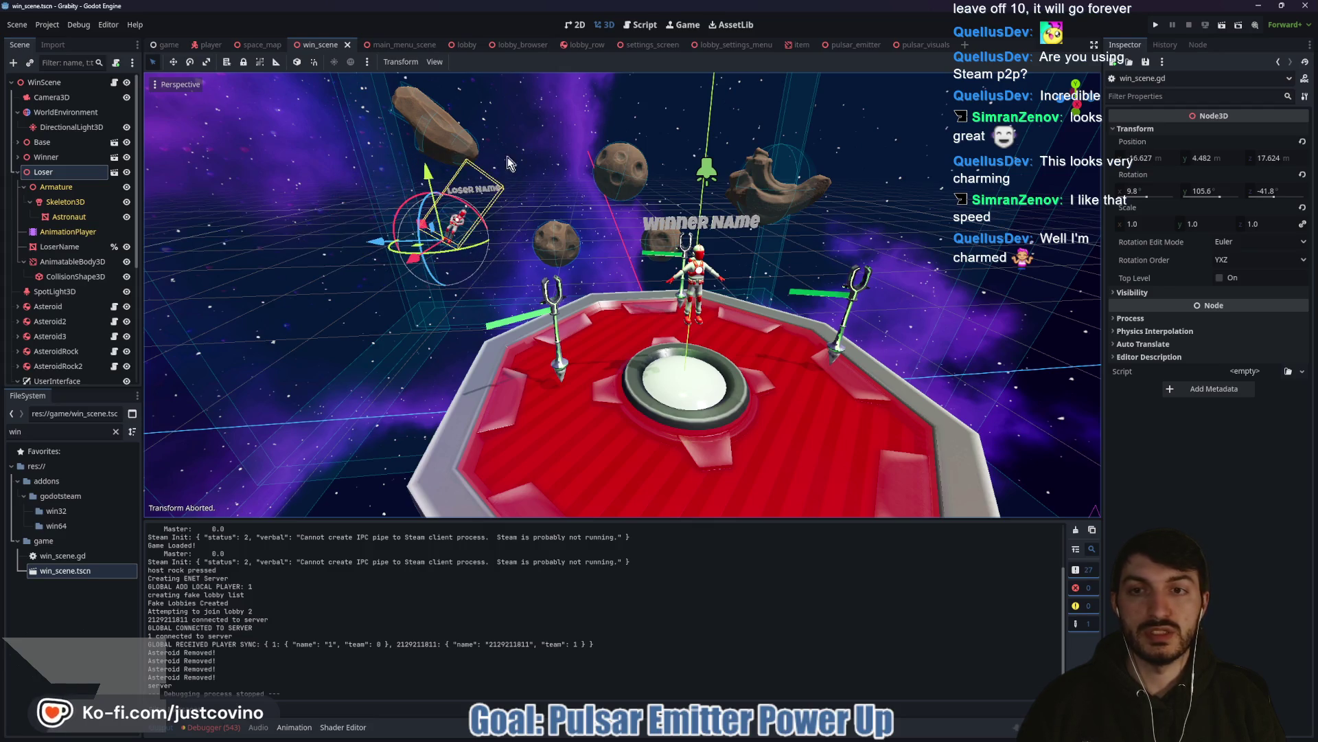
{"action": "left_click", "coordinate": [113, 83]}
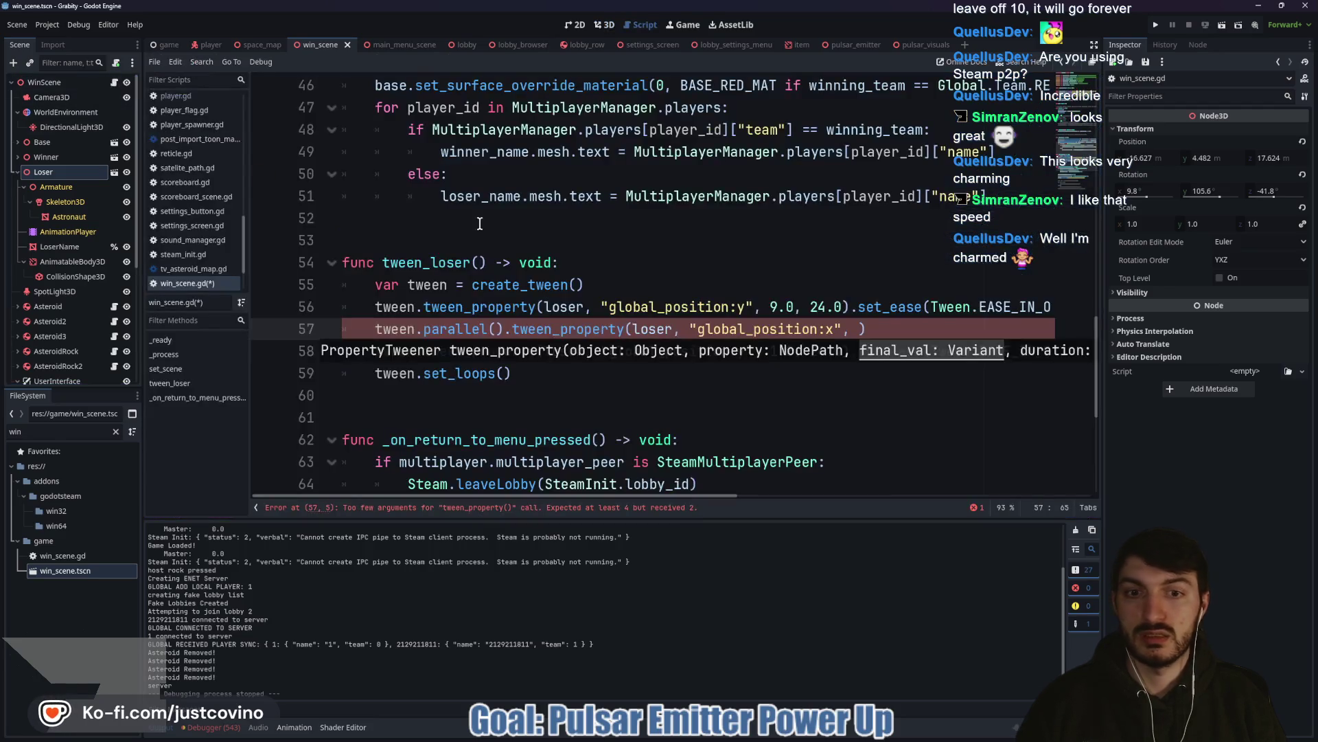
Make the parallel tween drive global_position:z to 11.0 over 20 with the sine easing.
{"action": "left_click", "coordinate": [833, 329]}
{"action": "key", "text": "BackSpace"}
{"action": "type", "text": "z"}
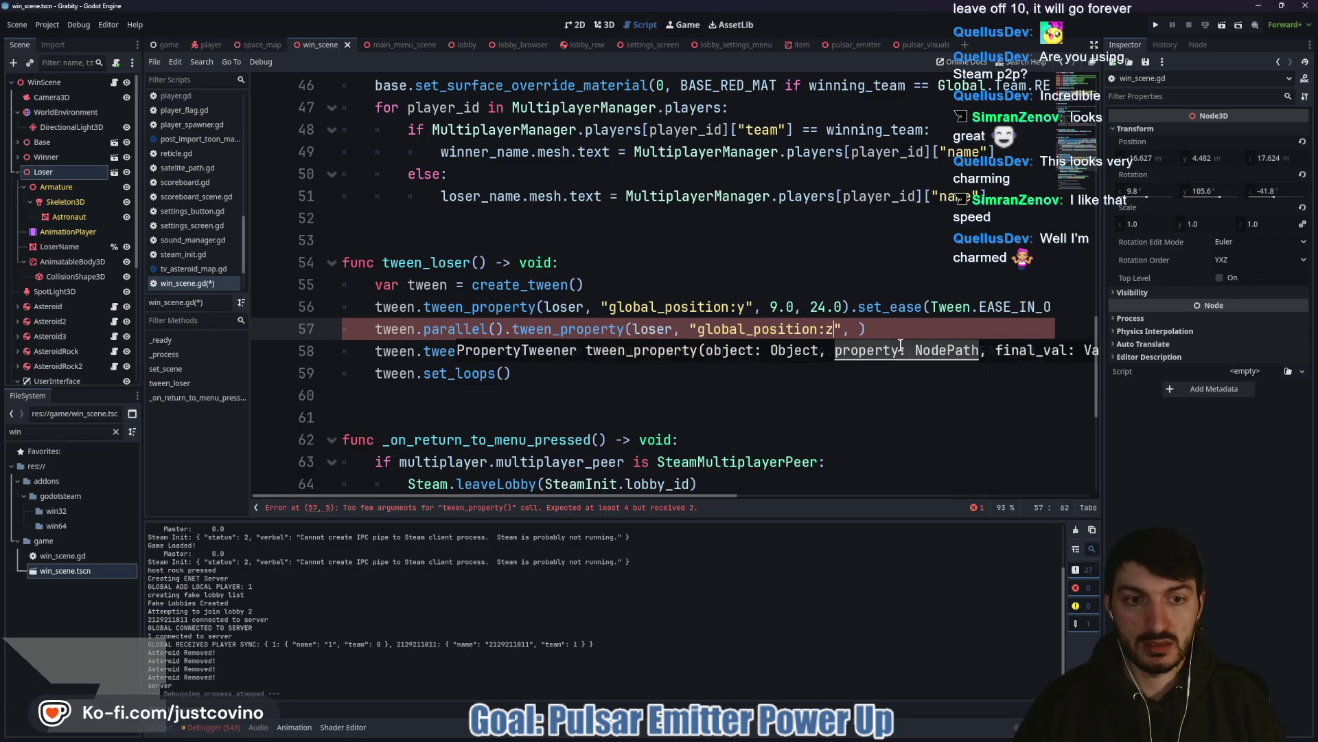
{"action": "key", "text": "Right"}
{"action": "key", "text": "Right"}
{"action": "key", "text": "Right"}
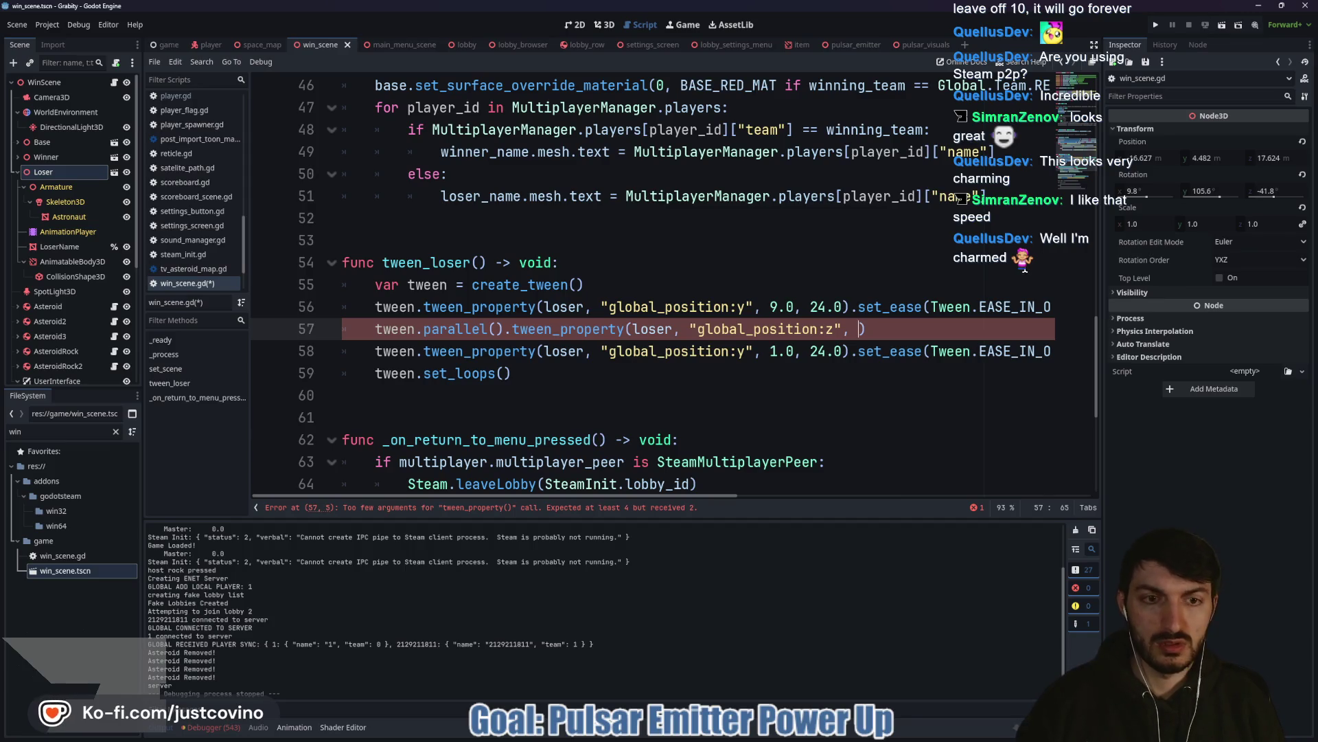
{"action": "type", "text": "11.0"}
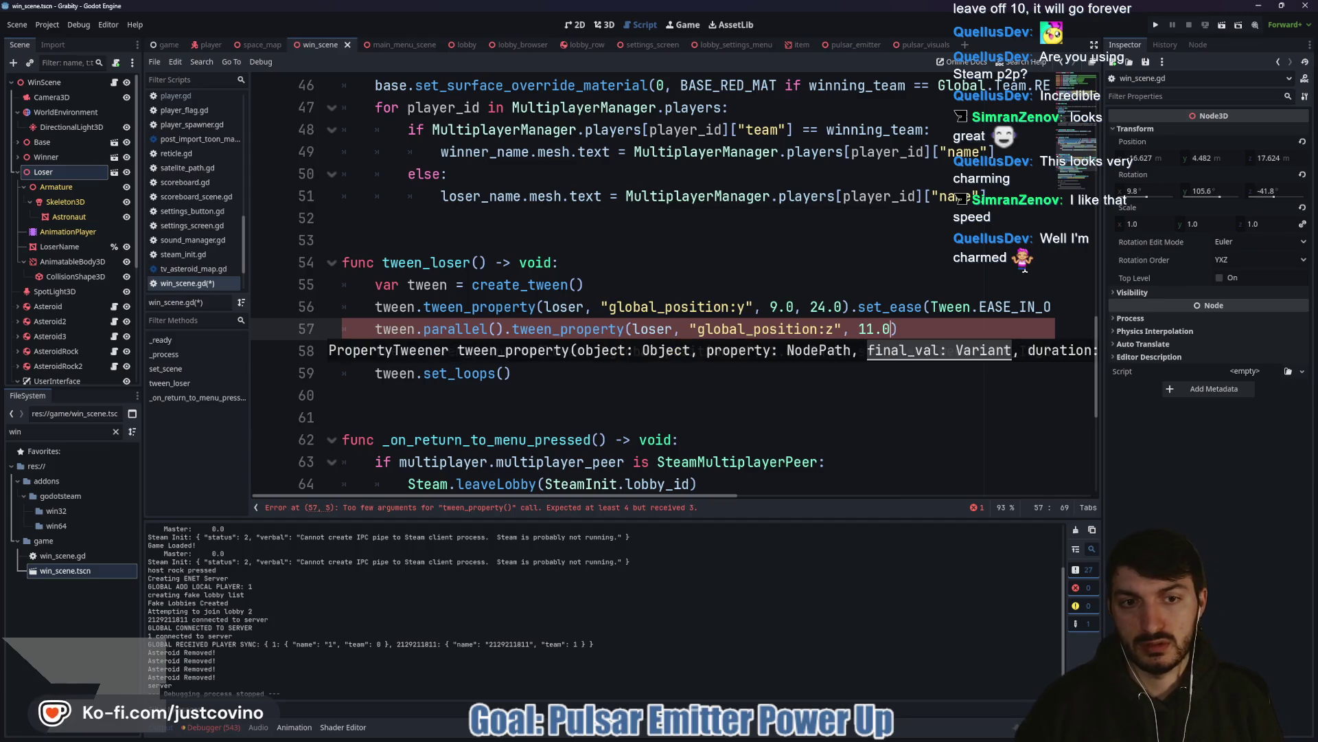
{"action": "type", "text": ","}
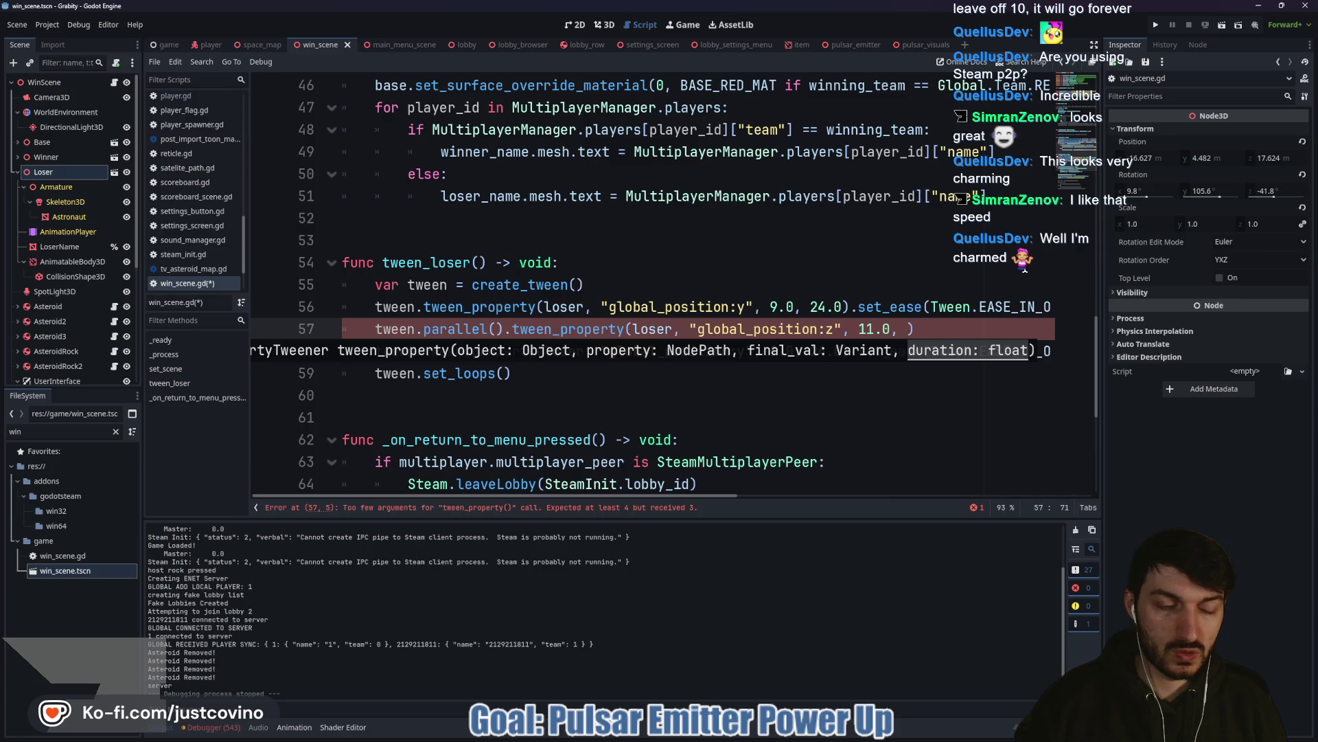
{"action": "type", "text": "20.0"}
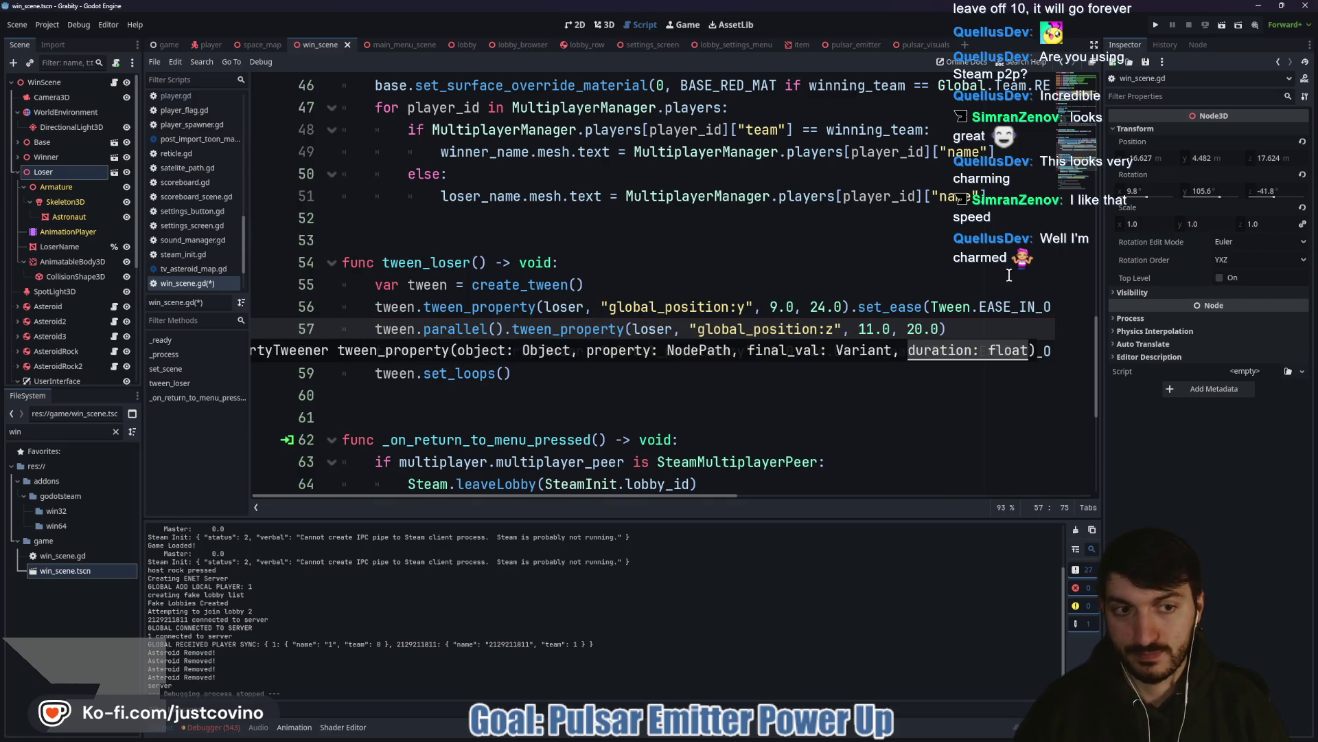
{"action": "left_click_drag", "start_coordinate": [854, 307], "coordinate": [1096, 314]}
{"action": "key", "text": "ctrl+c"}
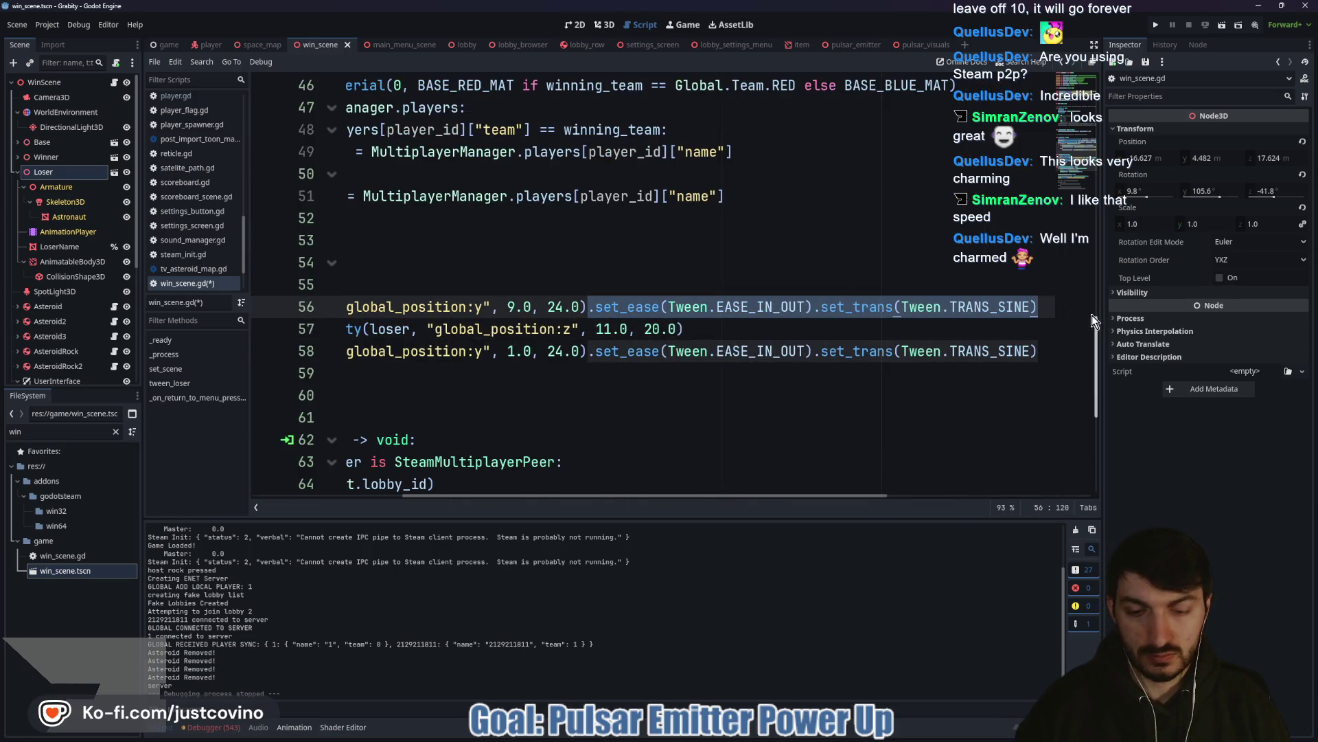
{"action": "left_click", "coordinate": [713, 331]}
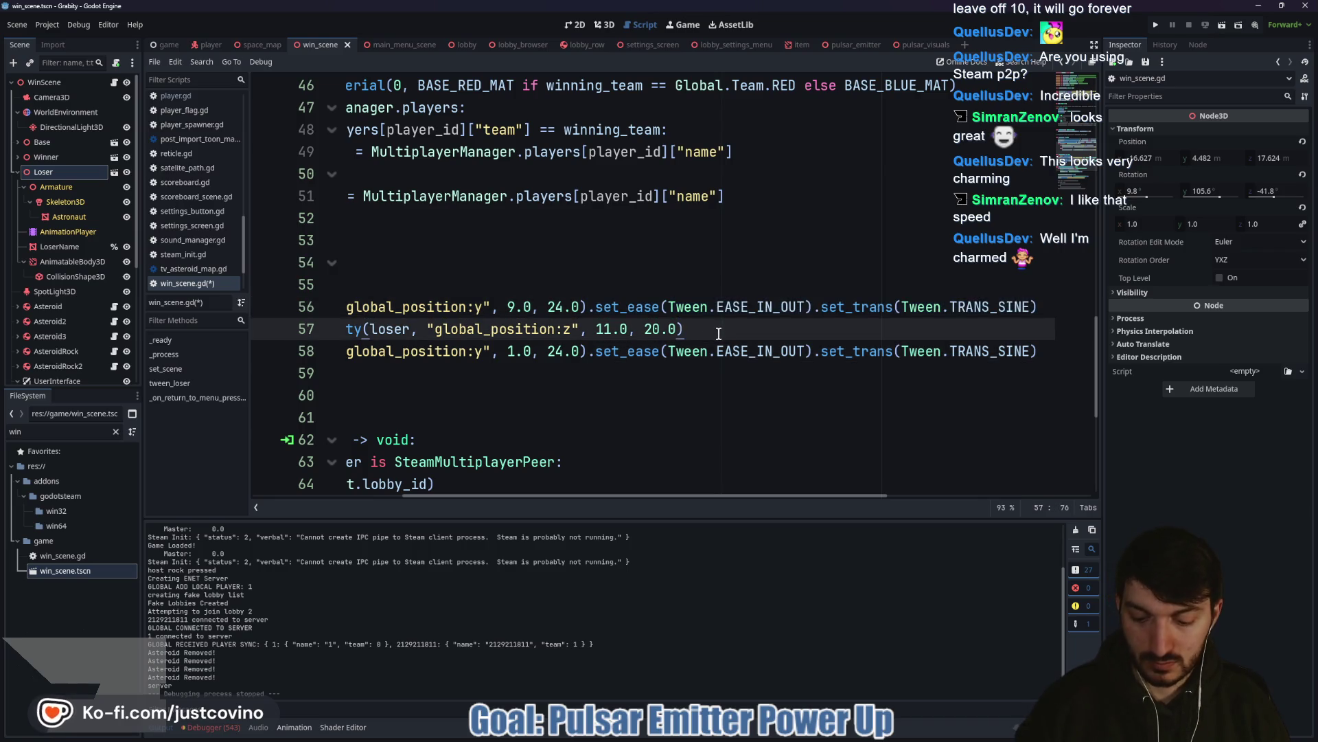
{"action": "key", "text": "ctrl+v"}
Duplicate the parallel z tween line onto a new line after the return float.
{"action": "left_click", "coordinate": [996, 352]}
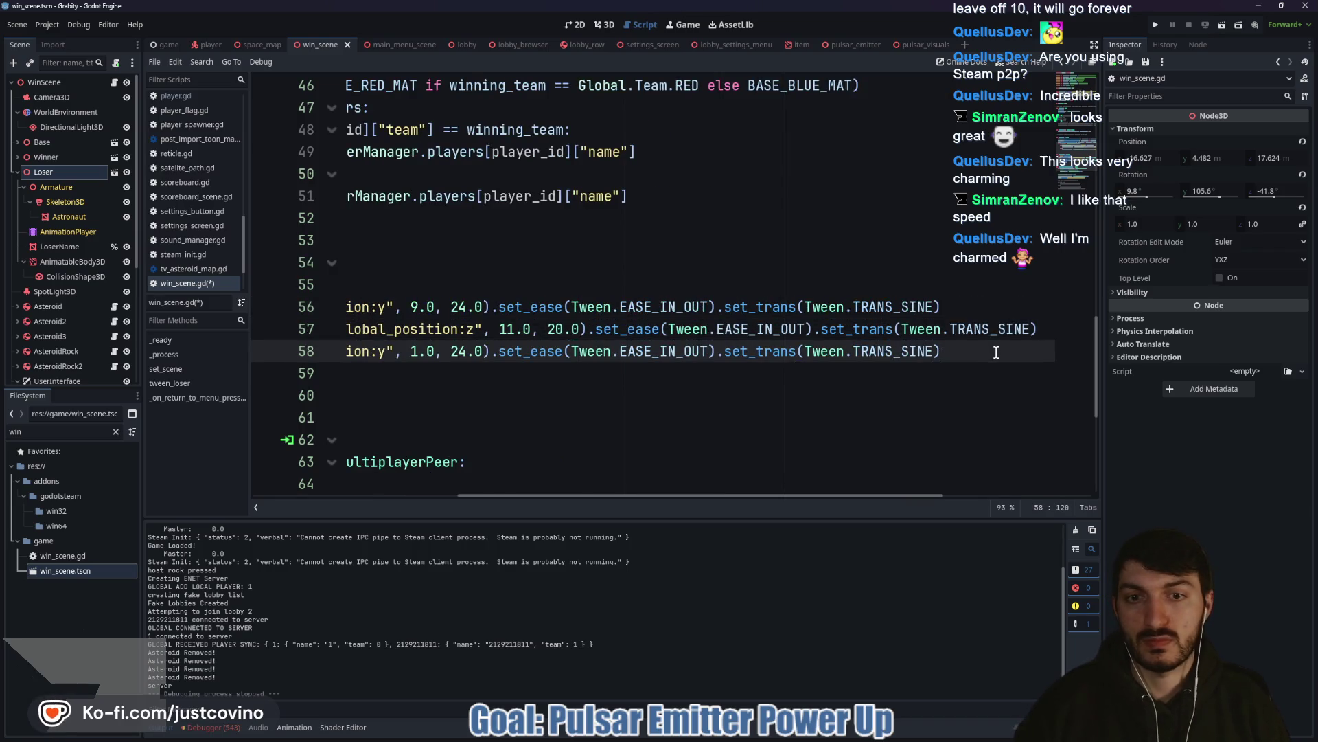
{"action": "key", "text": "Return"}
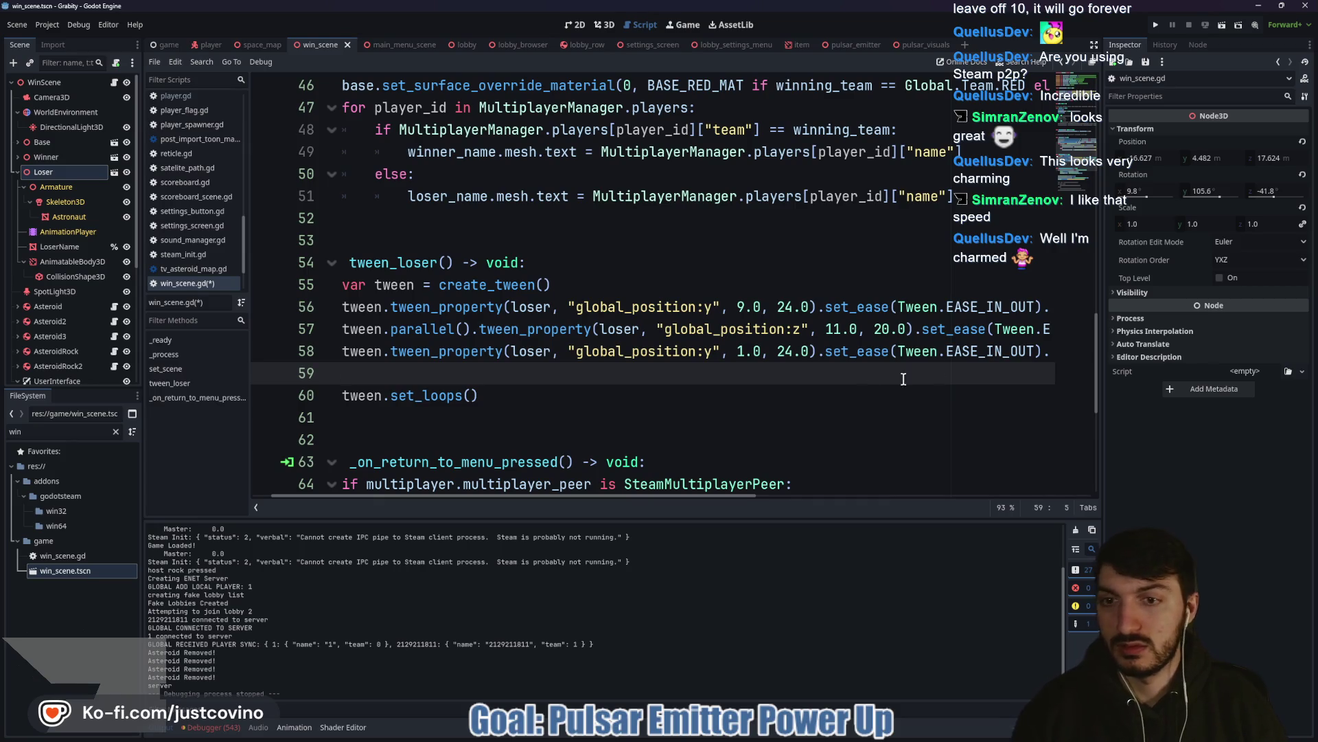
{"action": "left_click_drag", "start_coordinate": [344, 332], "coordinate": [1081, 335]}
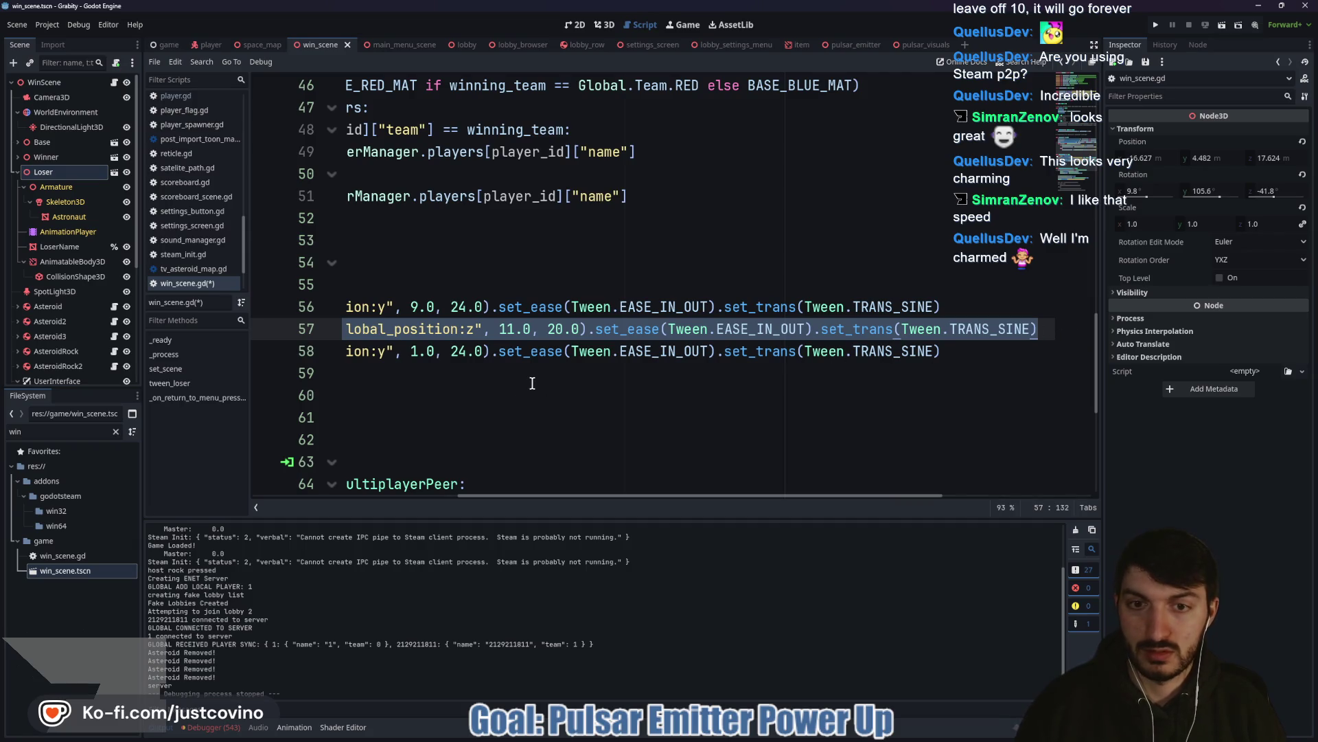
{"action": "scroll", "coordinate": [515, 377], "scroll_direction": "left", "scroll_amount": 5}
{"action": "scroll", "coordinate": [437, 380], "scroll_direction": "left", "scroll_amount": 1}
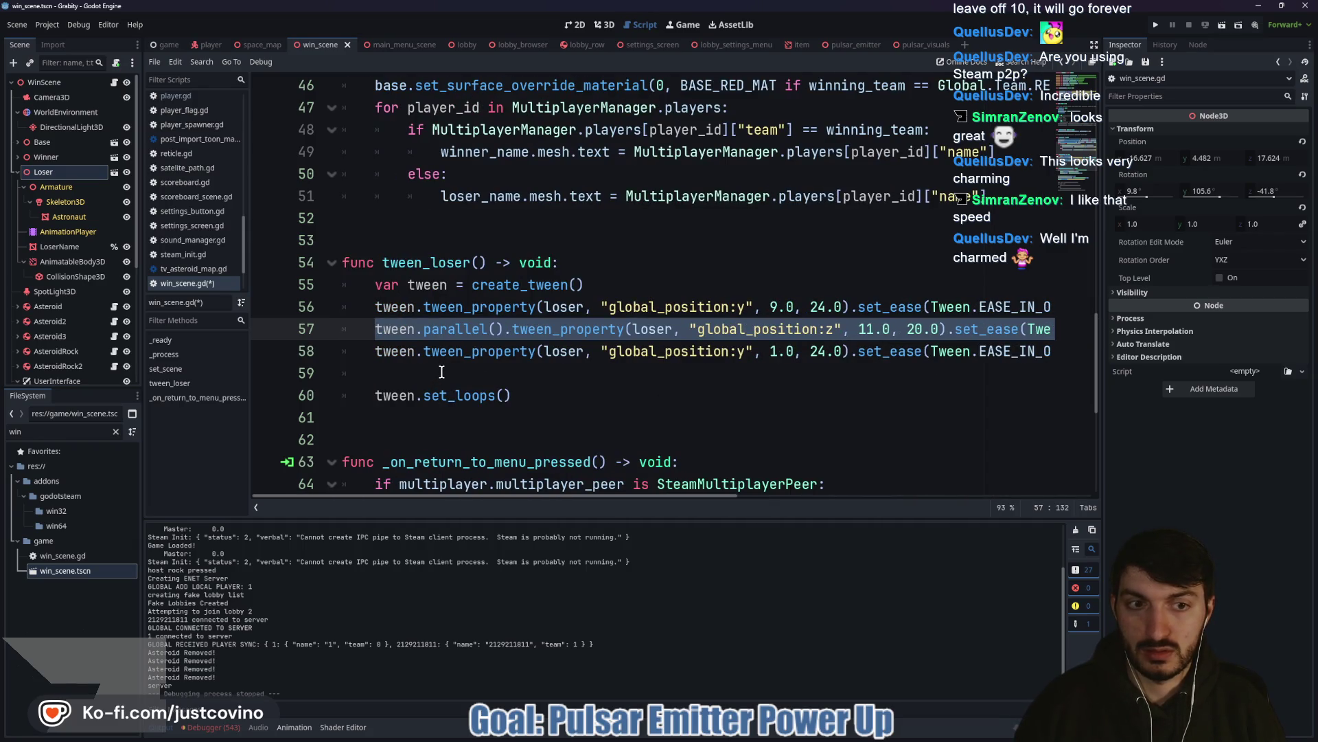
{"action": "left_click", "coordinate": [442, 371]}
{"action": "type", "text": "tween.parallel().tween_property(loser, \"global_position:z\", 11.0, 20.0).set_ease(Tween.EASE_IN_OUT).set_trans(Tween.TRANS_SINE)"}
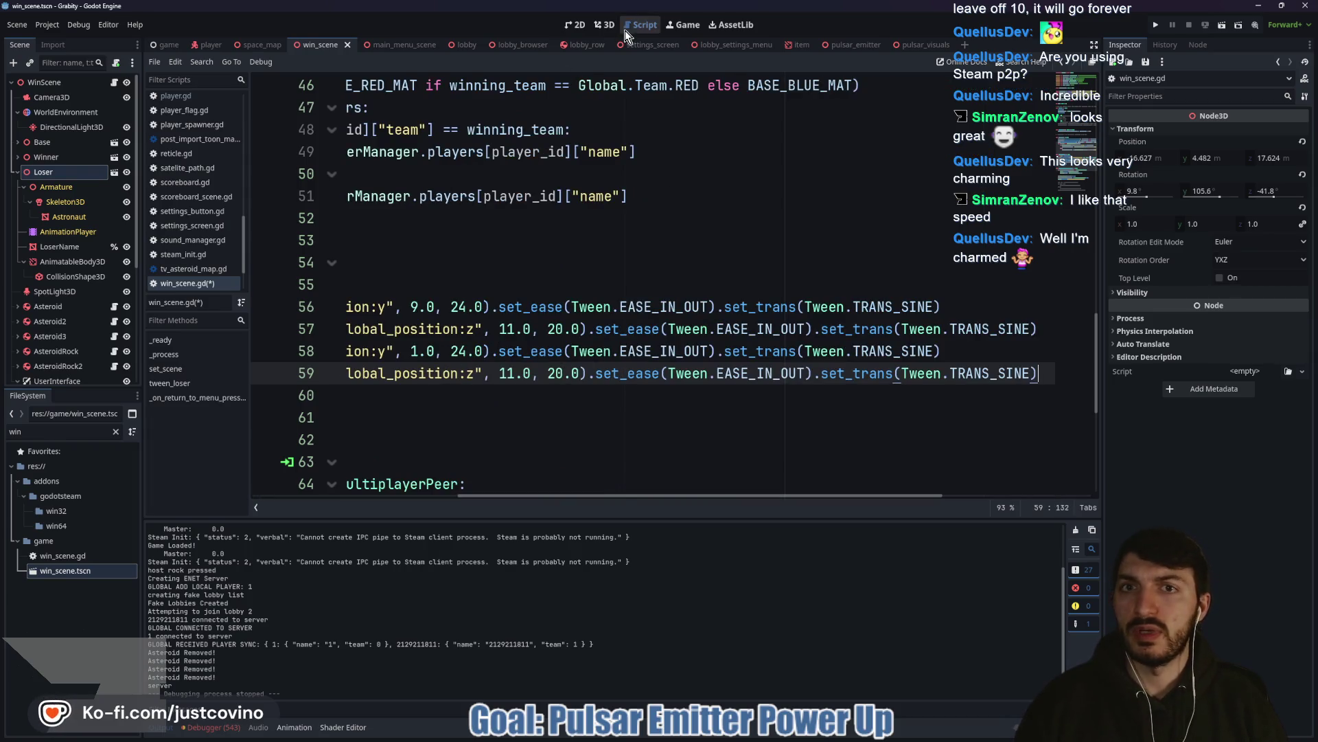
{"action": "left_click", "coordinate": [604, 24]}
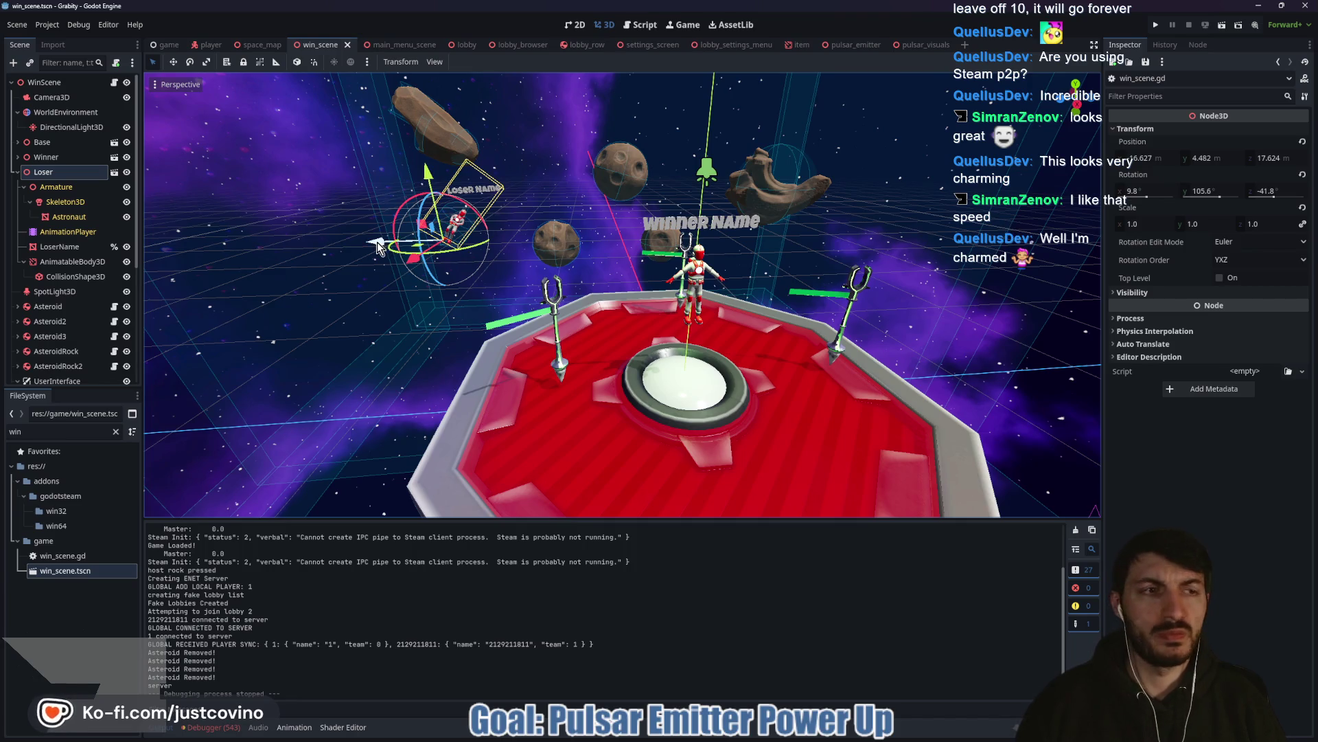
Drag the Loser along z in the 3D view to check positions, then cancel the move.
{"action": "mouse_move", "coordinate": [377, 241]}
{"action": "left_mouse_down"}
{"action": "mouse_move", "coordinate": [332, 237]}
{"action": "mouse_move", "coordinate": [480, 233]}
{"action": "left_mouse_up"}
{"action": "key", "text": "Escape"}
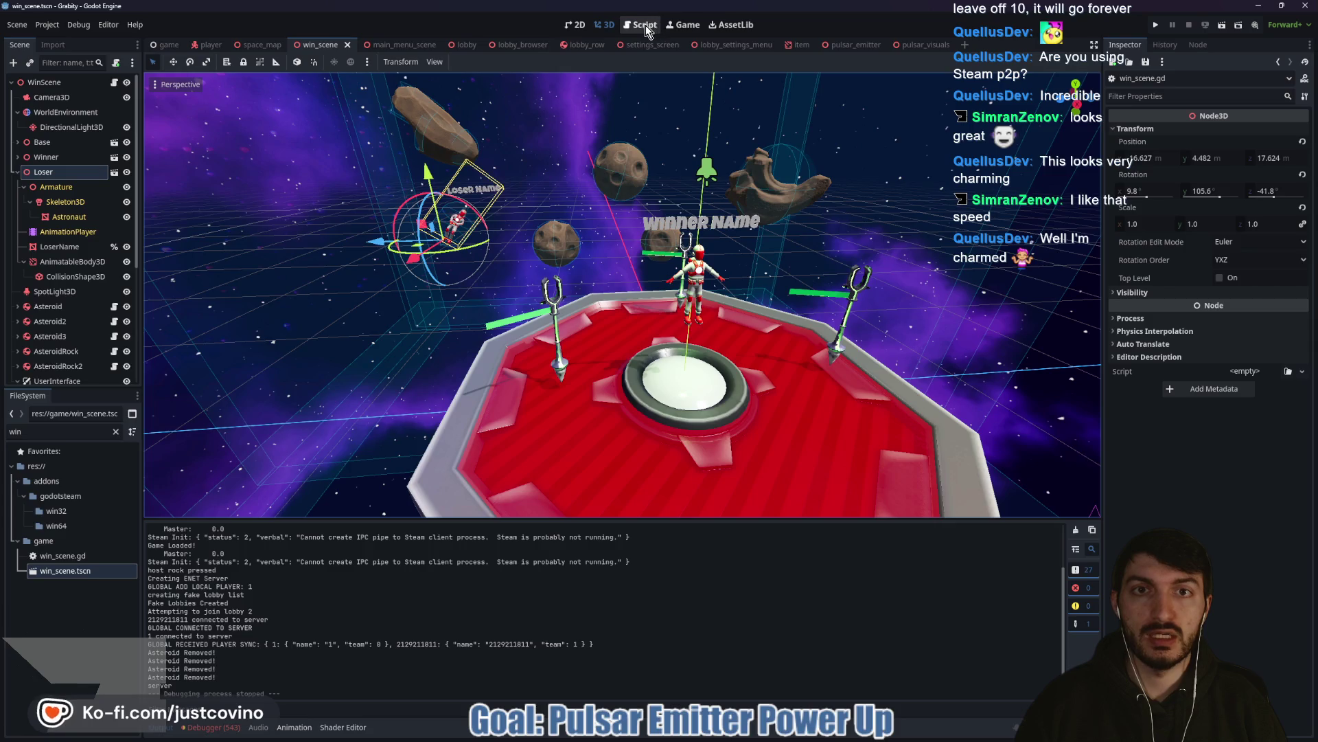
{"action": "left_click", "coordinate": [646, 25]}
Change the second z tween's target on line 59 from 11.0 to 20.0 and save win_scene.gd.
{"action": "scroll", "coordinate": [615, 334], "scroll_direction": "left", "scroll_amount": 3}
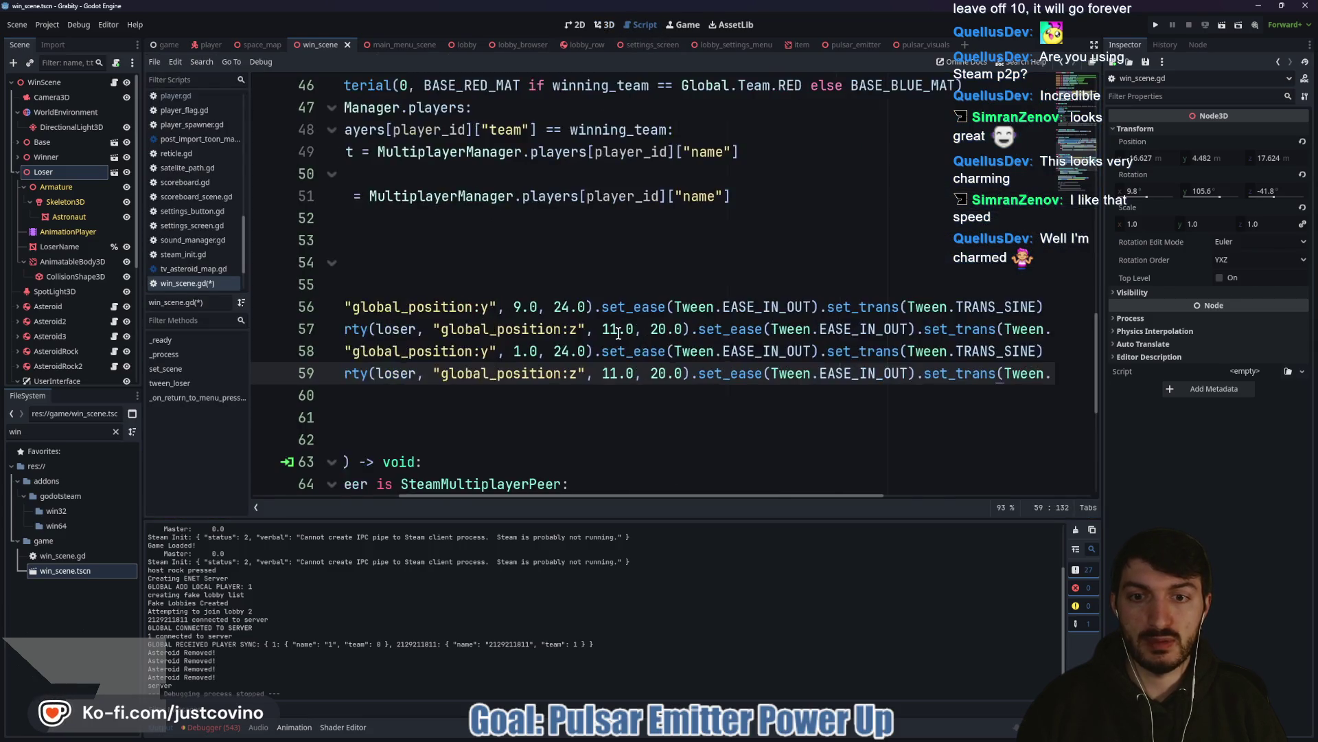
{"action": "double_click", "coordinate": [658, 373]}
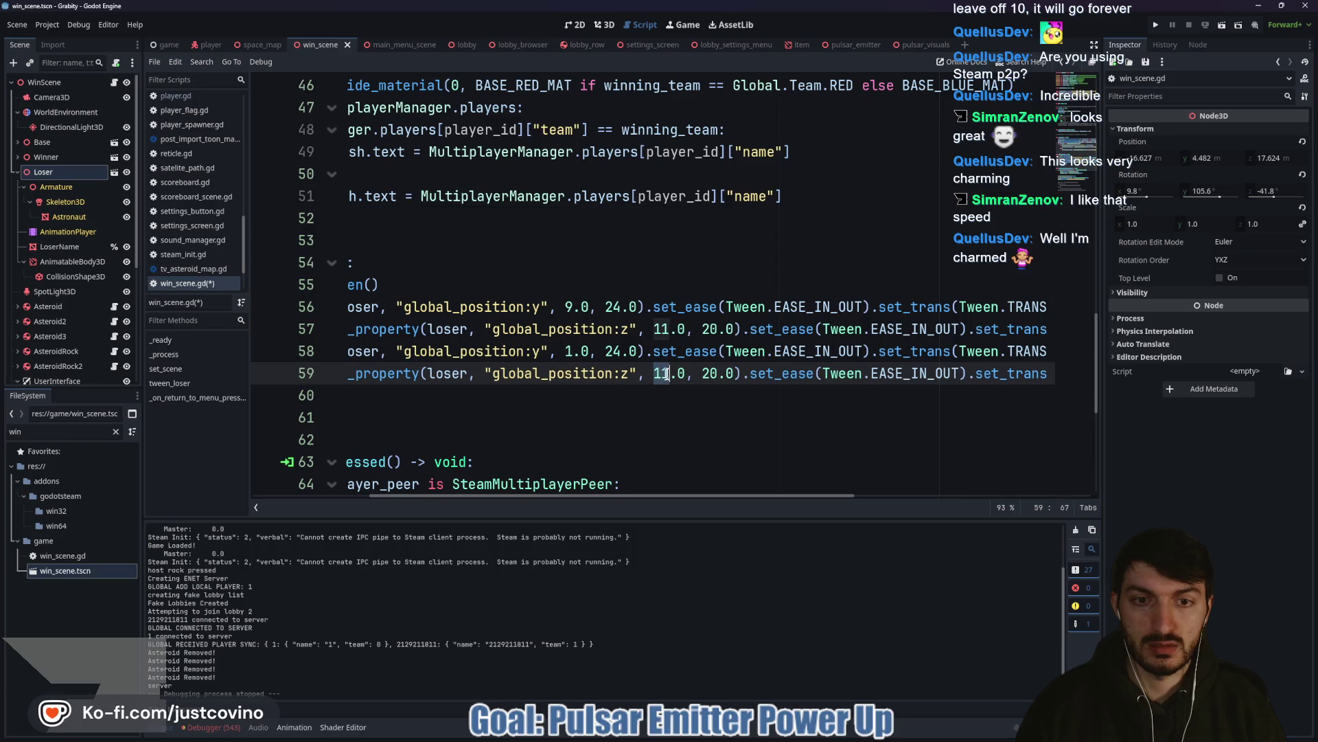
{"action": "type", "text": "20"}
{"action": "left_click", "coordinate": [657, 353]}
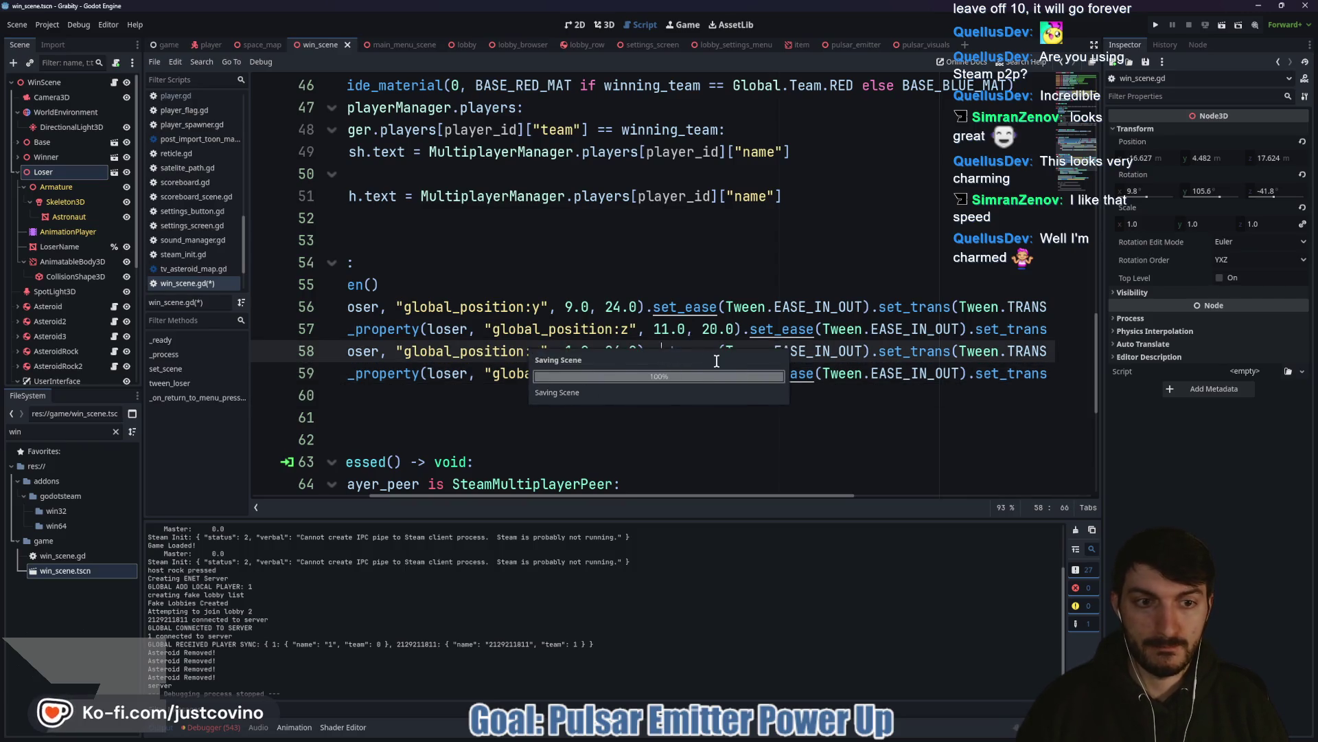
{"action": "key", "text": "ctrl+s"}
{"action": "scroll", "coordinate": [532, 383], "scroll_direction": "up", "scroll_amount": 1}
{"action": "scroll", "coordinate": [533, 383], "scroll_direction": "left", "scroll_amount": 2}
{"action": "scroll", "coordinate": [532, 384], "scroll_direction": "left", "scroll_amount": 2}
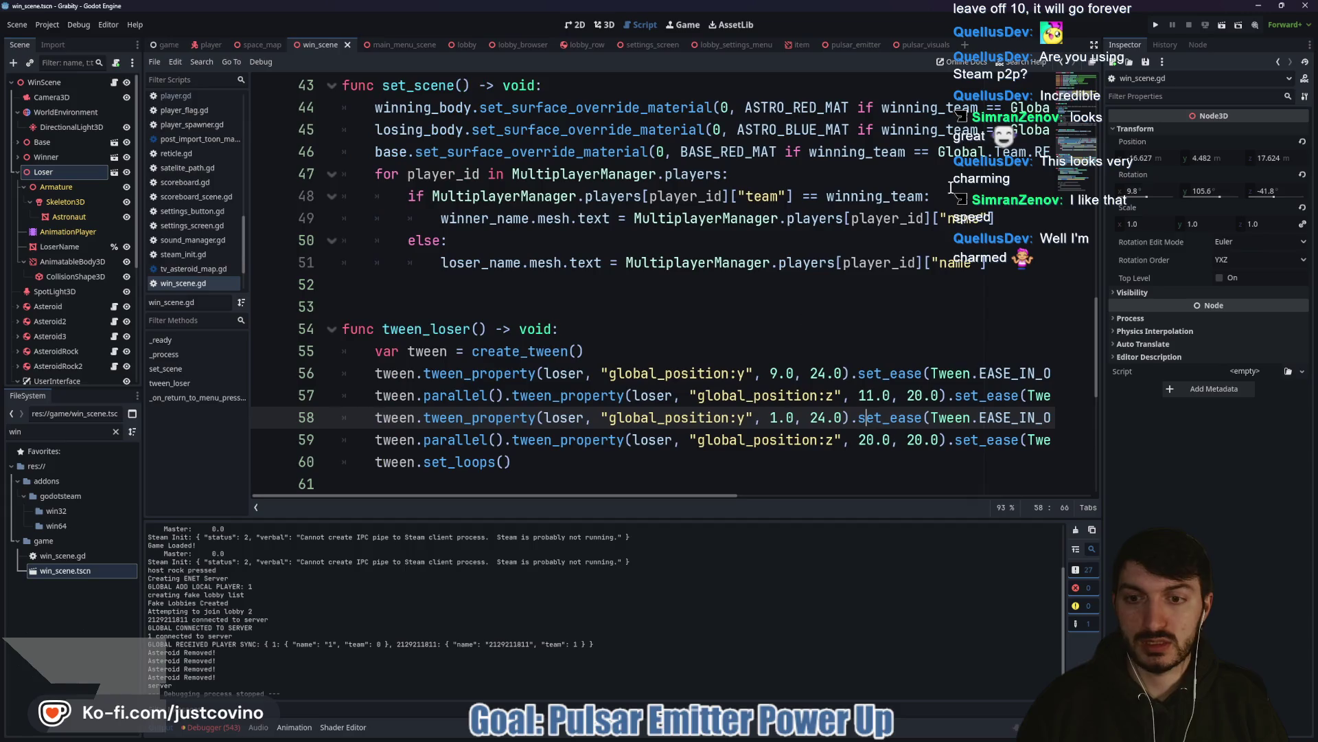
Run the game, place the two windows side by side, and host a lobby in the left one.
{"action": "left_click", "coordinate": [1156, 30]}
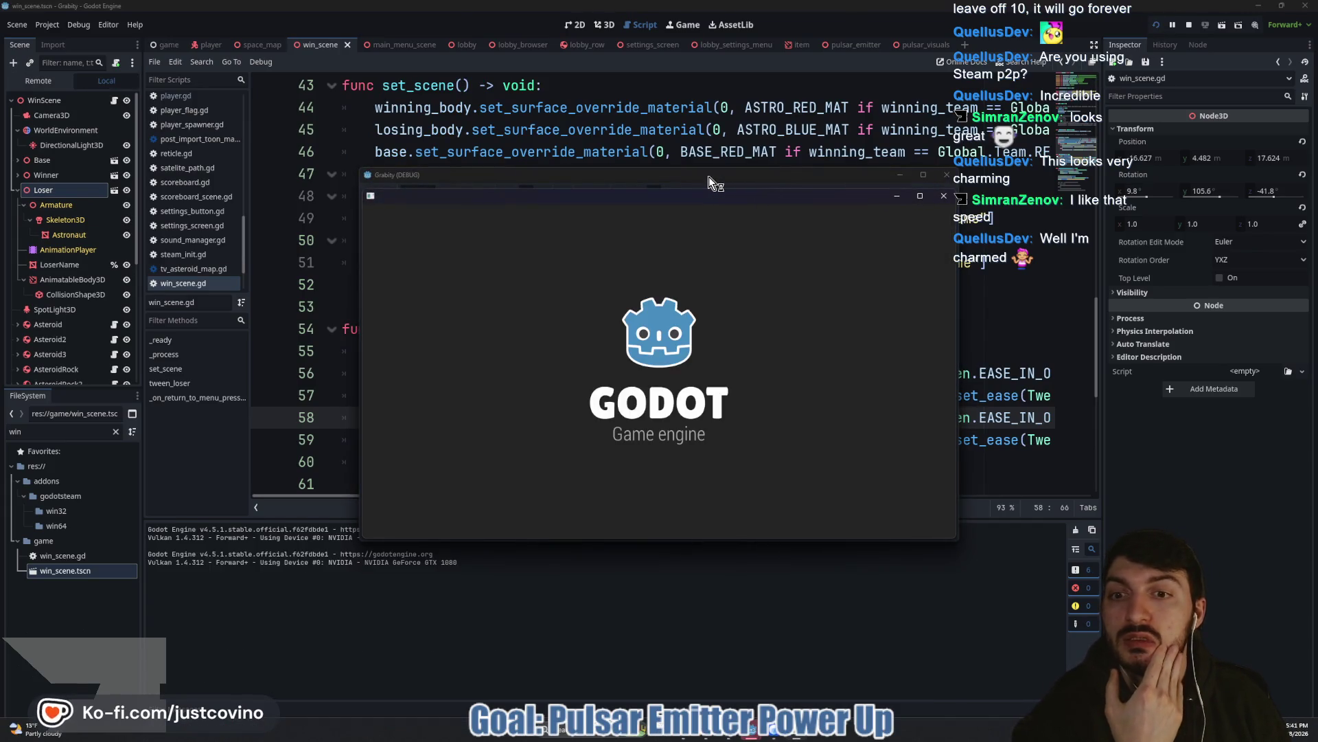
{"action": "mouse_move", "coordinate": [709, 176]}
{"action": "left_mouse_down"}
{"action": "mouse_move", "coordinate": [473, 165]}
{"action": "mouse_move", "coordinate": [391, 135]}
{"action": "left_mouse_up"}
{"action": "left_click", "coordinate": [204, 278]}
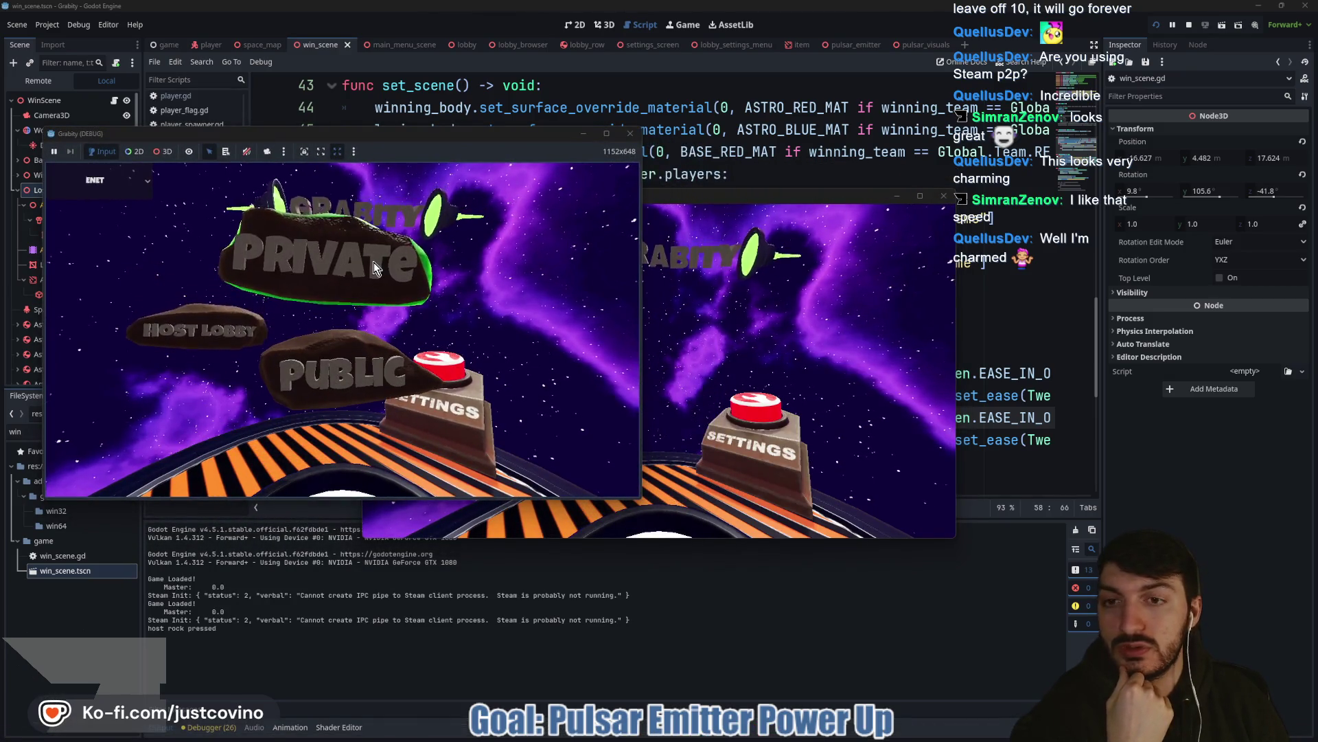
Join the hosted lobby from the right window, ready up, and start the match.
{"action": "left_click_drag", "start_coordinate": [770, 197], "coordinate": [1065, 134]}
{"action": "left_click", "coordinate": [851, 322]}
{"action": "left_click", "coordinate": [880, 331]}
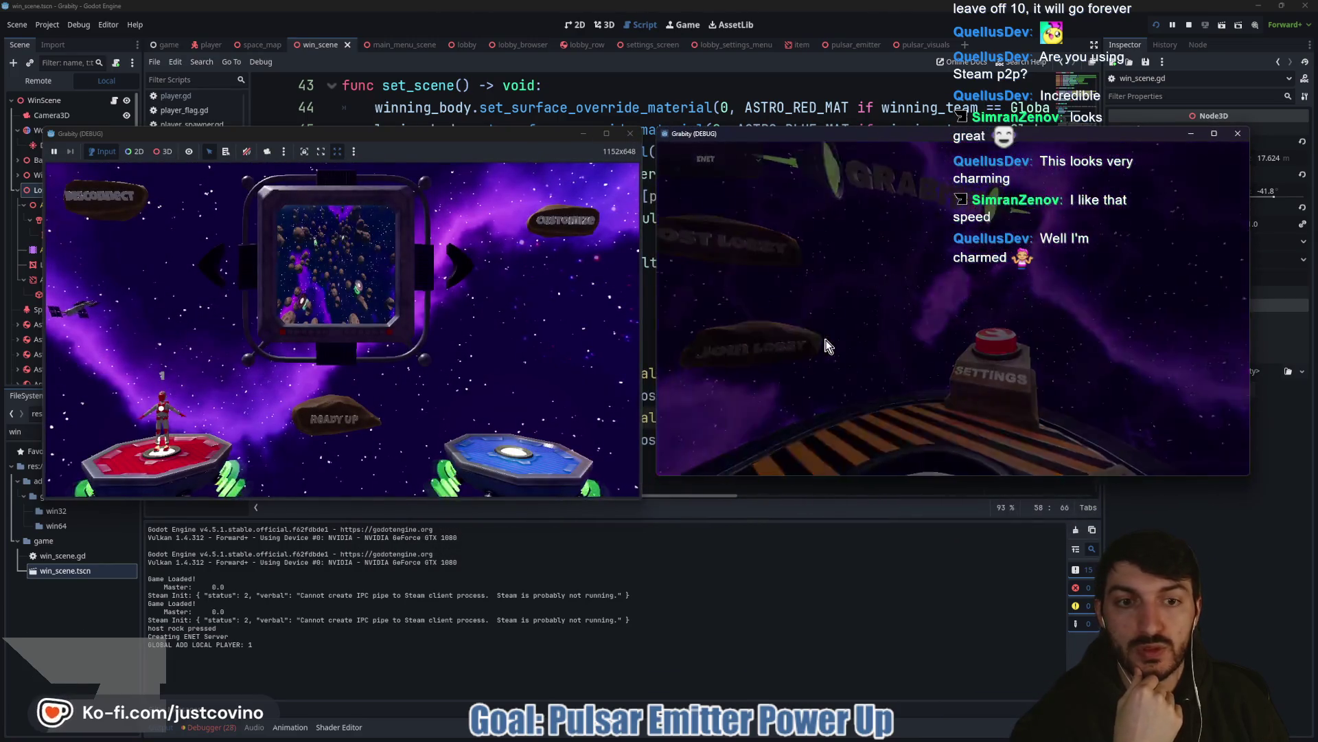
{"action": "left_click", "coordinate": [877, 323]}
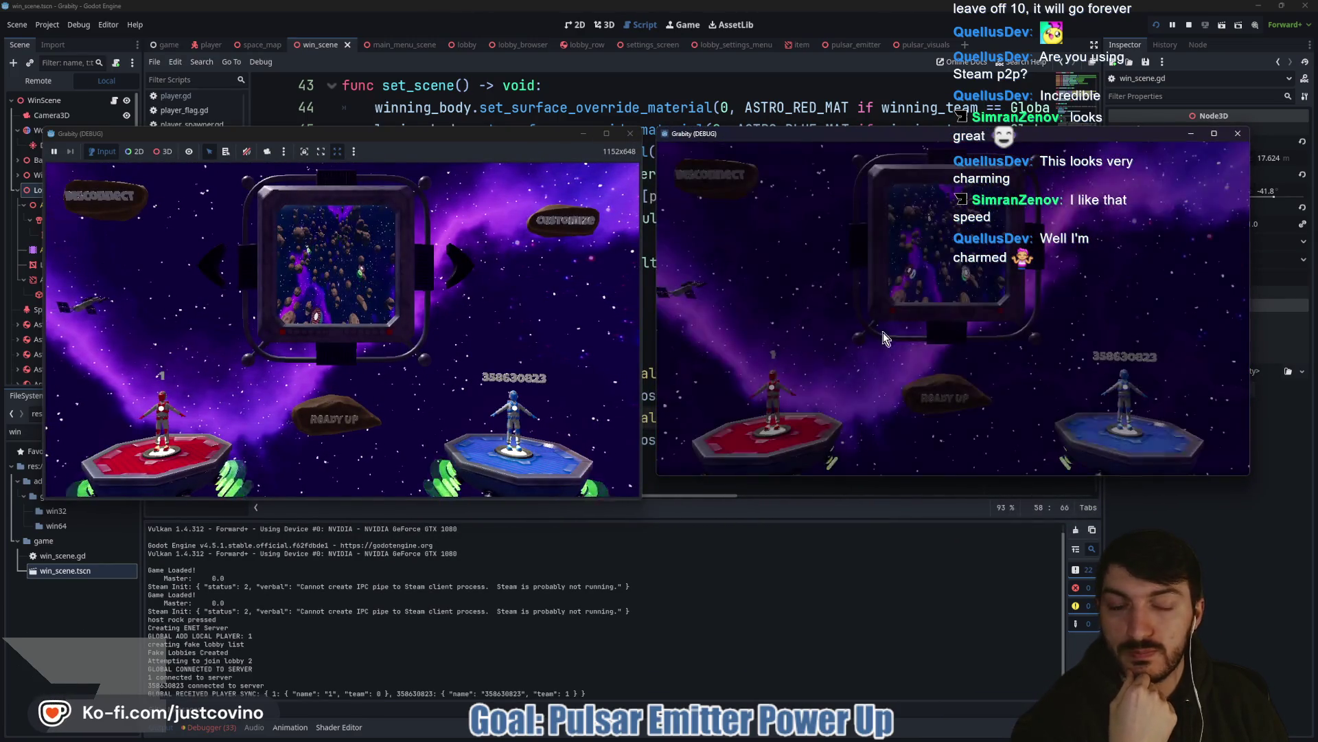
{"action": "left_click", "coordinate": [920, 390]}
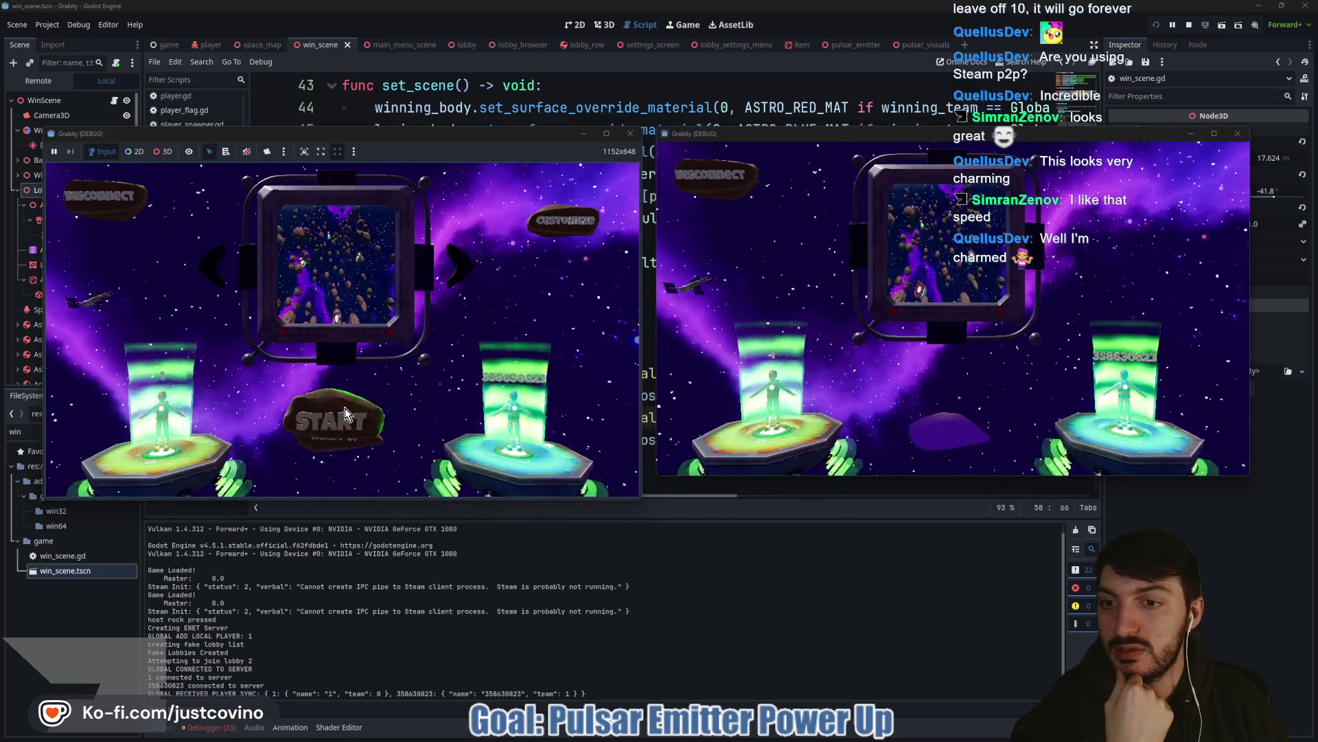
{"action": "left_click", "coordinate": [345, 415]}
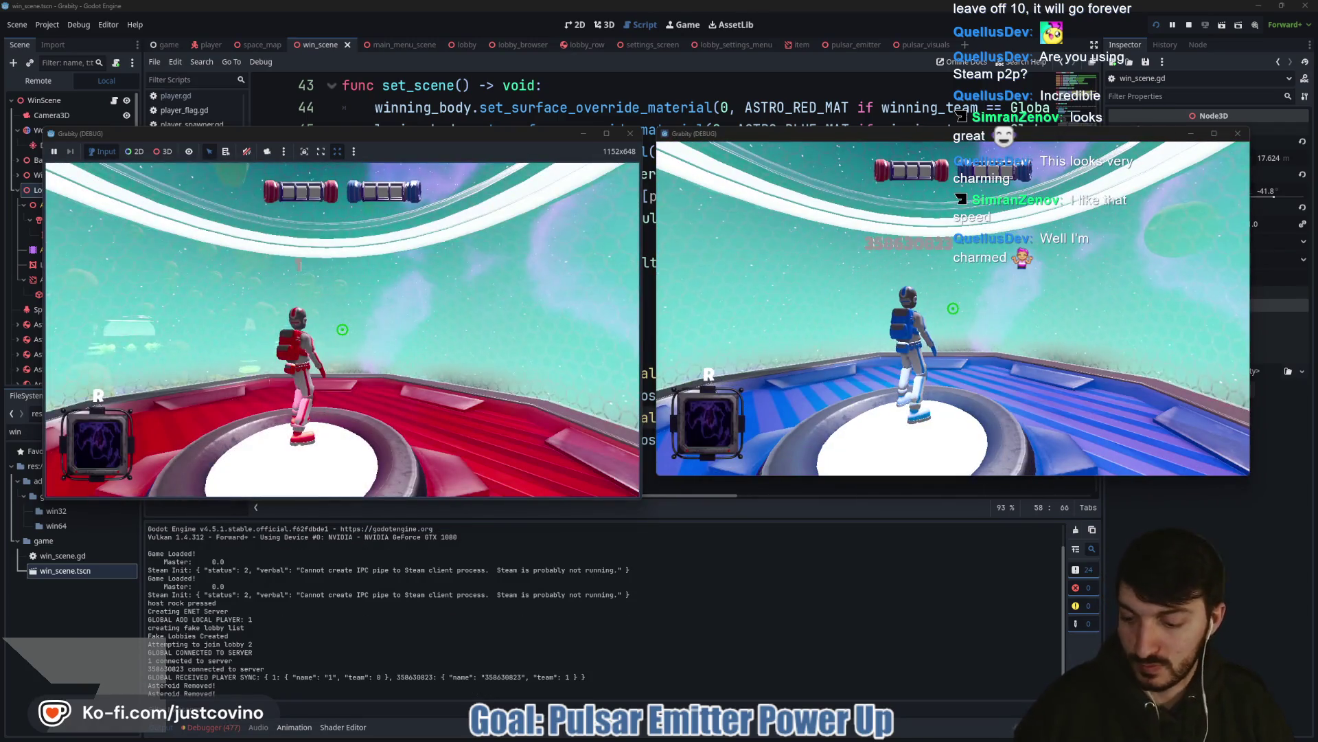
Enter 'score 1' in the dev console, watch the loser drift in the win scene, then stop.
{"action": "key", "text": "grave"}
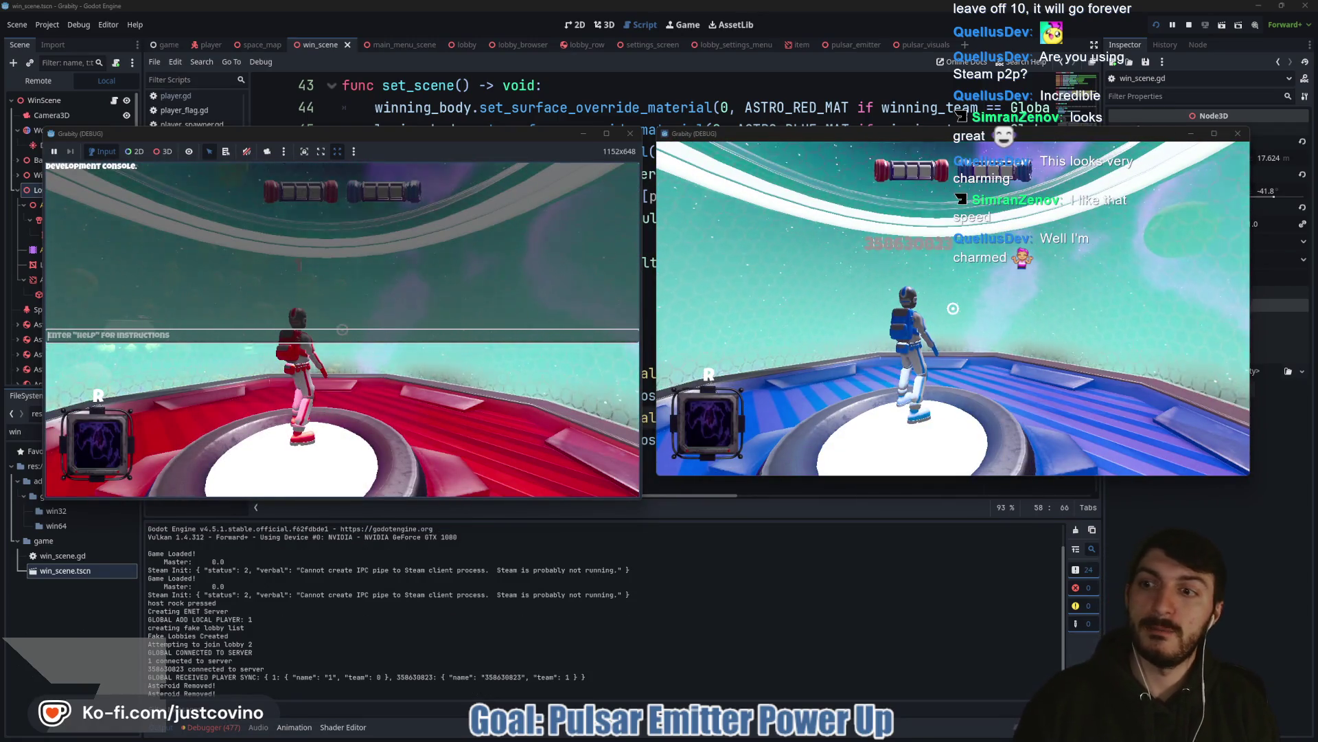
{"action": "type", "text": "score 1"}
{"action": "key", "text": "Return"}
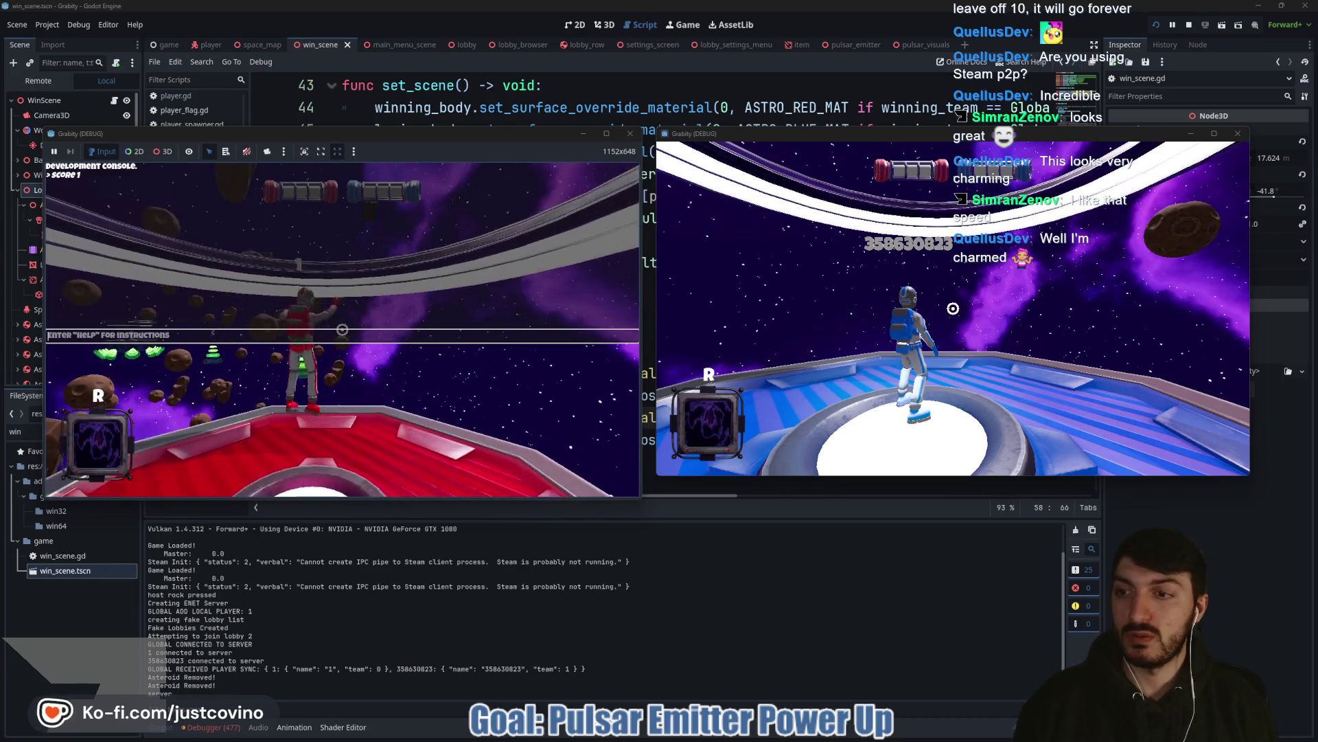
{"action": "key", "text": "grave"}
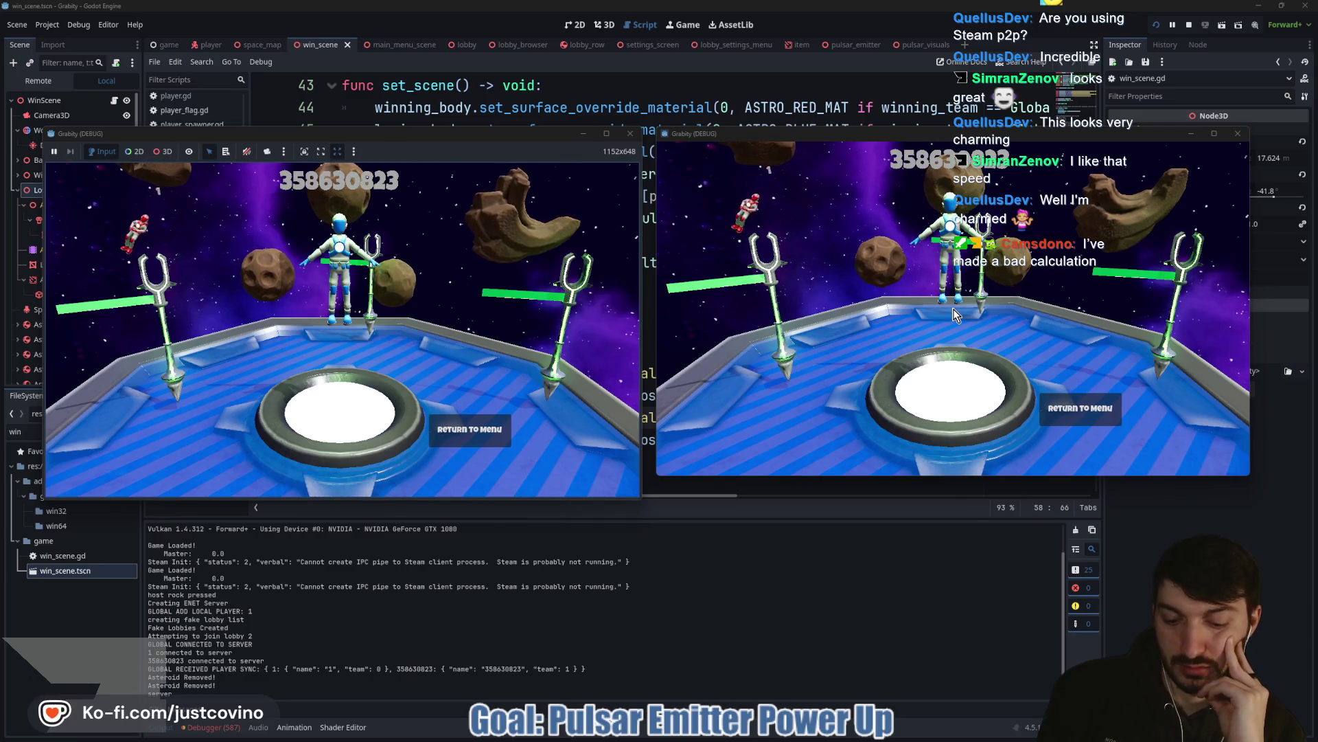
{"action": "key", "text": "F8"}
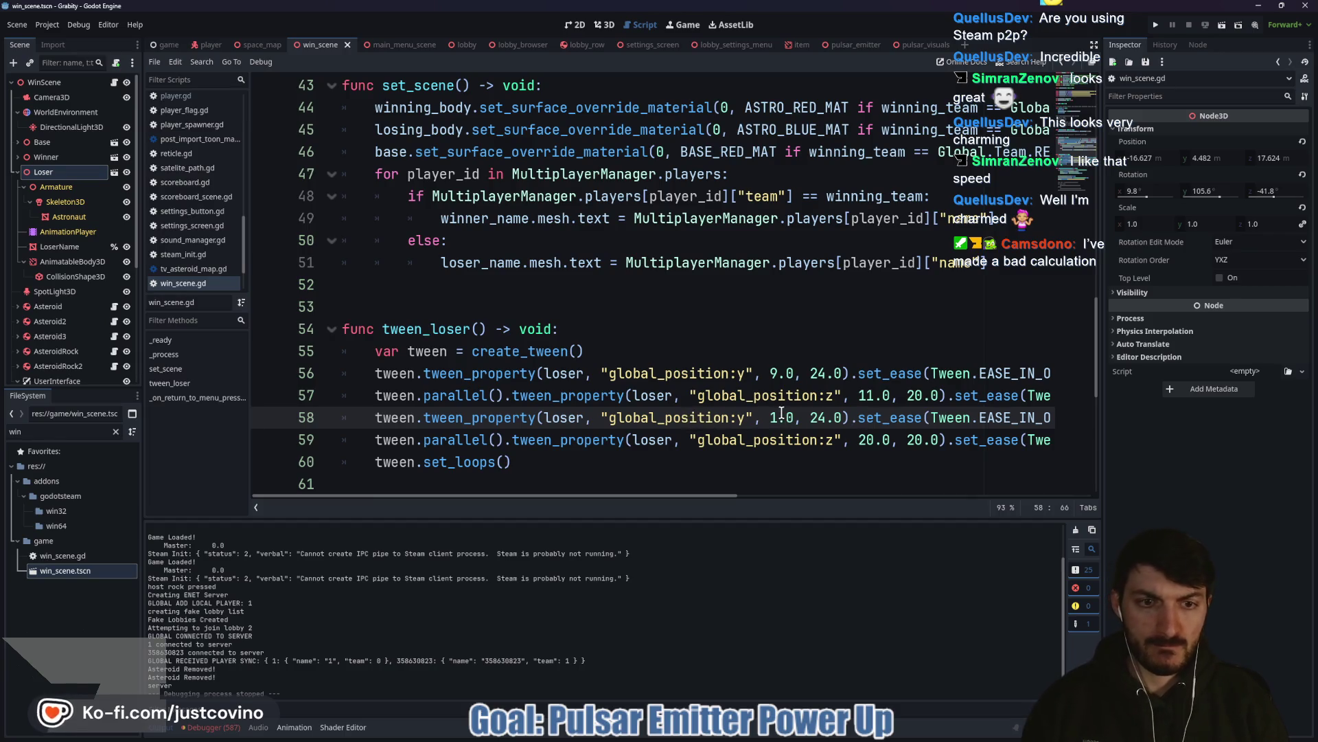
Change the first global_position:y float target on line 56 from 9.0 to 7.0.
{"action": "left_click", "coordinate": [780, 374]}
{"action": "key", "text": "BackSpace"}
{"action": "type", "text": "7"}
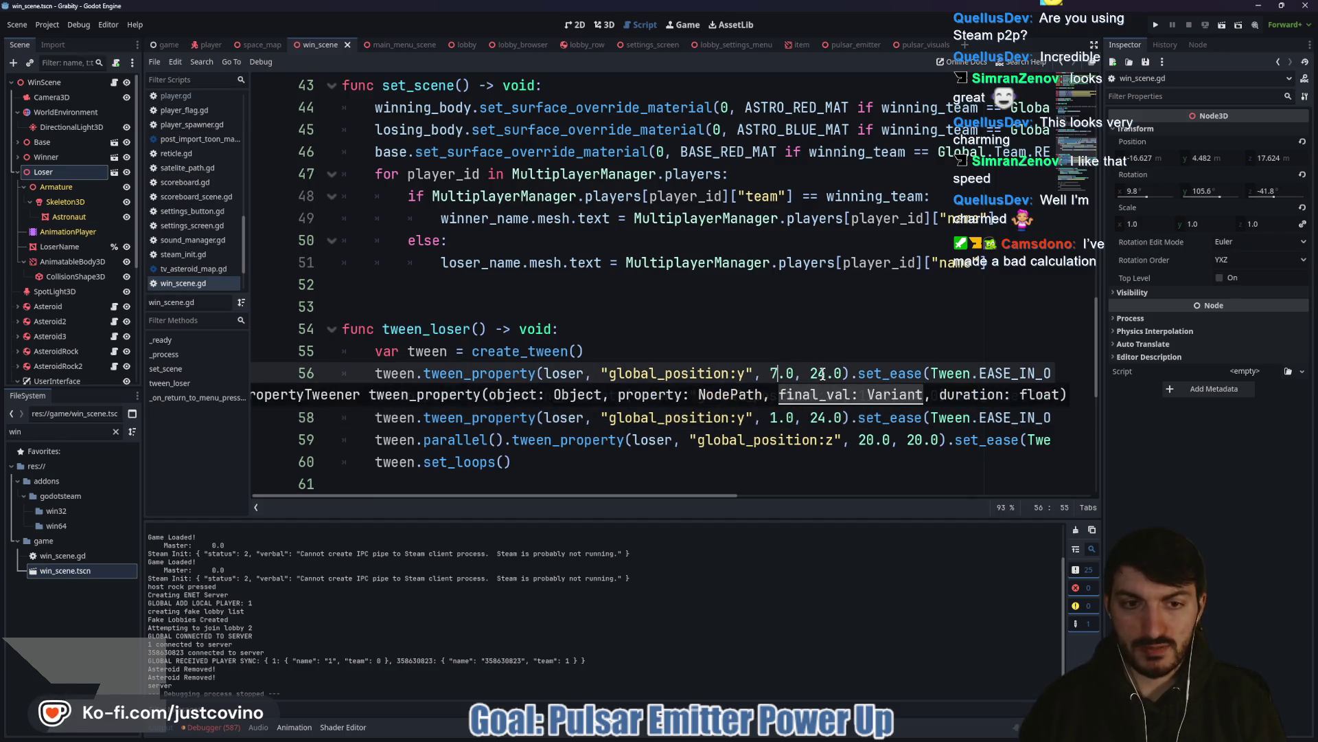
{"action": "left_click", "coordinate": [804, 416]}
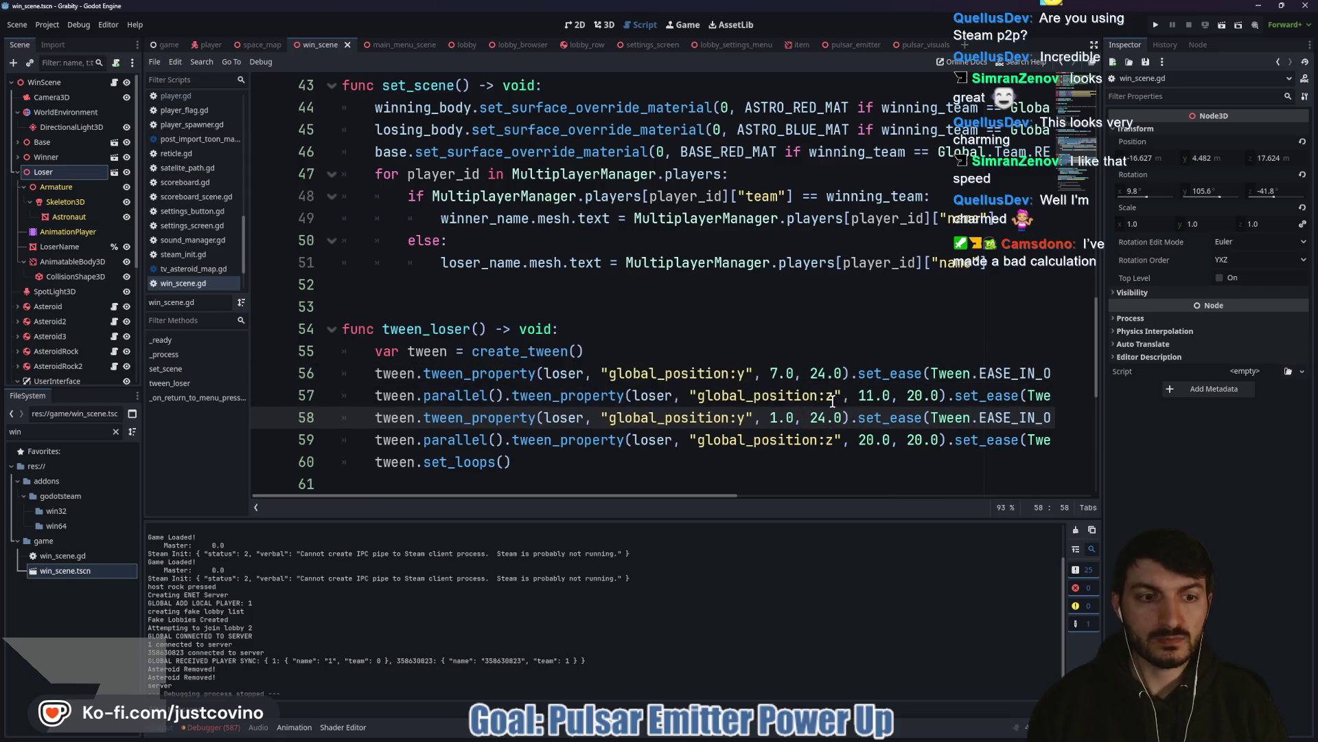
{"action": "scroll", "coordinate": [831, 401], "scroll_direction": "right", "scroll_amount": 3}
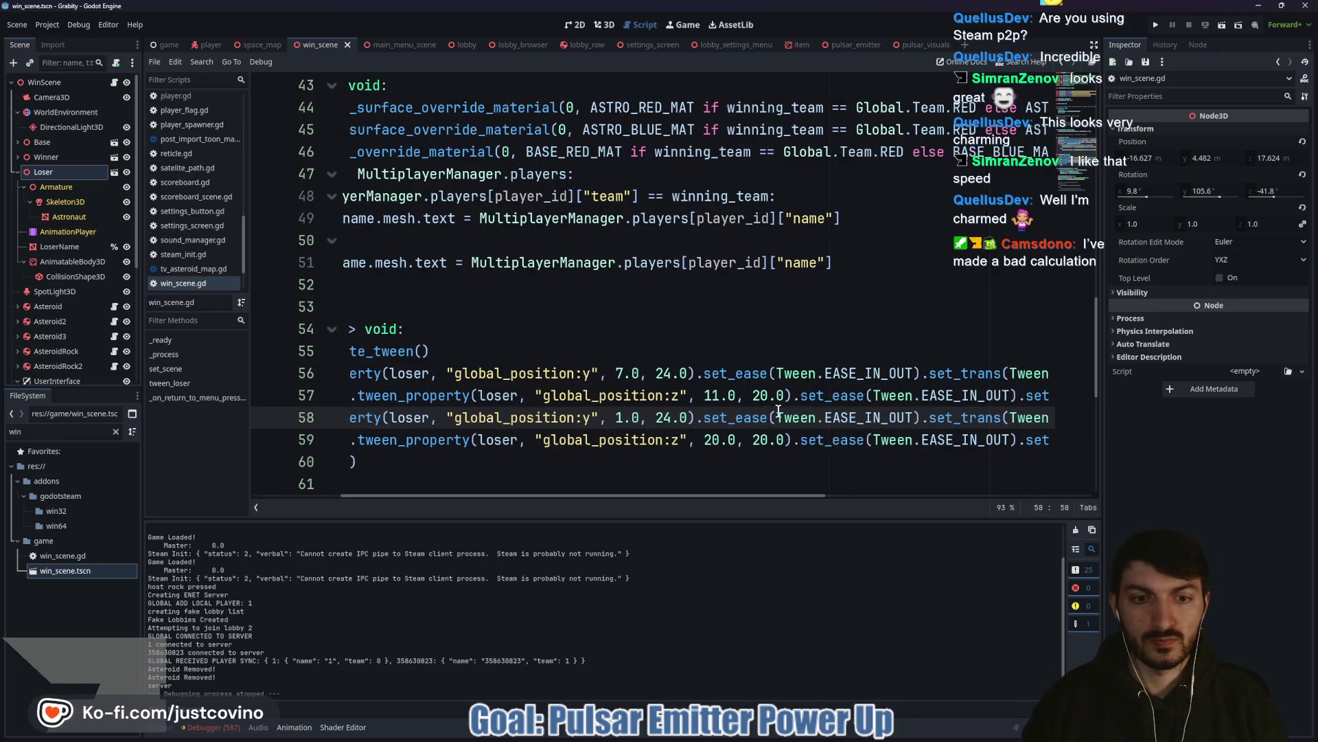
{"action": "scroll", "coordinate": [716, 418], "scroll_direction": "right", "scroll_amount": 3}
{"action": "scroll", "coordinate": [716, 417], "scroll_direction": "right", "scroll_amount": 2}
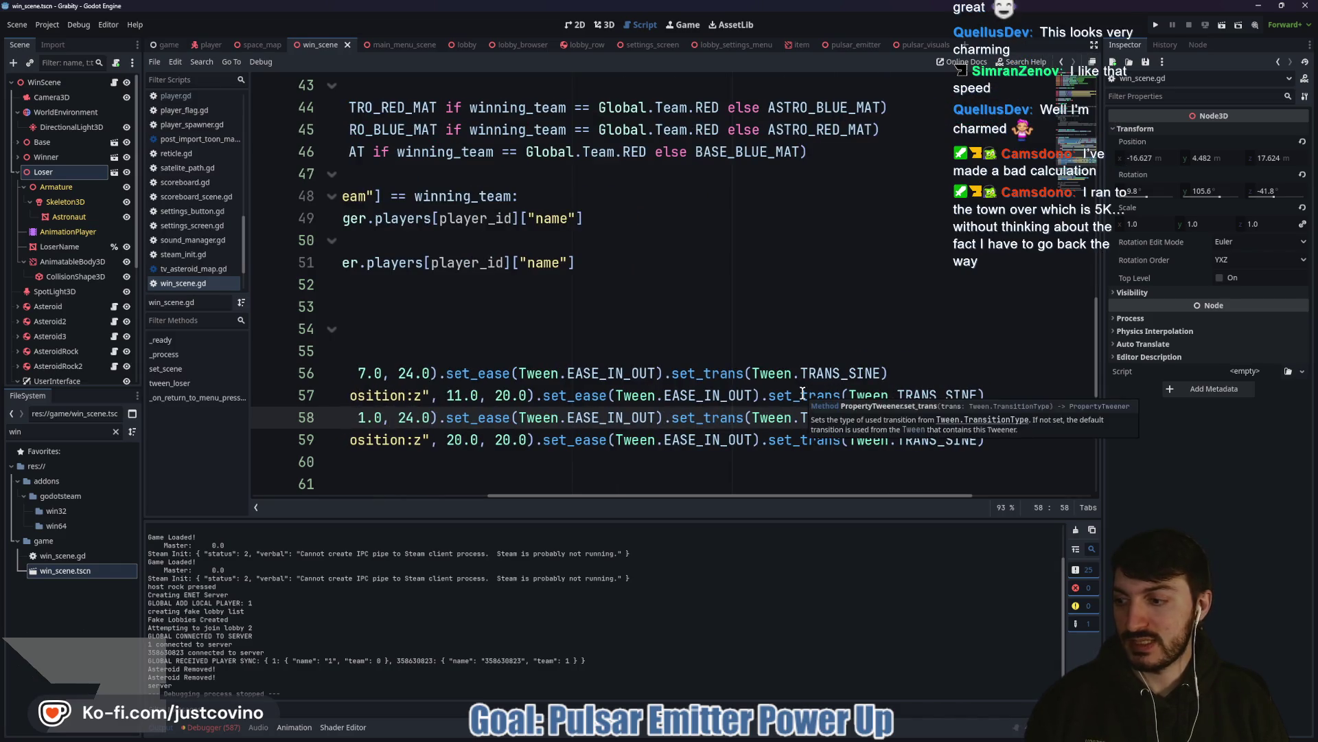
{"action": "scroll", "coordinate": [729, 396], "scroll_direction": "left", "scroll_amount": 2}
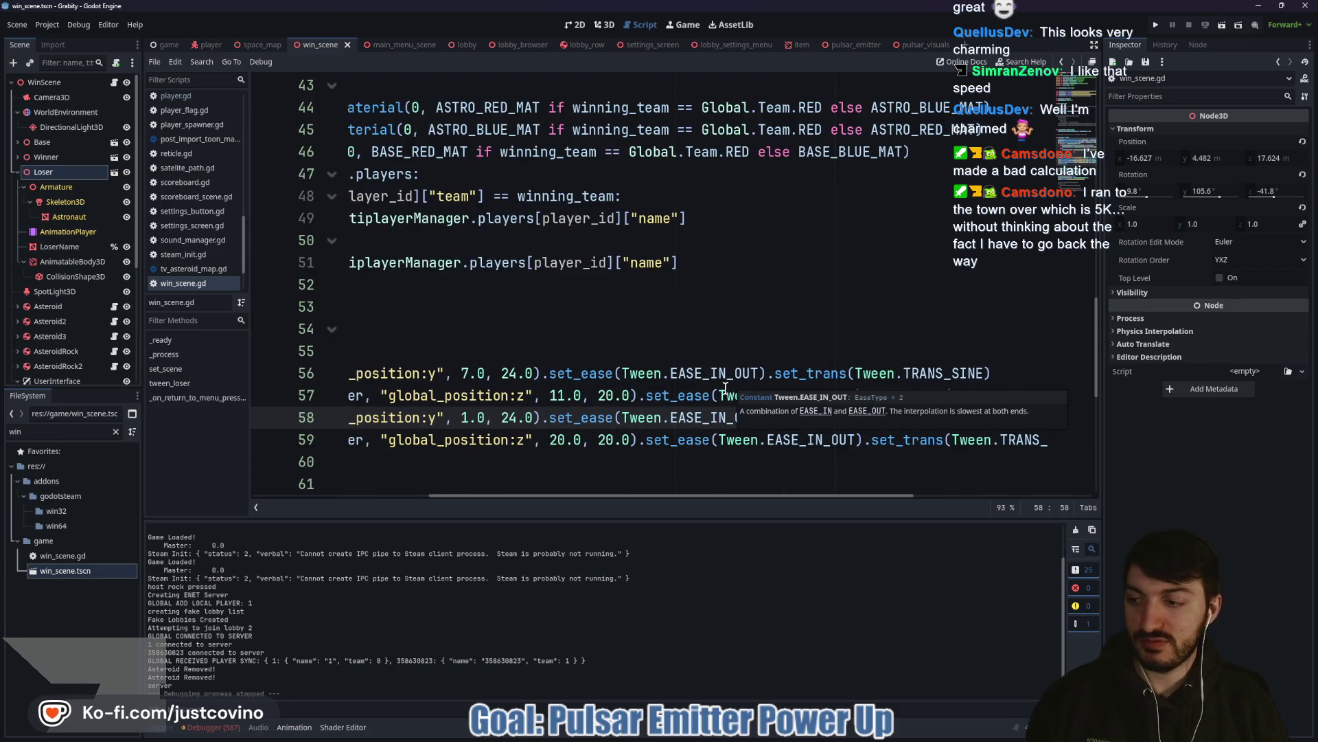
{"action": "left_click", "coordinate": [576, 354]}
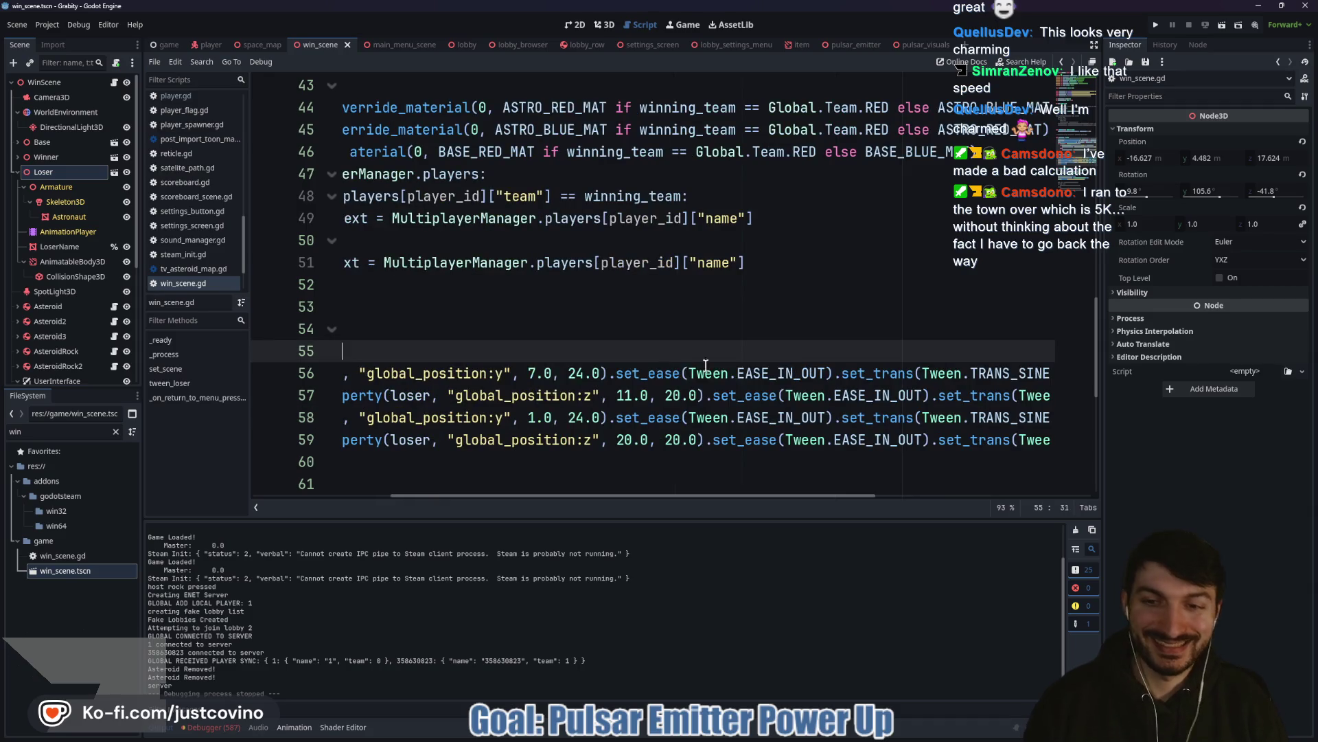
{"action": "scroll", "coordinate": [687, 357], "scroll_direction": "left", "scroll_amount": 3}
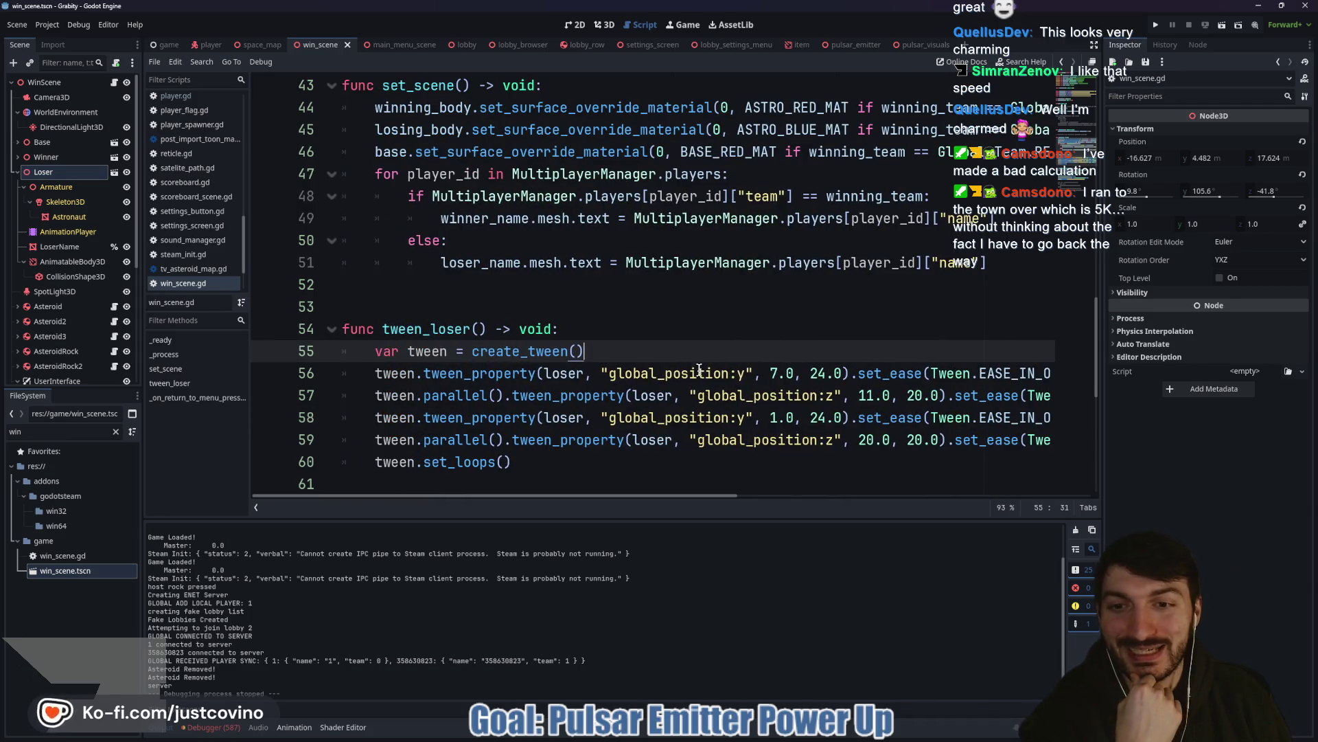
Commit both changed files with the summary 'started tweening the' and push to origin.
{"action": "left_click", "coordinate": [738, 735]}
{"action": "type", "text": "started tw"}
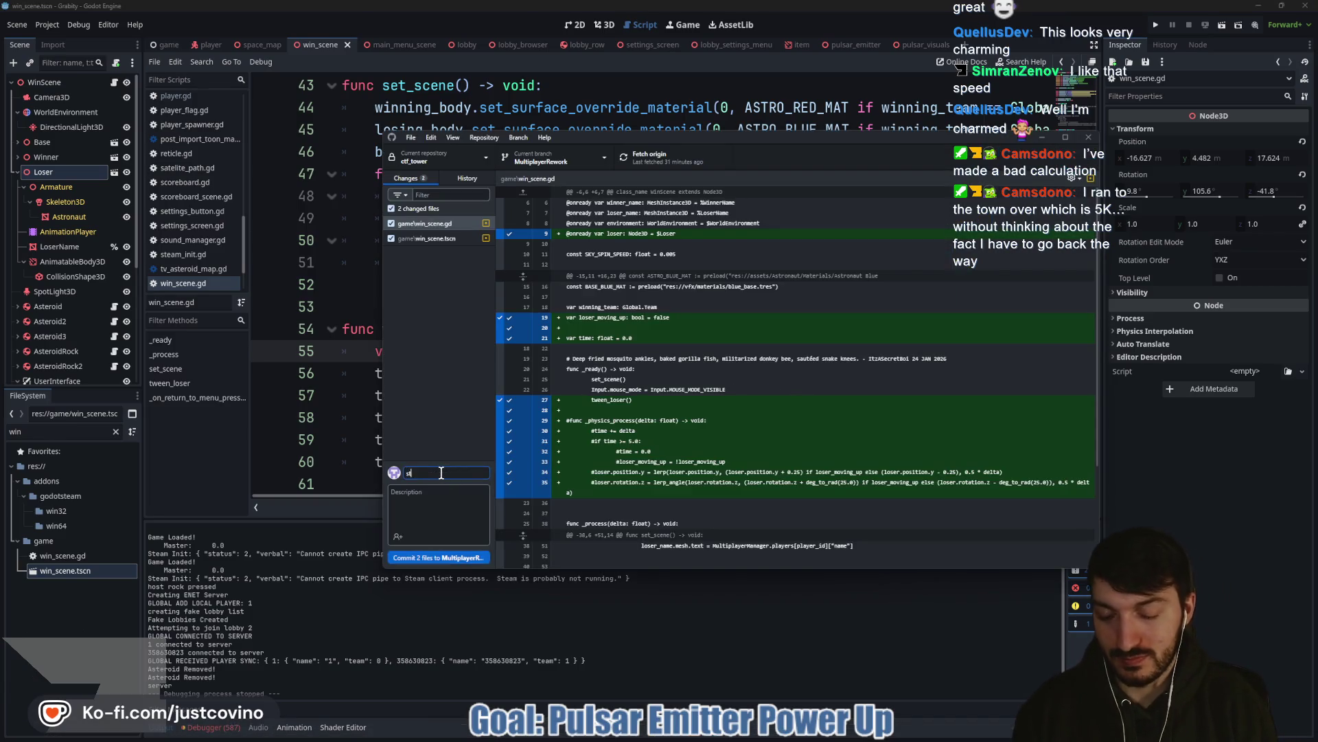
{"action": "type", "text": "eening the loser in win_scene"}
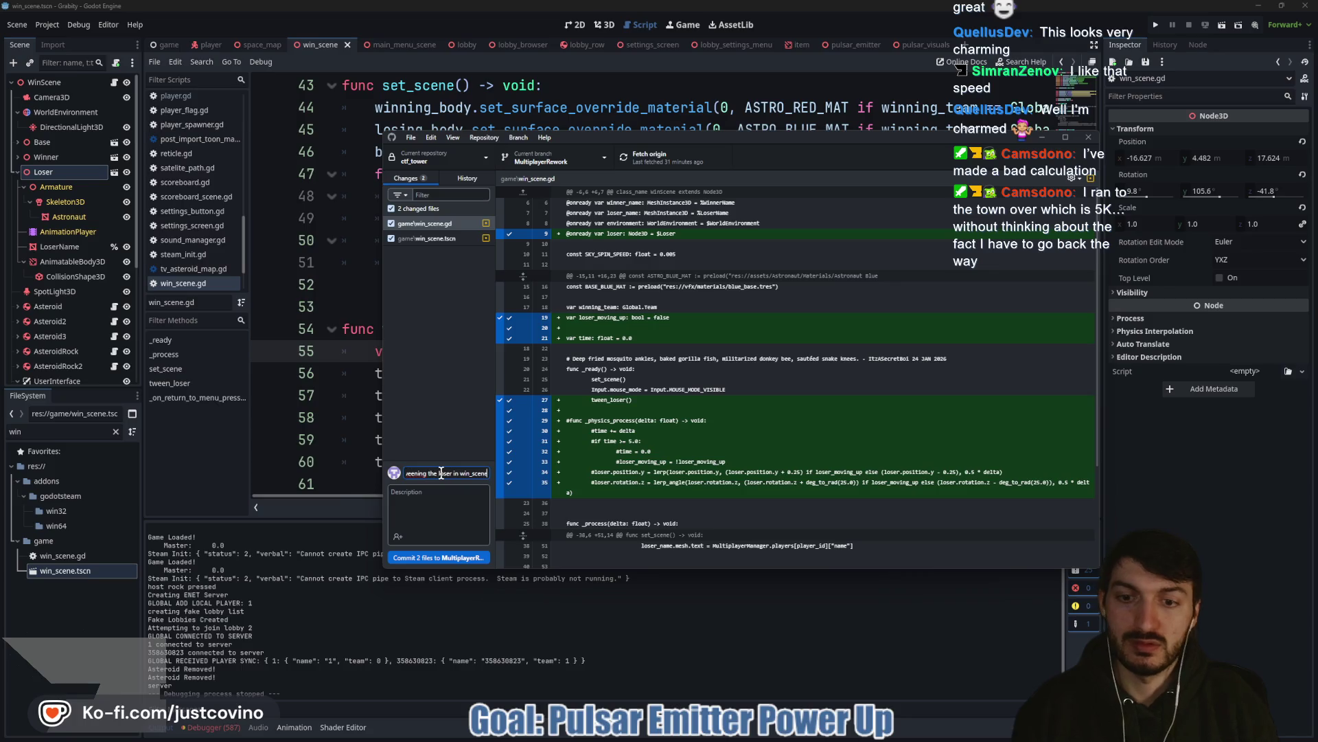
{"action": "left_click", "coordinate": [447, 558]}
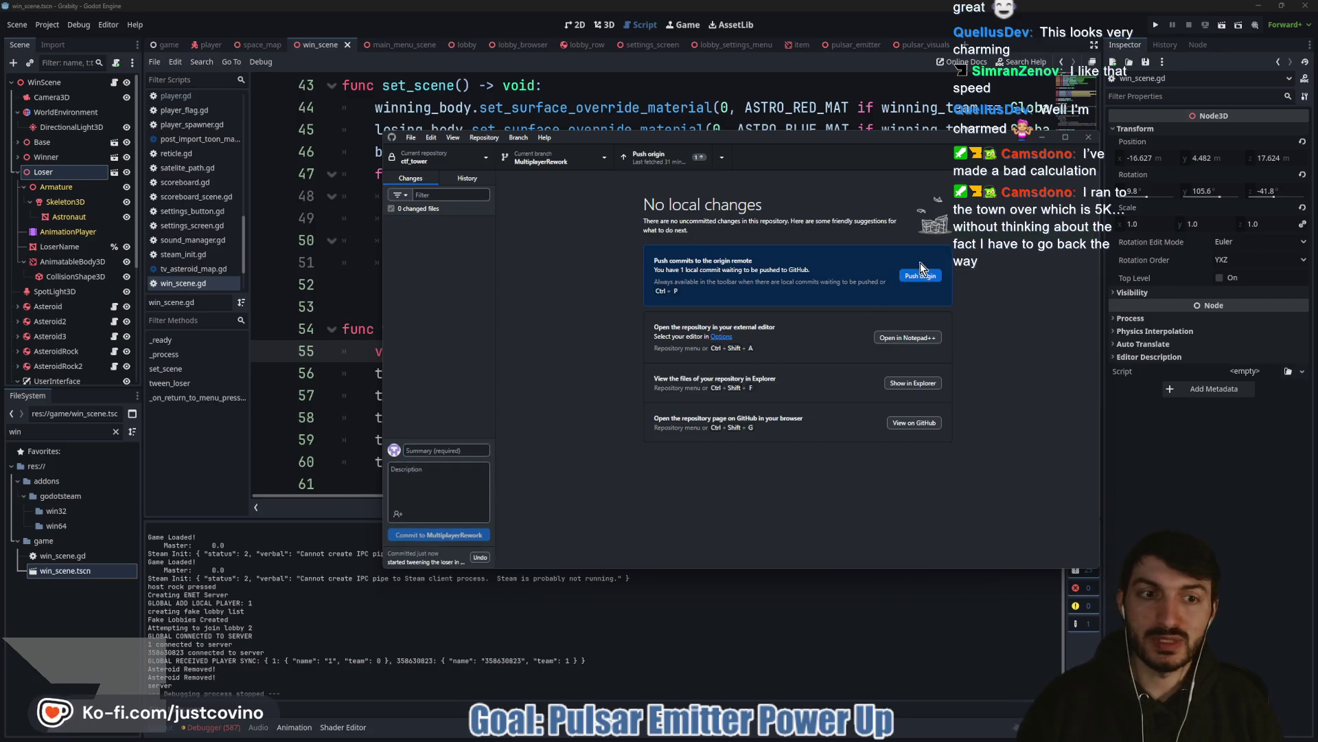
{"action": "left_click", "coordinate": [920, 275]}
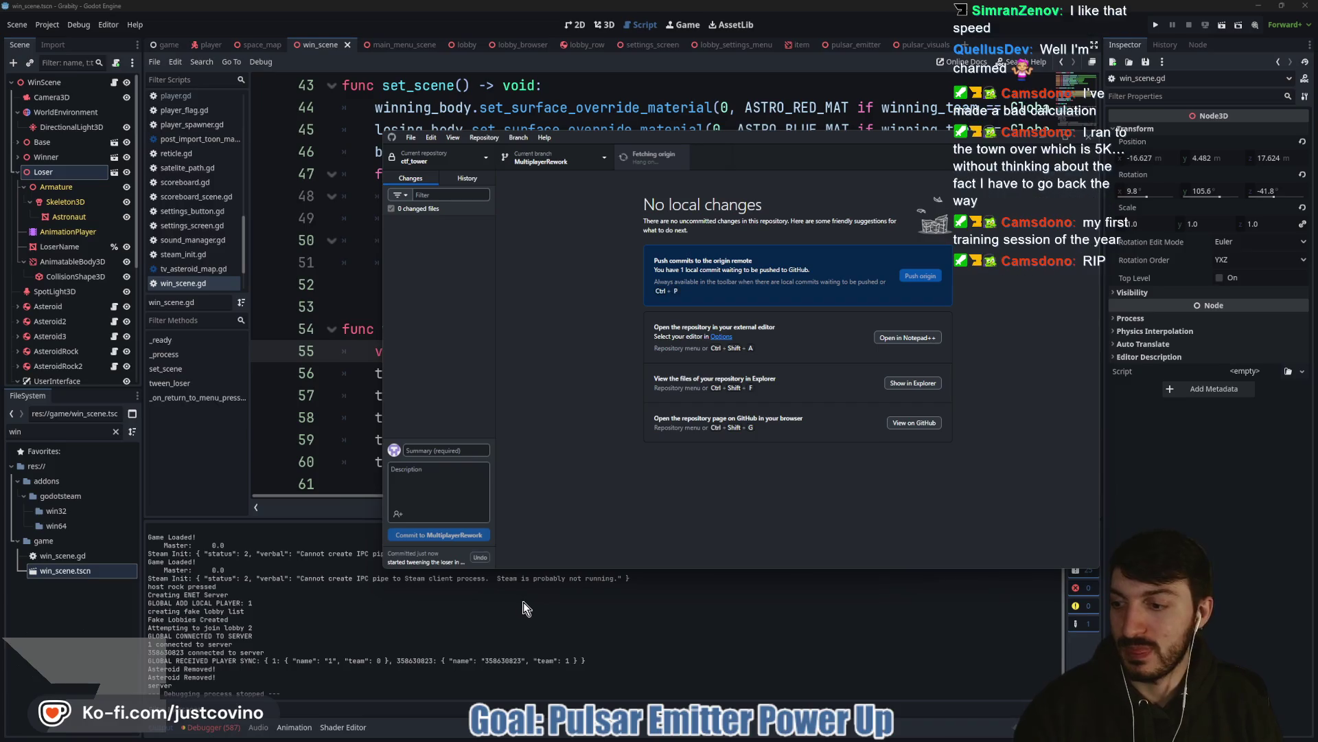
{"action": "left_click", "coordinate": [567, 630]}
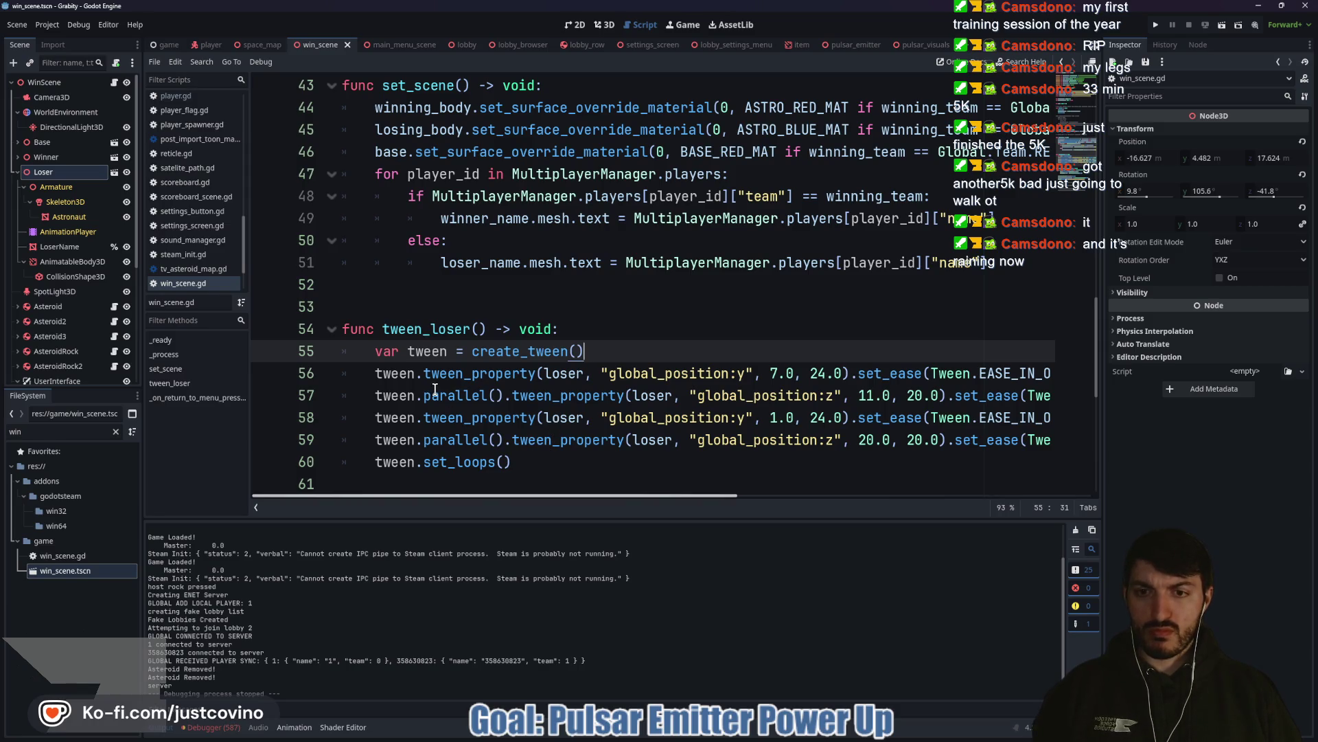
Set both y-float tween durations to 25.0 seconds.
{"action": "scroll", "coordinate": [647, 409], "scroll_direction": "right", "scroll_amount": 6}
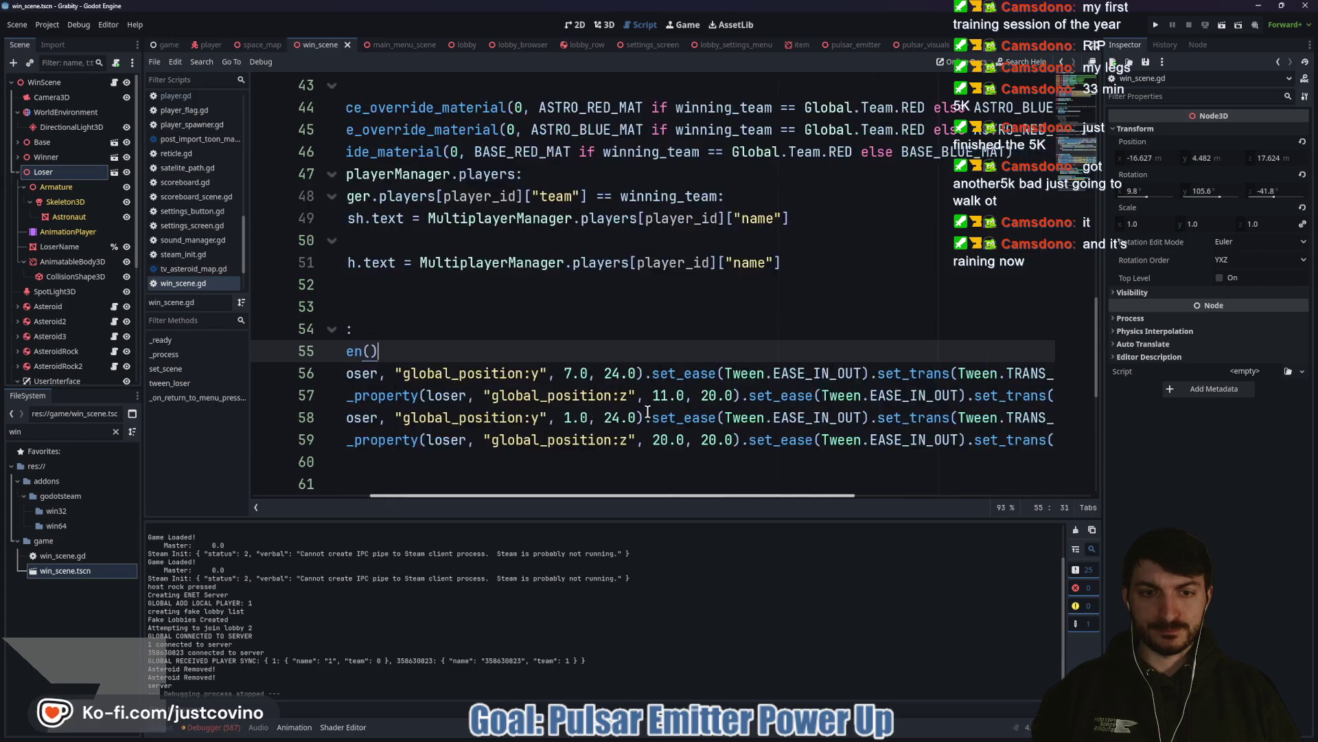
{"action": "mouse_move", "coordinate": [783, 397]}
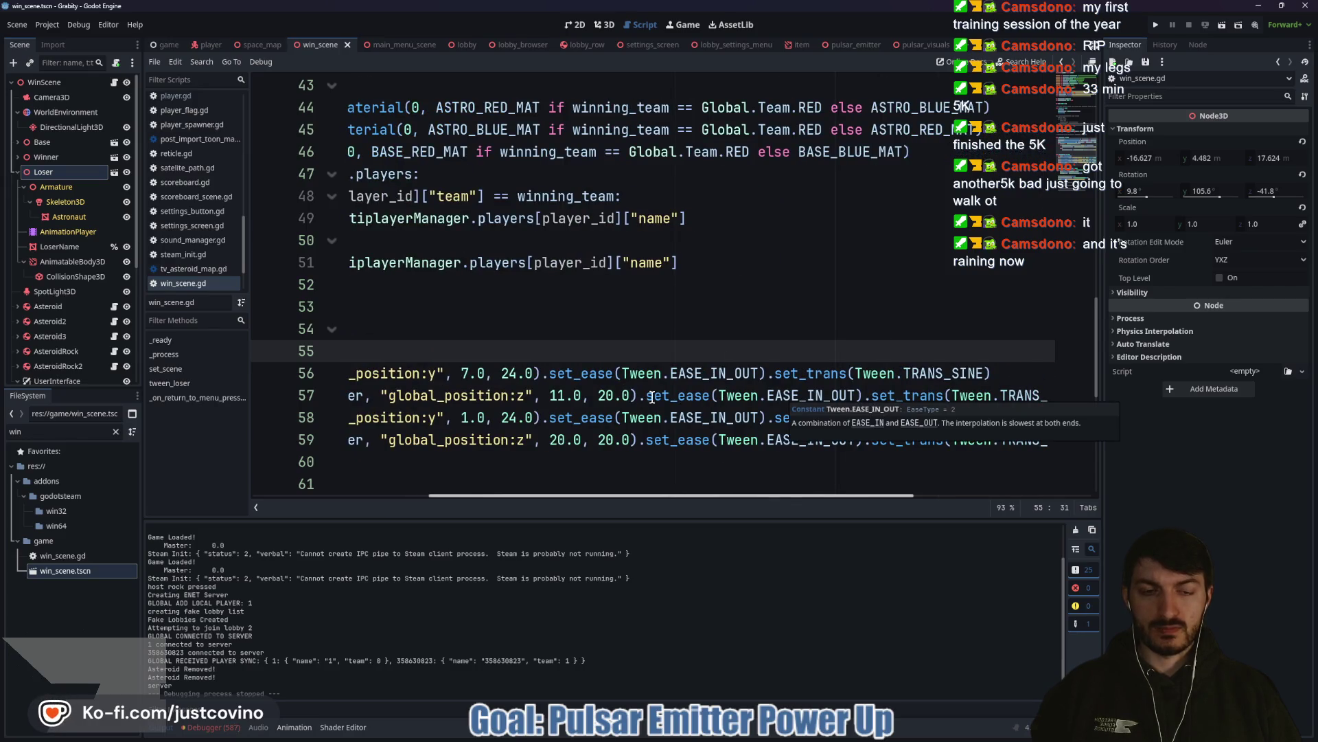
{"action": "scroll", "coordinate": [621, 398], "scroll_direction": "left", "scroll_amount": 4}
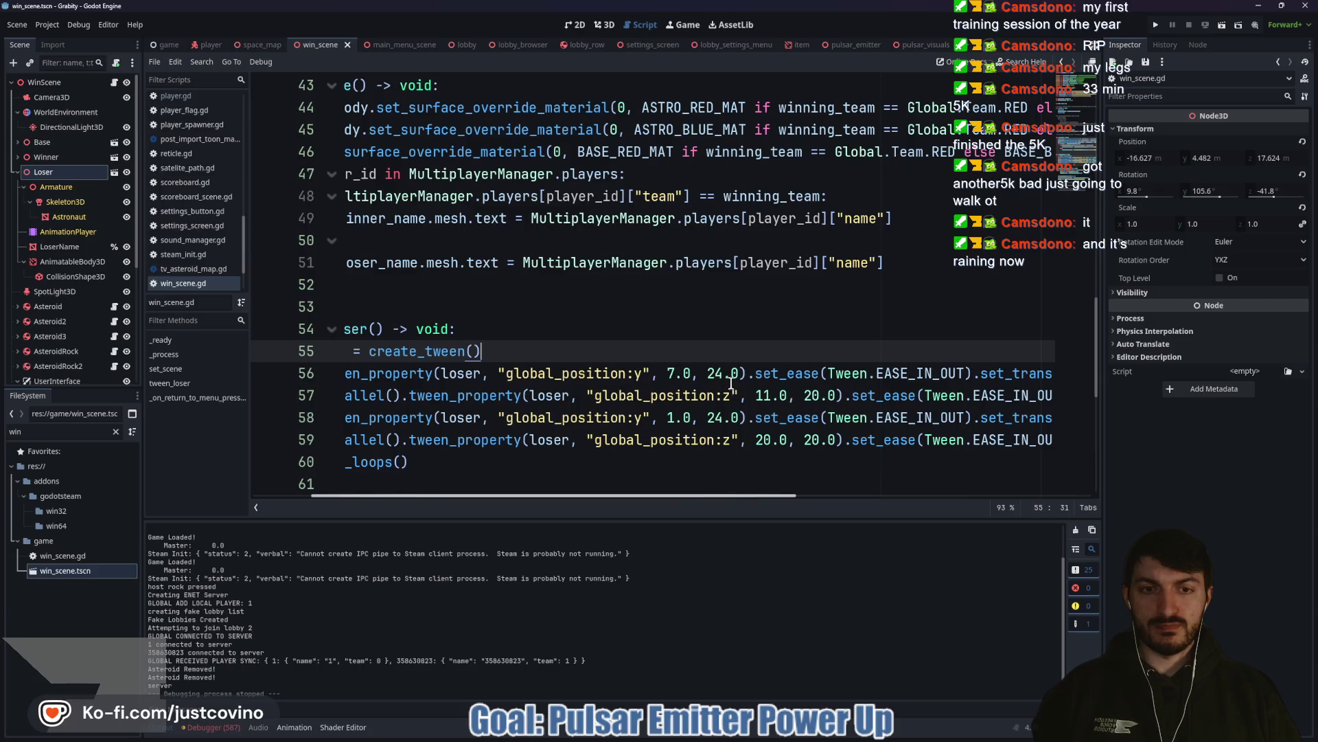
{"action": "left_click", "coordinate": [716, 372]}
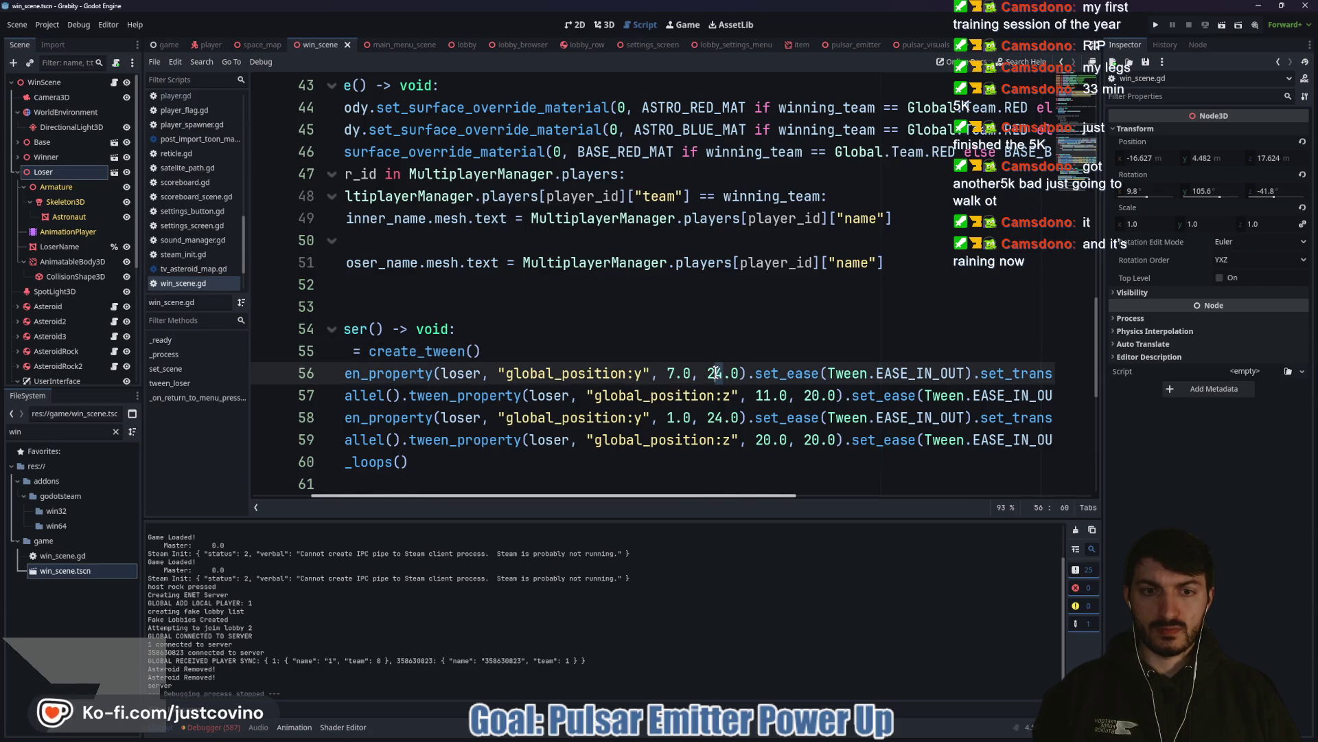
{"action": "type", "text": "5"}
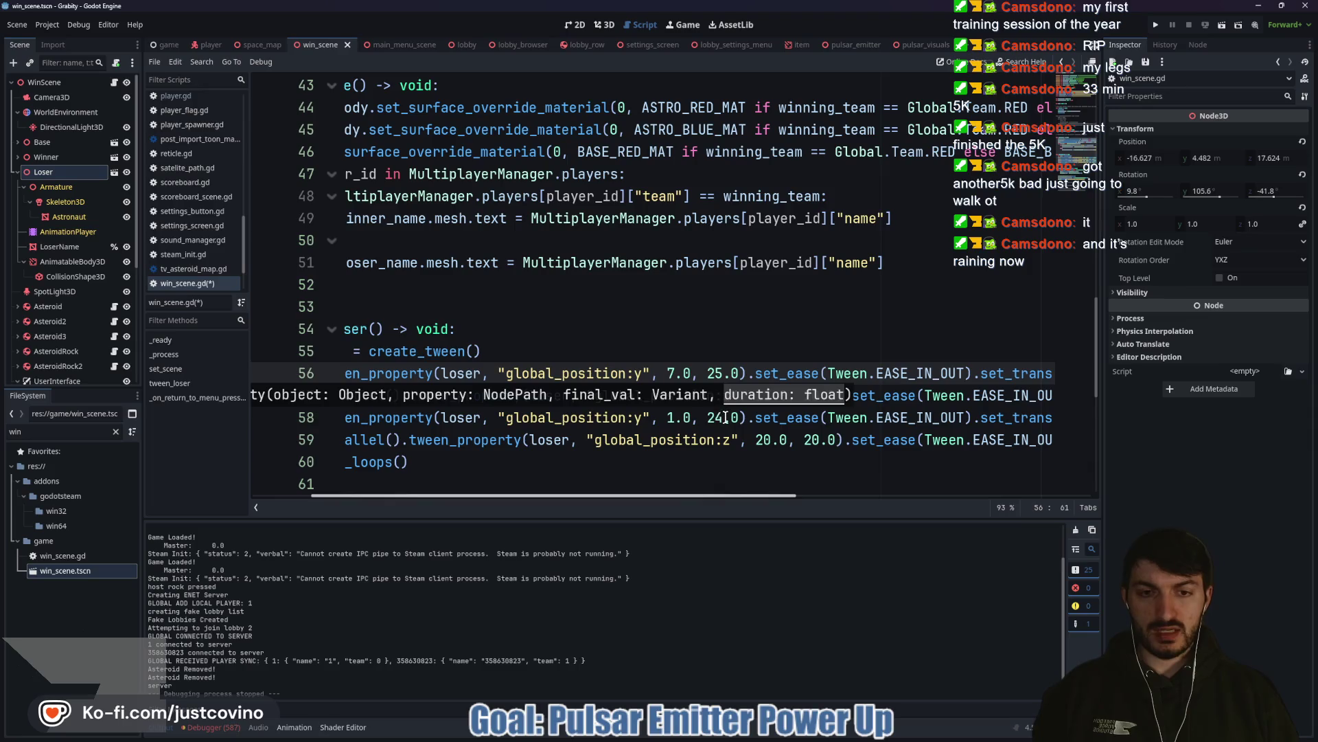
{"action": "left_click", "coordinate": [726, 417]}
{"action": "key", "text": "BackSpace"}
{"action": "type", "text": "5"}
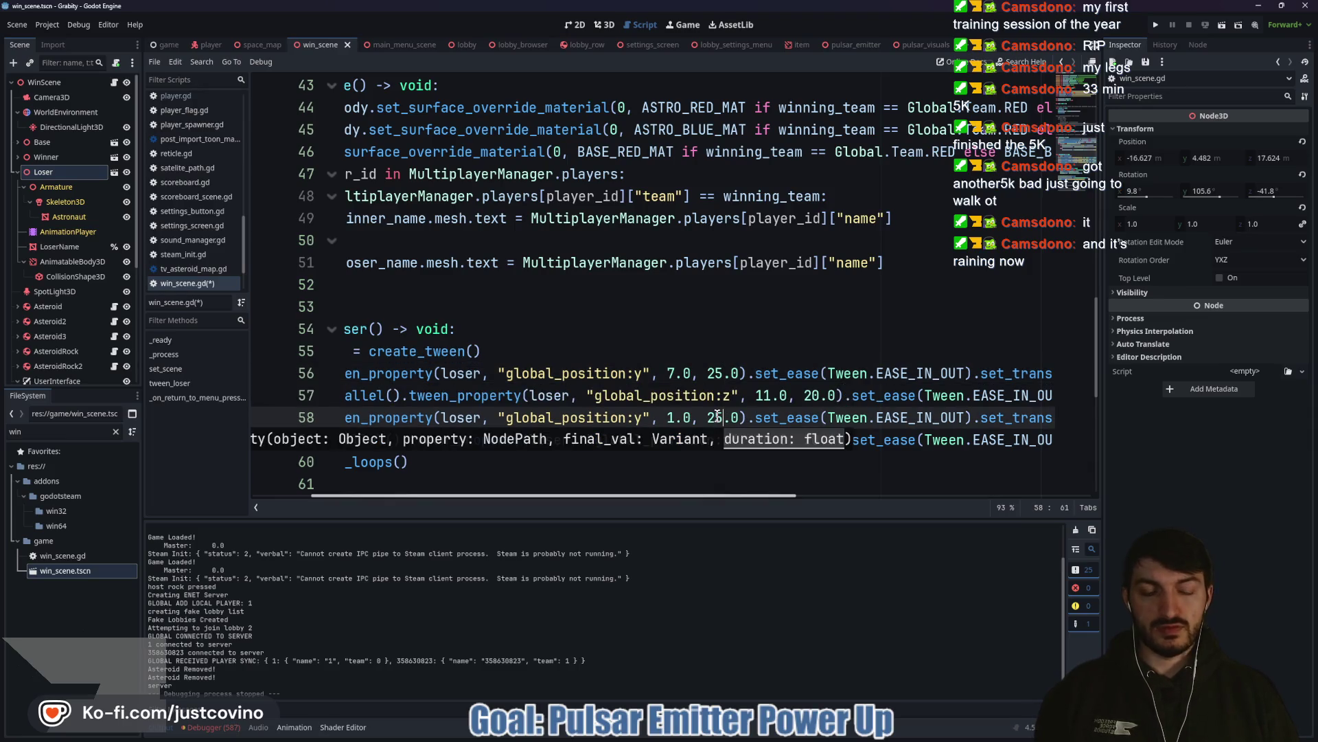
Set both z-drift tween durations to 25.0 seconds and save the script.
{"action": "left_click", "coordinate": [816, 395]}
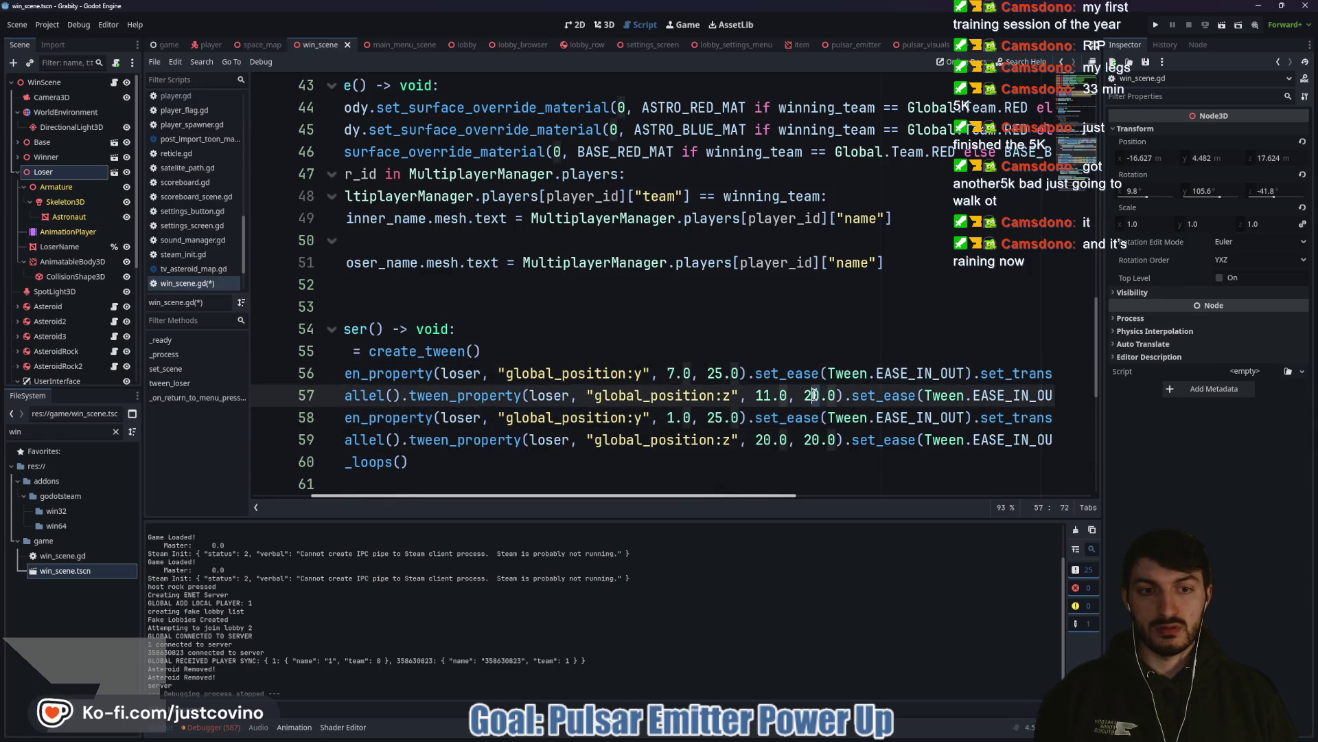
{"action": "key", "text": "Delete"}
{"action": "type", "text": "5"}
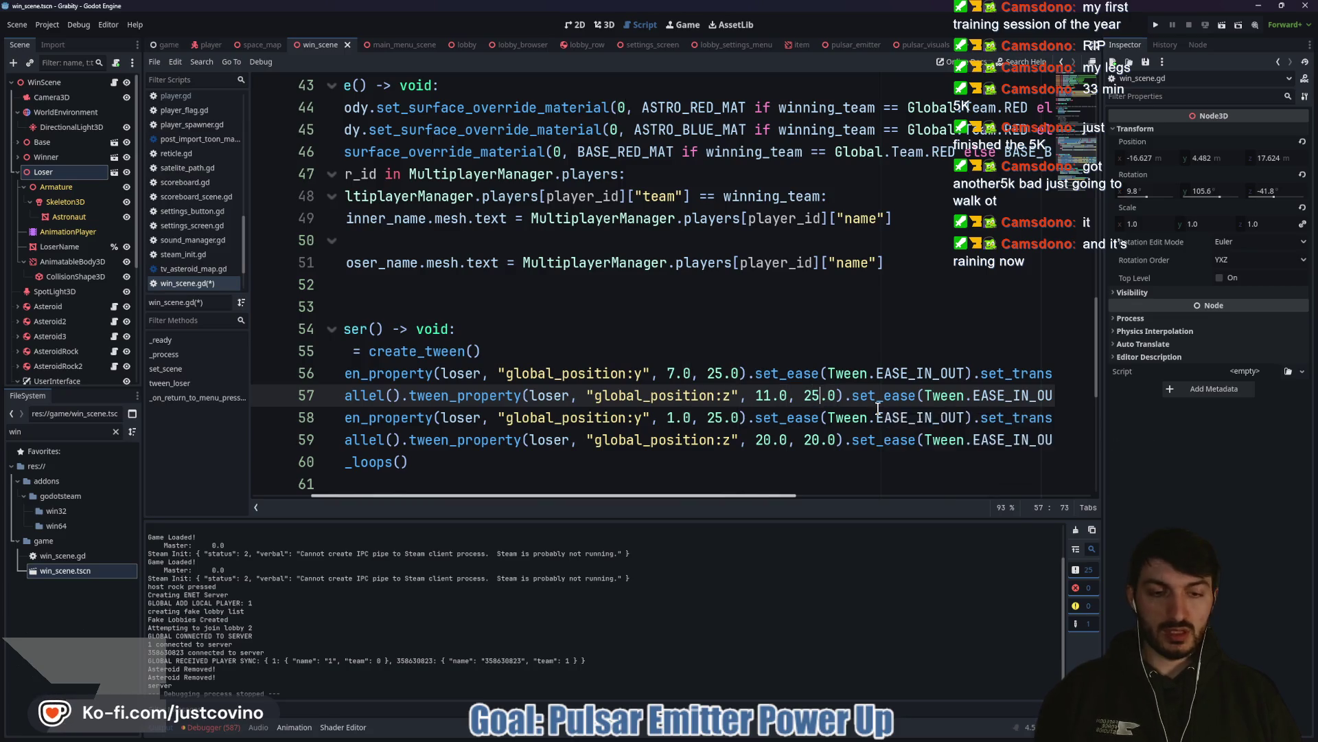
{"action": "left_click", "coordinate": [817, 440]}
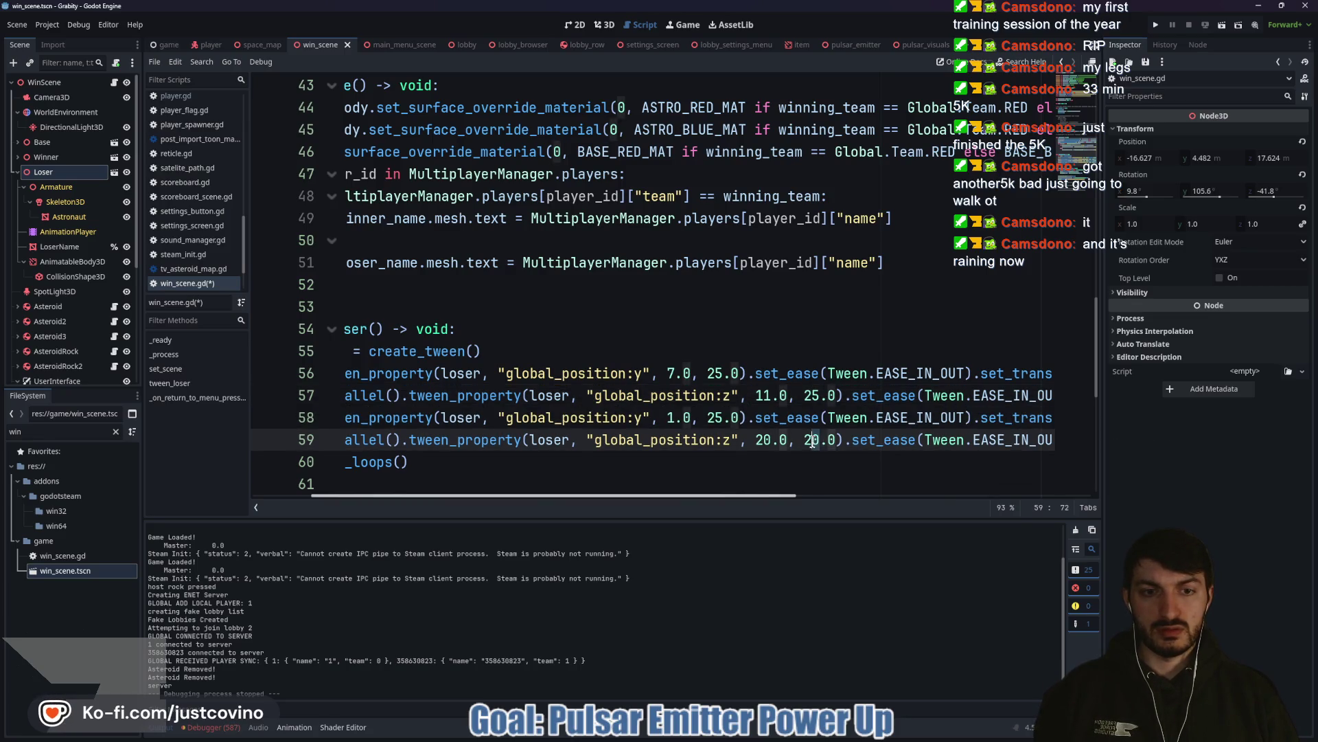
{"action": "key", "text": "Delete"}
{"action": "type", "text": "5"}
{"action": "left_click", "coordinate": [726, 371]}
{"action": "key", "text": "ctrl+s"}
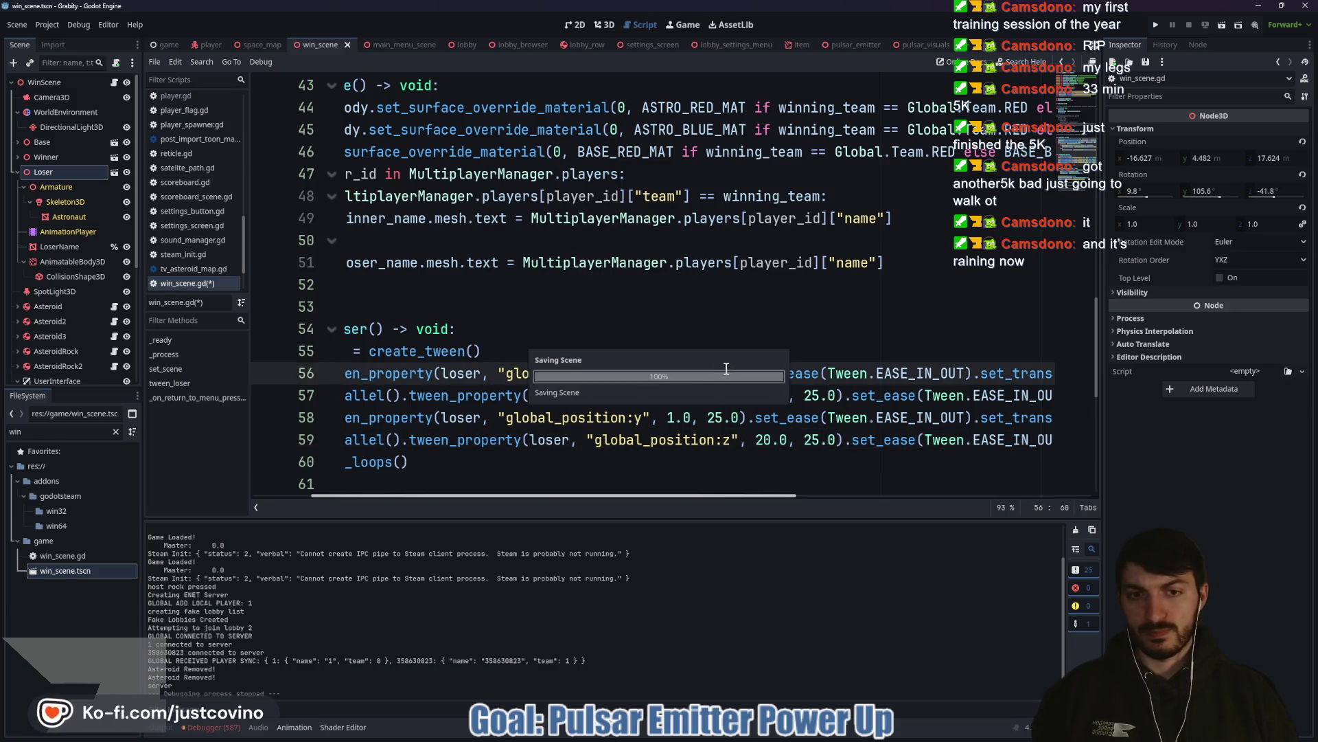
{"action": "scroll", "coordinate": [717, 508], "scroll_direction": "left", "scroll_amount": 3}
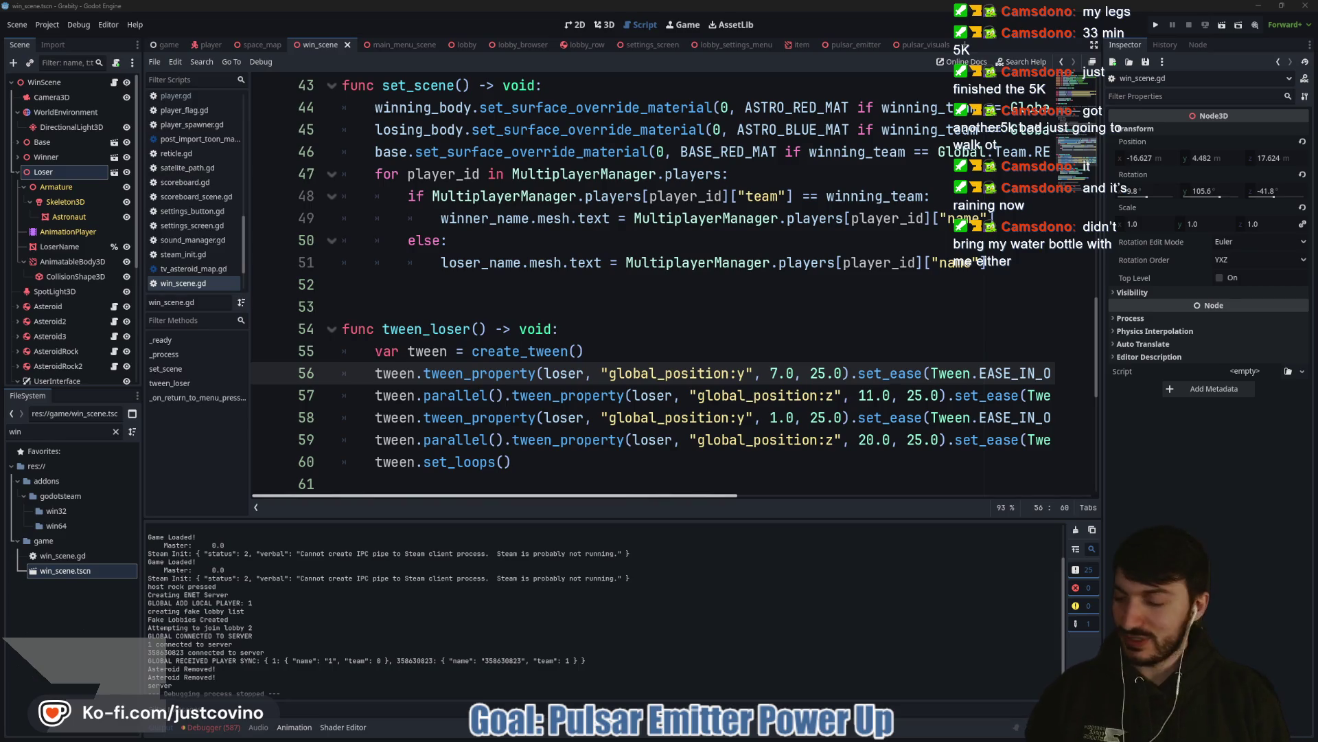
{"action": "left_click", "coordinate": [577, 284]}
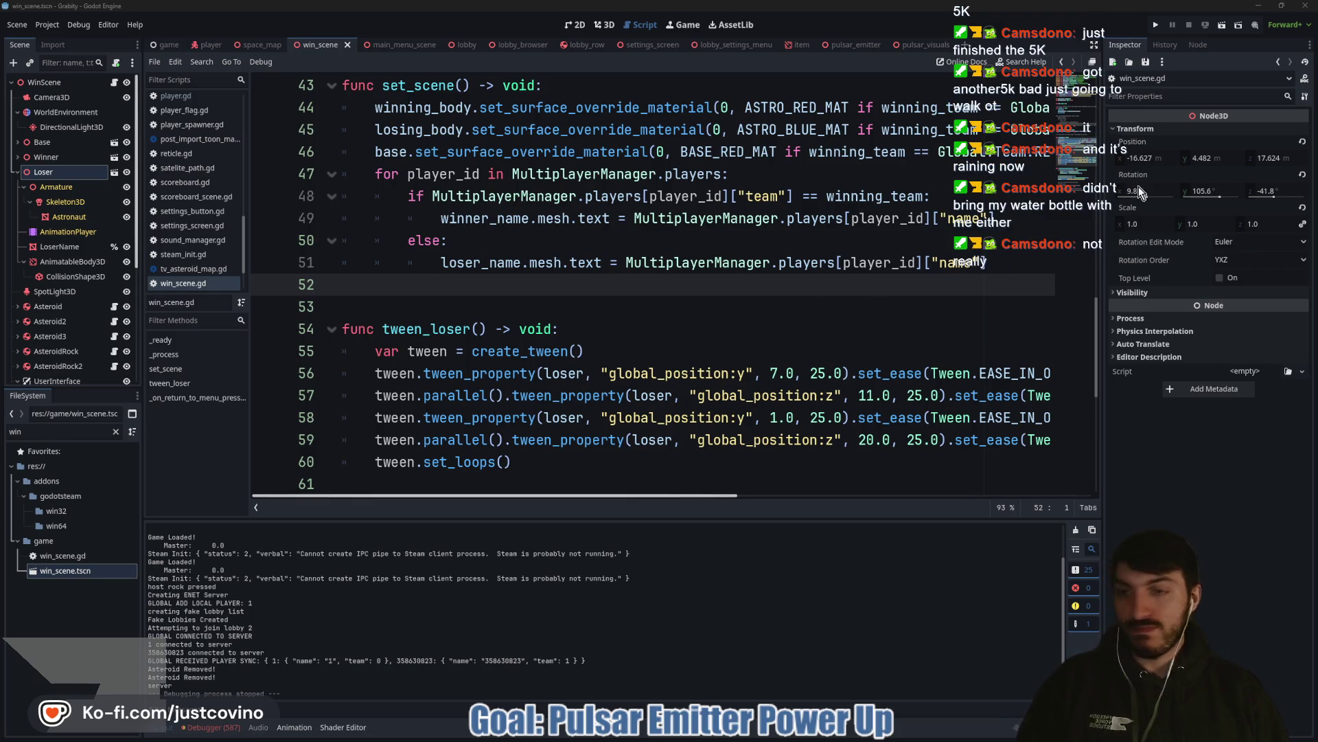
Run the game, move the second window right, and create a hosted lobby in the left window.
{"action": "left_click", "coordinate": [1156, 25]}
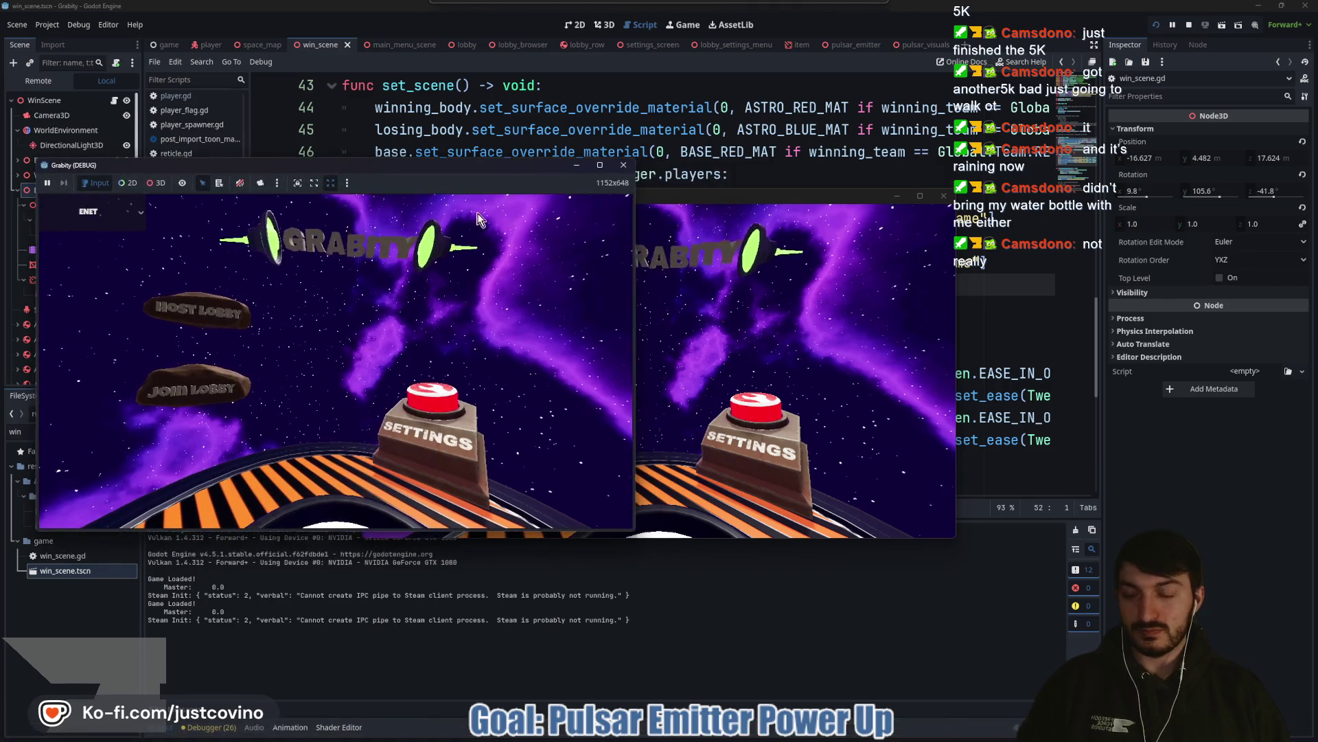
{"action": "mouse_move", "coordinate": [722, 200]}
{"action": "left_mouse_down"}
{"action": "mouse_move", "coordinate": [1091, 168]}
{"action": "mouse_move", "coordinate": [1044, 164]}
{"action": "left_mouse_up"}
{"action": "left_click", "coordinate": [240, 307]}
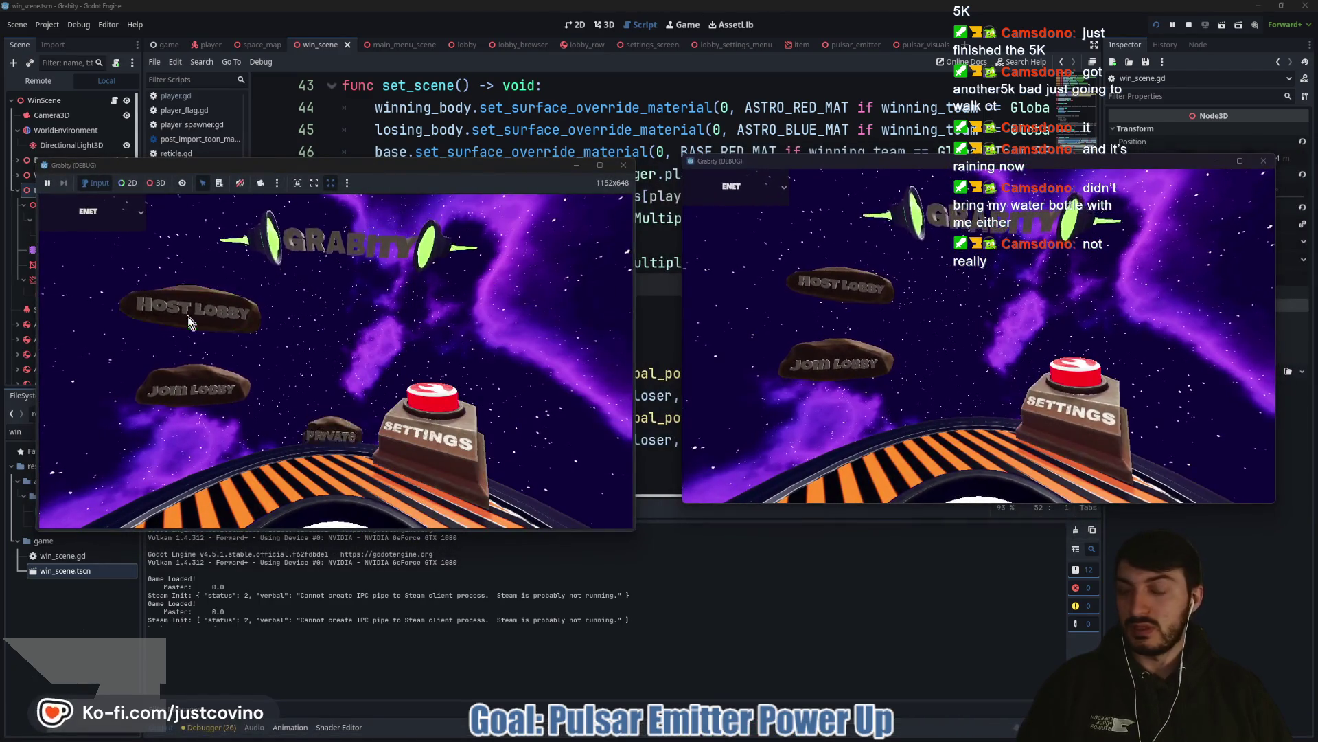
{"action": "left_click", "coordinate": [328, 316]}
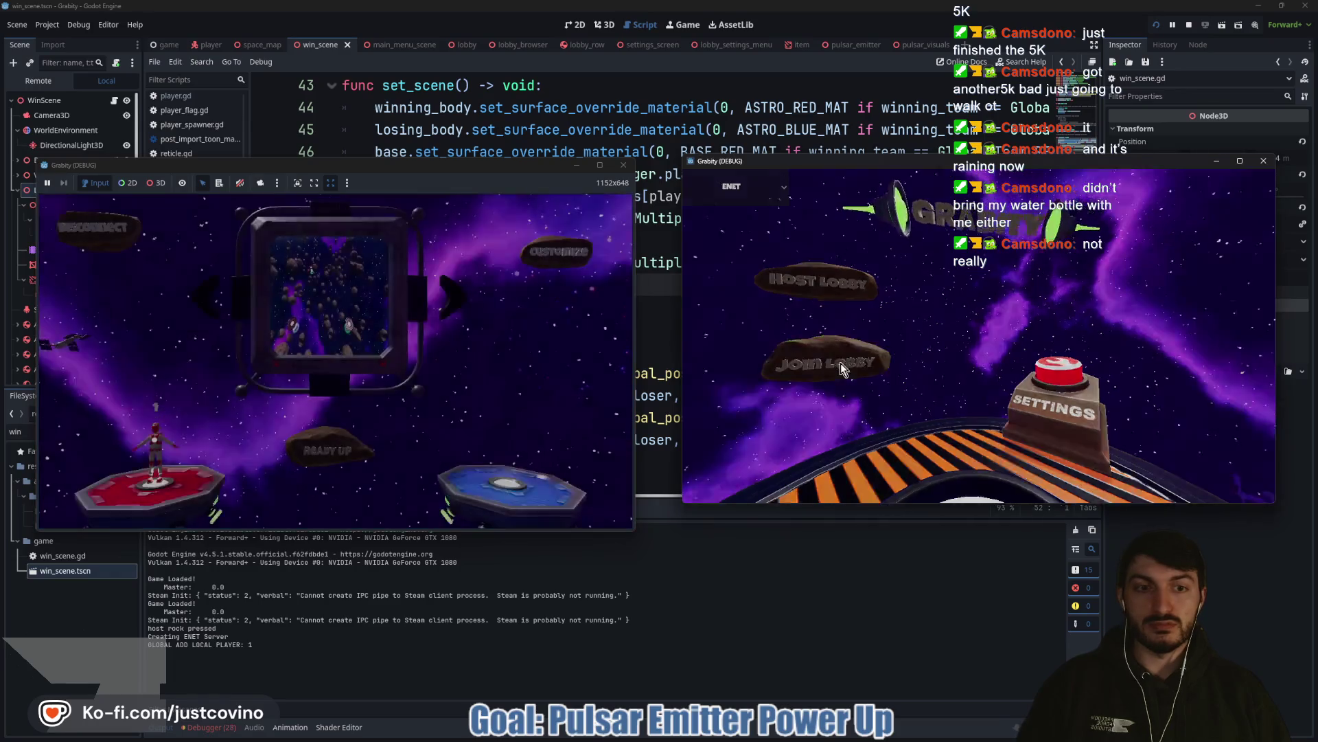
Join the lobby from the right window, ready up both players, and start the match.
{"action": "left_click", "coordinate": [839, 364]}
{"action": "left_click", "coordinate": [906, 355]}
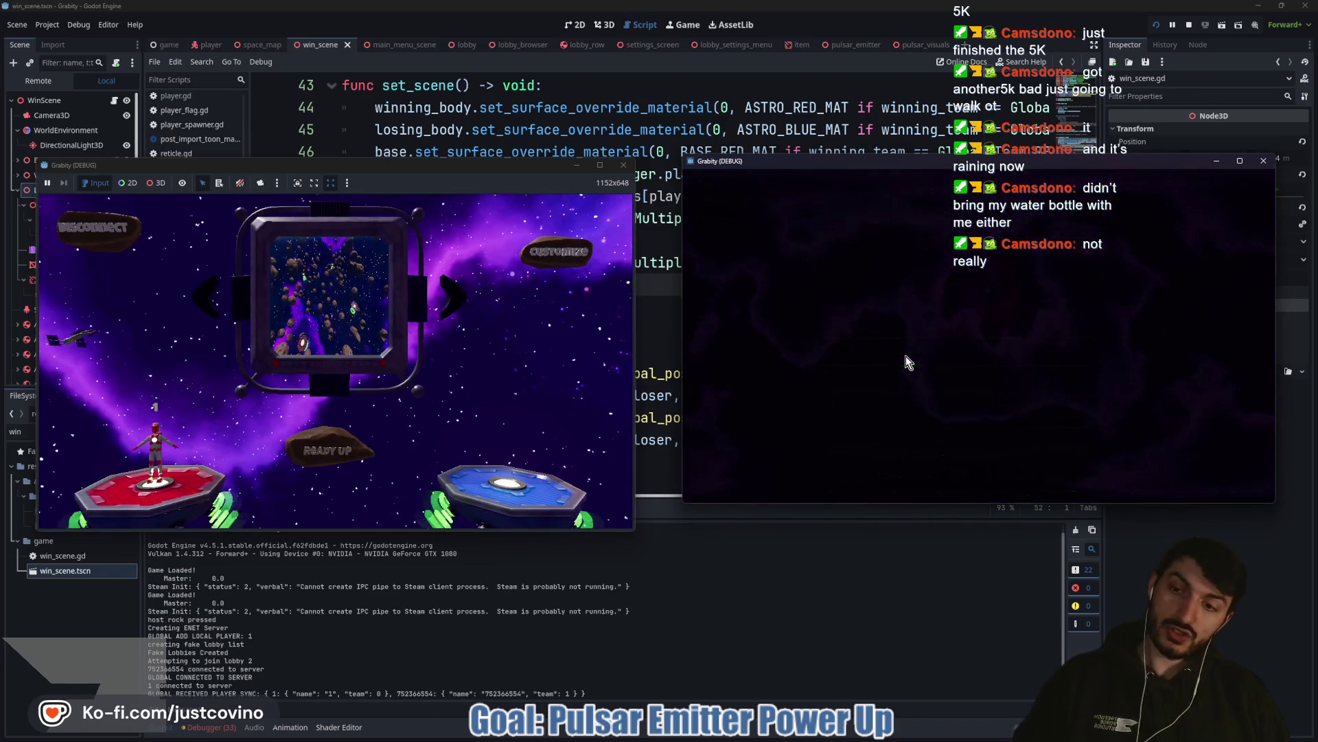
{"action": "left_click", "coordinate": [970, 425]}
{"action": "left_click", "coordinate": [325, 446]}
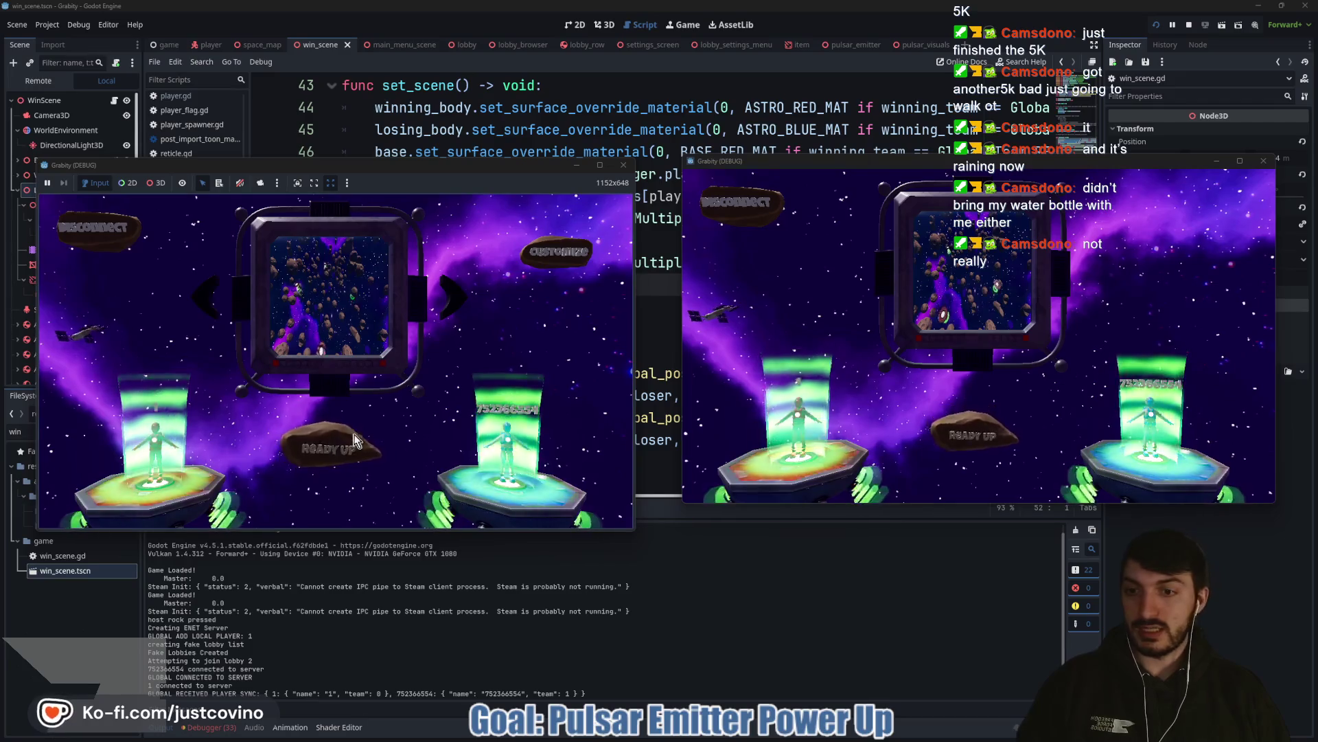
{"action": "left_click", "coordinate": [320, 455]}
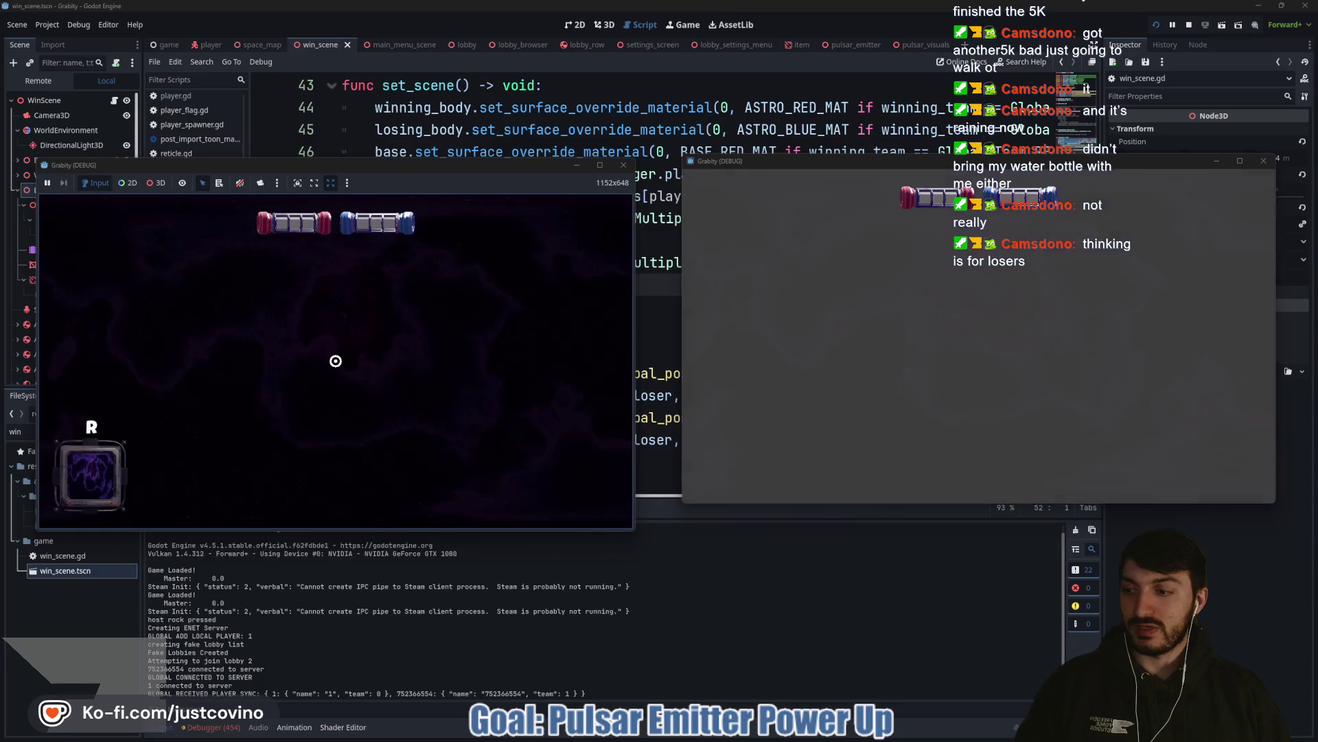
{"action": "key", "text": "grave"}
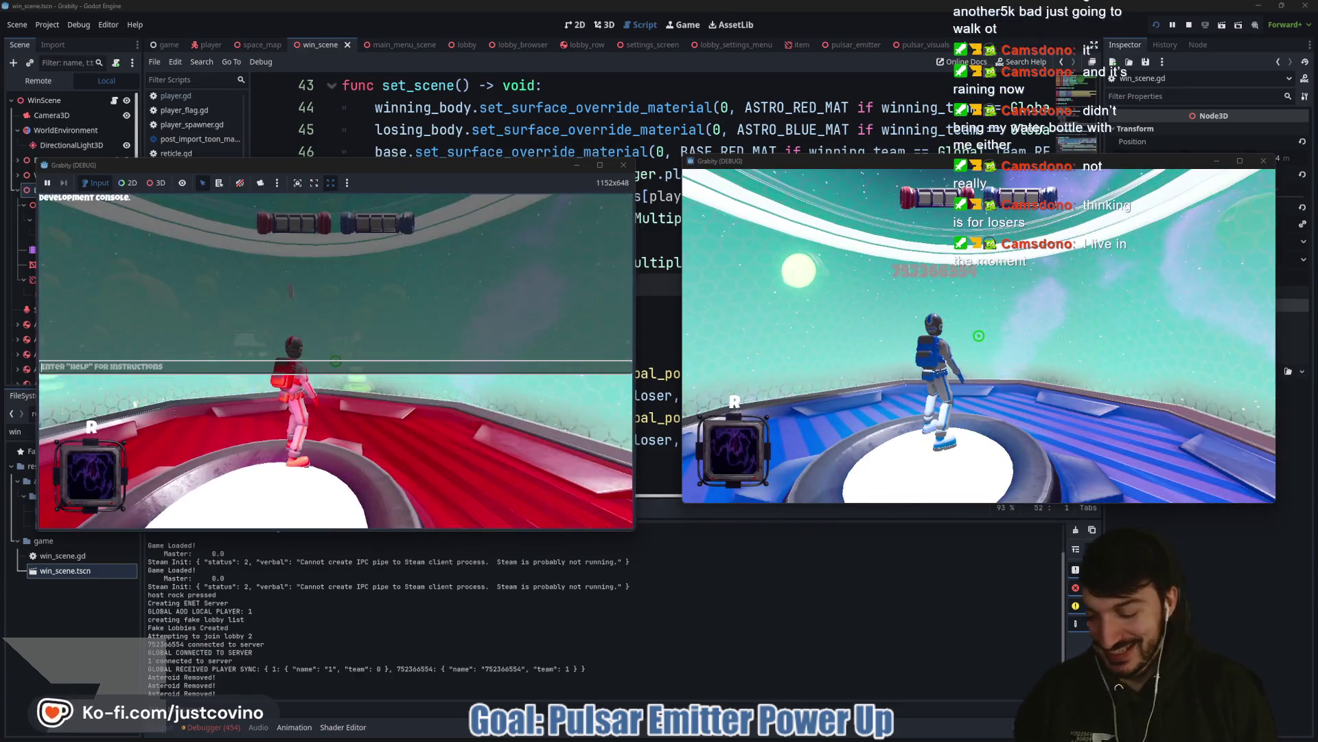
Submit 'score 1' in the dev console to finish the match, then close the console.
{"action": "type", "text": "score 1"}
{"action": "key", "text": "Return"}
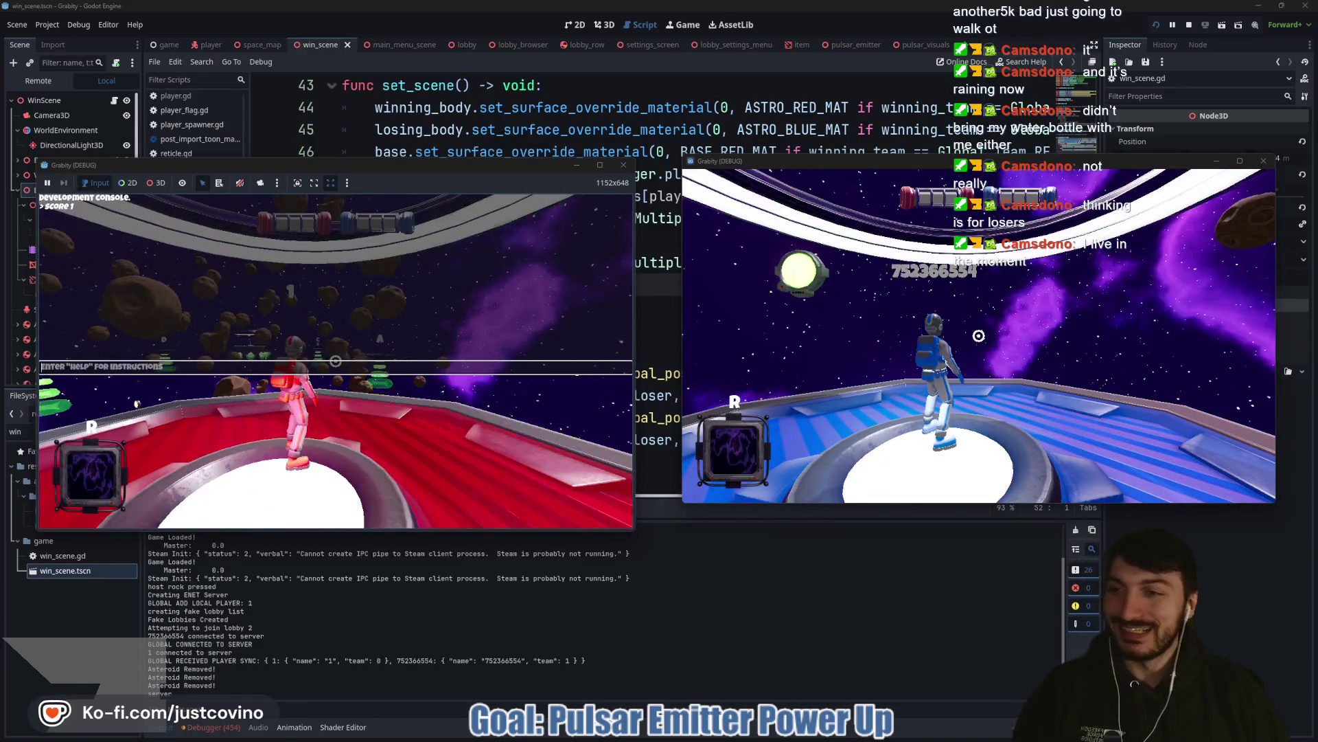
{"action": "key", "text": "grave"}
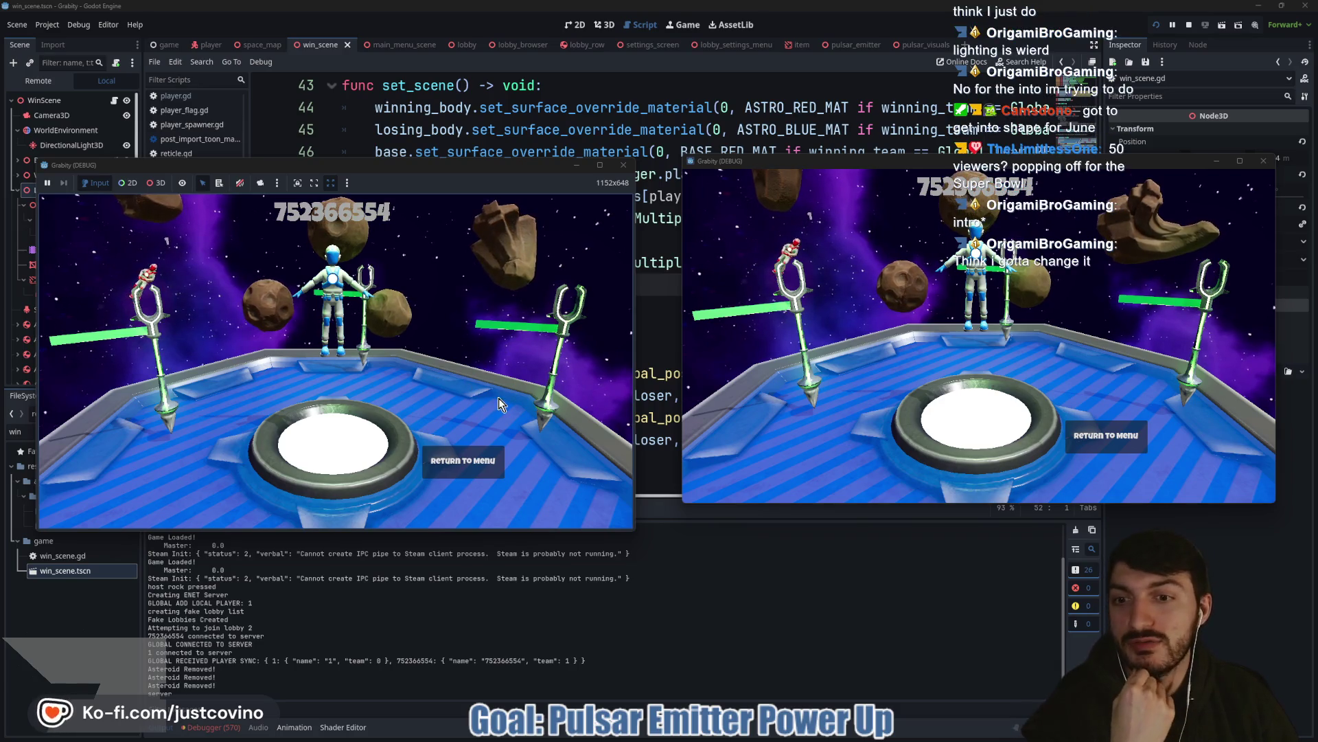
Return both game windows from the win scene to the main menu.
{"action": "left_click", "coordinate": [454, 473]}
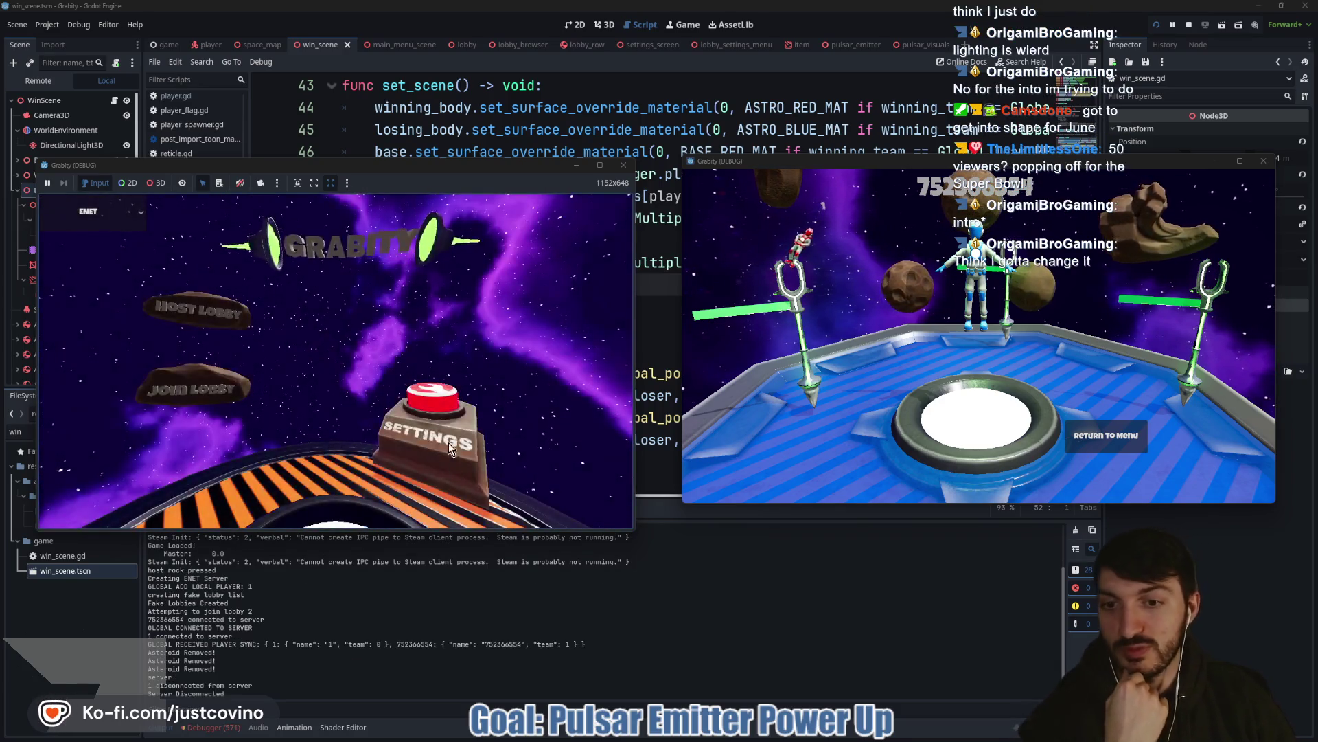
{"action": "left_click", "coordinate": [1109, 442]}
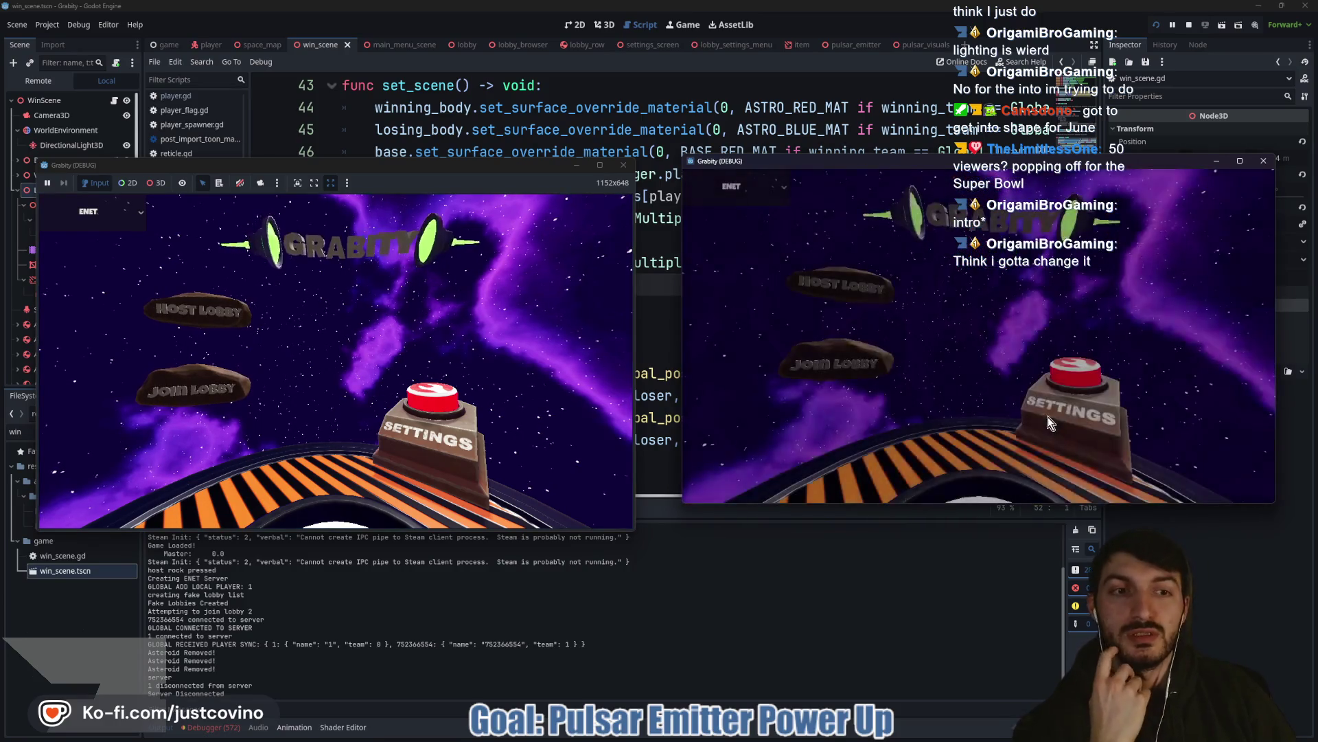
{"action": "left_click_drag", "start_coordinate": [868, 163], "coordinate": [840, 177]}
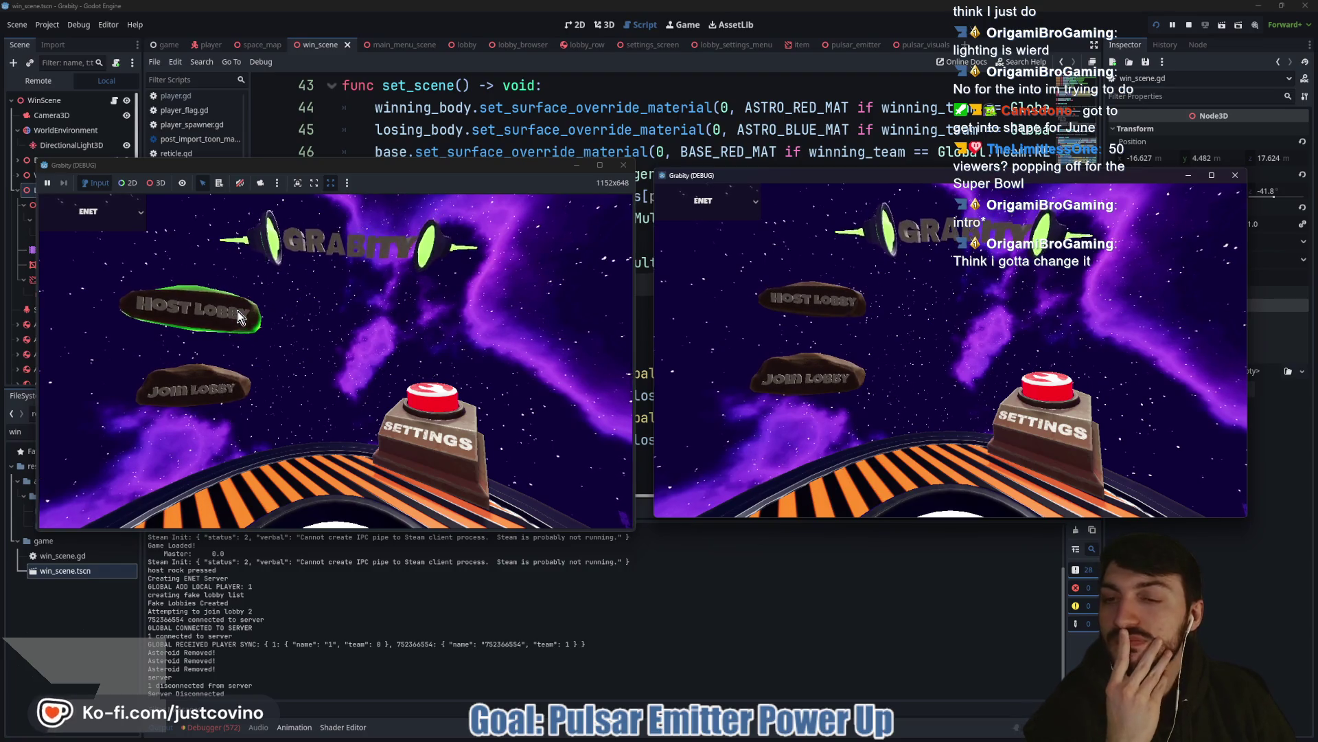
Stop the running game and open a new indented line above the second y-position tween.
{"action": "left_click", "coordinate": [1189, 25]}
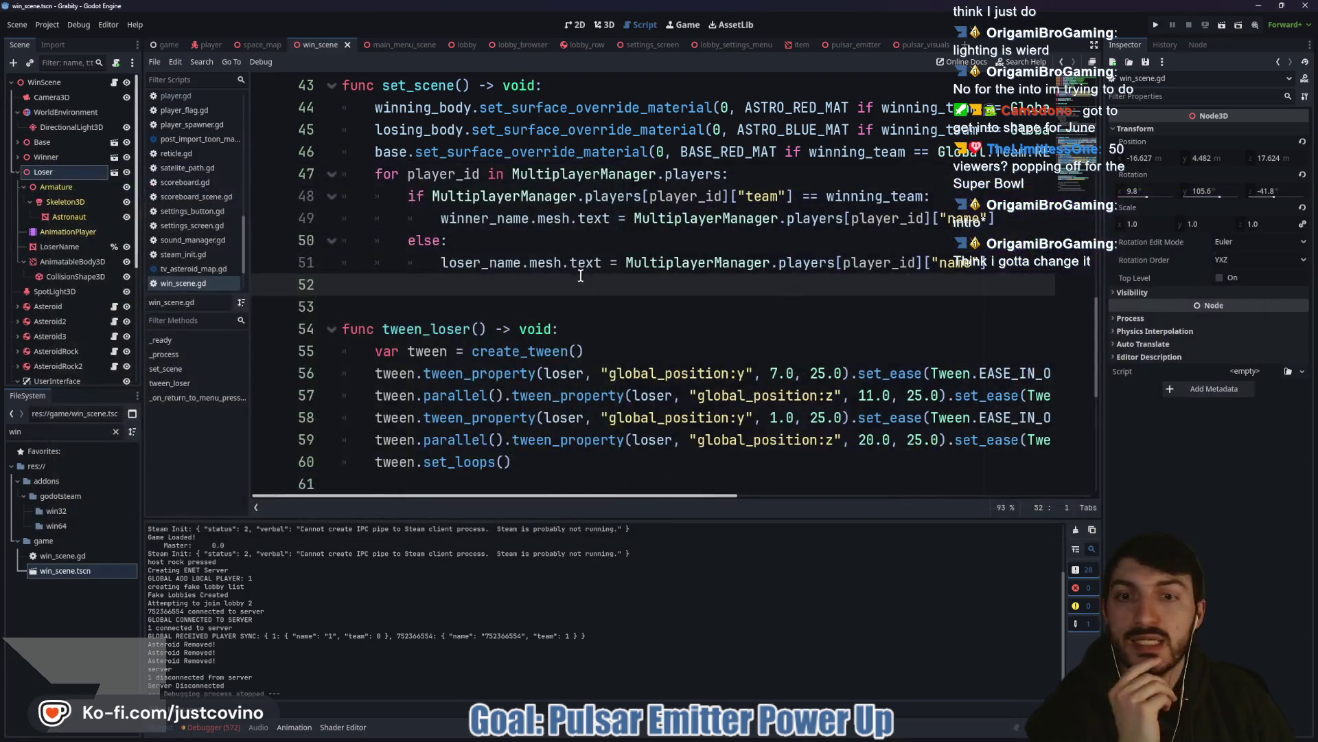
{"action": "left_click", "coordinate": [348, 417]}
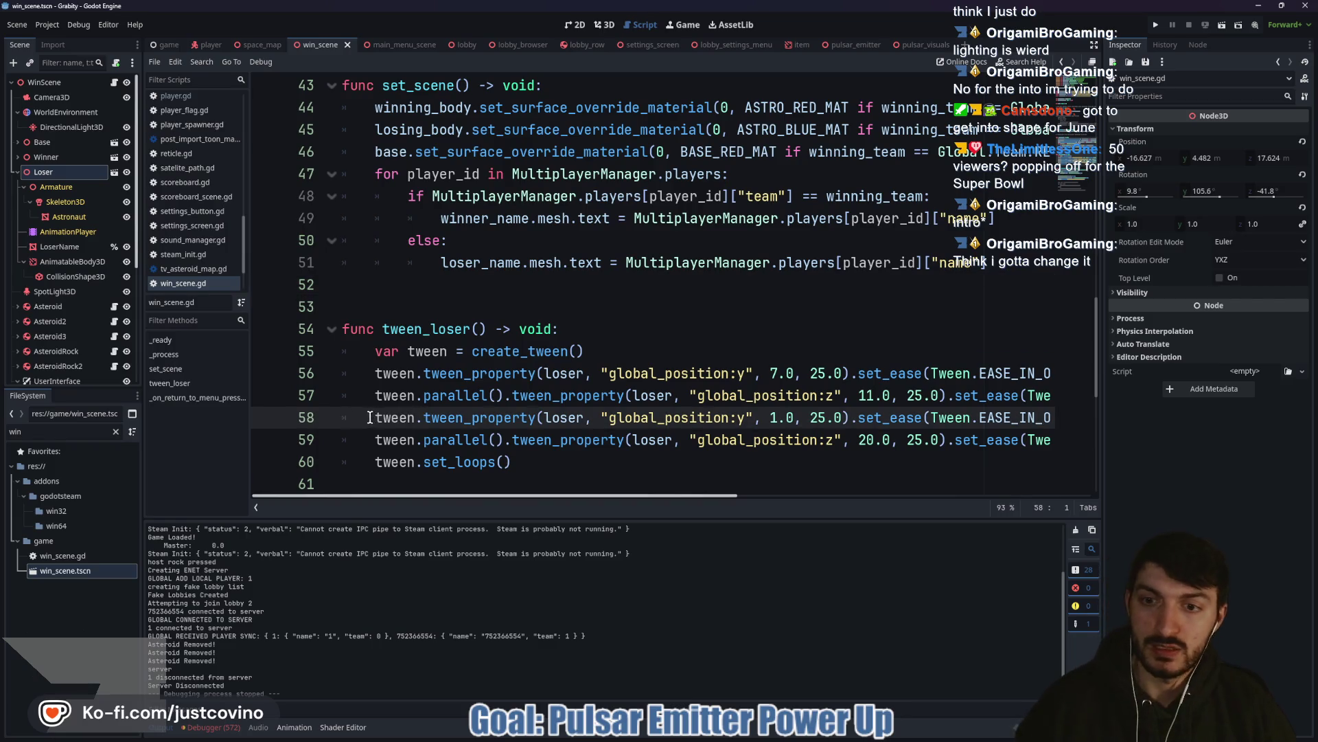
{"action": "key", "text": "Return"}
{"action": "key", "text": "Up"}
{"action": "key", "text": "Tab"}
Type tween.parallel().tween_property(loser, "global_rotation:") on the new line.
{"action": "type", "text": "t"}
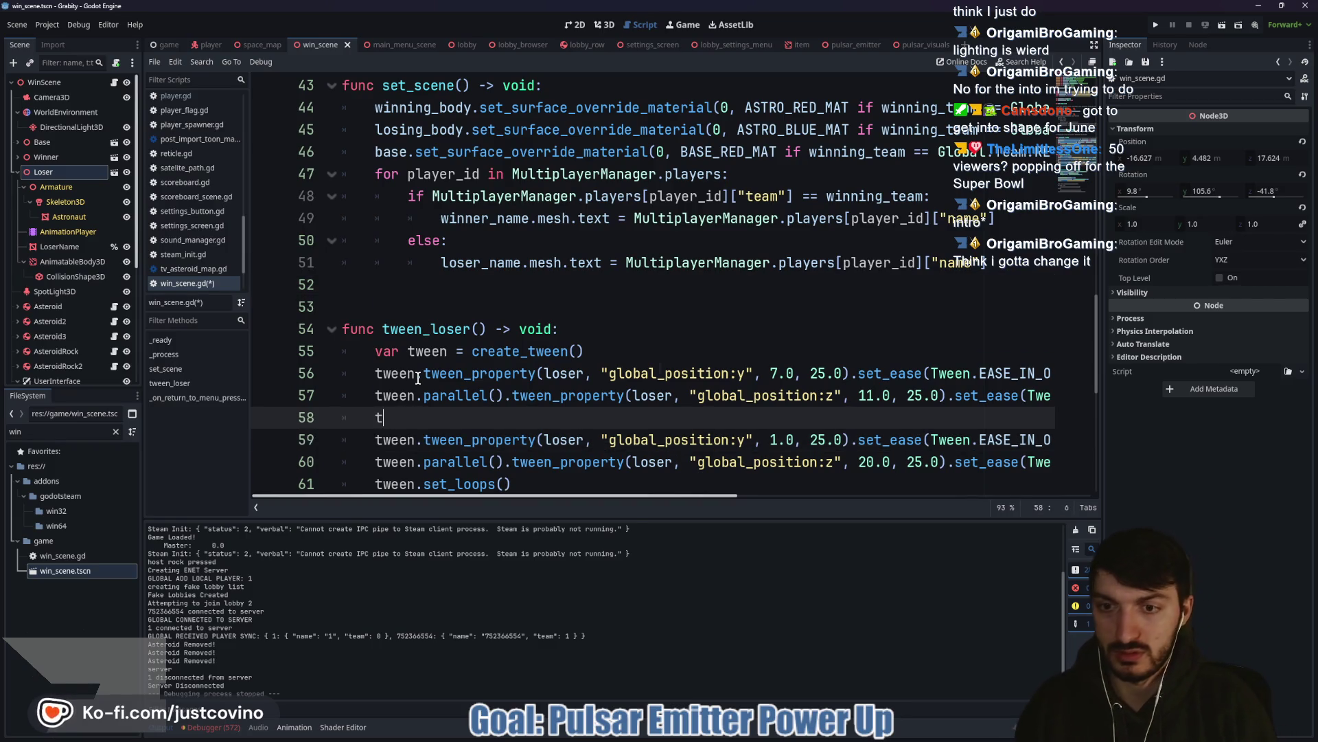
{"action": "type", "text": "ween.parallel()."}
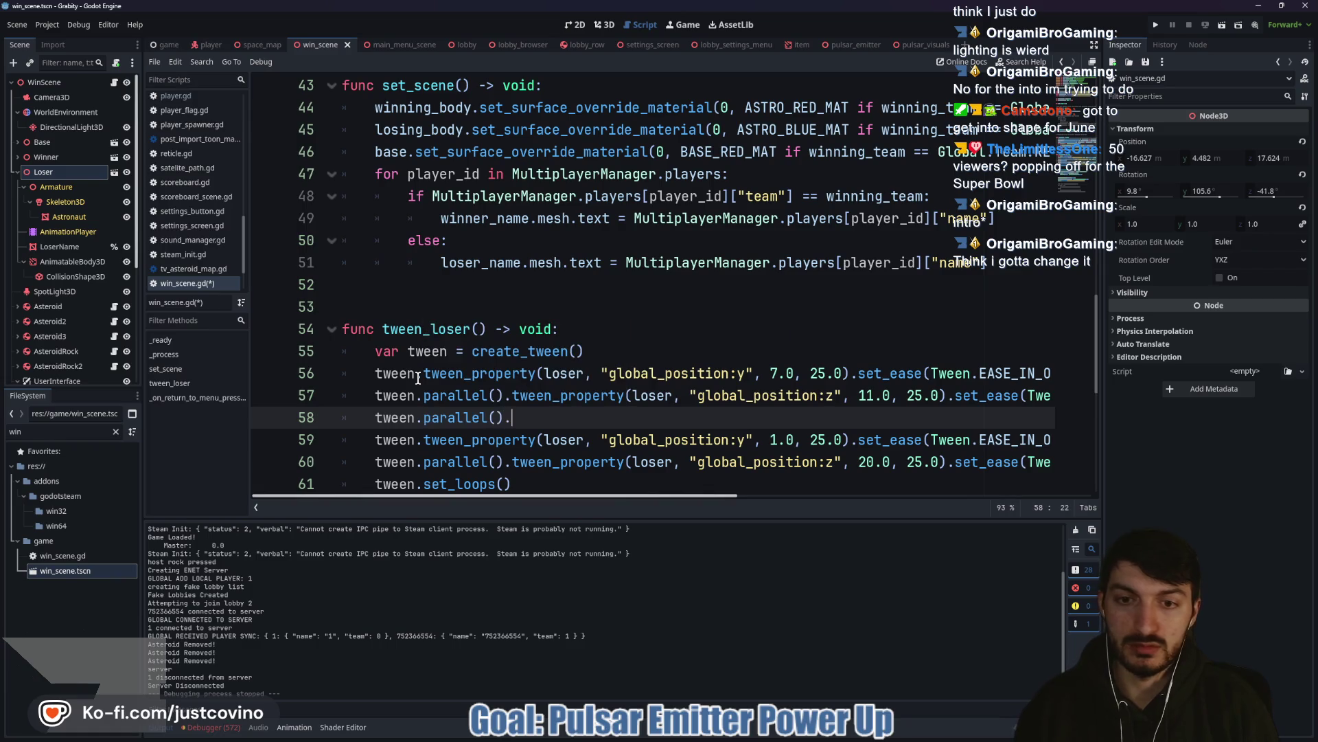
{"action": "type", "text": "tween_property("}
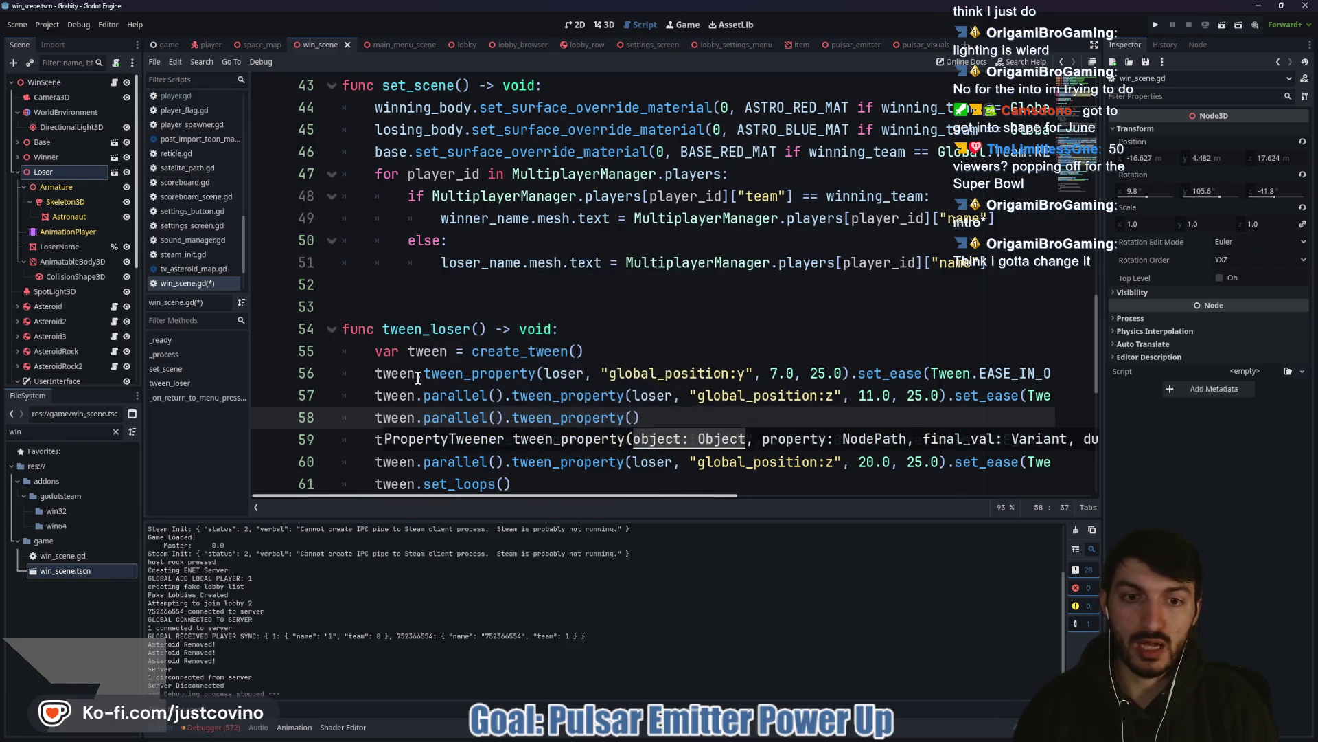
{"action": "type", "text": "loser, \""}
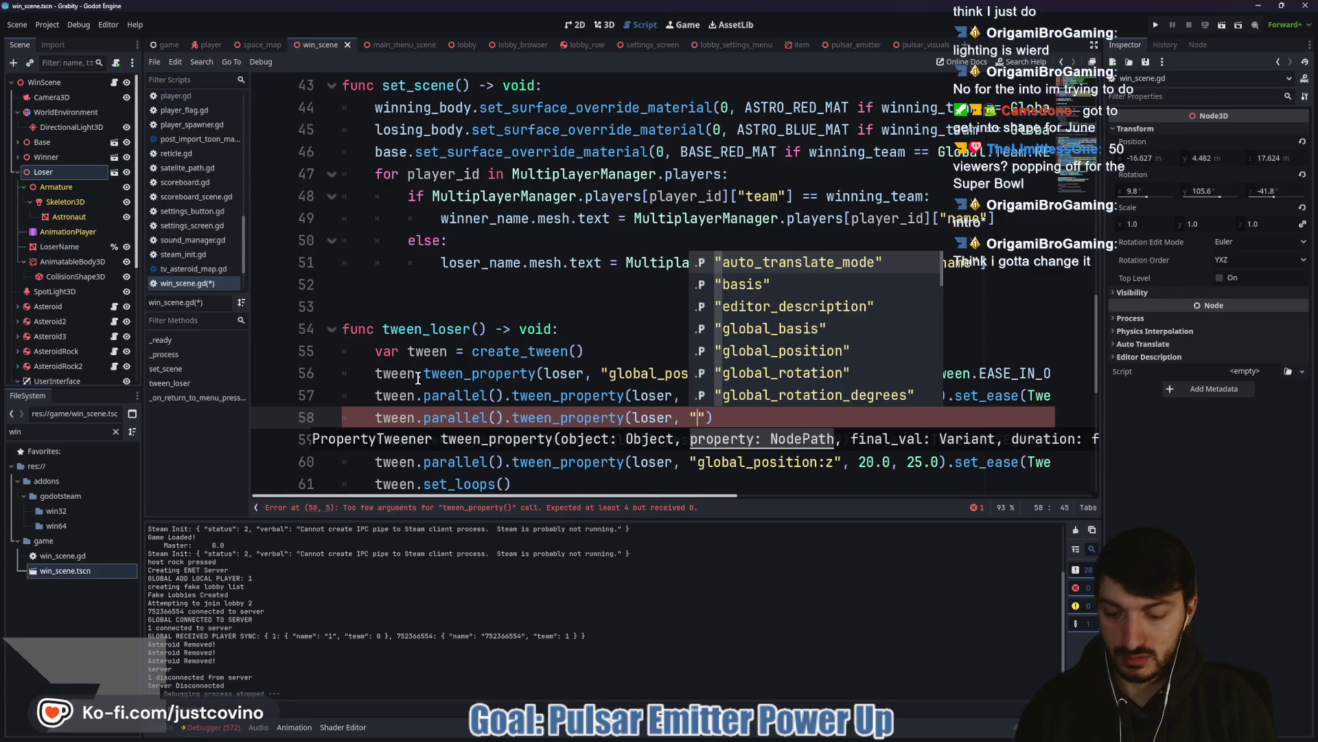
{"action": "type", "text": "global_rotation"}
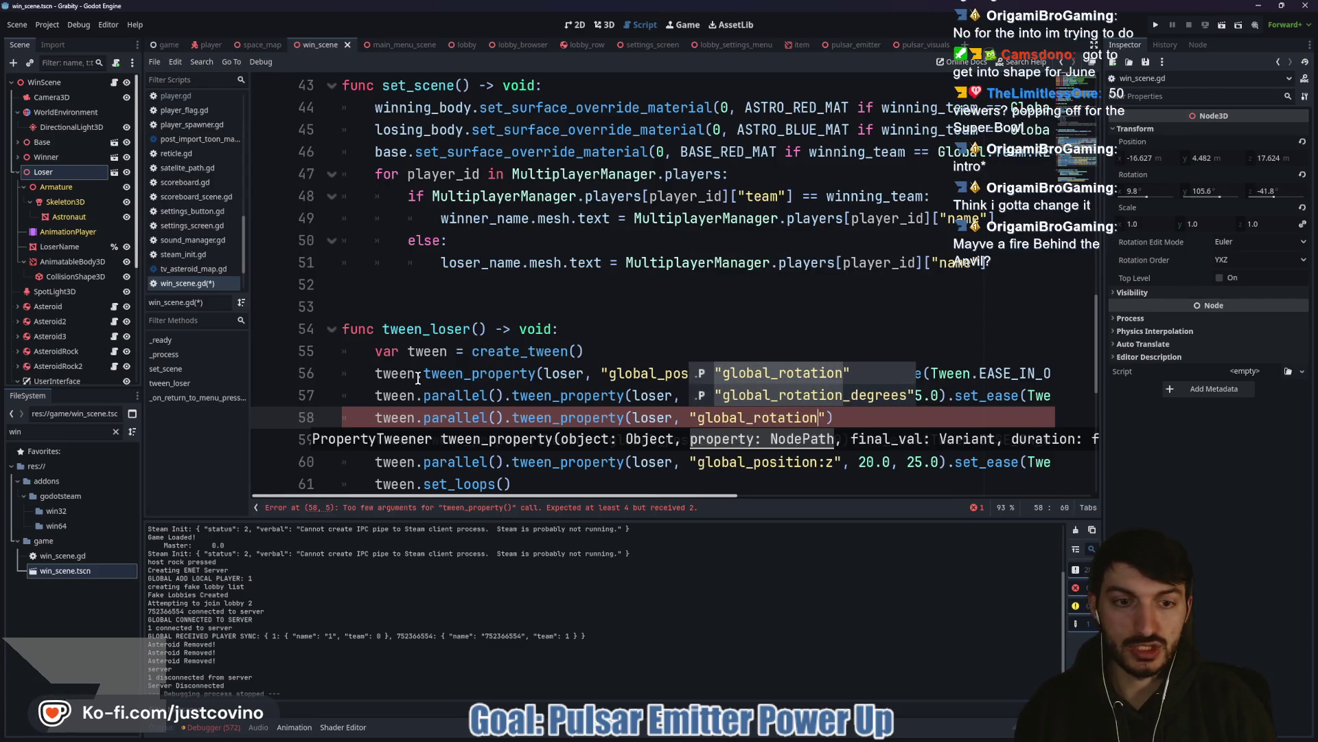
{"action": "type", "text": ":"}
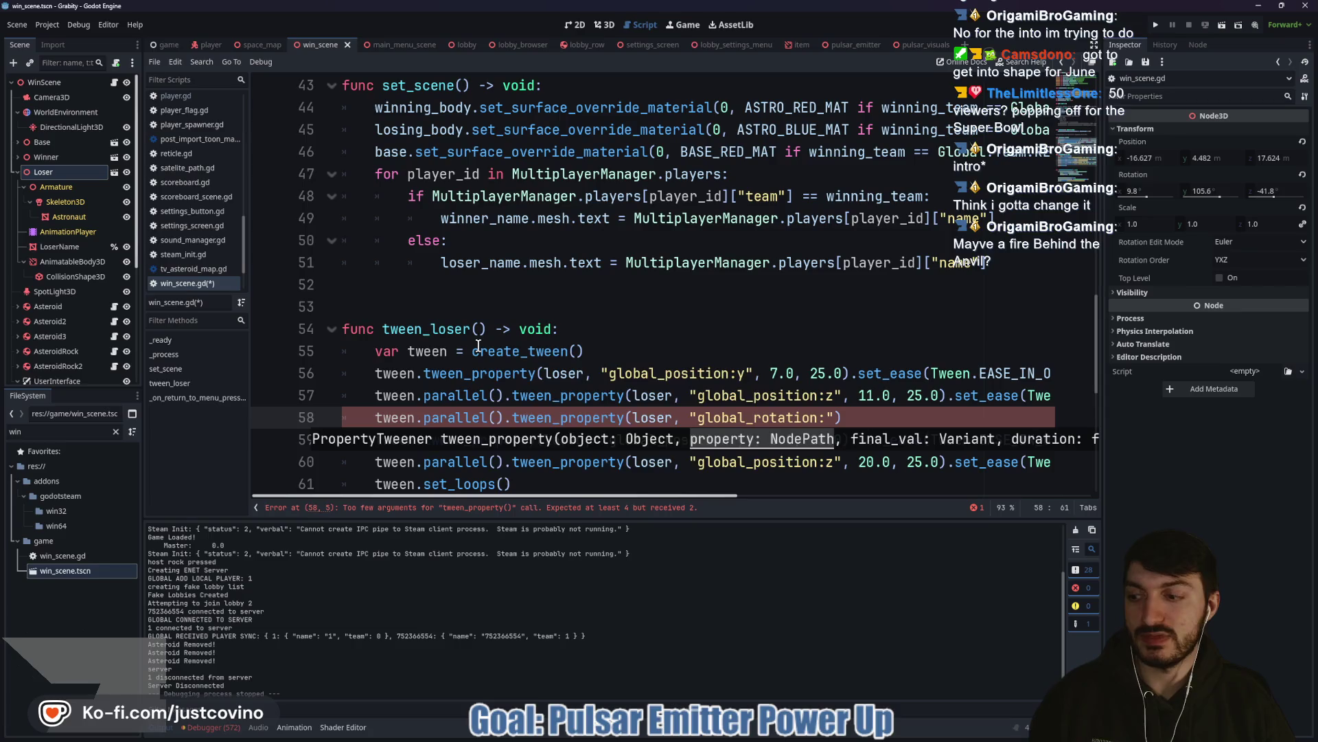
{"action": "mouse_move", "coordinate": [479, 345]}
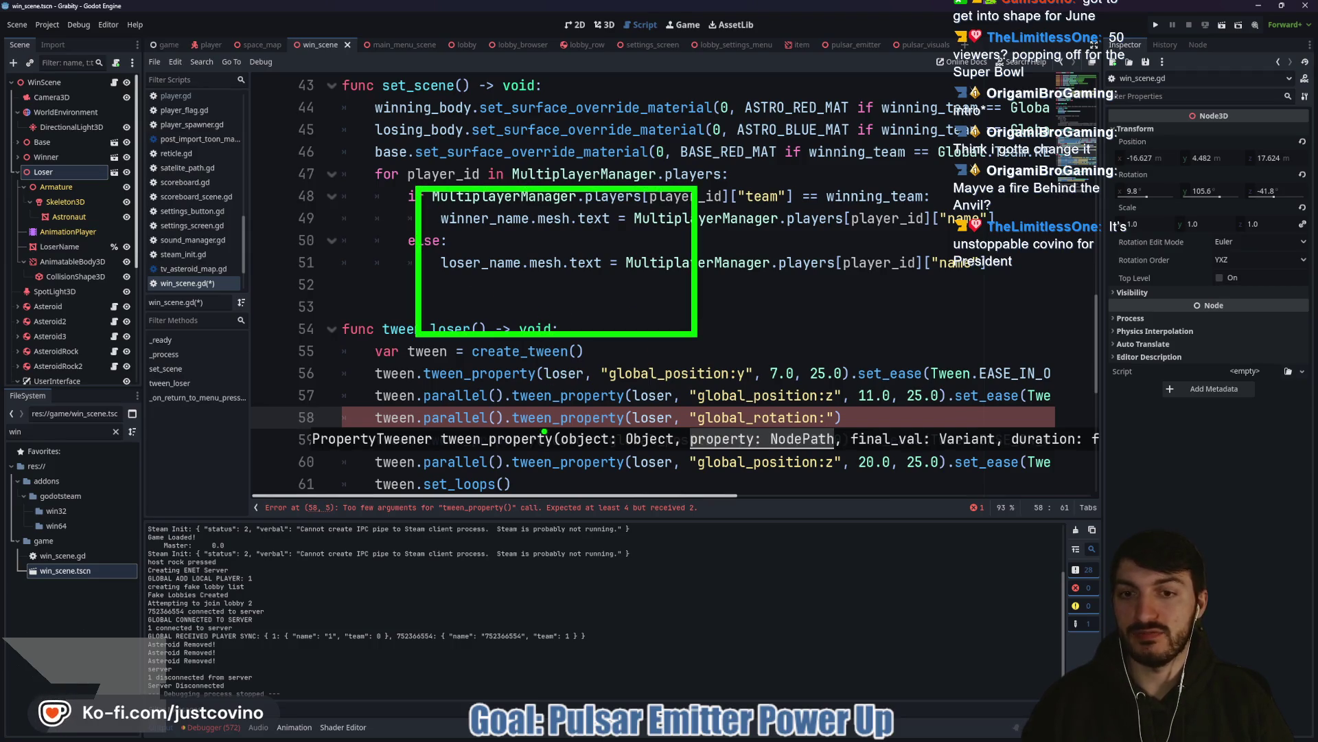
{"action": "left_click_drag", "start_coordinate": [654, 547], "coordinate": [759, 539]}
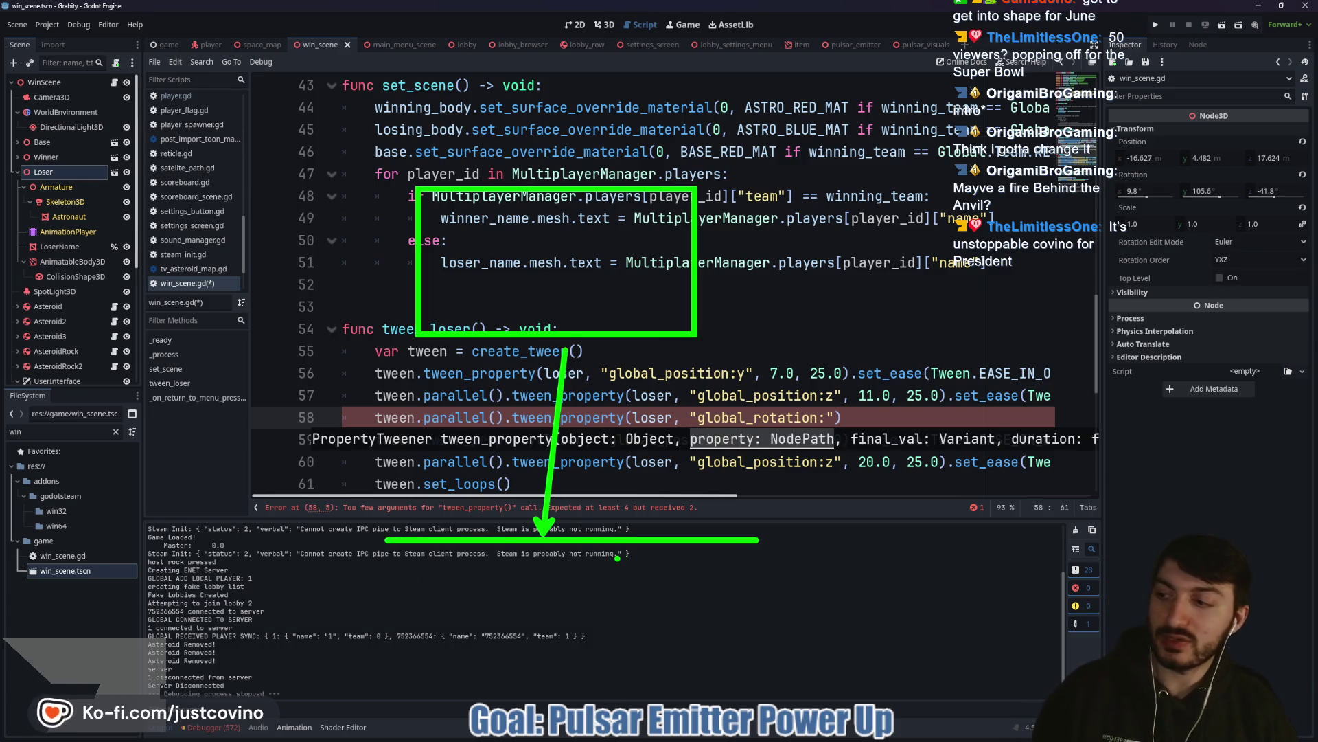
{"action": "key", "text": "Escape"}
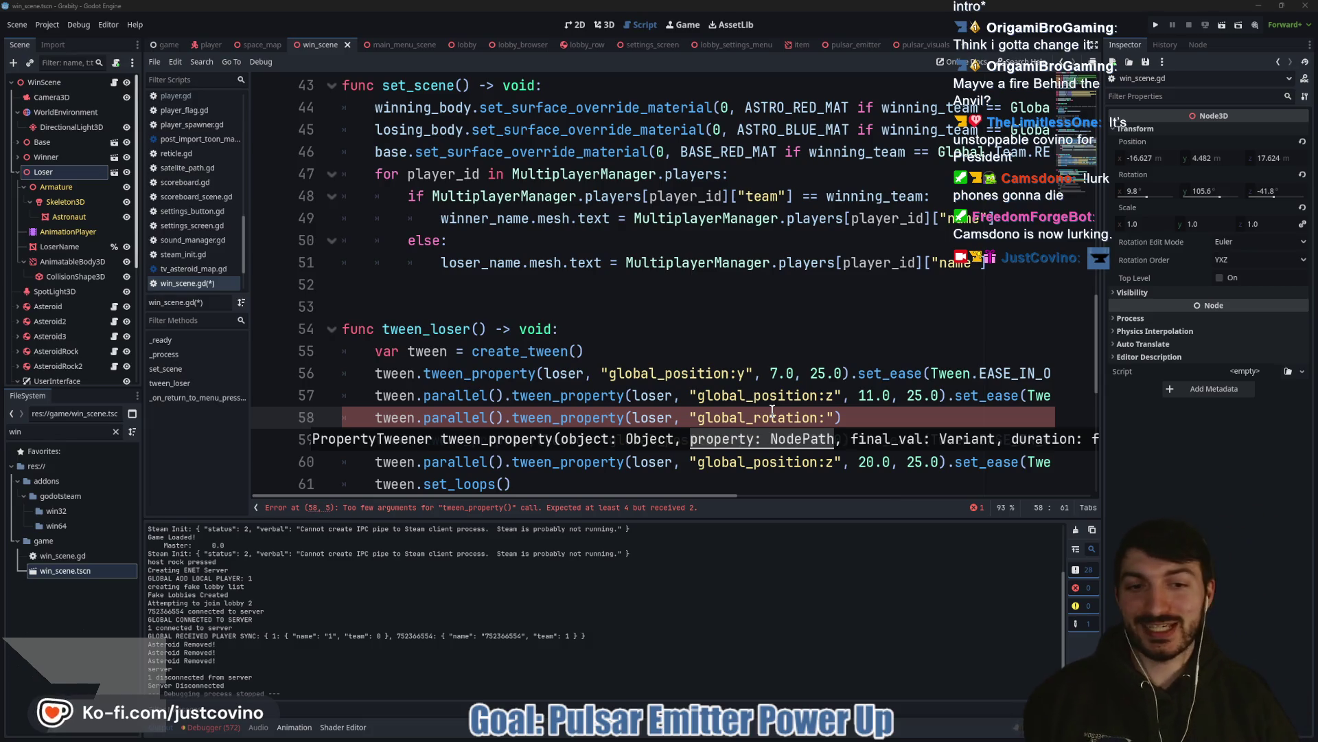
Check the loser astronaut in the 3D view, then extend the rotation line toward z with deg_to_rad().
{"action": "left_click", "coordinate": [605, 25]}
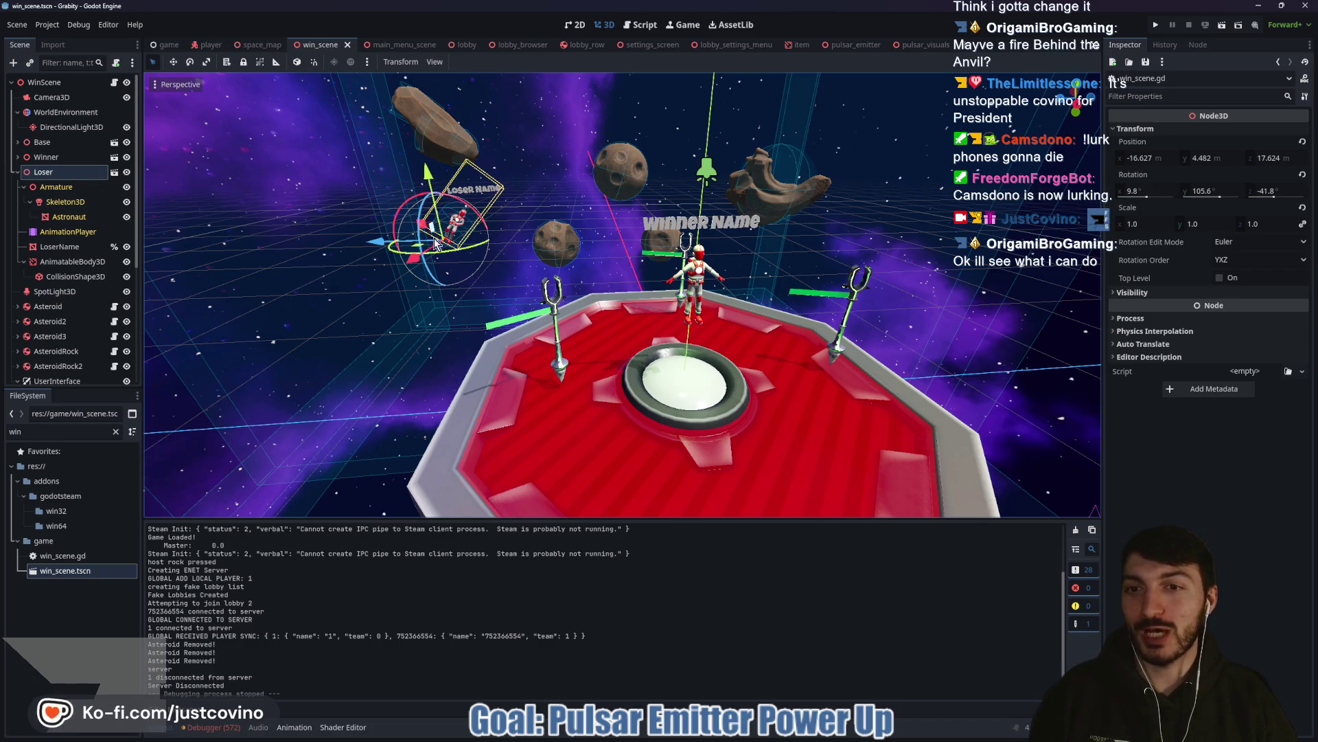
{"action": "left_click", "coordinate": [640, 25]}
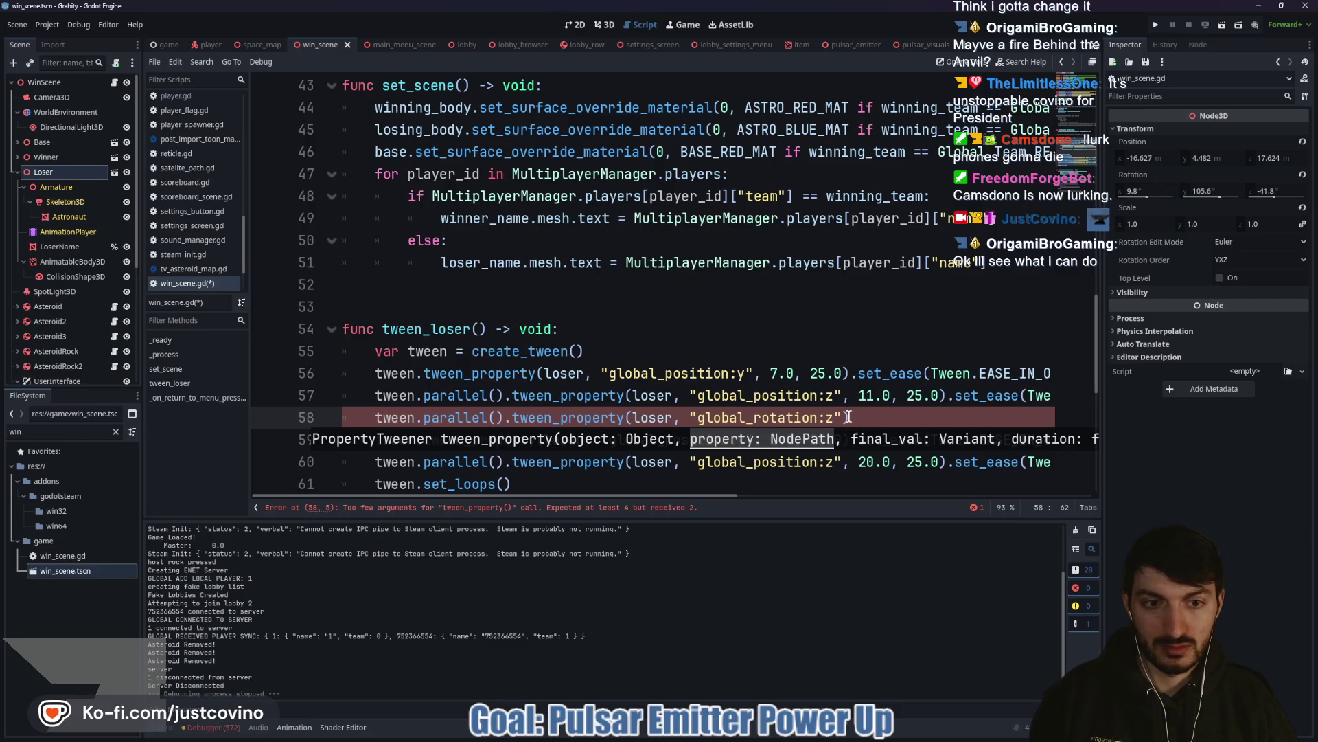
{"action": "type", "text": "\", "}
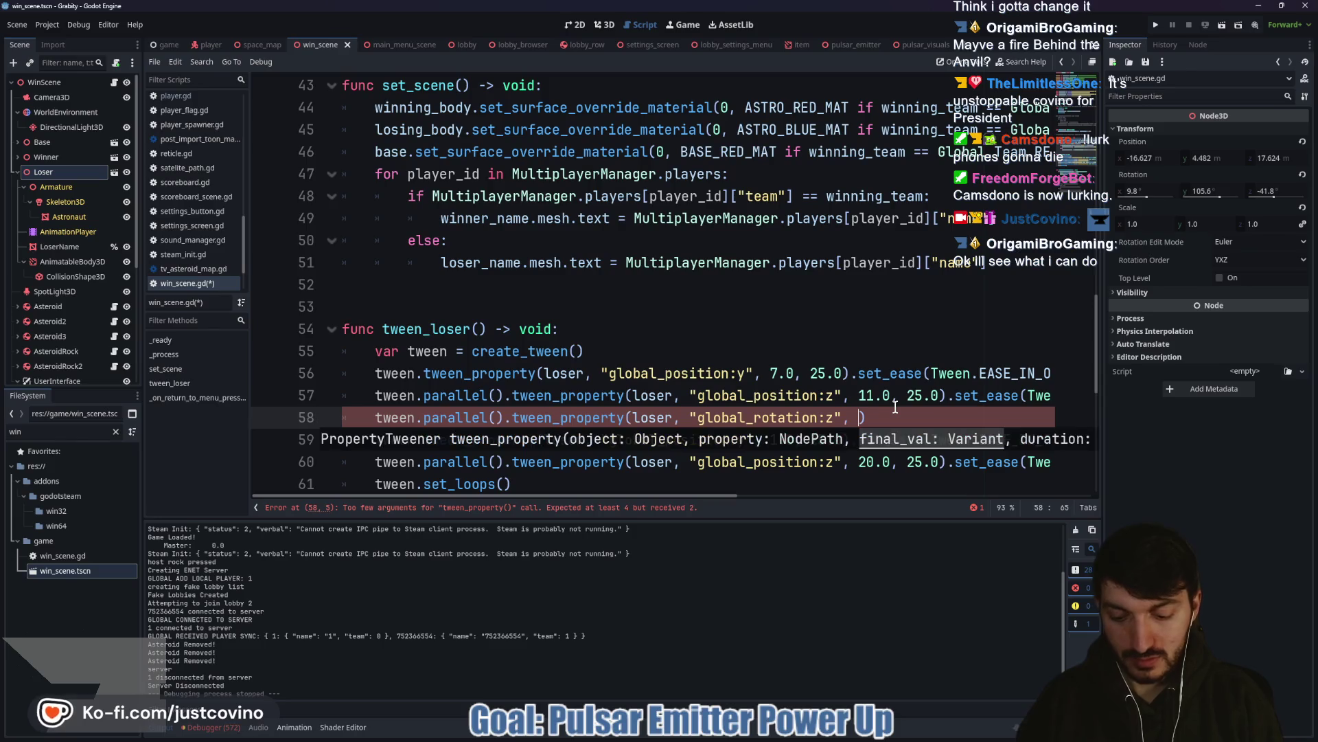
{"action": "type", "text": "deg"}
{"action": "key", "text": "Return"}
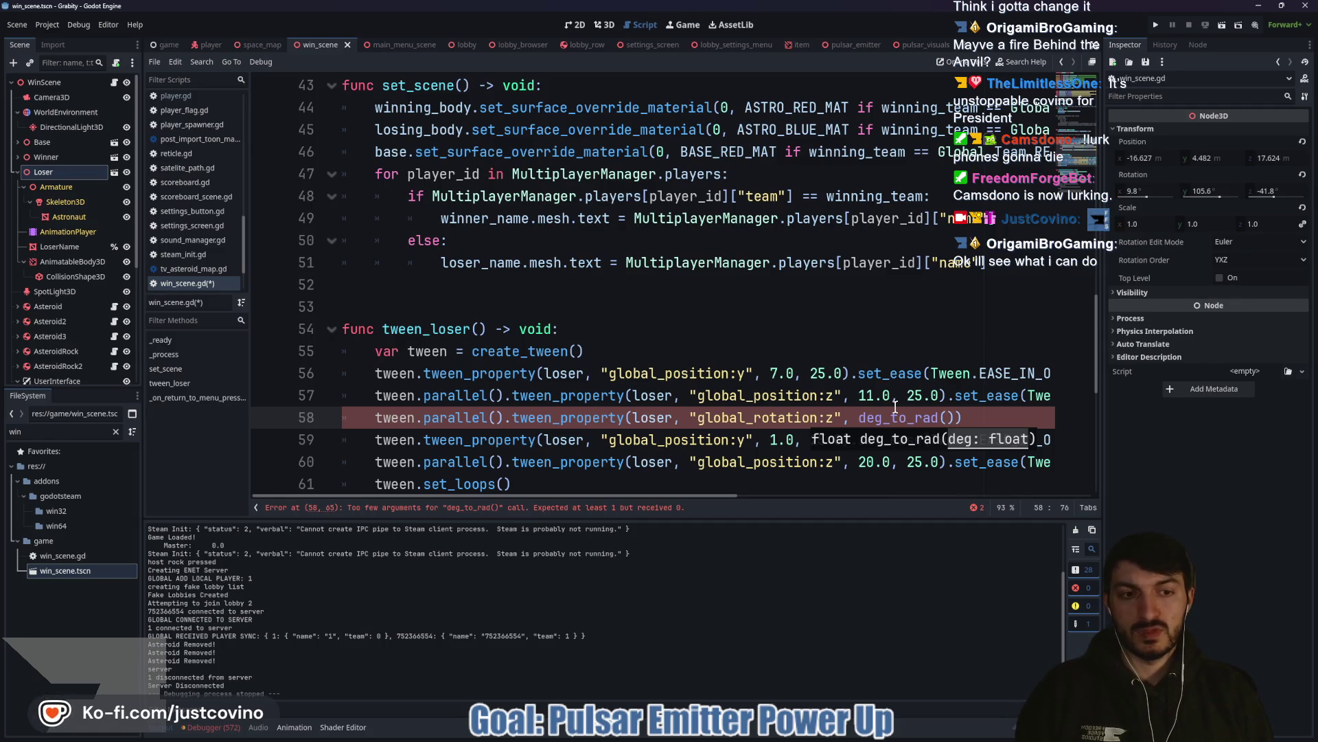
Delete the unfinished global_rotation tween line and save win_scene.gd.
{"action": "left_click_drag", "start_coordinate": [988, 415], "coordinate": [344, 419]}
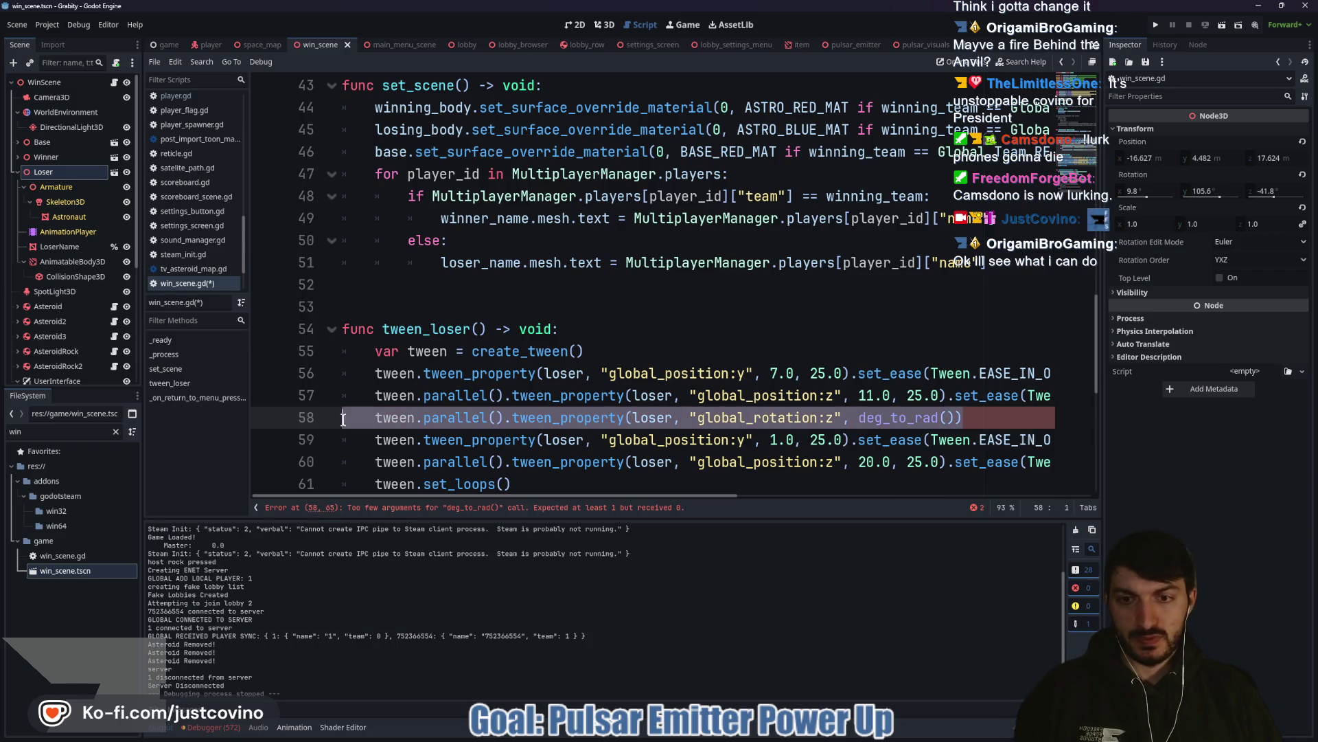
{"action": "key", "text": "BackSpace"}
{"action": "key", "text": "BackSpace"}
{"action": "scroll", "coordinate": [343, 420], "scroll_direction": "left", "scroll_amount": 5}
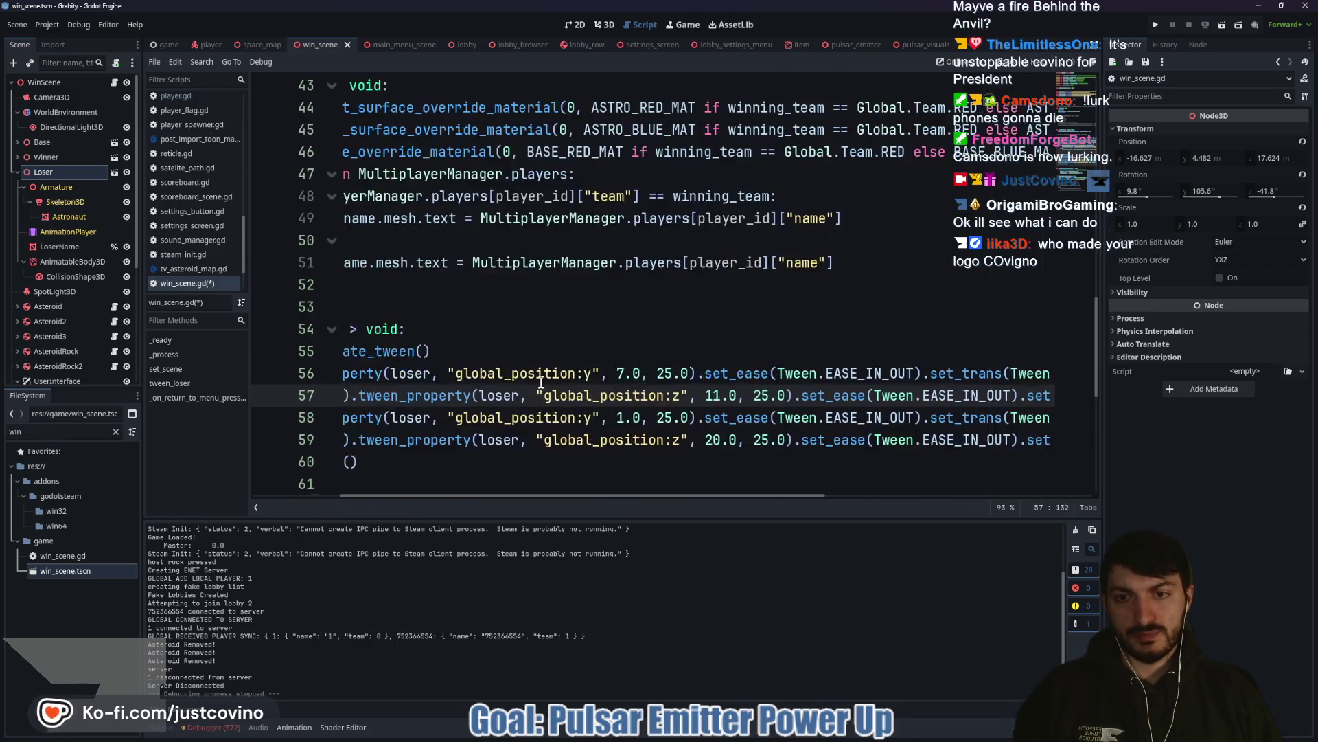
{"action": "left_click", "coordinate": [547, 307]}
{"action": "key", "text": "ctrl+s"}
{"action": "scroll", "coordinate": [592, 357], "scroll_direction": "up", "scroll_amount": 4}
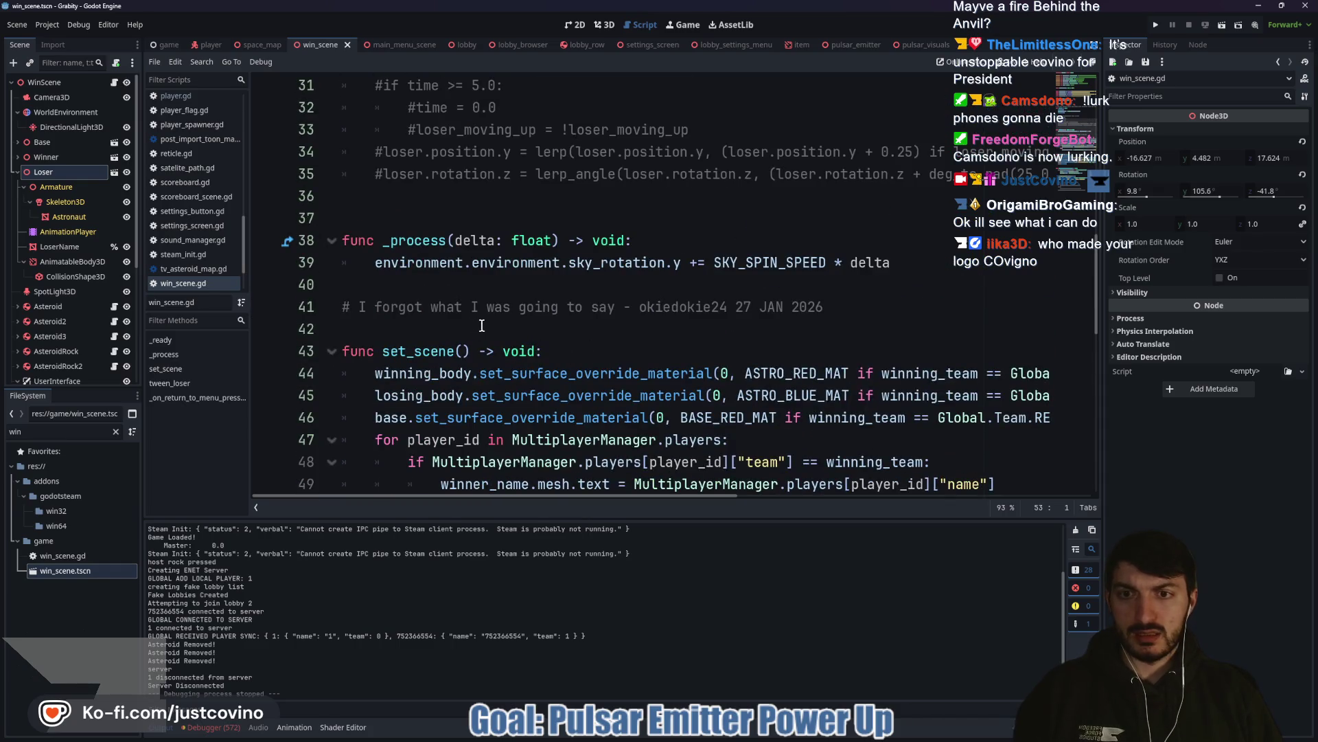